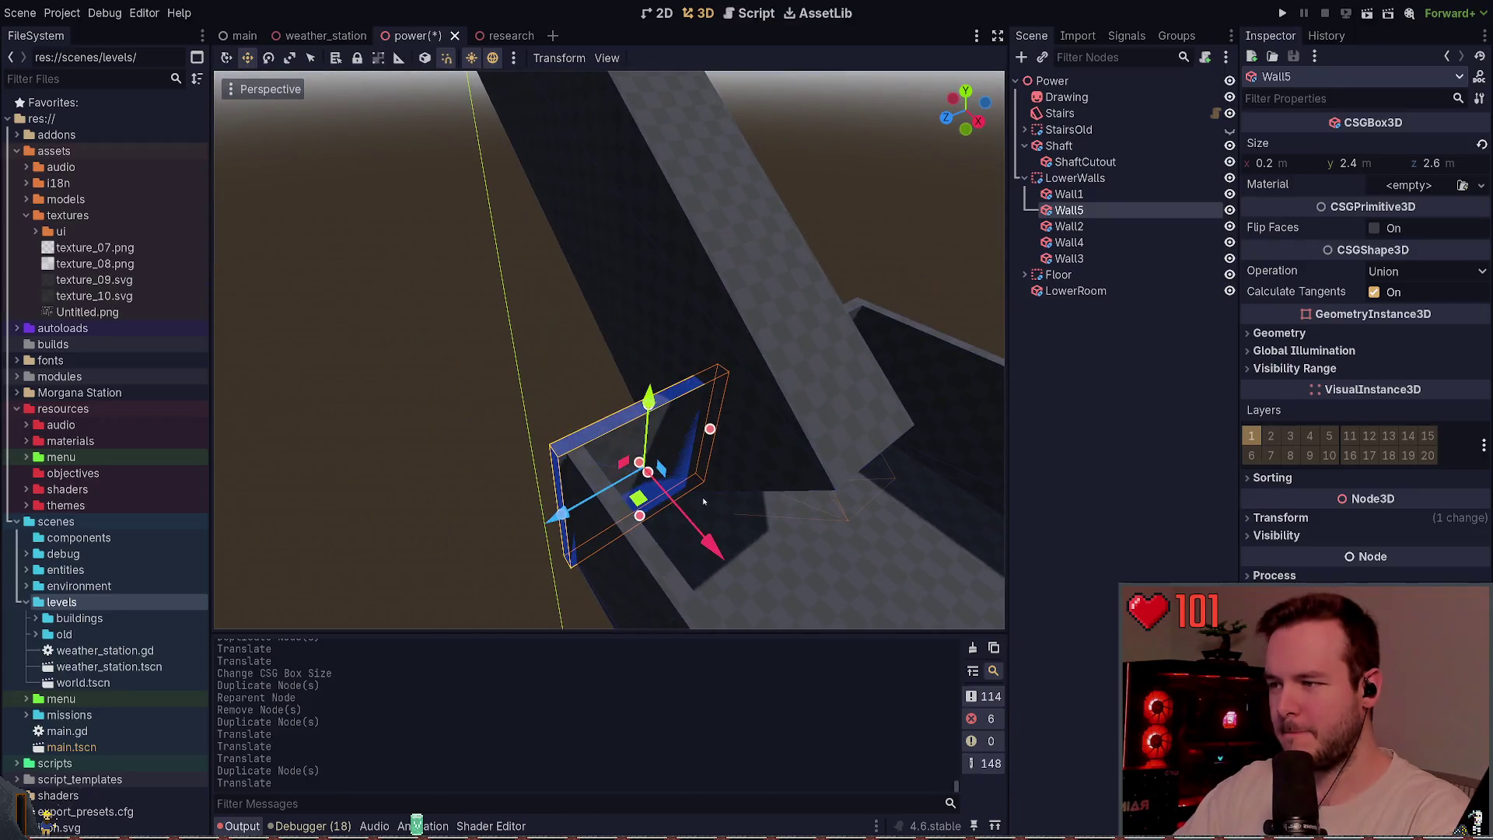
- Move Wall5 into its final position beside the shaft and save the power scene
{"action": "left_click_drag", "start_coordinate": [563, 522], "coordinate": [553, 525]}
{"action": "key", "text": "ctrl+s"}
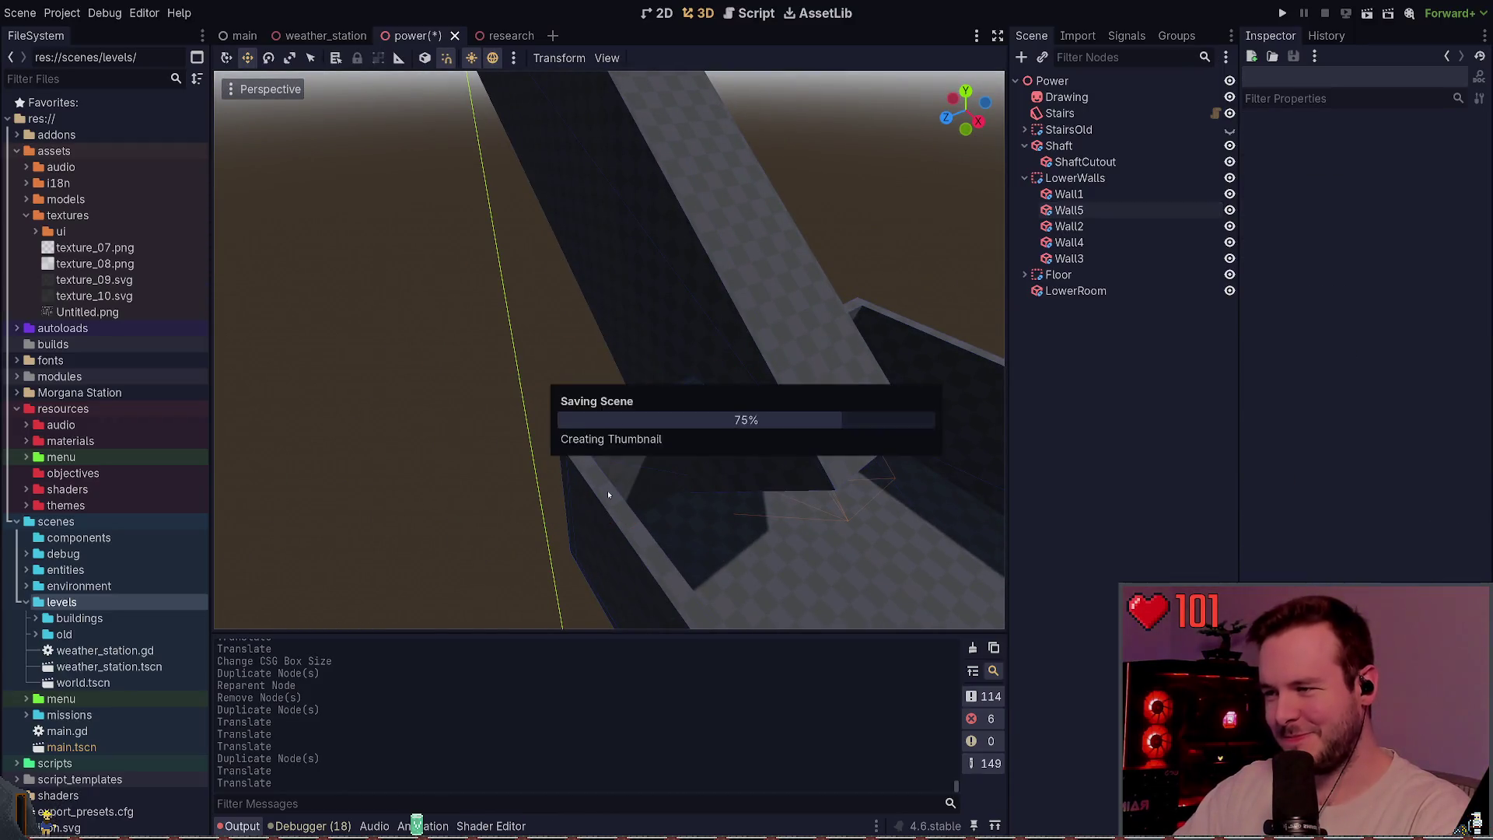
{"action": "key", "text": "w"}
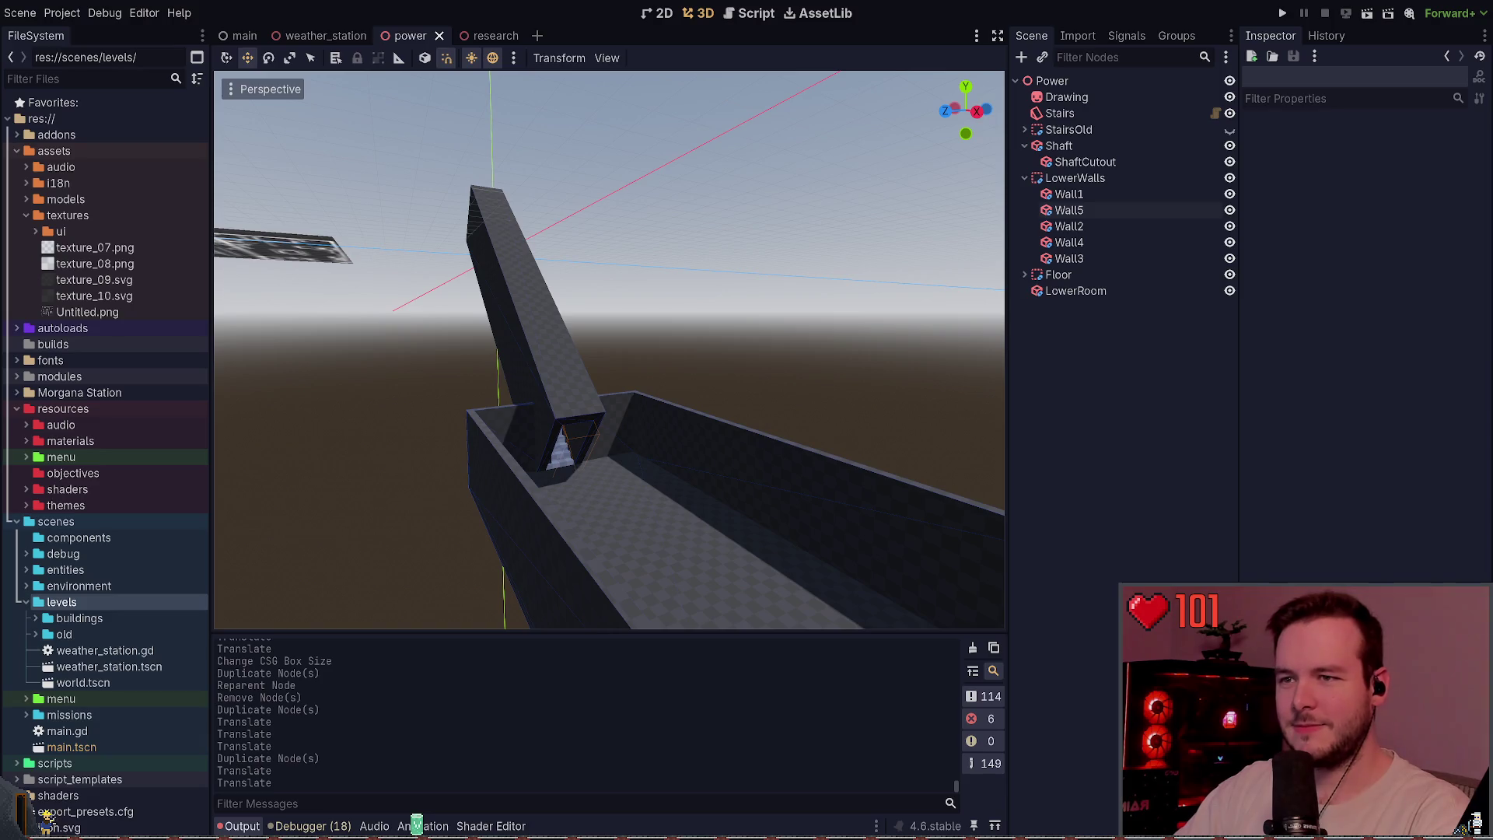
{"action": "key", "text": "w"}
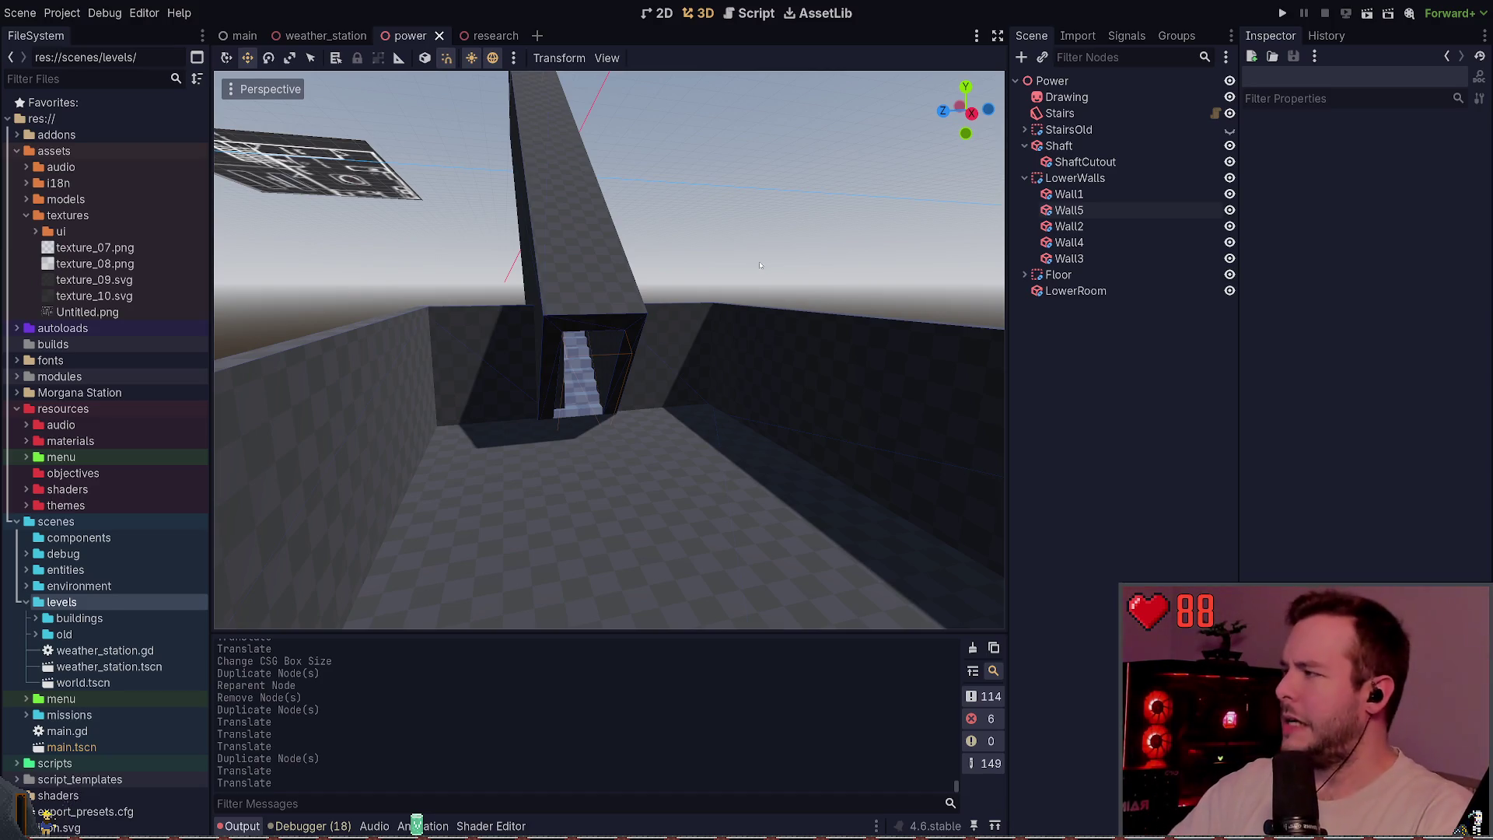
- Move Wall5 below Wall3 so it sits last in the LowerWalls list
{"action": "left_click", "coordinate": [1094, 257]}
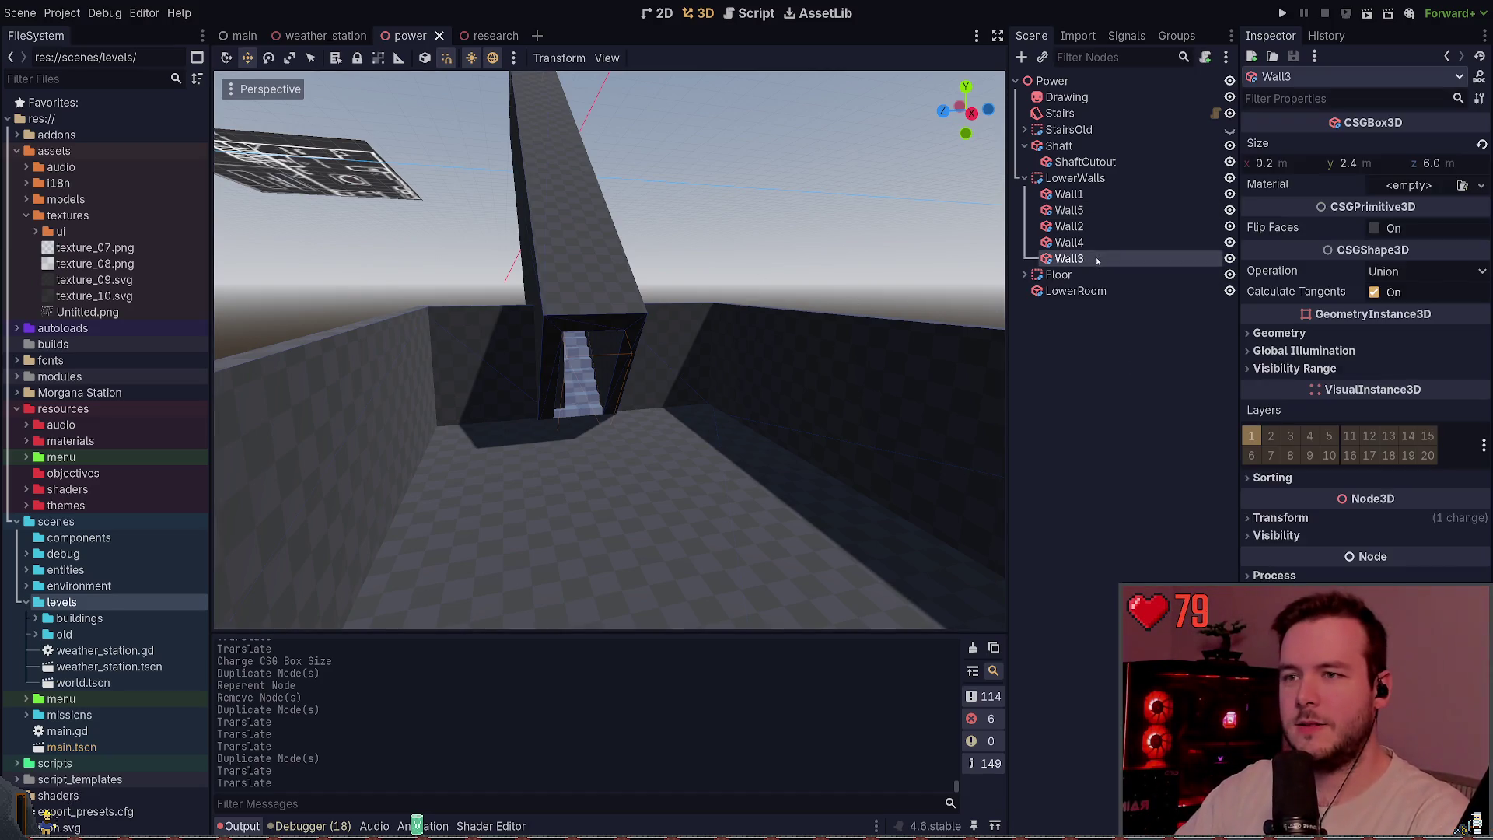
{"action": "left_click", "coordinate": [1097, 243]}
{"action": "left_click", "coordinate": [1084, 227]}
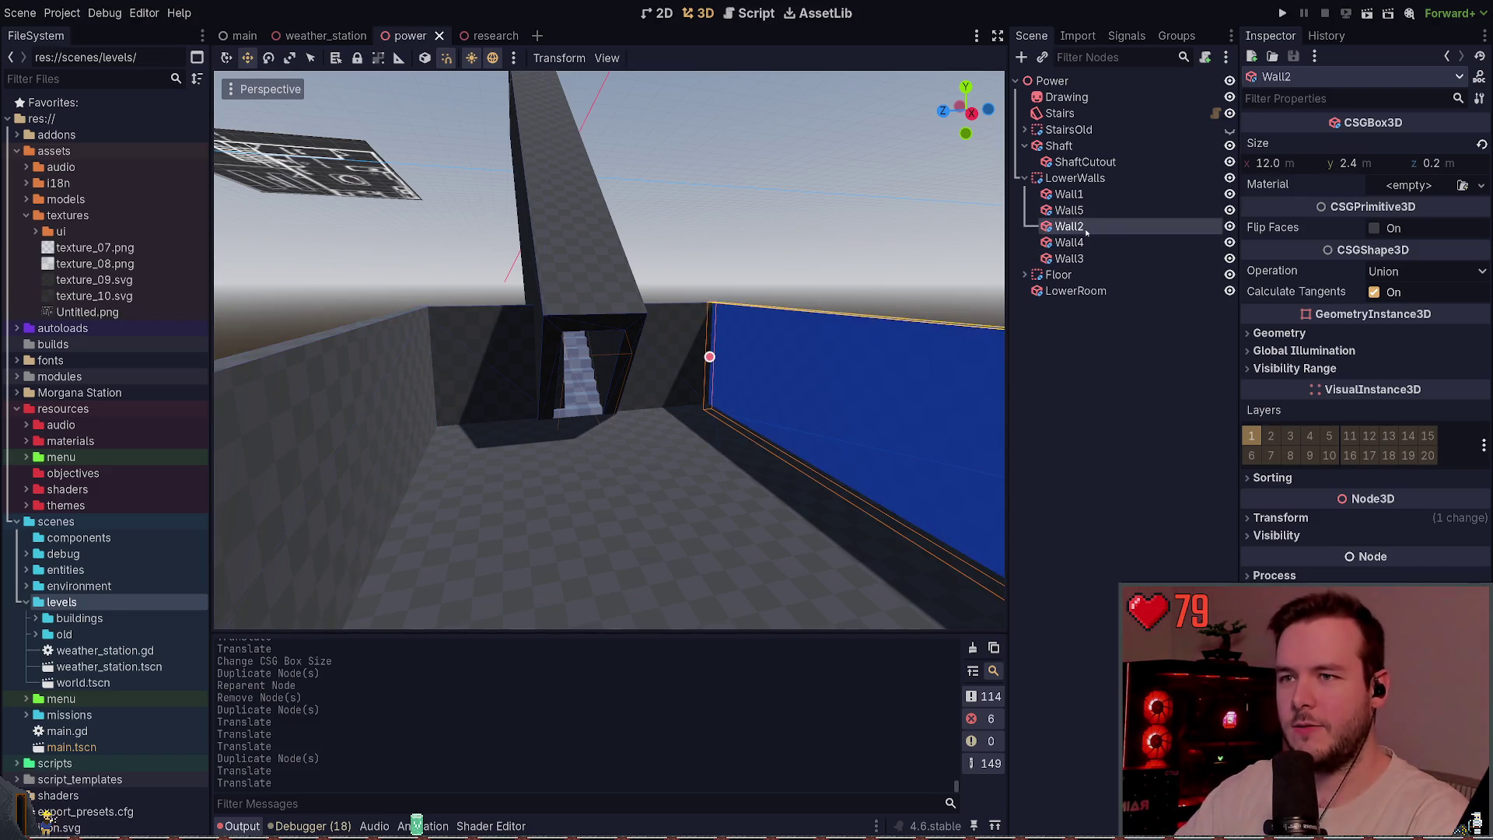
{"action": "left_click_drag", "start_coordinate": [1069, 210], "coordinate": [1081, 266]}
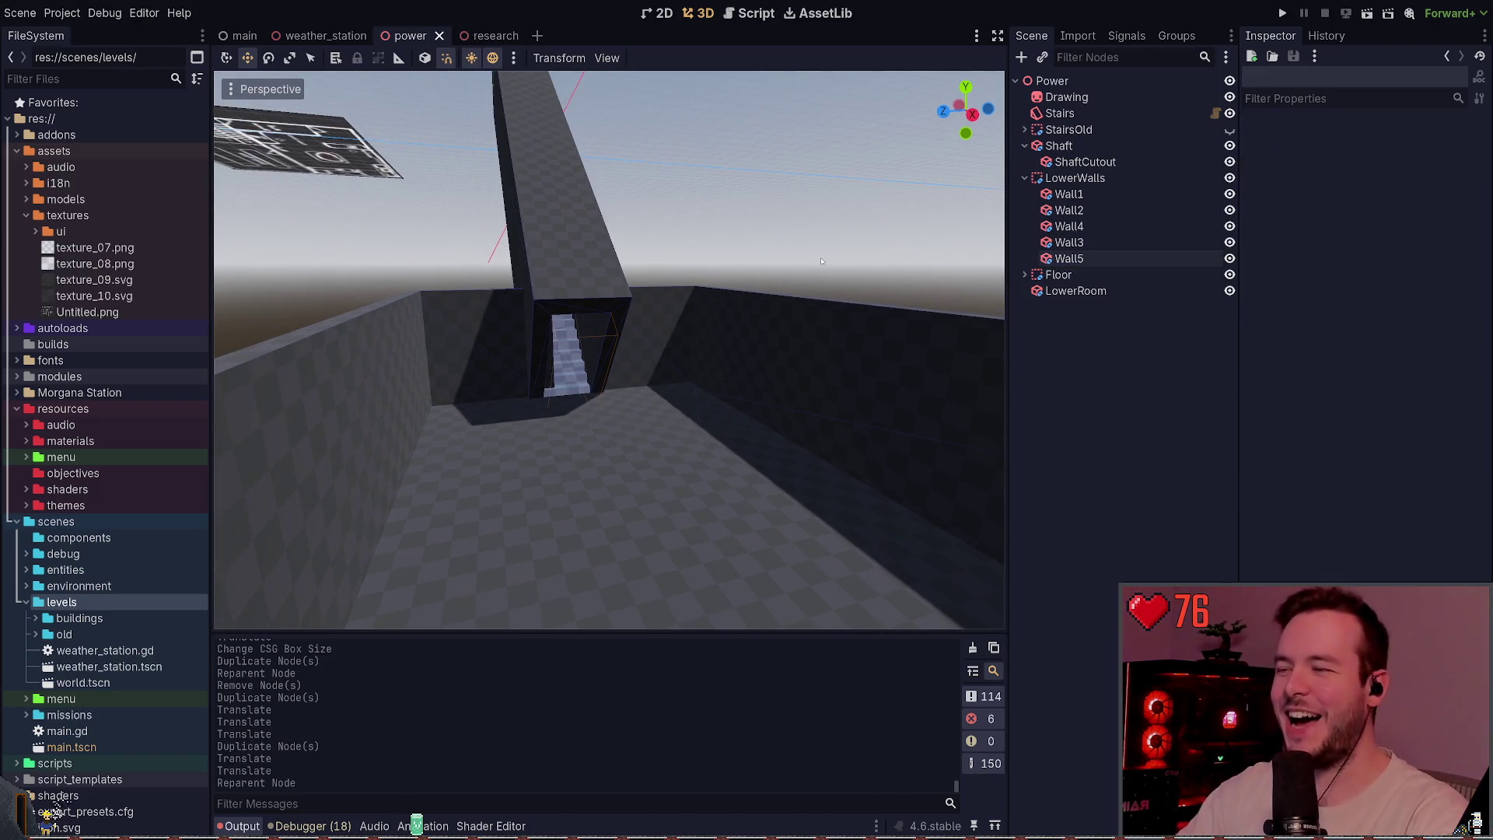
{"action": "left_click", "coordinate": [1086, 263]}
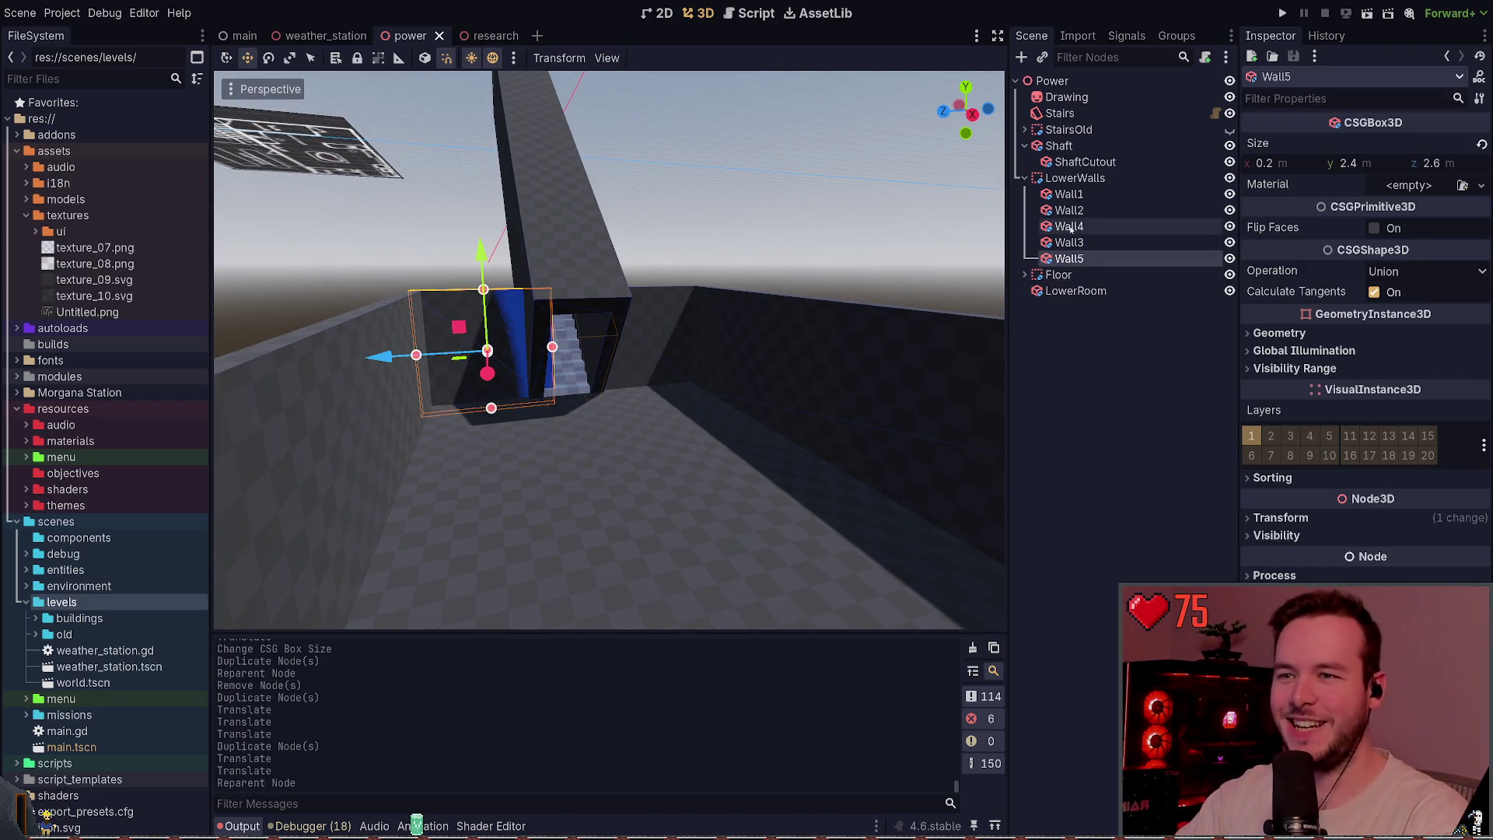
- Duplicate Wall3 as Wall6, slide it along X into the lower room, and save
{"action": "left_click", "coordinate": [1078, 196]}
{"action": "double_click", "coordinate": [1078, 196]}
{"action": "left_click", "coordinate": [1069, 242]}
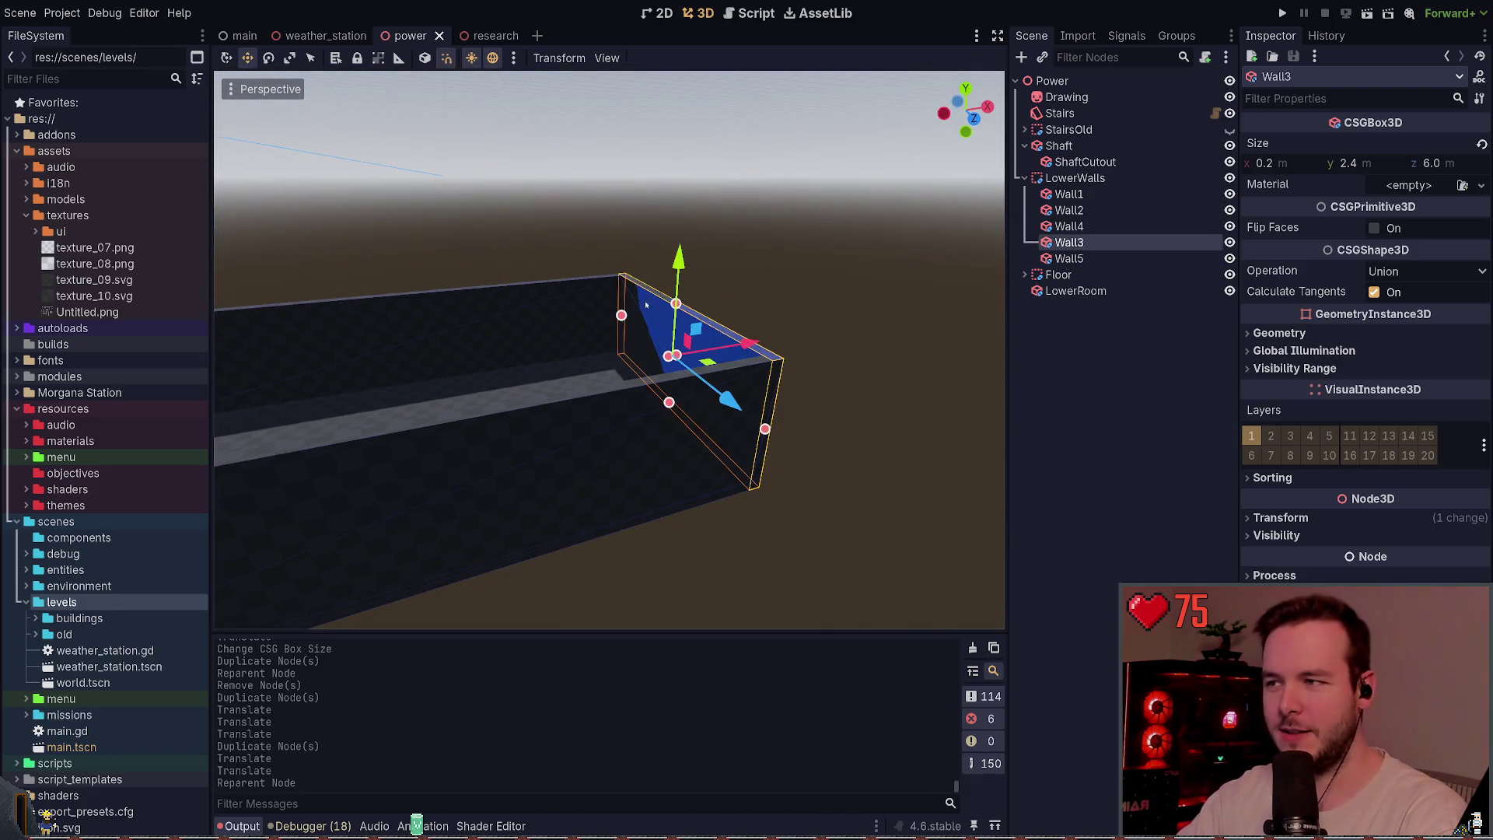
{"action": "key", "text": "ctrl+d"}
{"action": "mouse_move", "coordinate": [940, 357]}
{"action": "left_mouse_down"}
{"action": "mouse_move", "coordinate": [640, 354]}
{"action": "mouse_move", "coordinate": [533, 385]}
{"action": "left_mouse_up"}
{"action": "left_click_drag", "start_coordinate": [673, 425], "coordinate": [688, 425]}
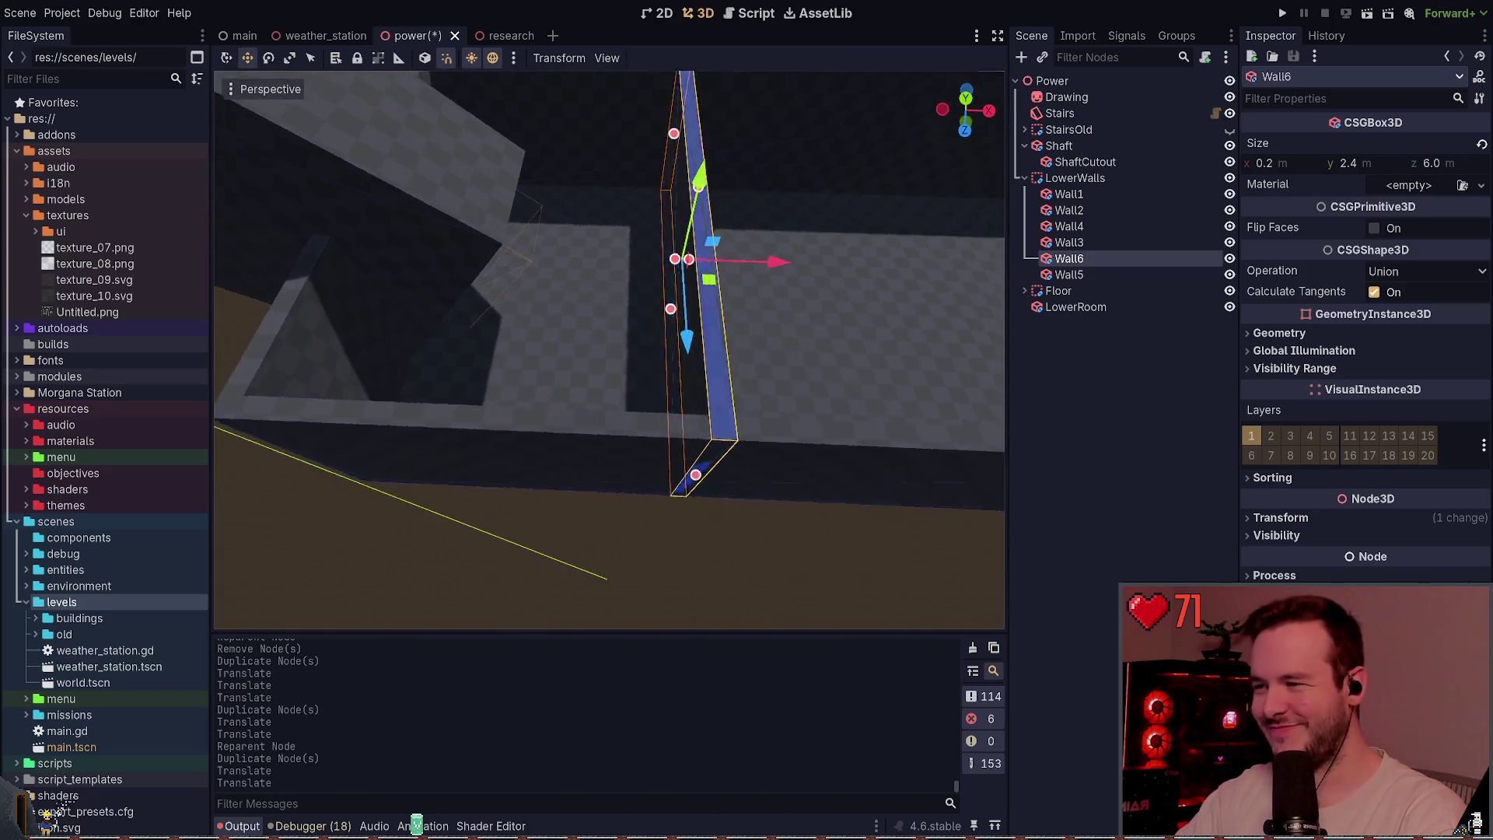
{"action": "key", "text": "ctrl+s"}
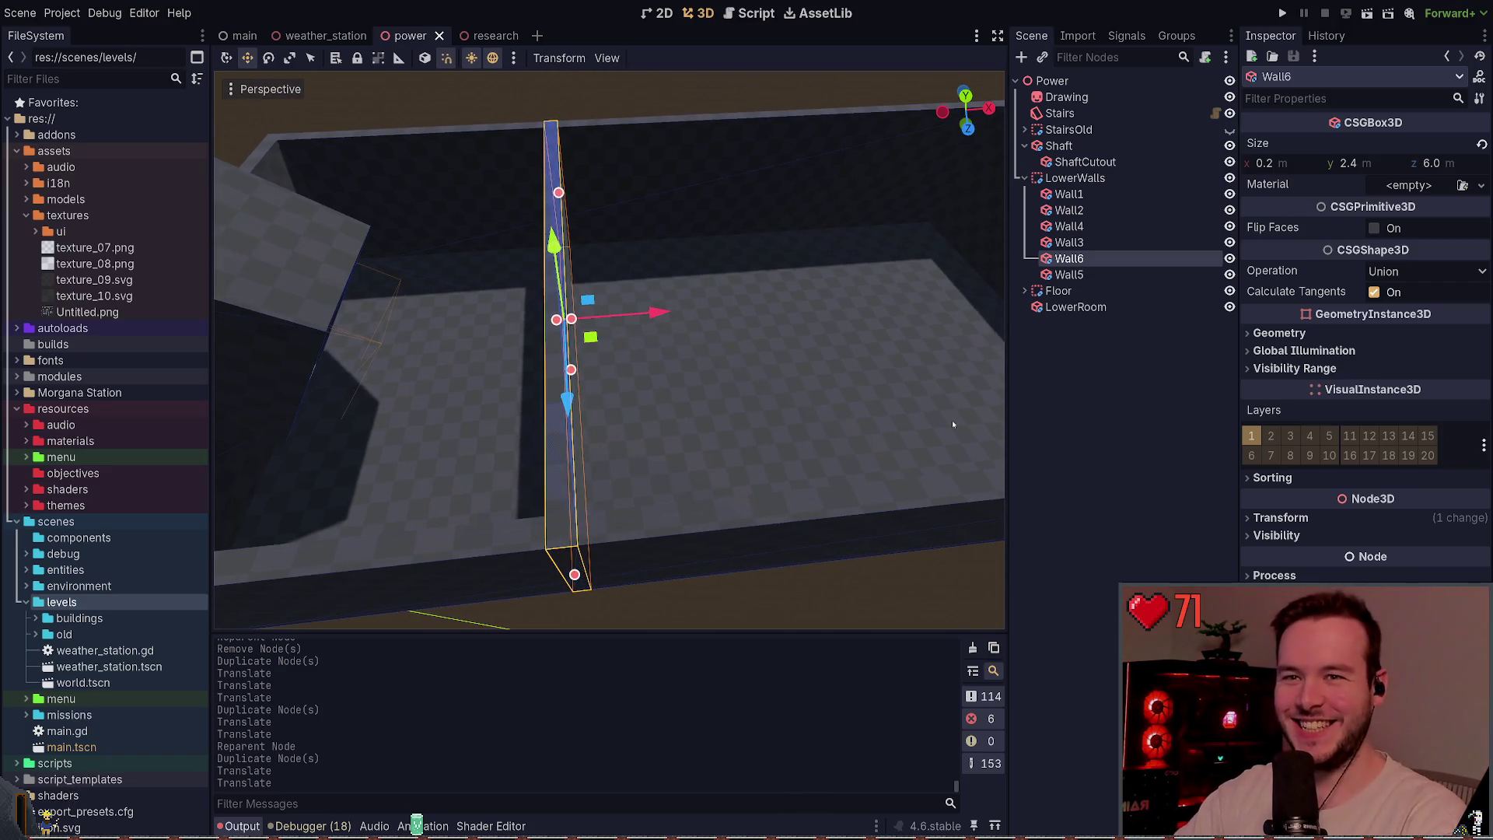
- Set Wall6's X position to 0.0 and save the power scene
{"action": "left_click", "coordinate": [1378, 519]}
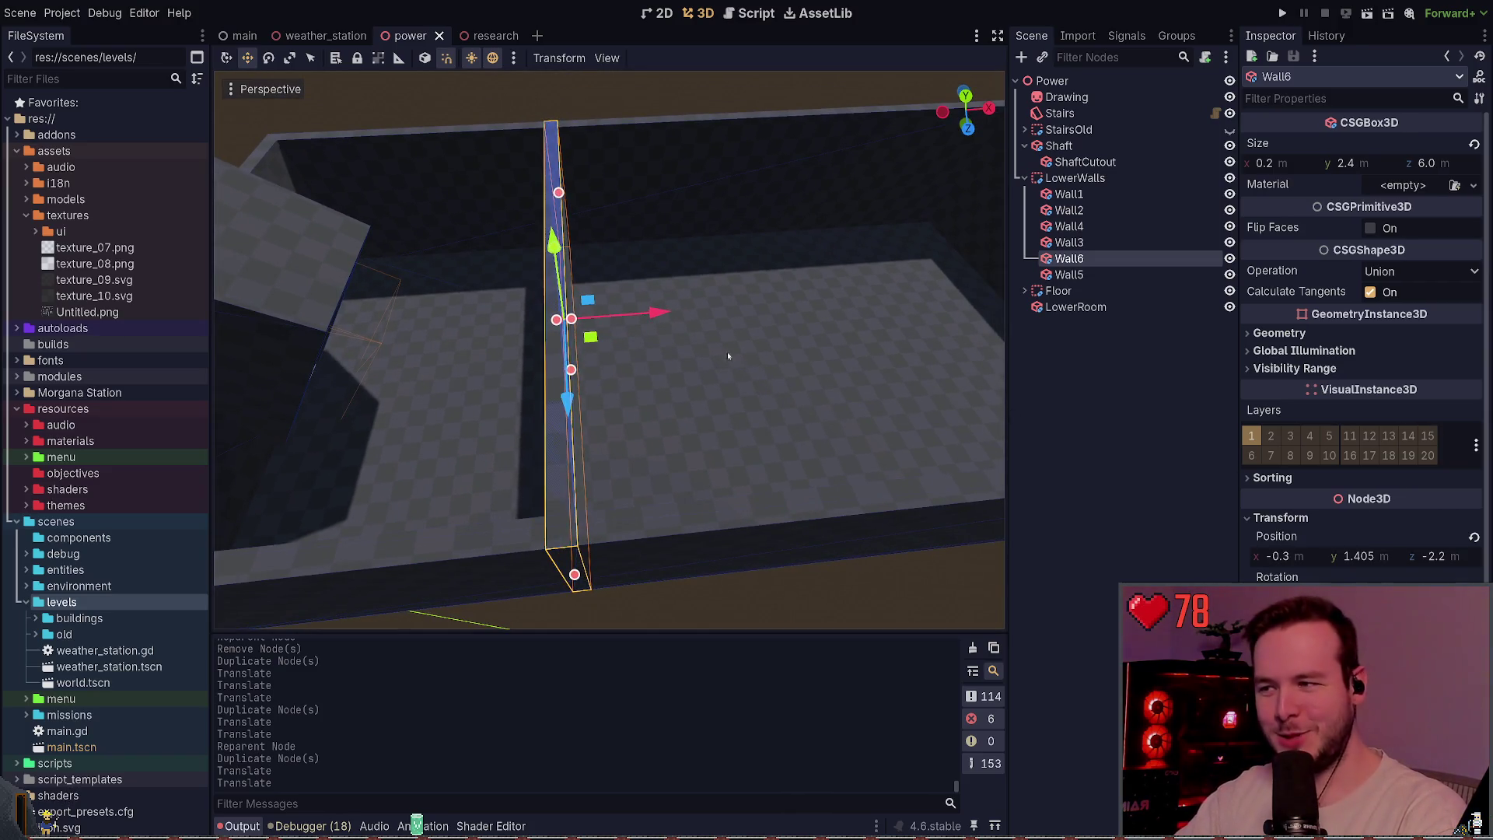
{"action": "left_click_drag", "start_coordinate": [665, 312], "coordinate": [686, 313]}
{"action": "key", "text": "f"}
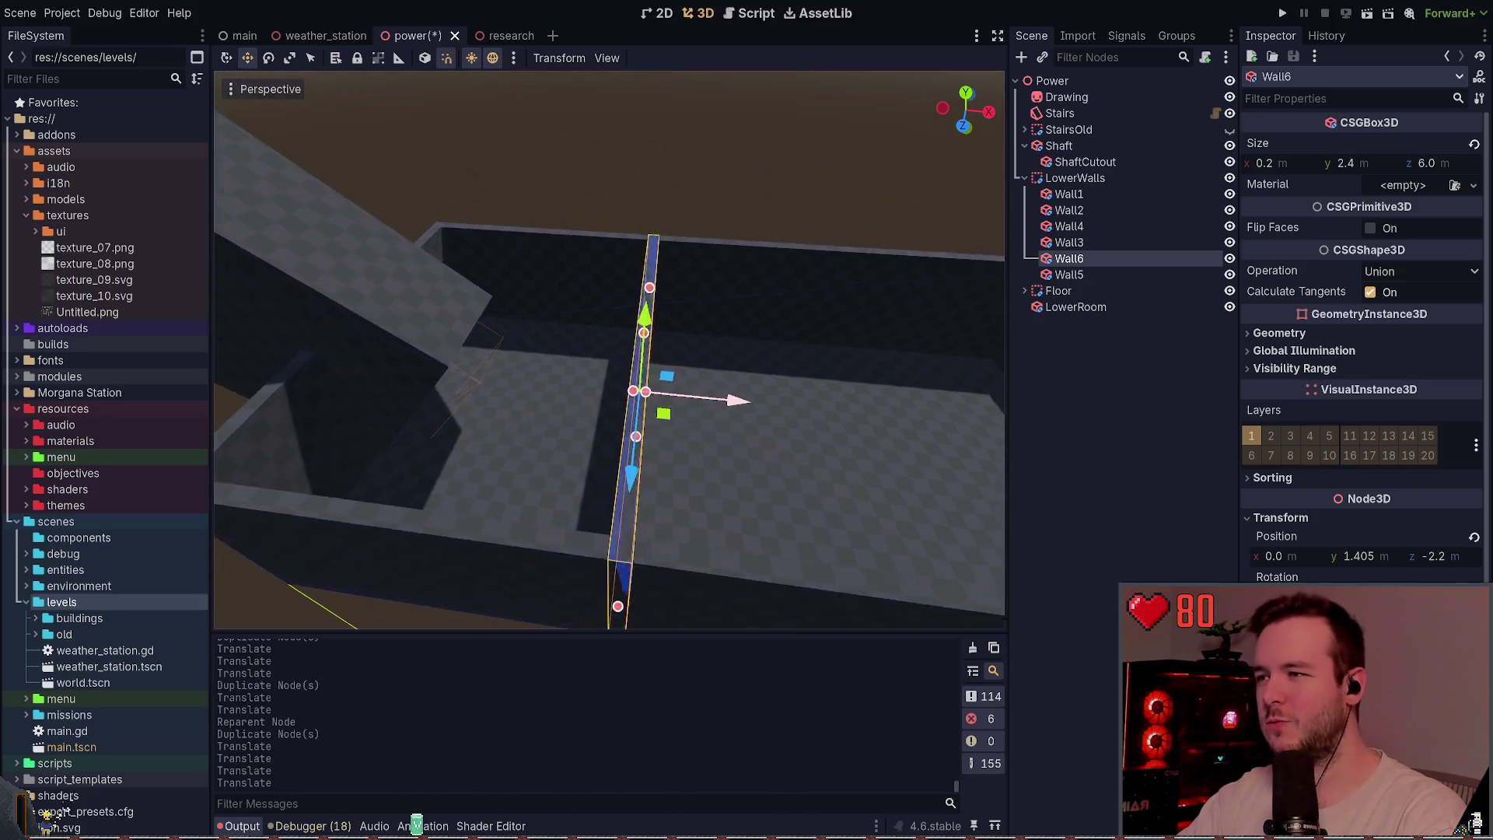
{"action": "left_click", "coordinate": [731, 148]}
{"action": "key", "text": "ctrl+s"}
{"action": "scroll", "coordinate": [609, 350], "scroll_direction": "down", "scroll_amount": 3}
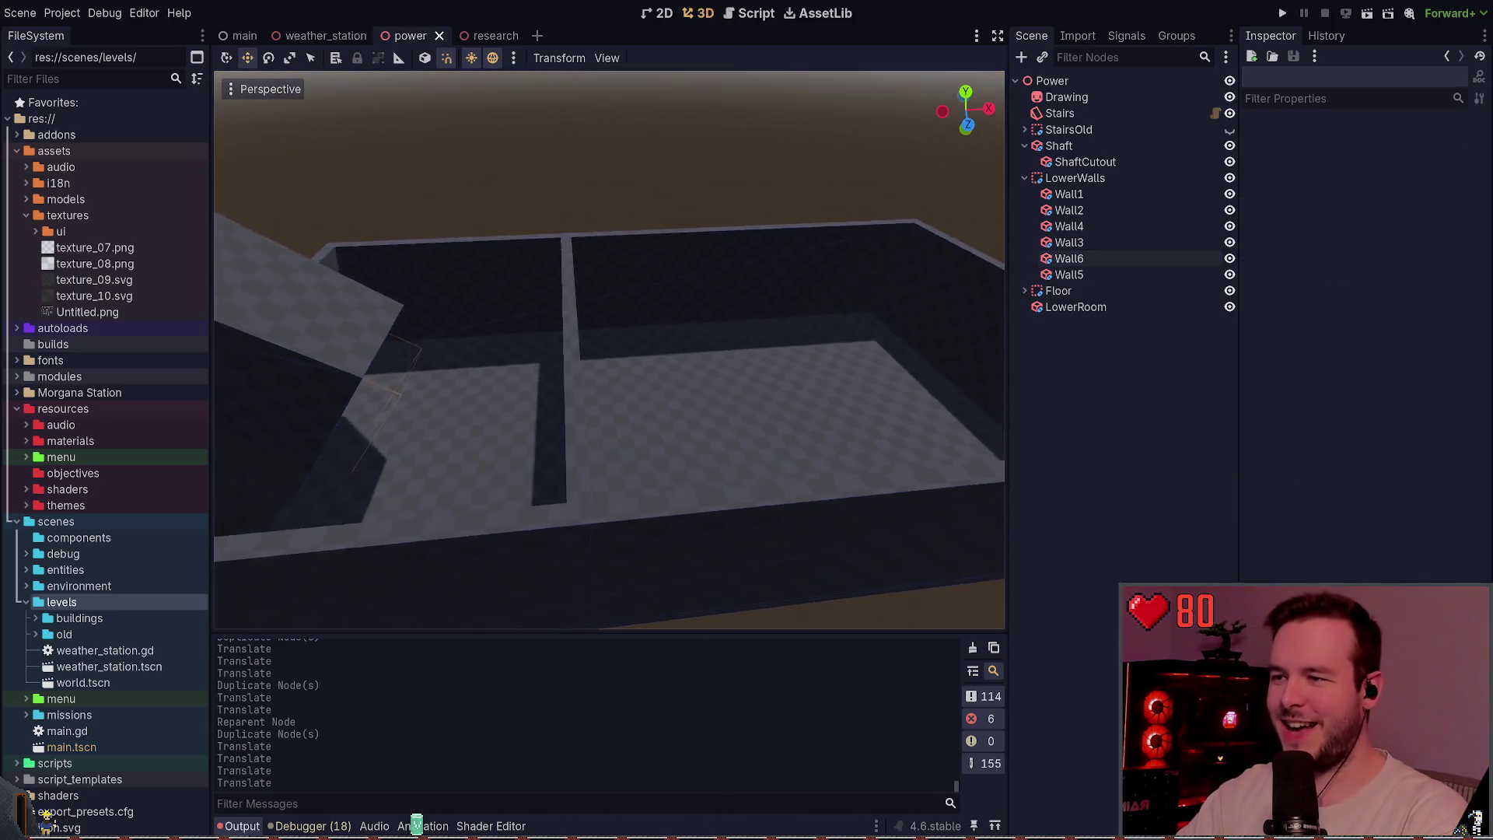
{"action": "key", "text": "w"}
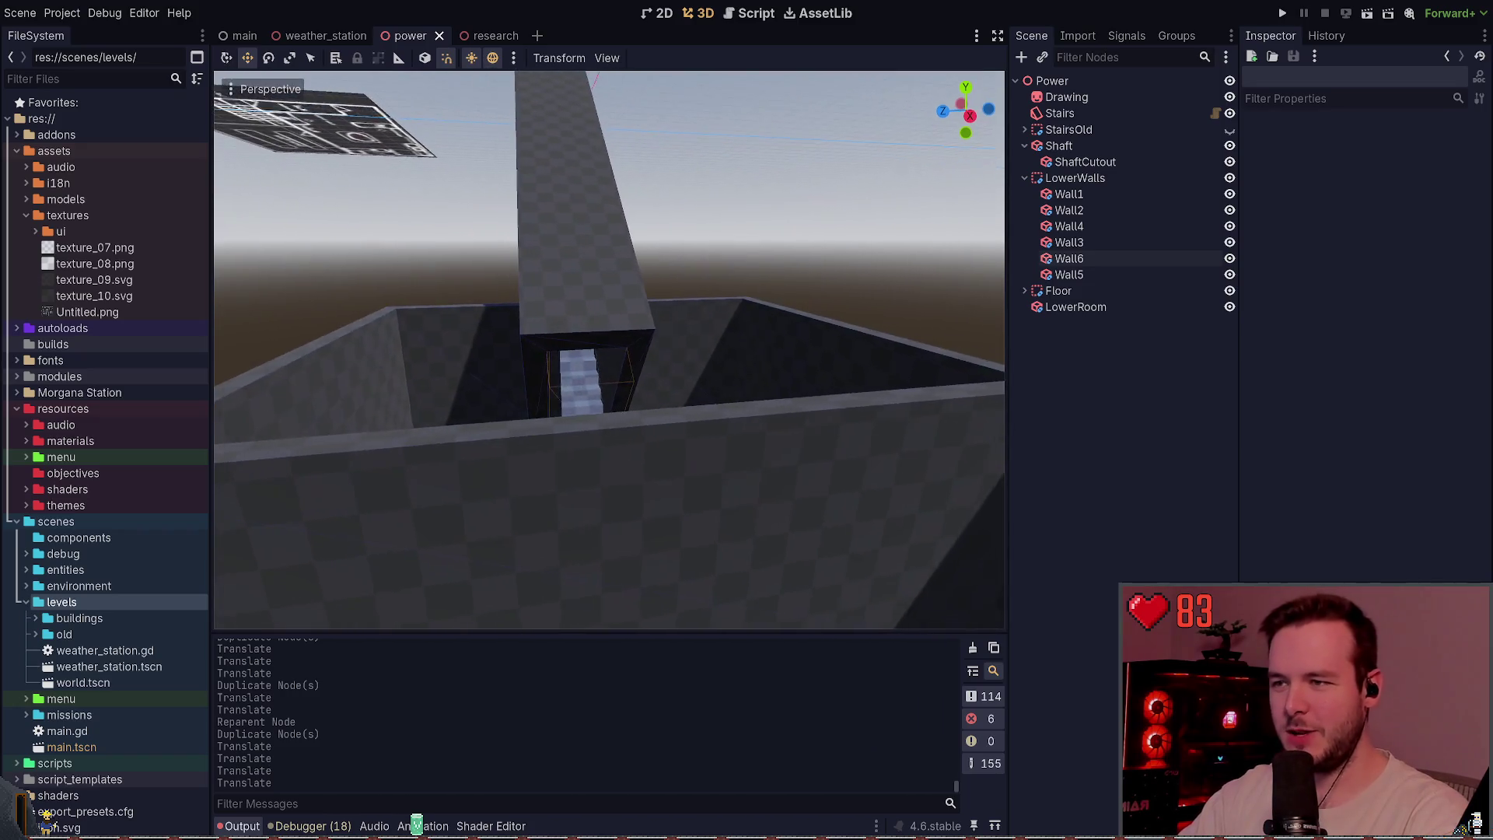
{"action": "key", "text": "w"}
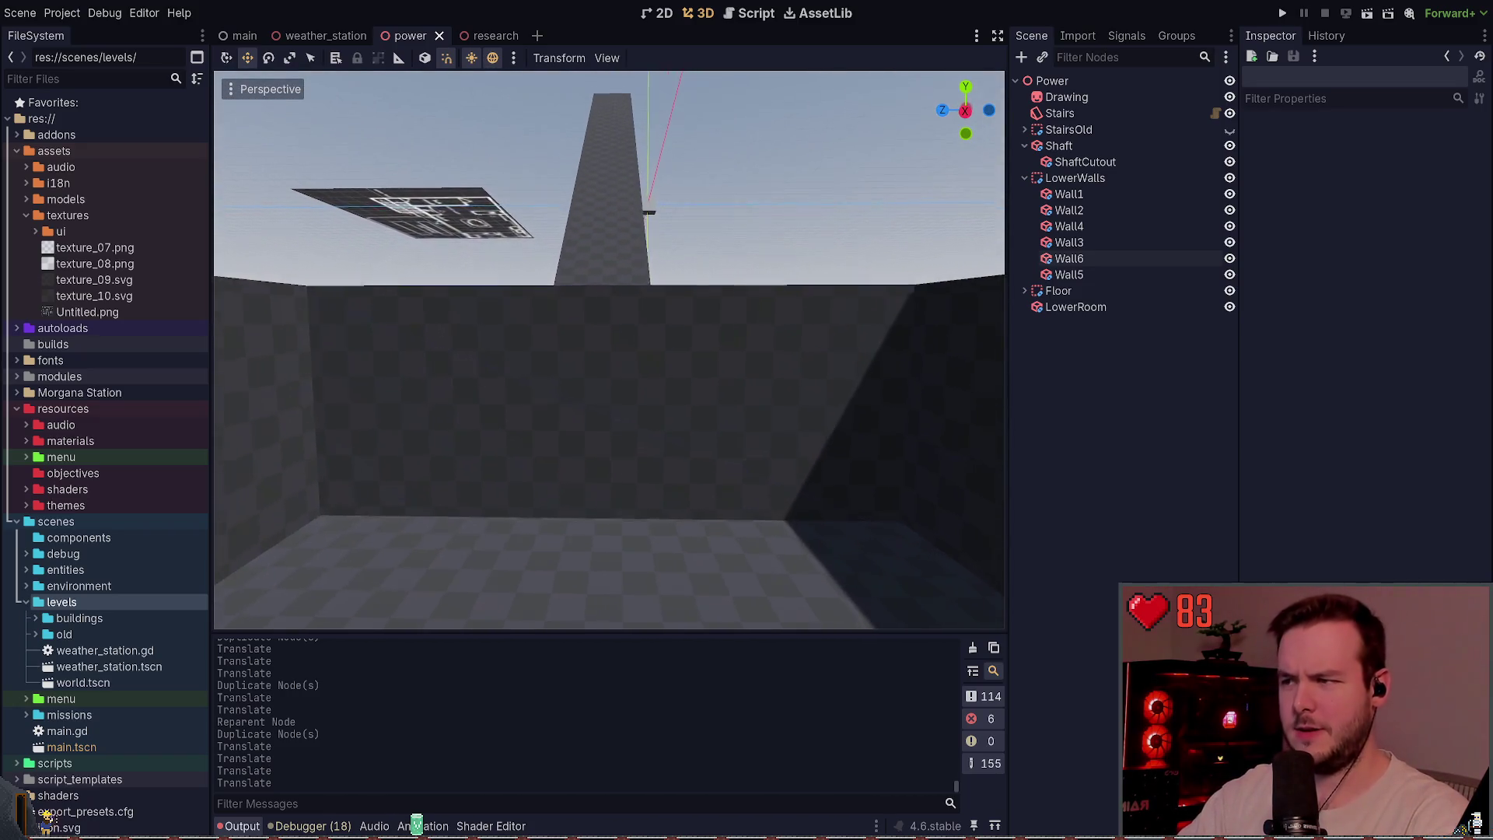
{"action": "left_click", "coordinate": [1113, 261]}
- Move Wall6 below Wall5 to the end of LowerWalls
{"action": "left_click_drag", "start_coordinate": [1112, 261], "coordinate": [1086, 284]}
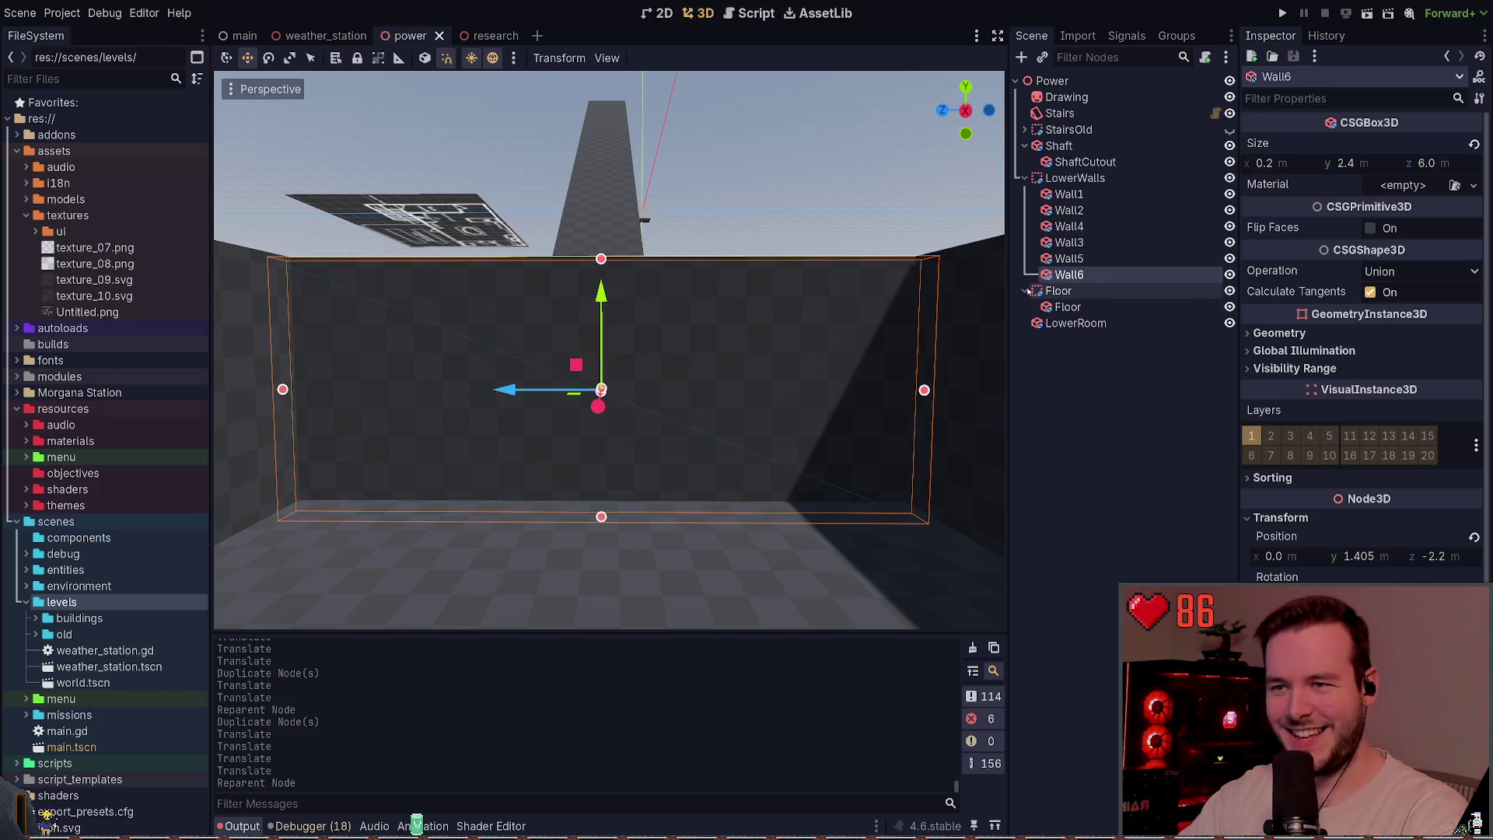
{"action": "left_click", "coordinate": [1025, 130]}
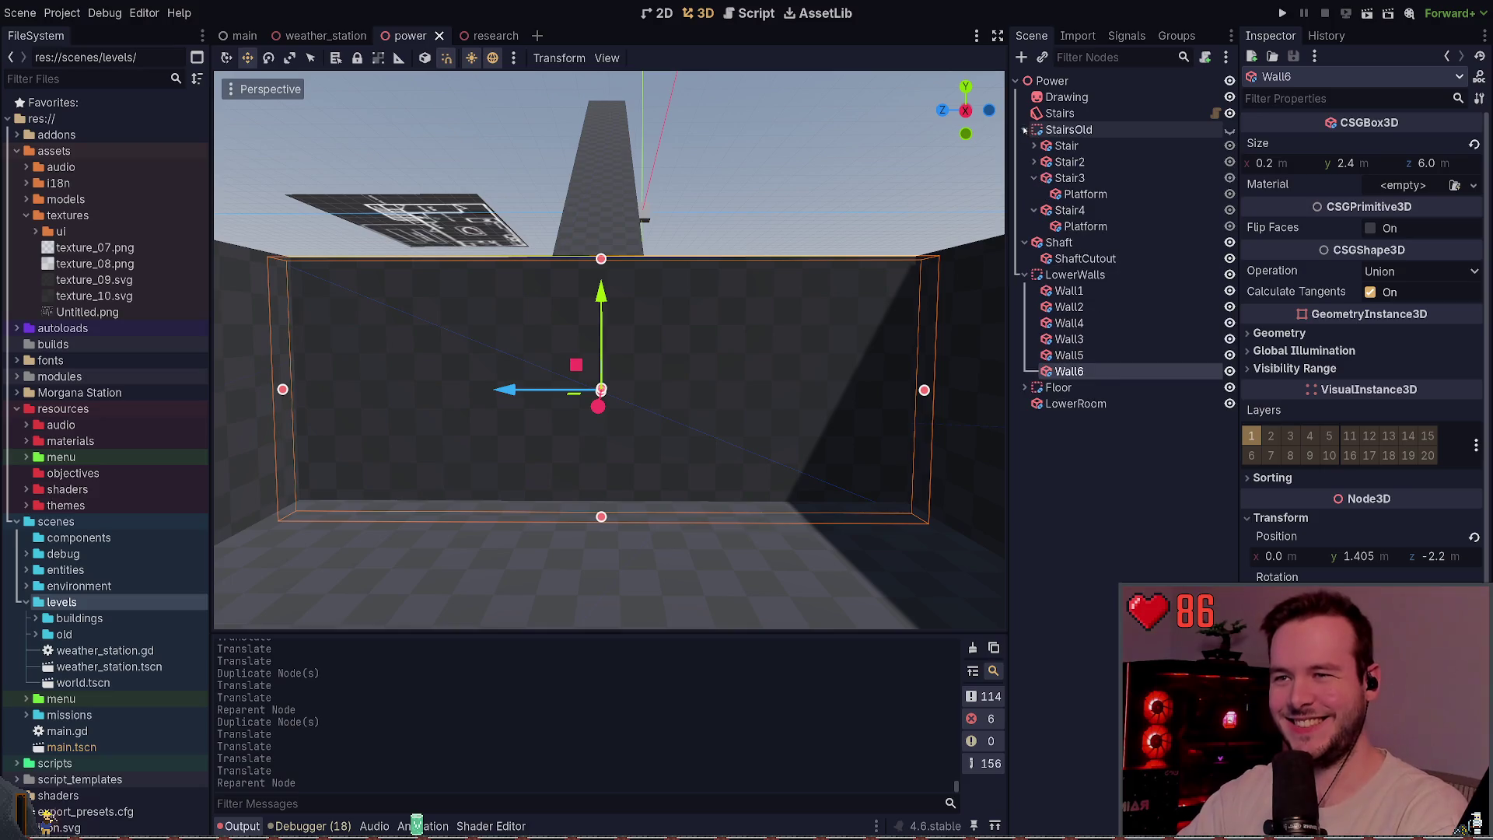
{"action": "left_click", "coordinate": [1025, 130]}
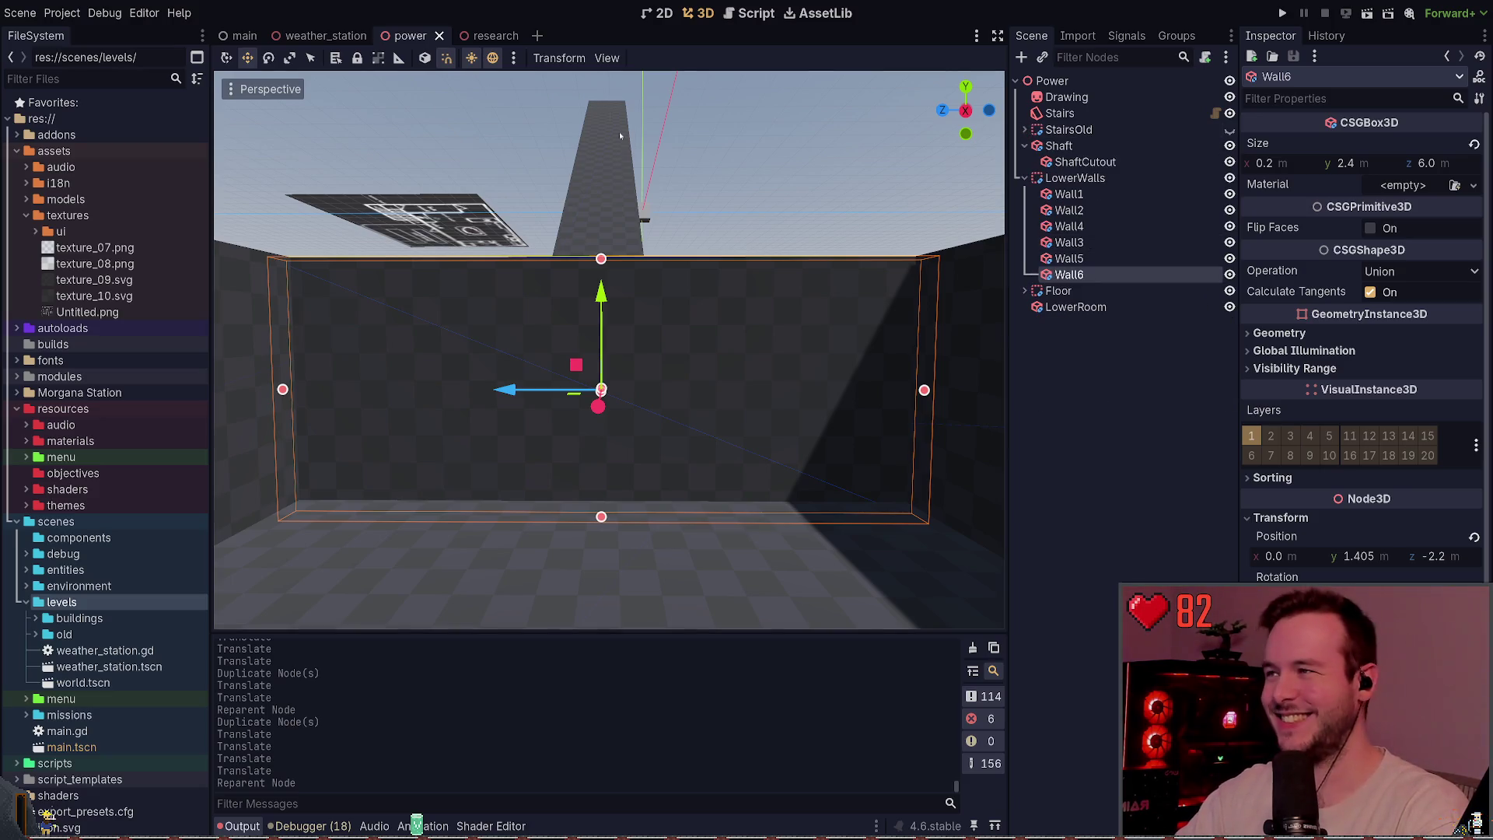
- Copy the research scene's DoorCutout and paste it as a child of Wall6 in the power scene
{"action": "left_click", "coordinate": [327, 35]}
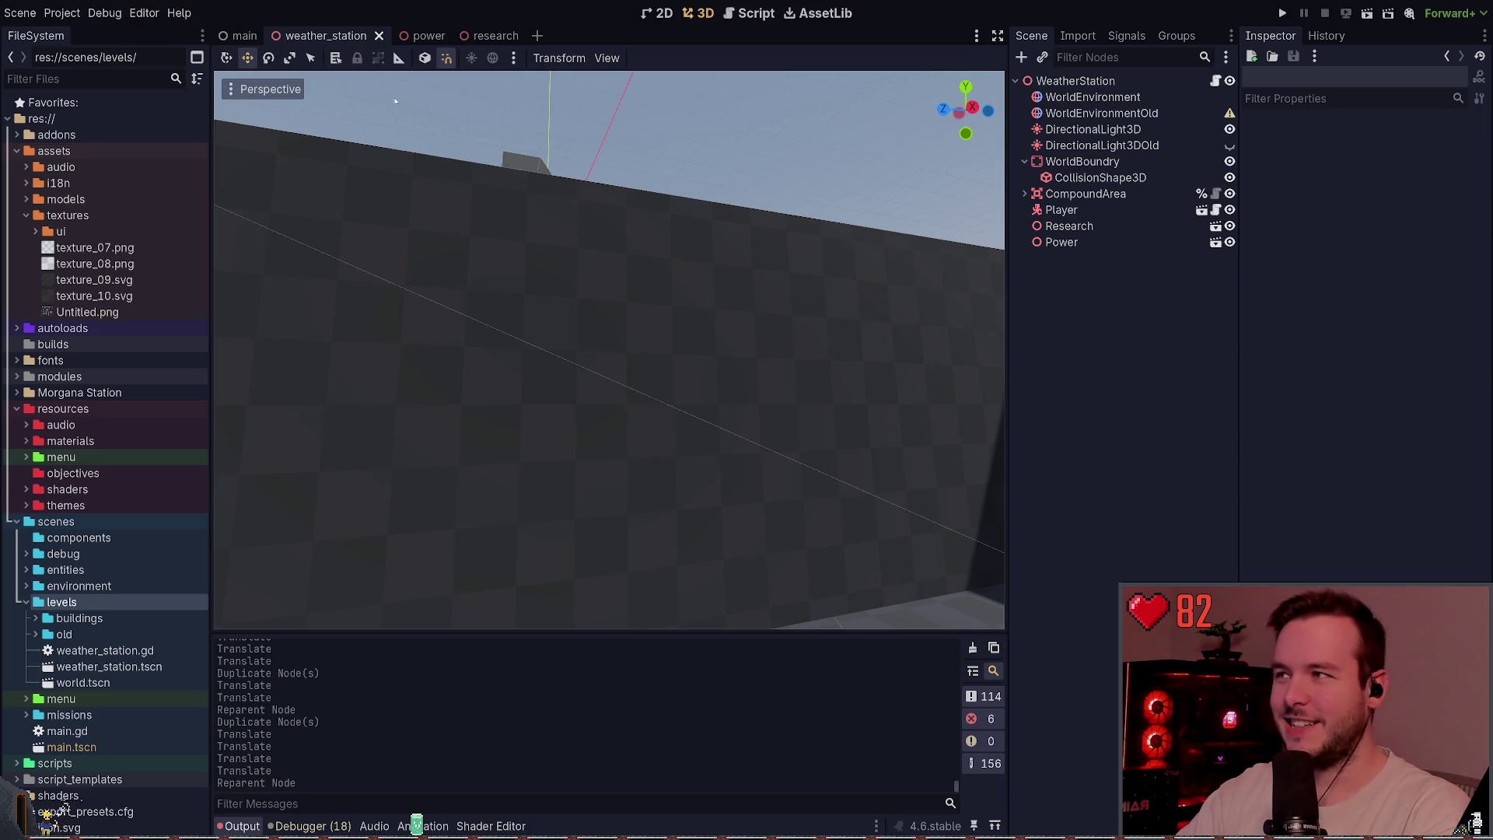
{"action": "left_click", "coordinate": [488, 36]}
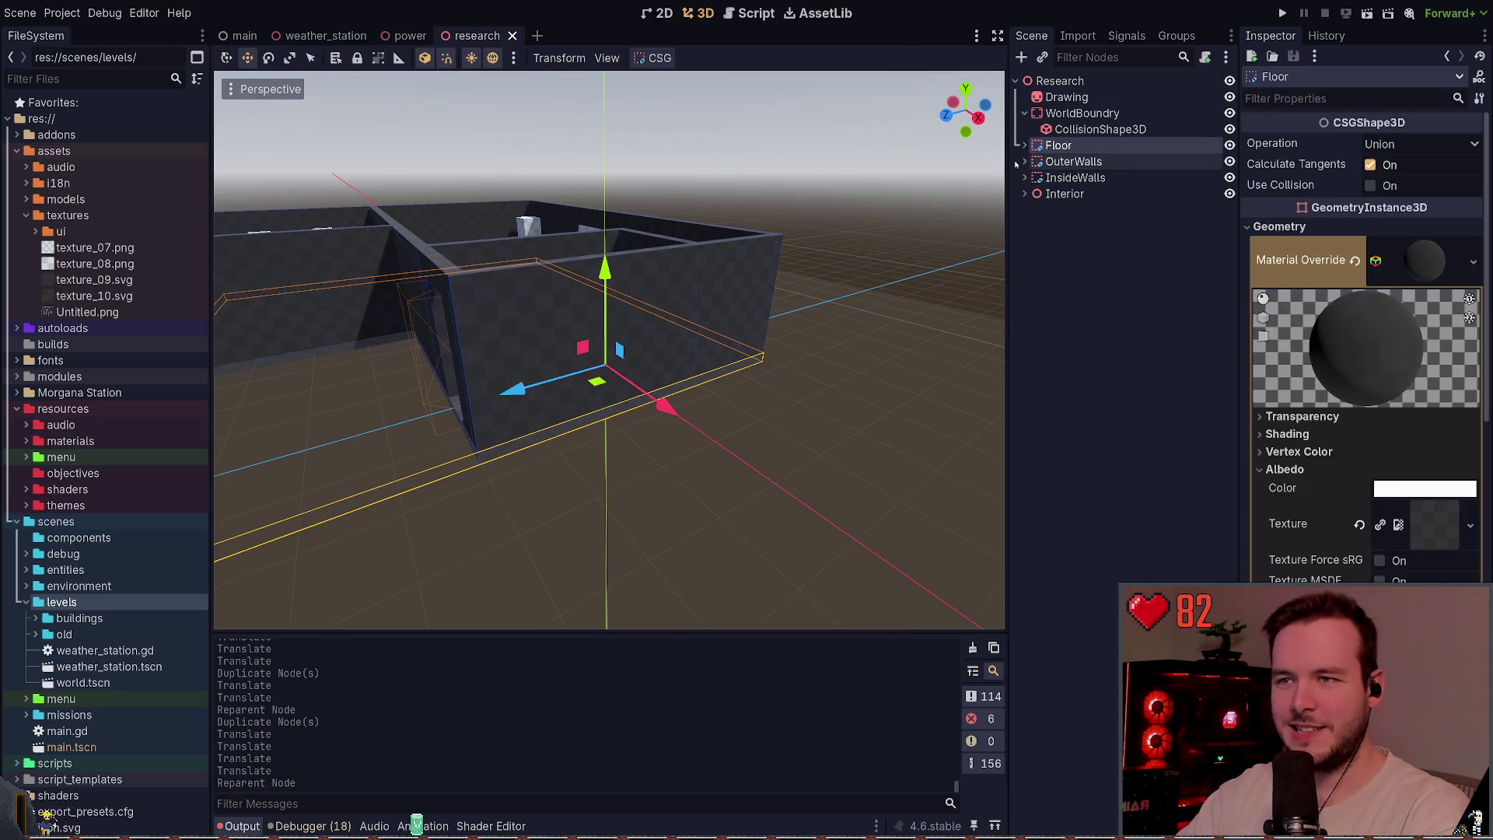
{"action": "left_click_drag", "start_coordinate": [899, 206], "coordinate": [910, 203]}
{"action": "scroll", "coordinate": [664, 409], "scroll_direction": "up", "scroll_amount": 5}
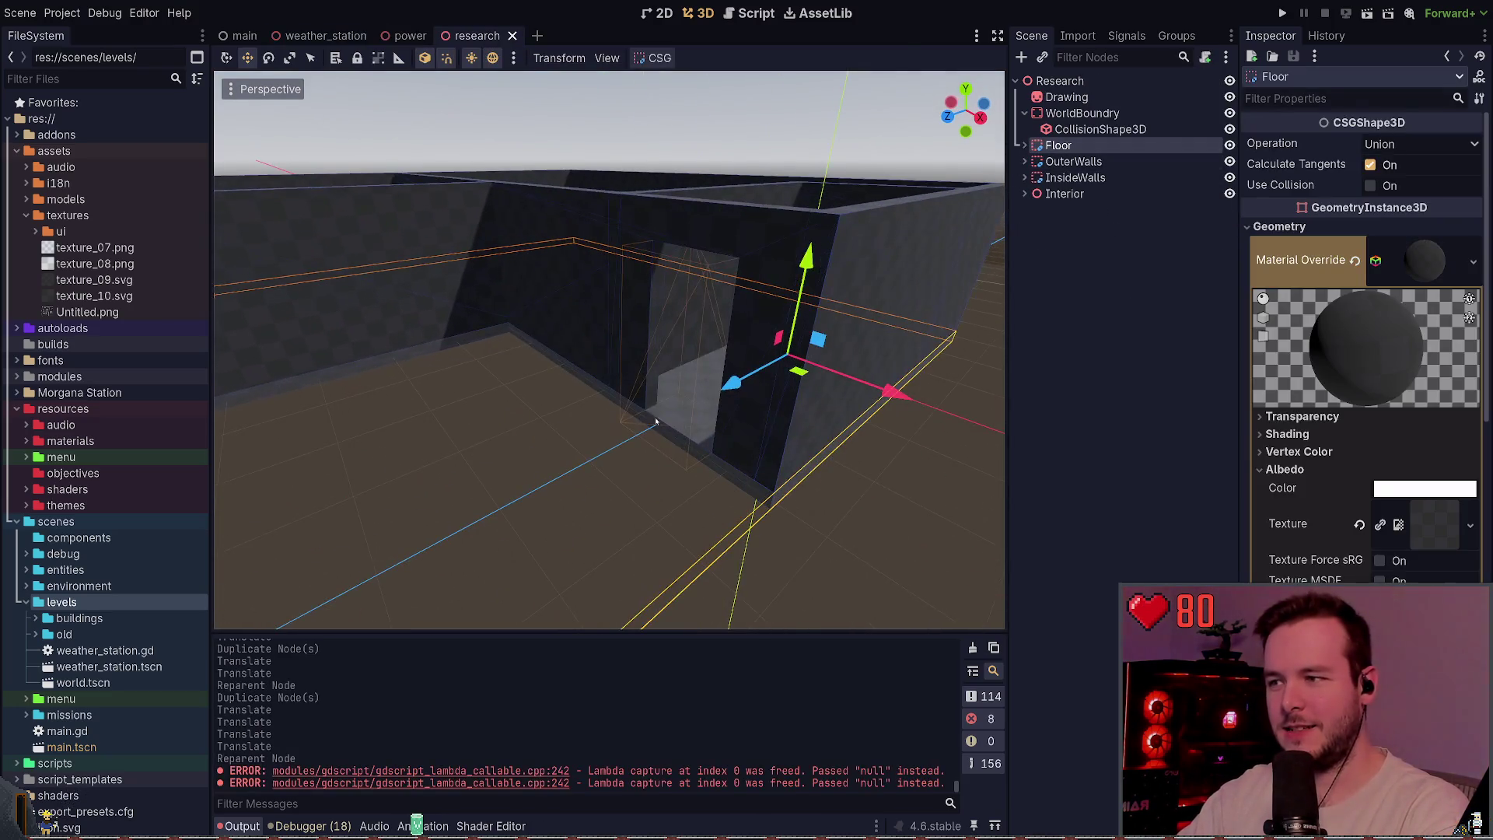
{"action": "left_click", "coordinate": [651, 438]}
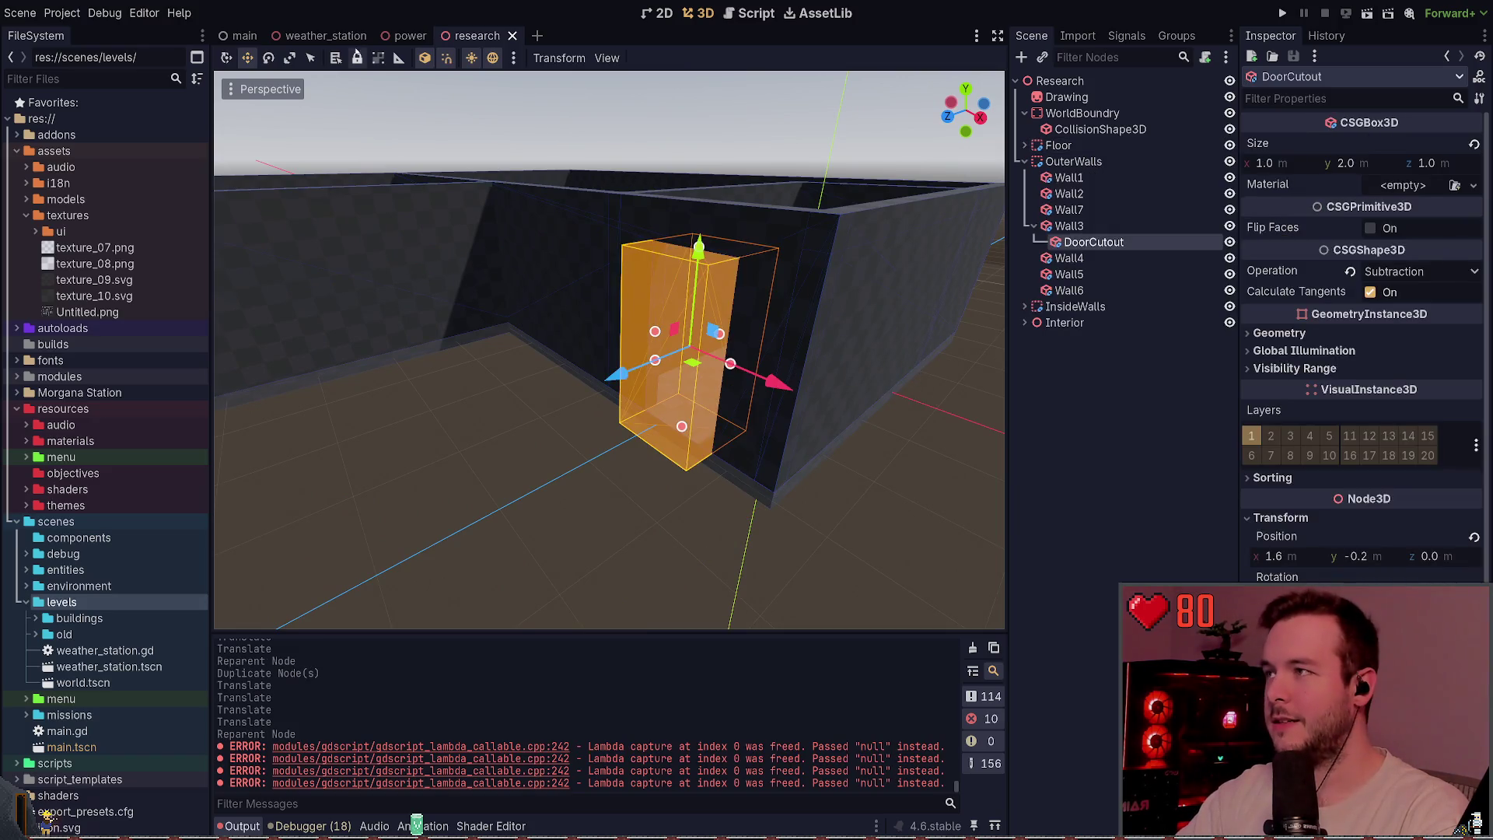
{"action": "left_click", "coordinate": [391, 37]}
{"action": "key", "text": "ctrl+v"}
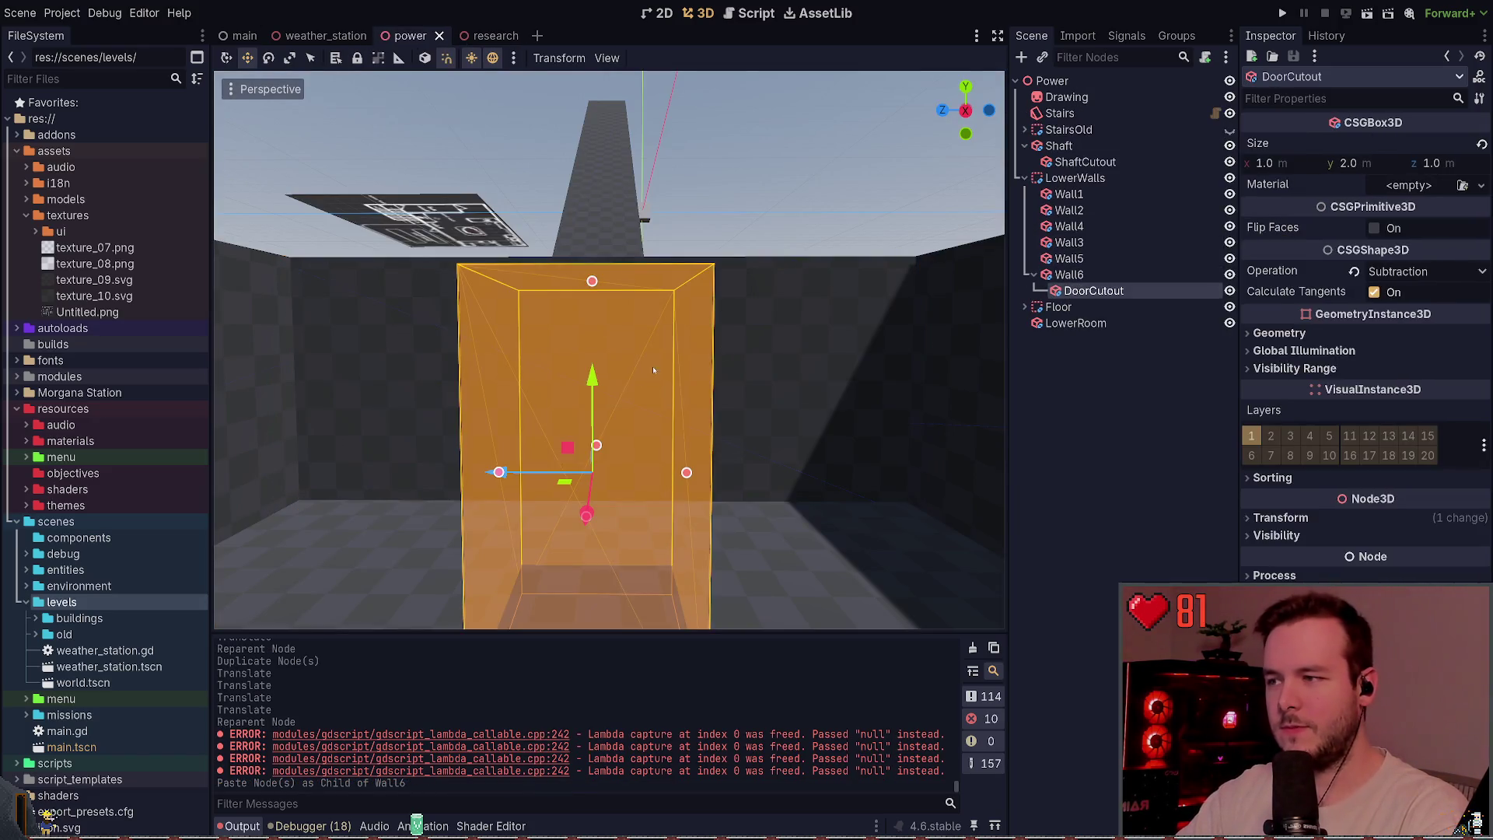
- Move DoorCutout into Wall6 to cut a doorway, and save the power scene
{"action": "left_click_drag", "start_coordinate": [563, 416], "coordinate": [705, 269]}
{"action": "key", "text": "f"}
{"action": "key", "text": "ctrl+s"}
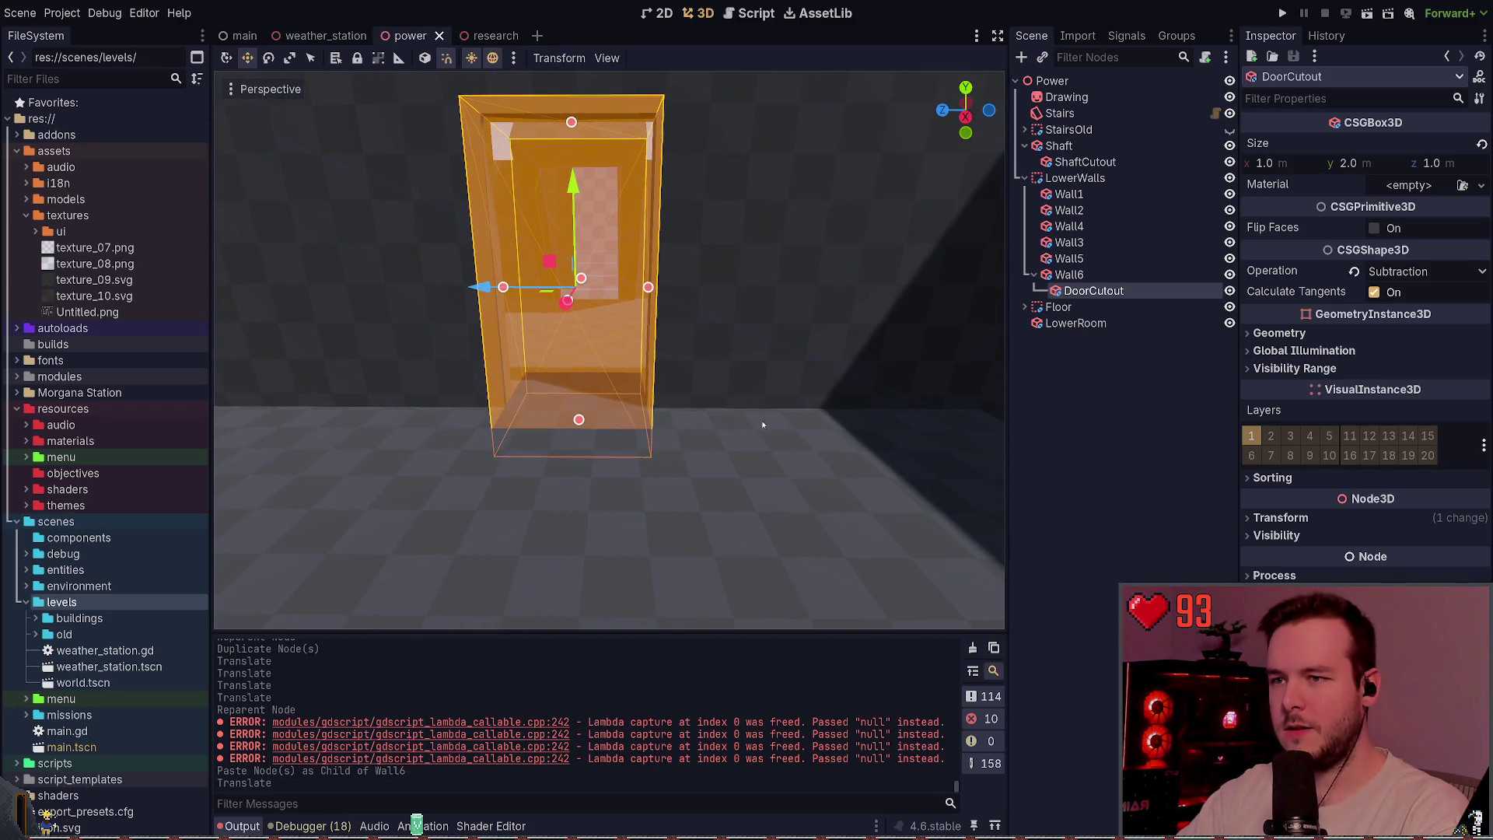
{"action": "left_click", "coordinate": [1104, 399]}
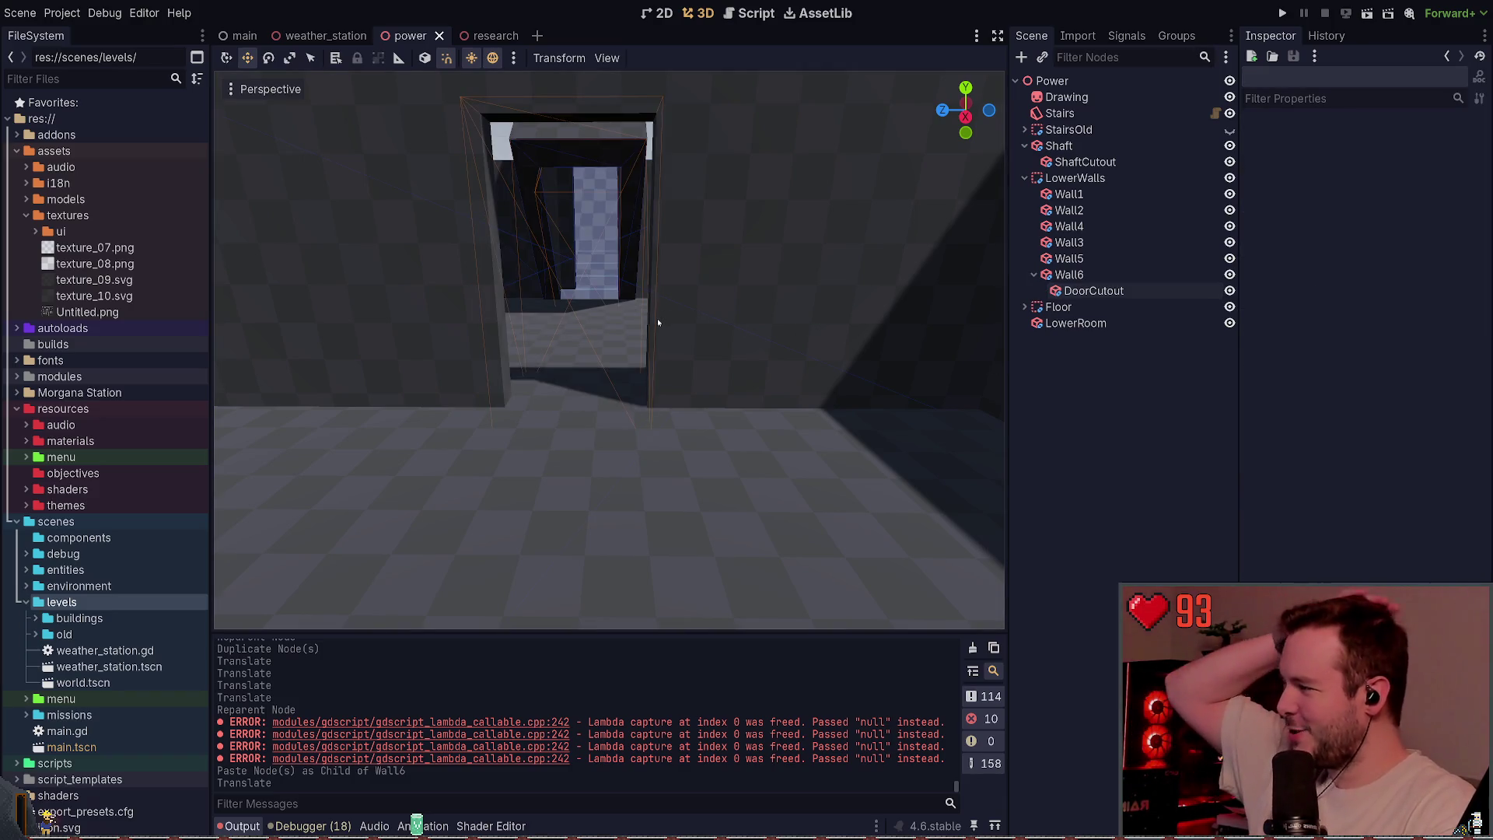
{"action": "left_click_drag", "start_coordinate": [656, 318], "coordinate": [515, 318]}
- Compare with the research scene, then raise DoorCutout slightly along Y
{"action": "left_click", "coordinate": [503, 38]}
{"action": "left_click", "coordinate": [410, 36]}
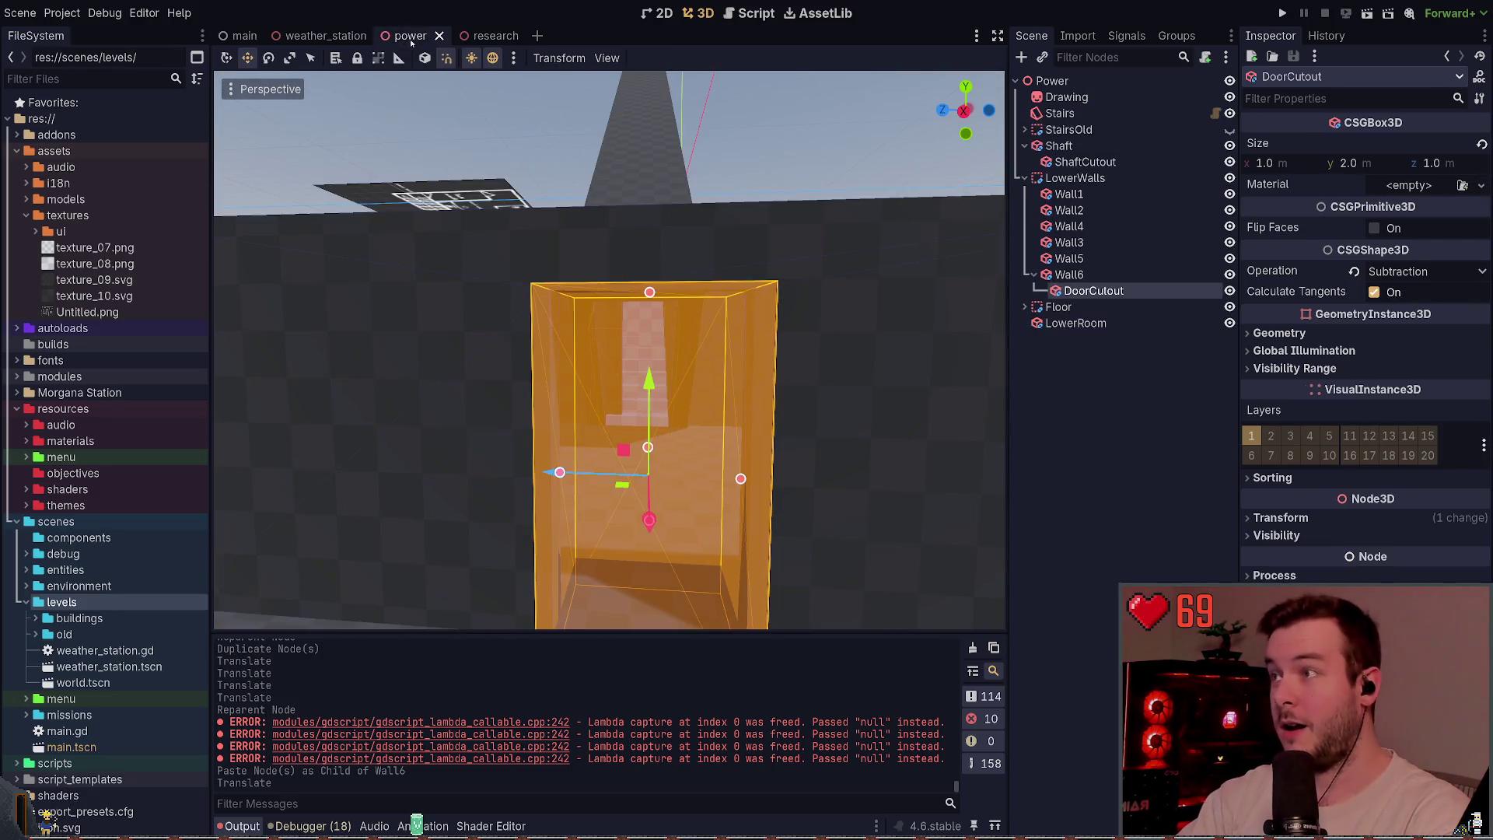
{"action": "left_click_drag", "start_coordinate": [647, 289], "coordinate": [646, 276]}
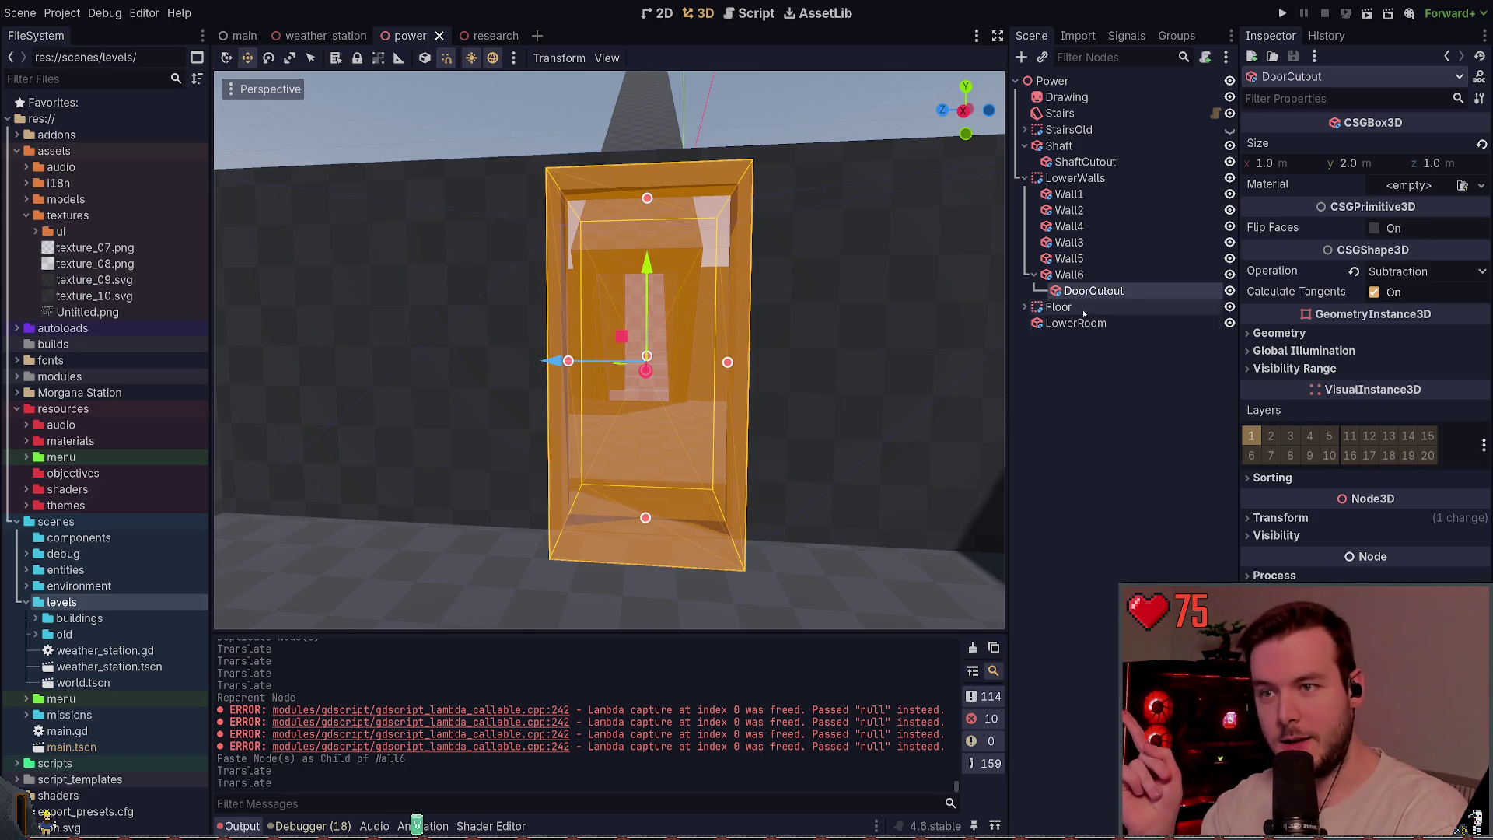
{"action": "left_click", "coordinate": [1058, 307]}
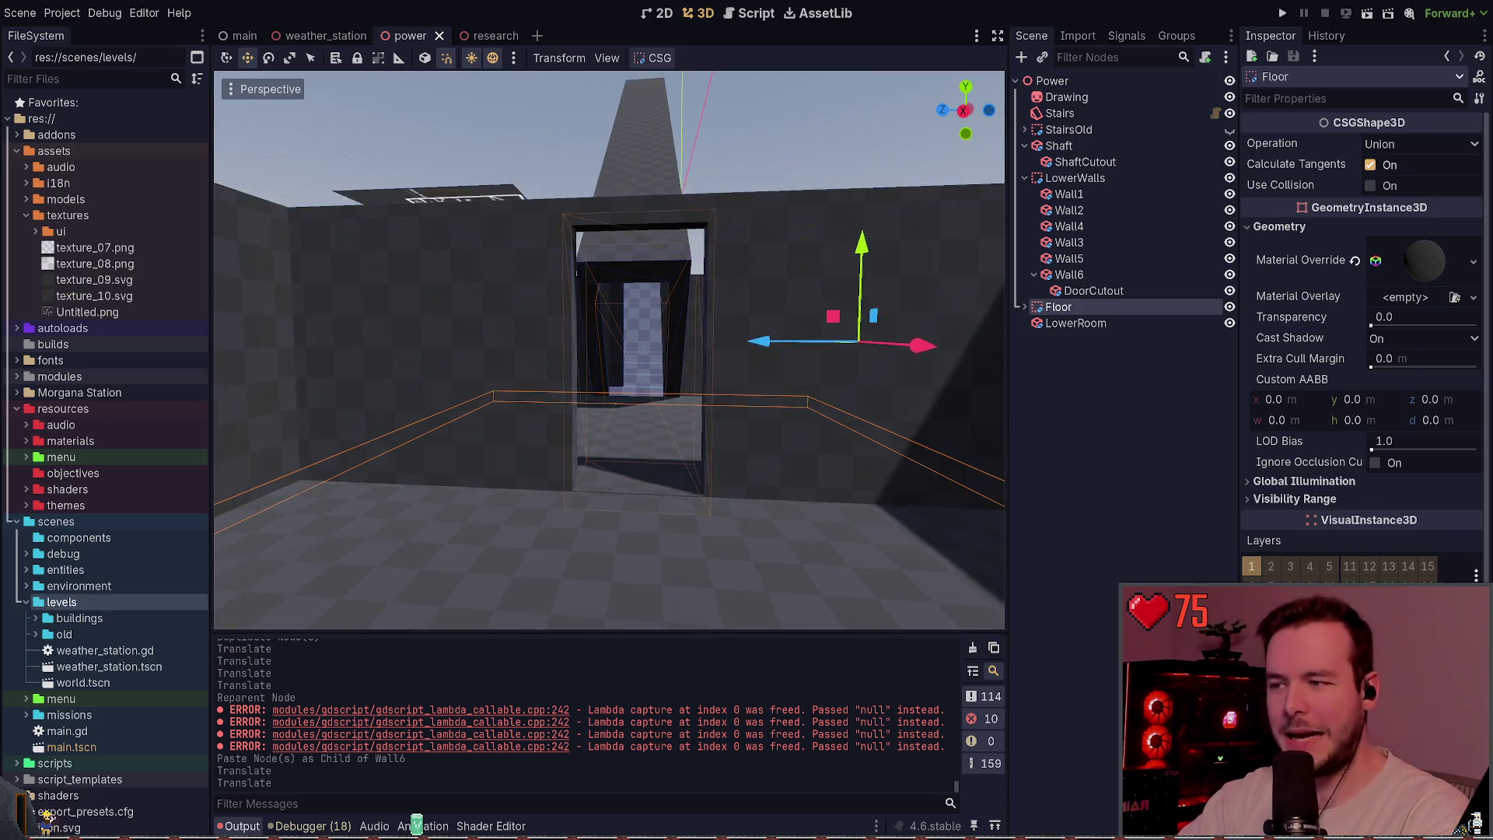
- Expand the Floor body and check its child Floor box's position values
{"action": "key", "text": "s"}
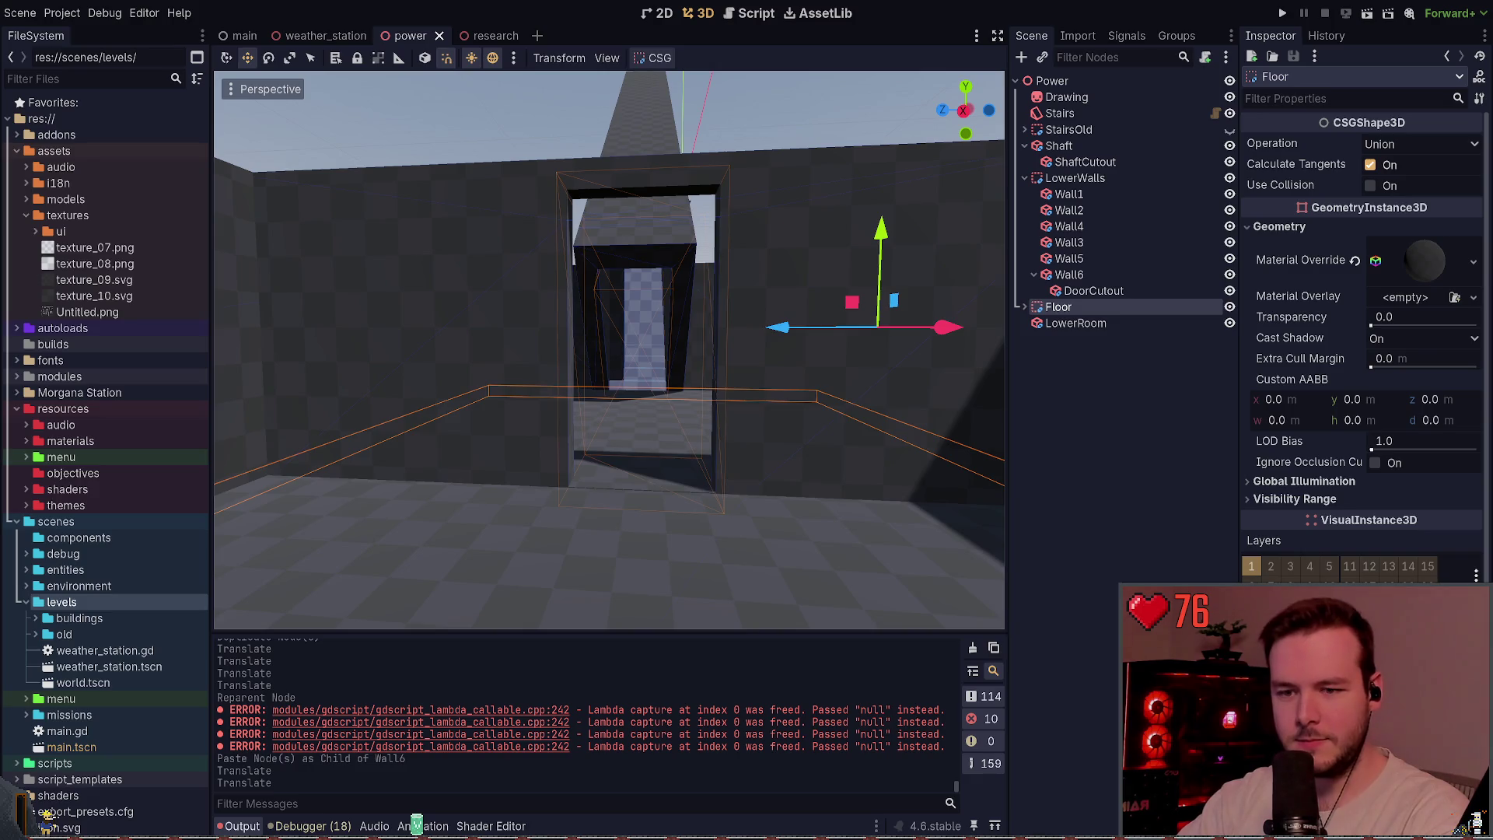
{"action": "left_click", "coordinate": [1073, 322]}
{"action": "left_click", "coordinate": [1058, 308]}
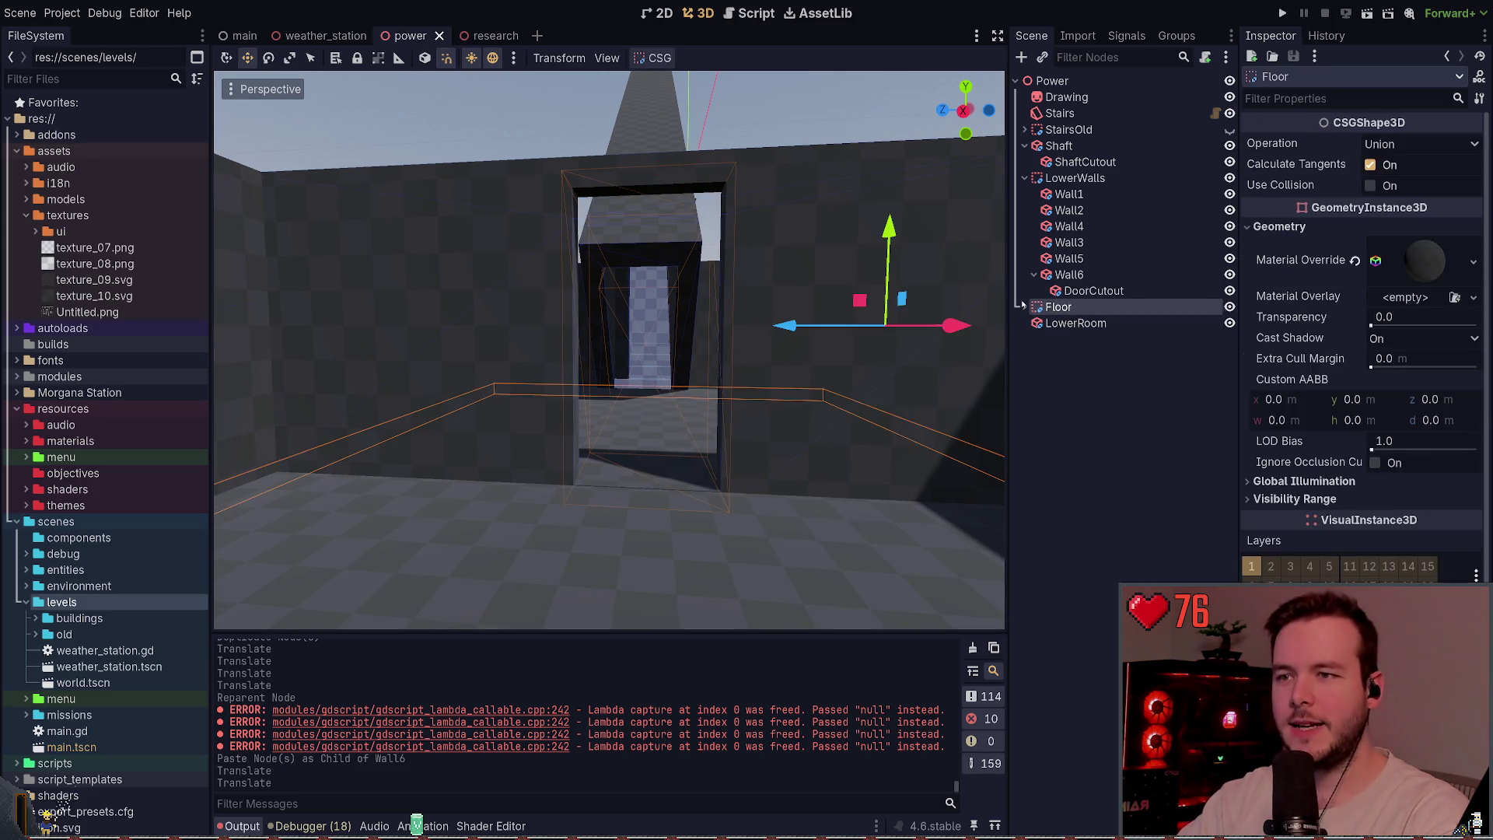
{"action": "left_click", "coordinate": [1025, 307]}
{"action": "left_click", "coordinate": [1065, 323]}
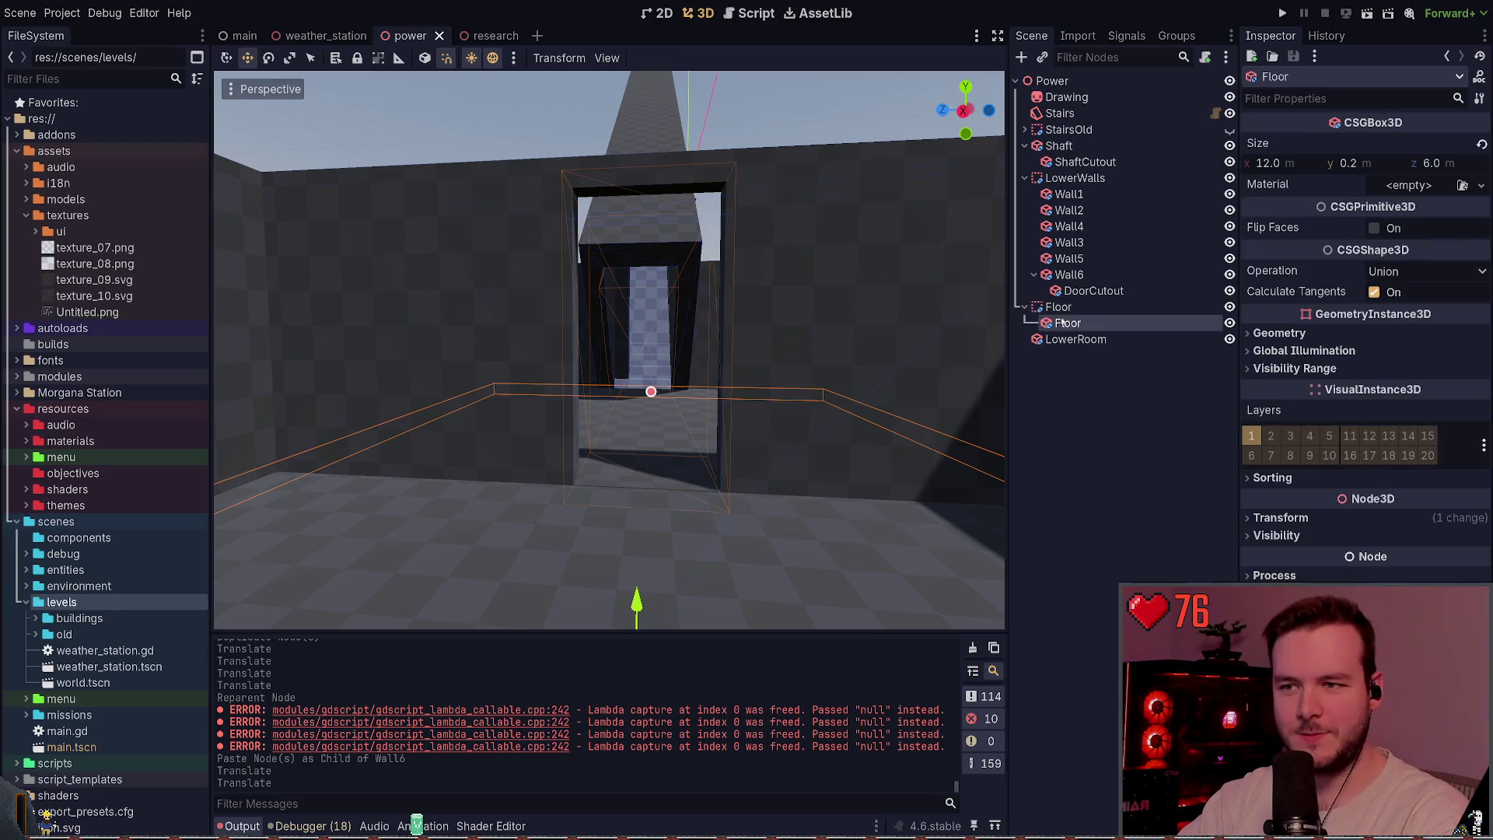
{"action": "left_click", "coordinate": [1283, 518]}
{"action": "left_click", "coordinate": [1305, 557]}
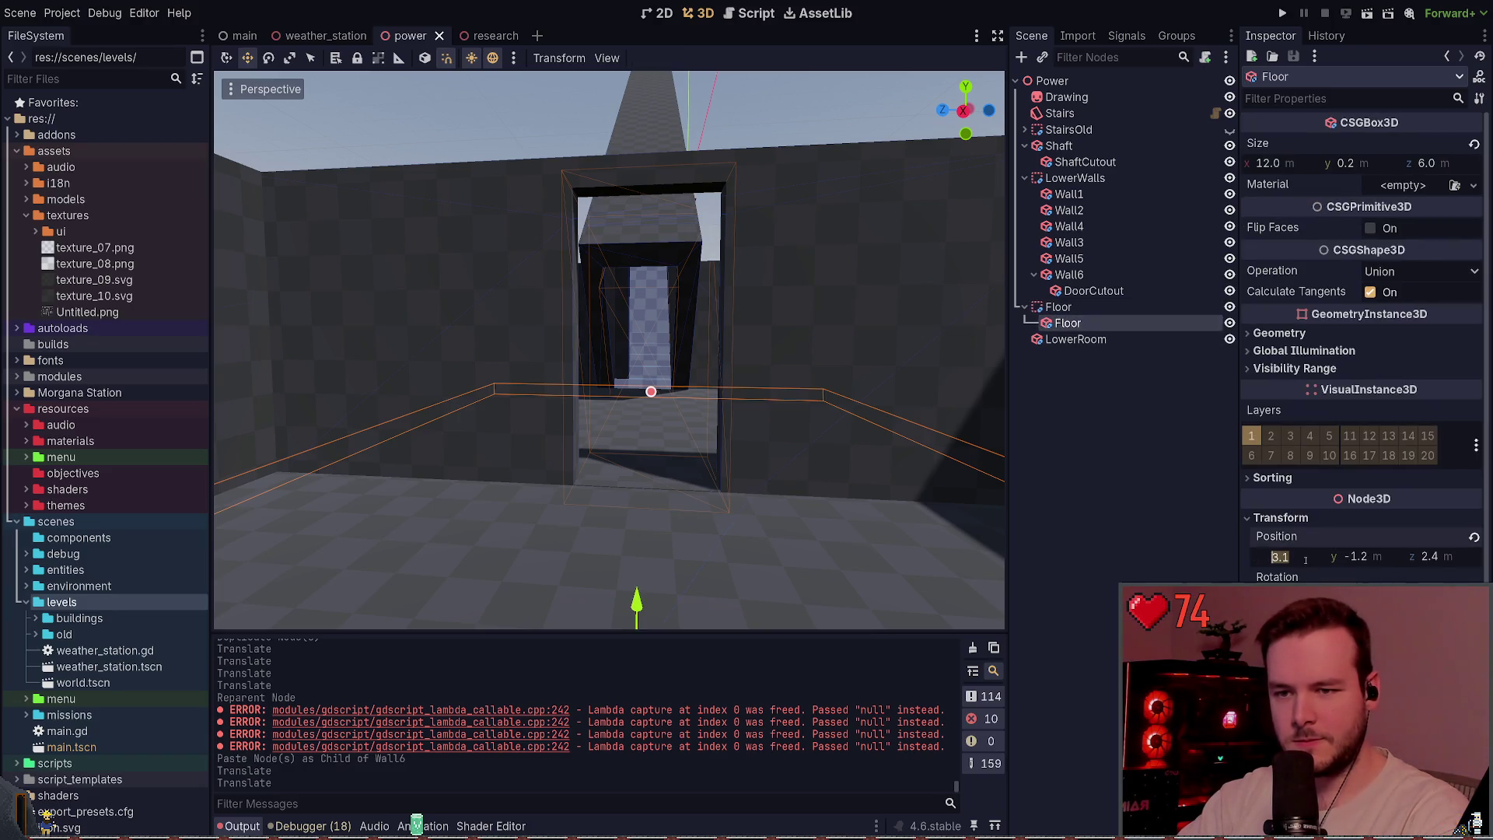
{"action": "left_click", "coordinate": [765, 123]}
- Lower the power scene's DoorCutout slightly, save, and switch to the research scene
{"action": "left_click", "coordinate": [1093, 291]}
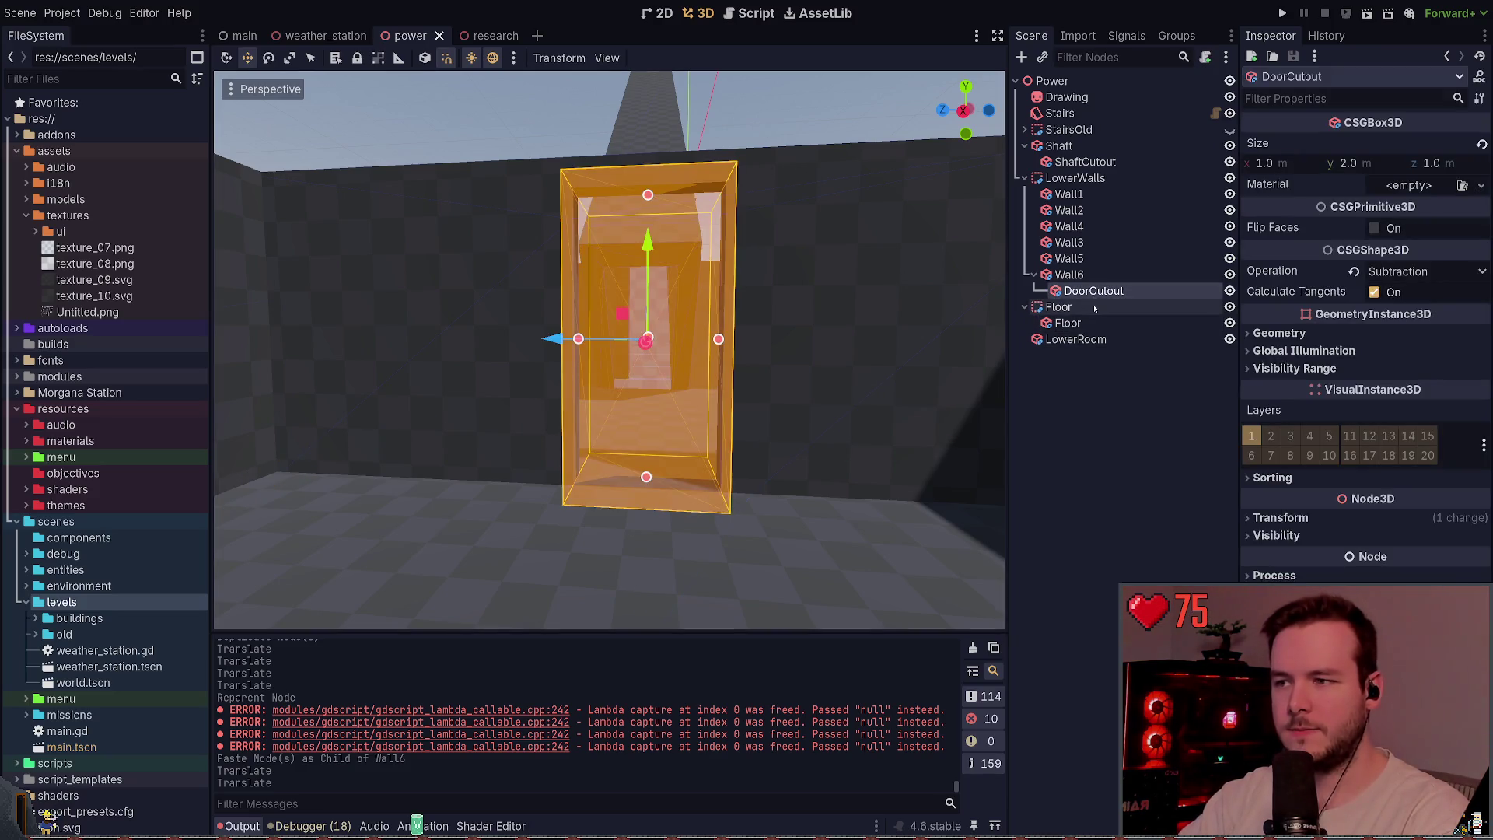
{"action": "left_click_drag", "start_coordinate": [643, 237], "coordinate": [642, 238]}
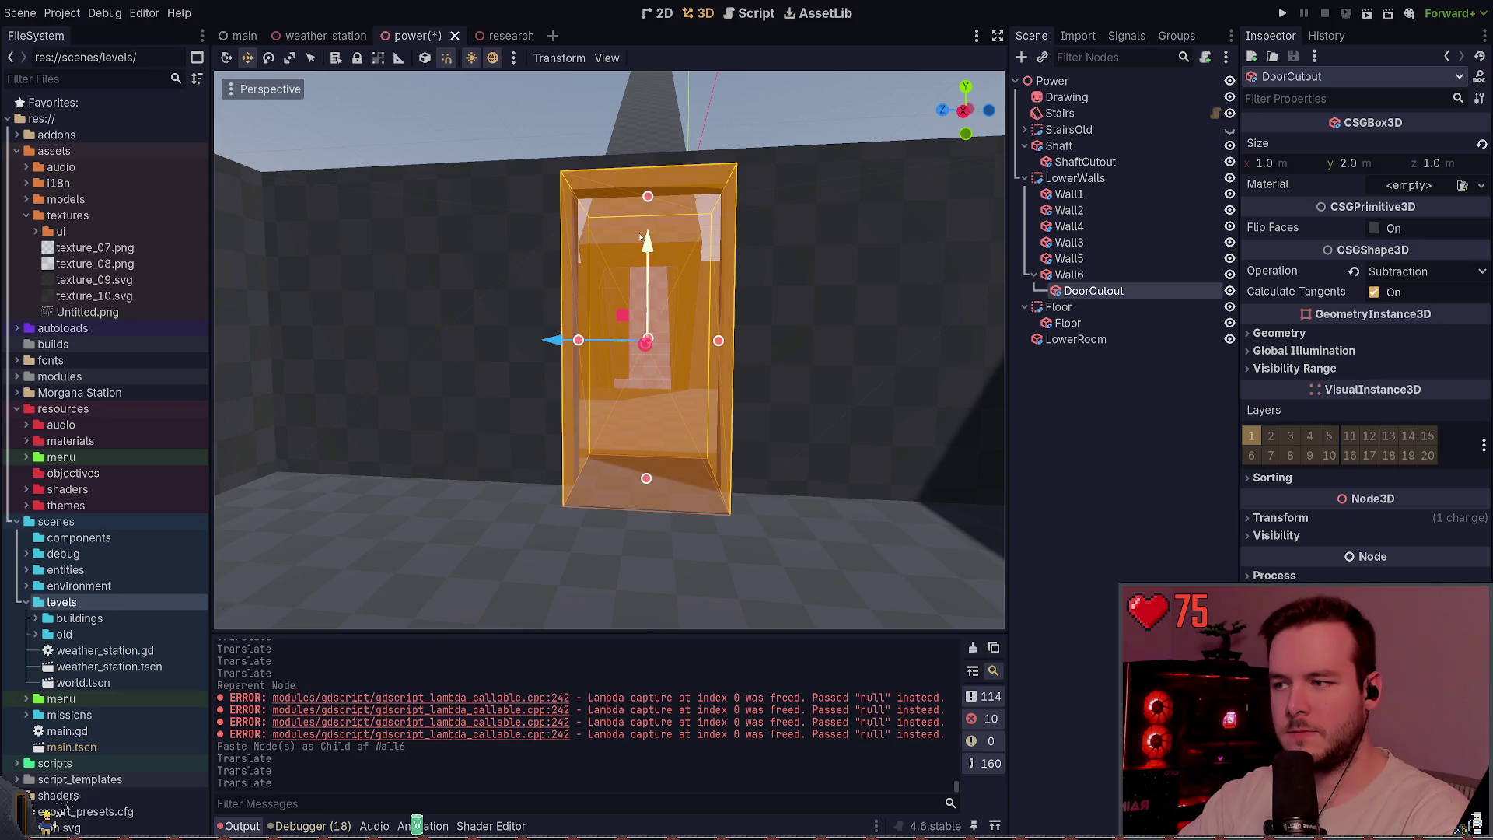
{"action": "left_click", "coordinate": [835, 113]}
{"action": "key", "text": "ctrl+s"}
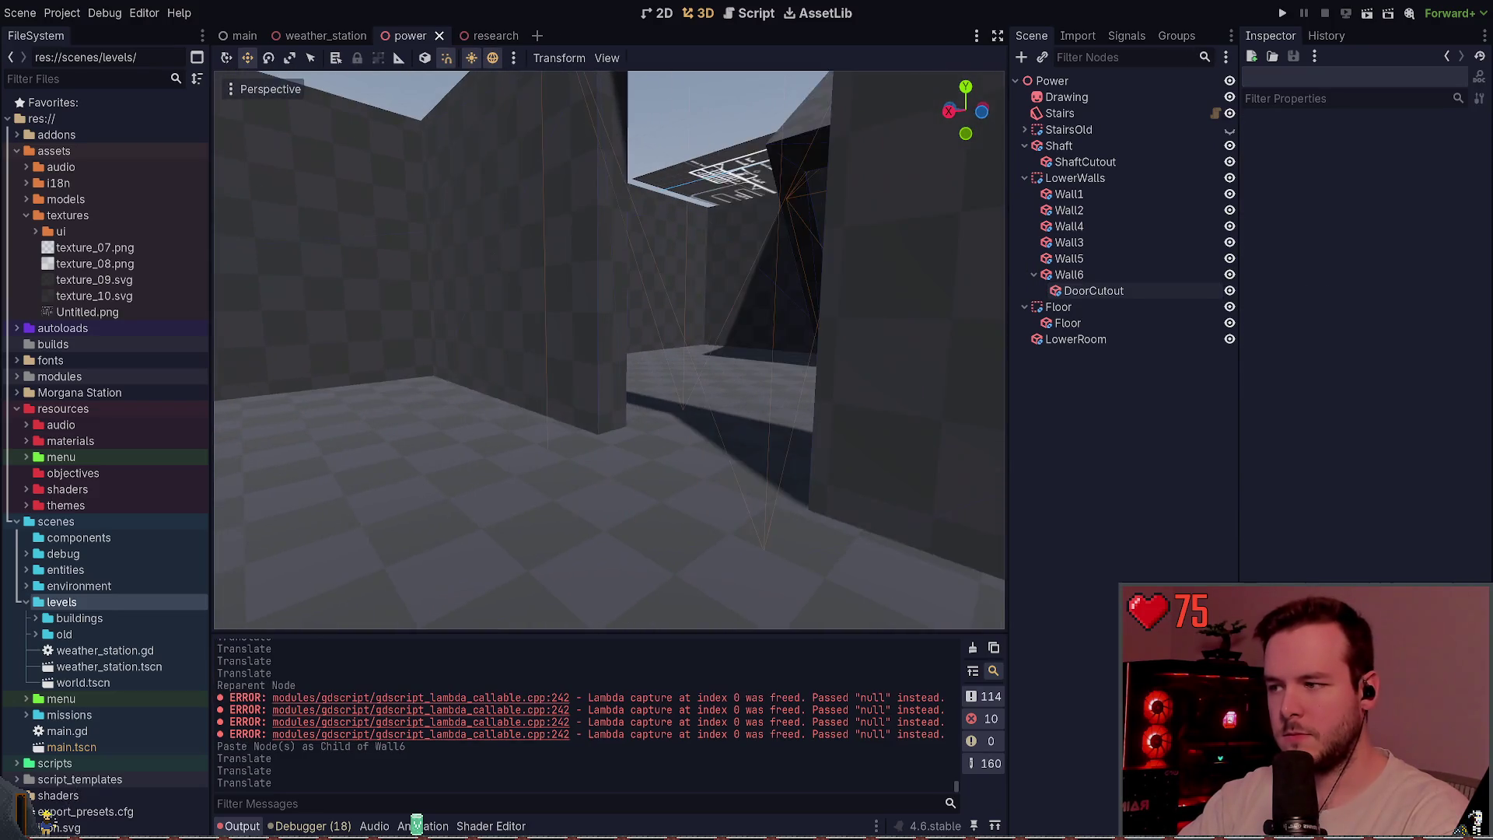
{"action": "left_click", "coordinate": [487, 36]}
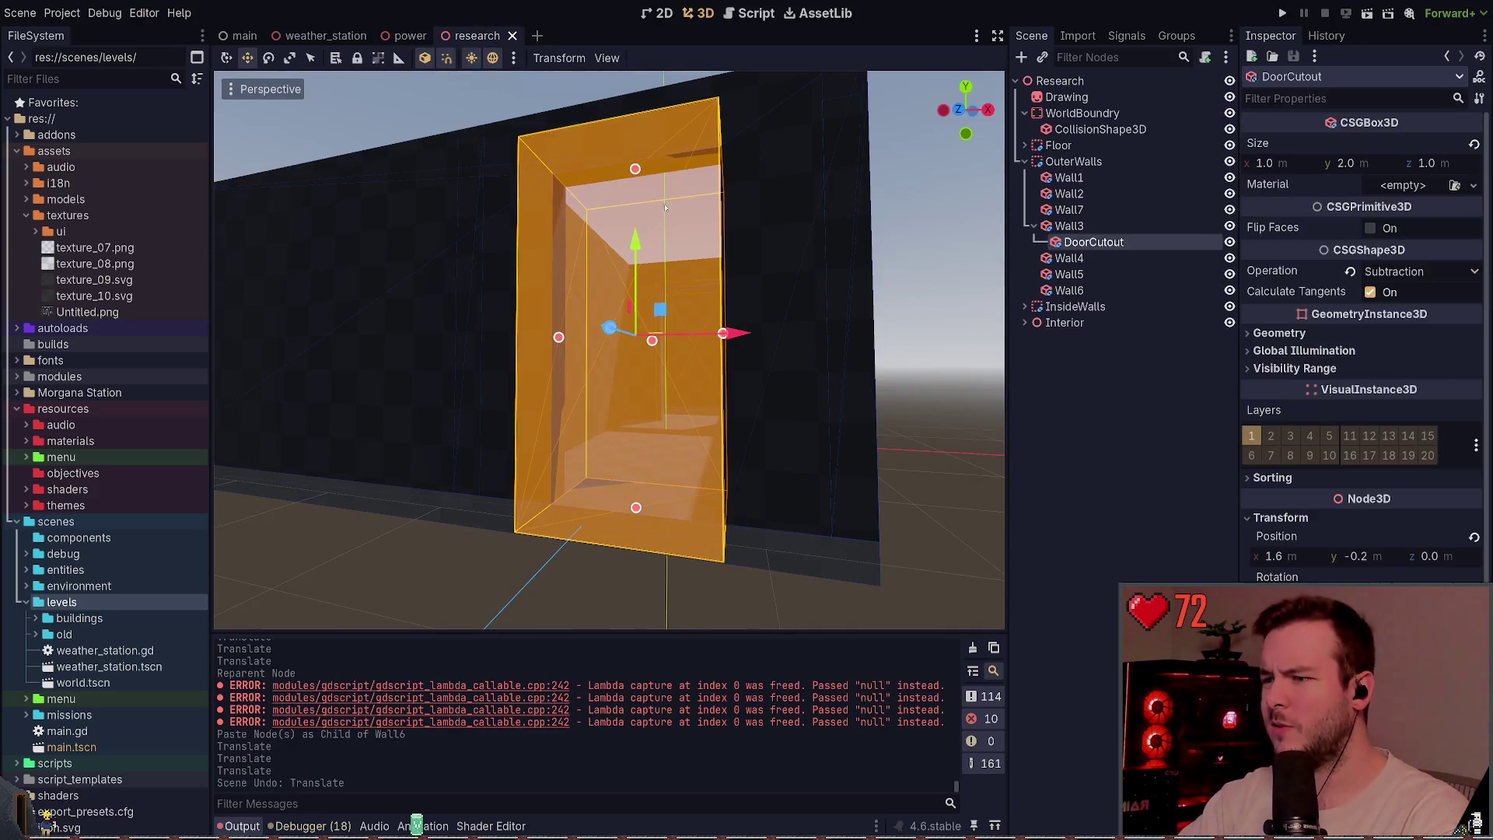
{"action": "left_click", "coordinate": [965, 449]}
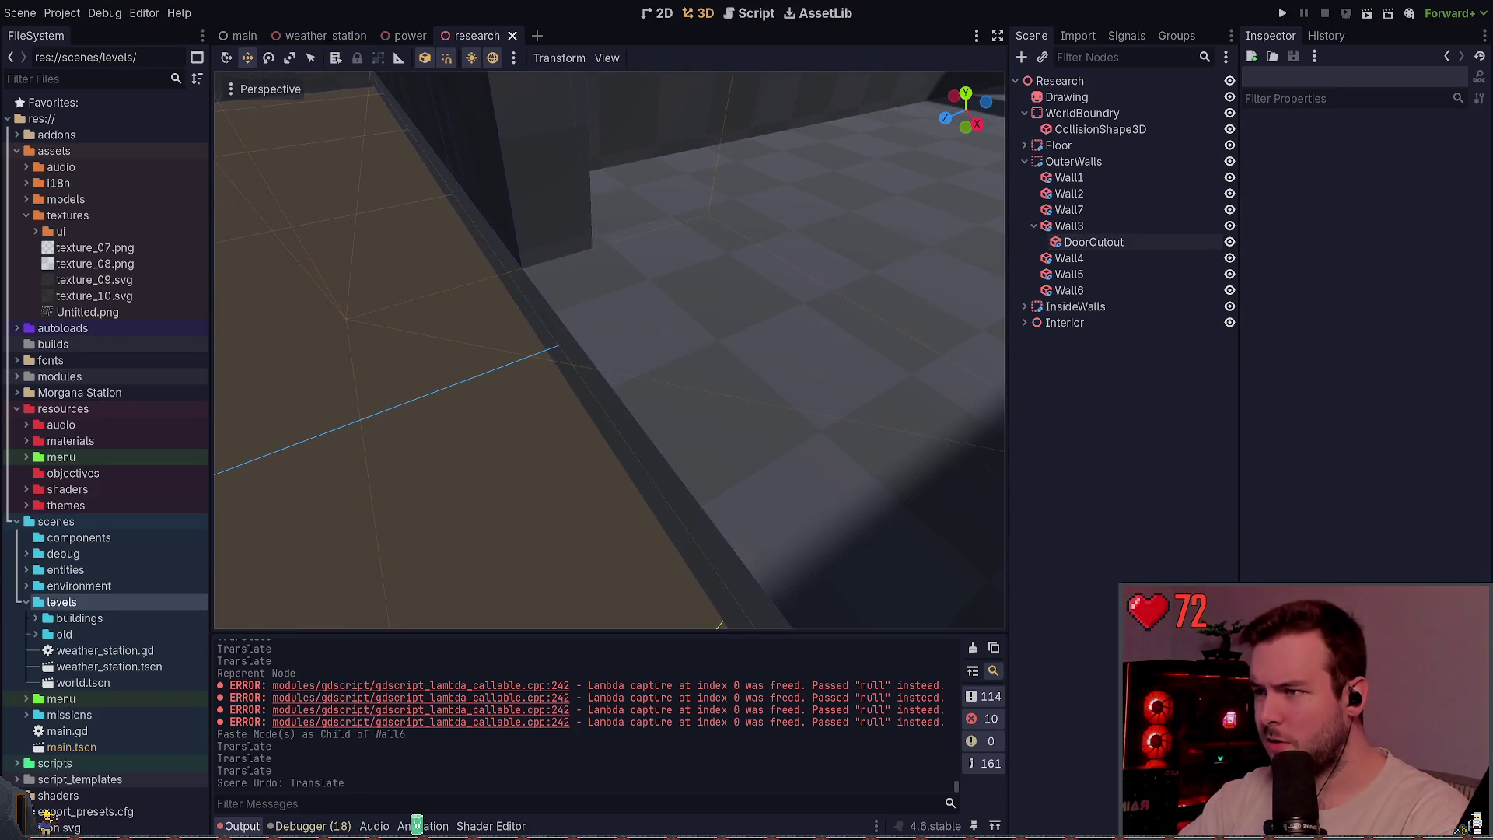
{"action": "key", "text": "w"}
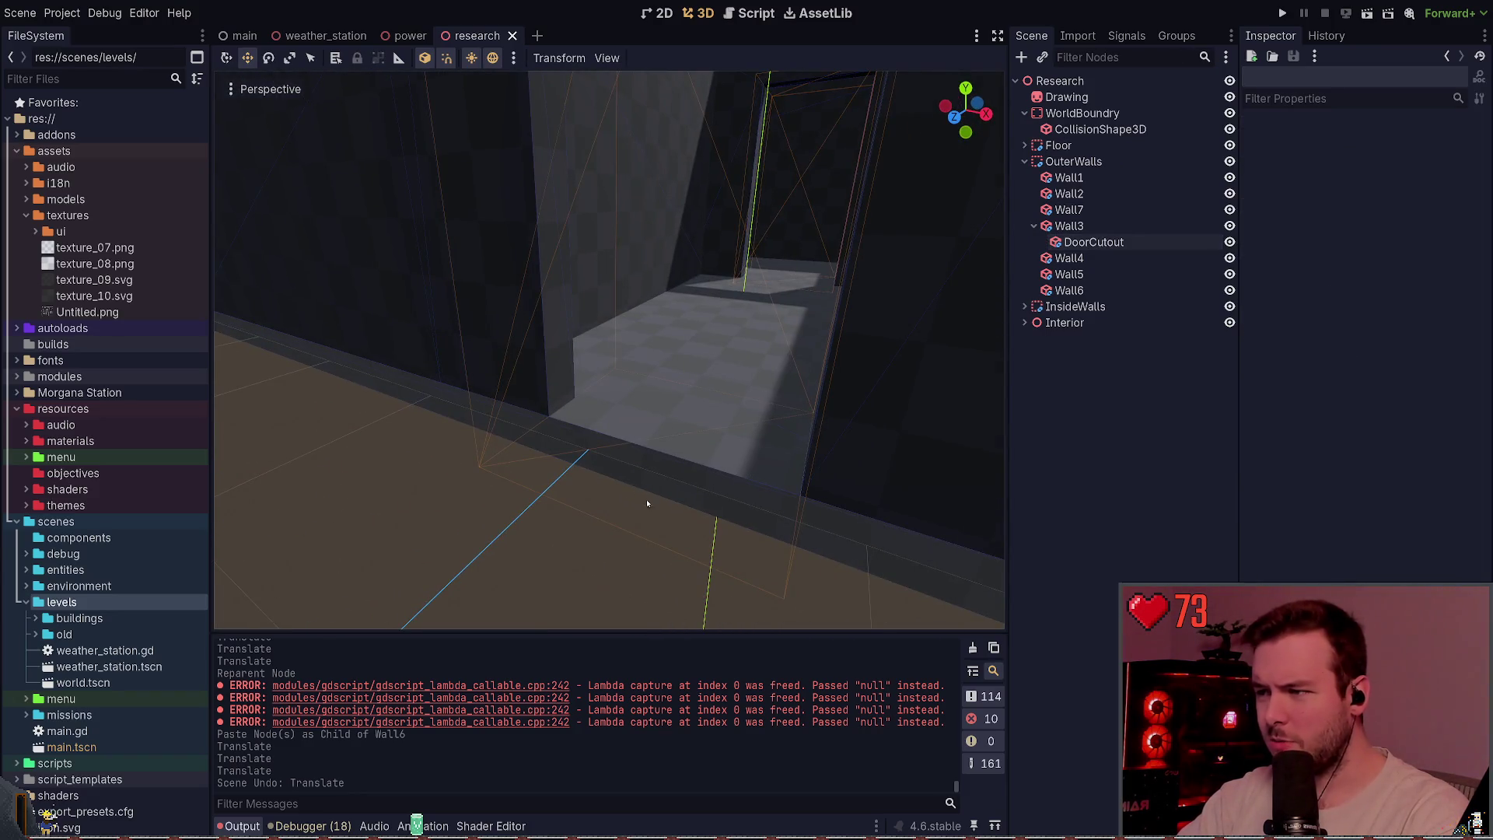
{"action": "left_click", "coordinate": [1133, 242]}
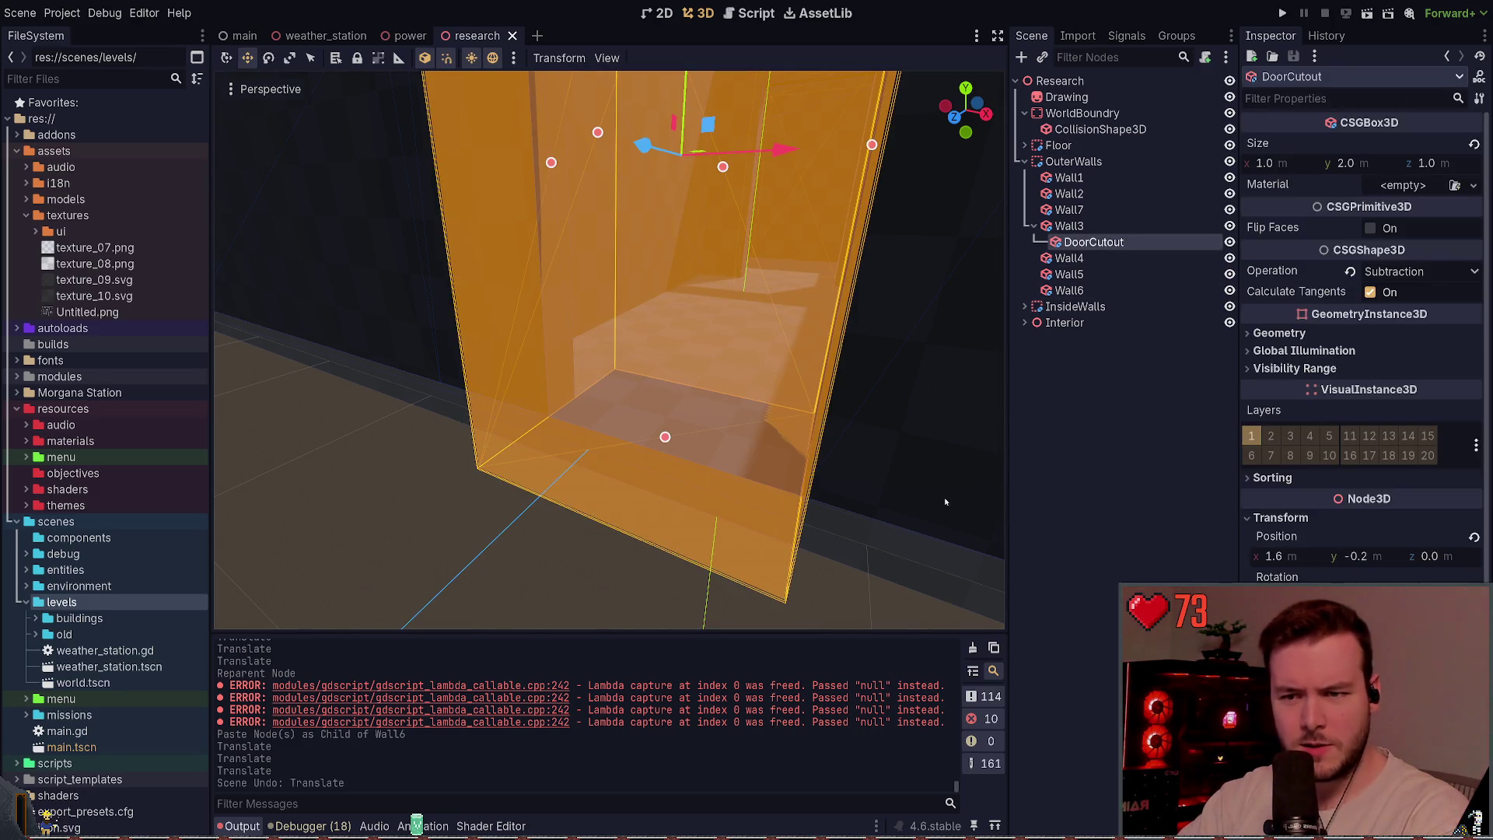
{"action": "key", "text": "w"}
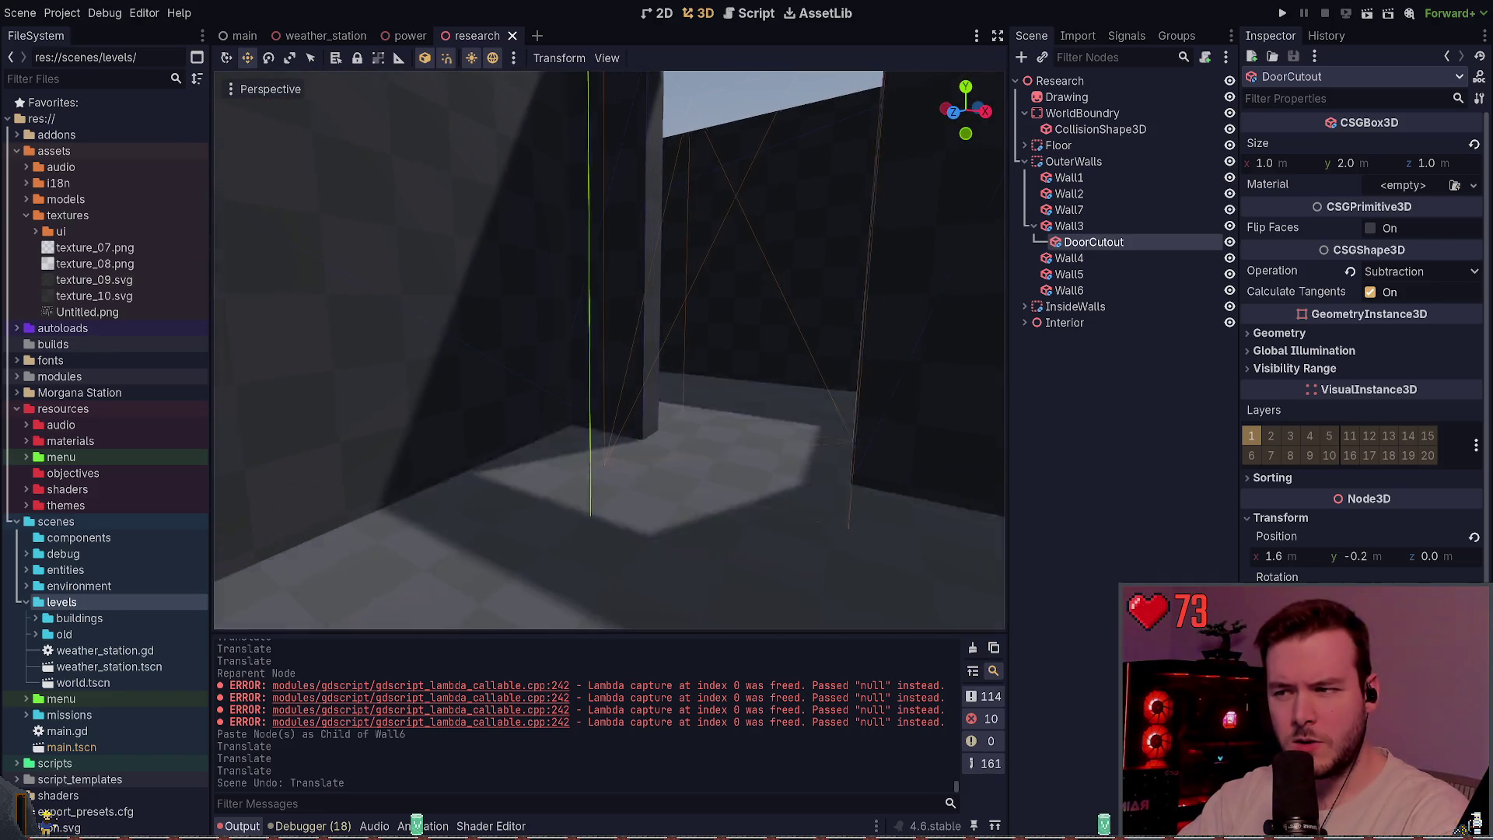
{"action": "key", "text": "s"}
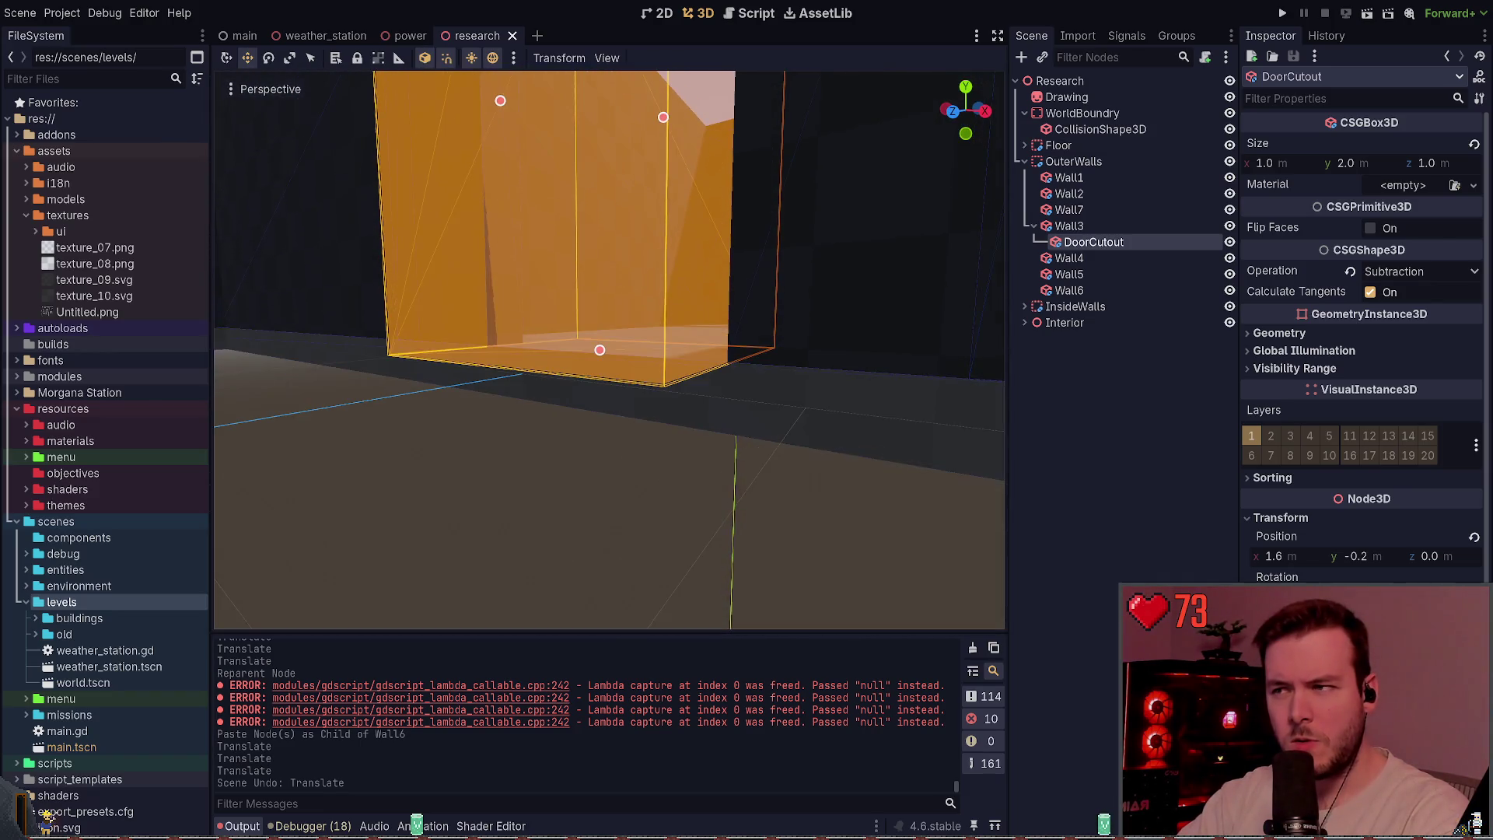
{"action": "key", "text": "w"}
{"action": "left_click", "coordinate": [835, 517]}
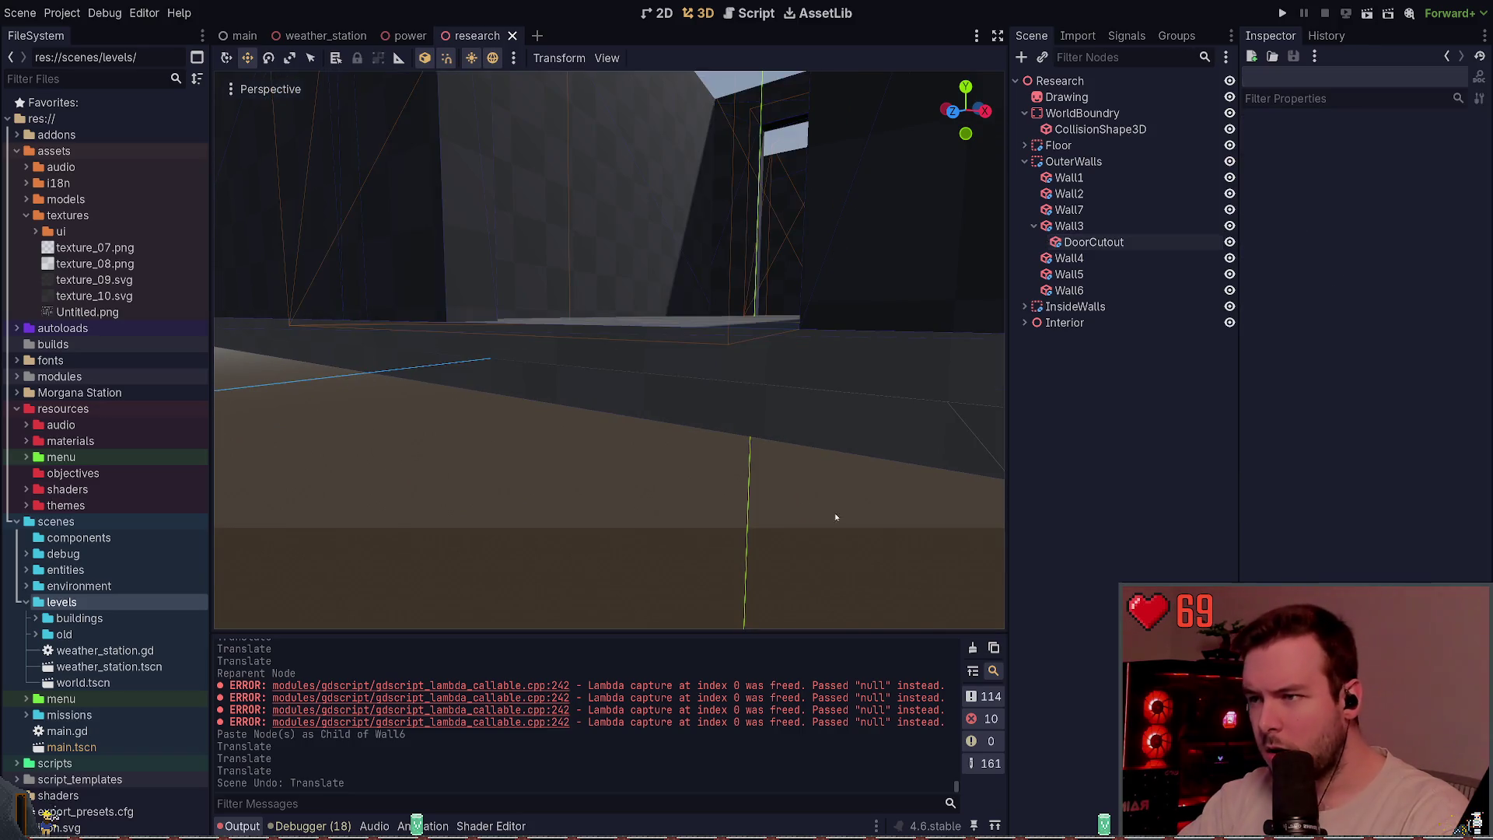
{"action": "key", "text": "d"}
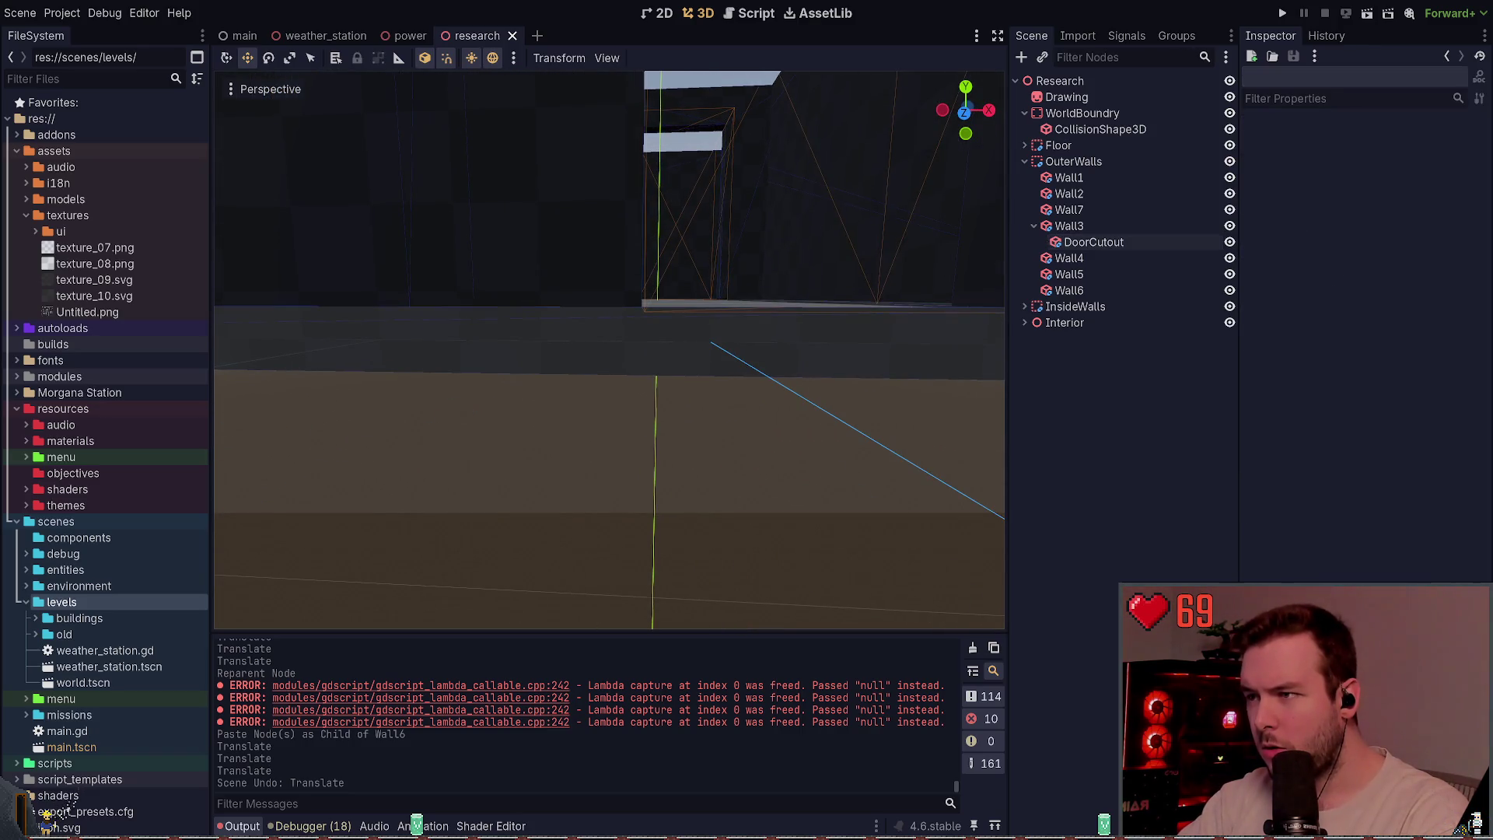
{"action": "left_click", "coordinate": [410, 36]}
- Stretch the DoorCutout's height to 2.1, reset its X position to 0.0, and save
{"action": "left_click", "coordinate": [1033, 397]}
{"action": "left_click", "coordinate": [813, 379]}
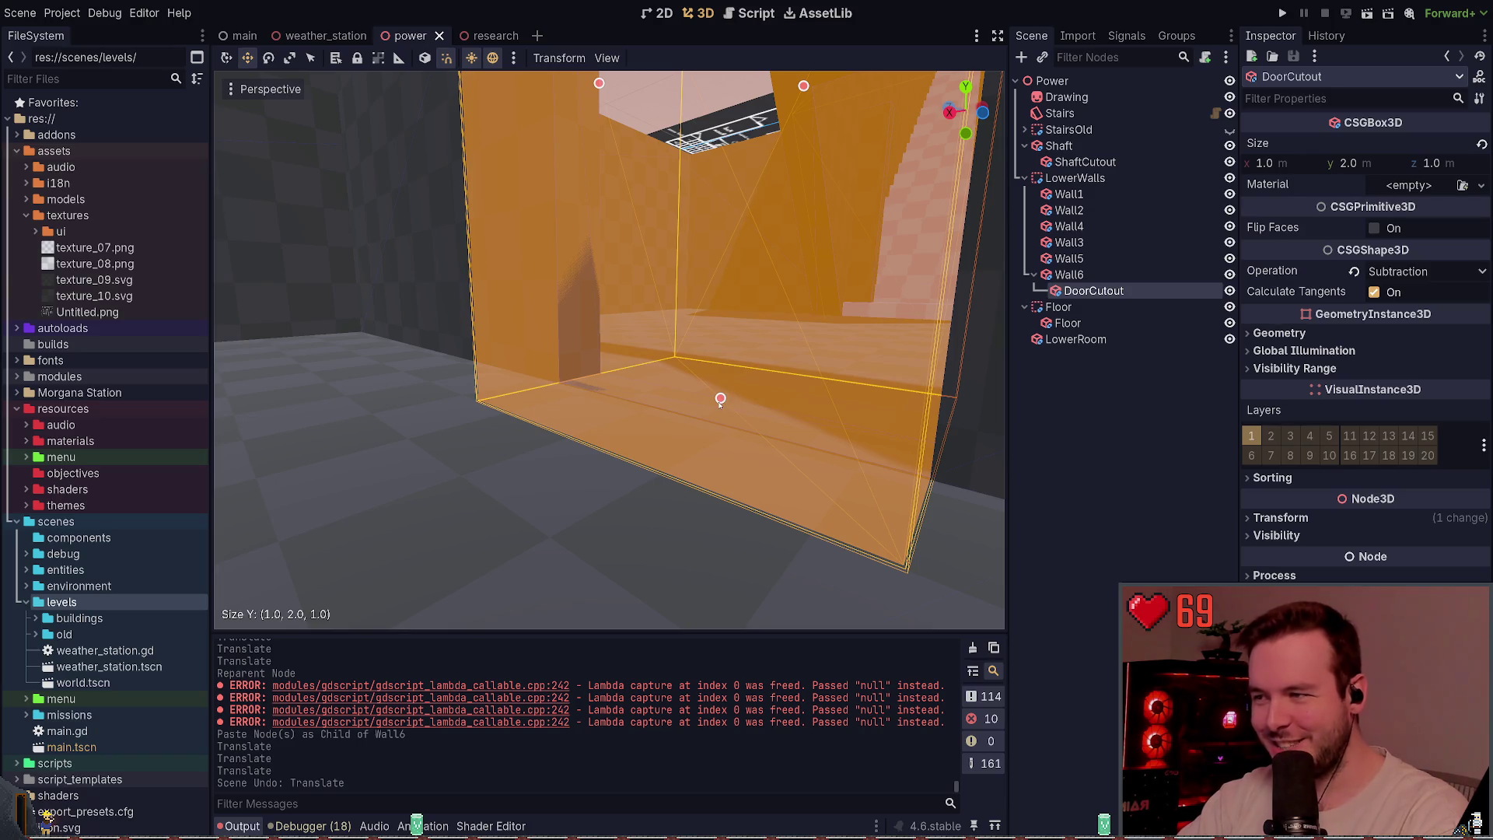
{"action": "mouse_move", "coordinate": [717, 410]}
{"action": "left_mouse_down"}
{"action": "mouse_move", "coordinate": [714, 427]}
{"action": "mouse_move", "coordinate": [714, 388]}
{"action": "left_mouse_up"}
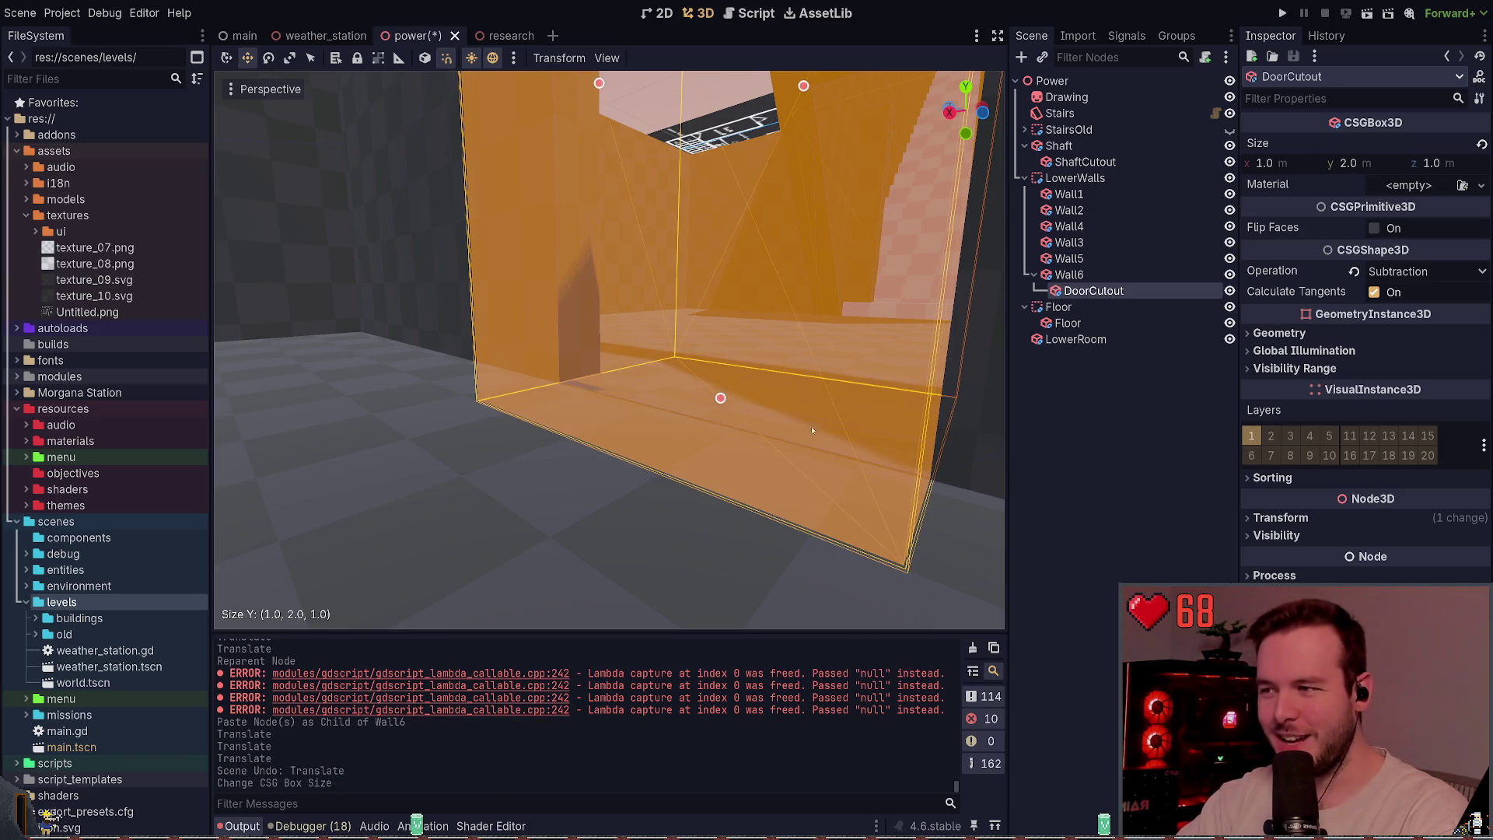
{"action": "left_click", "coordinate": [1310, 520]}
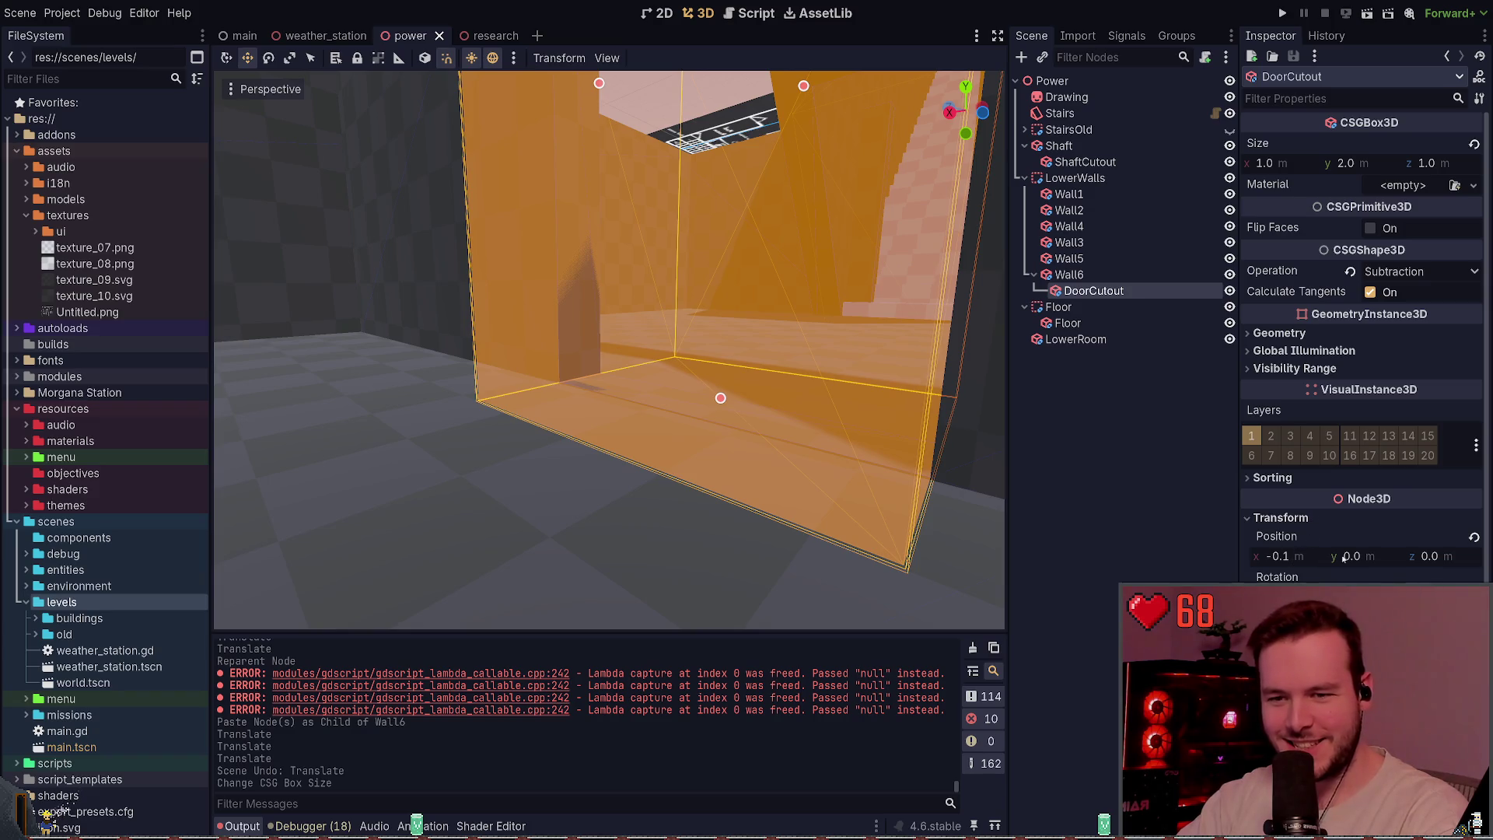
{"action": "left_click", "coordinate": [1474, 537]}
{"action": "key", "text": "ctrl+z"}
{"action": "key", "text": "ctrl+s"}
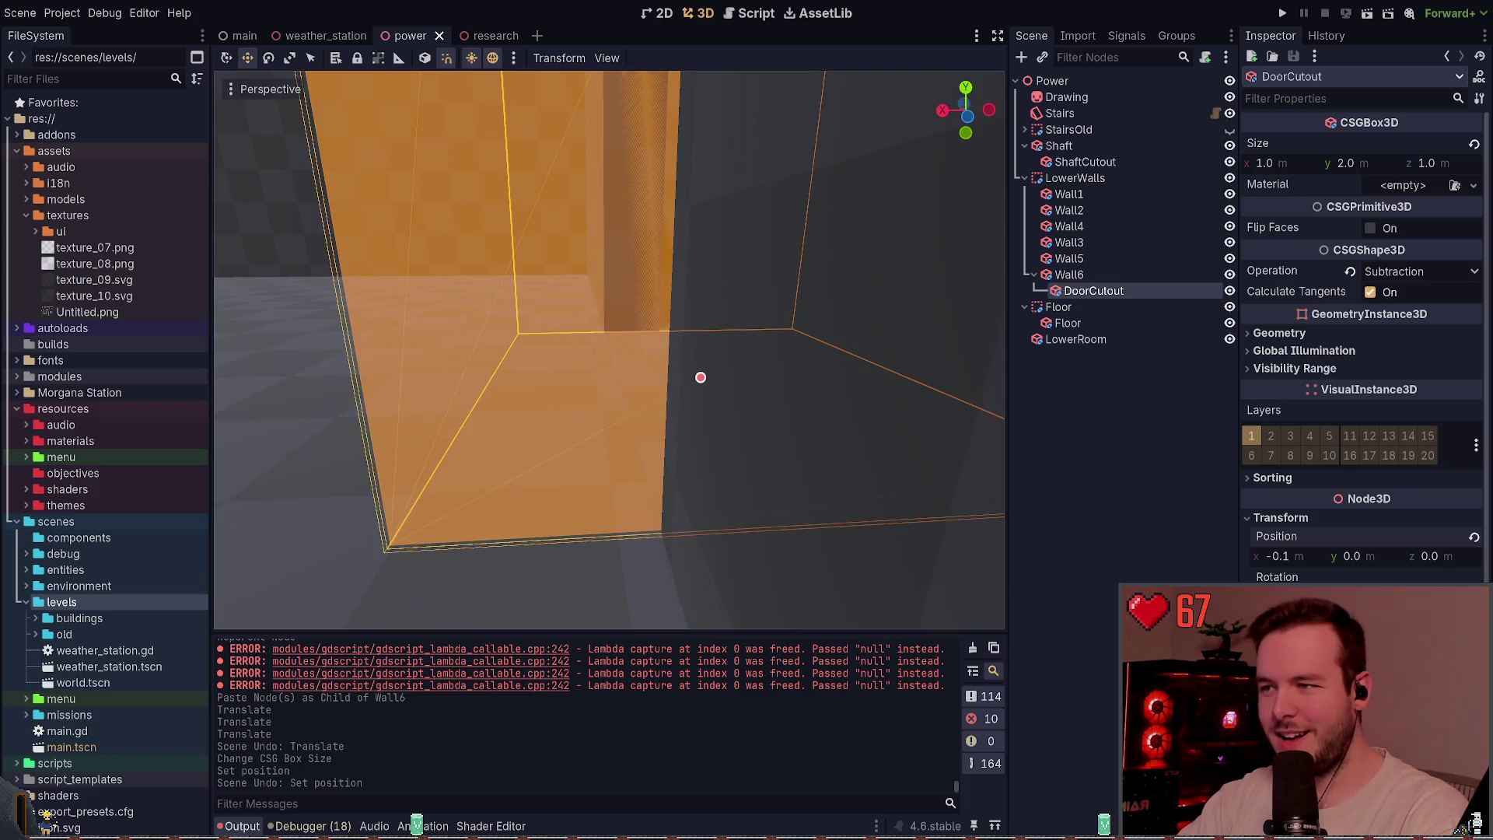
{"action": "mouse_move", "coordinate": [700, 377]}
{"action": "left_mouse_down"}
{"action": "mouse_move", "coordinate": [619, 370]}
{"action": "mouse_move", "coordinate": [627, 536]}
{"action": "mouse_move", "coordinate": [612, 479]}
{"action": "mouse_move", "coordinate": [546, 479]}
{"action": "mouse_move", "coordinate": [711, 454]}
{"action": "left_mouse_up"}
{"action": "key", "text": "ctrl+shift+z"}
{"action": "scroll", "coordinate": [609, 350], "scroll_direction": "down", "scroll_amount": 5}
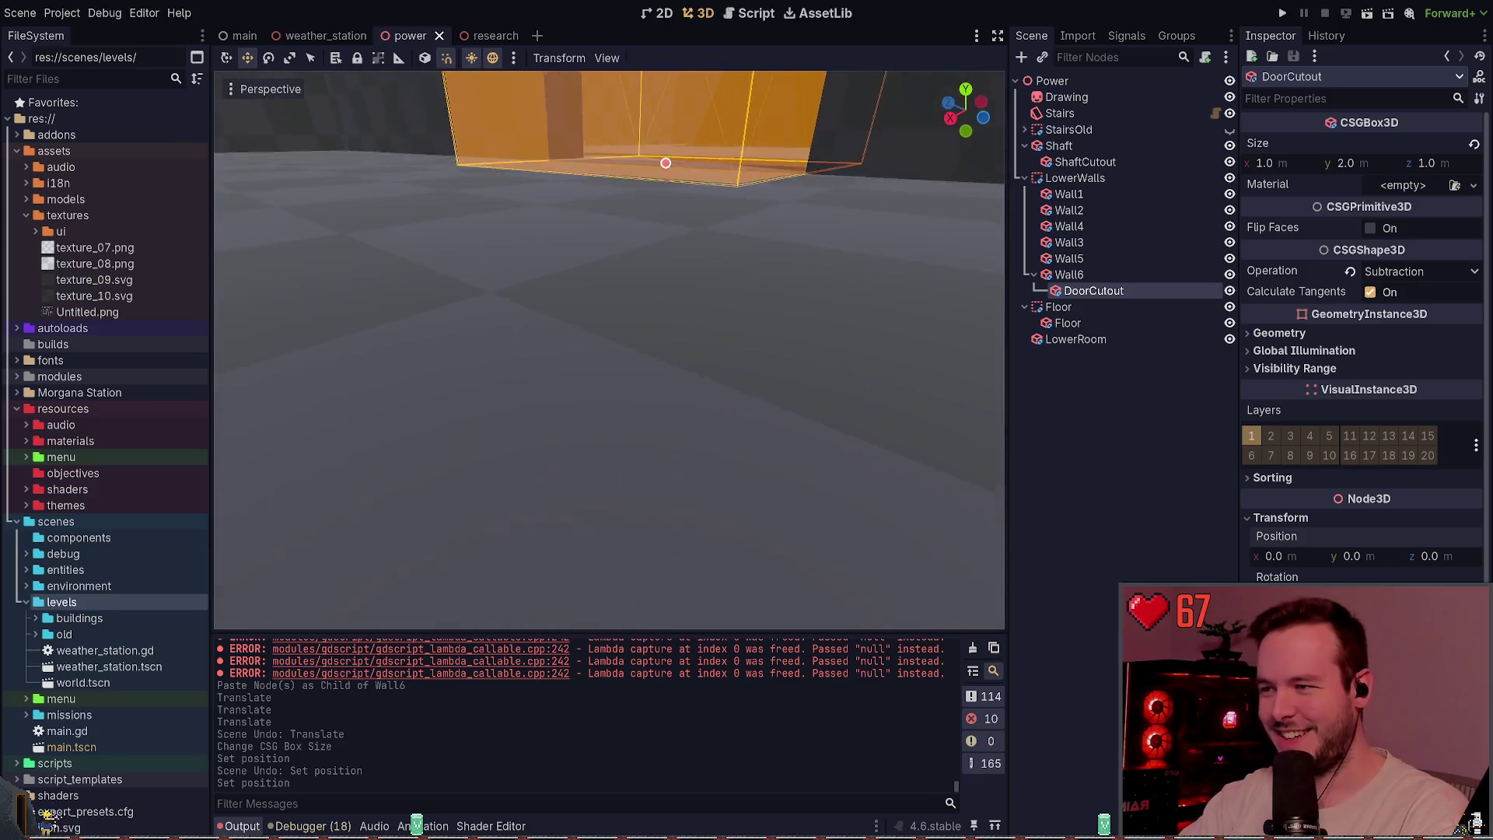
{"action": "left_click", "coordinate": [1058, 474]}
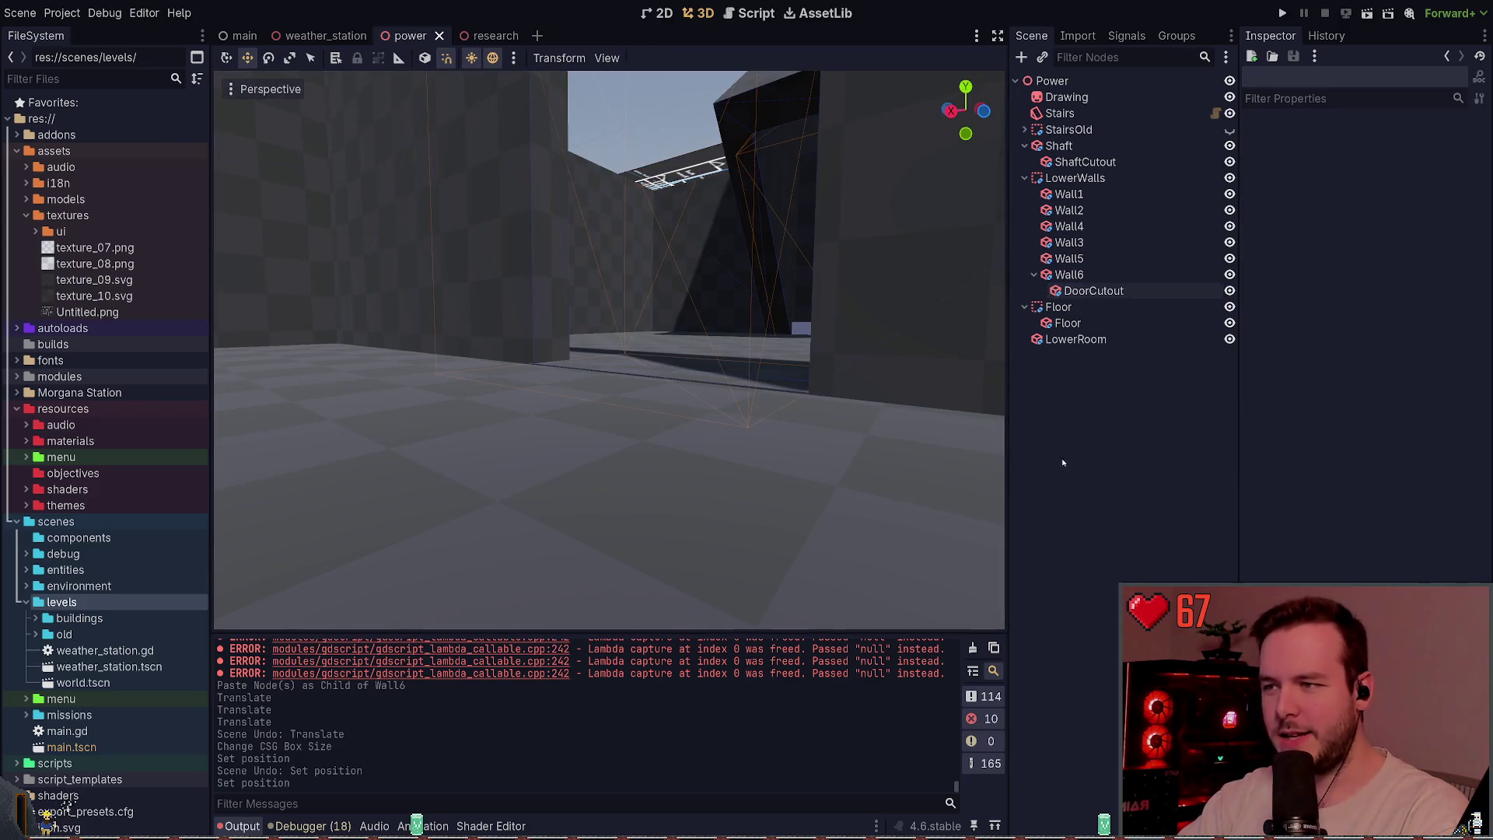
- Set Wall6's Y position to 1.4 m
{"action": "left_click", "coordinate": [1061, 275]}
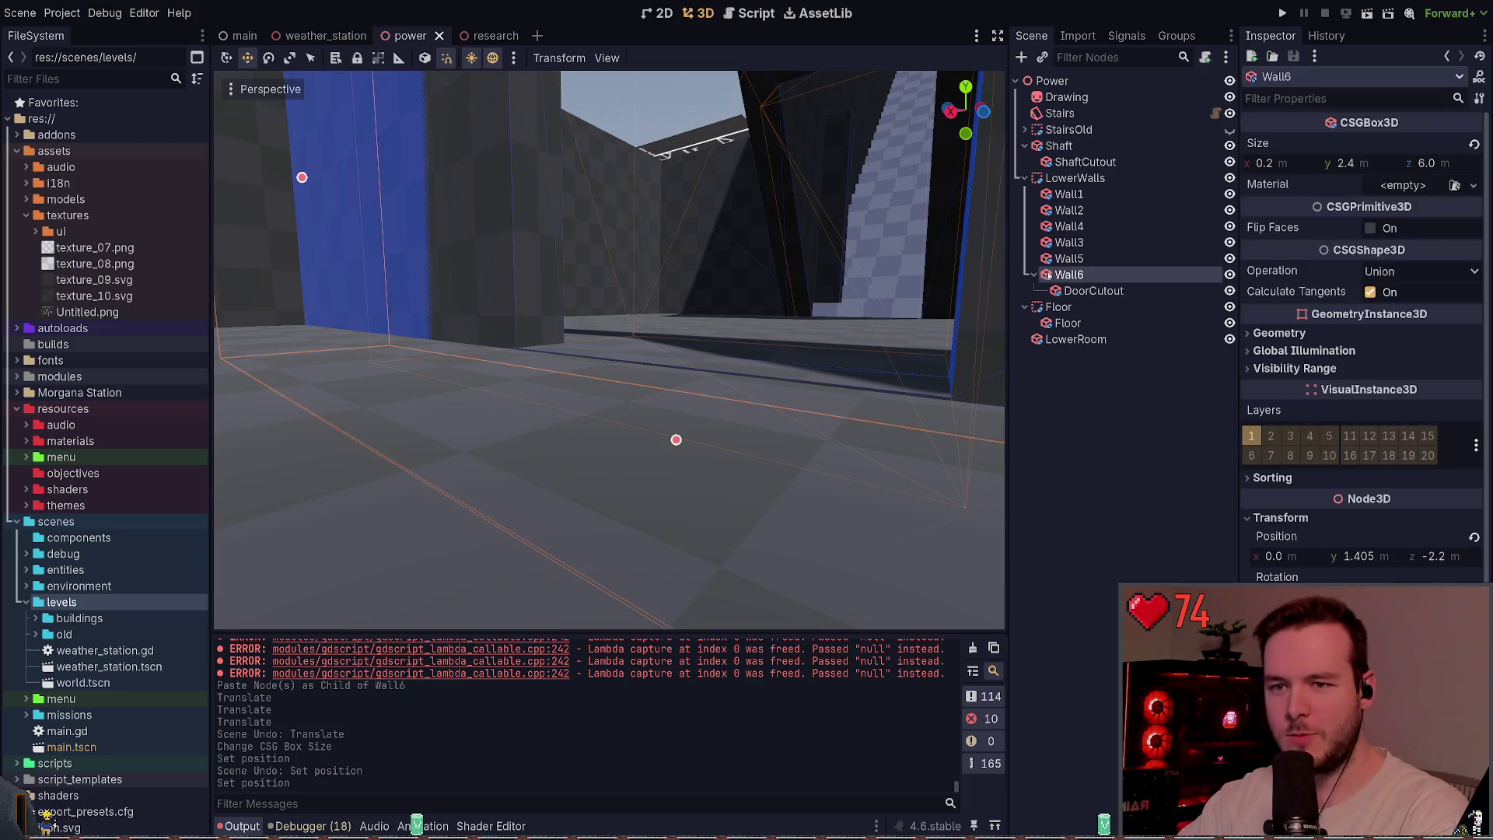
{"action": "left_click", "coordinate": [1088, 291]}
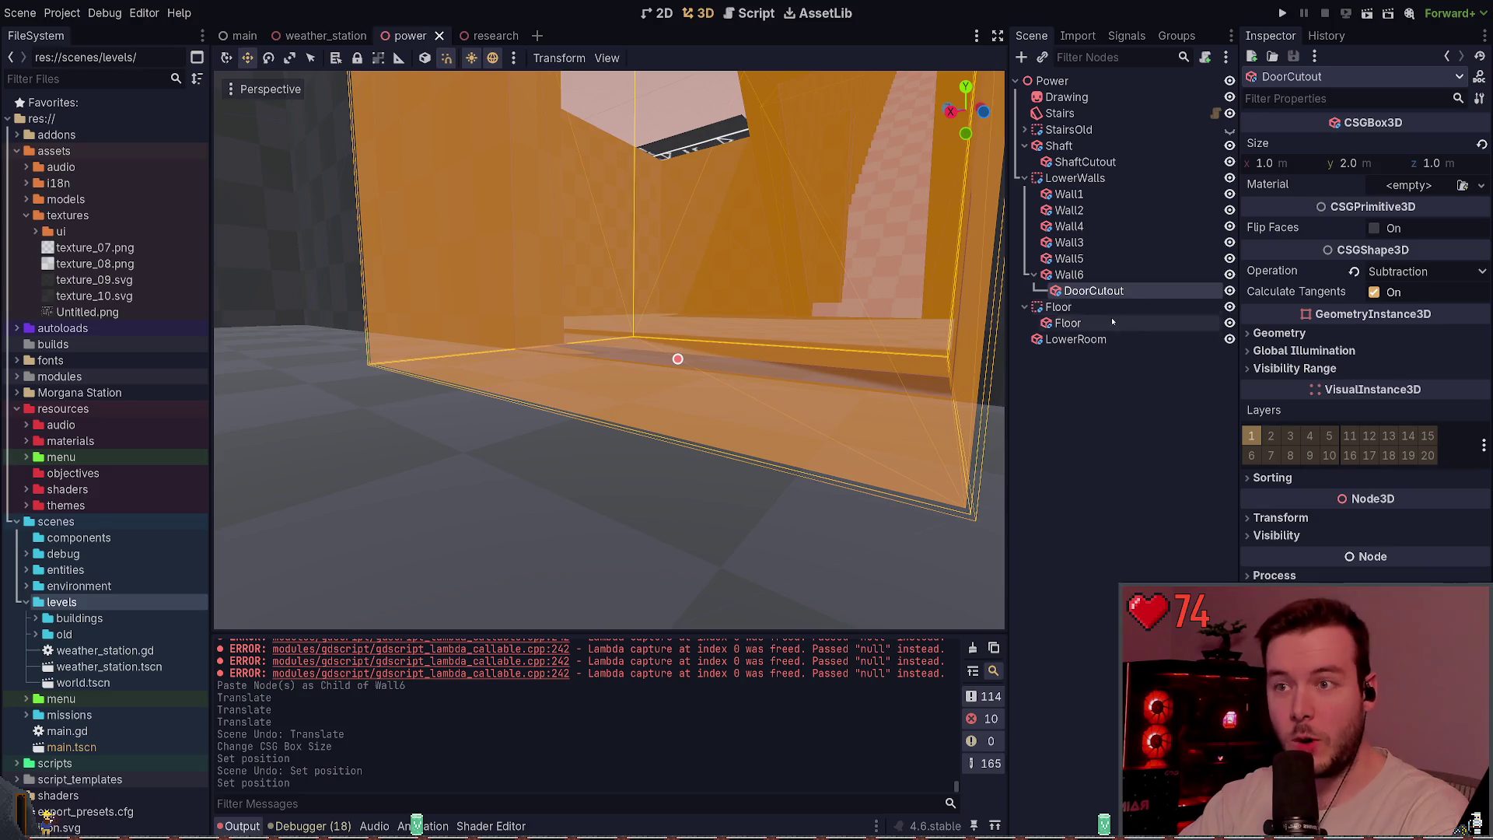
{"action": "left_click", "coordinate": [1069, 274]}
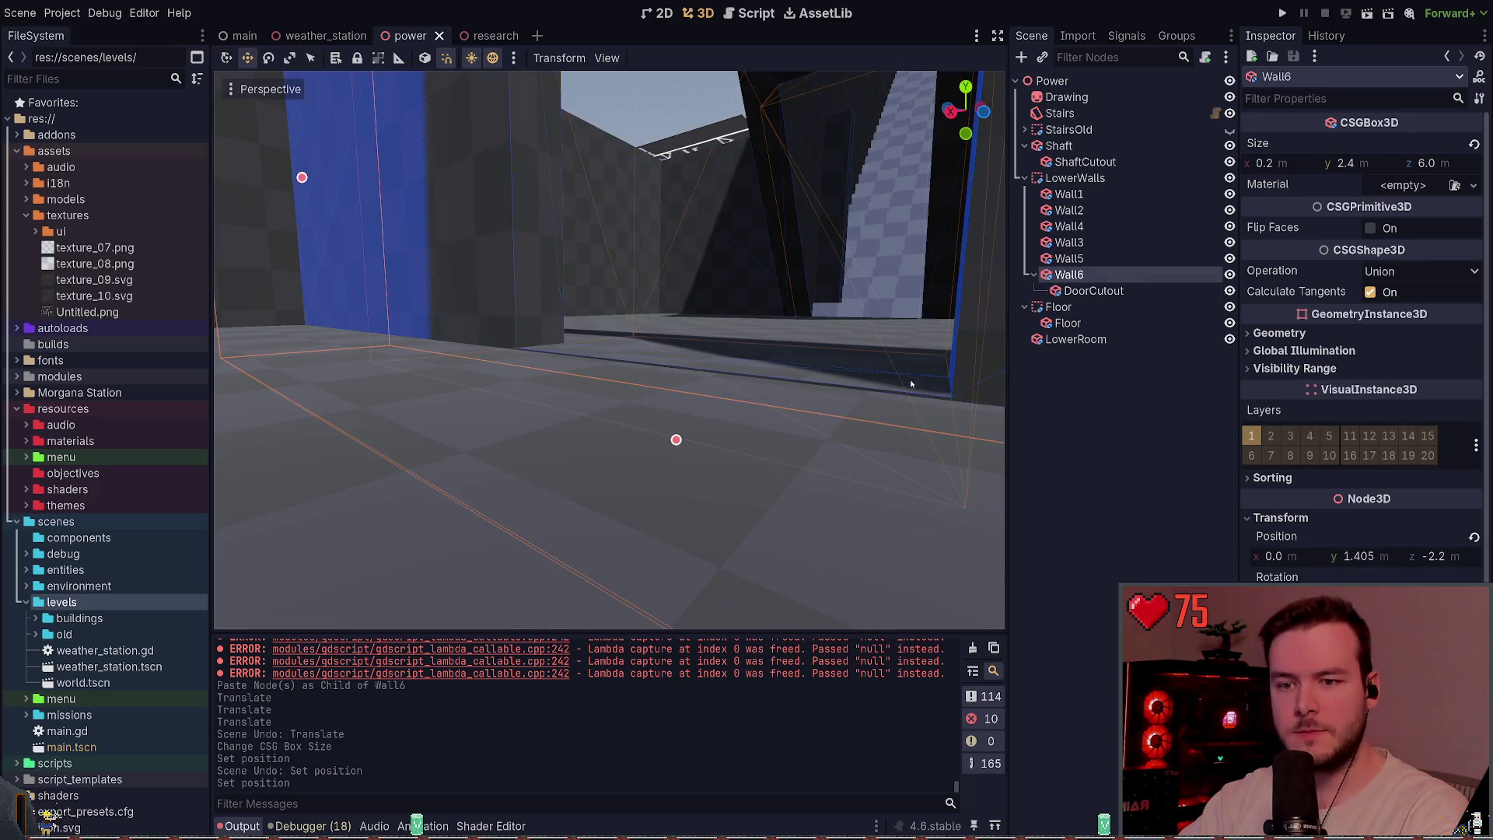
{"action": "left_click", "coordinate": [1368, 556]}
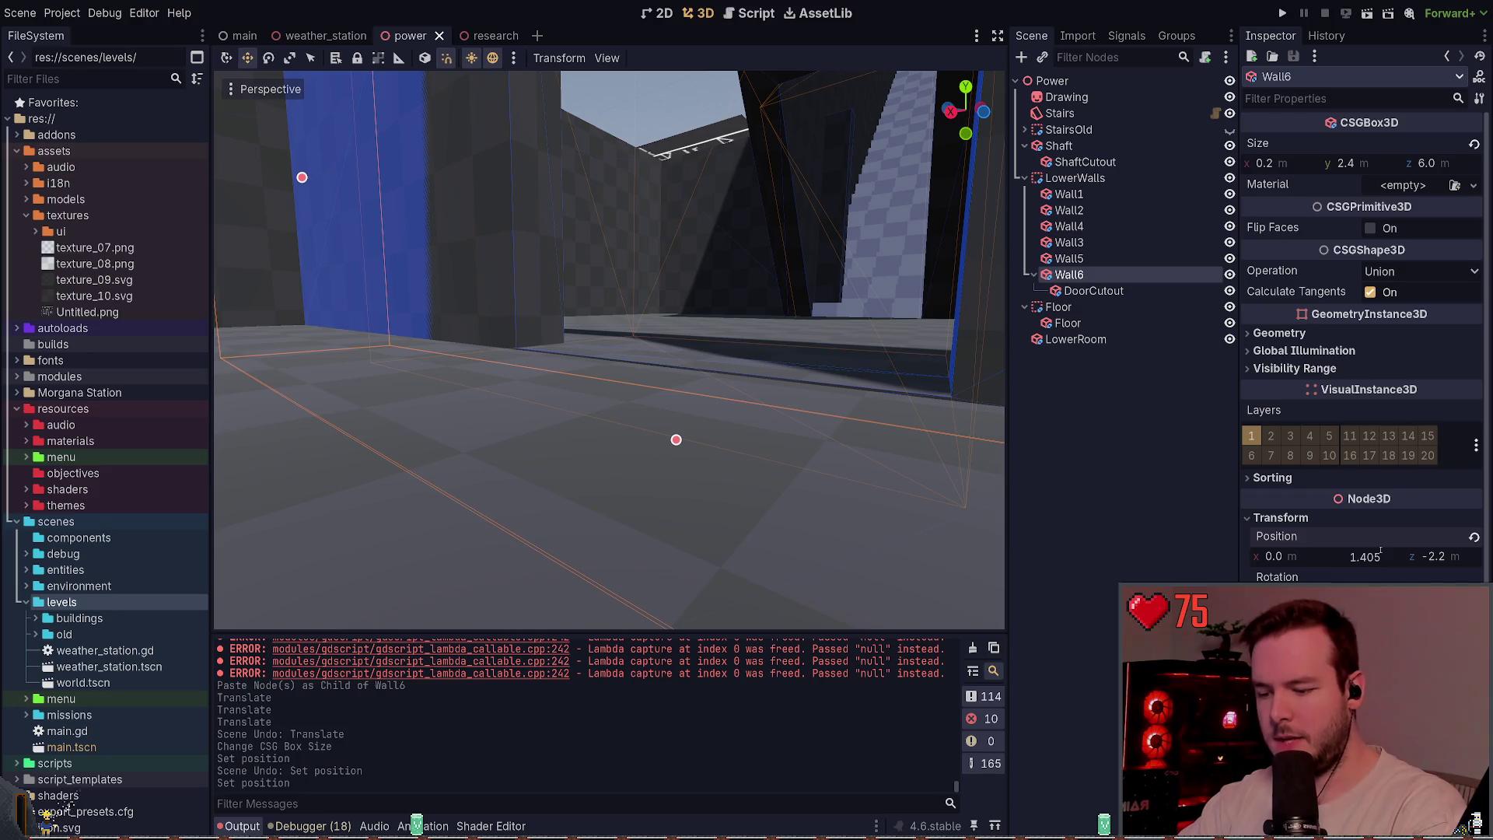
{"action": "key", "text": "Return"}
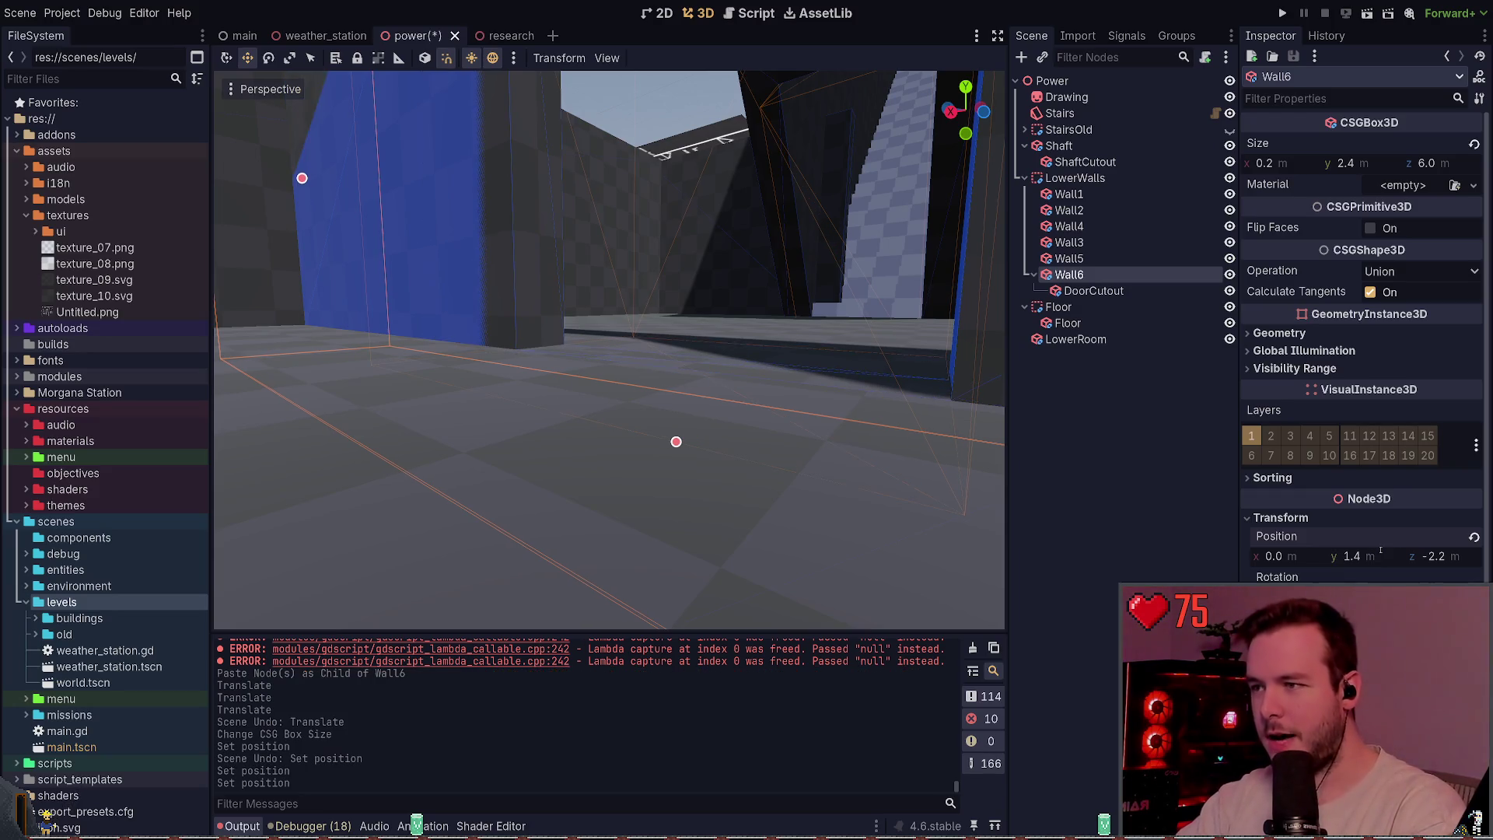
{"action": "left_click", "coordinate": [1073, 290]}
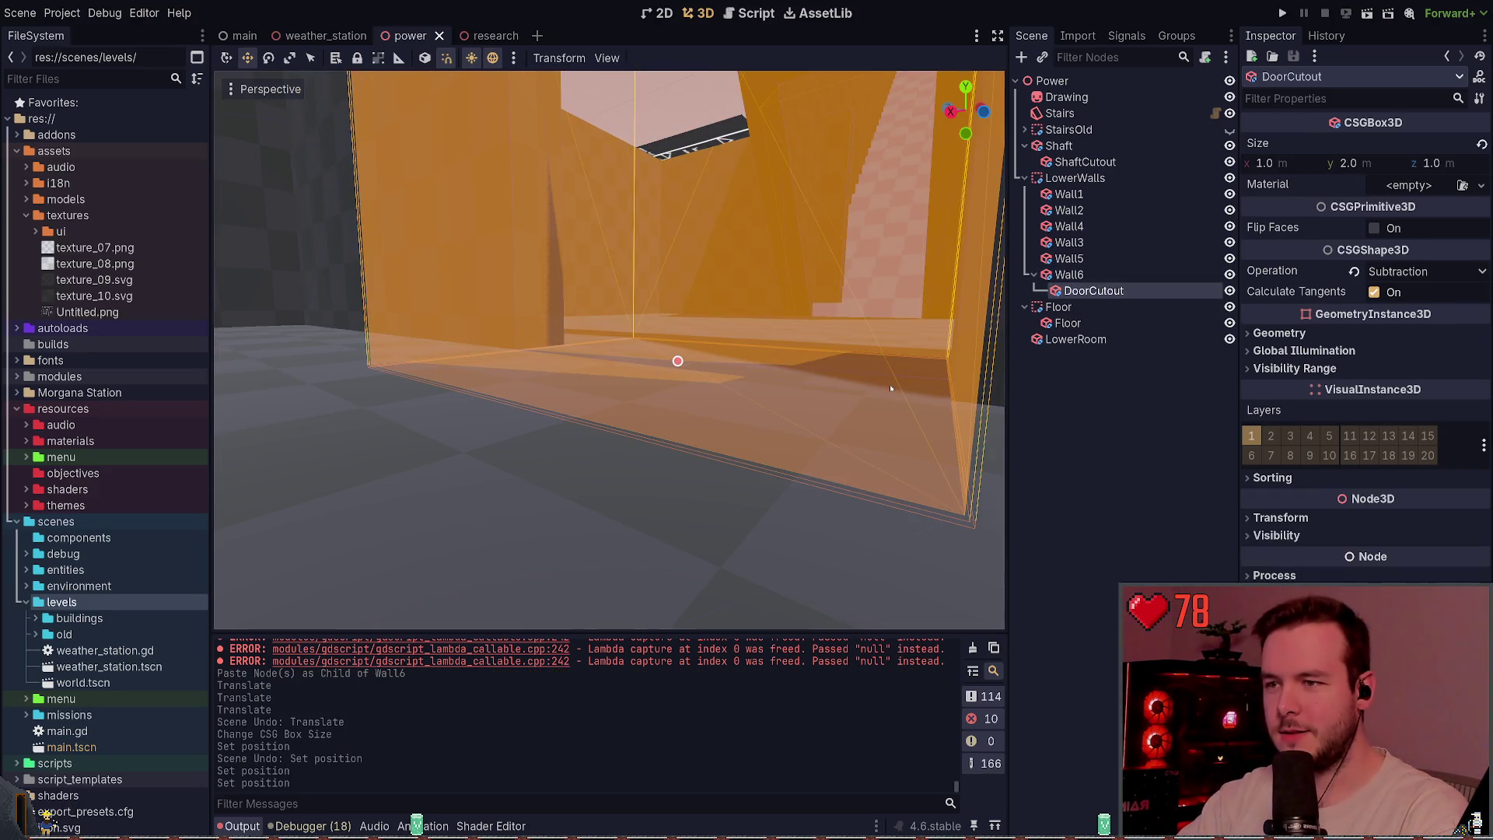
{"action": "scroll", "coordinate": [745, 421], "scroll_direction": "down", "scroll_amount": 4}
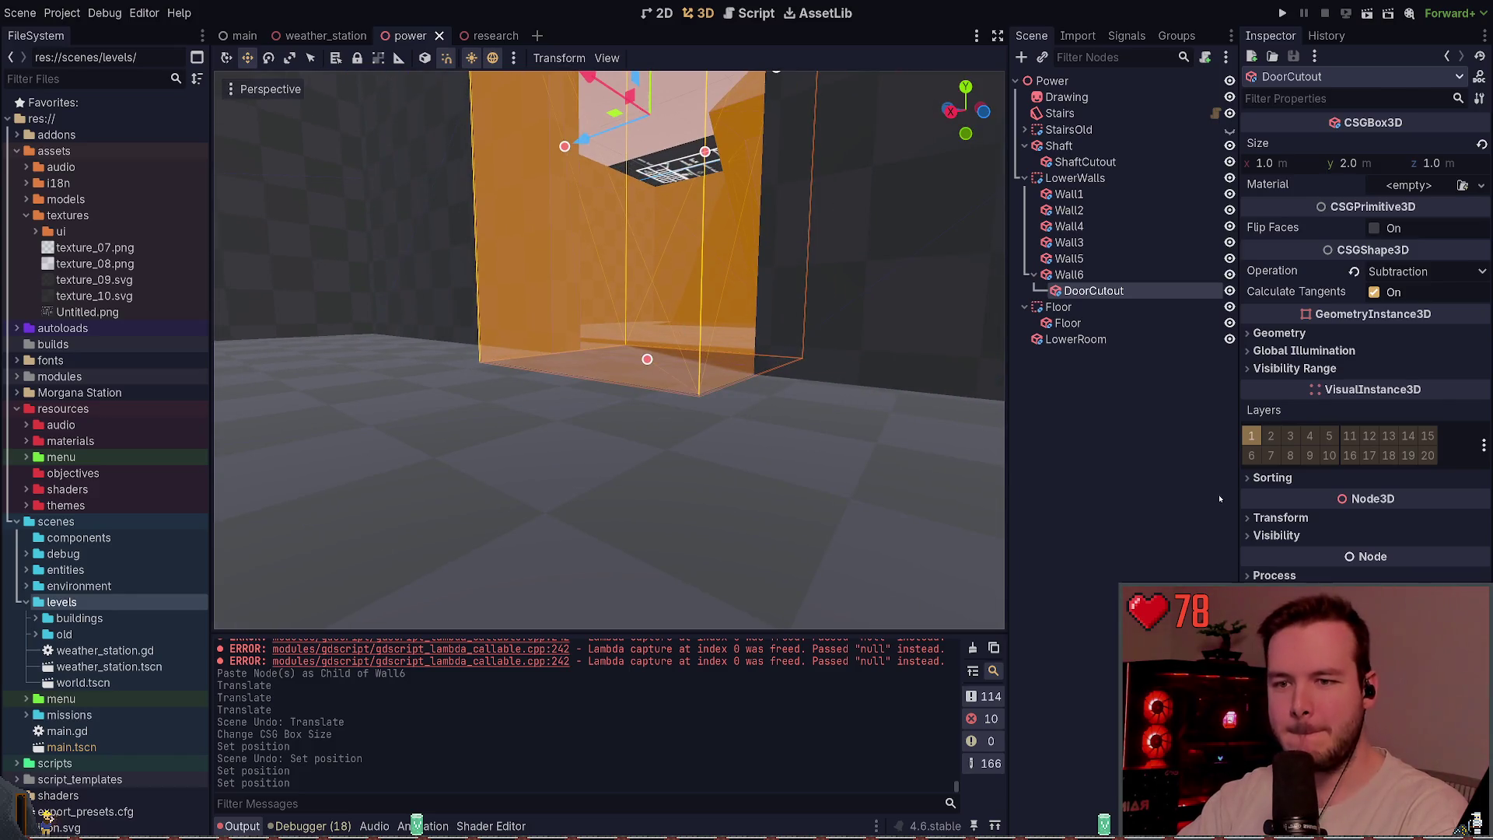
{"action": "left_click_drag", "start_coordinate": [610, 350], "coordinate": [762, 335]}
- Save the power scene and inspect the doorway cut through Wall6 toward the stairs
{"action": "key", "text": "s"}
{"action": "key", "text": "s"}
{"action": "key", "text": "s"}
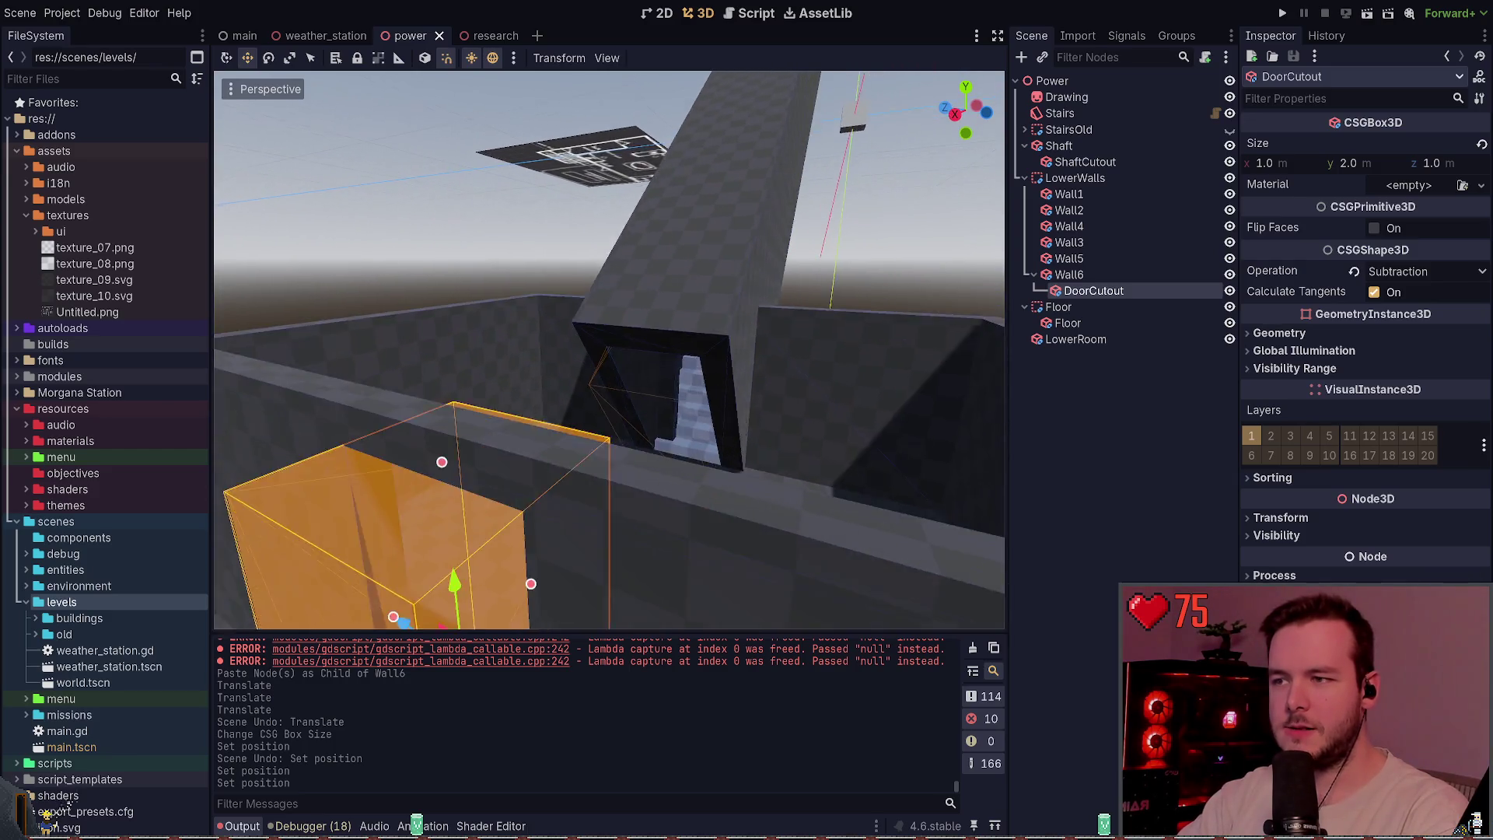
{"action": "key", "text": "w"}
{"action": "key", "text": "w"}
{"action": "key", "text": "w"}
{"action": "key", "text": "ctrl+s"}
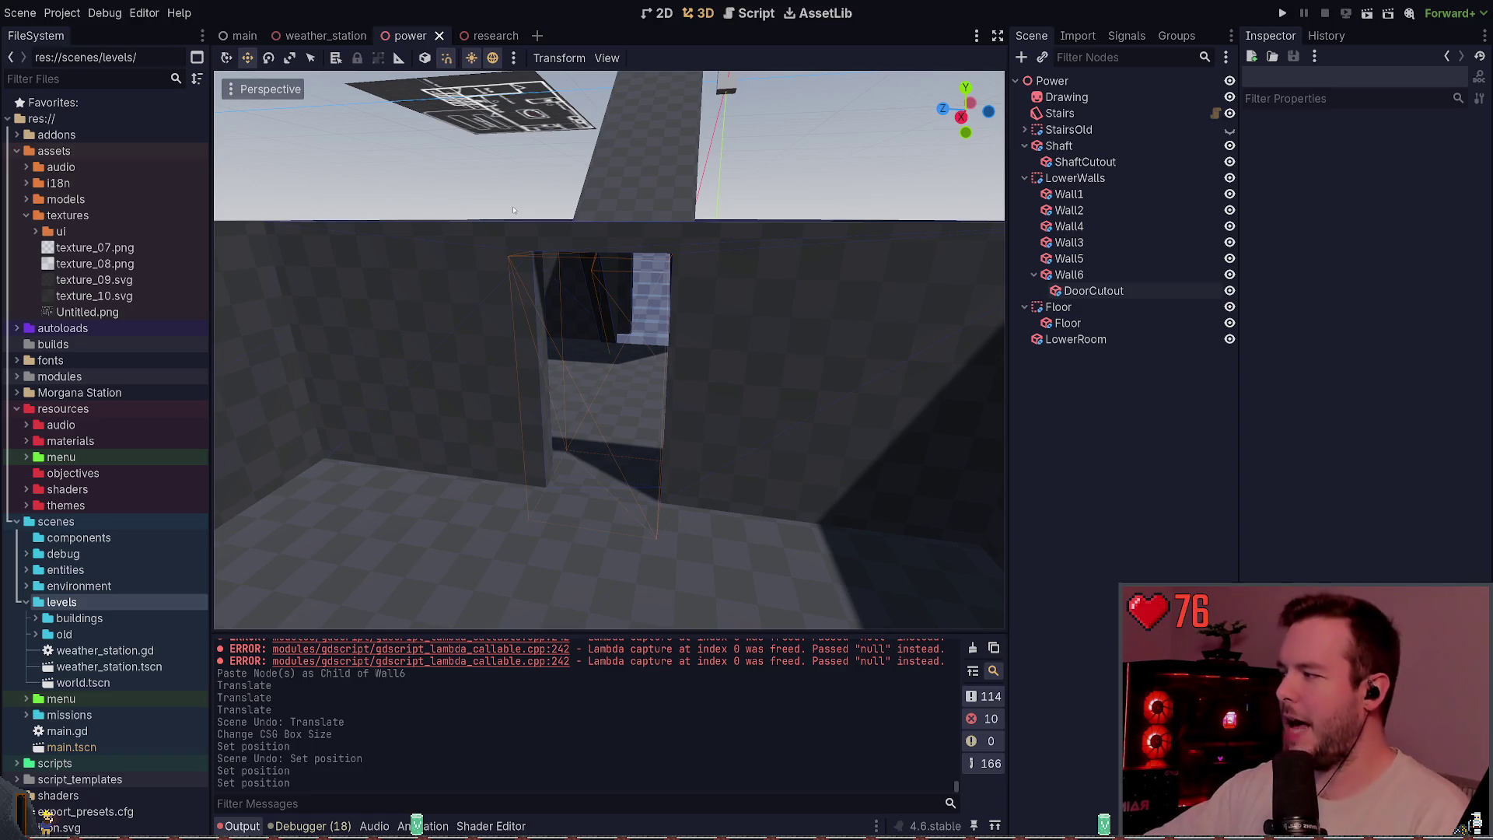
{"action": "key", "text": "w"}
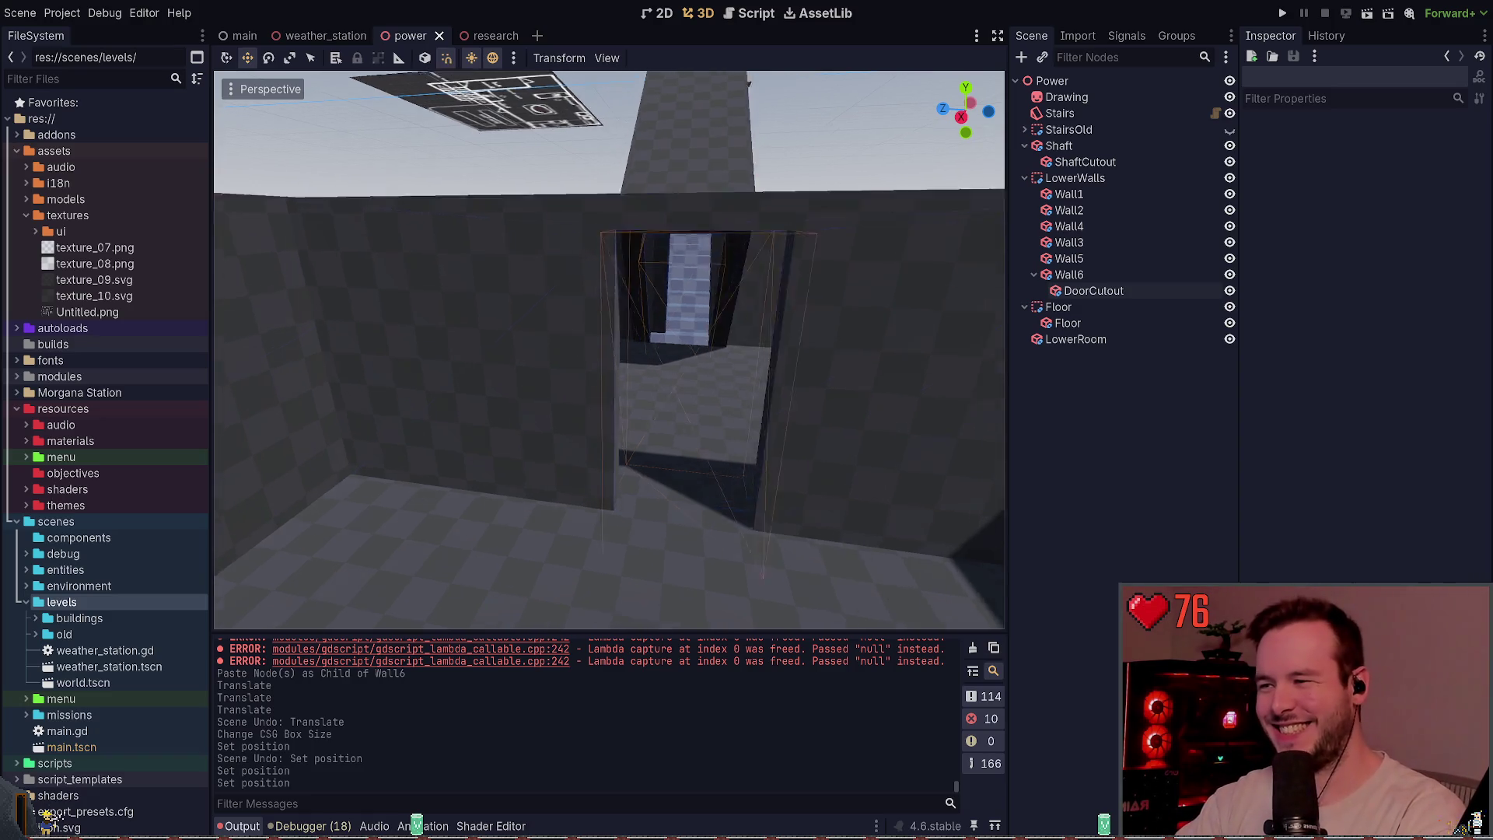
{"action": "key", "text": "s"}
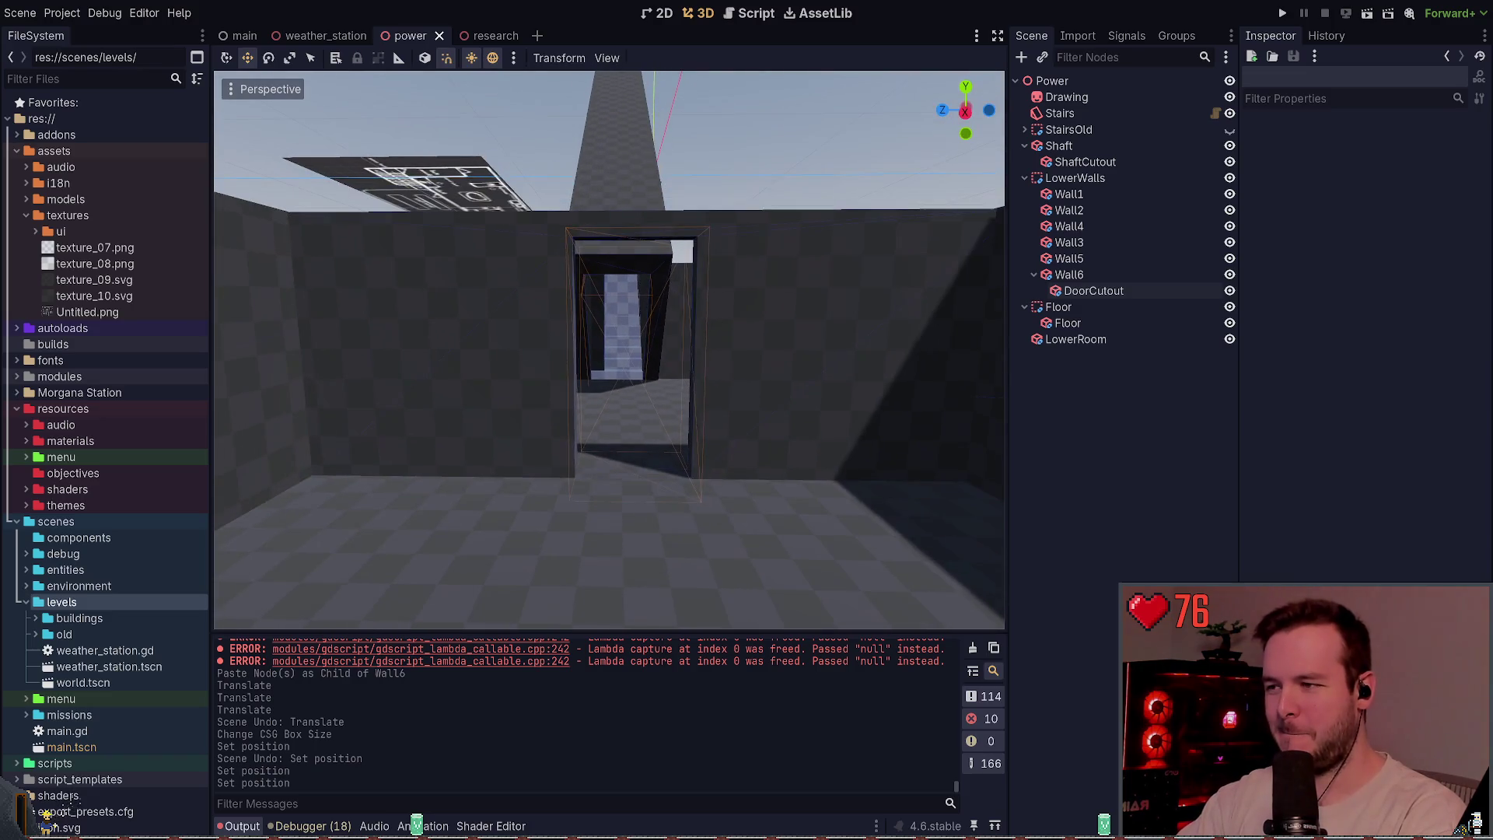
{"action": "left_click", "coordinate": [1093, 290]}
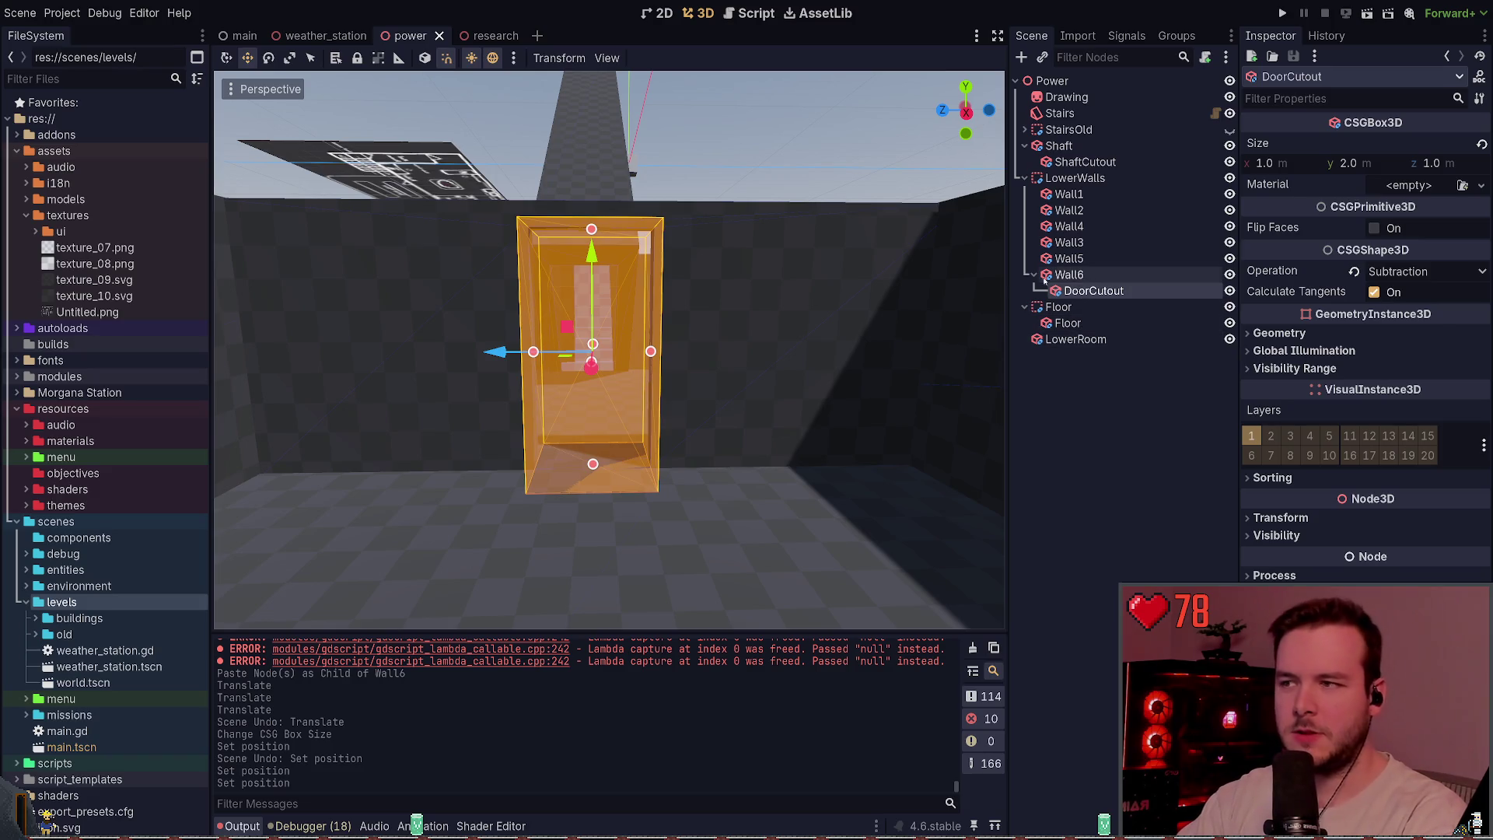
{"action": "left_click", "coordinate": [819, 153]}
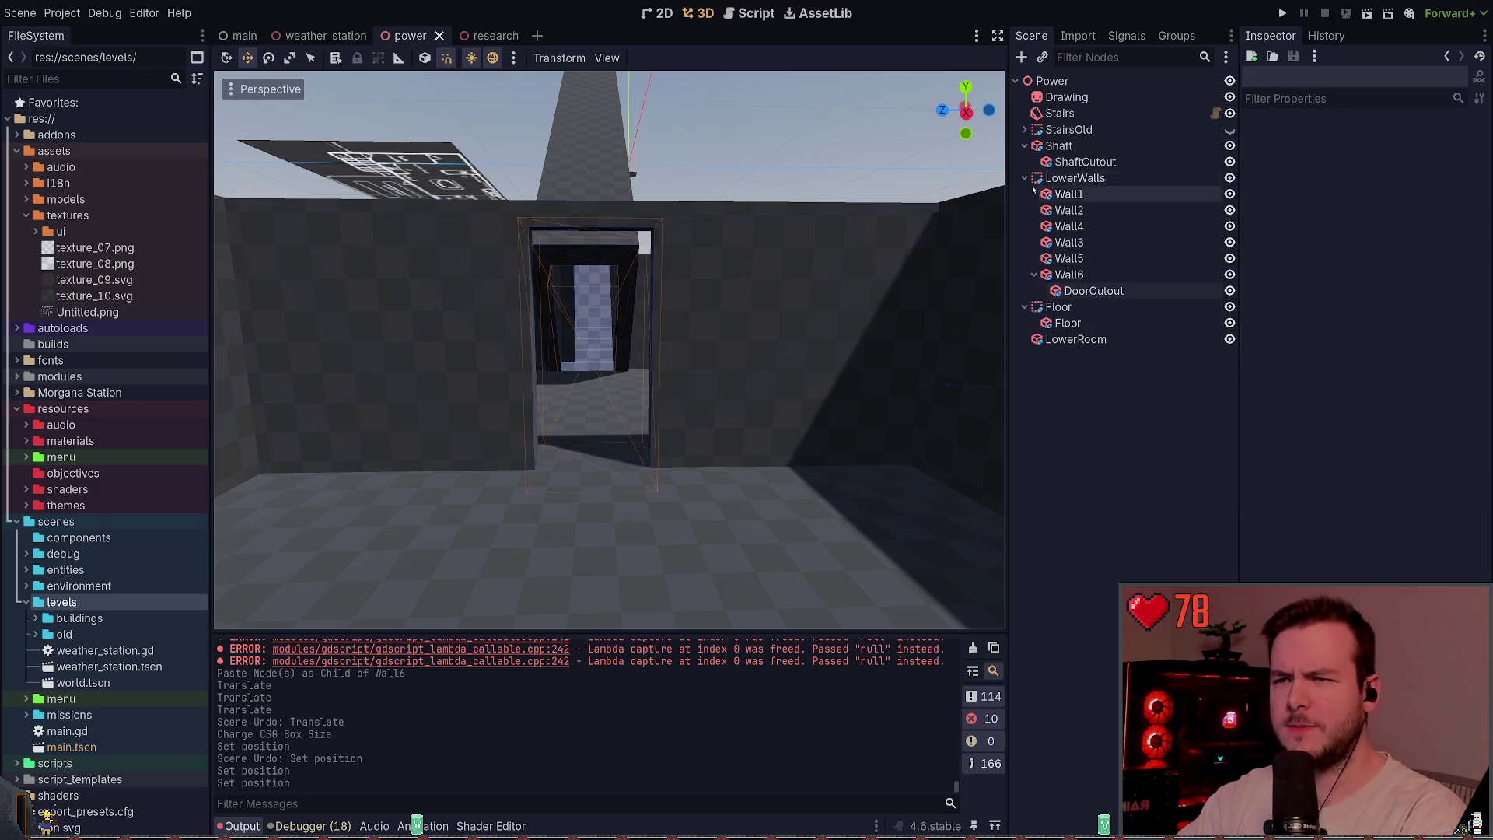
{"action": "left_click", "coordinate": [1047, 147]}
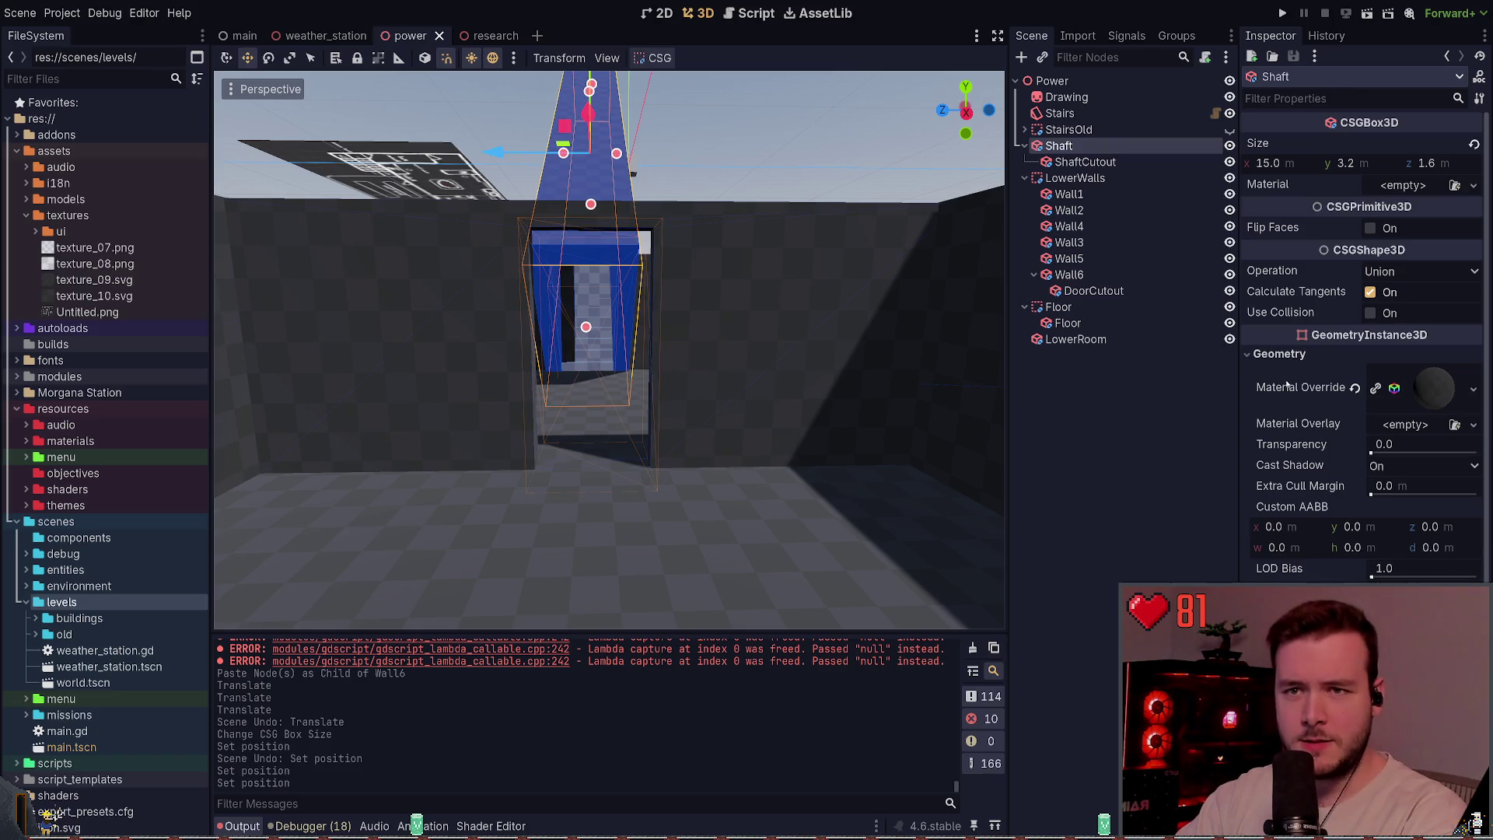
- Set the Shaft's Z position to 2.0 and save the power scene
{"action": "left_click", "coordinate": [1287, 358]}
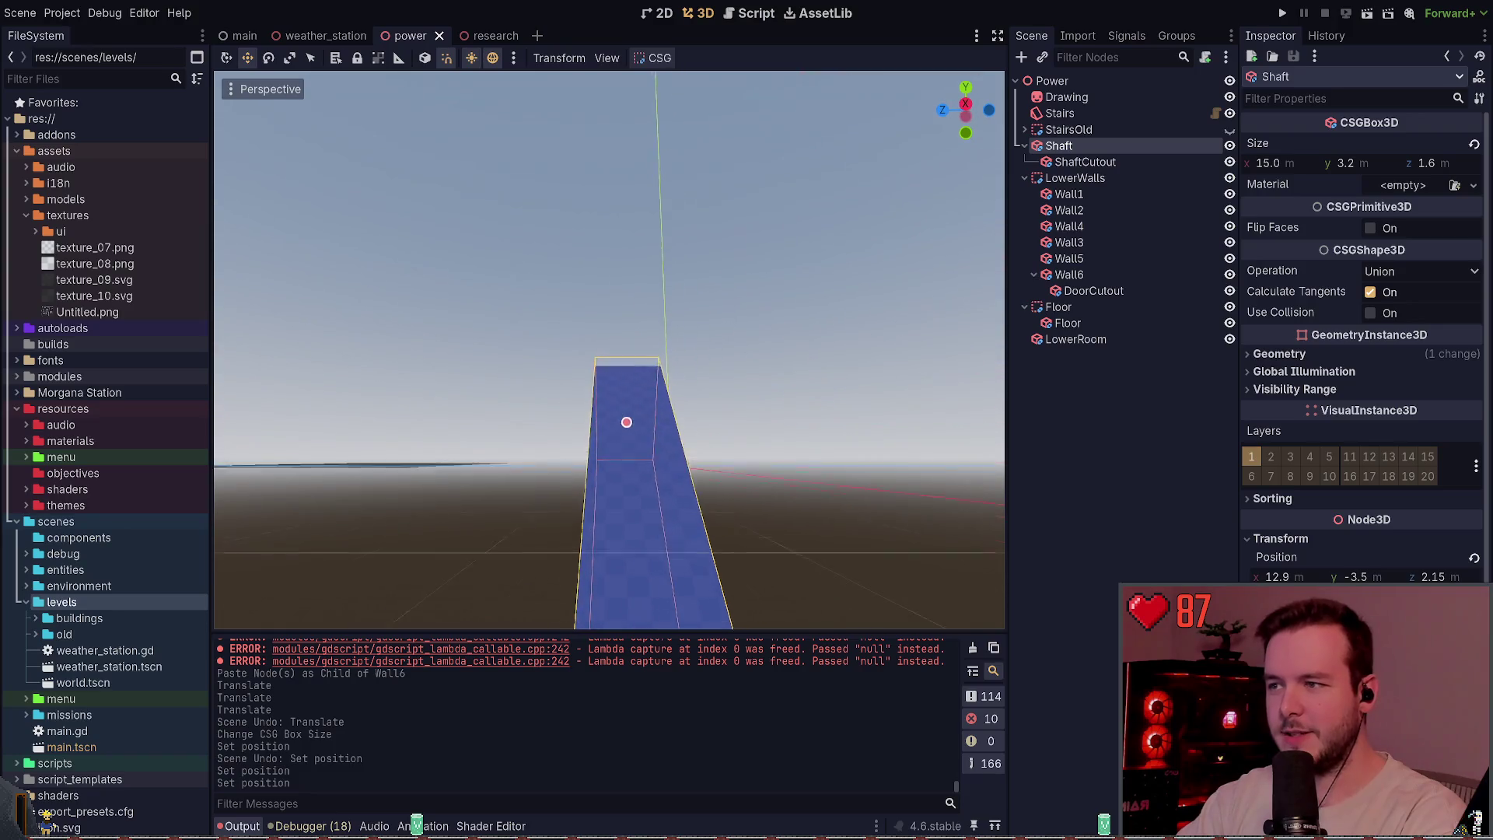
{"action": "scroll", "coordinate": [609, 350], "scroll_direction": "up", "scroll_amount": 3}
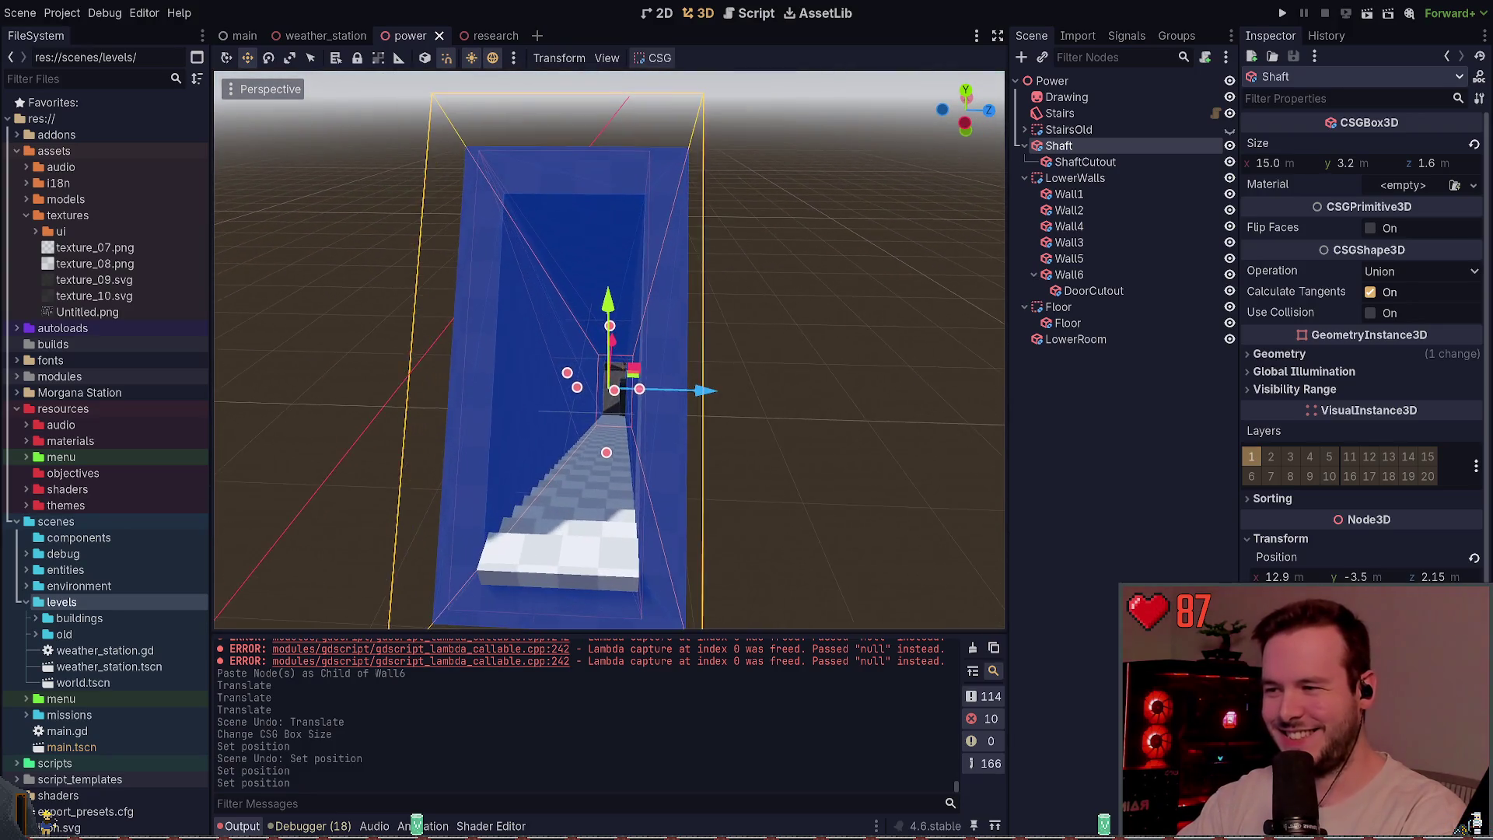
{"action": "mouse_move", "coordinate": [690, 390]}
{"action": "left_mouse_down"}
{"action": "mouse_move", "coordinate": [719, 392]}
{"action": "mouse_move", "coordinate": [681, 391]}
{"action": "left_mouse_up"}
{"action": "left_click", "coordinate": [1437, 577]}
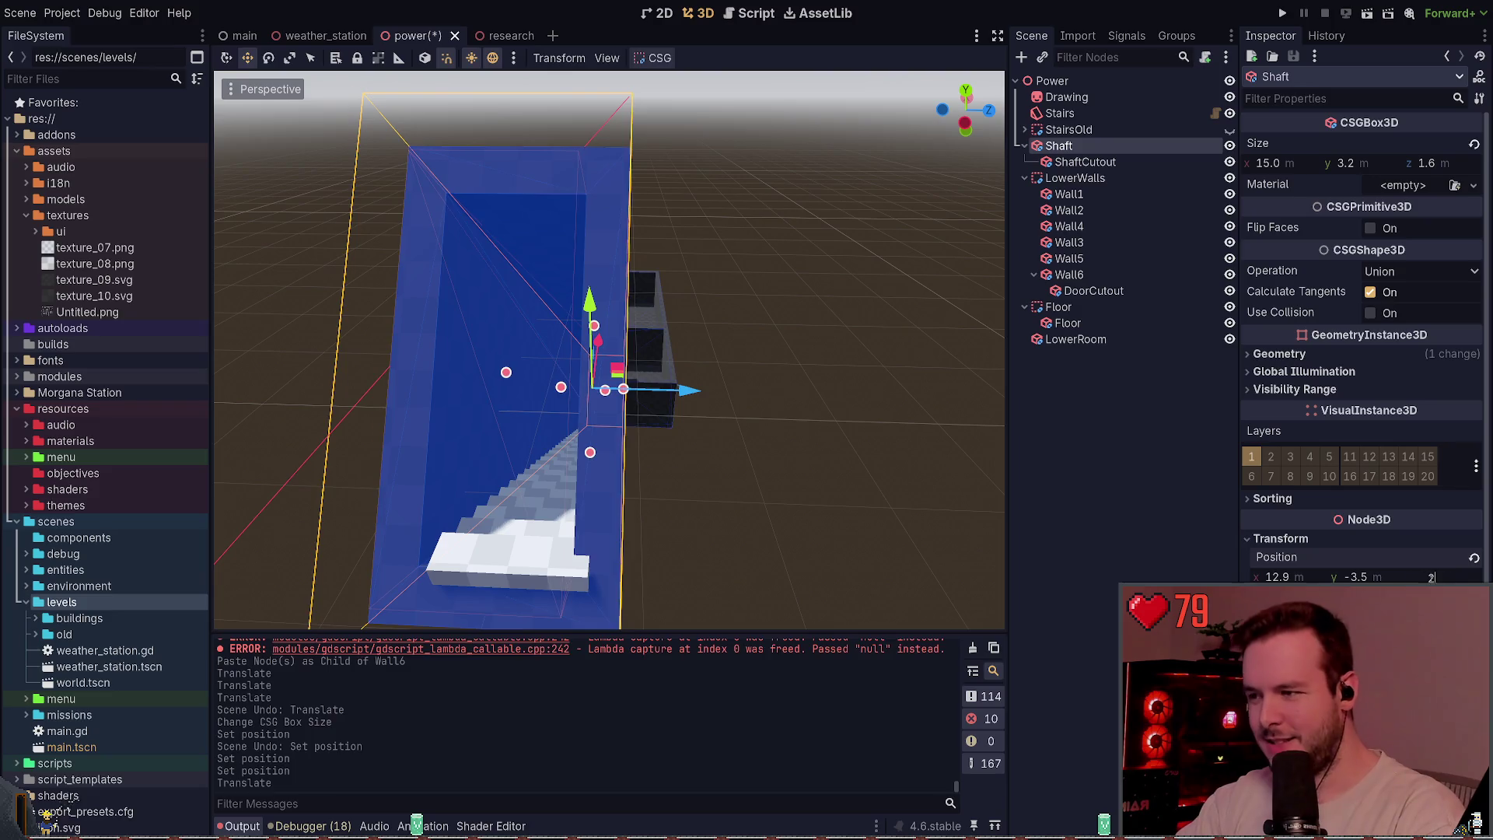
{"action": "key", "text": "Return"}
{"action": "key", "text": "ctrl+s"}
- Fly through Wall6's doorway to check the shaft's alignment behind it
{"action": "left_click", "coordinate": [820, 489]}
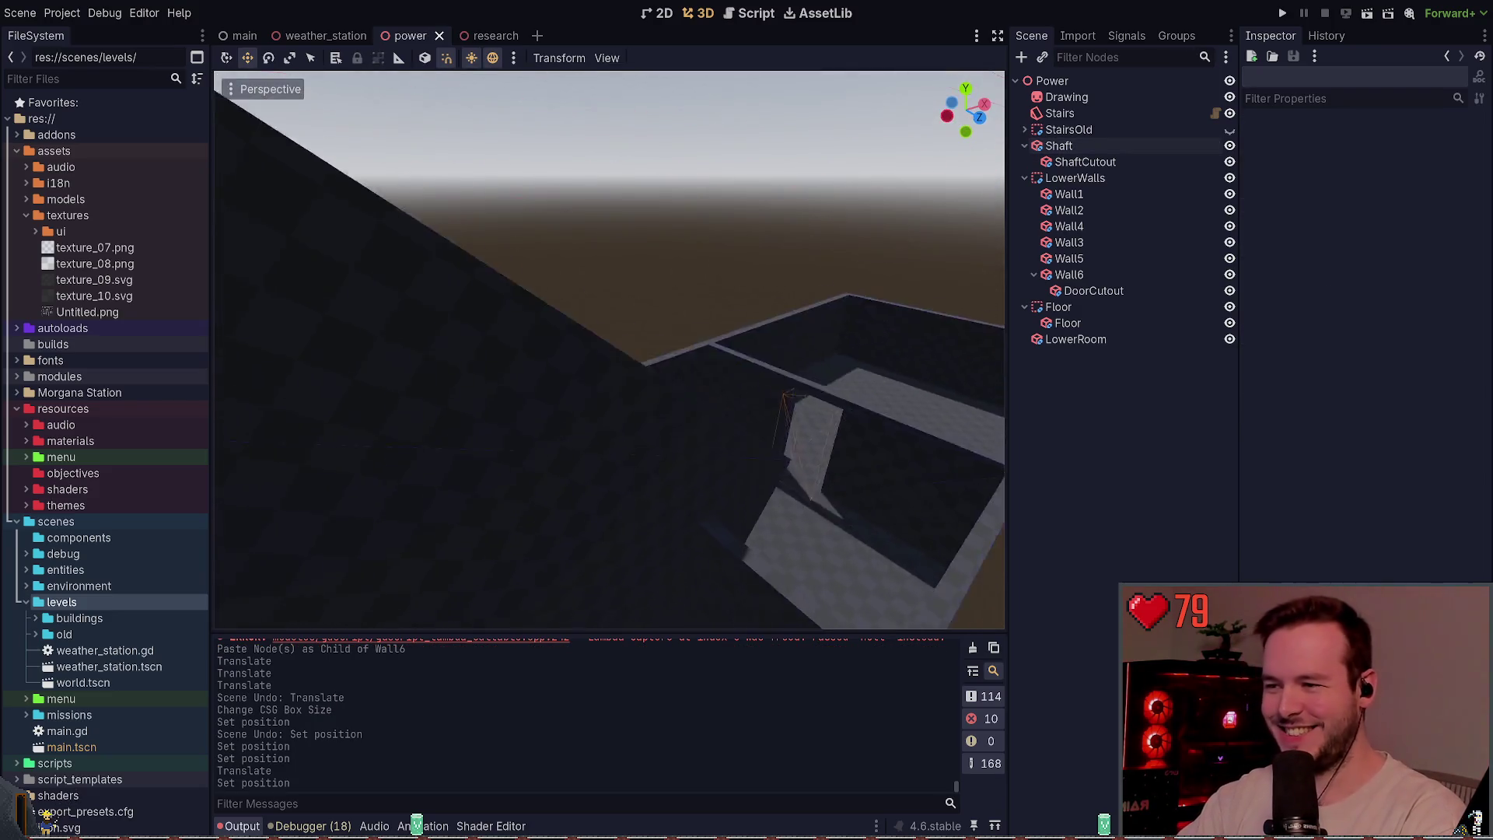
{"action": "key", "text": "s"}
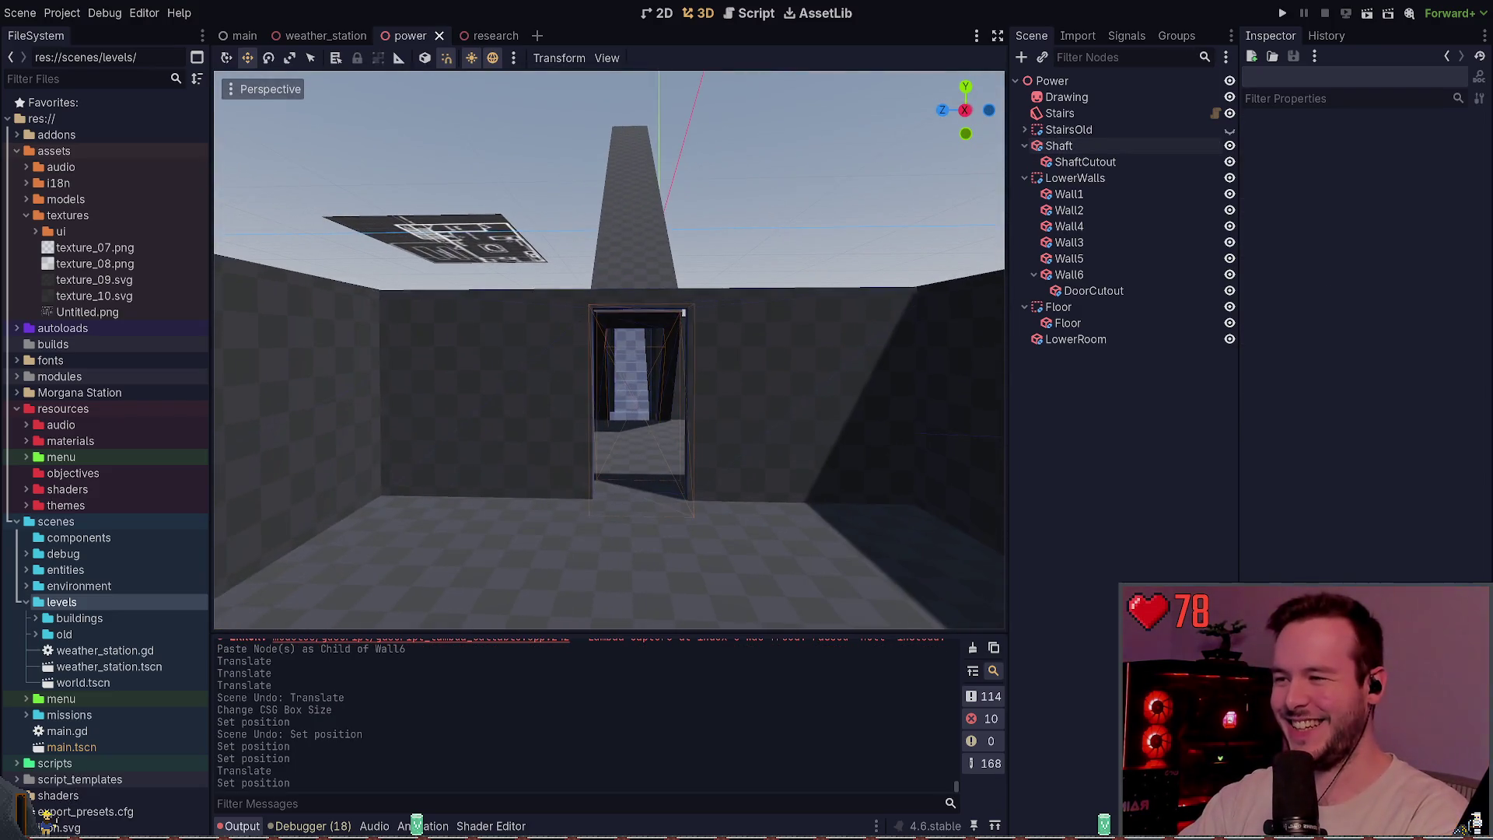
{"action": "key", "text": "w"}
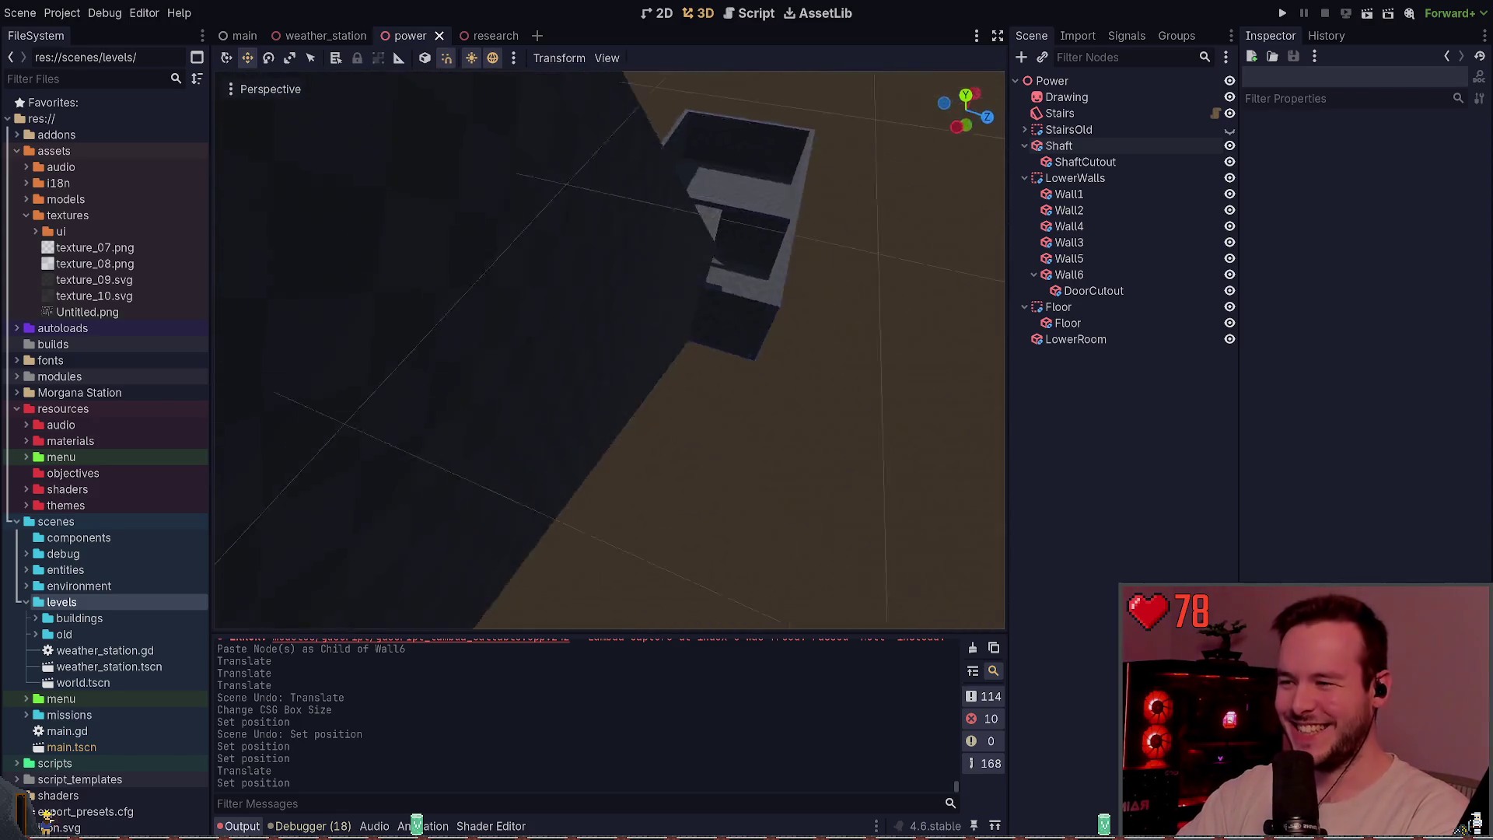
{"action": "key", "text": "s"}
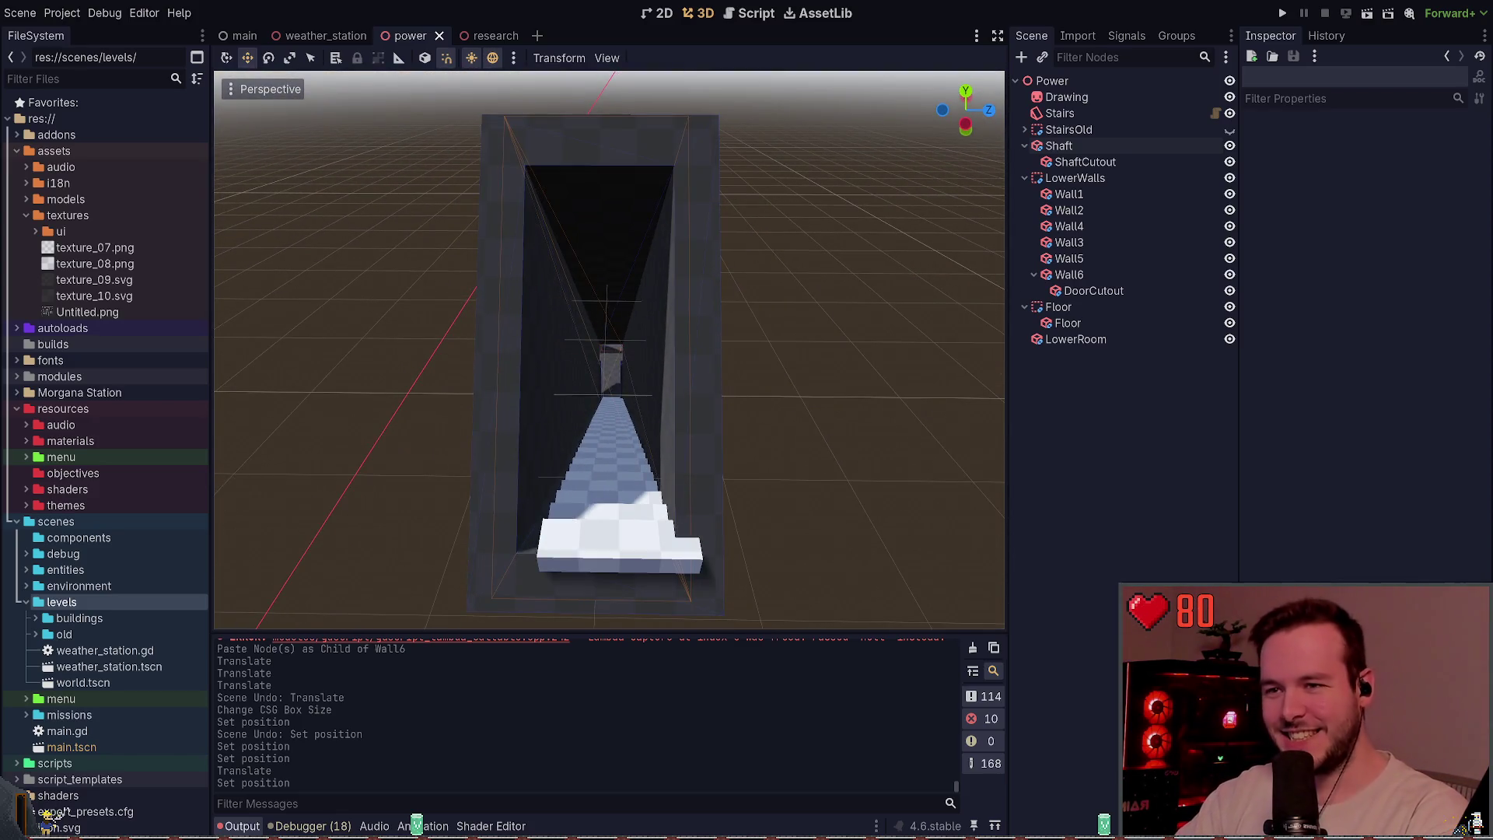
{"action": "left_click", "coordinate": [1084, 162]}
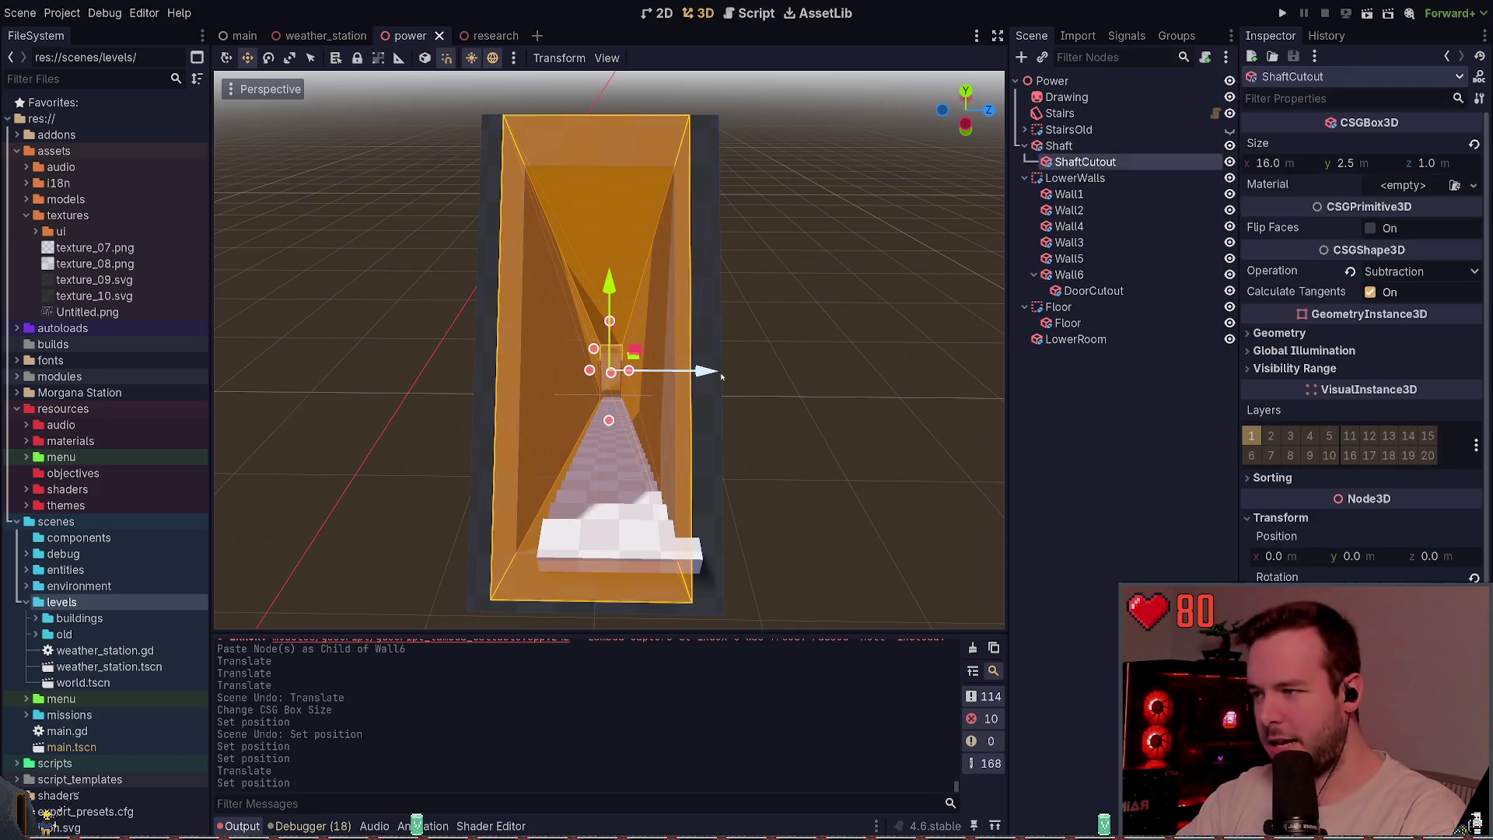
- Slide the Stairs until their bottom step is flush with the shaft wall, and save
{"action": "scroll", "coordinate": [722, 377], "scroll_direction": "up", "scroll_amount": 3}
{"action": "key", "text": "ctrl+s"}
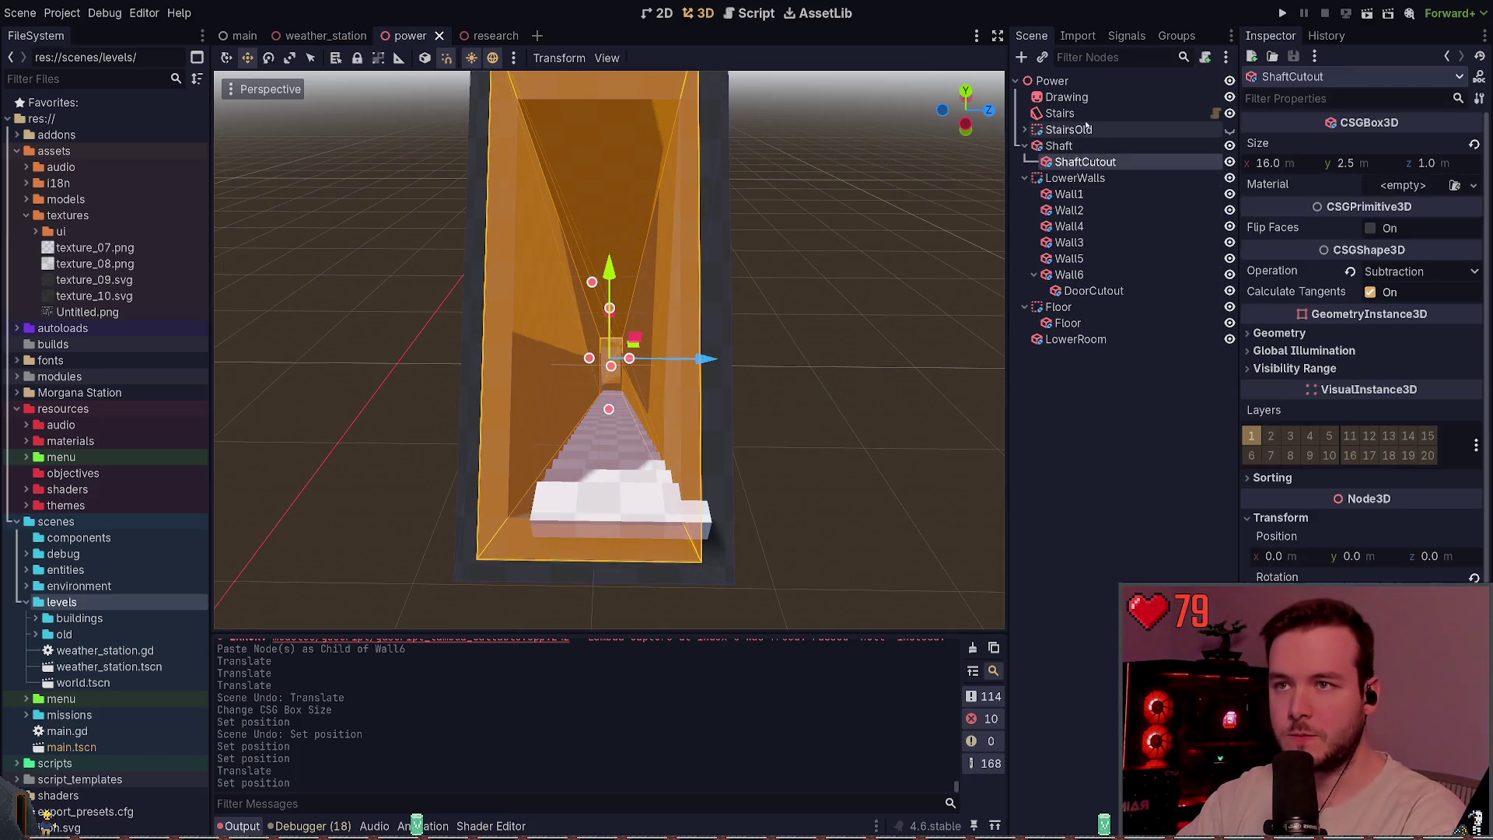
{"action": "left_click", "coordinate": [1064, 113]}
{"action": "left_click_drag", "start_coordinate": [794, 502], "coordinate": [753, 502]}
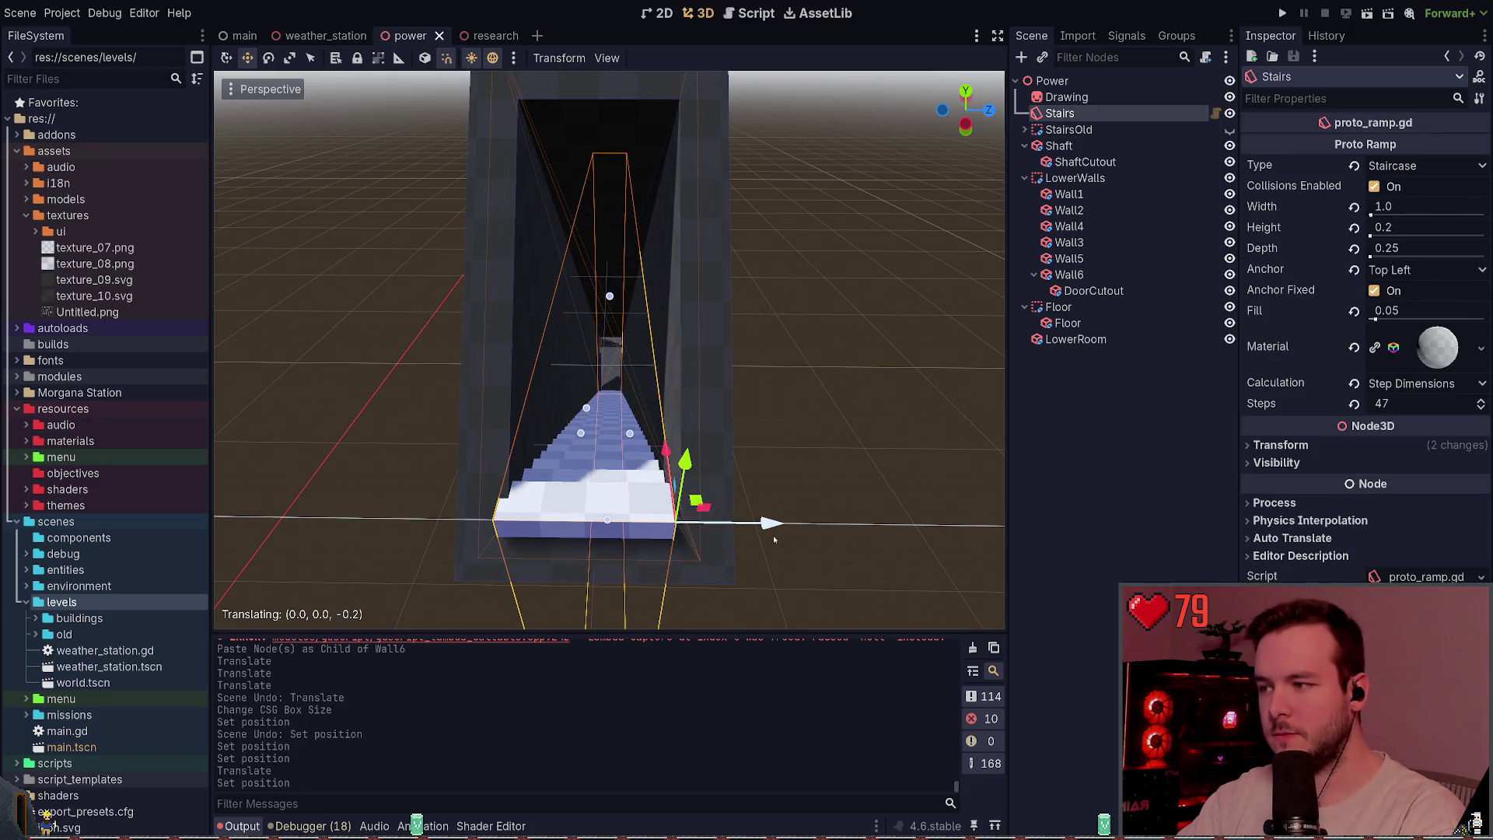
{"action": "left_click", "coordinate": [900, 437]}
{"action": "left_click", "coordinate": [668, 498]}
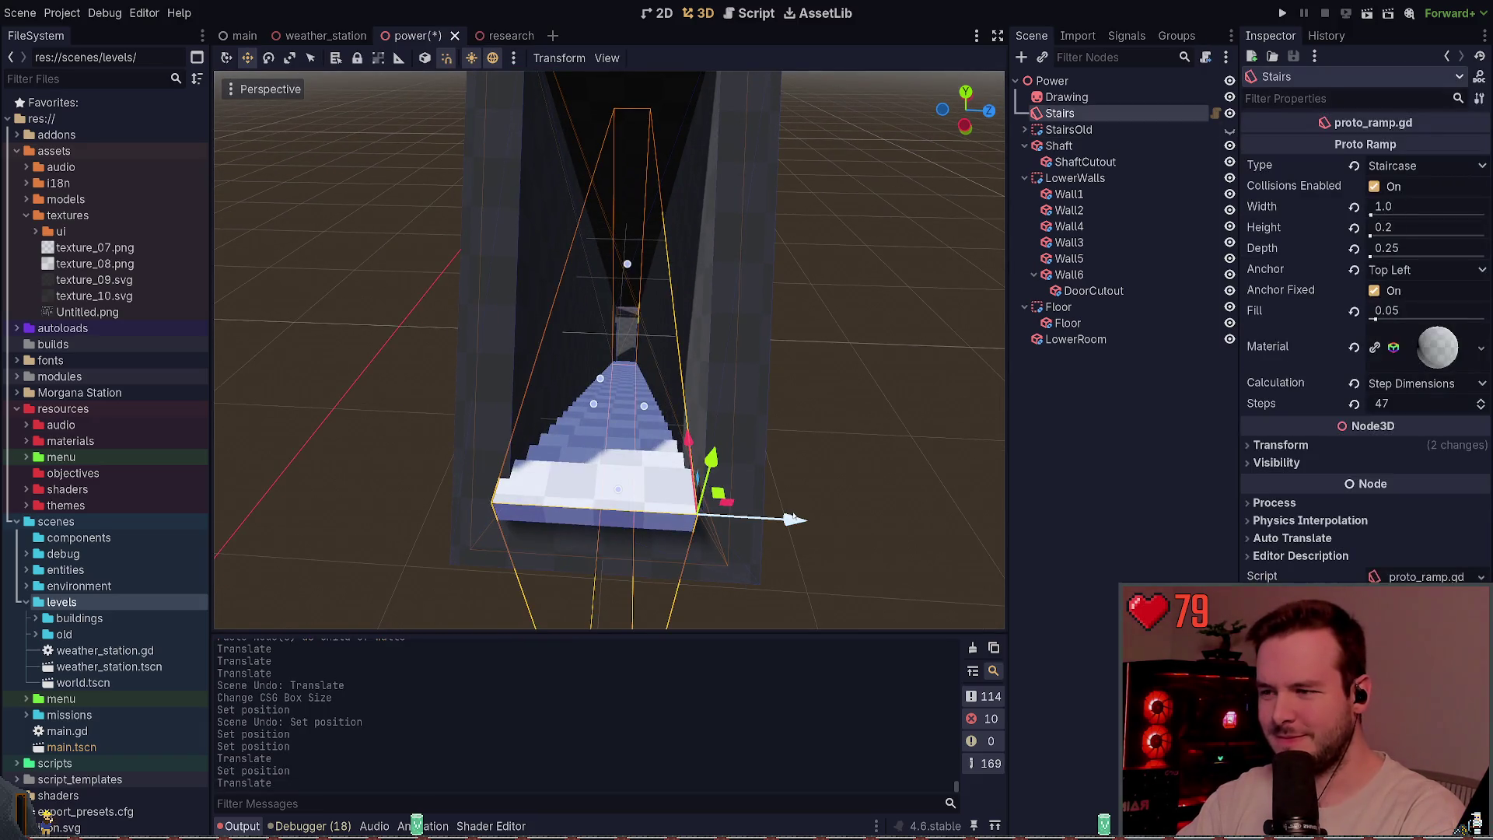
{"action": "key", "text": "w"}
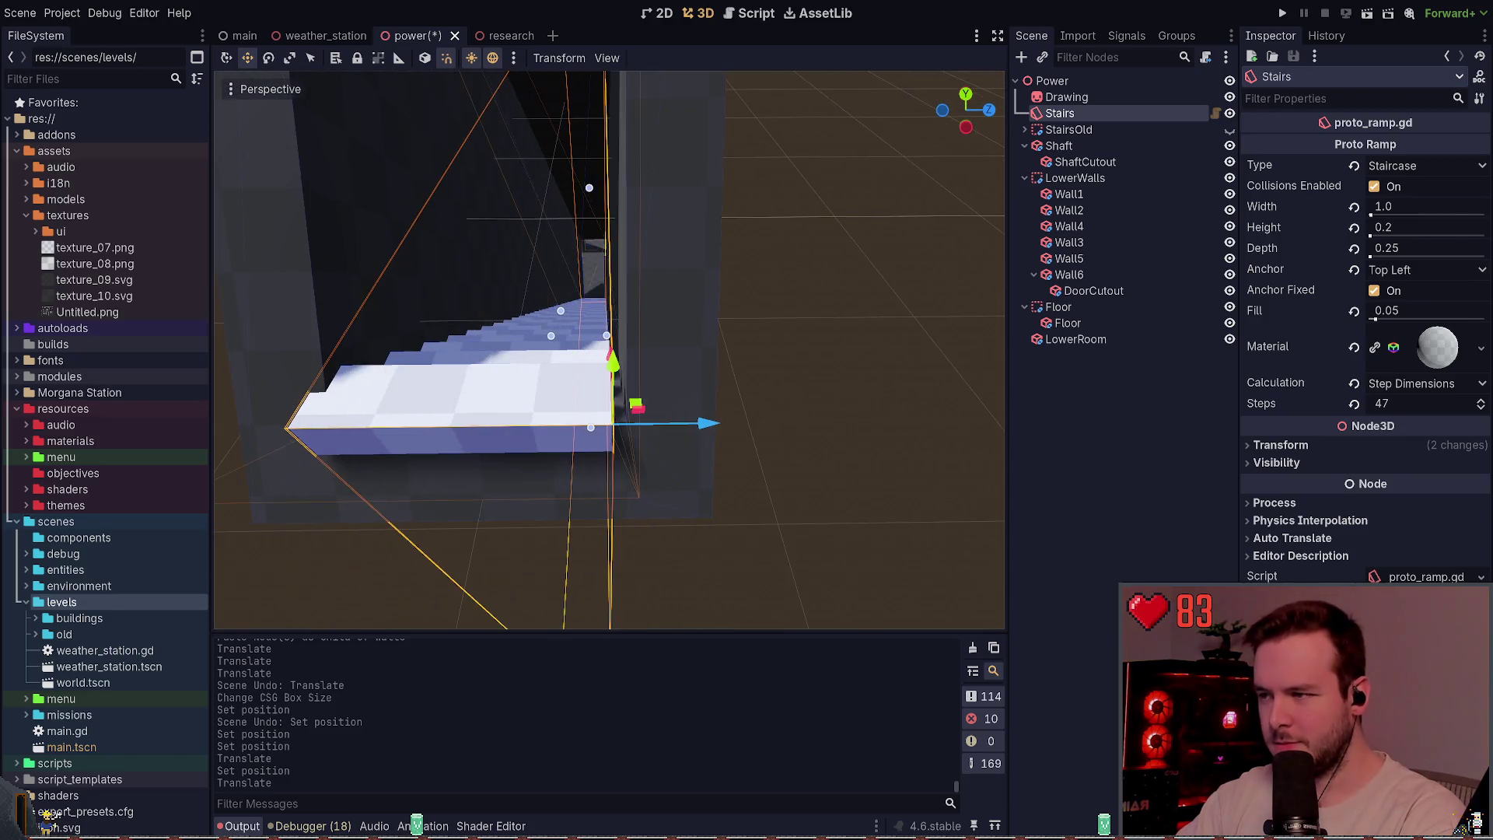
{"action": "left_click_drag", "start_coordinate": [707, 446], "coordinate": [724, 447]}
{"action": "left_click", "coordinate": [842, 416]}
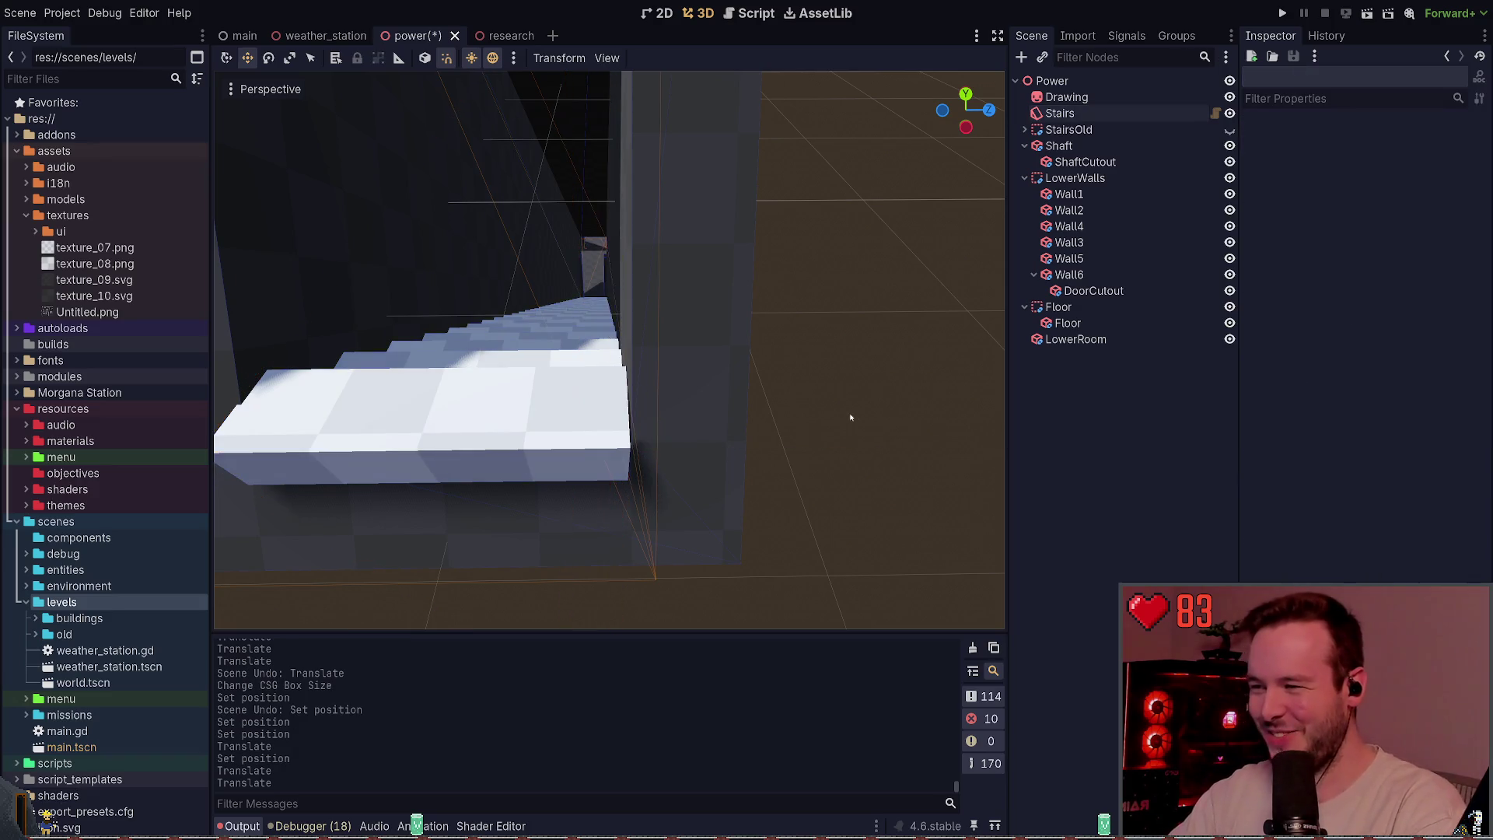
{"action": "left_click", "coordinate": [576, 438]}
{"action": "left_click", "coordinate": [731, 449]}
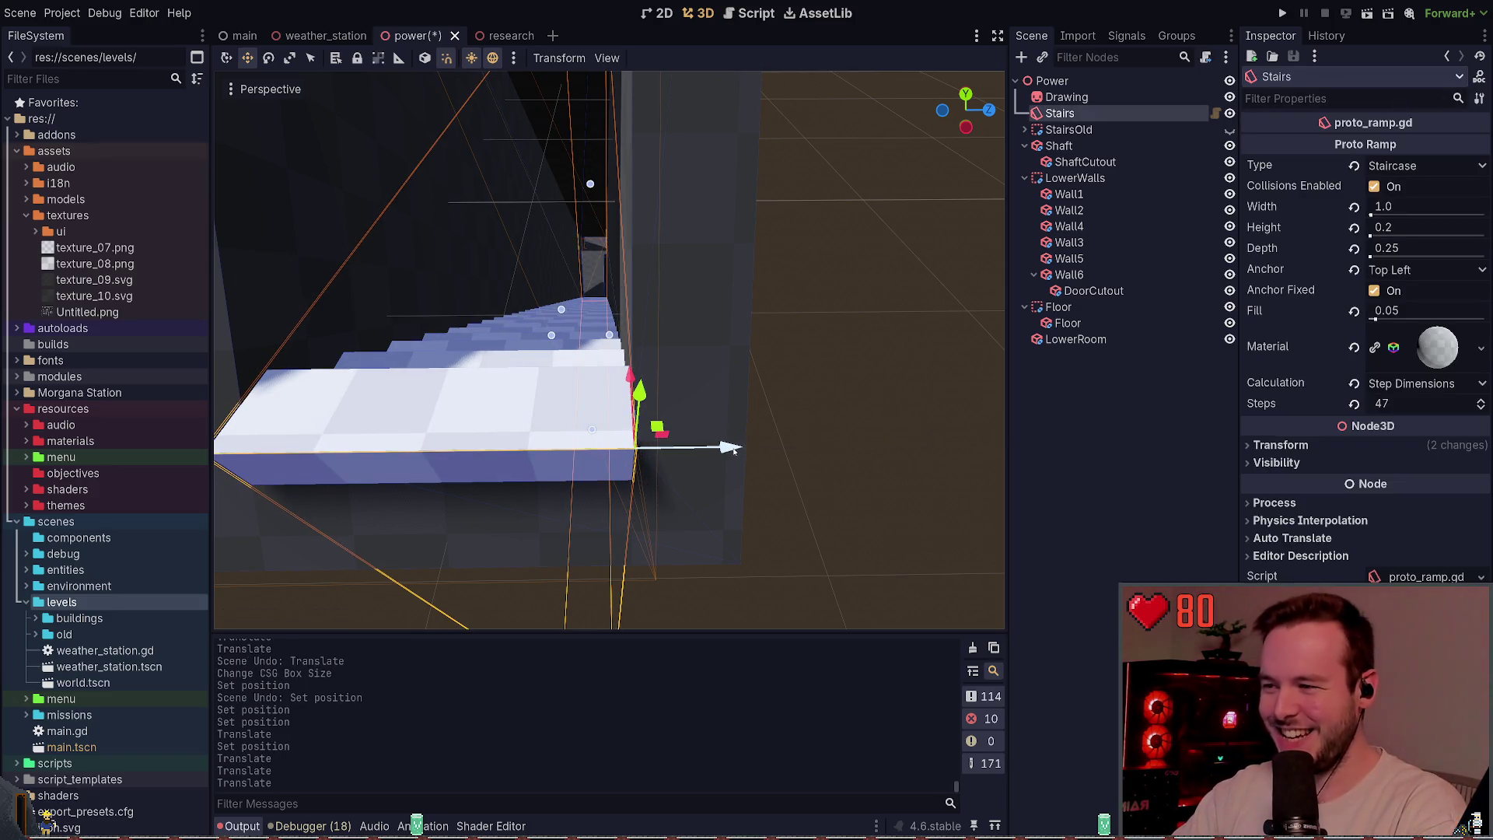
{"action": "key", "text": "ctrl+s"}
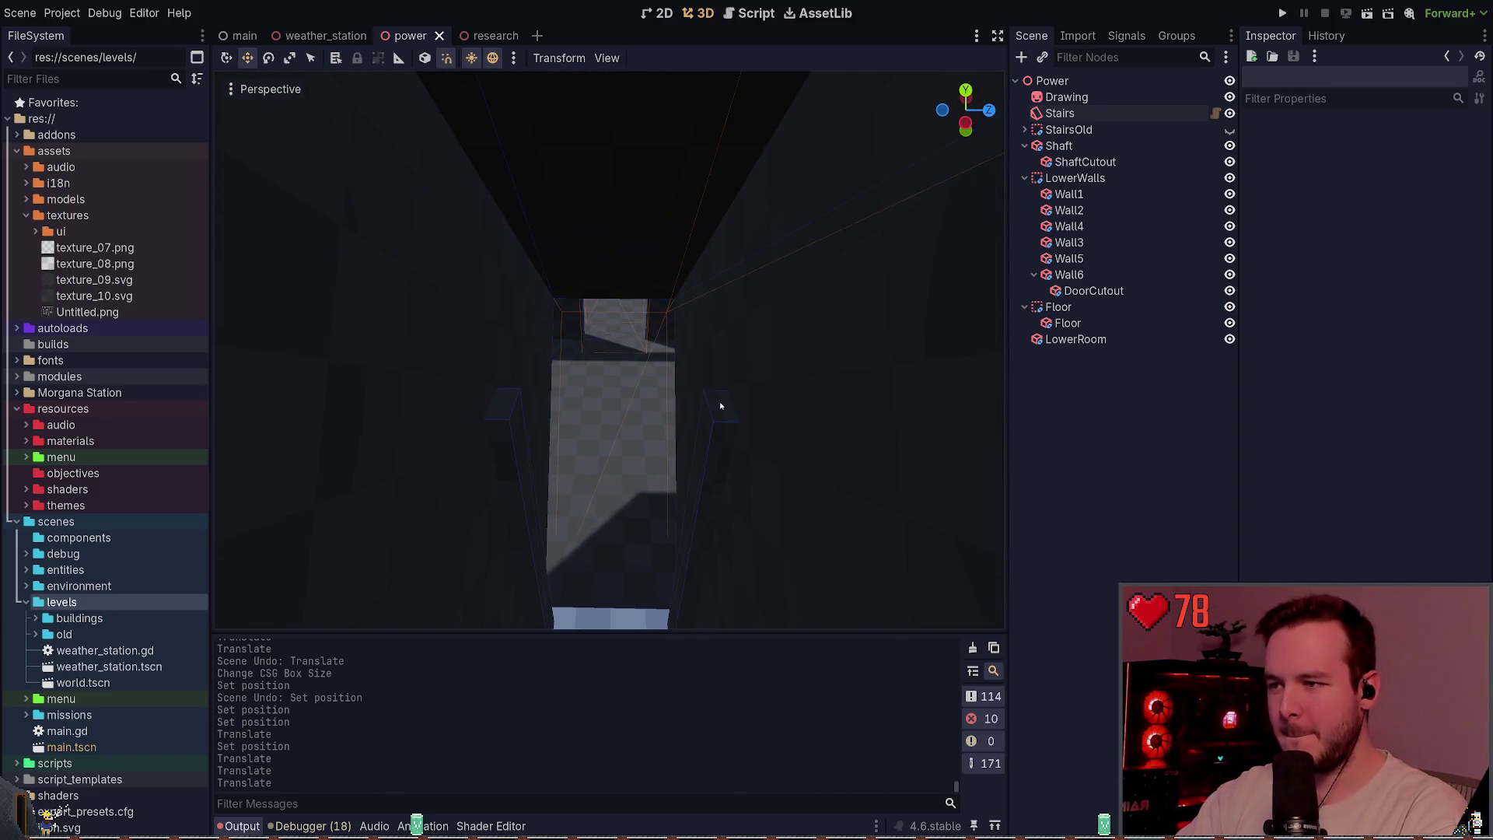
- Collapse the Shaft and Wall6 children in the Scene dock
{"action": "left_click", "coordinate": [702, 428]}
{"action": "left_click", "coordinate": [715, 417]}
{"action": "left_click", "coordinate": [717, 474]}
{"action": "left_click", "coordinate": [716, 474]}
{"action": "left_click", "coordinate": [1025, 146]}
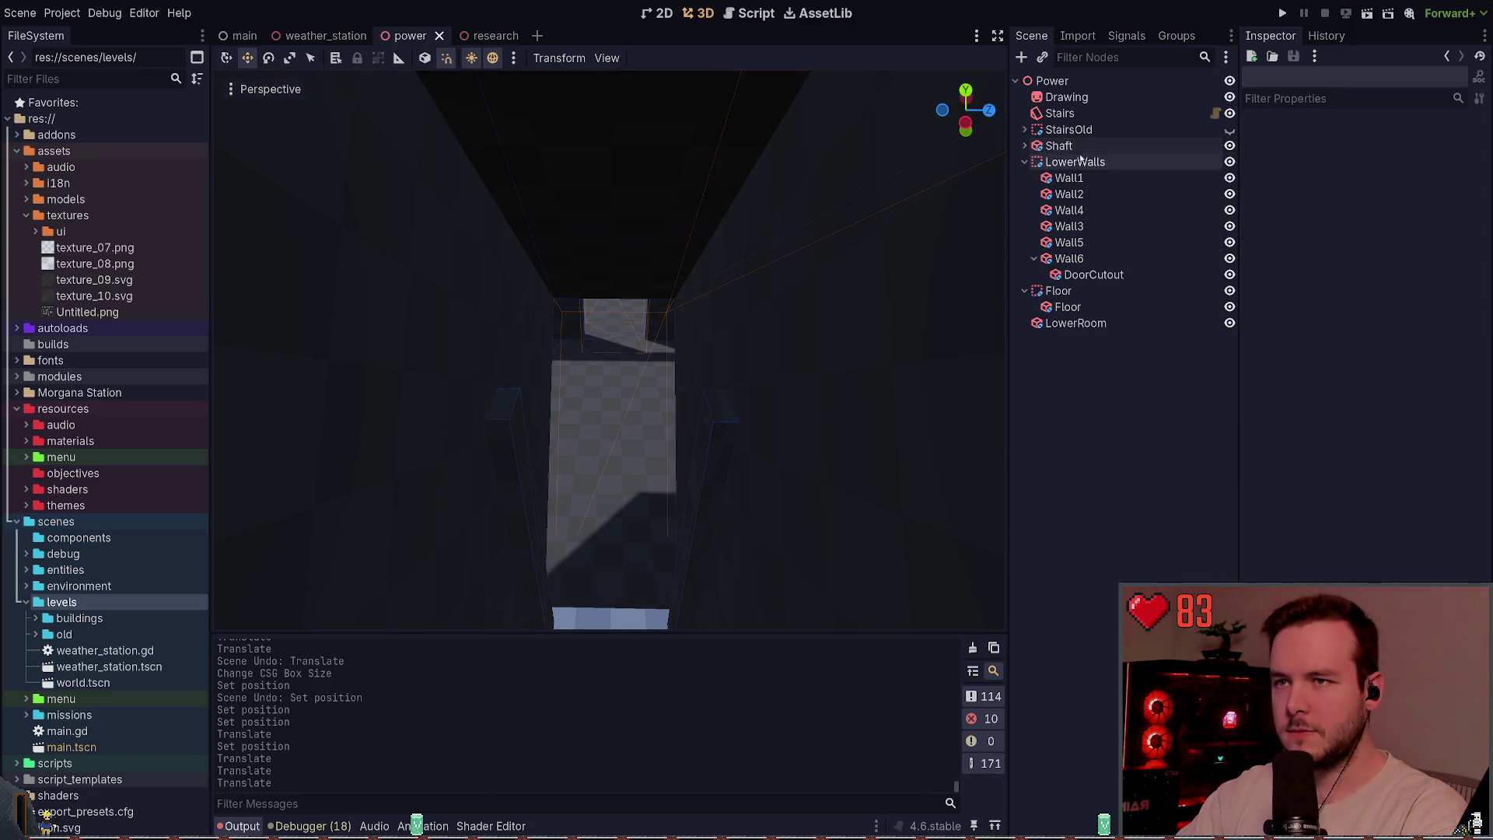
{"action": "left_click", "coordinate": [1029, 131]}
{"action": "left_click", "coordinate": [710, 430]}
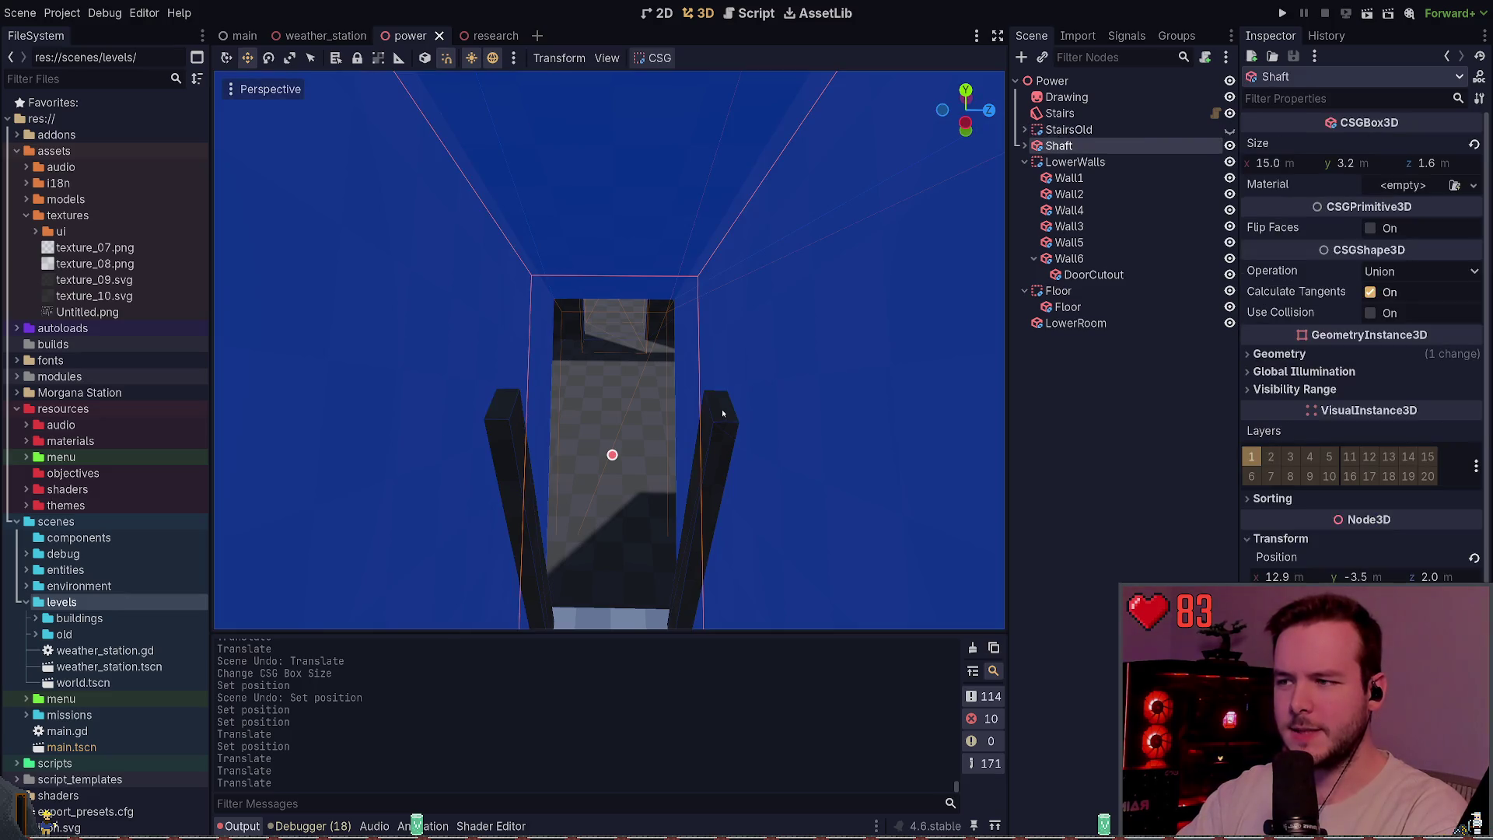
{"action": "left_click", "coordinate": [1140, 413]}
{"action": "left_click", "coordinate": [1033, 259]}
- Check Wall1 to Wall4 and move Wall4 below Wall3 in LowerWalls
{"action": "left_click", "coordinate": [1067, 177]}
{"action": "scroll", "coordinate": [576, 511], "scroll_direction": "up", "scroll_amount": 2}
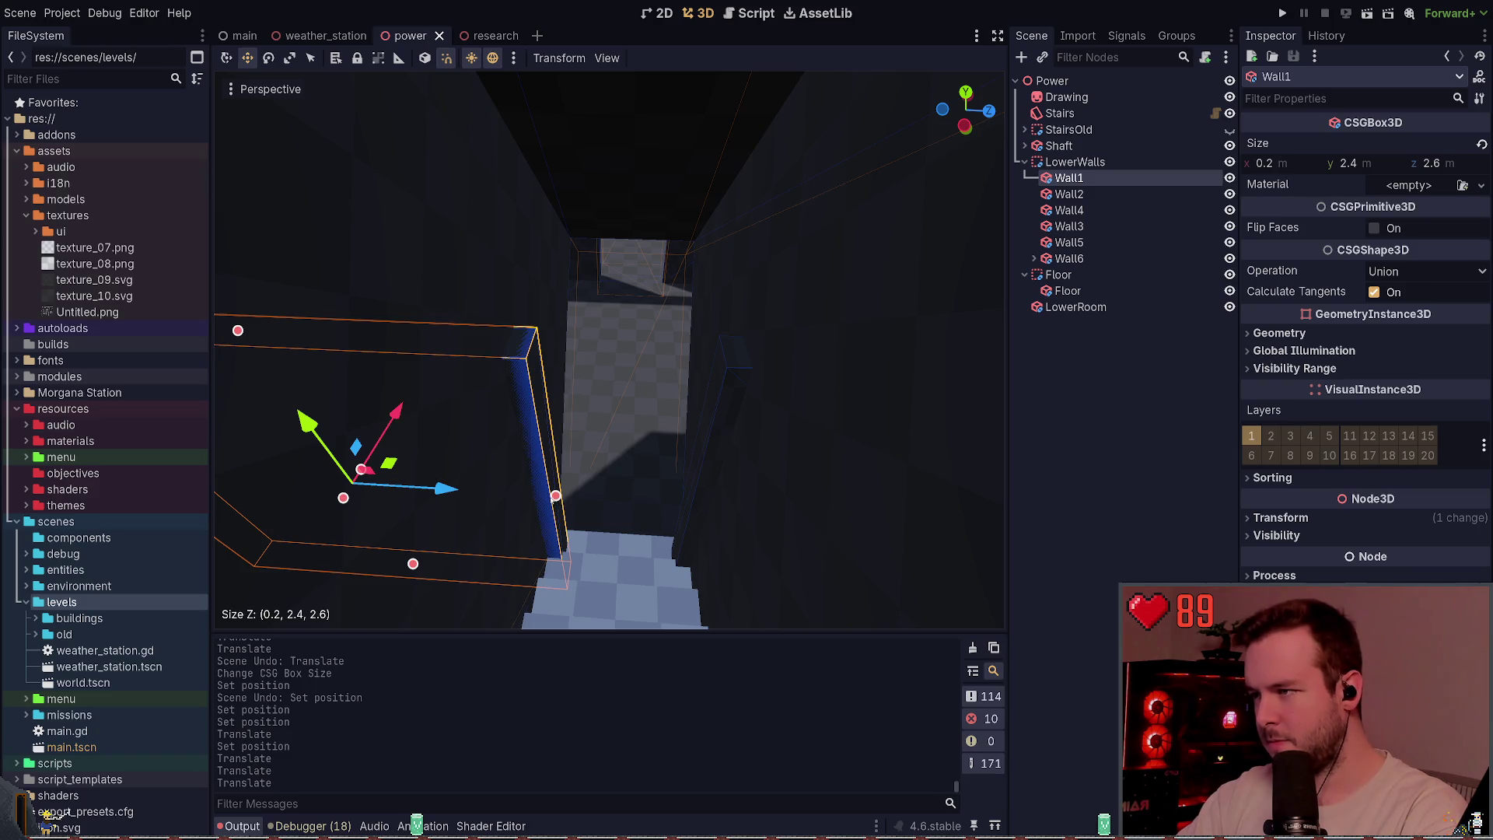
{"action": "left_click", "coordinate": [1122, 194]}
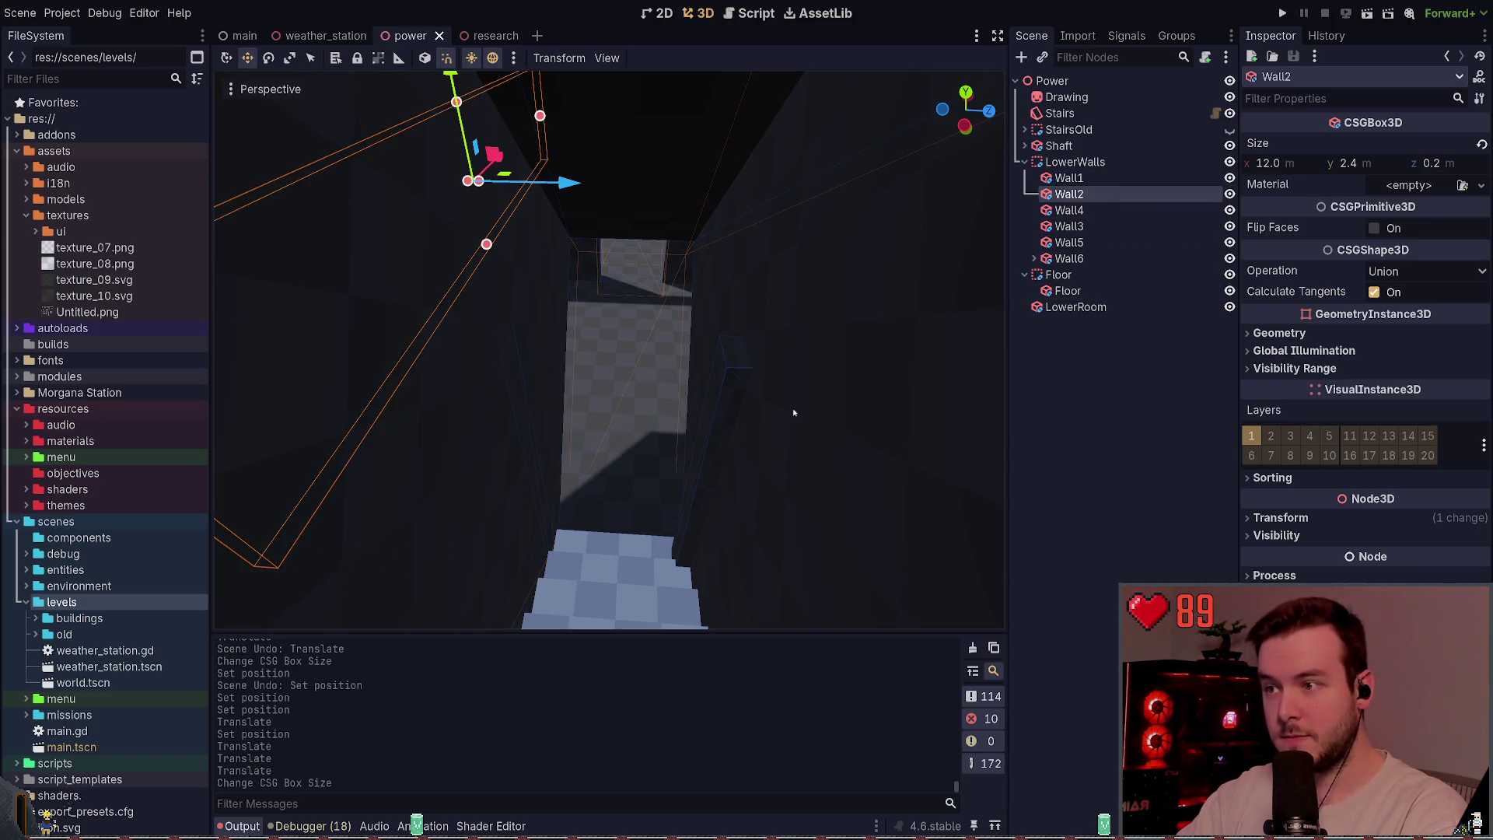
{"action": "left_click", "coordinate": [1107, 226]}
{"action": "left_click", "coordinate": [1090, 216]}
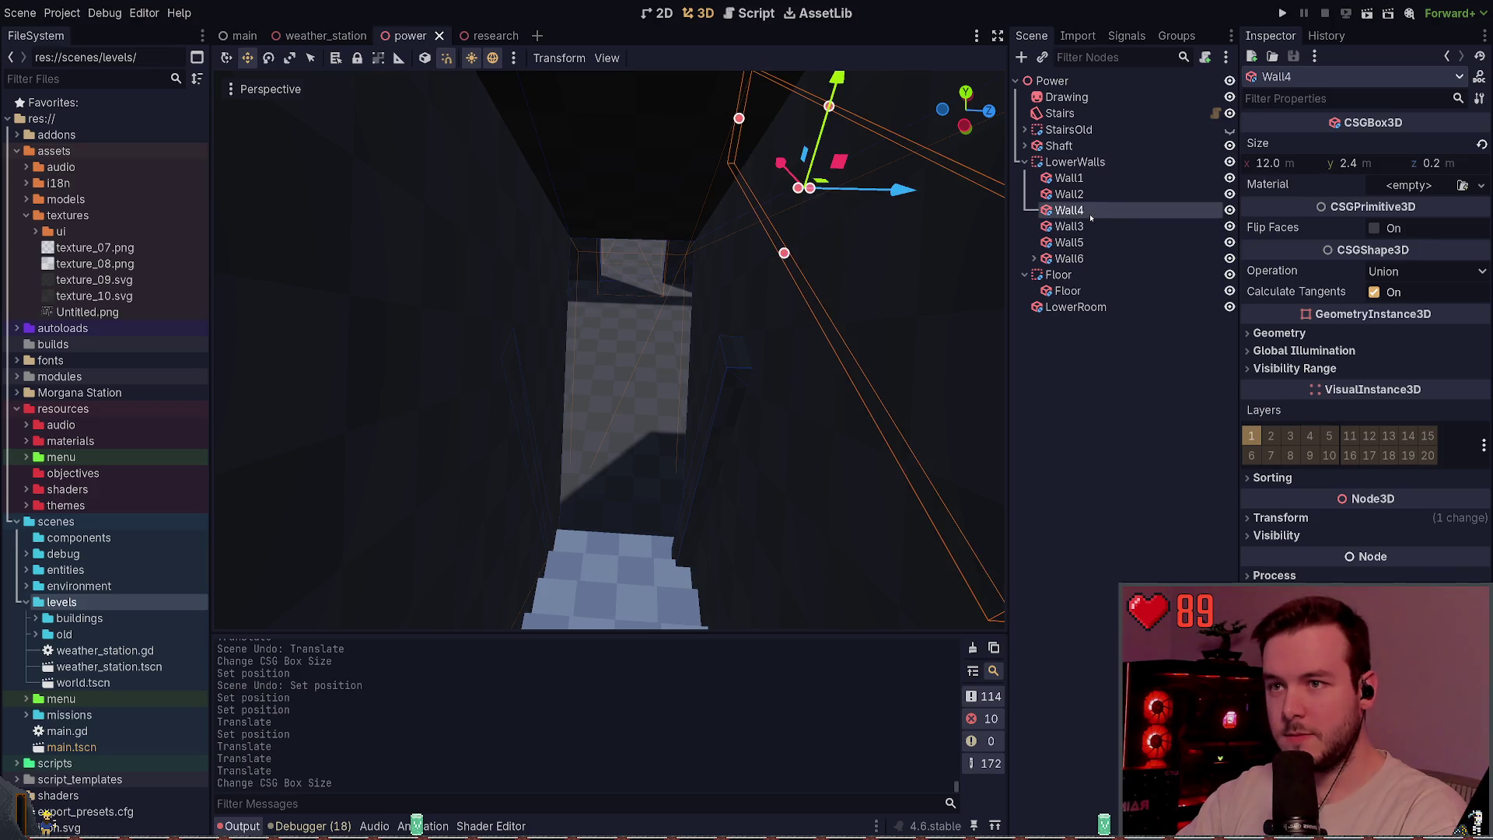
{"action": "left_click_drag", "start_coordinate": [1092, 233], "coordinate": [1092, 235]}
- Nudge Wall5 slightly with the move gizmo
{"action": "left_click", "coordinate": [727, 502]}
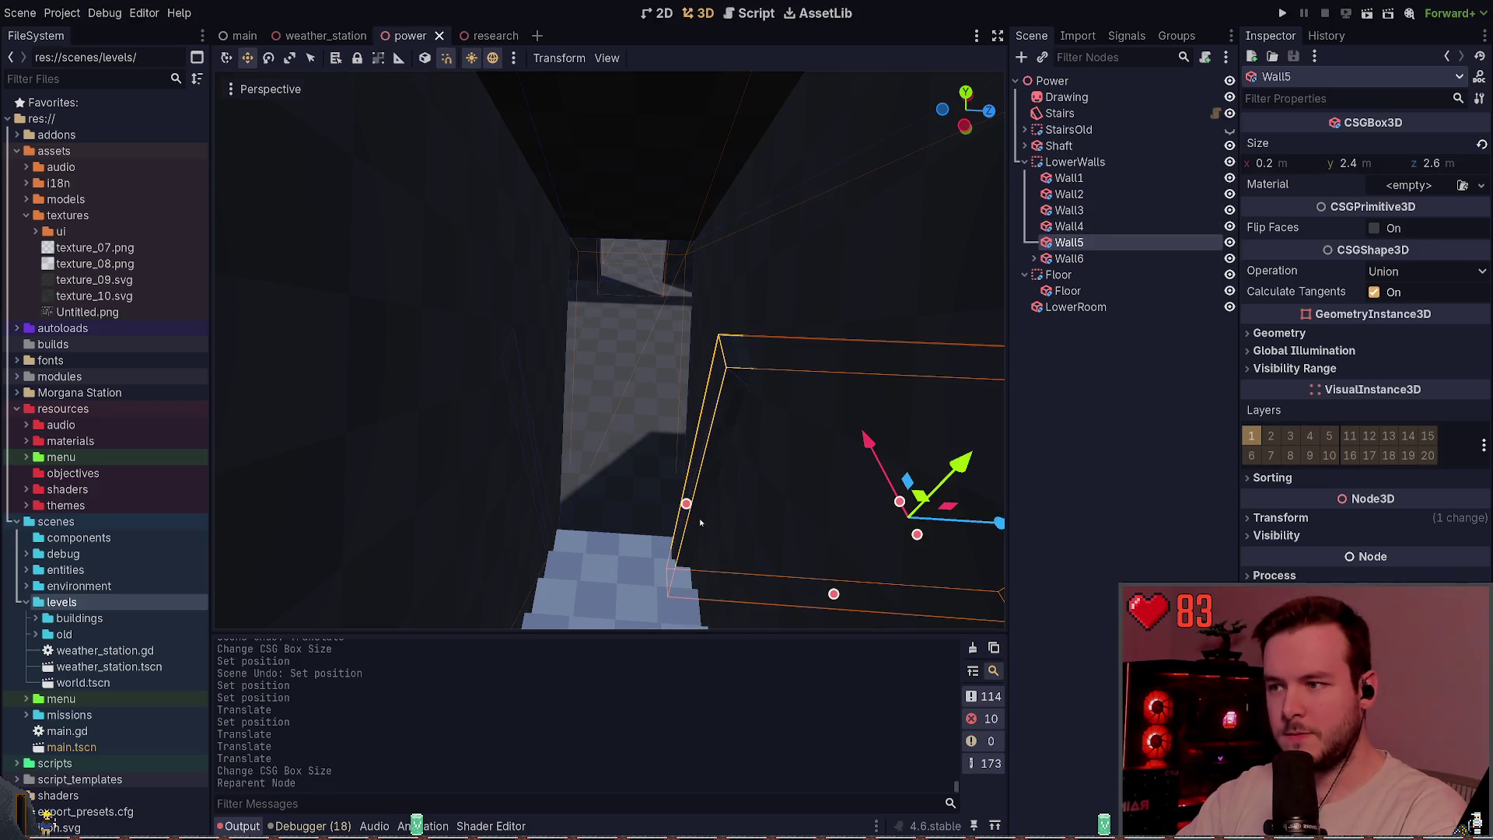
{"action": "left_click_drag", "start_coordinate": [695, 506], "coordinate": [710, 509]}
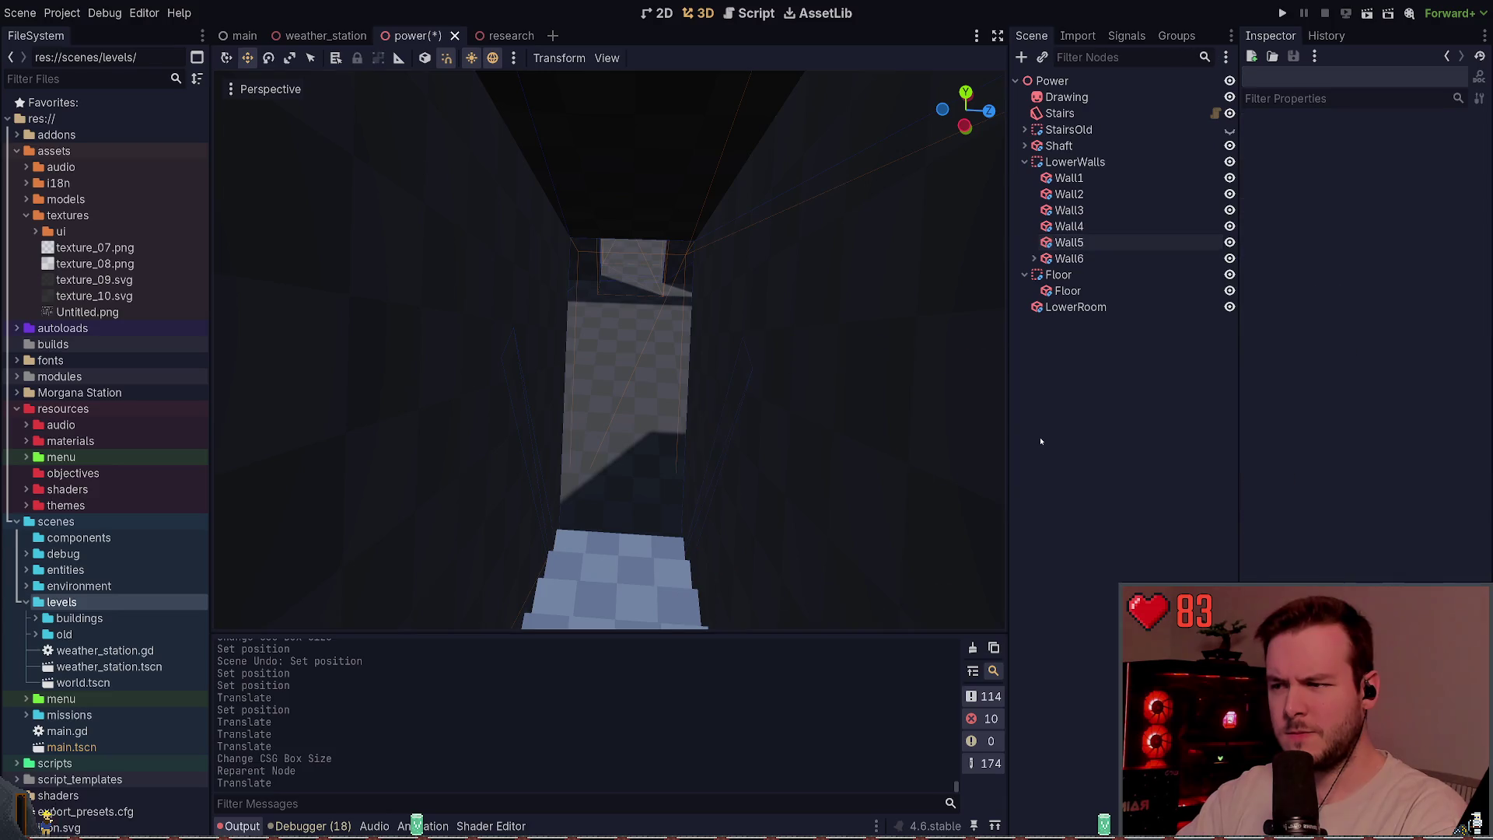
{"action": "scroll", "coordinate": [610, 350], "scroll_direction": "down", "scroll_amount": 5}
{"action": "key", "text": "w"}
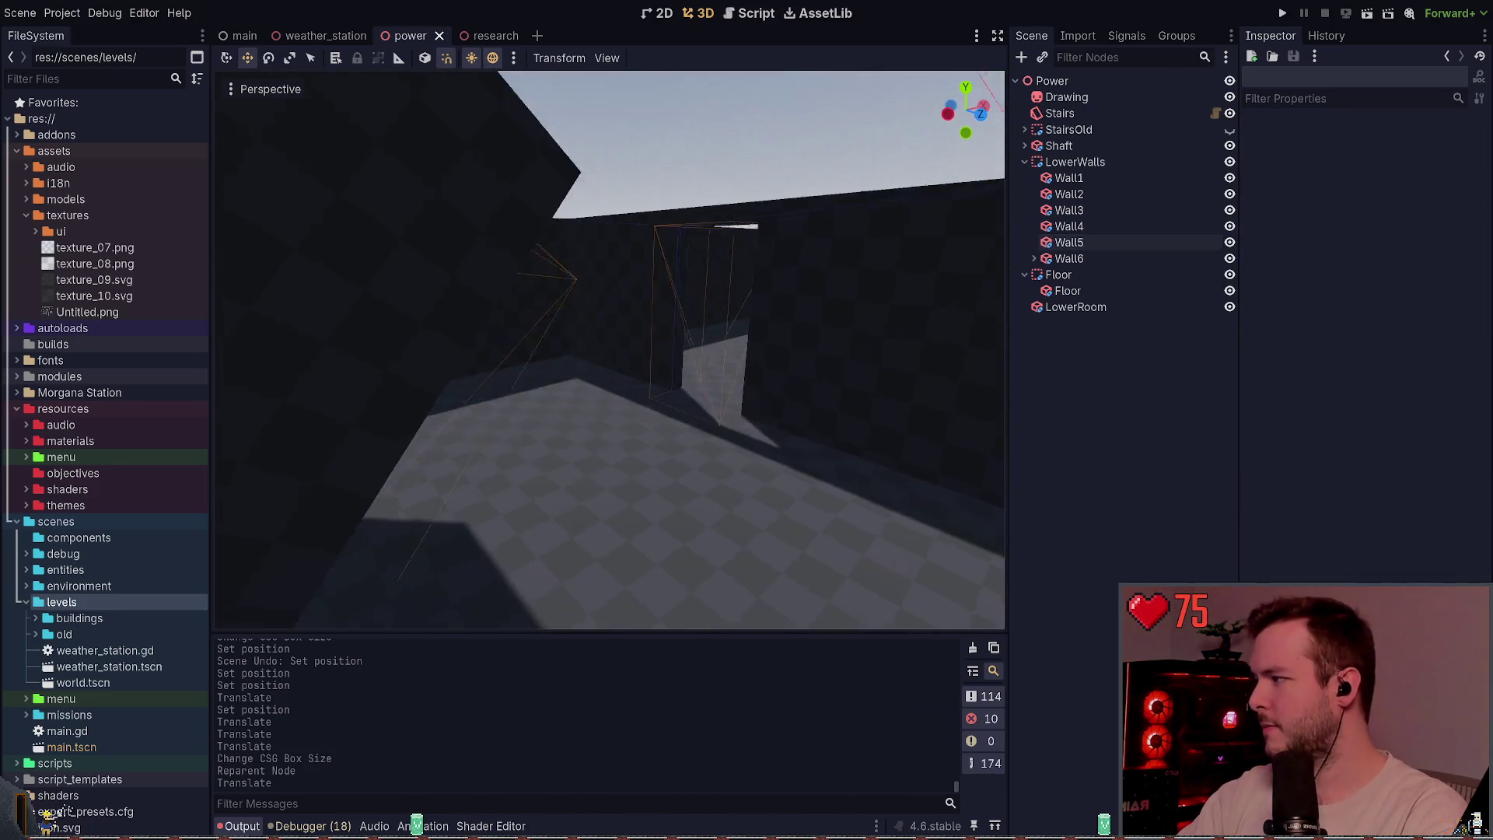
{"action": "key", "text": "w"}
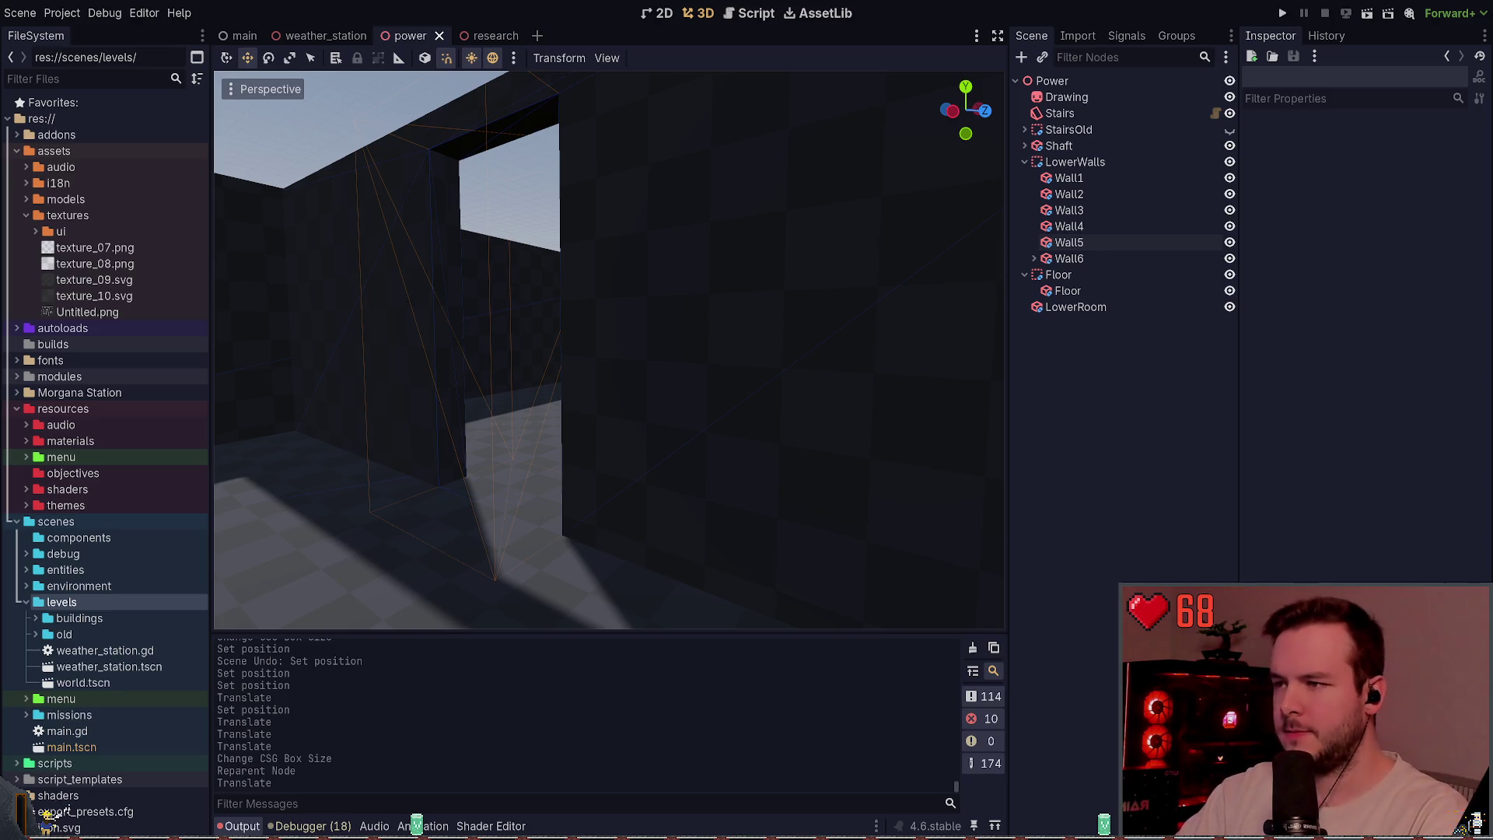
{"action": "key", "text": "w"}
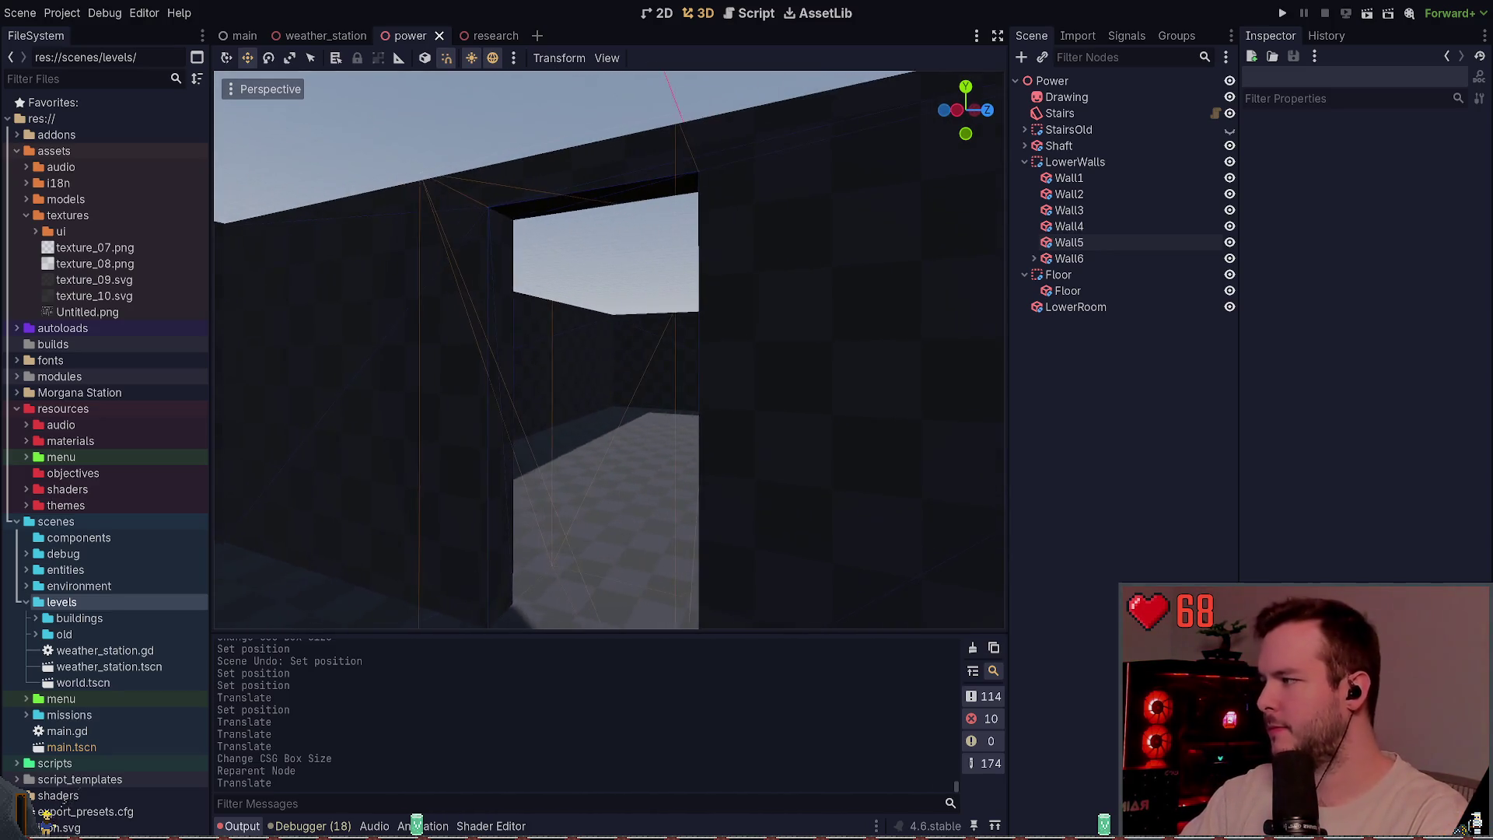
{"action": "key", "text": "w"}
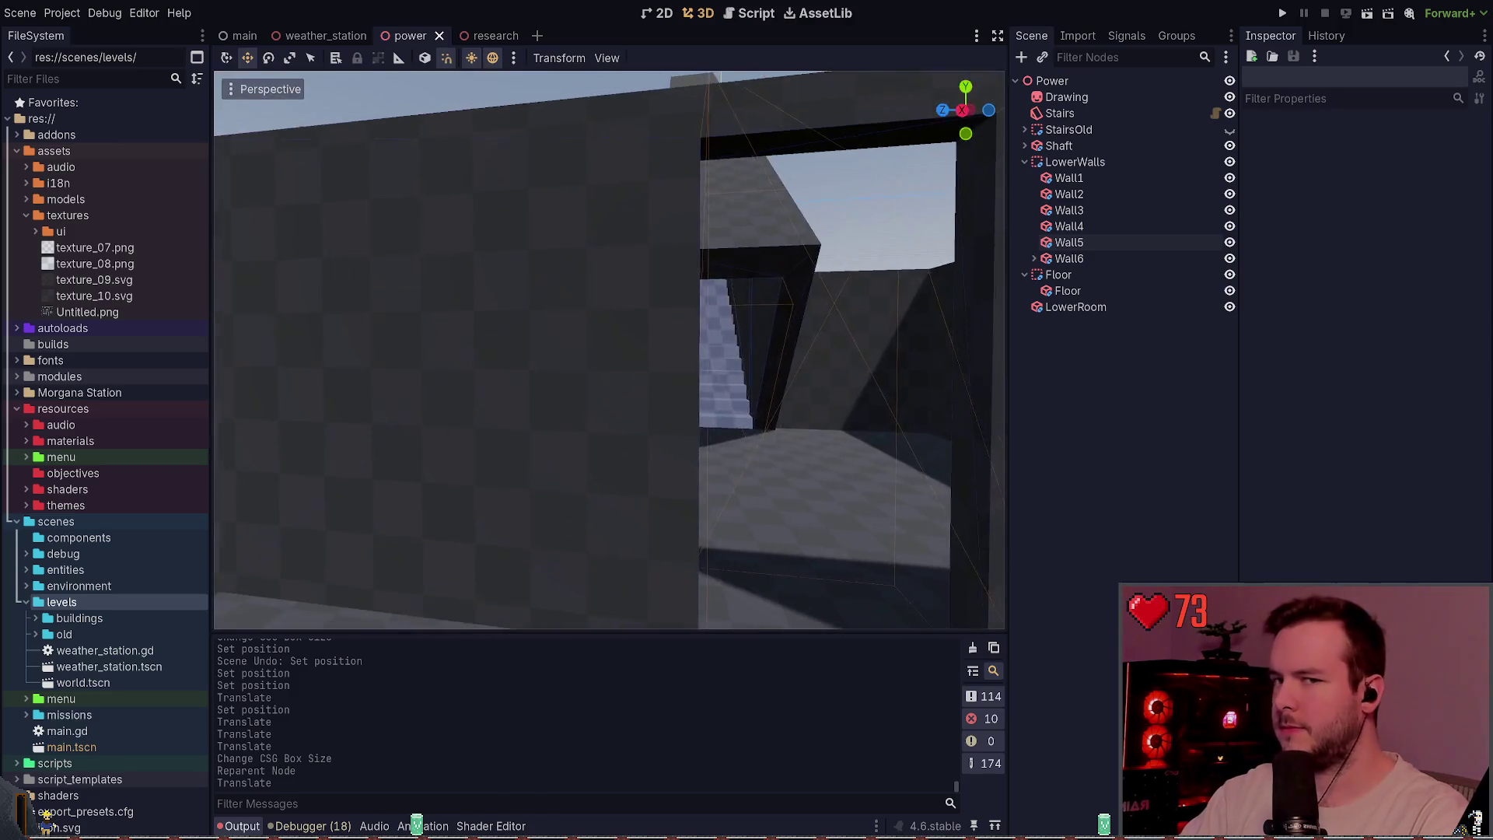
{"action": "key", "text": "s"}
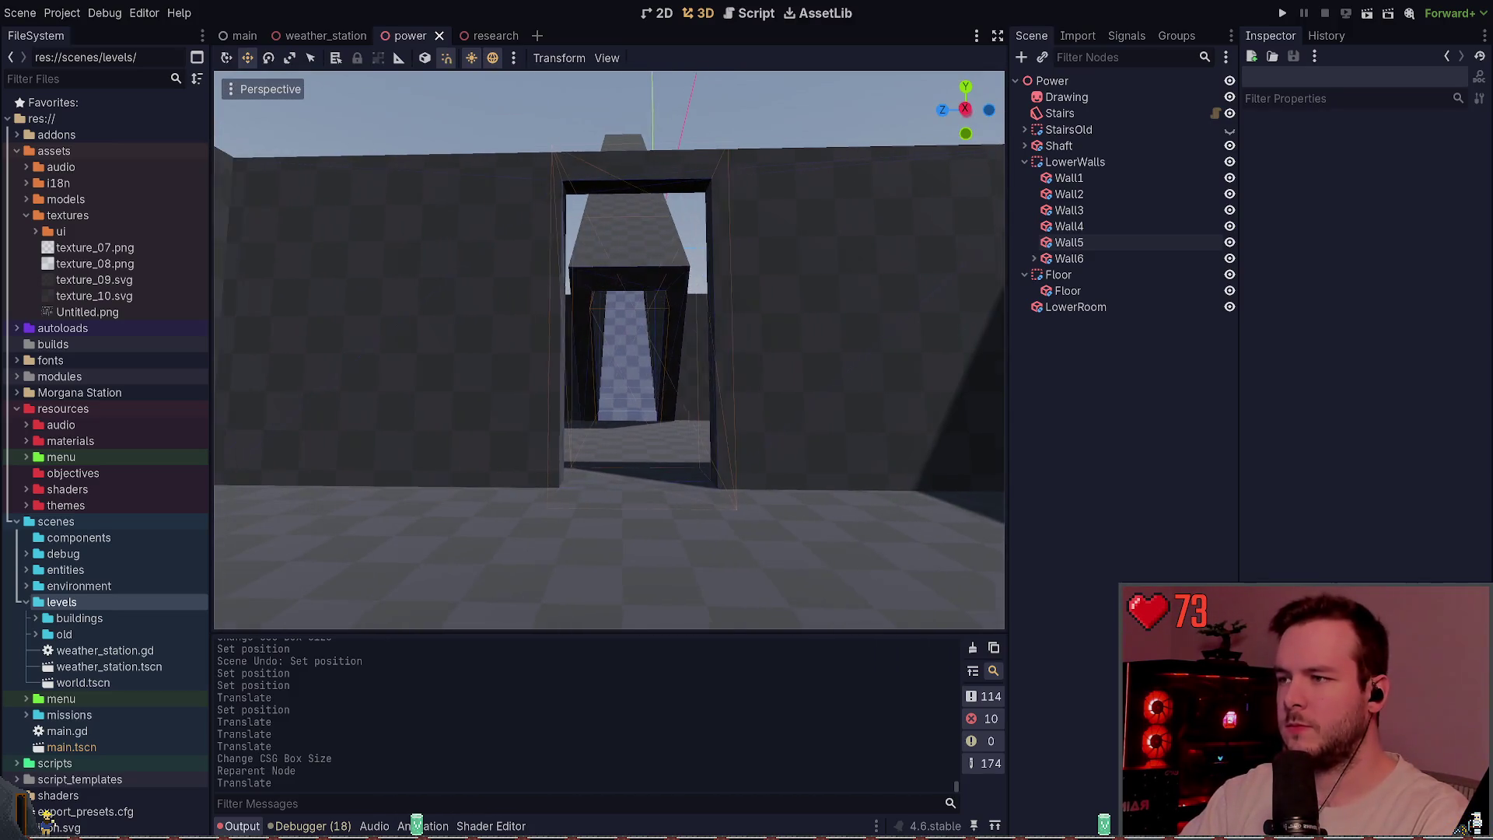
{"action": "key", "text": "w"}
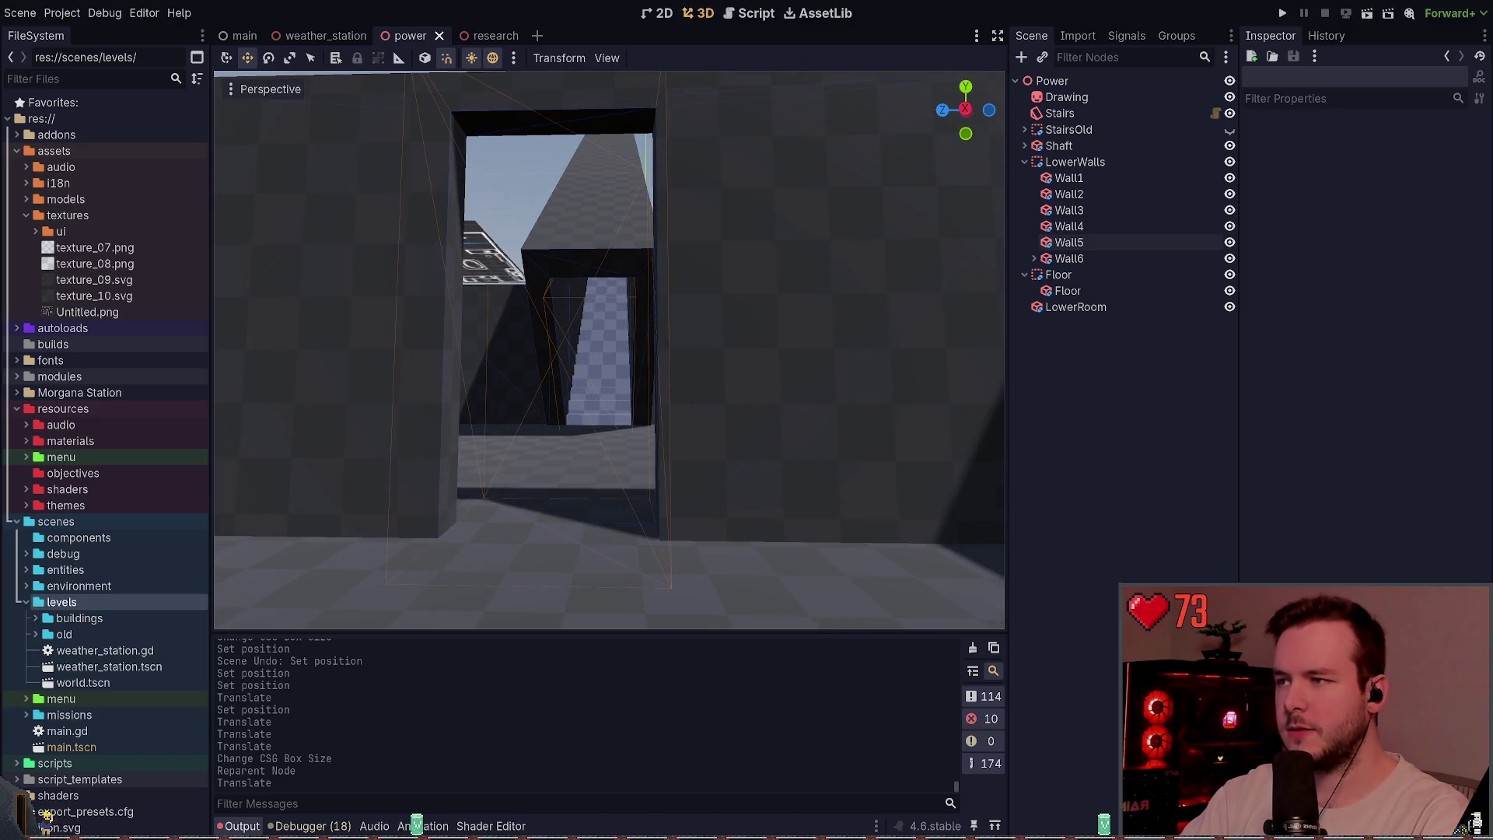
{"action": "key", "text": "a"}
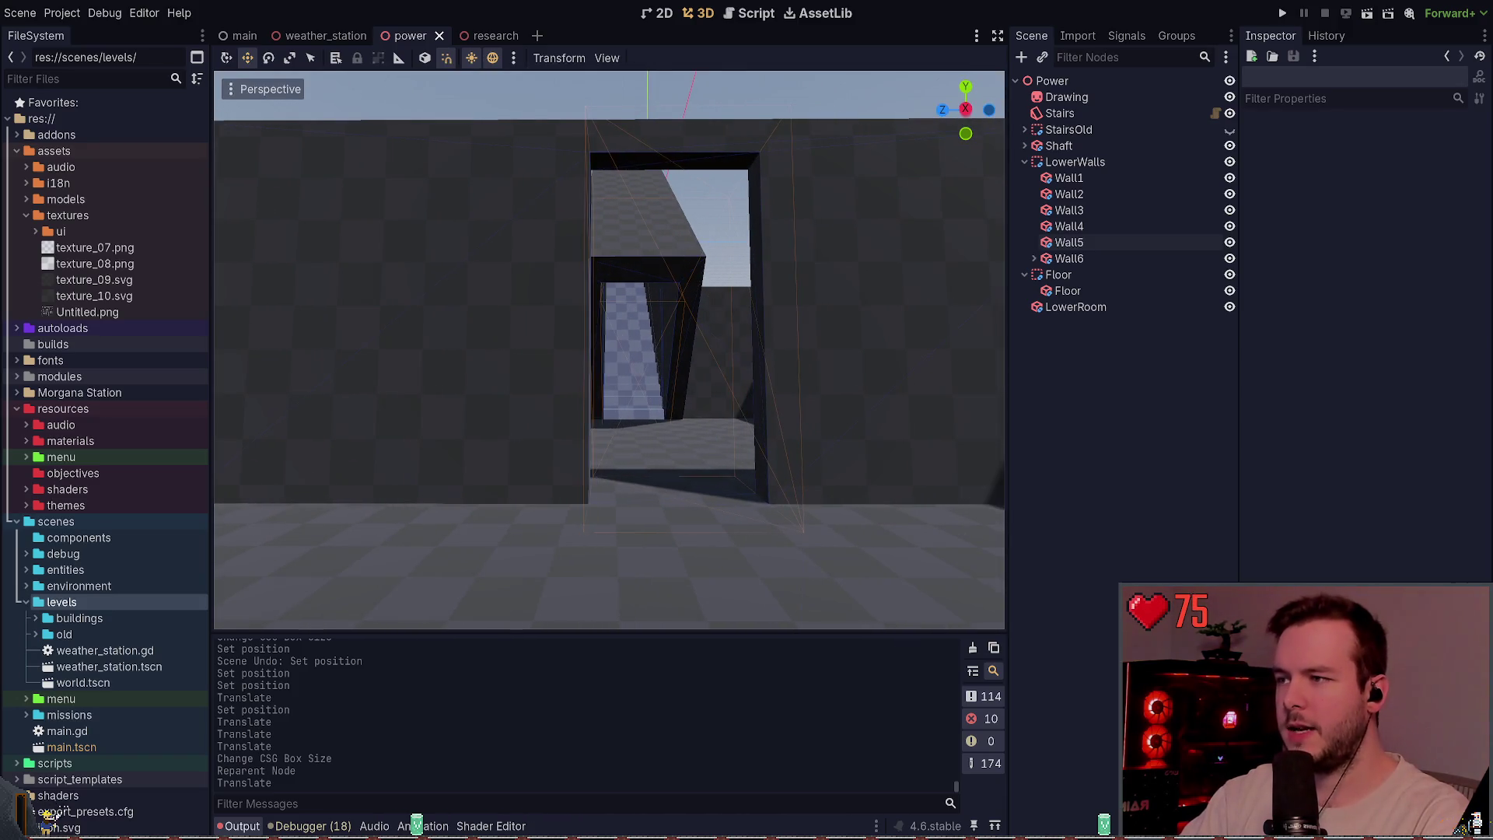
{"action": "key", "text": "d"}
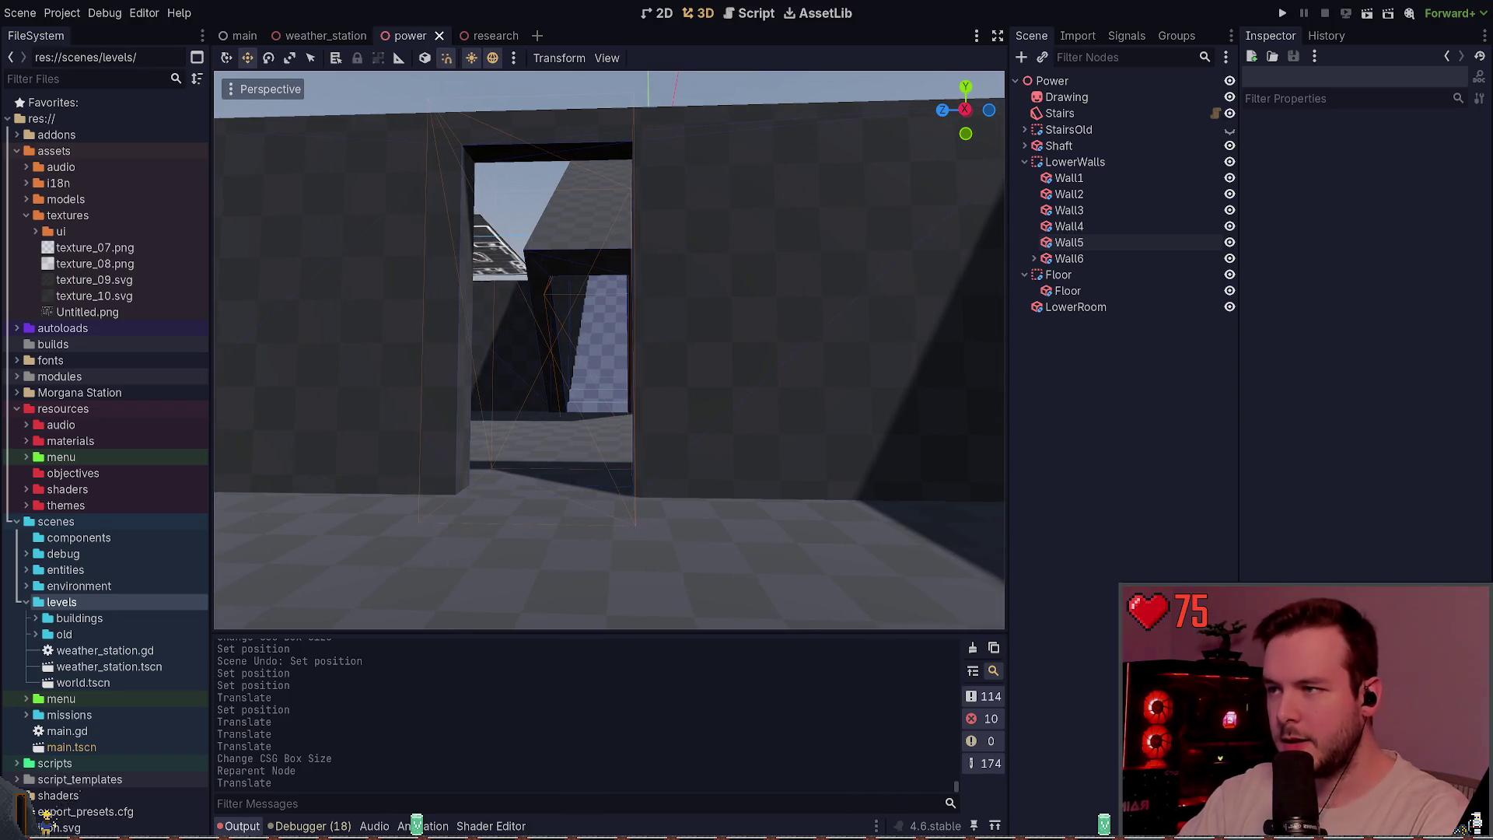
{"action": "key", "text": "w"}
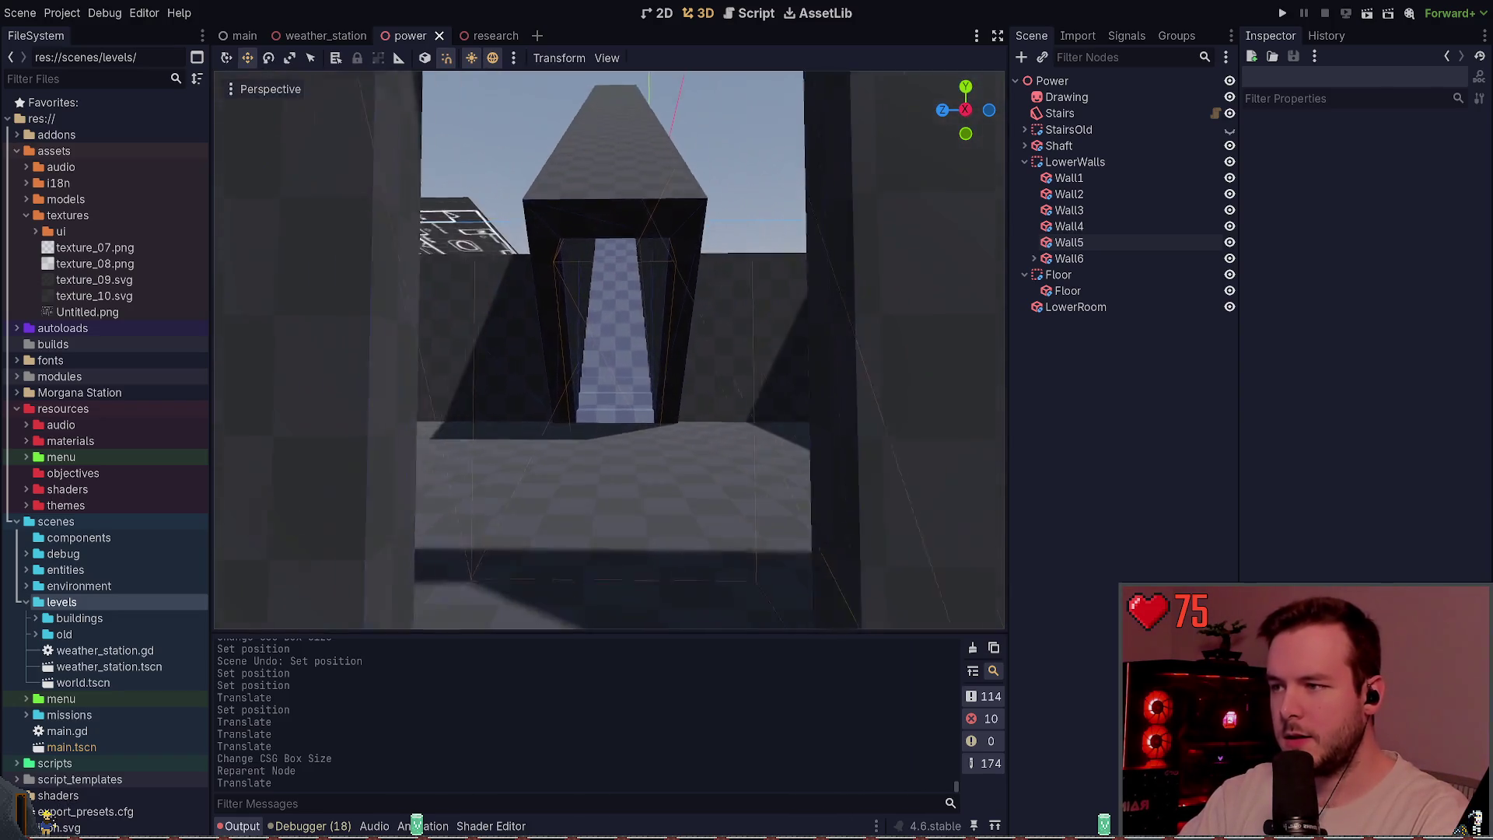
{"action": "left_click", "coordinate": [1069, 258]}
{"action": "left_click", "coordinate": [1033, 258]}
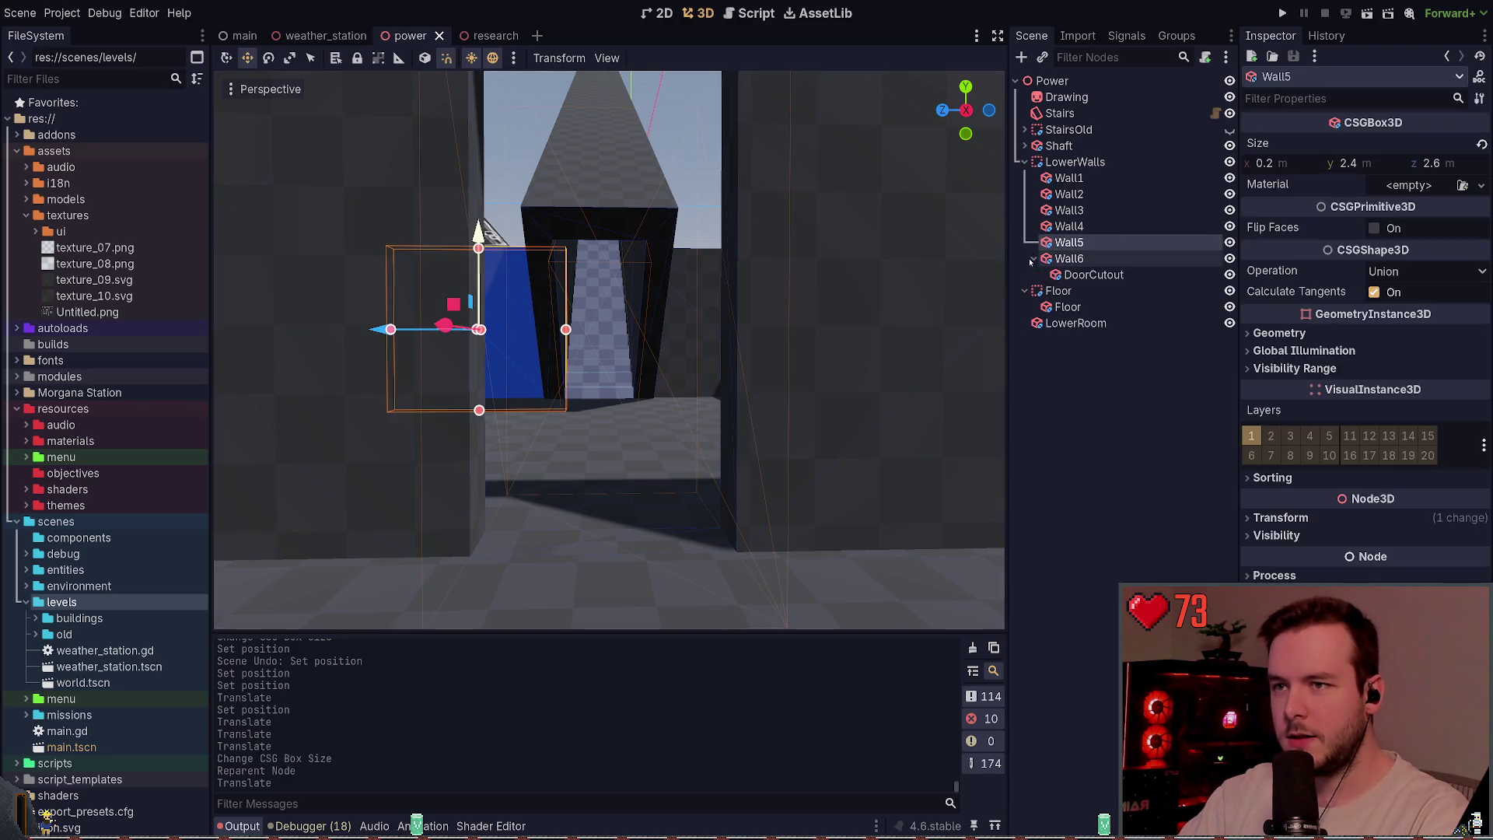
{"action": "left_click", "coordinate": [1069, 273]}
{"action": "key", "text": "s"}
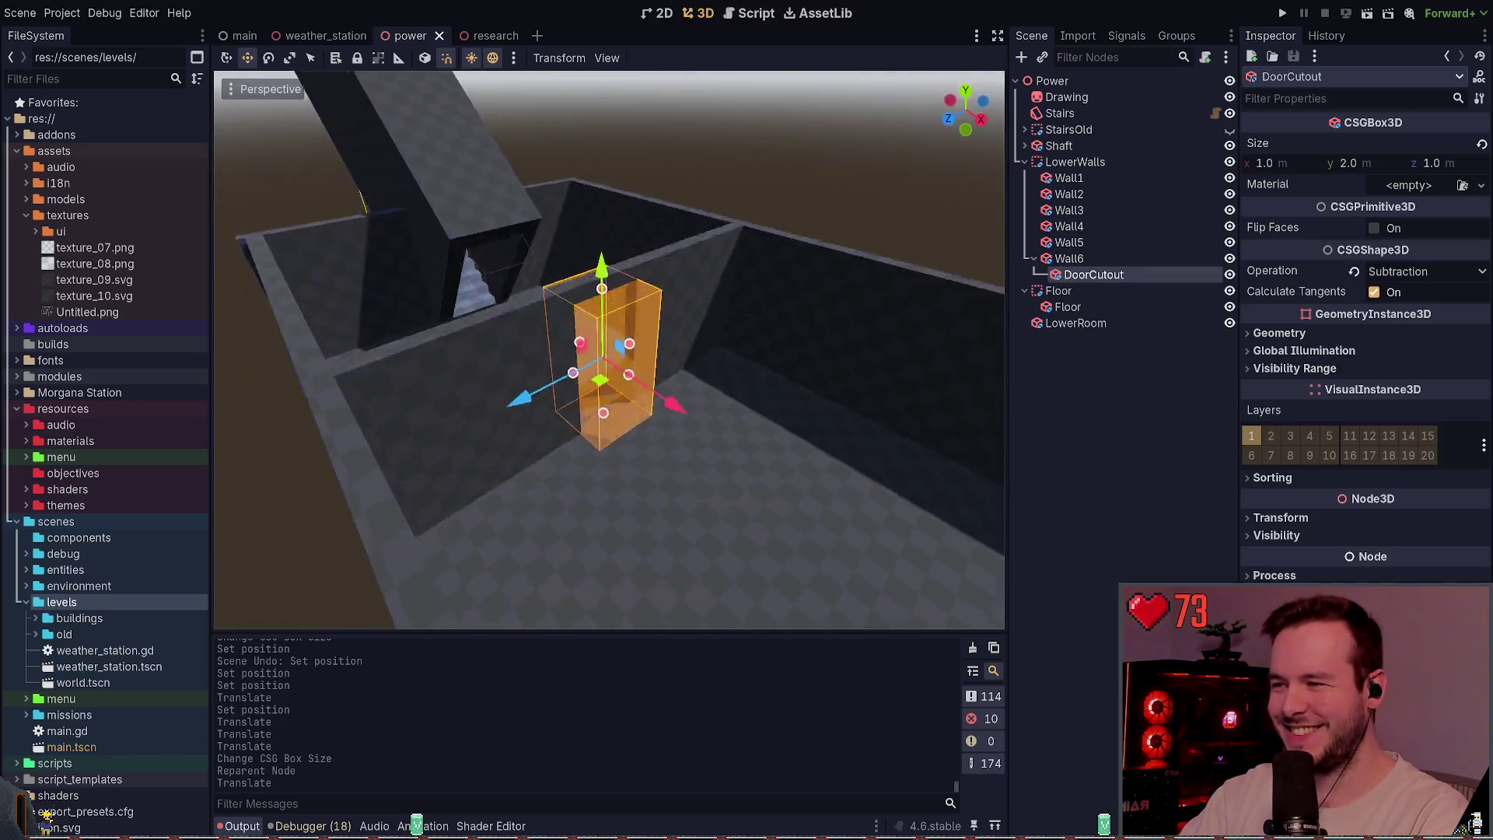
{"action": "key", "text": "g"}
{"action": "left_click", "coordinate": [626, 293]}
{"action": "key", "text": "w"}
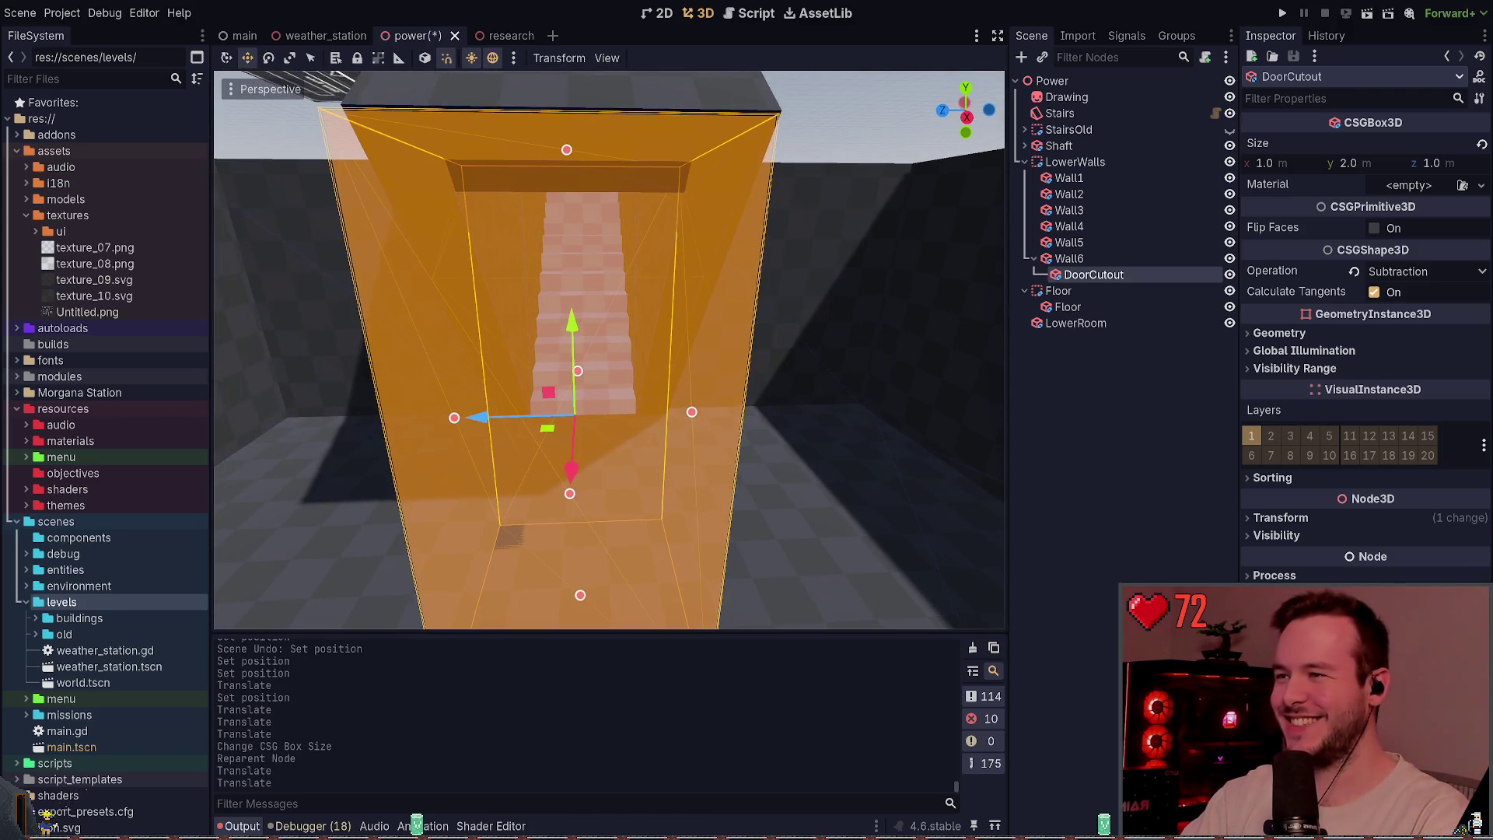
{"action": "key", "text": "g"}
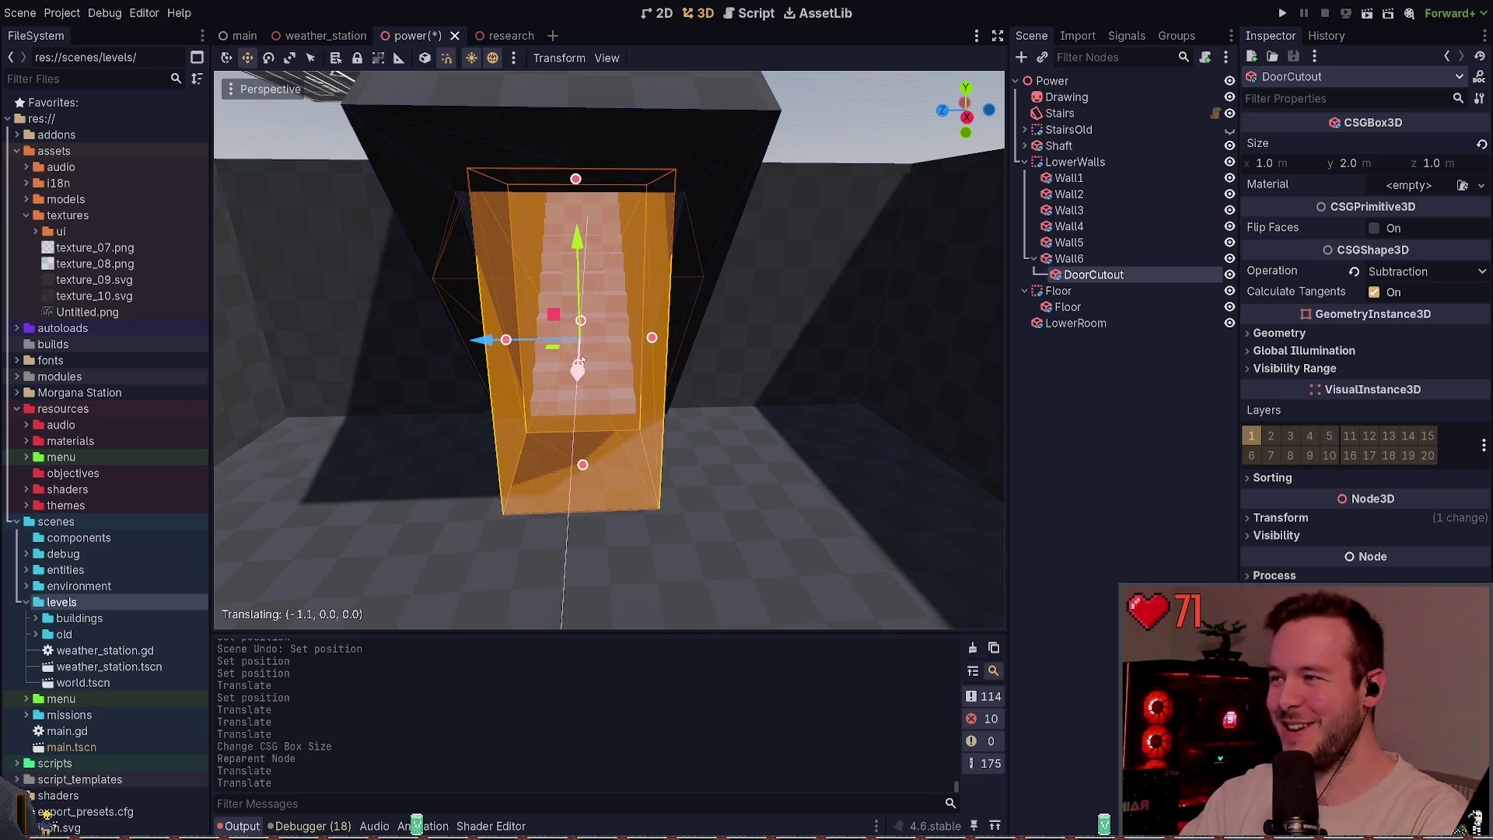
{"action": "left_click", "coordinate": [583, 417]}
{"action": "key", "text": "ctrl+z"}
{"action": "key", "text": "ctrl+z"}
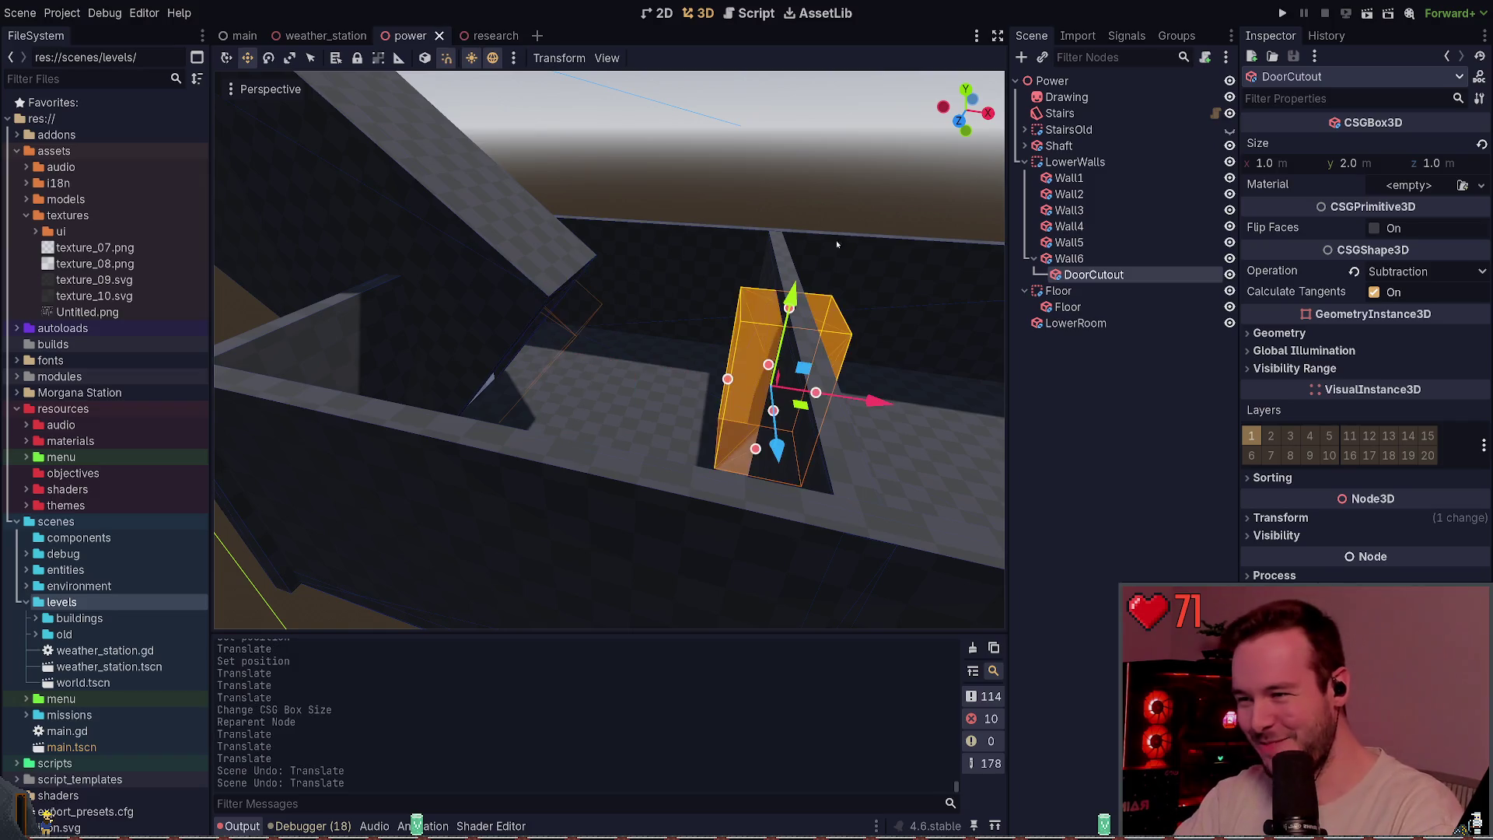
{"action": "left_click", "coordinate": [880, 217]}
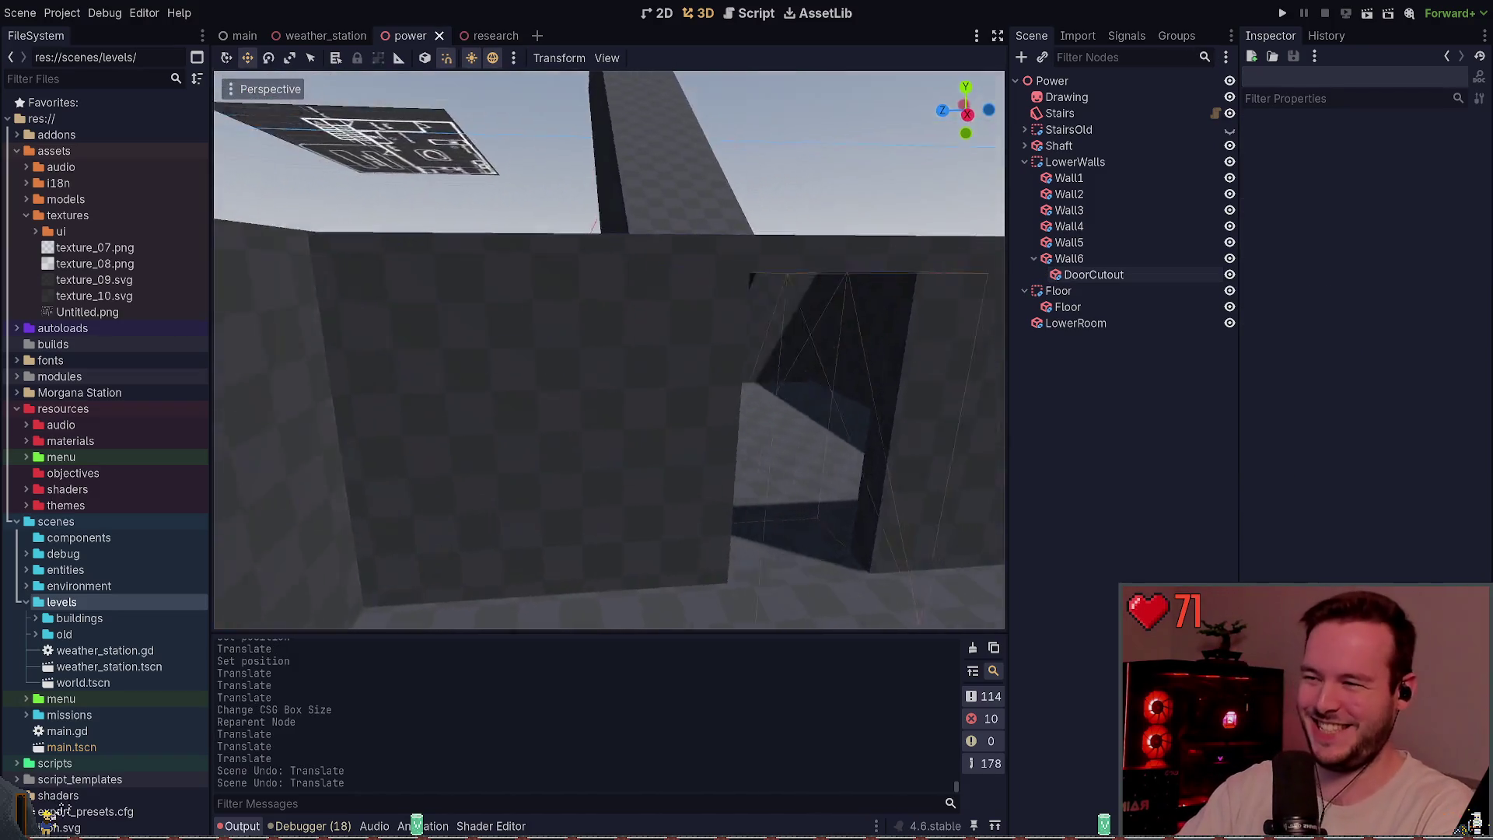
{"action": "key", "text": "w"}
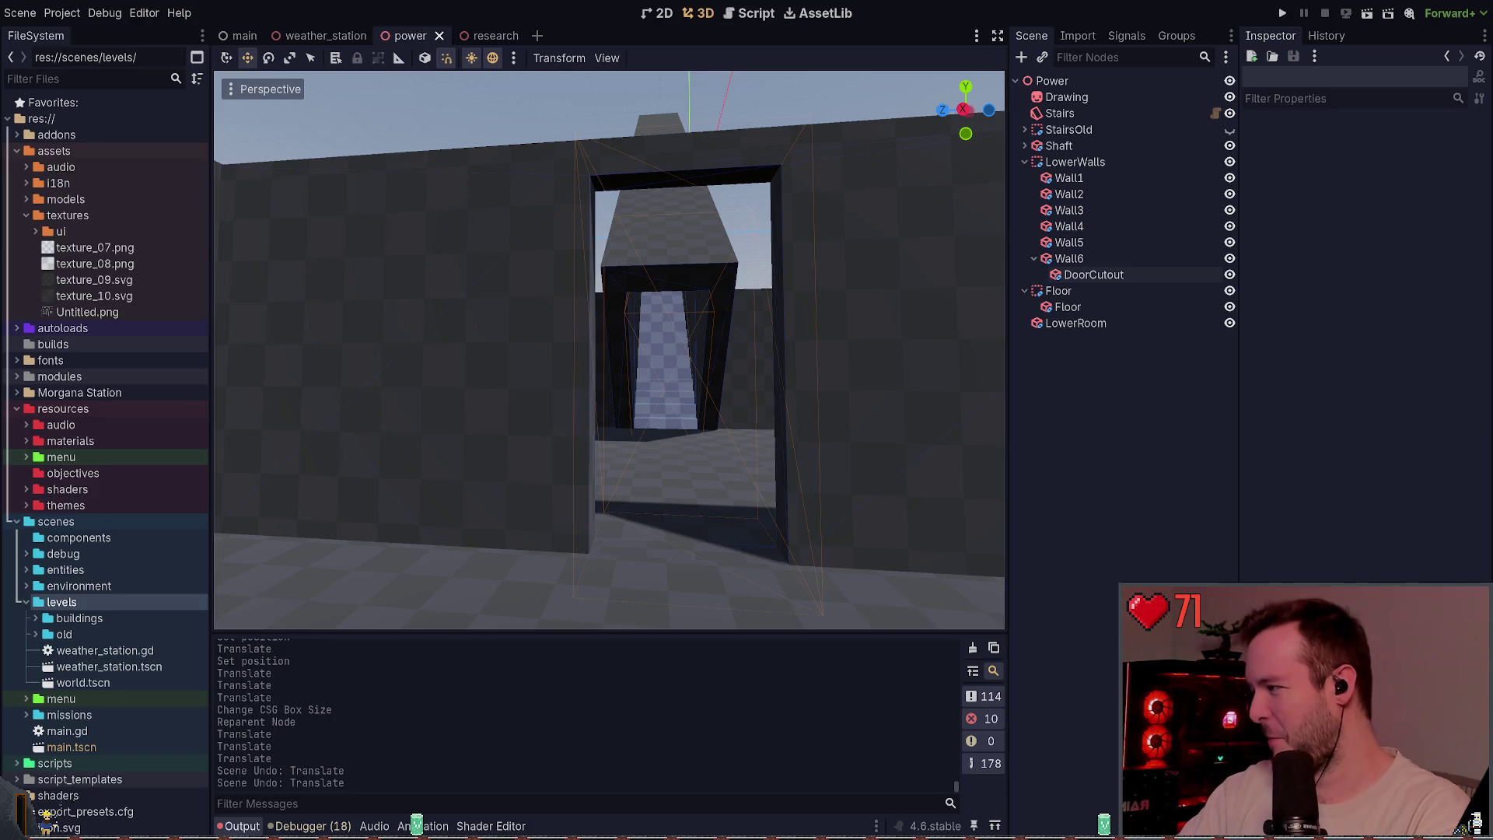
{"action": "key", "text": "w"}
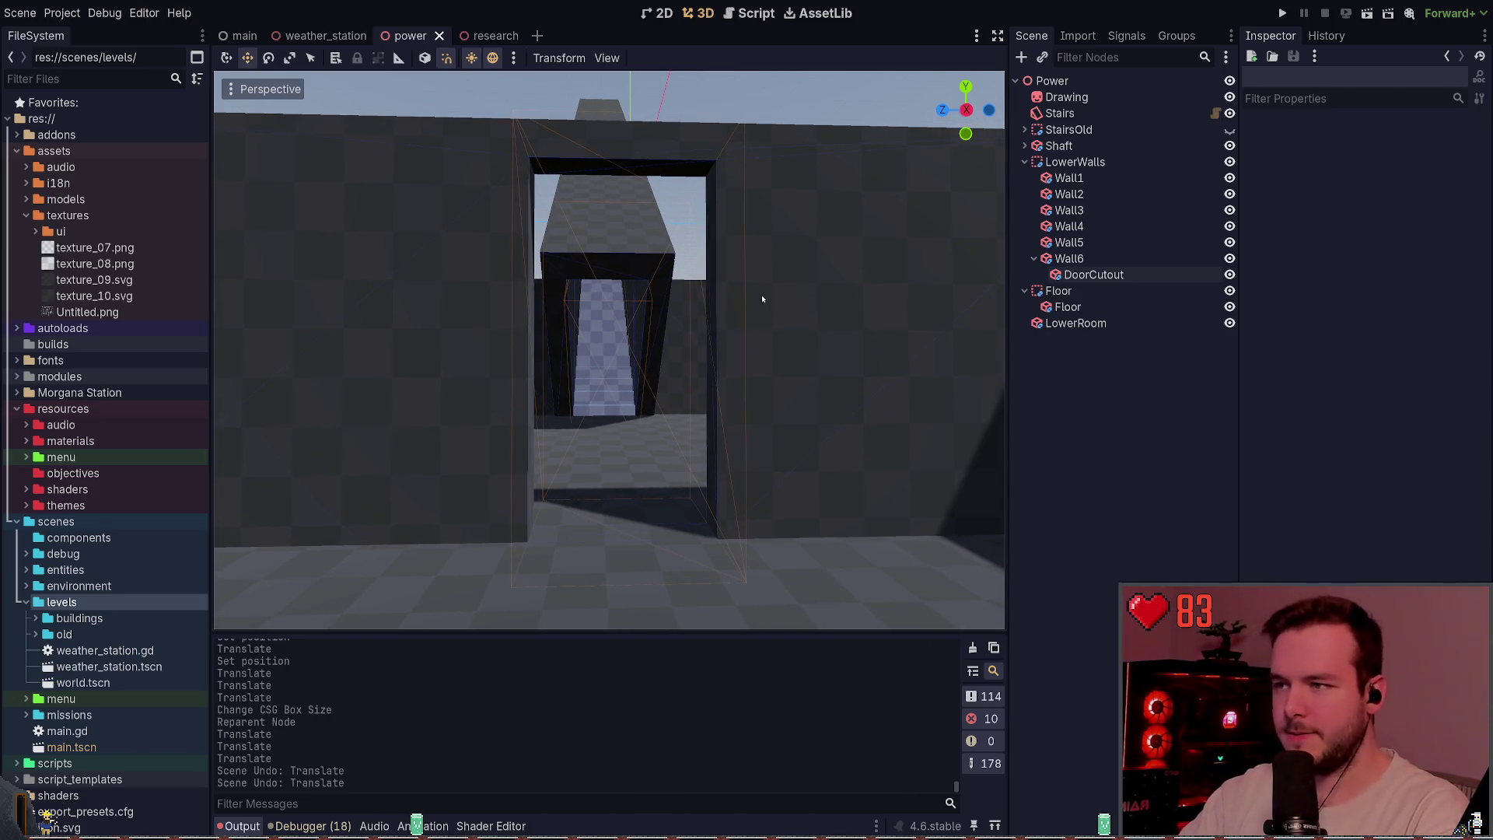
{"action": "key", "text": "w"}
{"action": "key", "text": "w"}
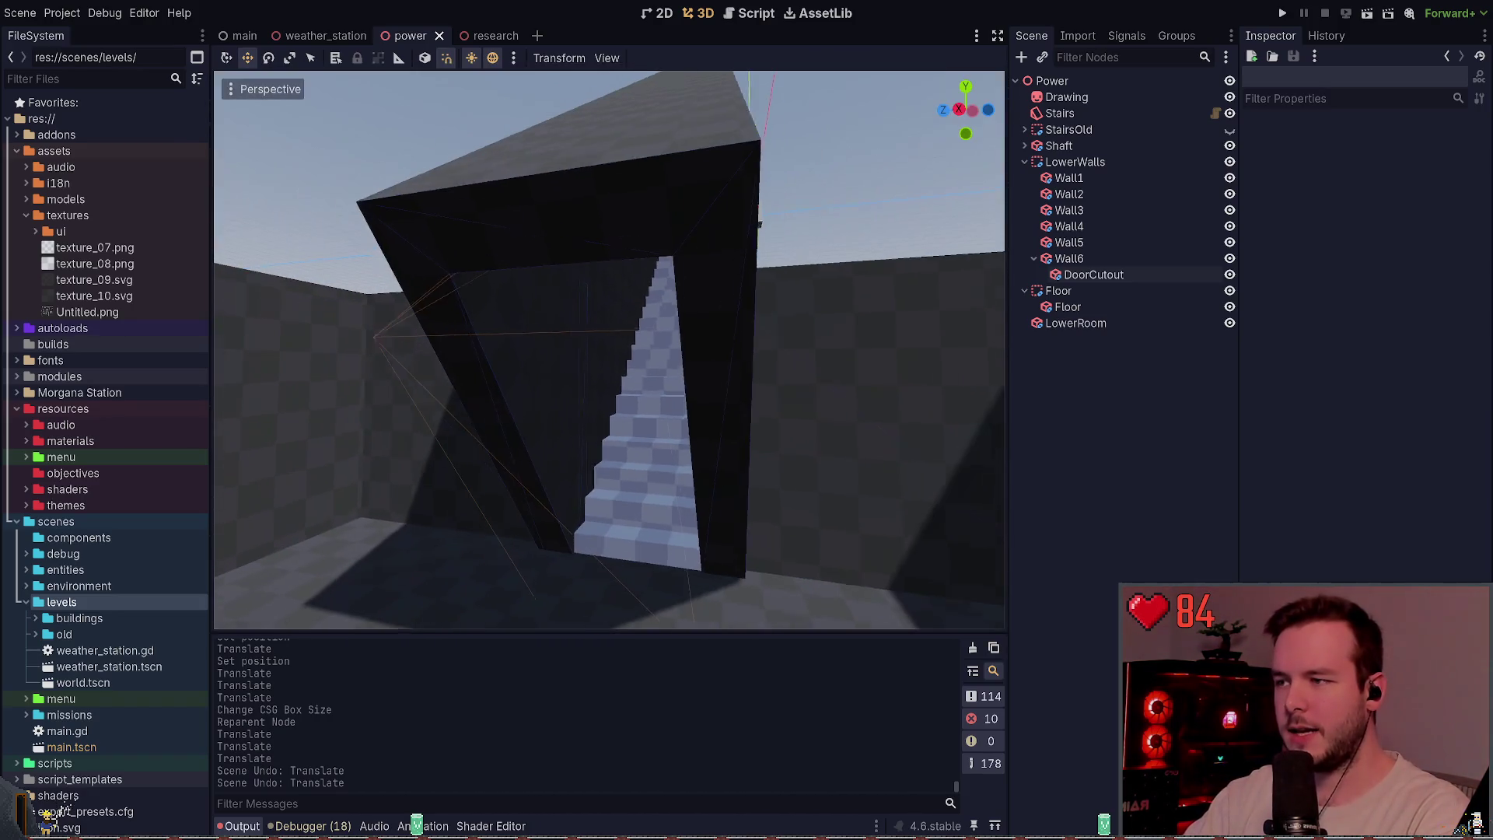
- Collapse Wall6, then expand Shaft and inspect its ShaftCutout box
{"action": "left_click", "coordinate": [1034, 258]}
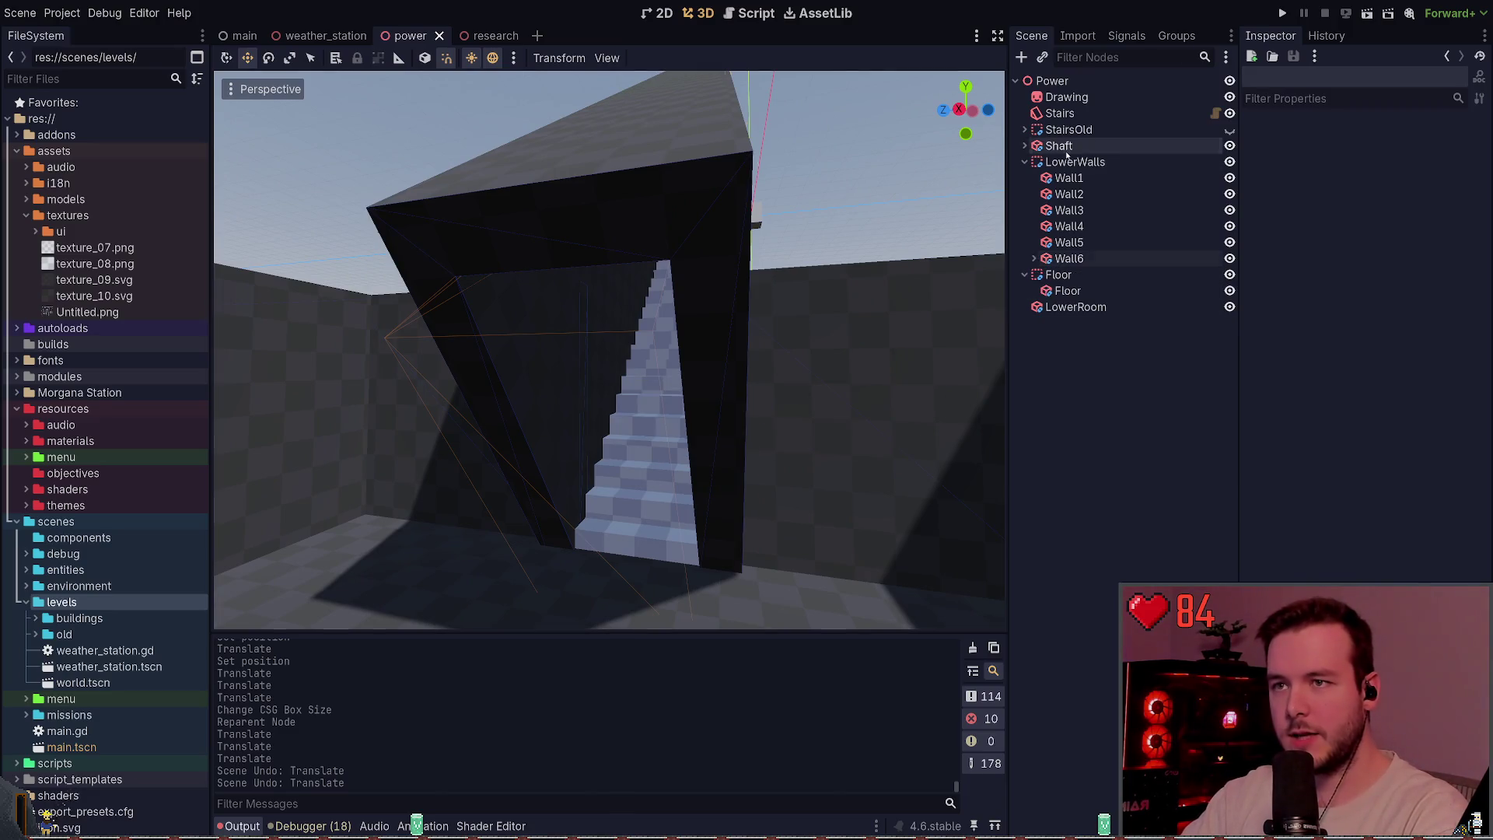
{"action": "left_click", "coordinate": [1058, 145]}
{"action": "left_click", "coordinate": [1025, 145]}
{"action": "left_click", "coordinate": [1104, 350]}
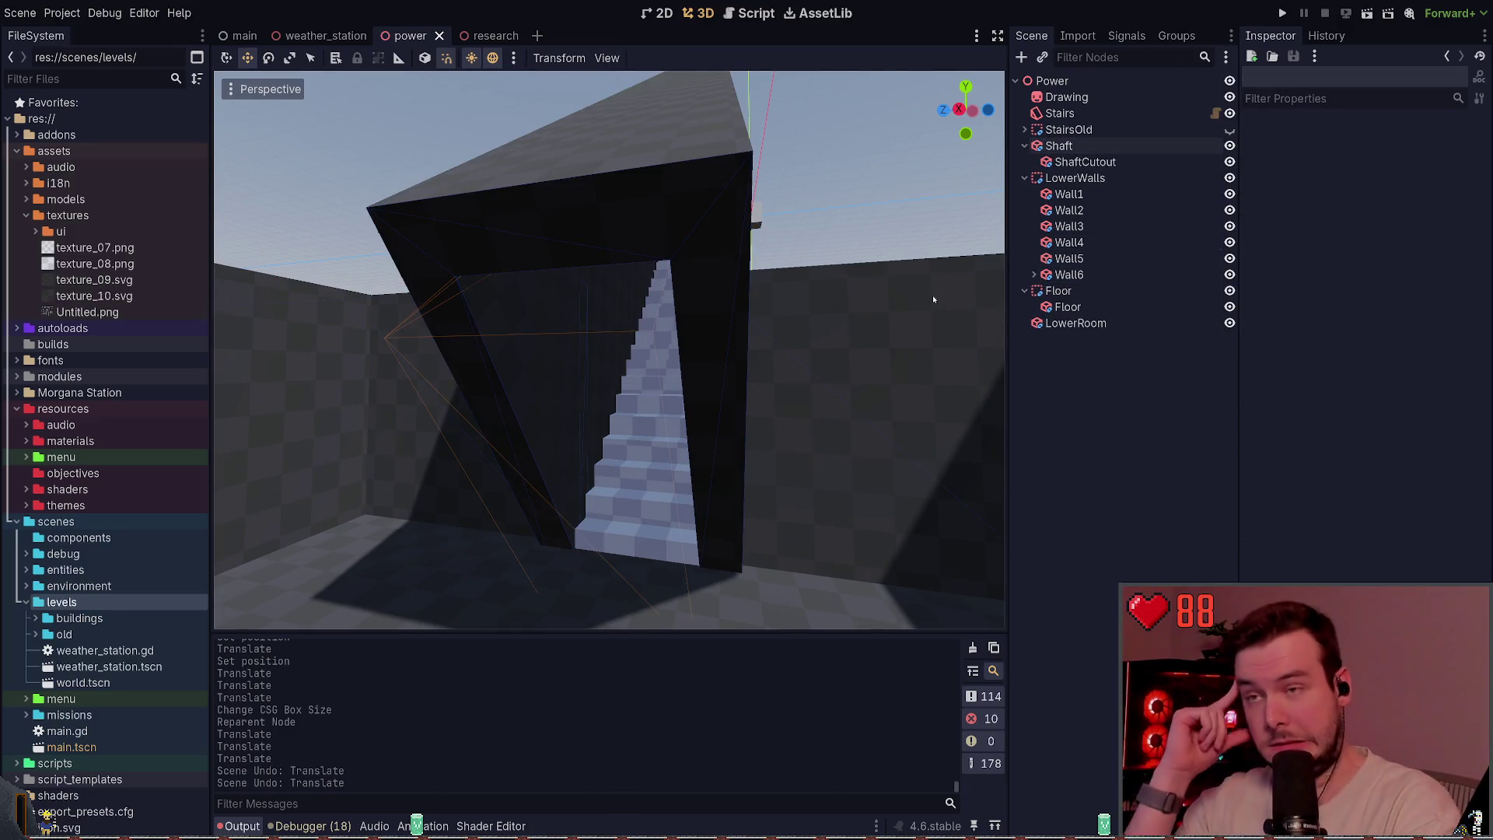
{"action": "left_click", "coordinate": [1084, 162]}
{"action": "left_click", "coordinate": [835, 209]}
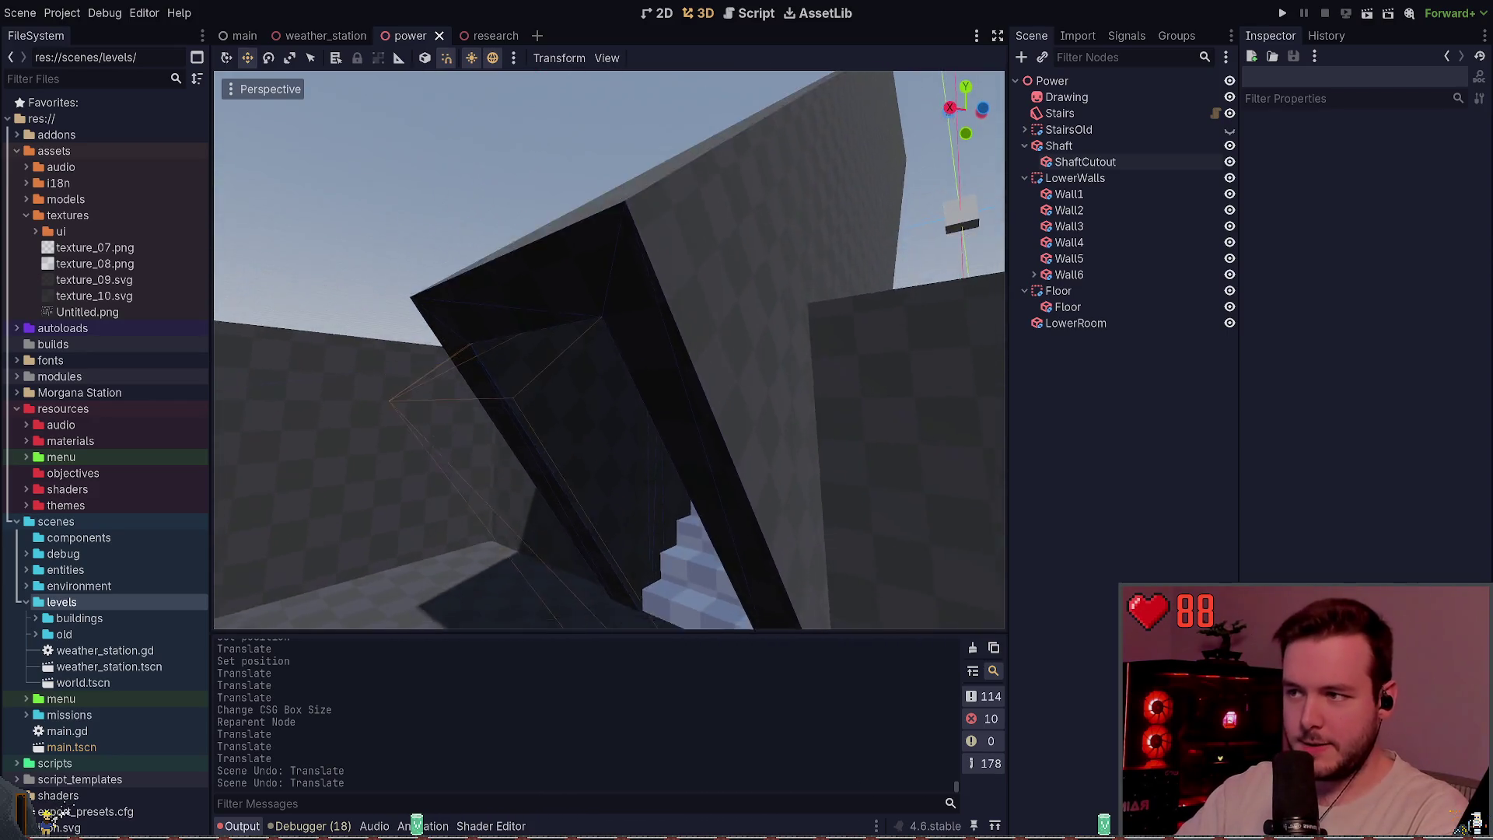
- Recheck ShaftCutout, fold Shaft away, and inspect StairsOld's visibility settings
{"action": "left_click", "coordinate": [1084, 162]}
{"action": "left_click", "coordinate": [1038, 420]}
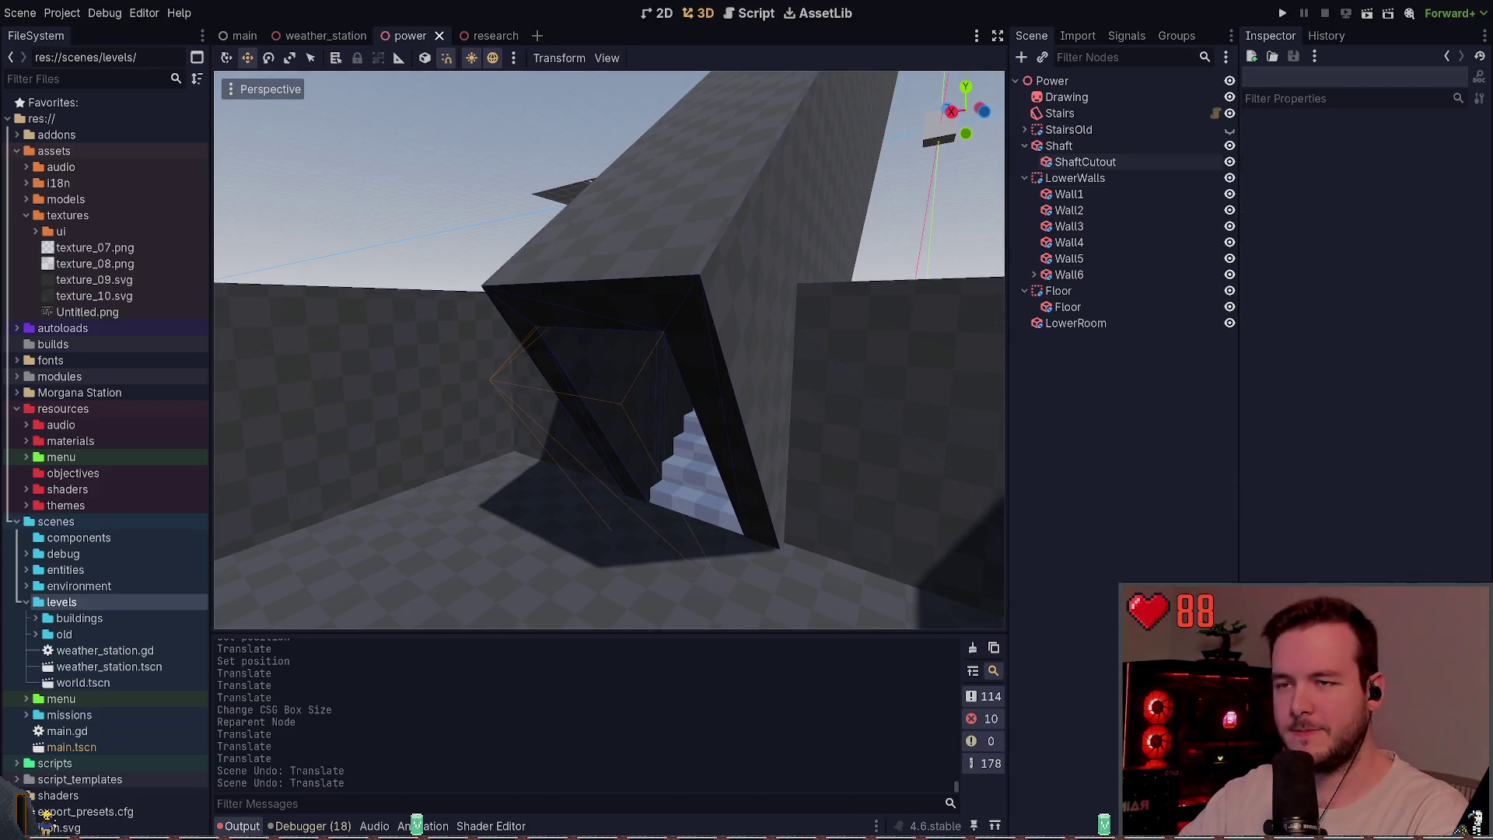
{"action": "left_click", "coordinate": [1025, 145]}
{"action": "left_click", "coordinate": [1059, 146]}
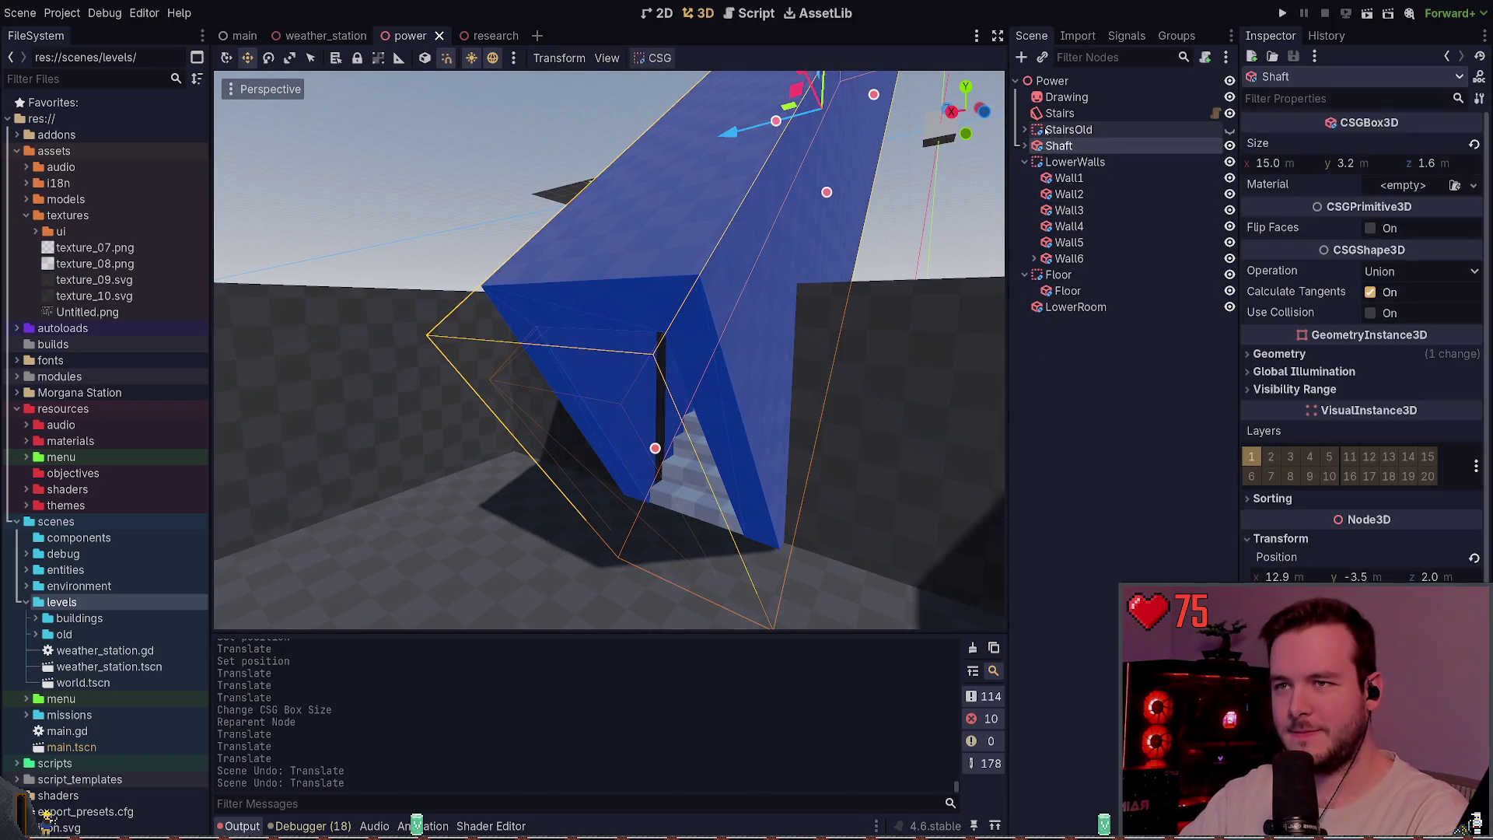
{"action": "left_click", "coordinate": [1068, 129]}
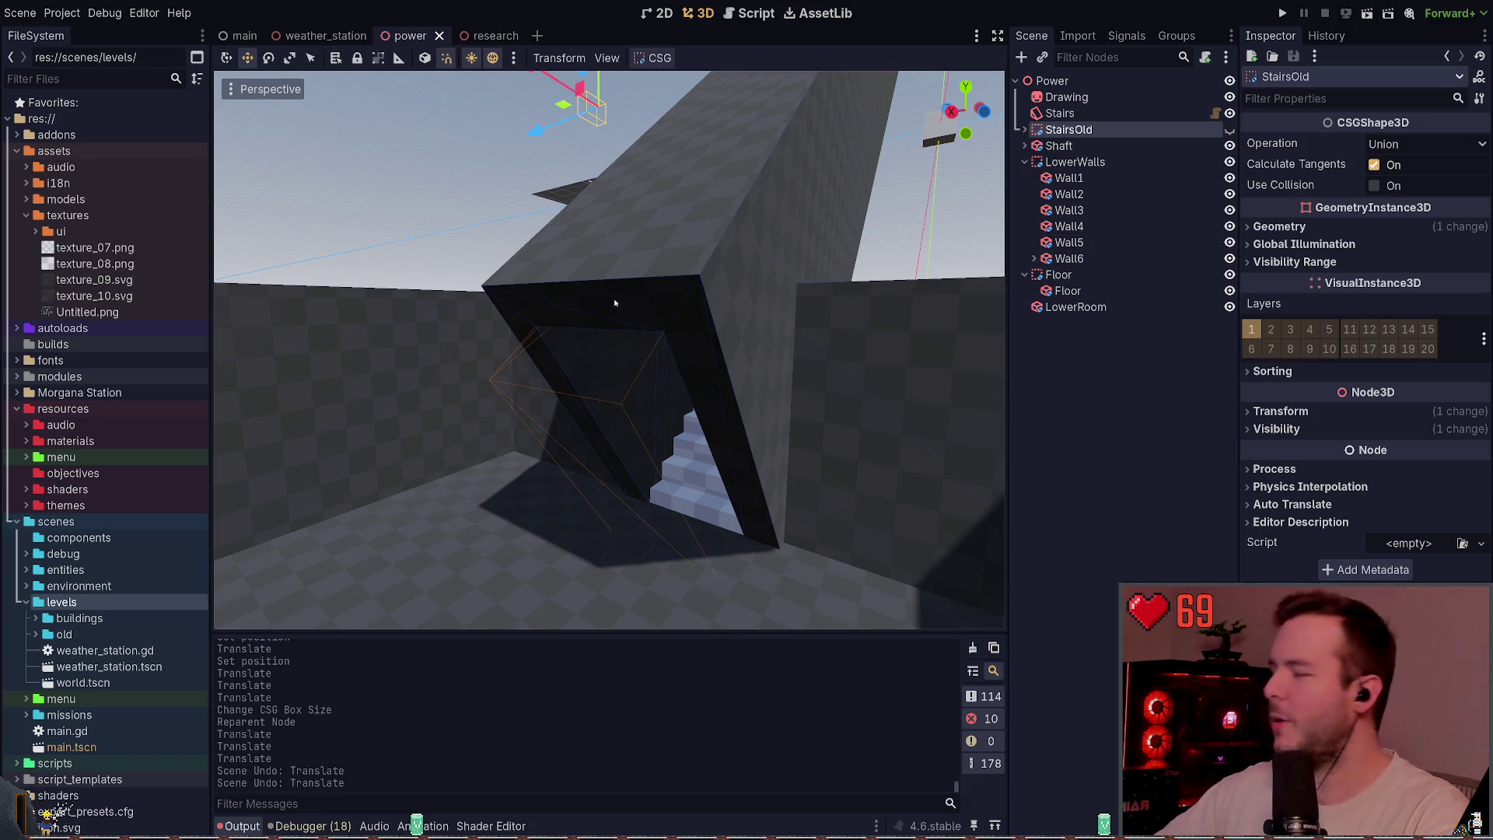
{"action": "left_click", "coordinate": [1275, 429]}
{"action": "left_click", "coordinate": [1264, 433]}
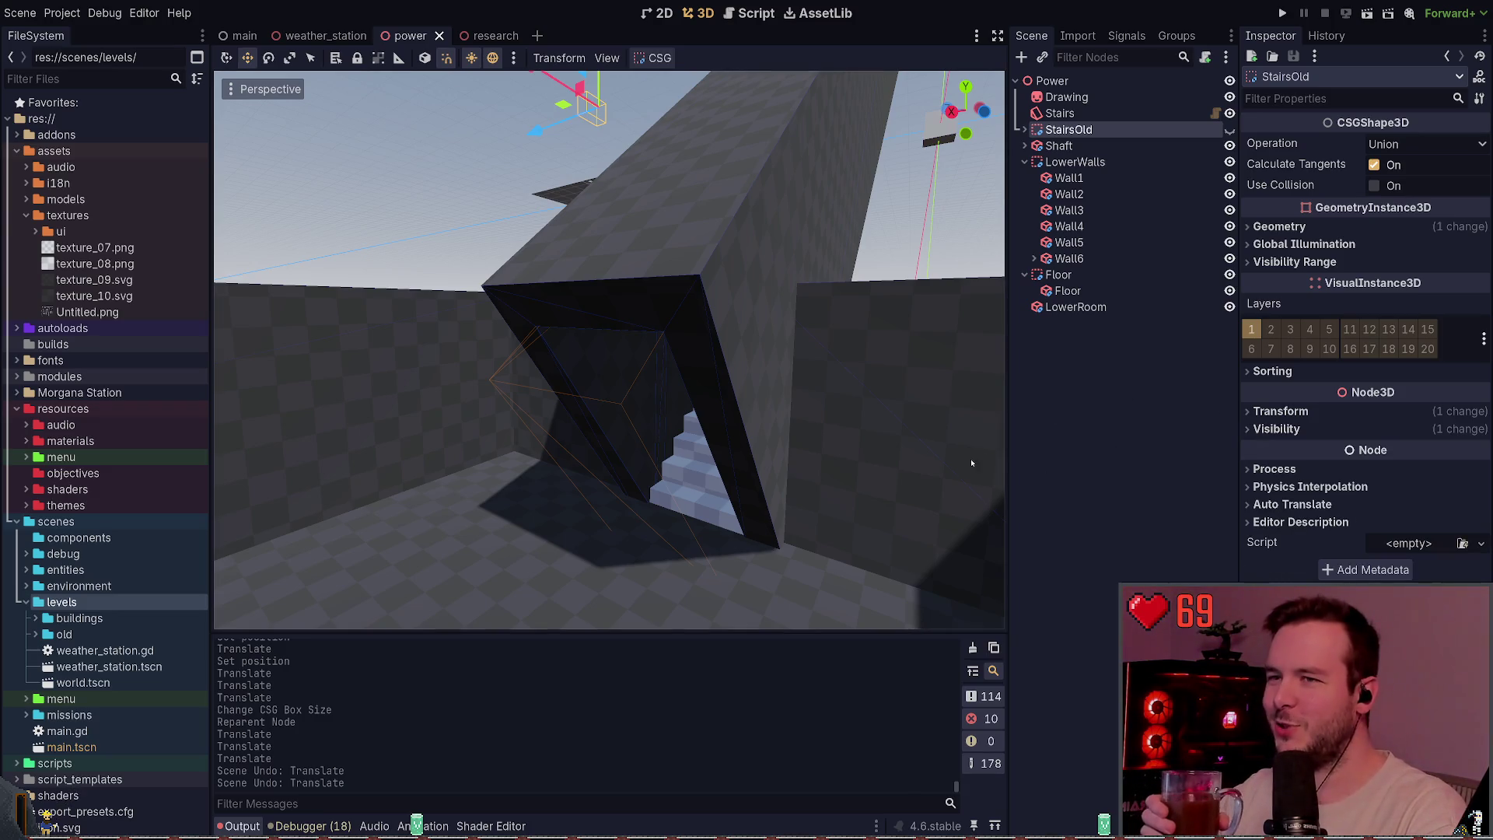
{"action": "left_click", "coordinate": [1073, 381]}
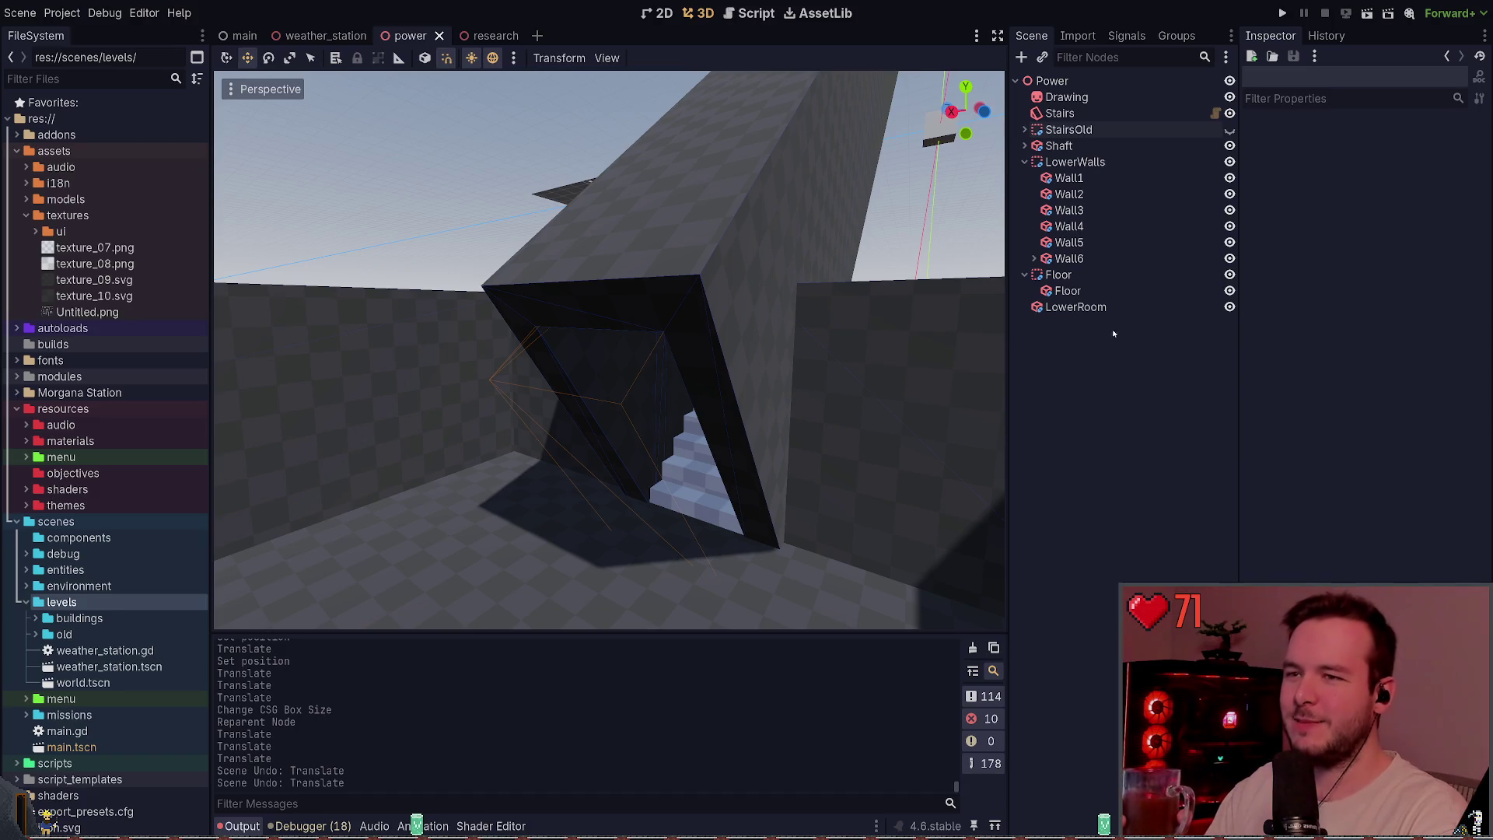
- Collapse the Floor and LowerWalls groups, leaving StairsOld folded too
{"action": "left_click", "coordinate": [1025, 274]}
{"action": "left_click", "coordinate": [1025, 162]}
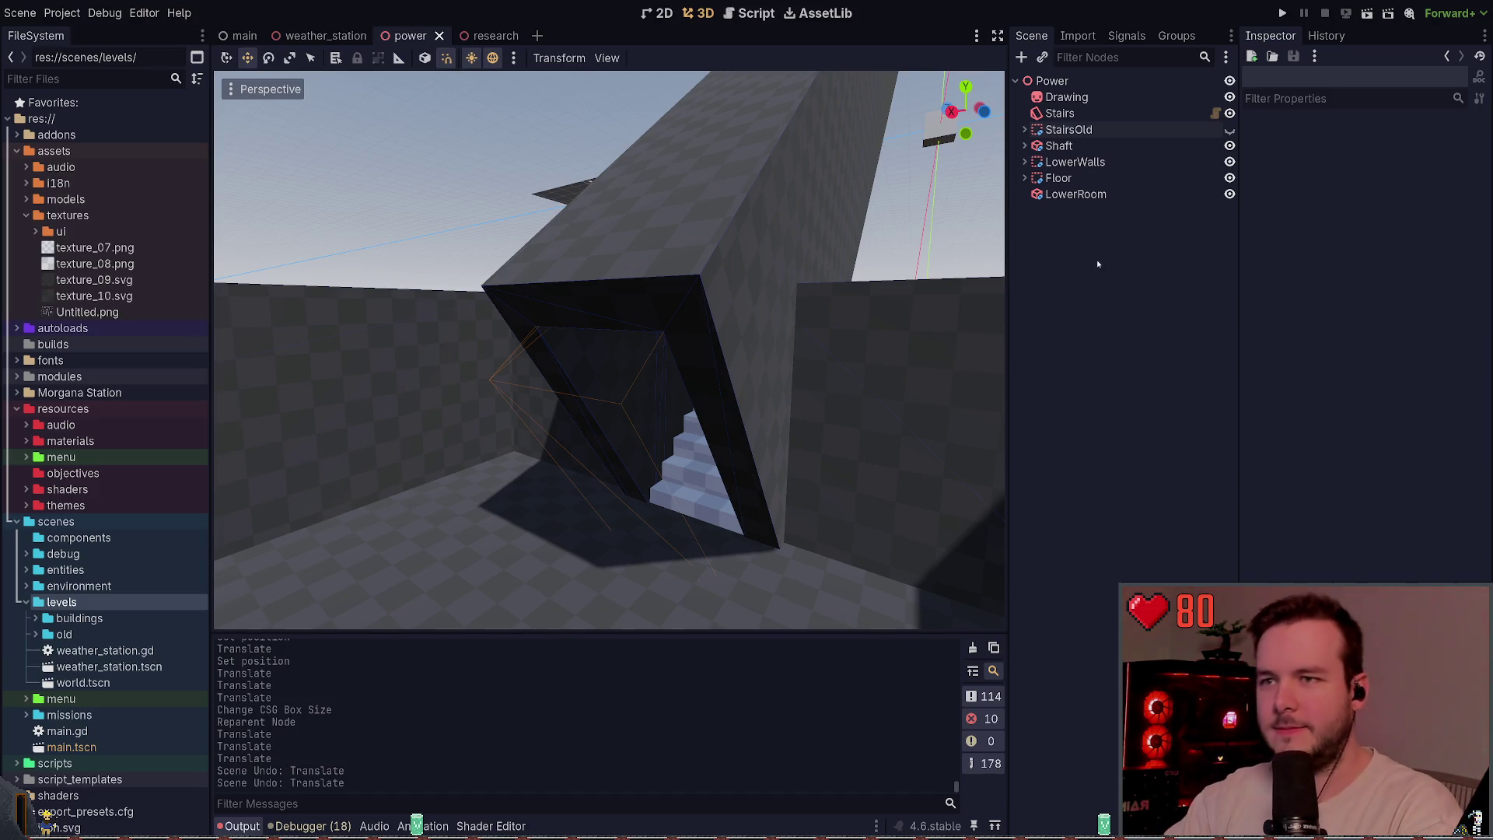
{"action": "left_click", "coordinate": [1025, 129]}
{"action": "left_click", "coordinate": [1024, 129]}
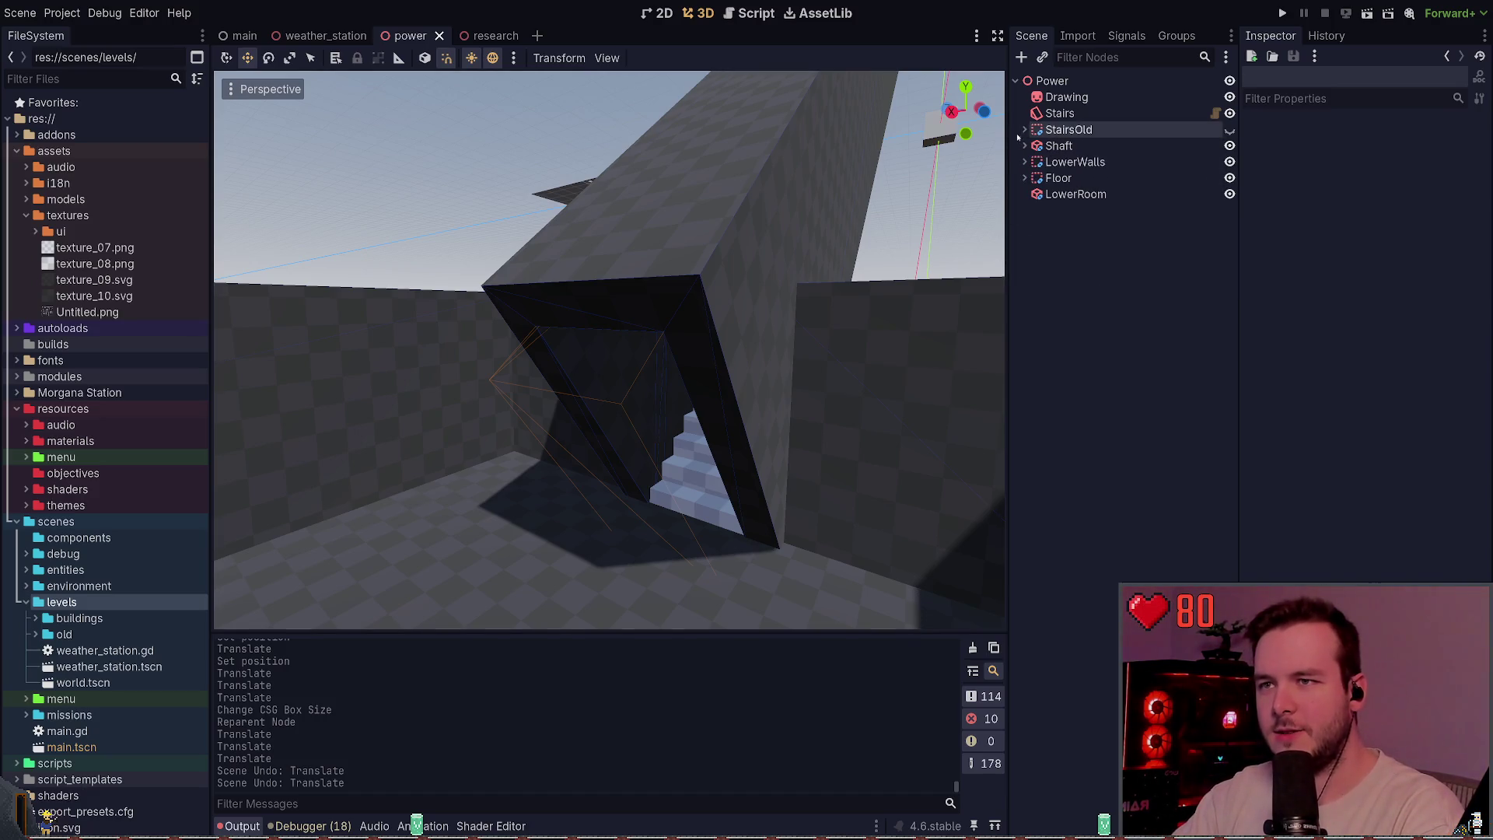
{"action": "left_click", "coordinate": [1024, 162]}
{"action": "left_click", "coordinate": [1025, 162]}
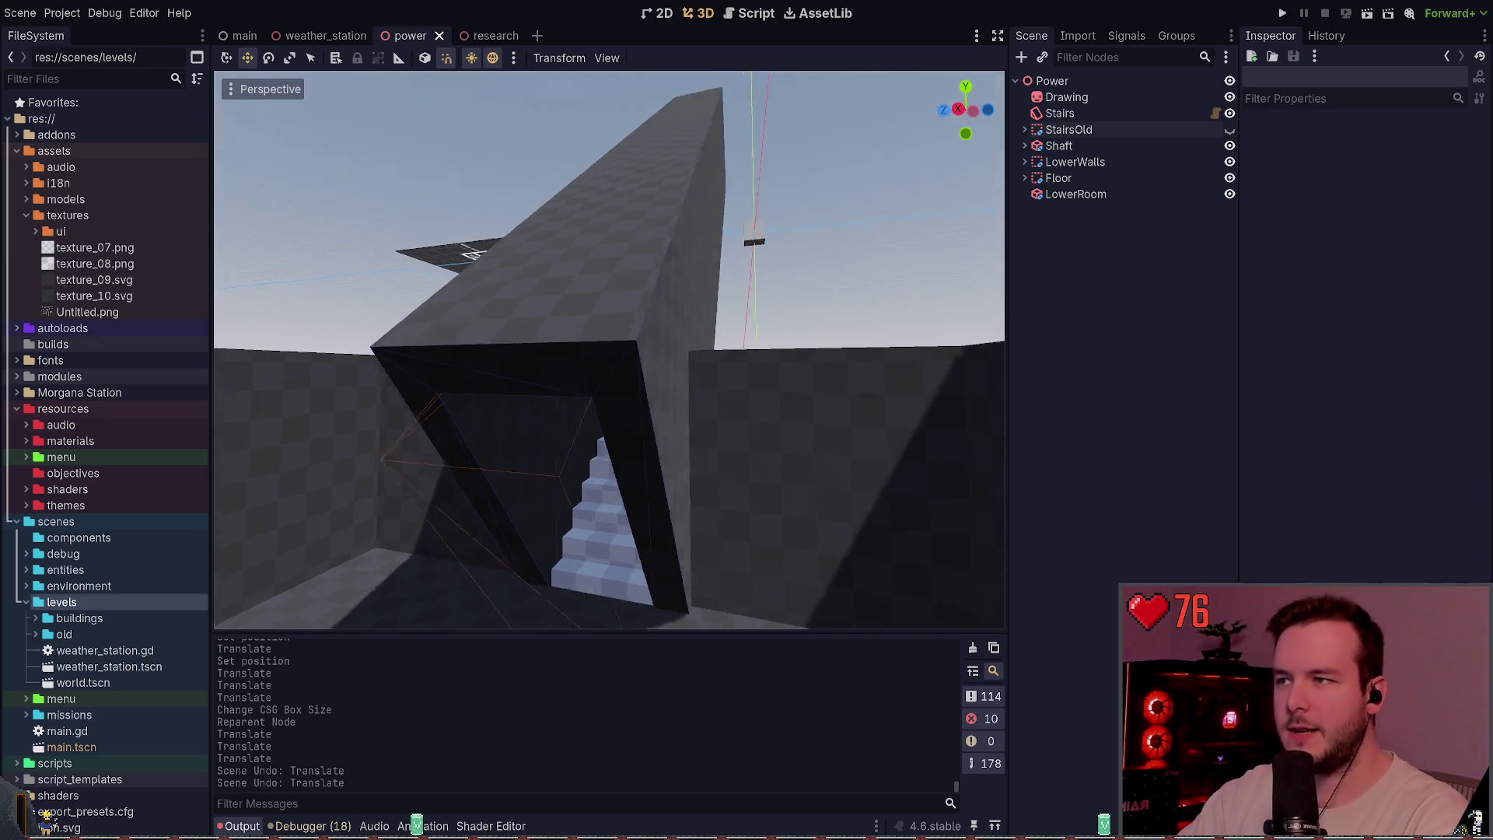
{"action": "key", "text": "w"}
{"action": "key", "text": "w"}
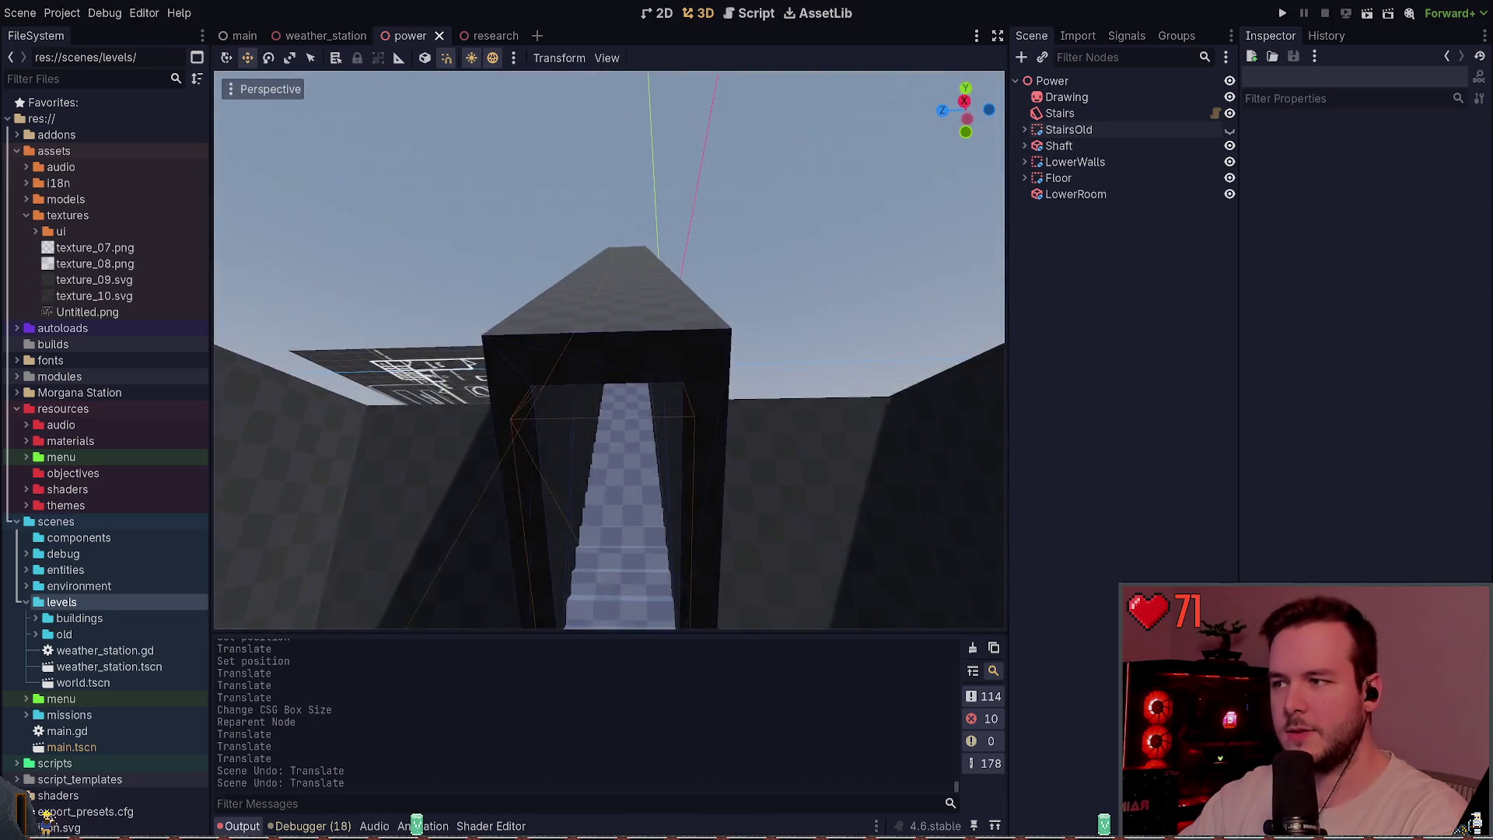
{"action": "key", "text": "w"}
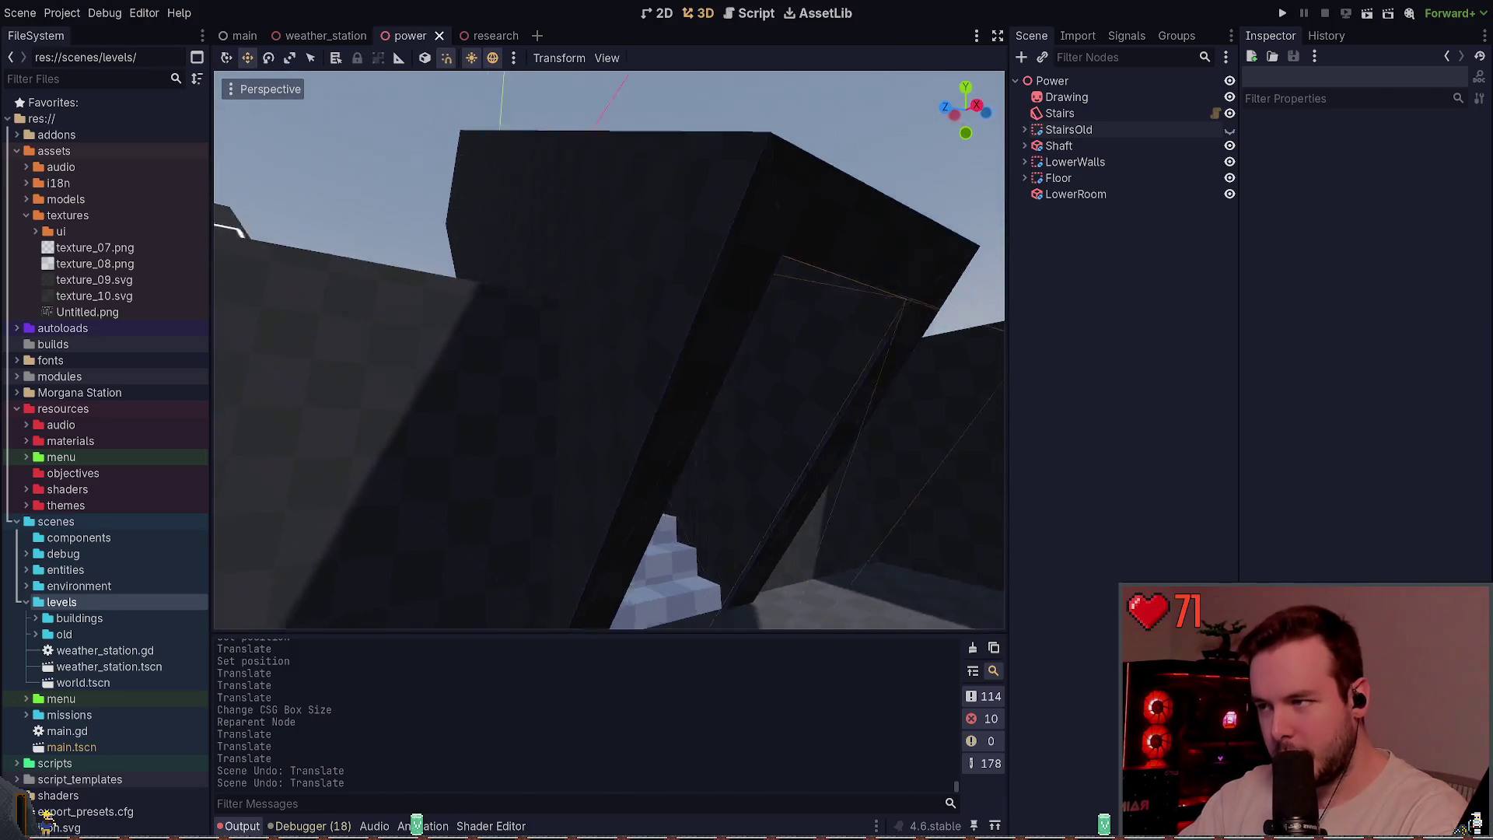
{"action": "left_click", "coordinate": [703, 204]}
{"action": "left_click", "coordinate": [815, 210]}
{"action": "left_click", "coordinate": [758, 231]}
{"action": "left_click", "coordinate": [816, 202]}
{"action": "left_click", "coordinate": [1025, 146]}
{"action": "left_click", "coordinate": [1025, 147]}
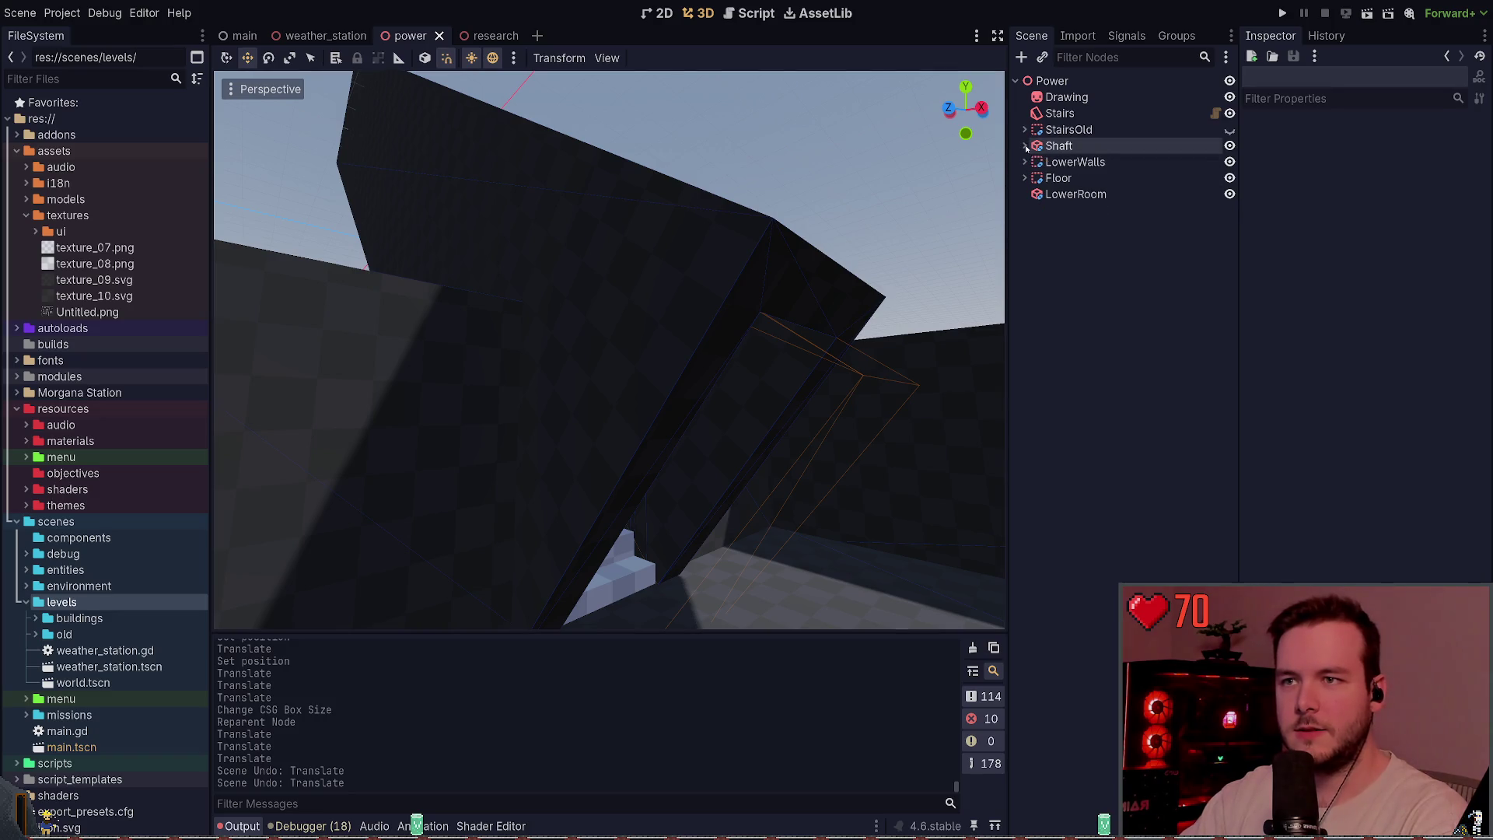
{"action": "key", "text": "w"}
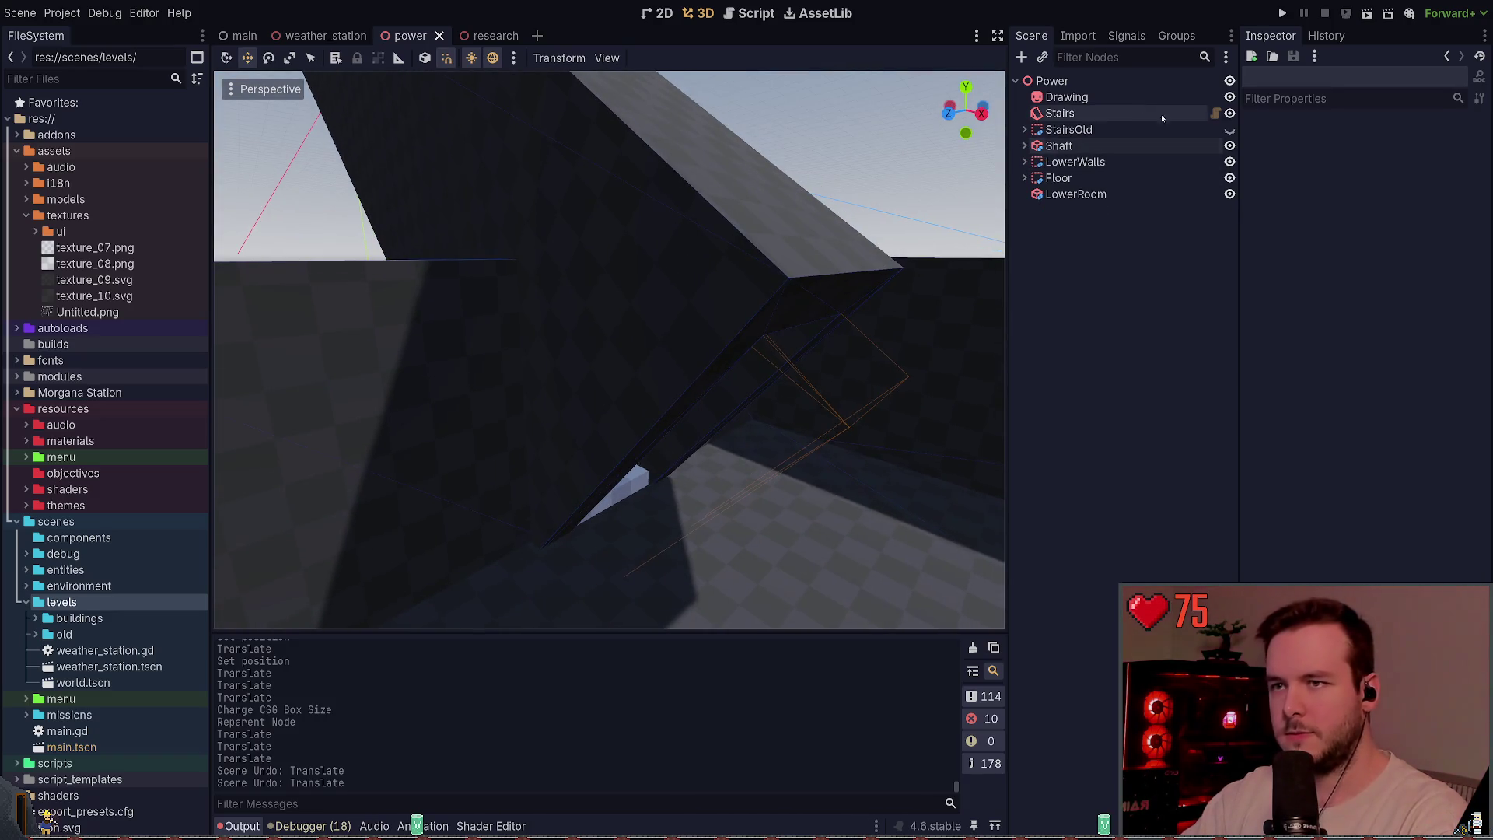
{"action": "left_click", "coordinate": [1066, 129]}
{"action": "left_click", "coordinate": [1059, 146]}
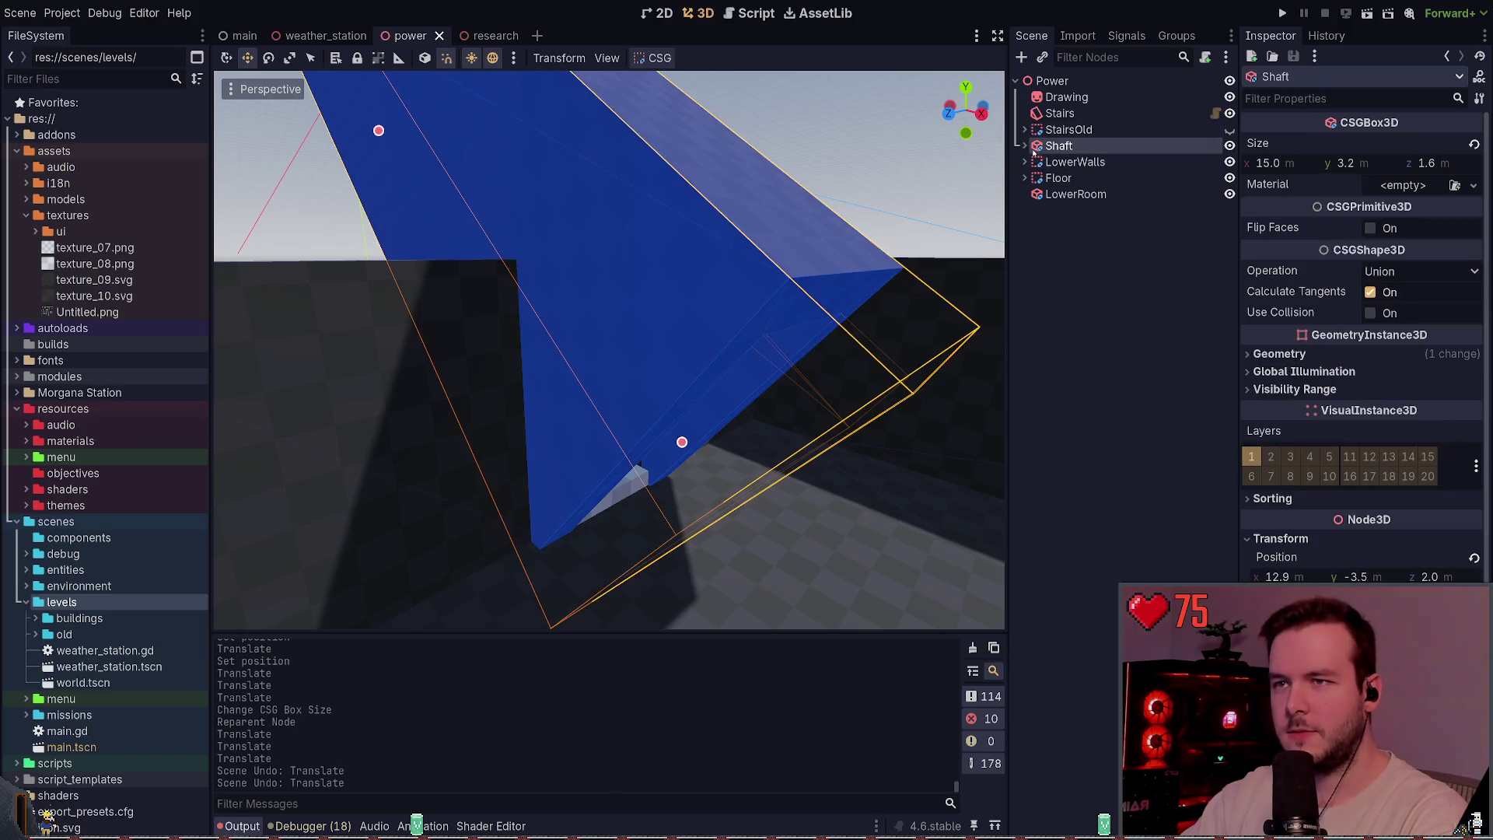
{"action": "key", "text": "f"}
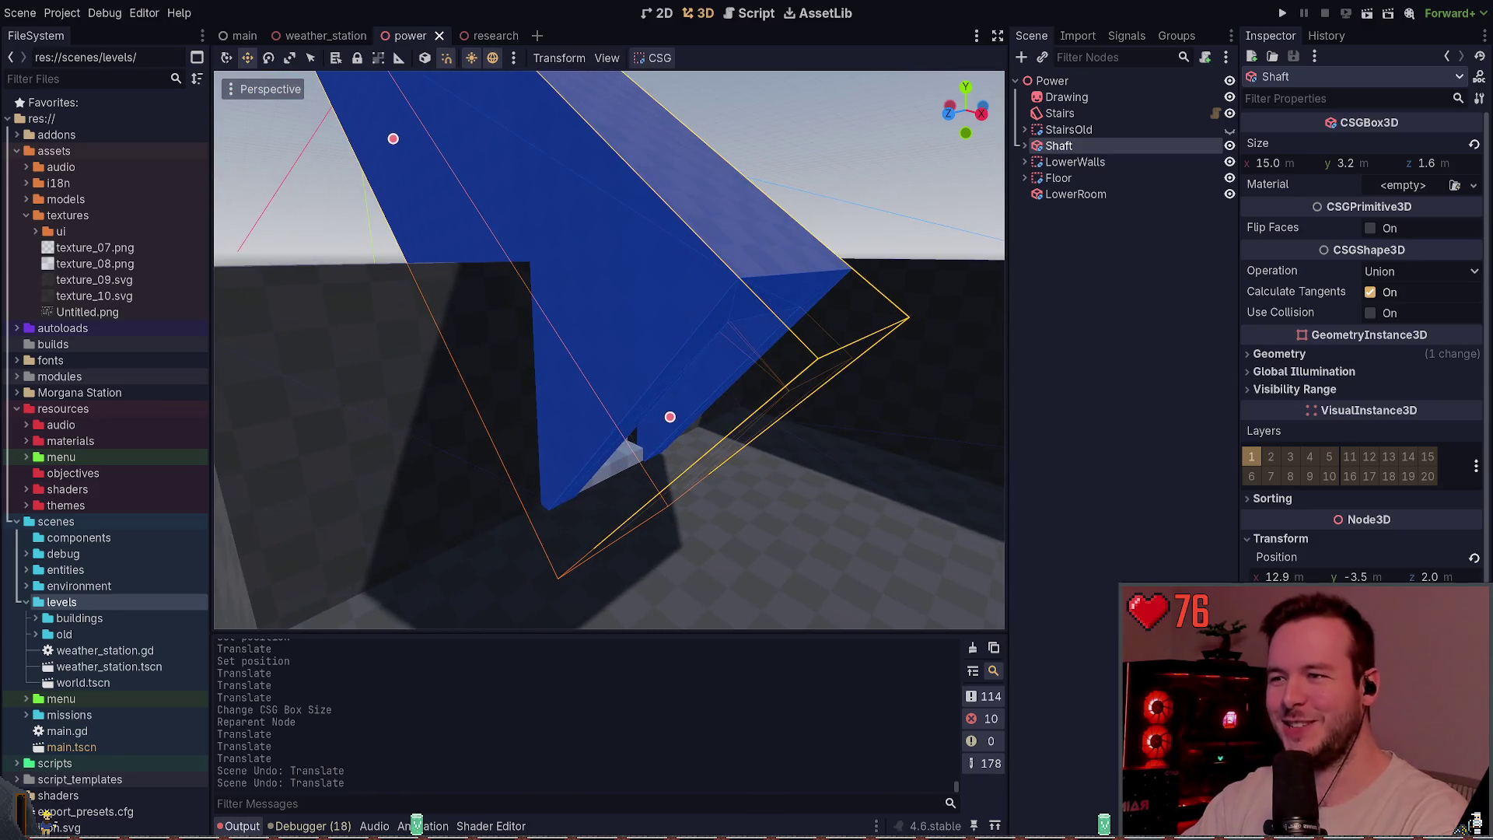
{"action": "left_click", "coordinate": [831, 168]}
{"action": "left_click_drag", "start_coordinate": [880, 213], "coordinate": [780, 410]}
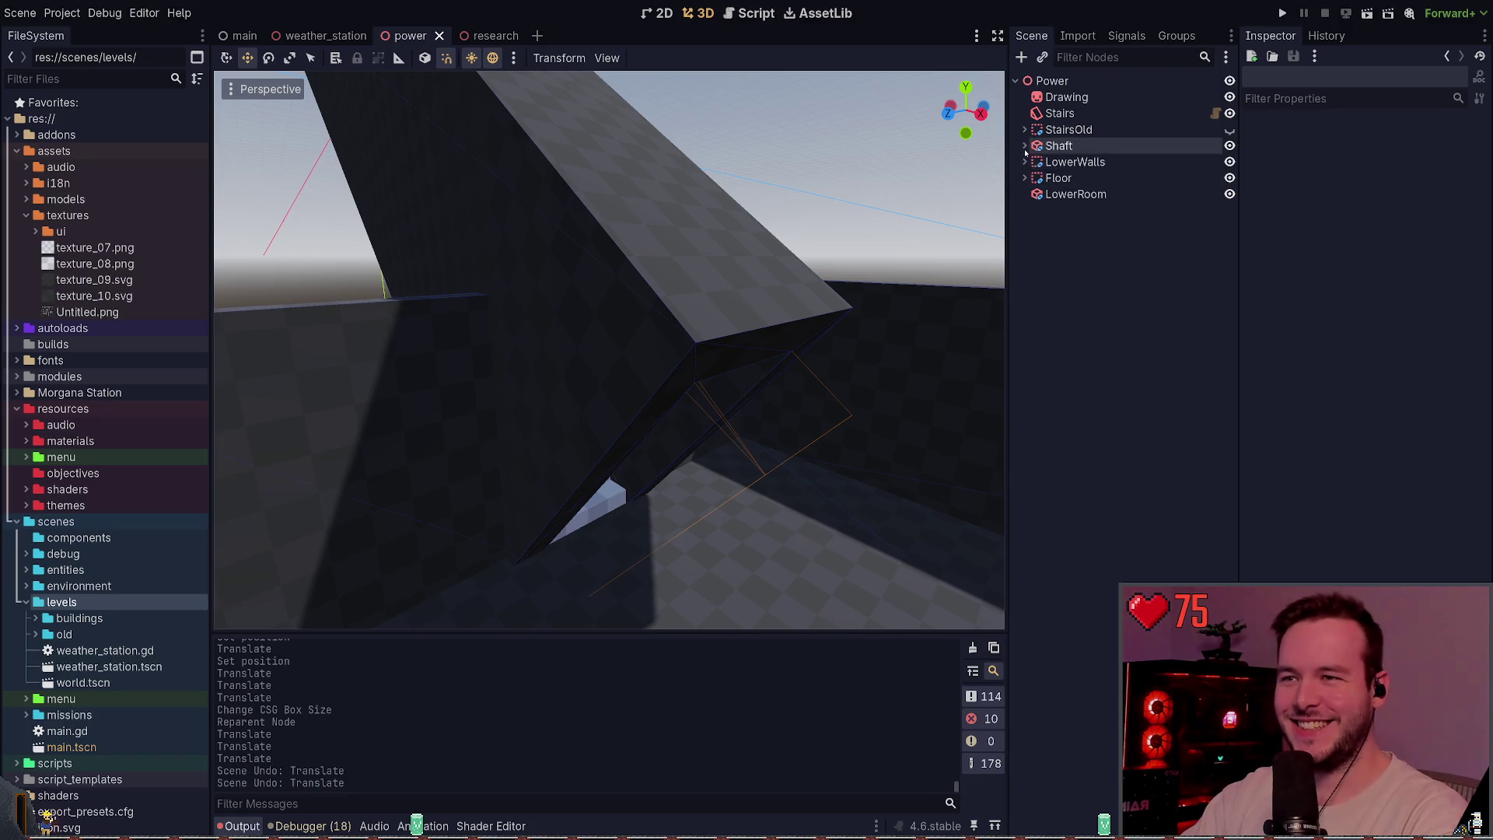
{"action": "left_click", "coordinate": [1026, 146]}
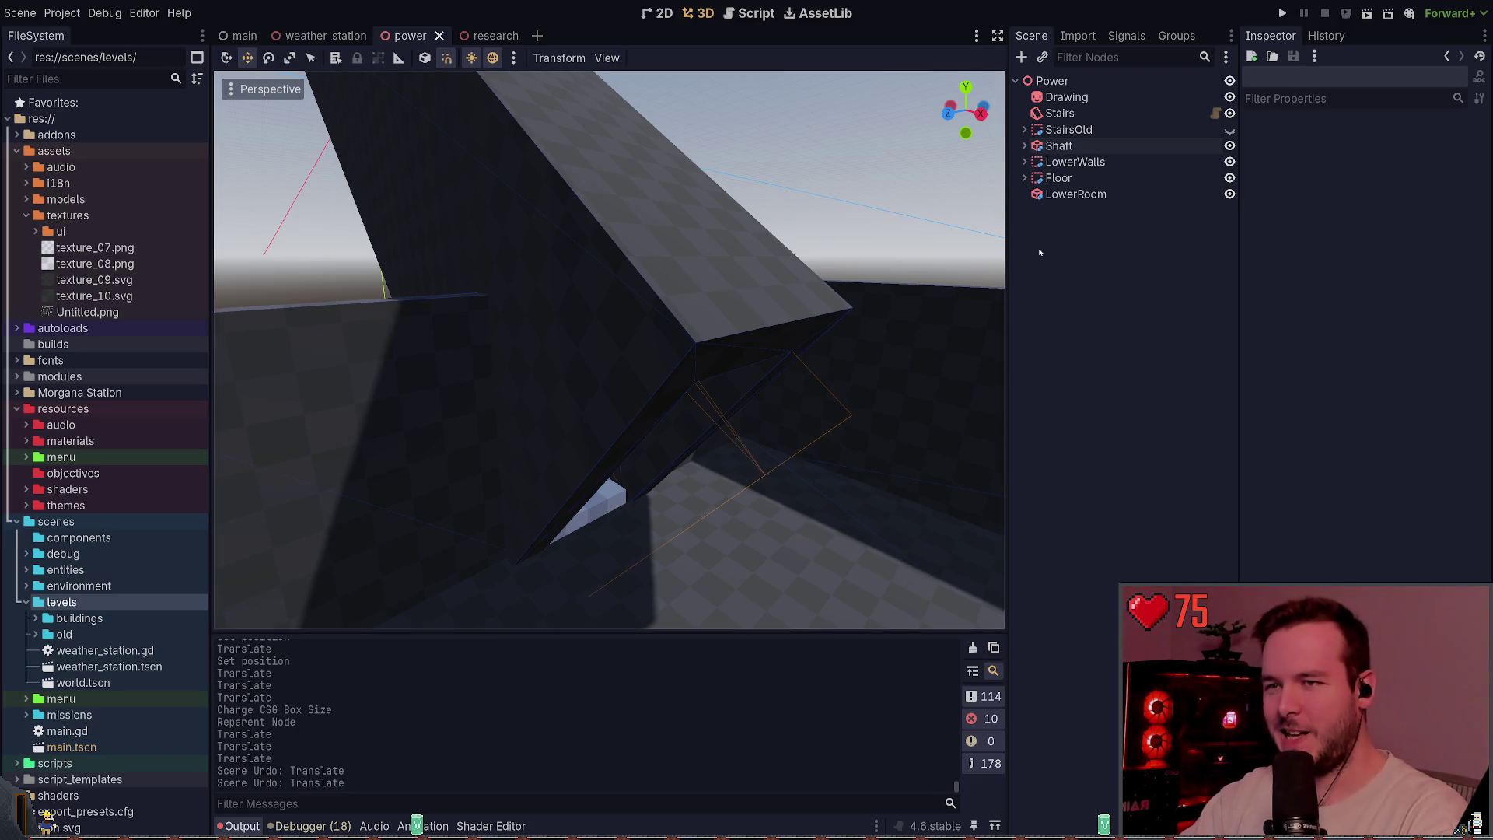
{"action": "left_click", "coordinate": [1027, 146]}
{"action": "left_click", "coordinate": [1084, 162]}
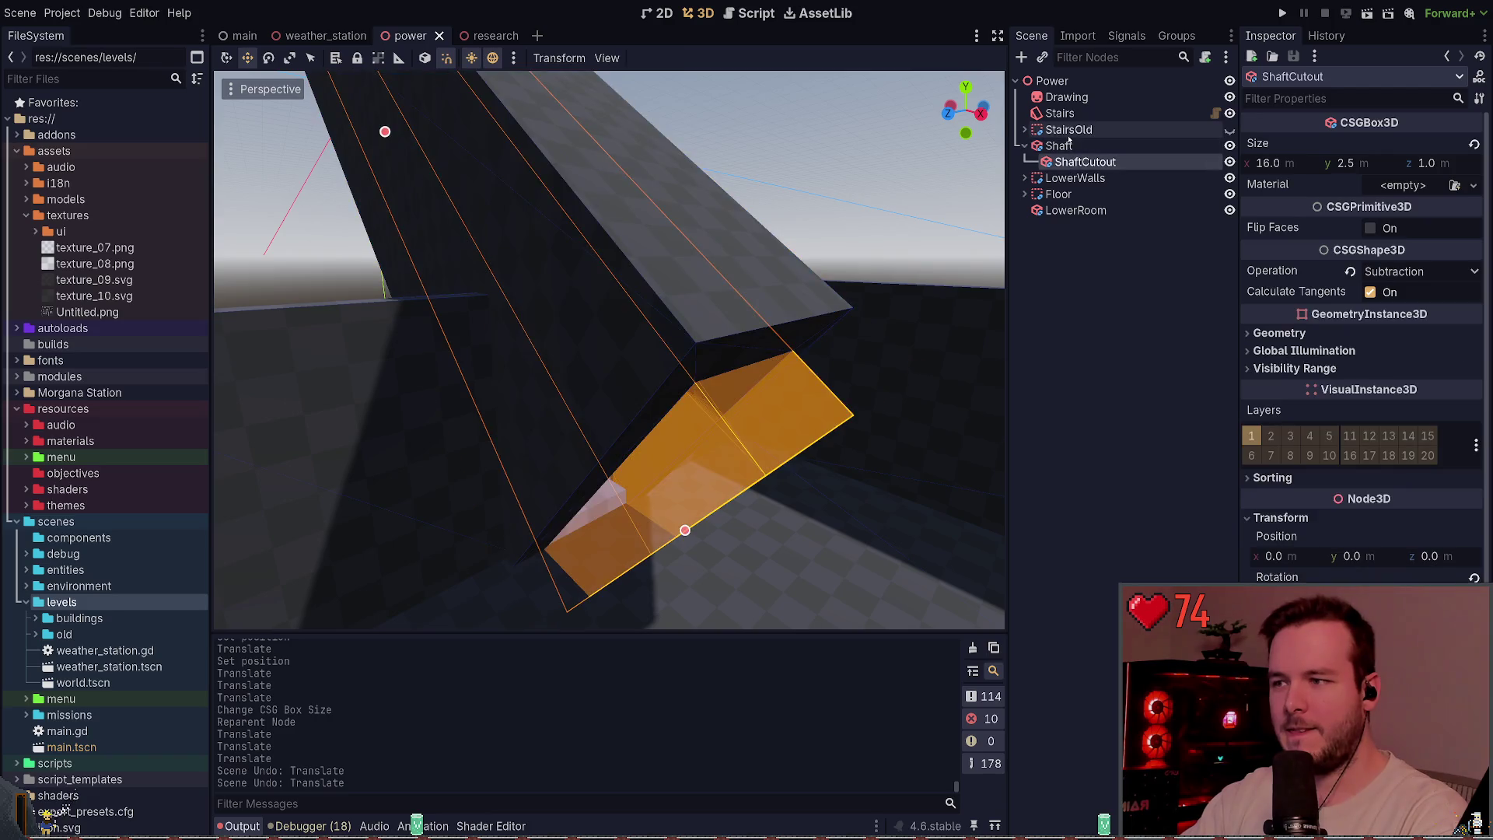
{"action": "left_click", "coordinate": [1069, 132]}
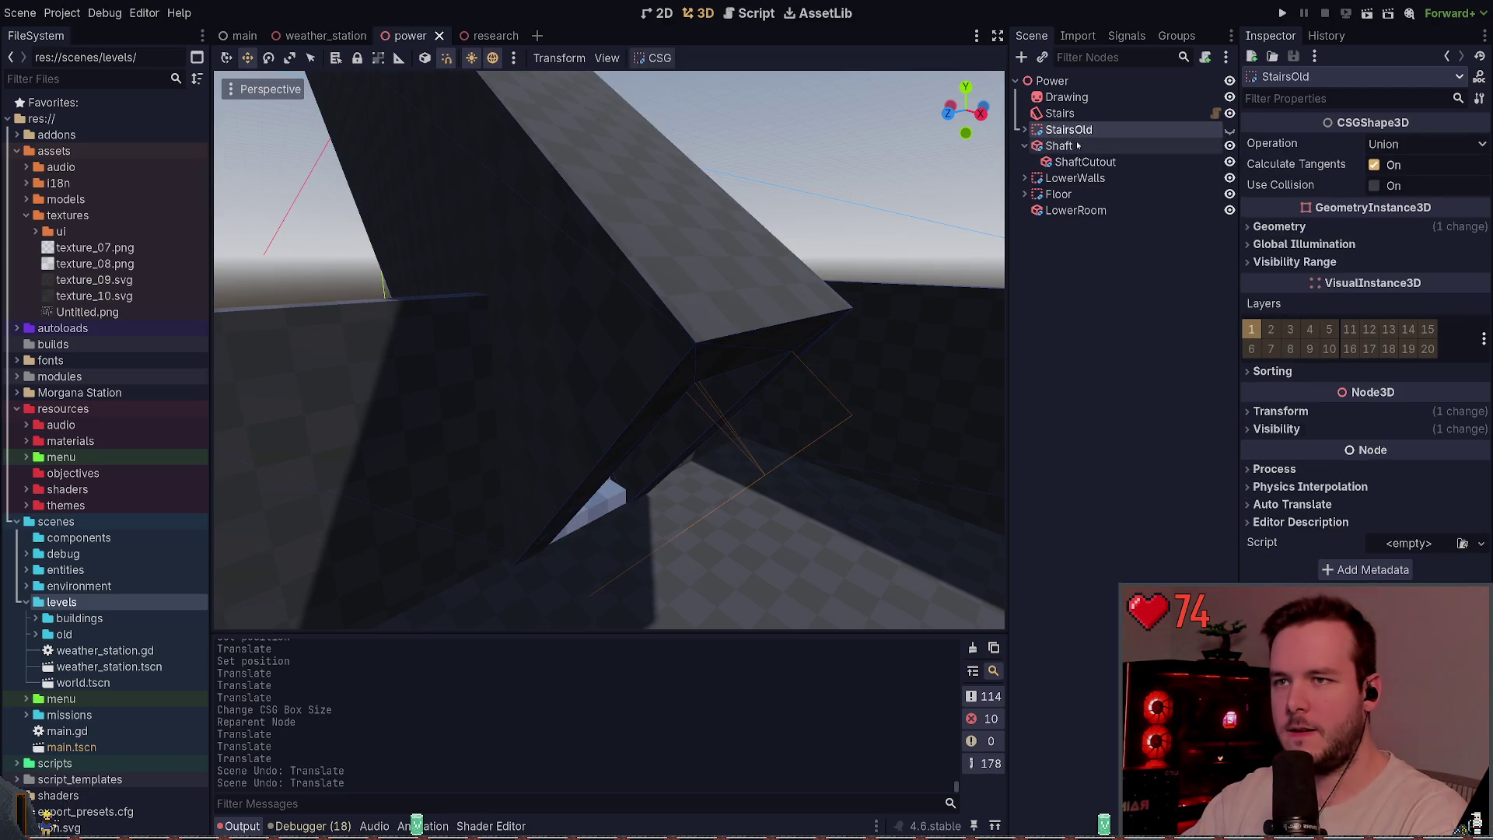
{"action": "left_click", "coordinate": [1078, 145]}
{"action": "key", "text": "ctrl+a"}
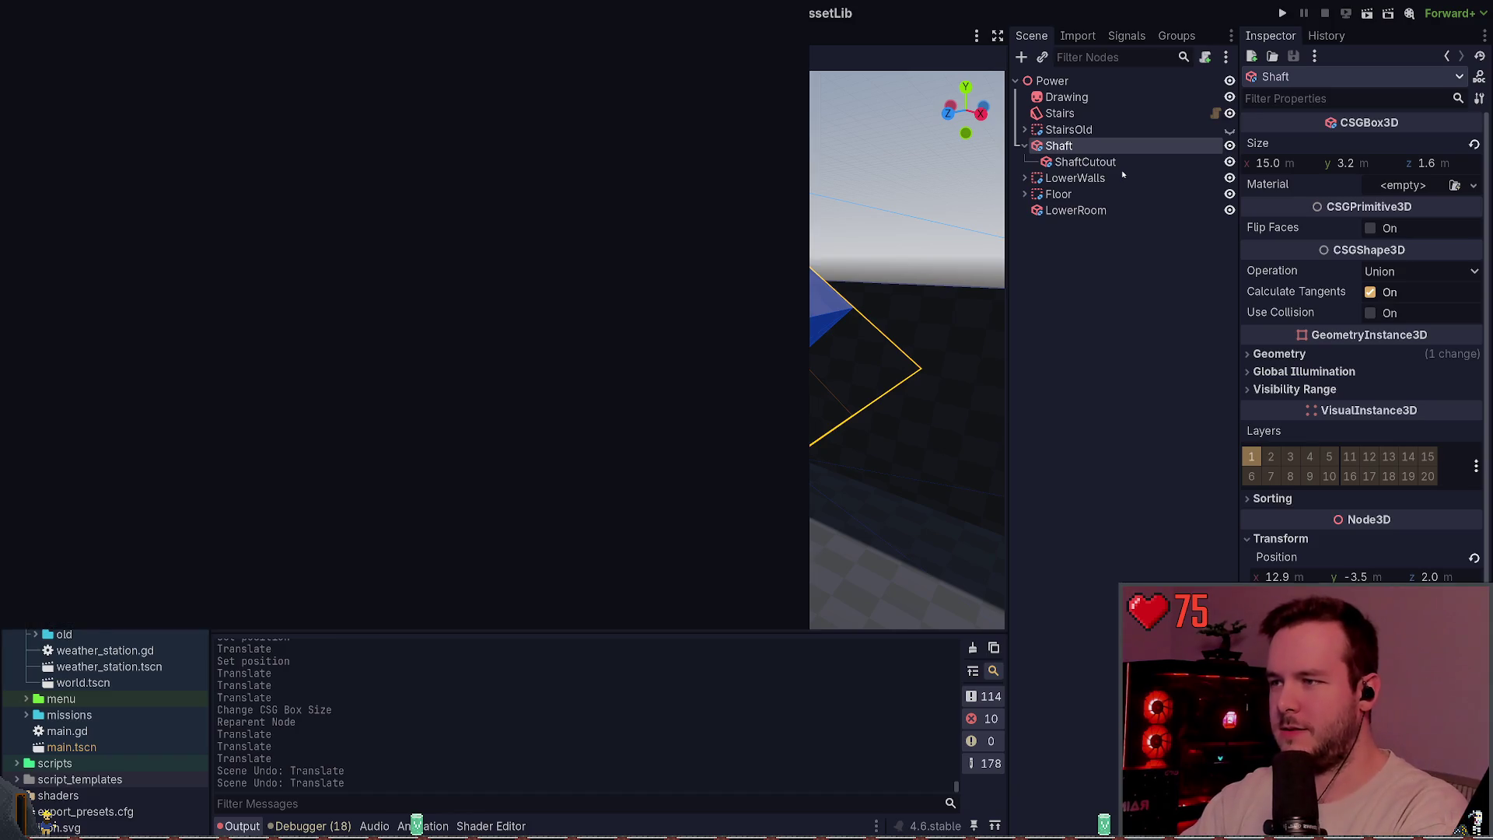
- Add a CSGBox3D child under Shaft, reset its rotation, and save
{"action": "key", "text": "Return"}
{"action": "key", "text": "f"}
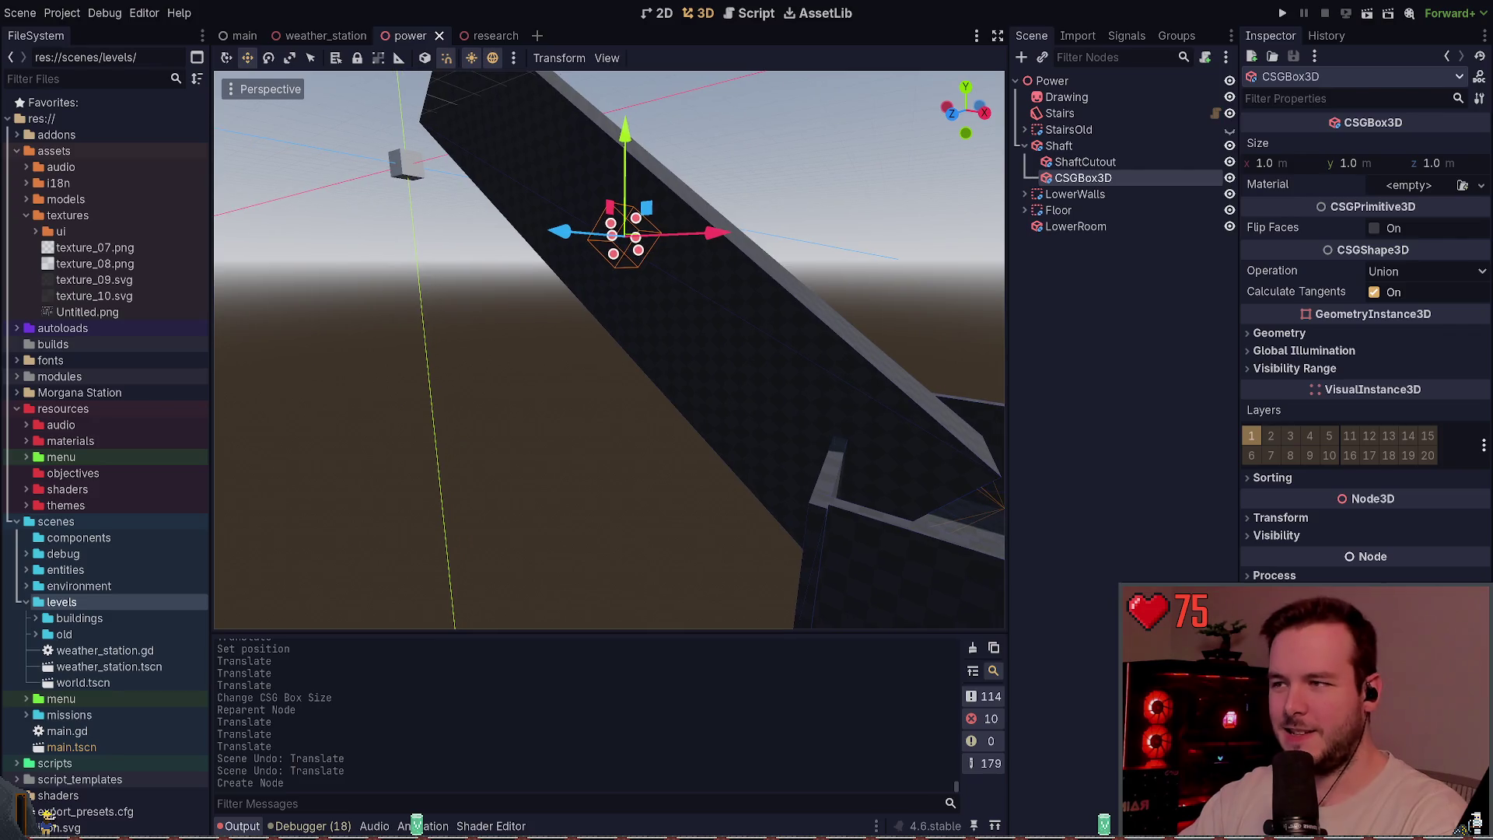
{"action": "key", "text": "e"}
{"action": "left_click_drag", "start_coordinate": [690, 221], "coordinate": [686, 229]}
{"action": "key", "text": "w"}
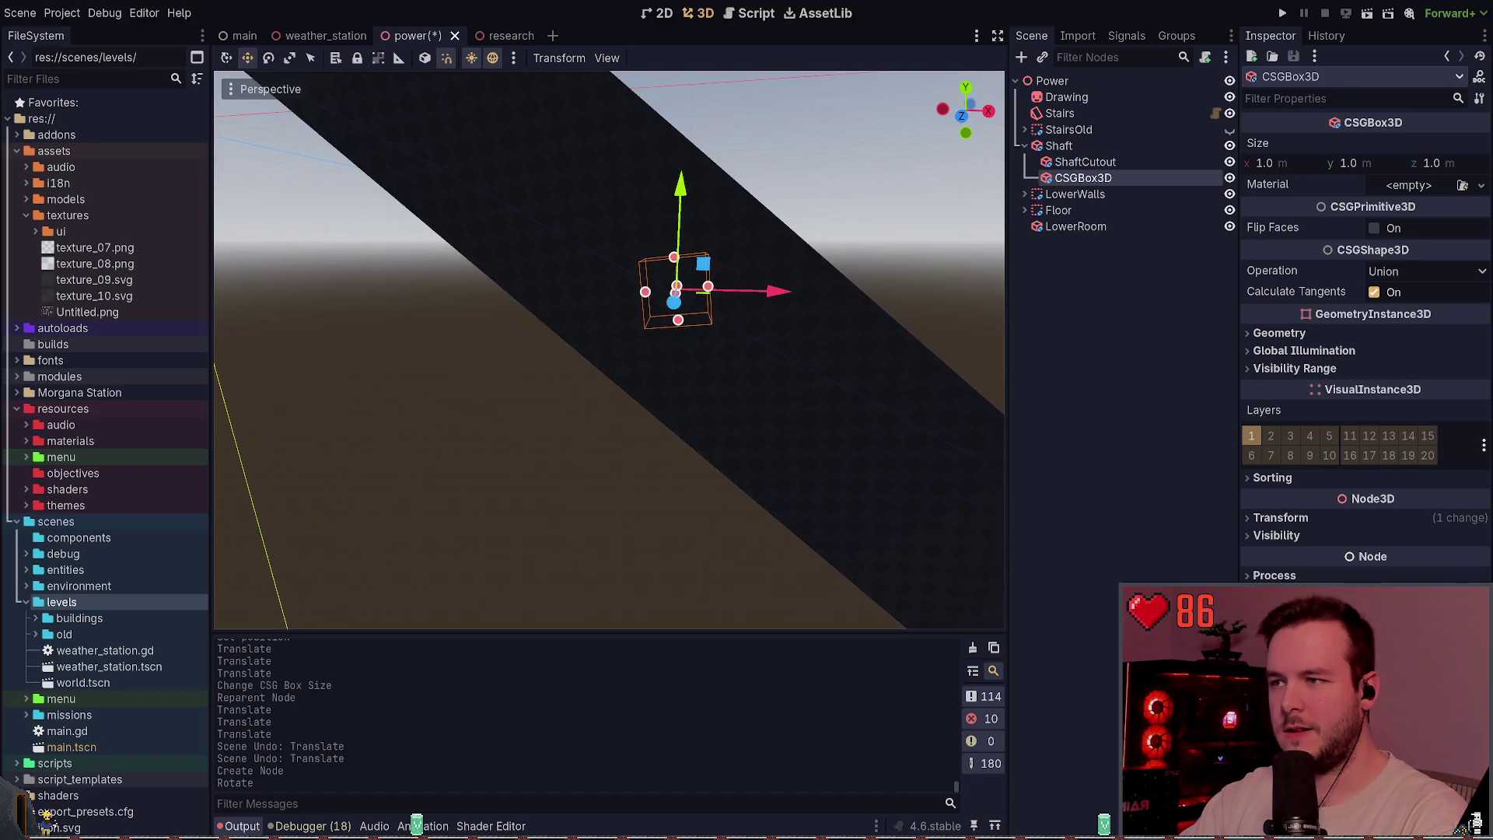
{"action": "left_click", "coordinate": [1322, 517]}
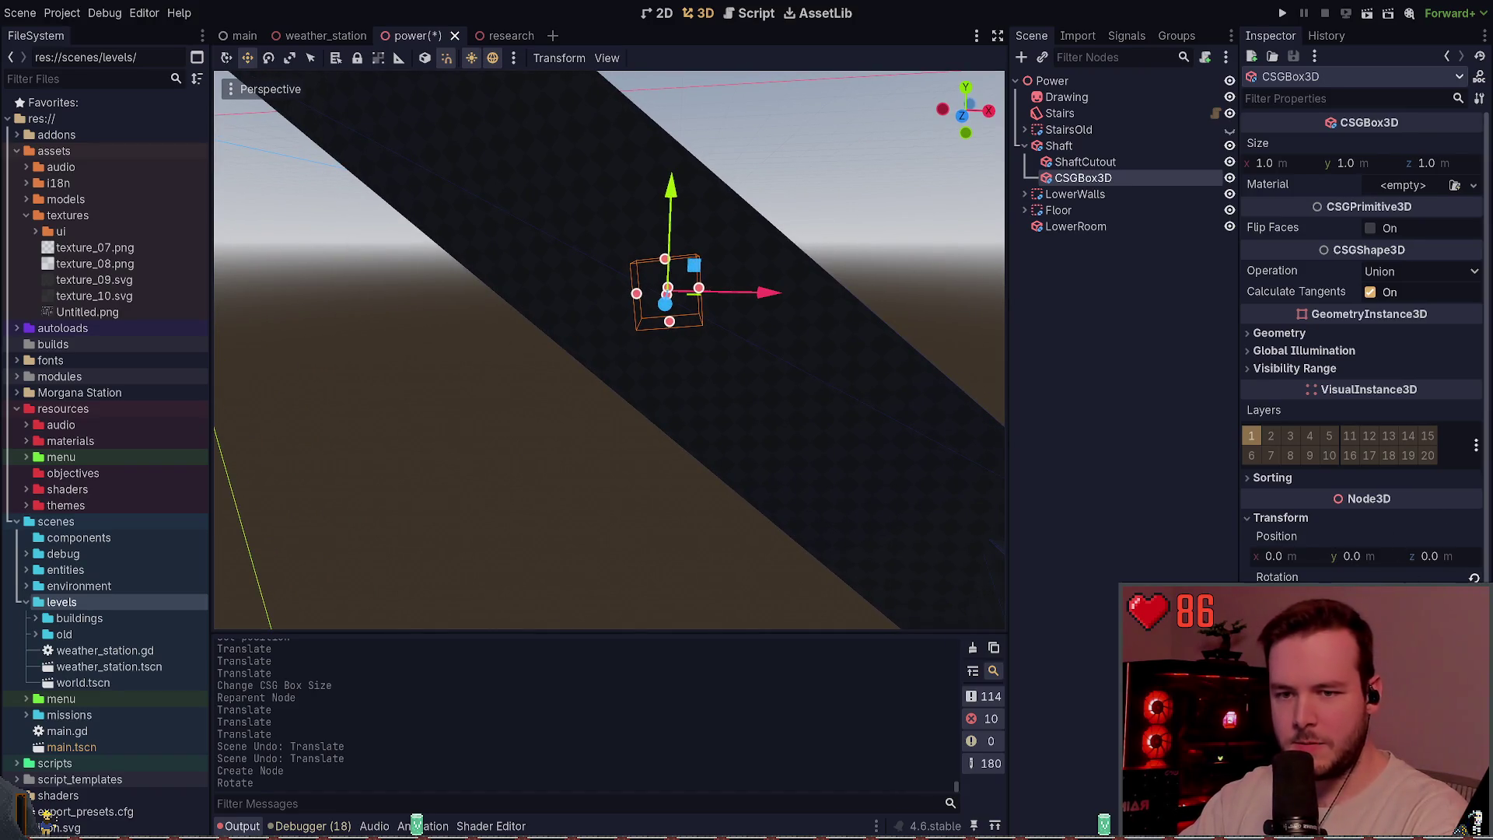
{"action": "left_click", "coordinate": [1473, 577]}
{"action": "key", "text": "ctrl+s"}
- Briefly move the box out from under Shaft, reset its rotation, then return it
{"action": "left_click_drag", "start_coordinate": [879, 406], "coordinate": [1003, 265]}
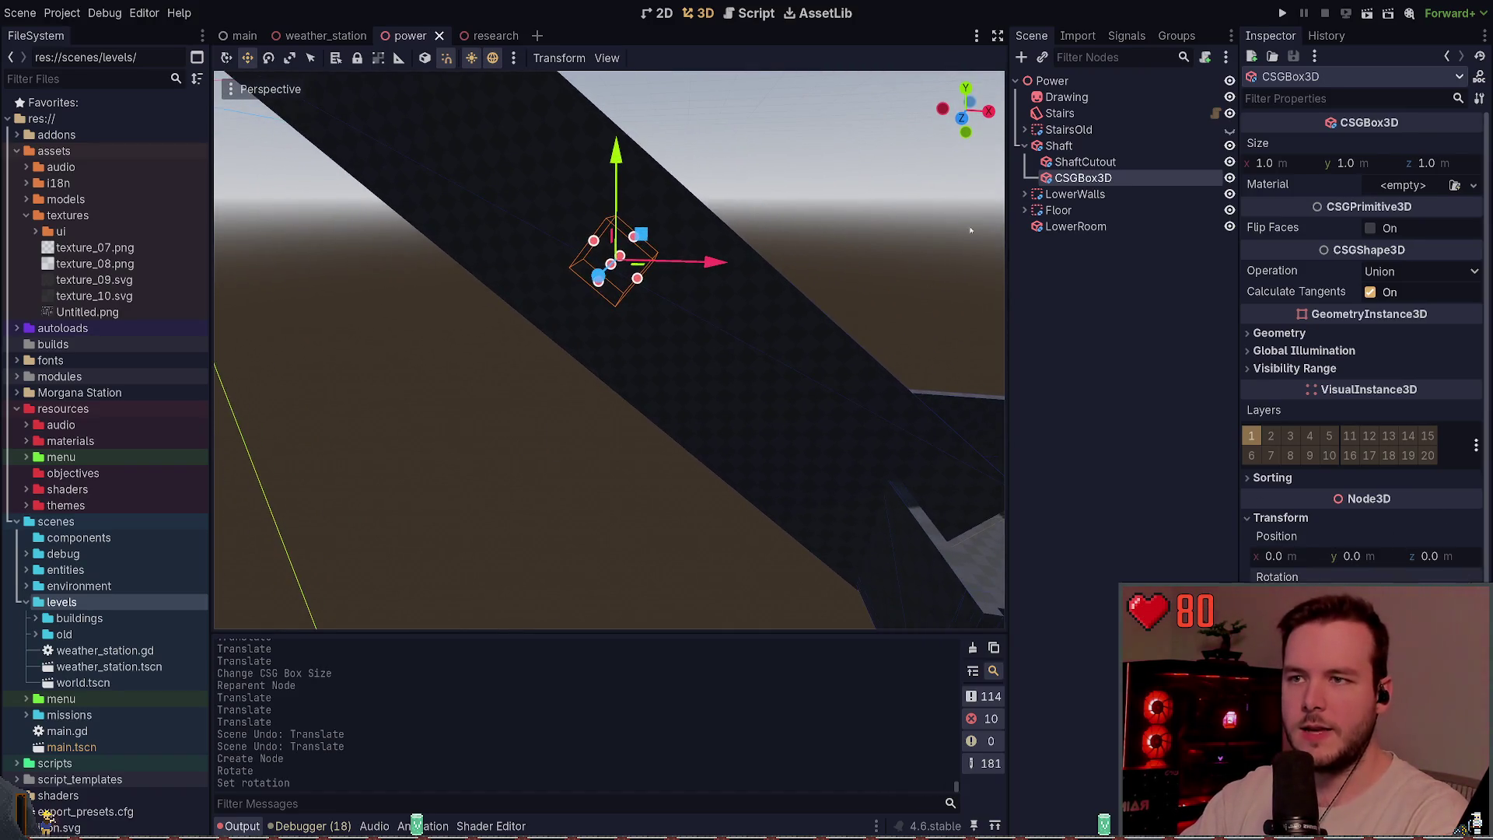
{"action": "left_click_drag", "start_coordinate": [1071, 178], "coordinate": [1073, 141]}
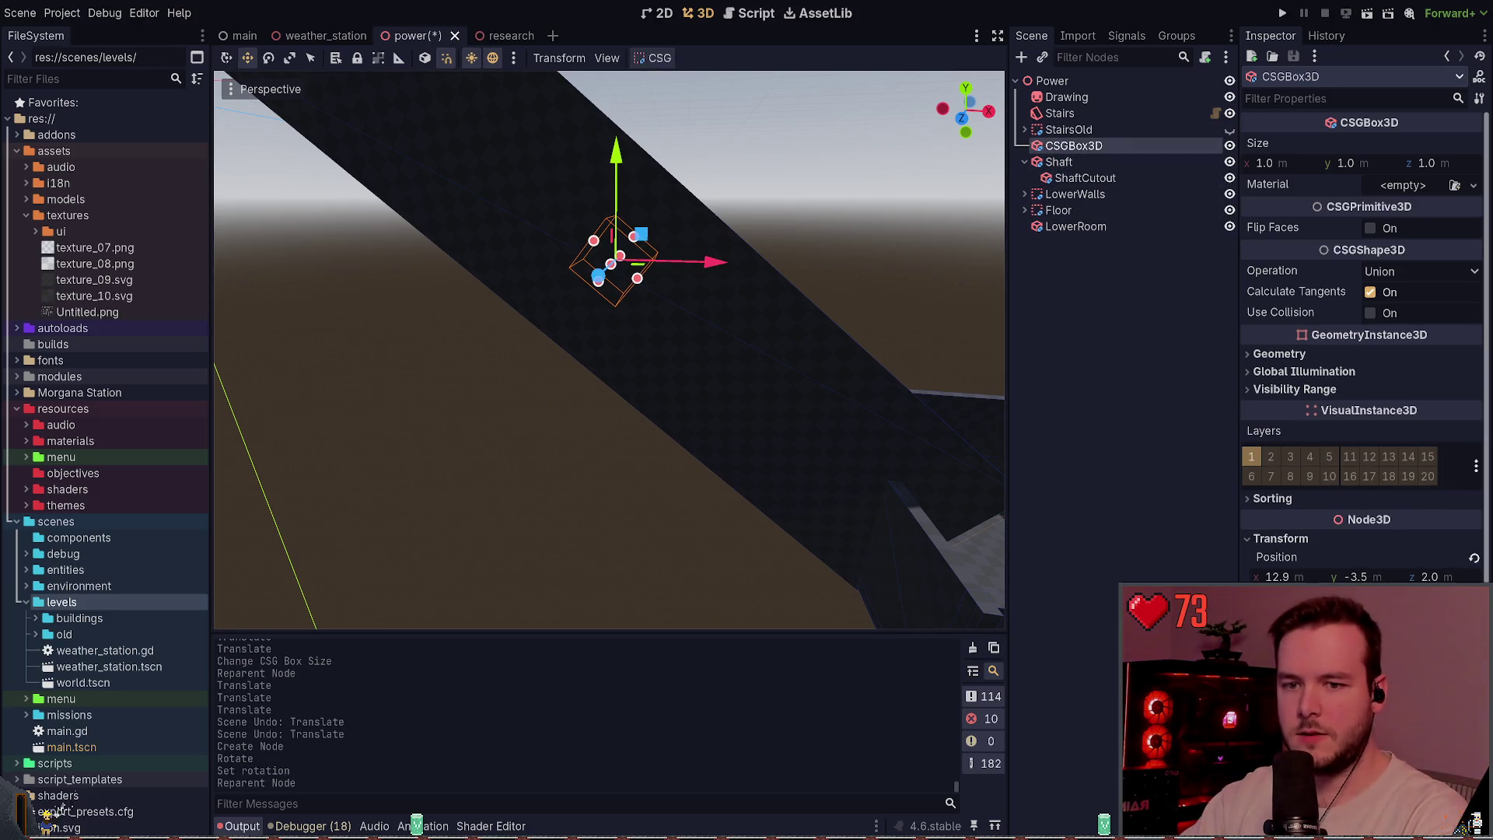
{"action": "left_click", "coordinate": [1474, 595]}
{"action": "key", "text": "ctrl+s"}
{"action": "left_click_drag", "start_coordinate": [1073, 145], "coordinate": [1073, 183]}
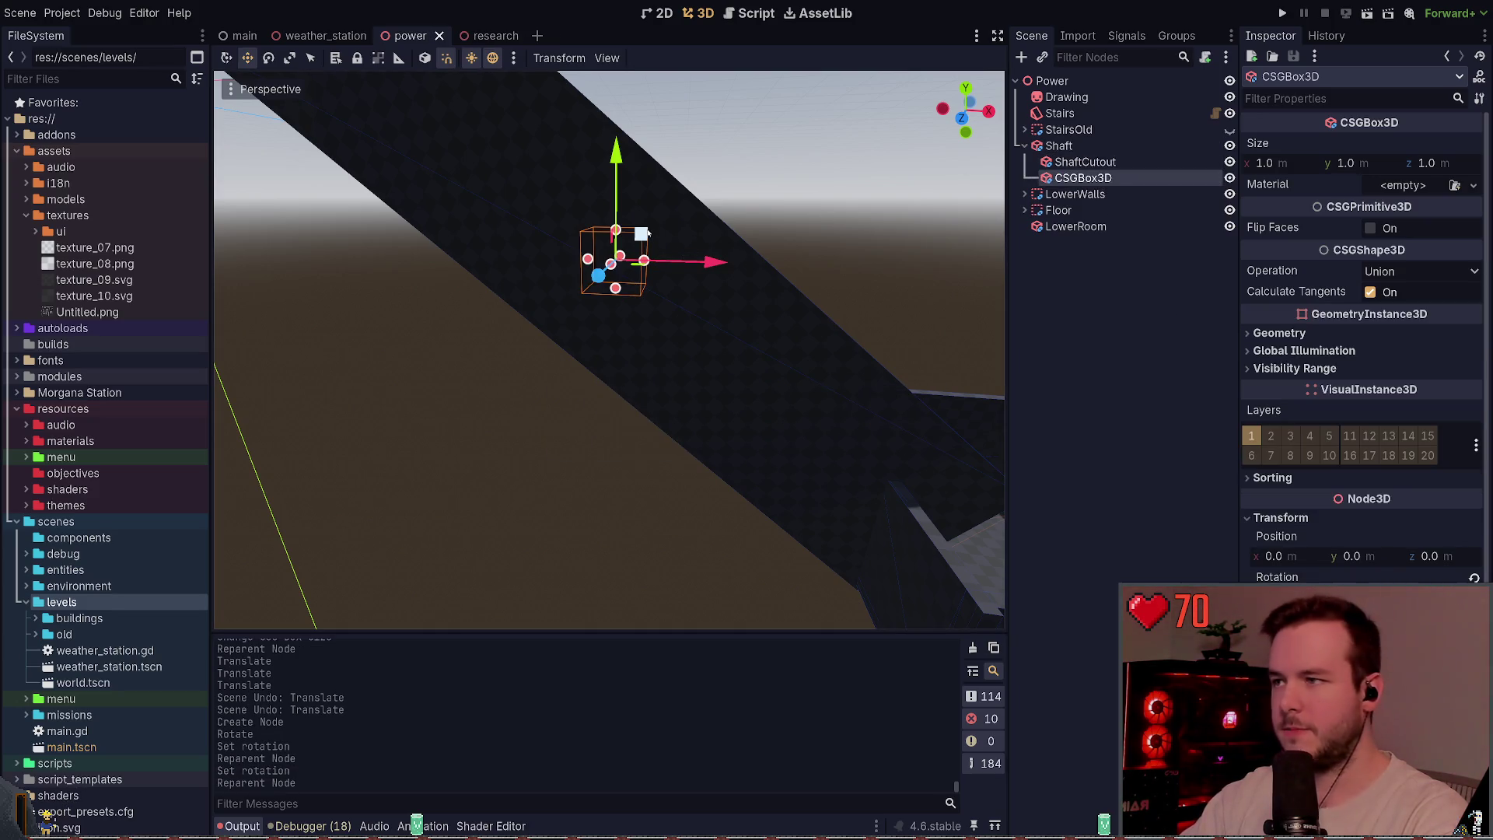
- Move the box over toward the stairs and save the scene
{"action": "left_click_drag", "start_coordinate": [643, 233], "coordinate": [918, 424]}
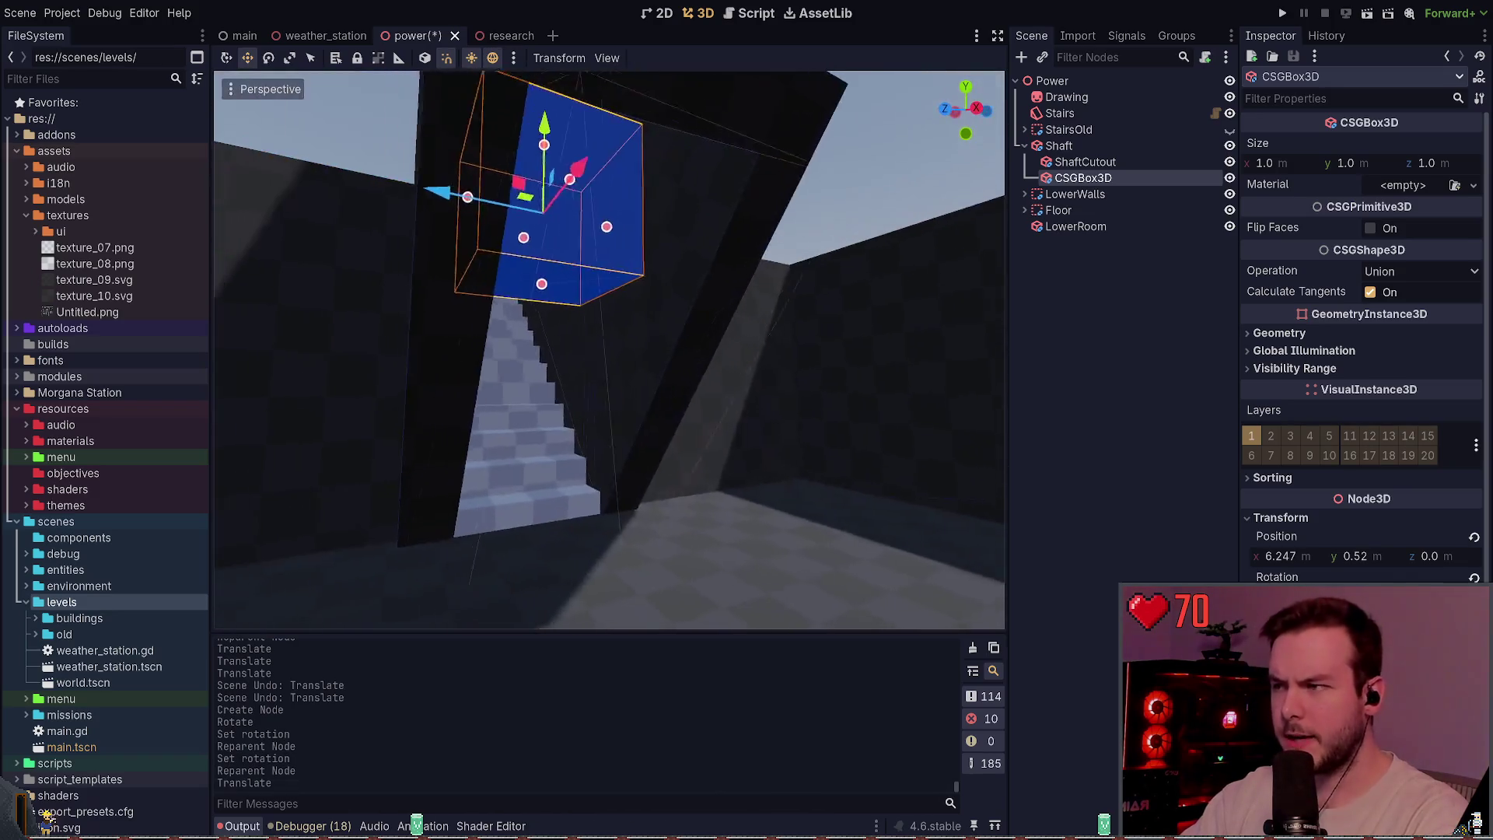
{"action": "mouse_move", "coordinate": [686, 204]}
{"action": "left_mouse_down"}
{"action": "mouse_move", "coordinate": [745, 247]}
{"action": "mouse_move", "coordinate": [766, 365]}
{"action": "mouse_move", "coordinate": [734, 396]}
{"action": "left_mouse_up"}
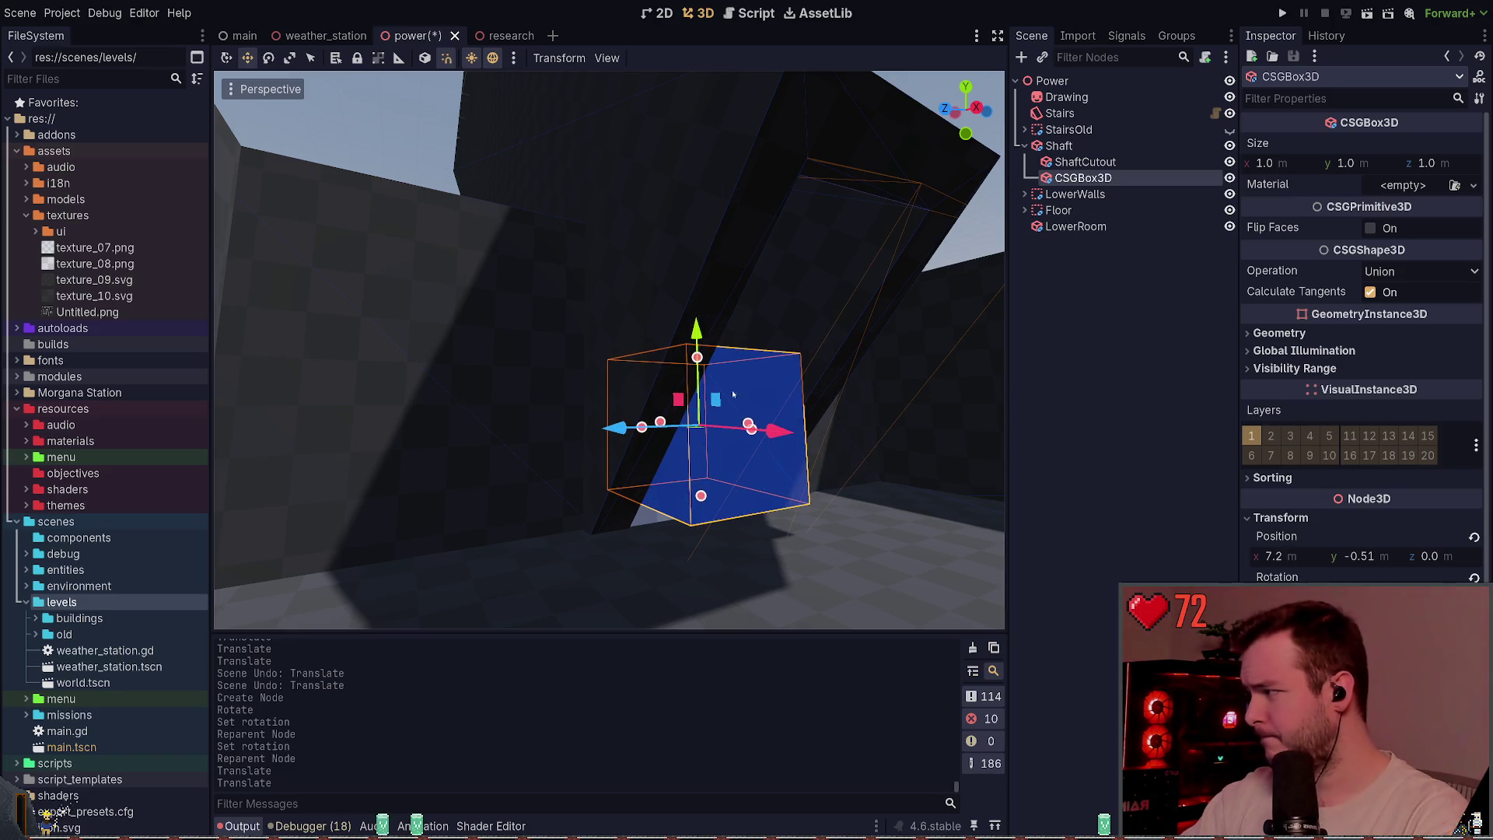
{"action": "scroll", "coordinate": [608, 350], "scroll_direction": "up", "scroll_amount": 3}
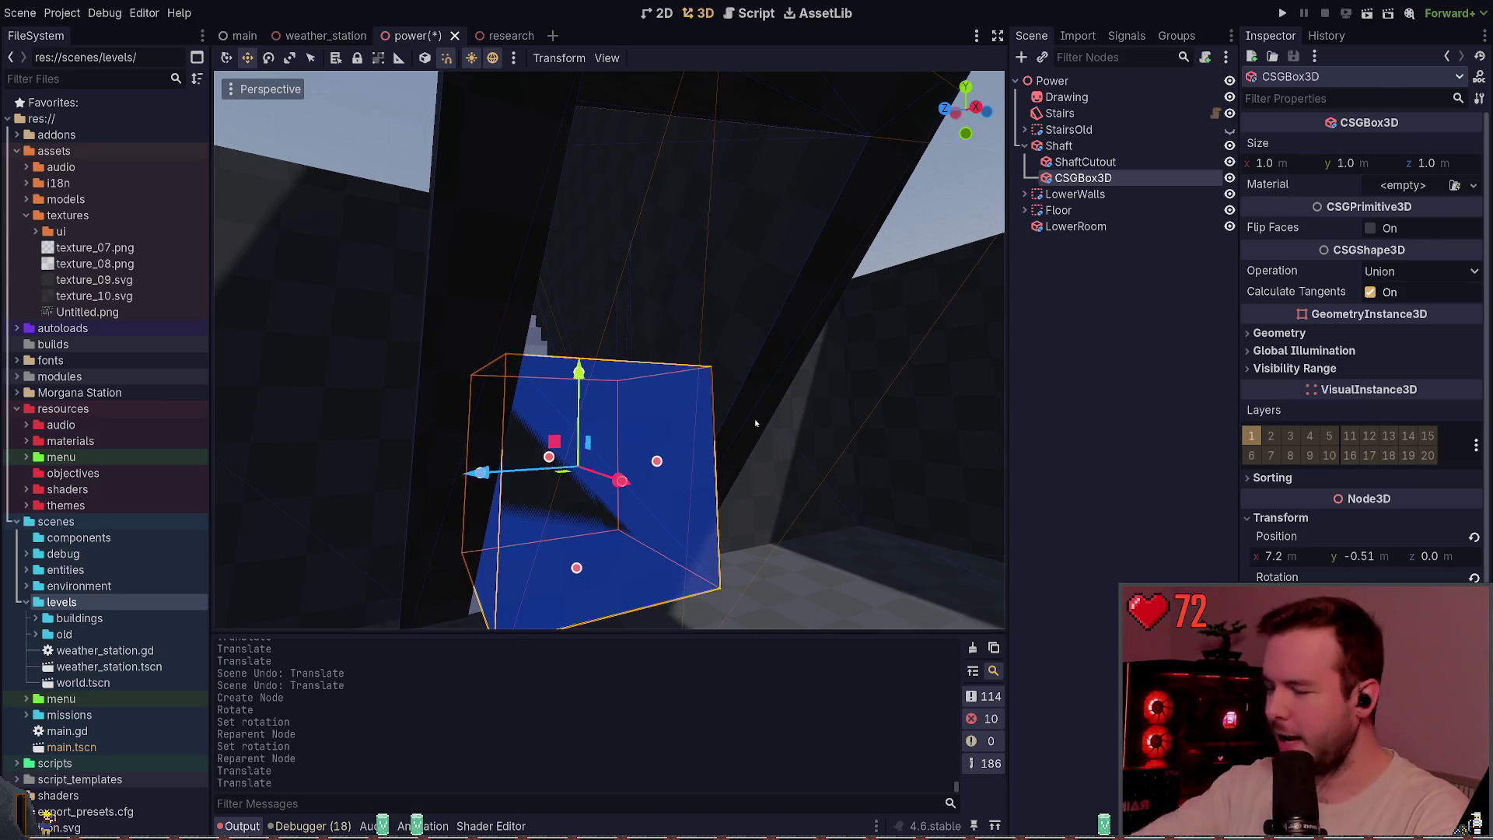
{"action": "mouse_move", "coordinate": [601, 558]}
{"action": "left_mouse_down"}
{"action": "mouse_move", "coordinate": [513, 482]}
{"action": "mouse_move", "coordinate": [482, 381]}
{"action": "left_mouse_up"}
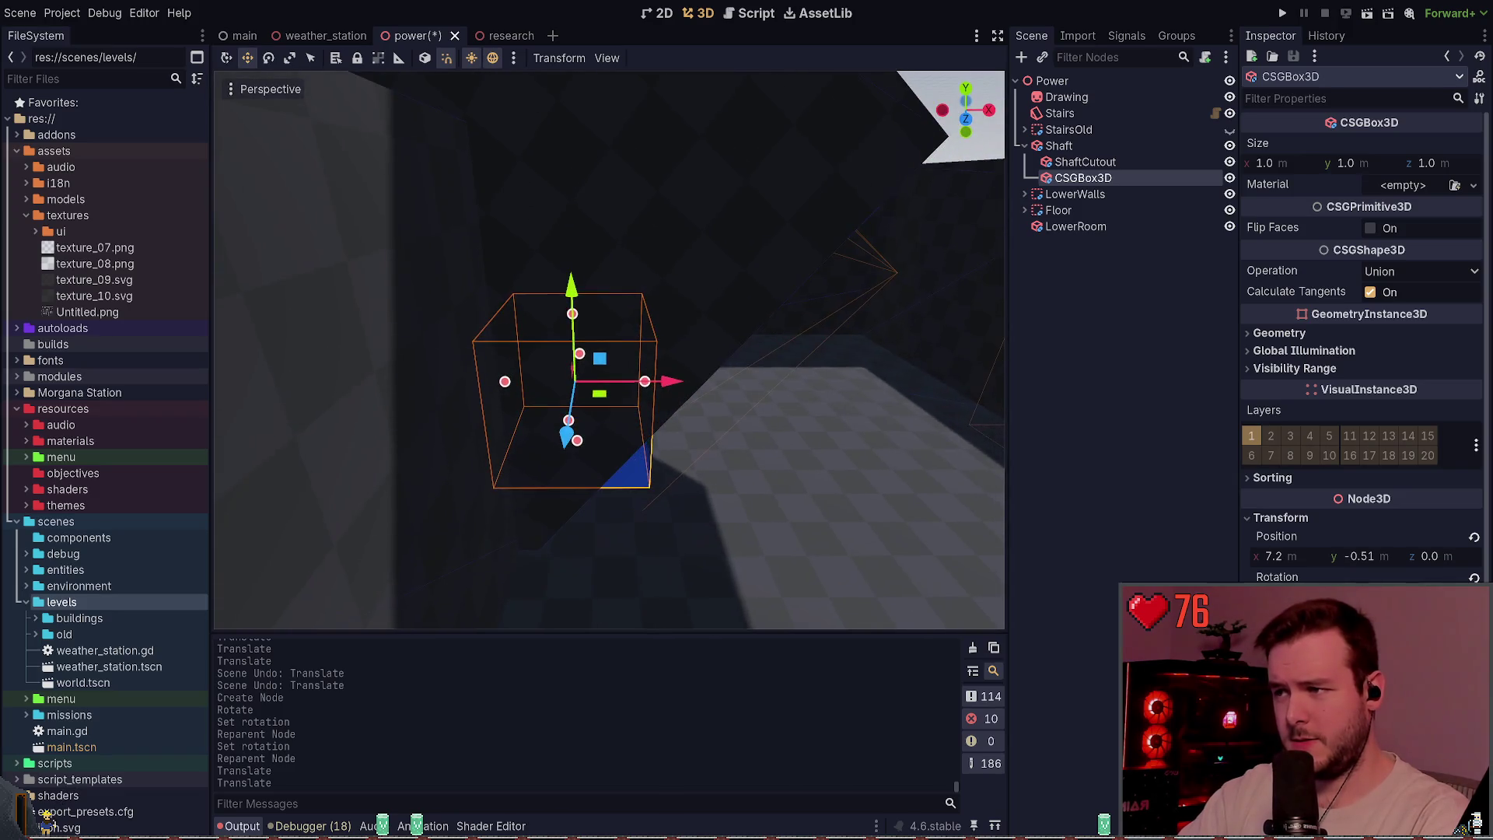
{"action": "mouse_move", "coordinate": [669, 387]}
{"action": "left_mouse_down"}
{"action": "mouse_move", "coordinate": [762, 386]}
{"action": "mouse_move", "coordinate": [1139, 459]}
{"action": "left_mouse_up"}
{"action": "key", "text": "ctrl+s"}
- Set the box's height to 3.2 and depth to 1.6
{"action": "left_click", "coordinate": [1281, 165]}
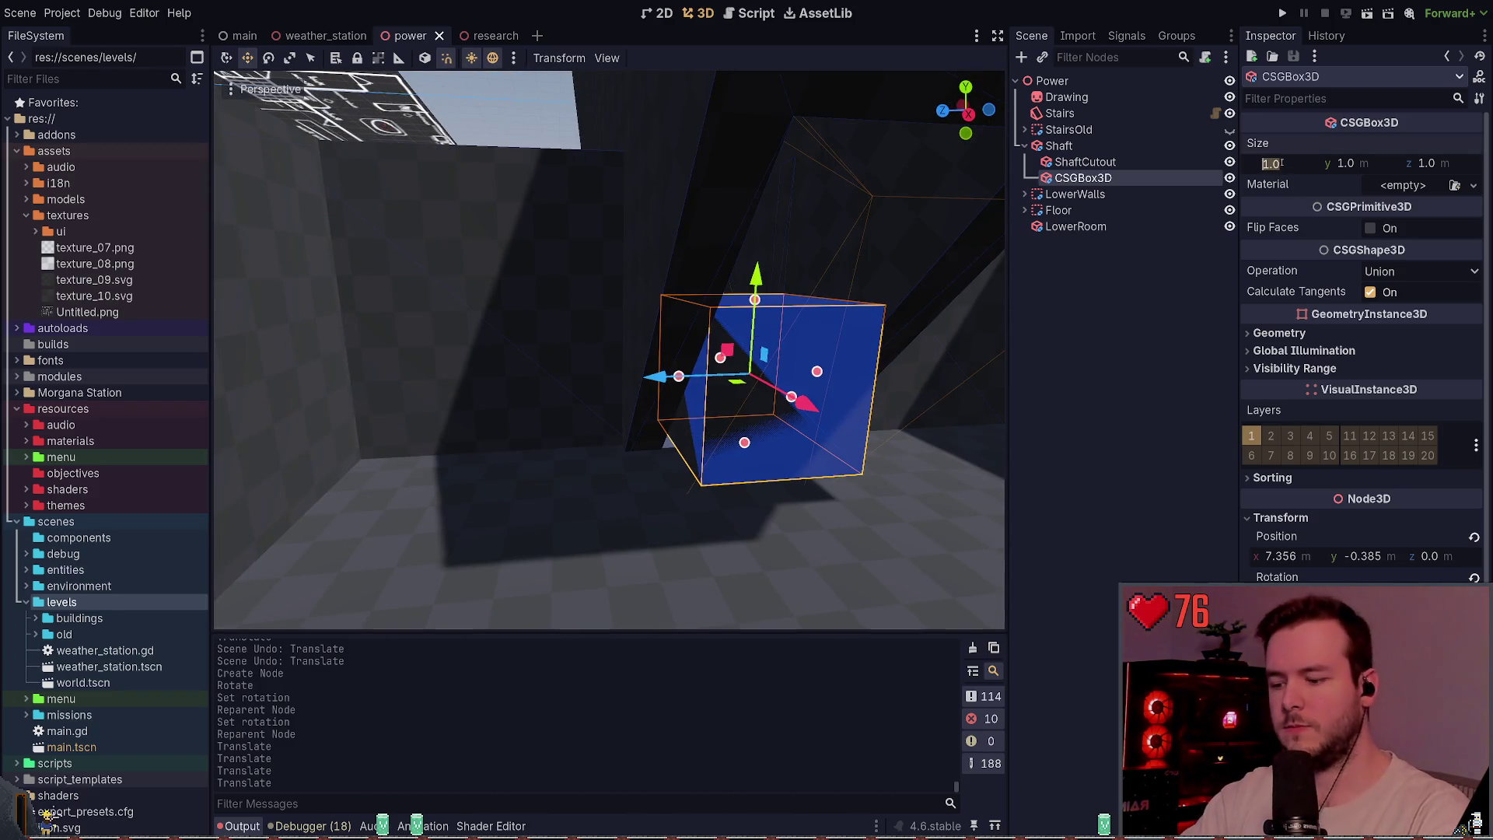
{"action": "key", "text": "Return"}
{"action": "key", "text": "ctrl+z"}
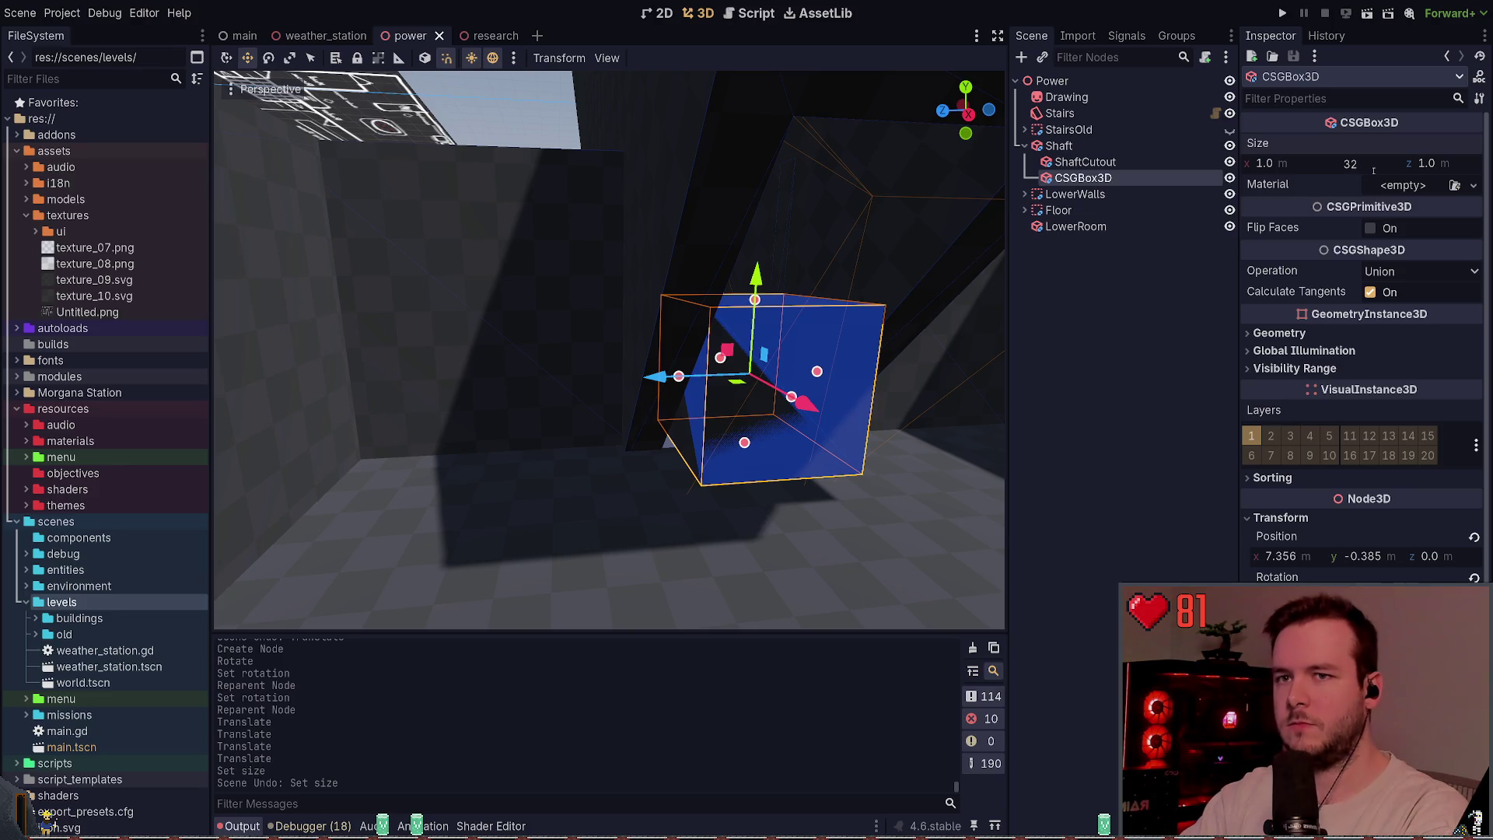
{"action": "key", "text": "Tab"}
{"action": "type", "text": "1.6"}
{"action": "key", "text": "Return"}
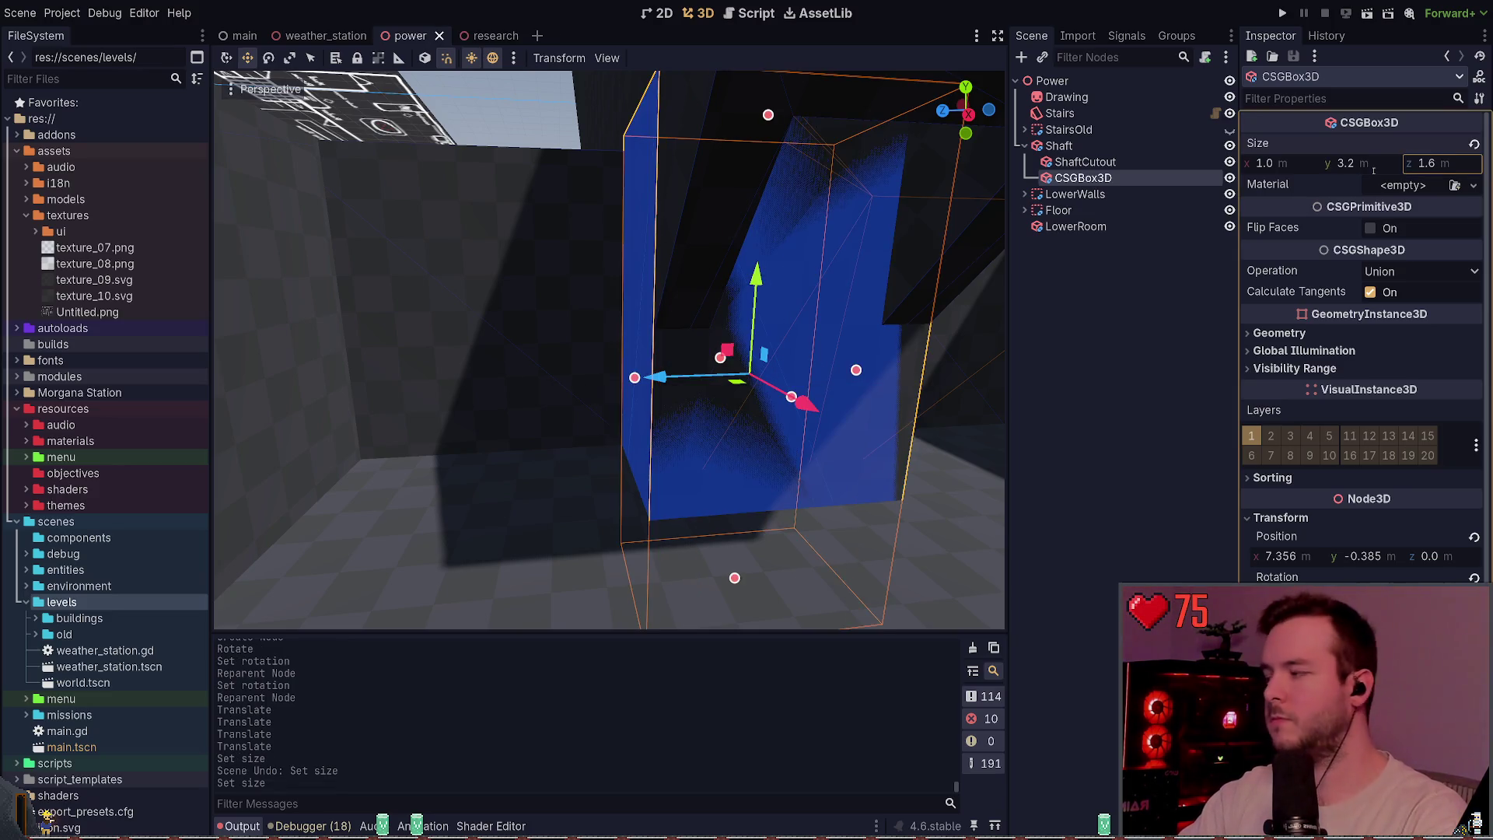
- Reposition the tall box against the shaft and lower it beside the stairs
{"action": "mouse_move", "coordinate": [858, 321]}
{"action": "left_mouse_down"}
{"action": "mouse_move", "coordinate": [785, 304]}
{"action": "mouse_move", "coordinate": [715, 311]}
{"action": "left_mouse_up"}
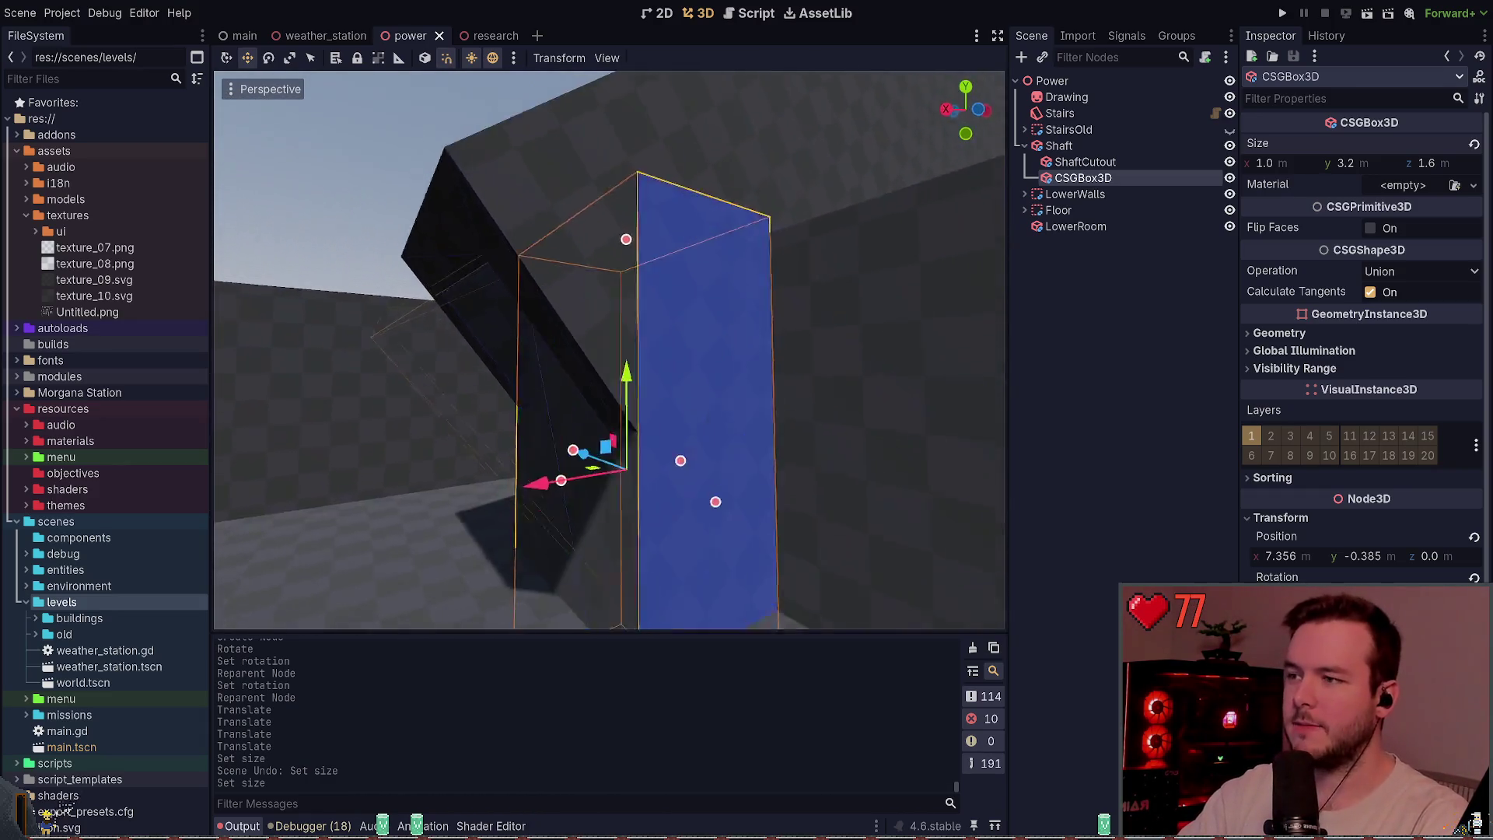
{"action": "mouse_move", "coordinate": [809, 356]}
{"action": "left_mouse_down"}
{"action": "mouse_move", "coordinate": [840, 284]}
{"action": "mouse_move", "coordinate": [643, 370]}
{"action": "mouse_move", "coordinate": [741, 404]}
{"action": "left_mouse_up"}
{"action": "left_click_drag", "start_coordinate": [673, 357], "coordinate": [709, 363]}
{"action": "mouse_move", "coordinate": [752, 256]}
{"action": "left_mouse_down"}
{"action": "mouse_move", "coordinate": [734, 434]}
{"action": "mouse_move", "coordinate": [641, 357]}
{"action": "left_mouse_up"}
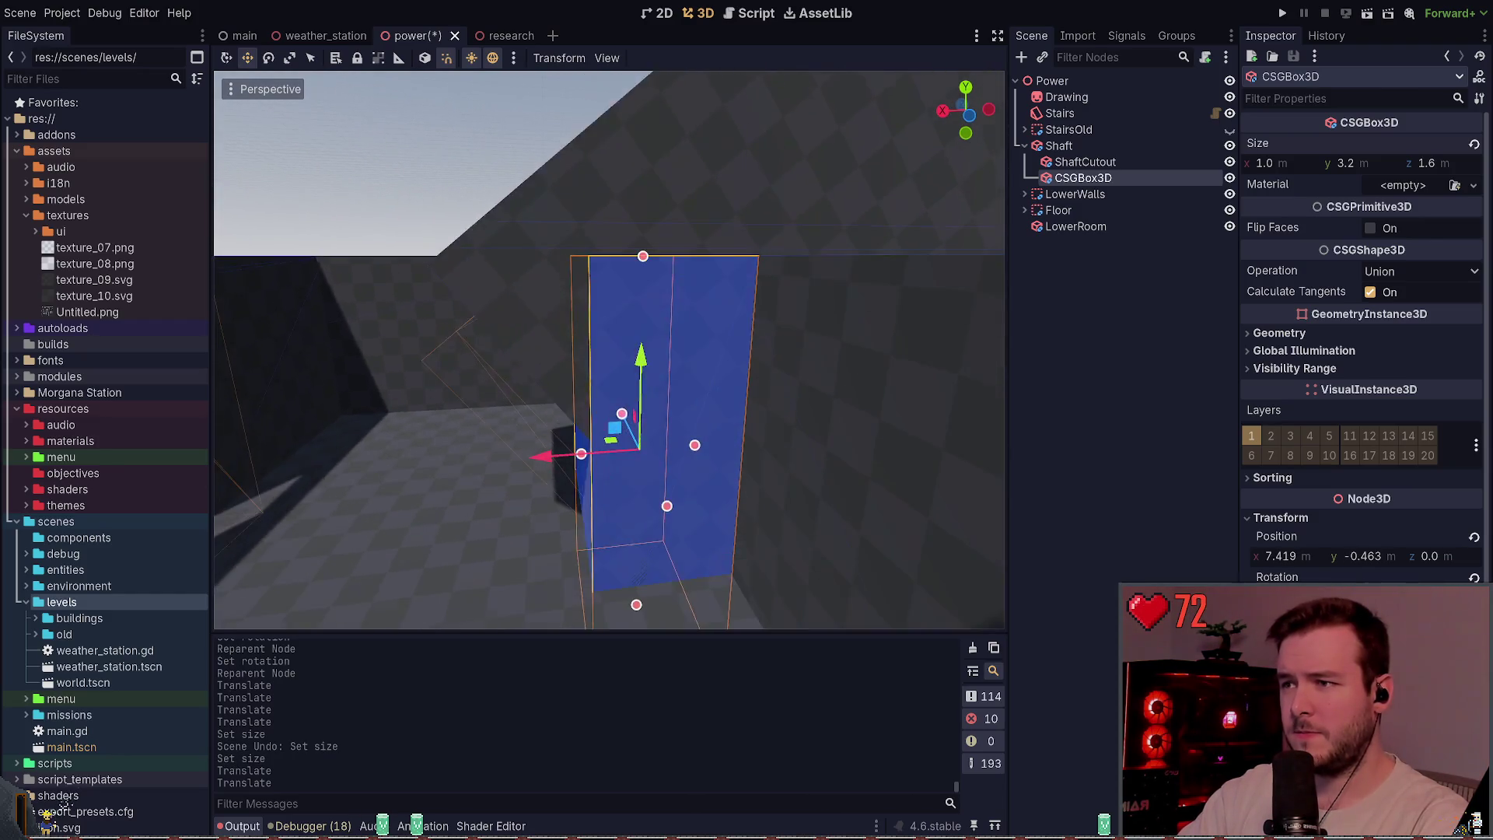
{"action": "left_click_drag", "start_coordinate": [700, 312], "coordinate": [722, 314]}
{"action": "mouse_move", "coordinate": [612, 457]}
{"action": "left_mouse_down"}
{"action": "mouse_move", "coordinate": [609, 445]}
{"action": "mouse_move", "coordinate": [603, 463]}
{"action": "mouse_move", "coordinate": [528, 463]}
{"action": "mouse_move", "coordinate": [600, 465]}
{"action": "mouse_move", "coordinate": [566, 432]}
{"action": "left_mouse_up"}
{"action": "key", "text": "ctrl+z"}
{"action": "scroll", "coordinate": [599, 464], "scroll_direction": "up", "scroll_amount": 3}
{"action": "scroll", "coordinate": [566, 432], "scroll_direction": "down", "scroll_amount": 4}
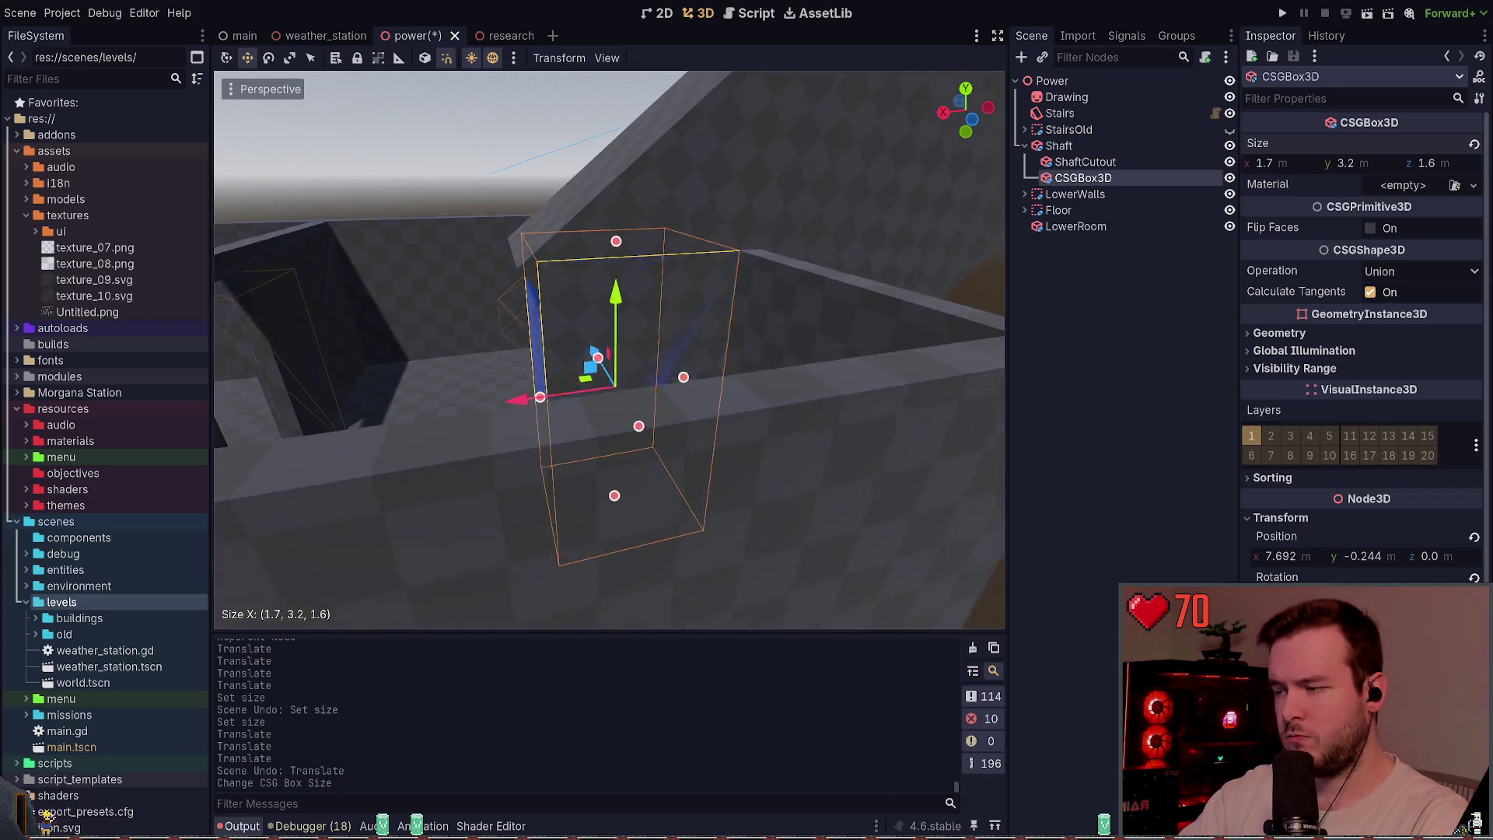
{"action": "scroll", "coordinate": [544, 432], "scroll_direction": "up", "scroll_amount": 3}
{"action": "scroll", "coordinate": [505, 431], "scroll_direction": "down", "scroll_amount": 3}
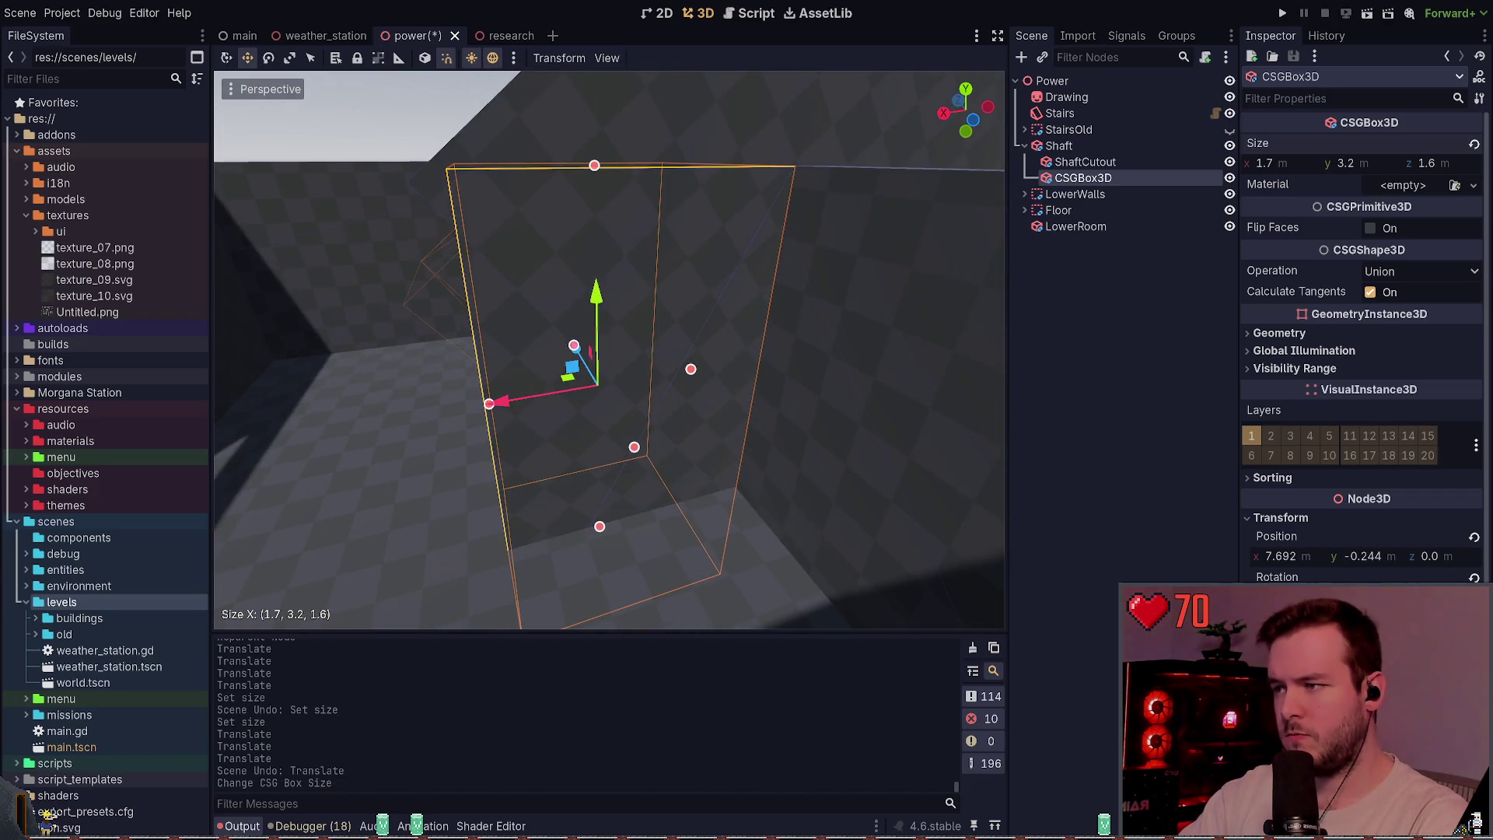
{"action": "scroll", "coordinate": [505, 431], "scroll_direction": "up", "scroll_amount": 3}
- Widen the box to 2.2 in X, save, and set its operation to Subtraction
{"action": "left_click_drag", "start_coordinate": [585, 411], "coordinate": [544, 420]}
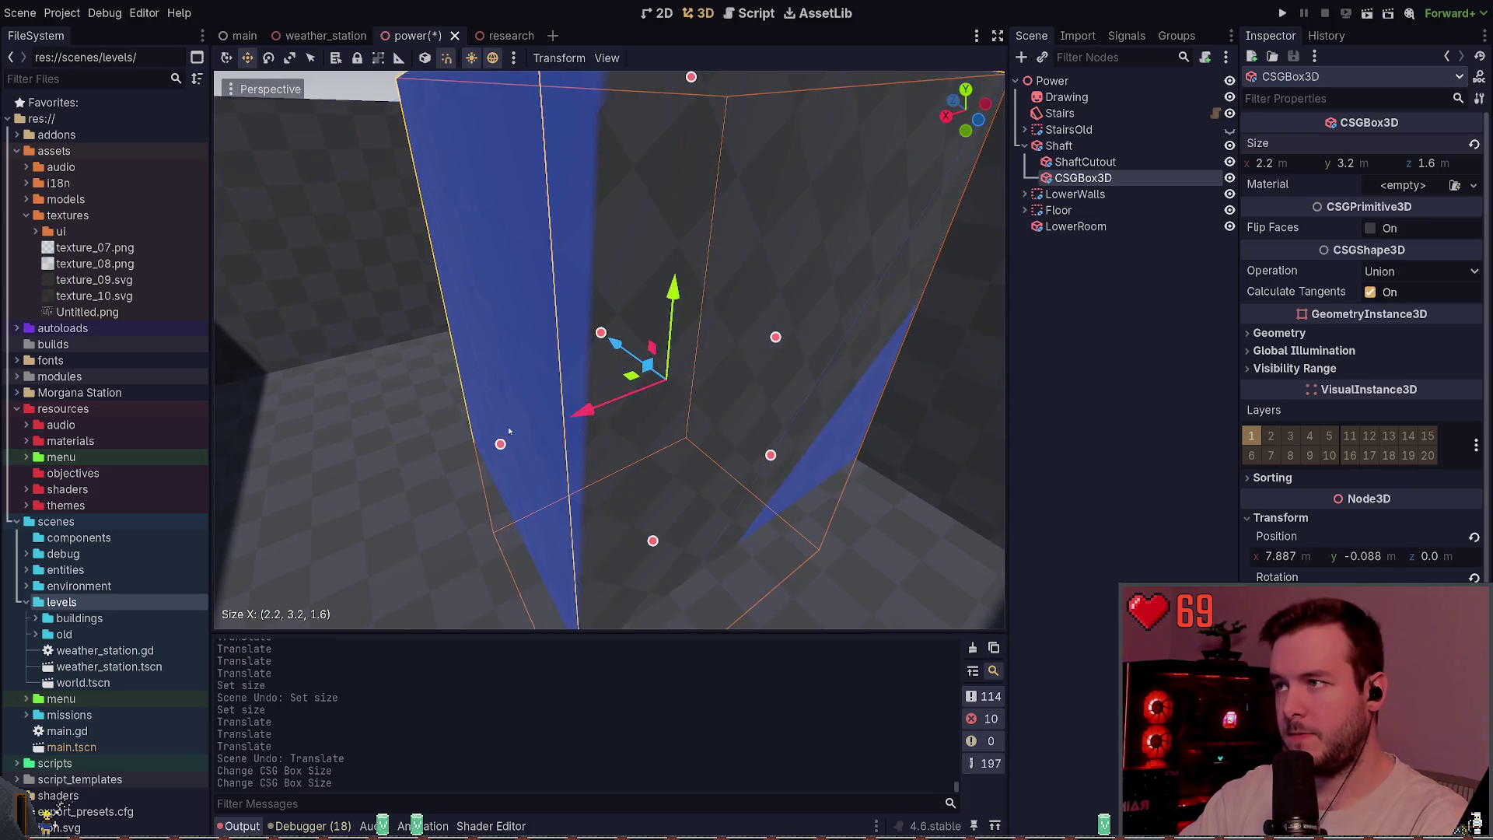
{"action": "scroll", "coordinate": [699, 412], "scroll_direction": "down", "scroll_amount": 3}
{"action": "key", "text": "ctrl+s"}
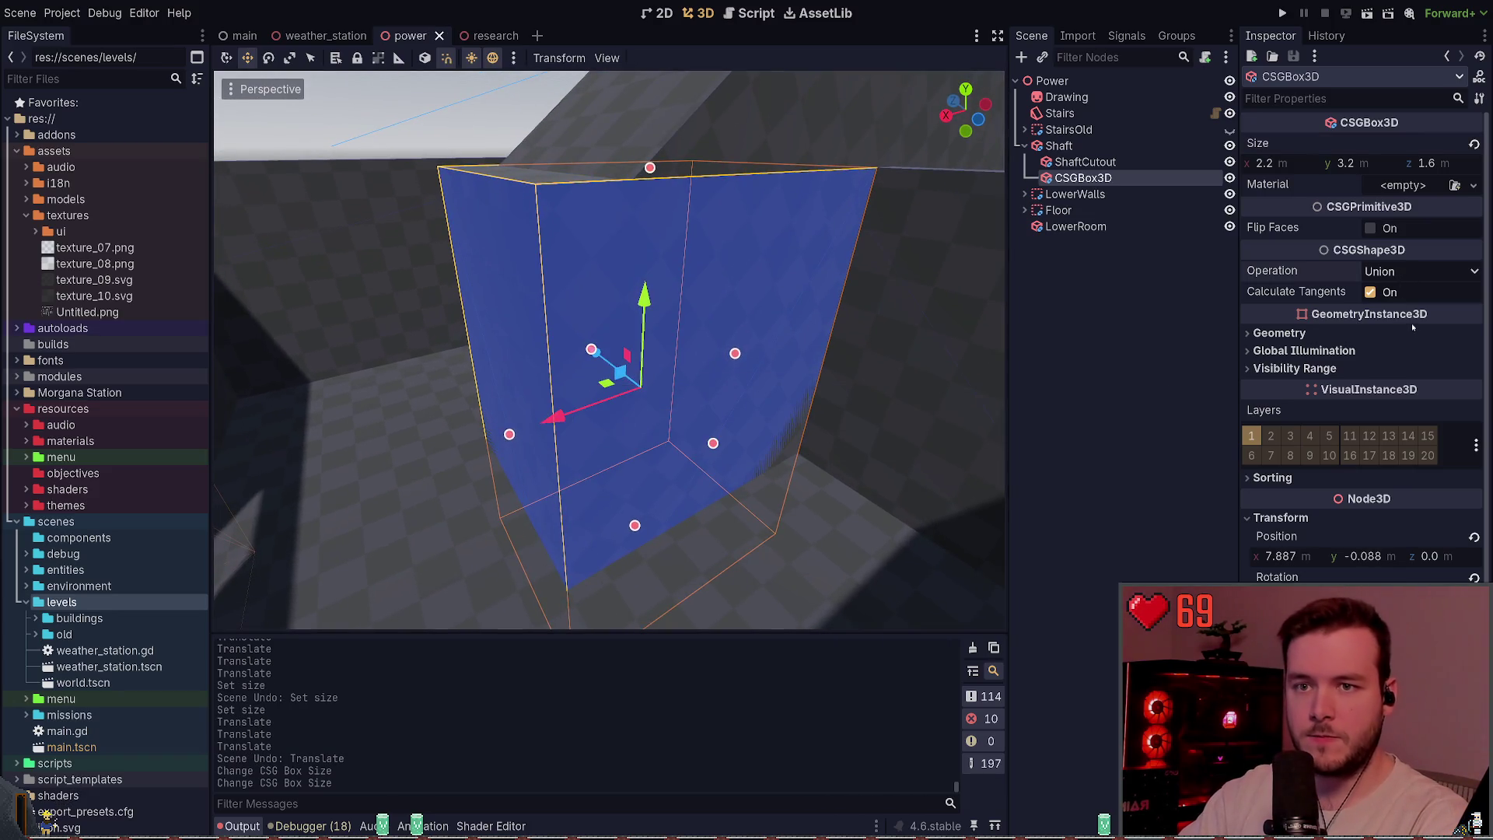
{"action": "left_click", "coordinate": [1419, 270]}
{"action": "left_click", "coordinate": [1392, 326]}
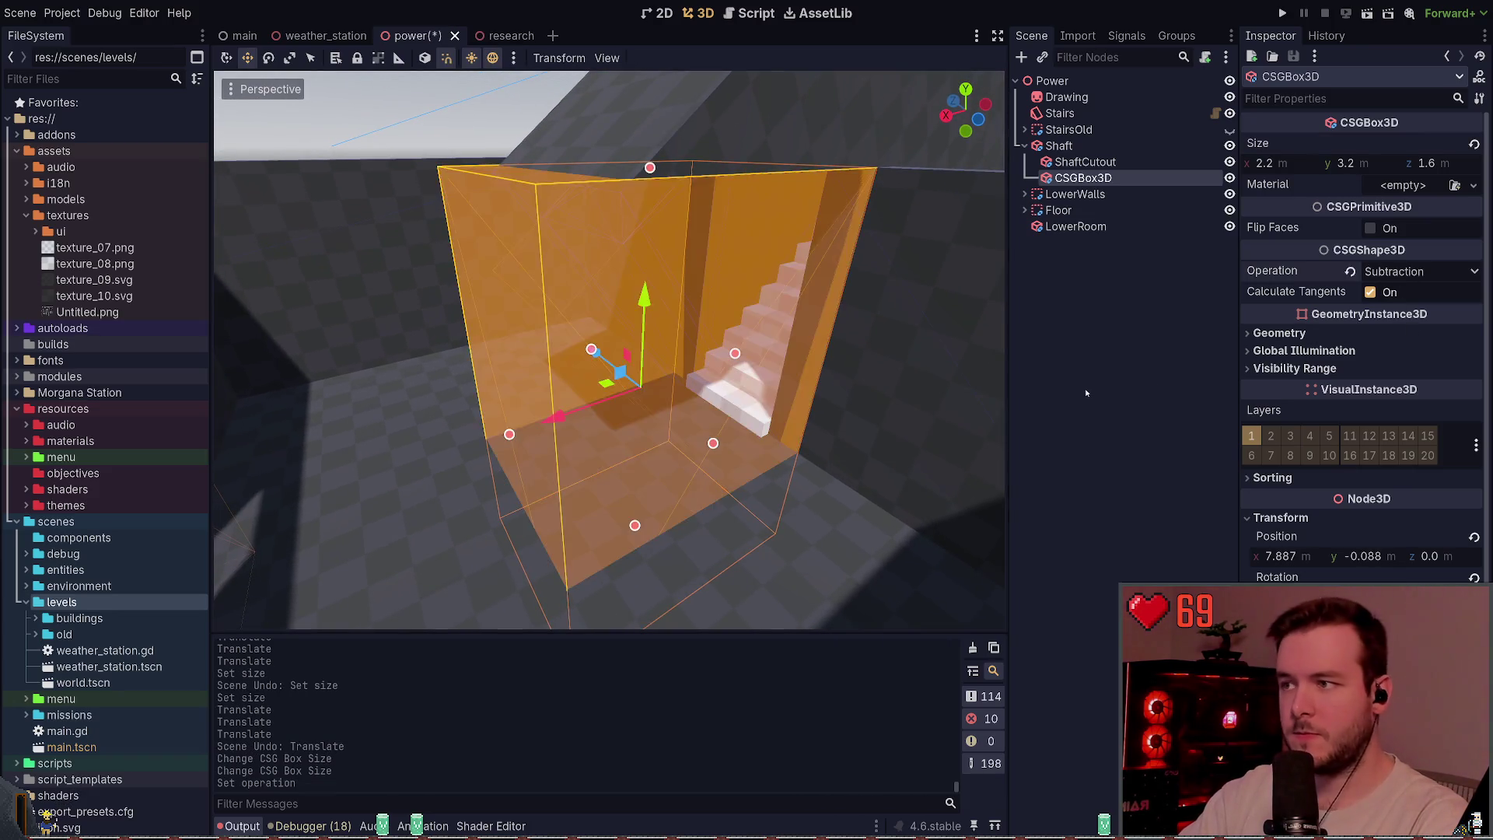
- Save and inspect the carved opening from the stairs up toward the beam
{"action": "left_click", "coordinate": [1090, 390]}
{"action": "scroll", "coordinate": [868, 321], "scroll_direction": "up", "scroll_amount": 3}
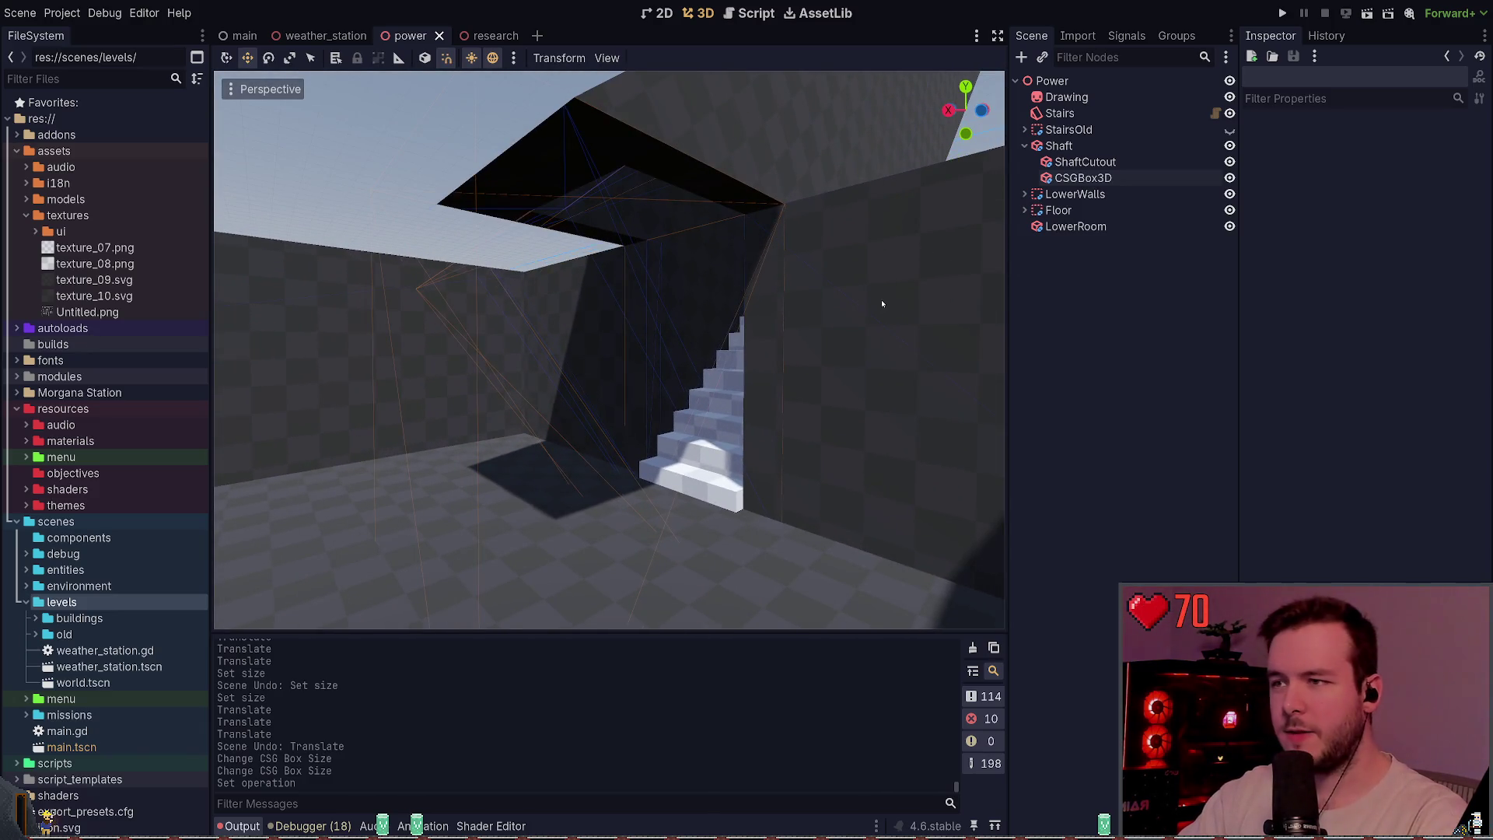
{"action": "mouse_move", "coordinate": [832, 277]}
{"action": "left_mouse_down"}
{"action": "mouse_move", "coordinate": [766, 250]}
{"action": "mouse_move", "coordinate": [842, 287]}
{"action": "left_mouse_up"}
{"action": "key", "text": "ctrl+s"}
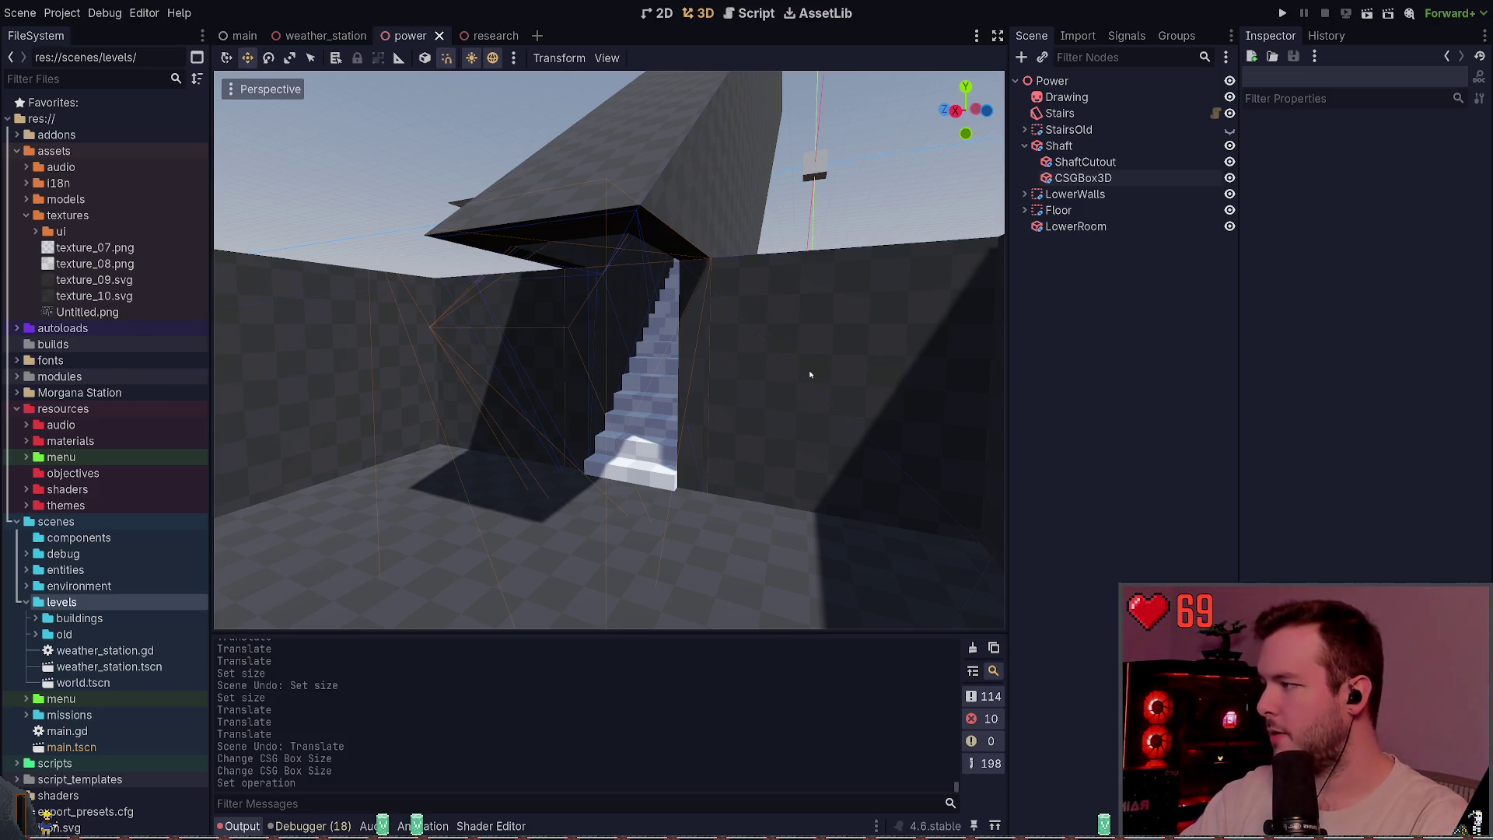
{"action": "left_click", "coordinate": [1105, 177]}
{"action": "left_click", "coordinate": [1099, 301]}
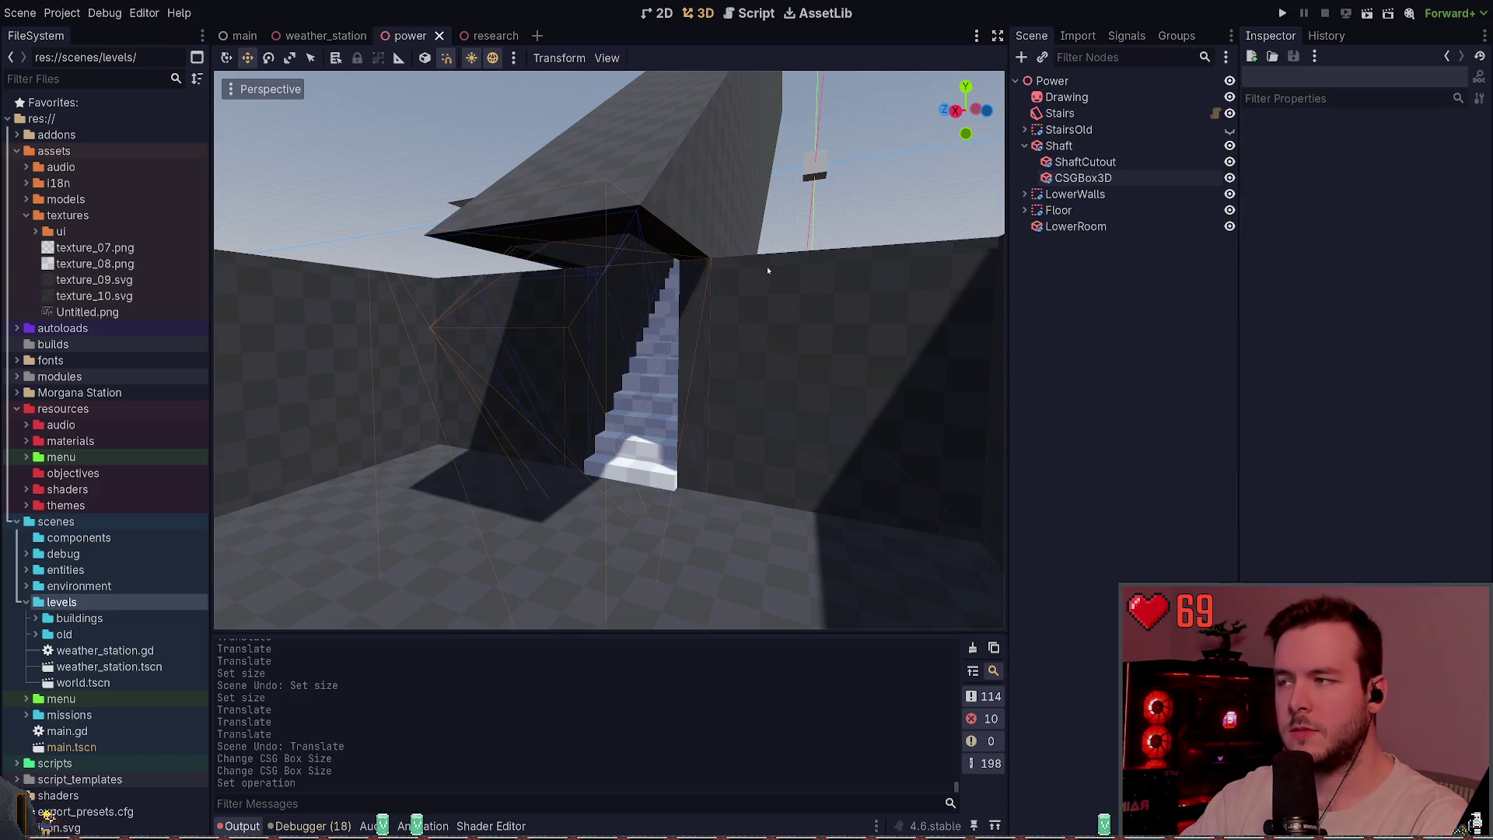
{"action": "left_click_drag", "start_coordinate": [767, 266], "coordinate": [786, 272]}
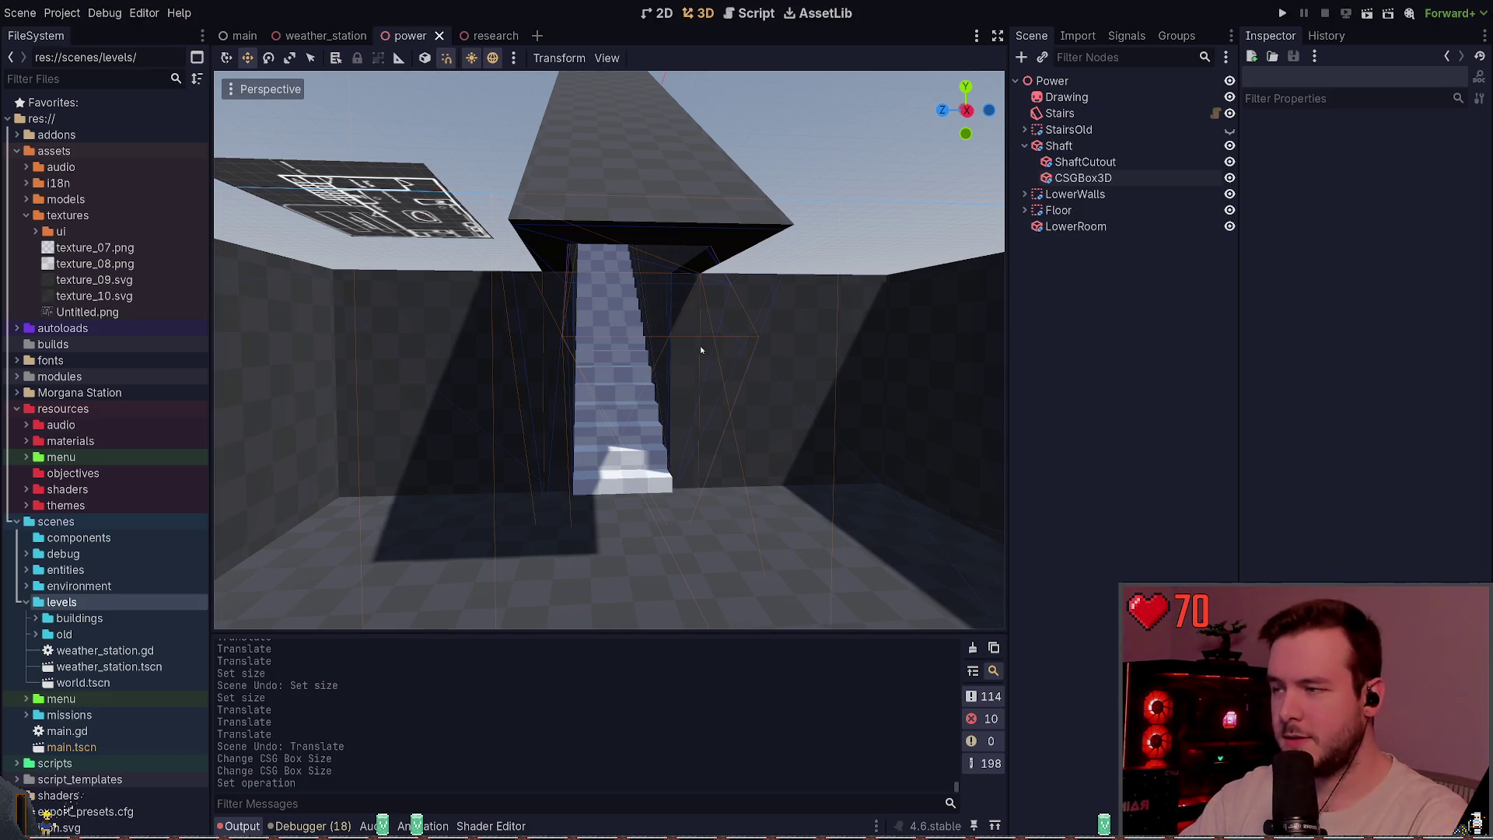
{"action": "left_click_drag", "start_coordinate": [665, 344], "coordinate": [528, 264]}
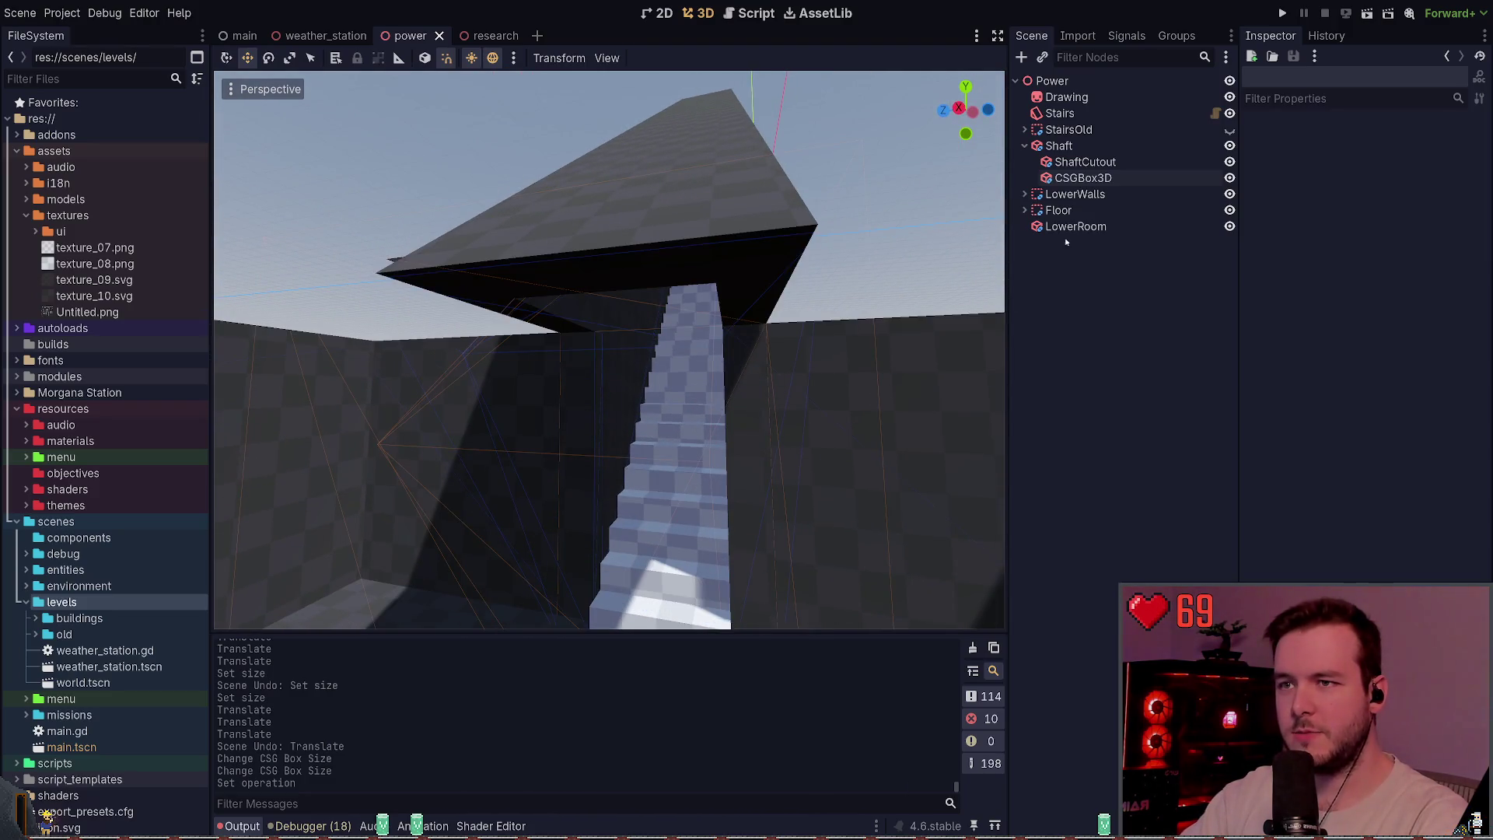
- Collapse Shaft, Floor and LowerWalls in the tree, then switch to the research scene
{"action": "left_click", "coordinate": [1024, 145]}
{"action": "left_click", "coordinate": [1024, 178]}
{"action": "left_click", "coordinate": [1025, 178]}
{"action": "left_click", "coordinate": [1025, 162]}
{"action": "left_click", "coordinate": [1024, 162]}
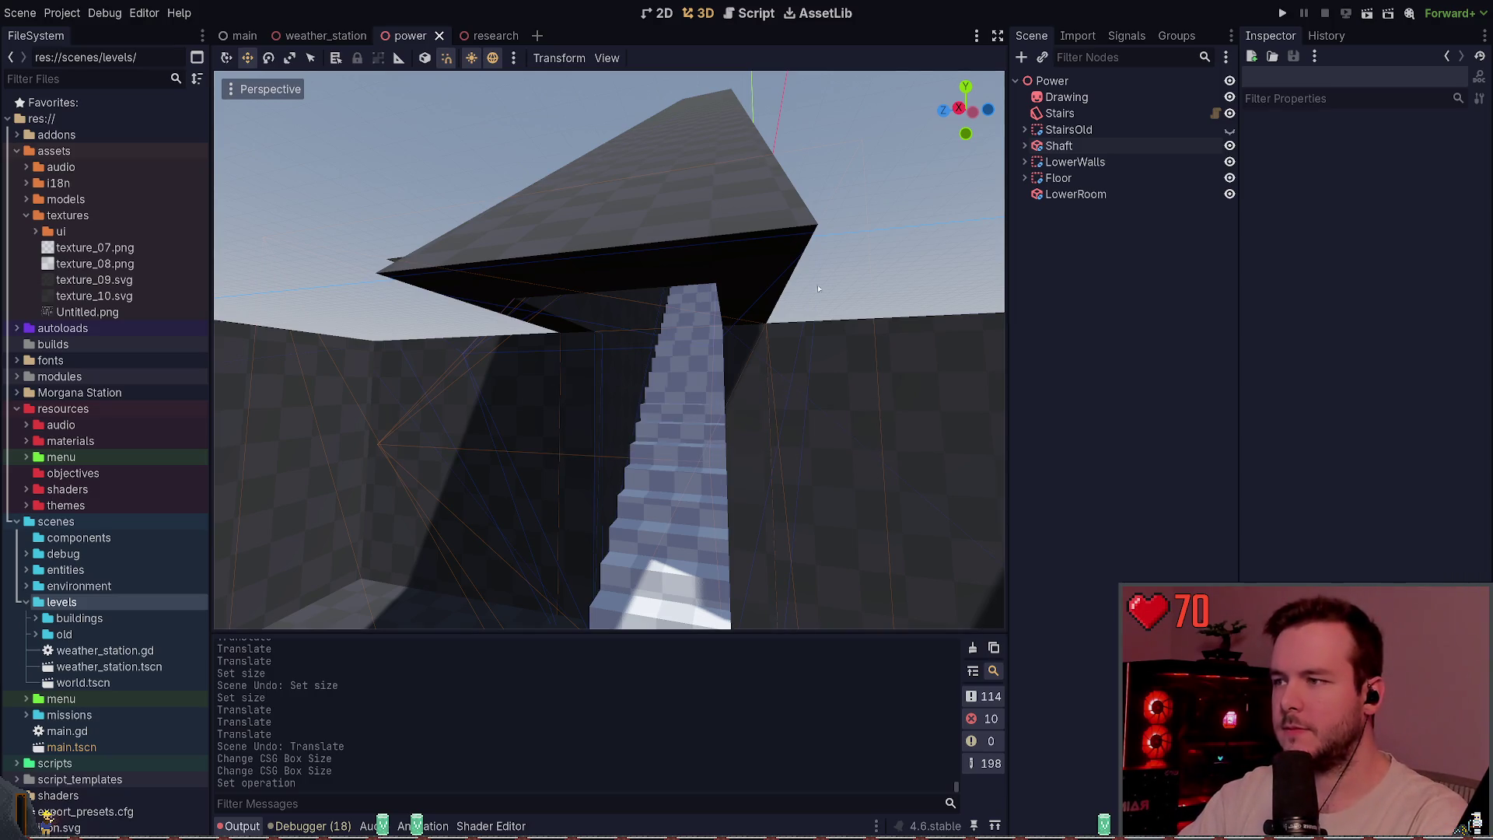
{"action": "left_click", "coordinate": [478, 38]}
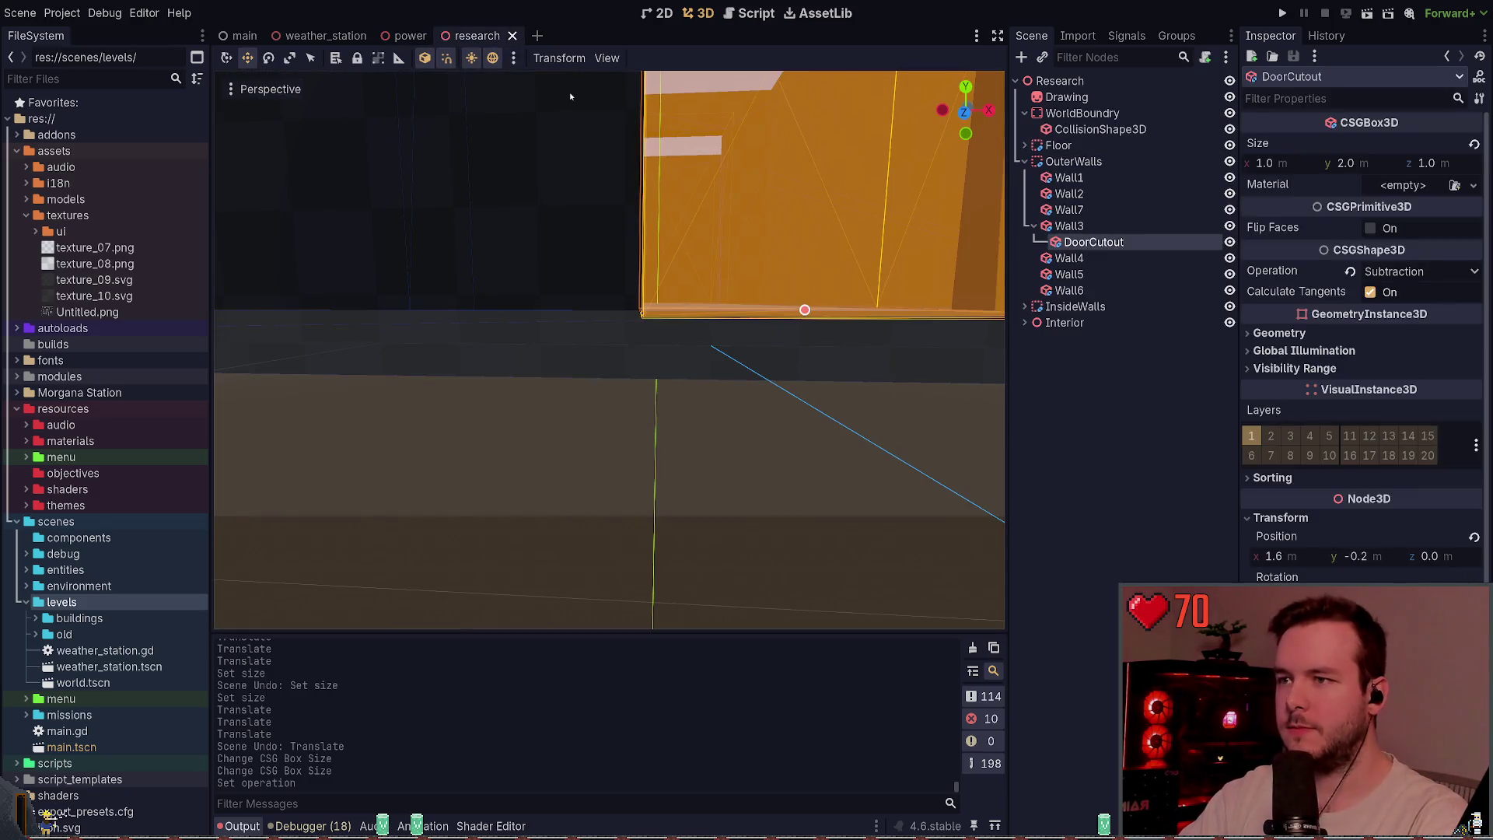
- Move Wall7 after Wall6 in OuterWalls, save research, and close its tab
{"action": "scroll", "coordinate": [780, 254], "scroll_direction": "down", "scroll_amount": 10}
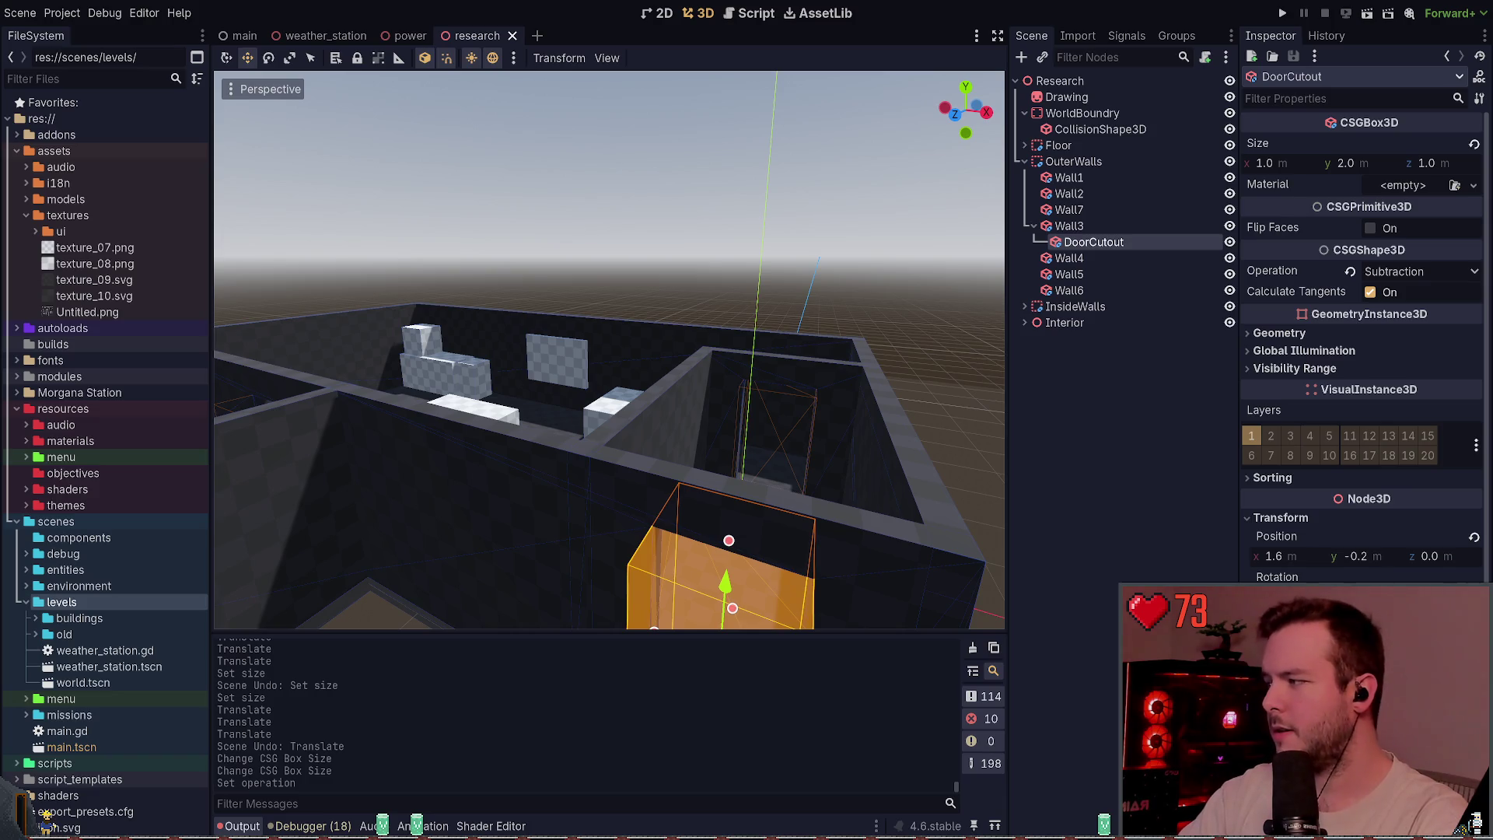
{"action": "left_click", "coordinate": [838, 287]}
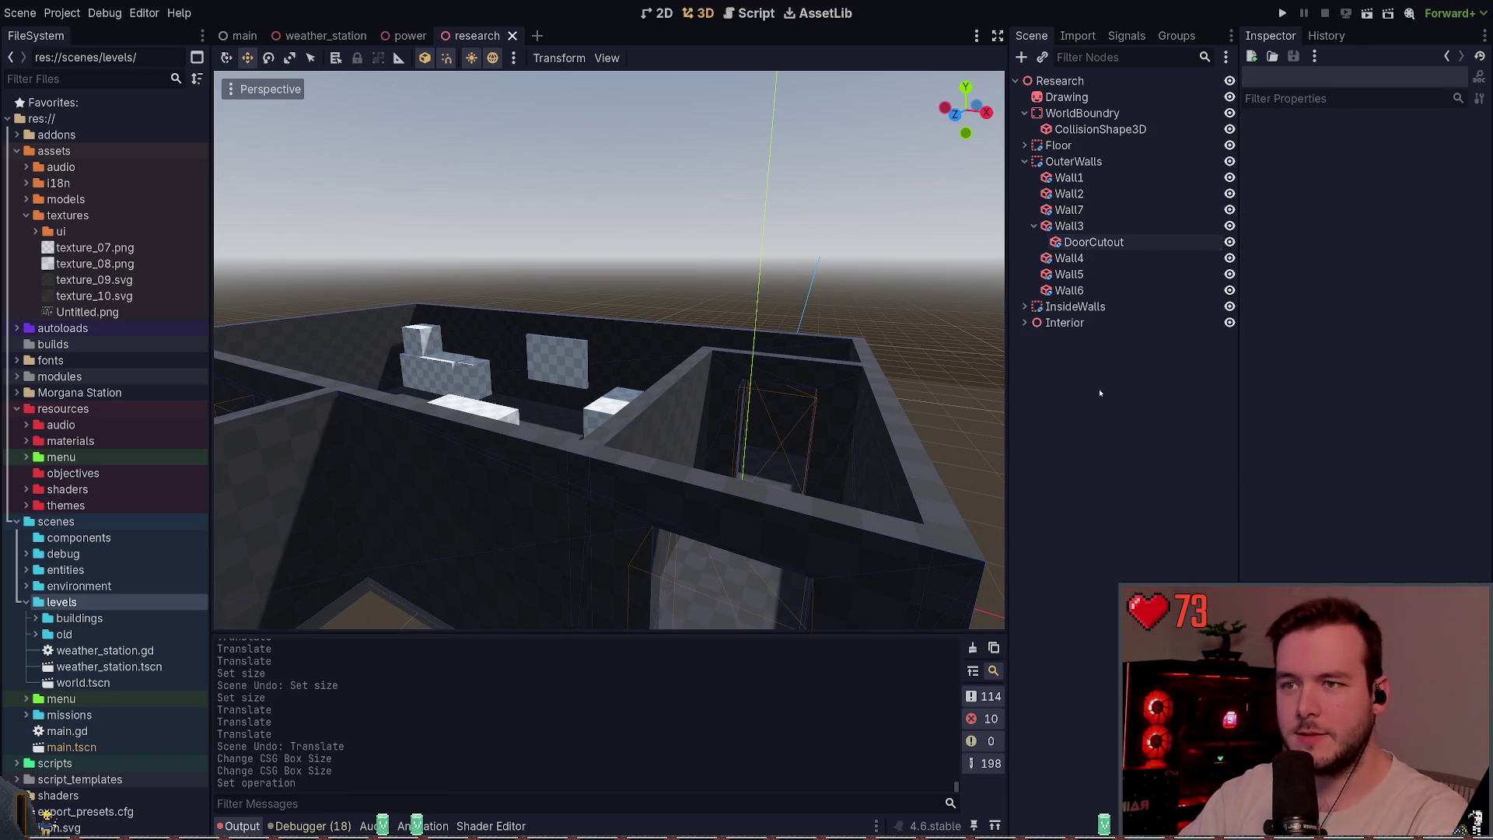
{"action": "left_click_drag", "start_coordinate": [1104, 210], "coordinate": [1104, 282]}
{"action": "left_click", "coordinate": [807, 219]}
{"action": "key", "text": "ctrl+s"}
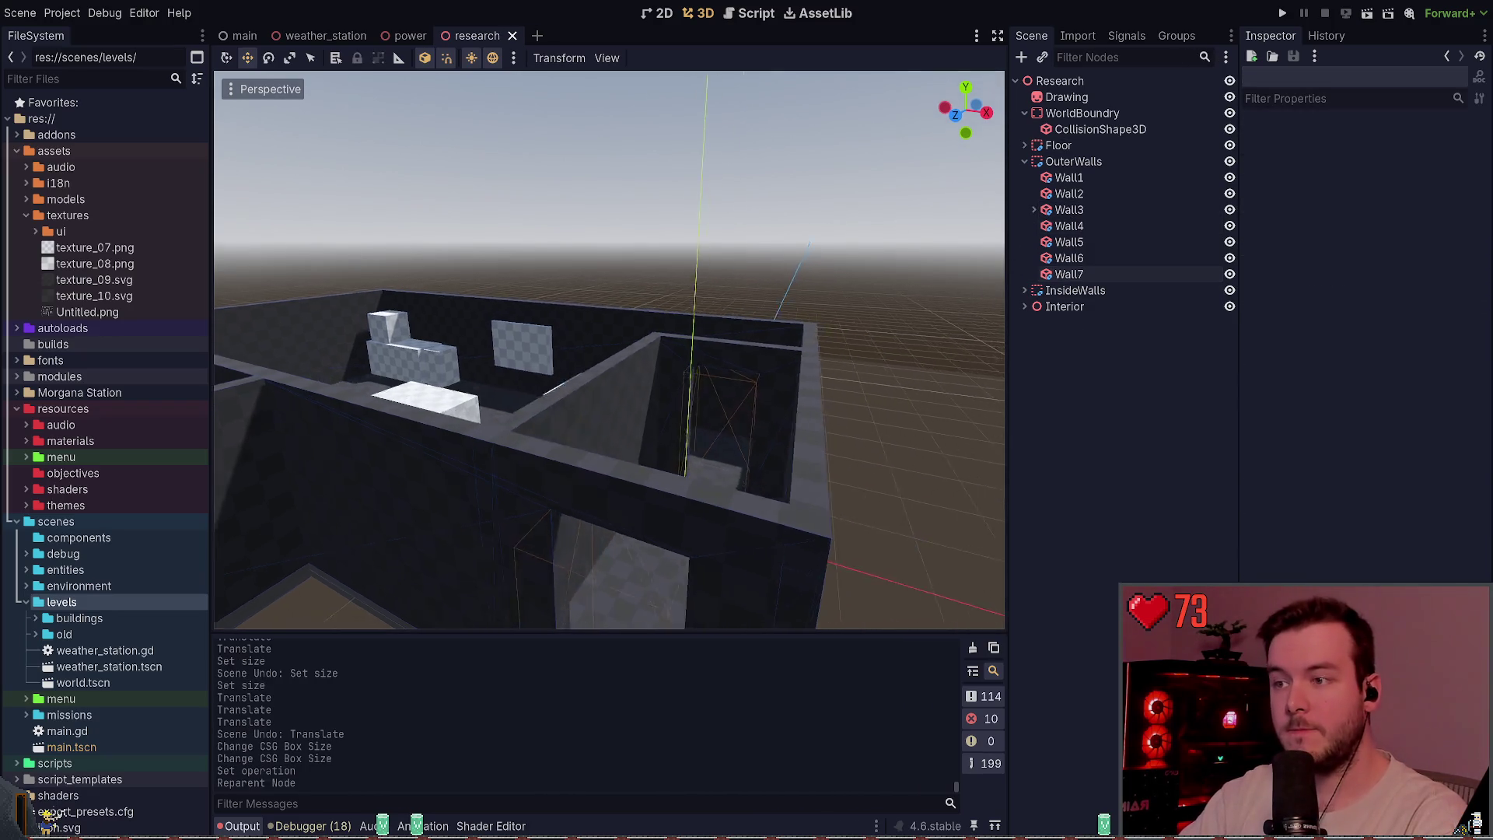
{"action": "key", "text": "s"}
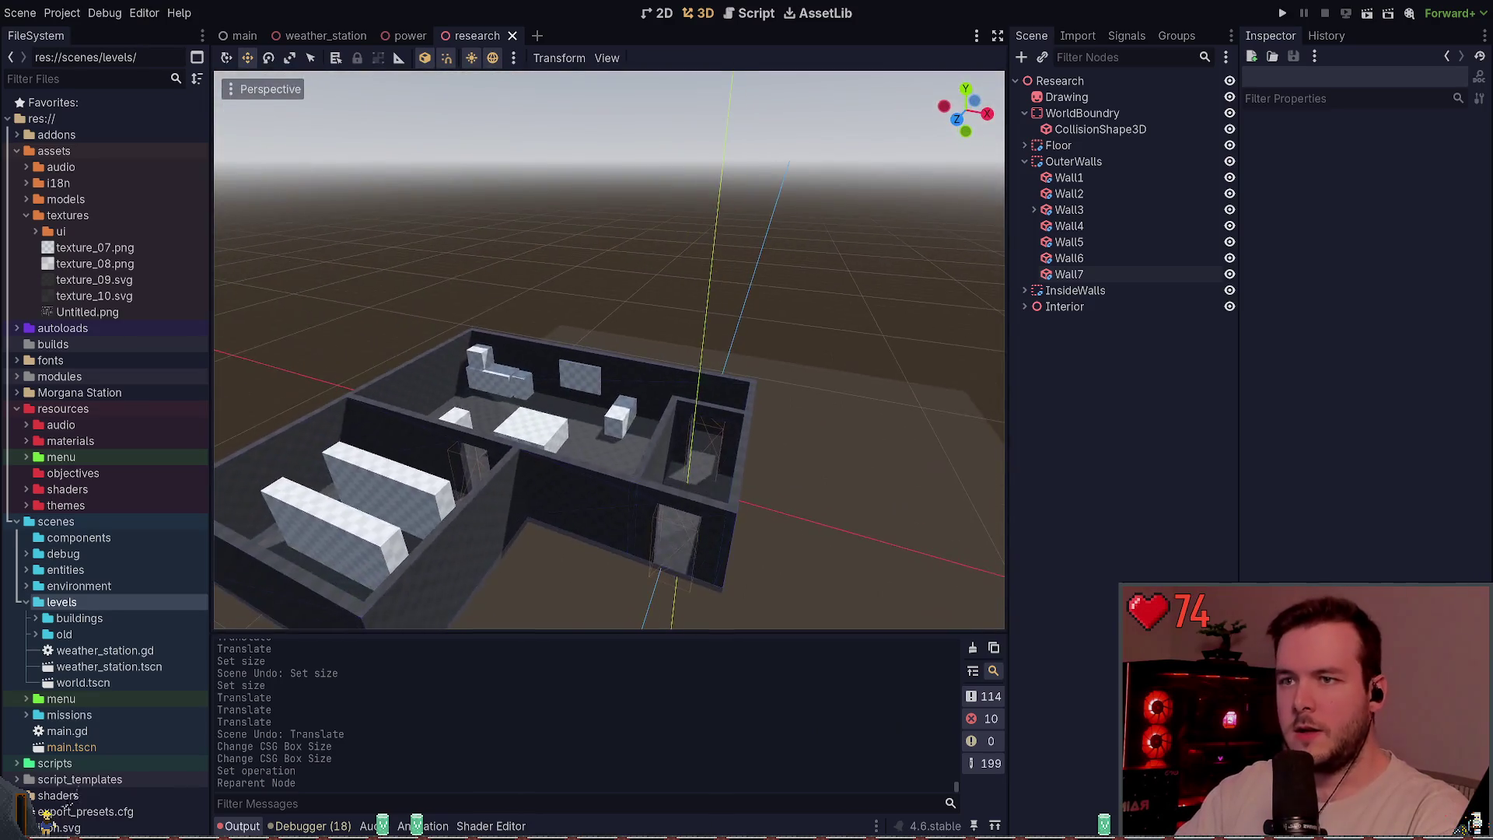
{"action": "left_click", "coordinate": [512, 36]}
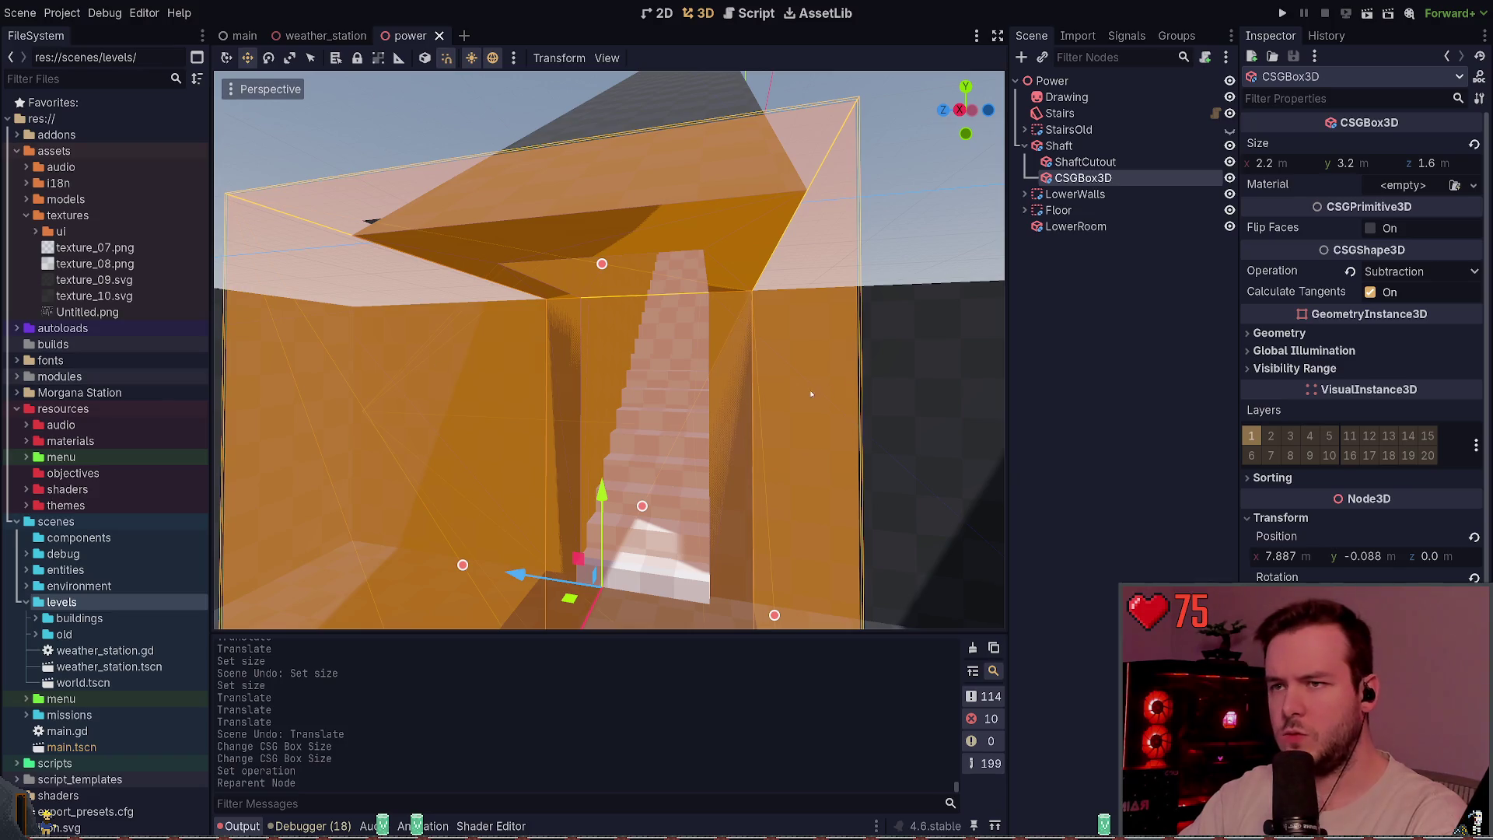
- Fly through the room, then add and undo a stray CSG box under Power
{"action": "left_click", "coordinate": [1080, 350]}
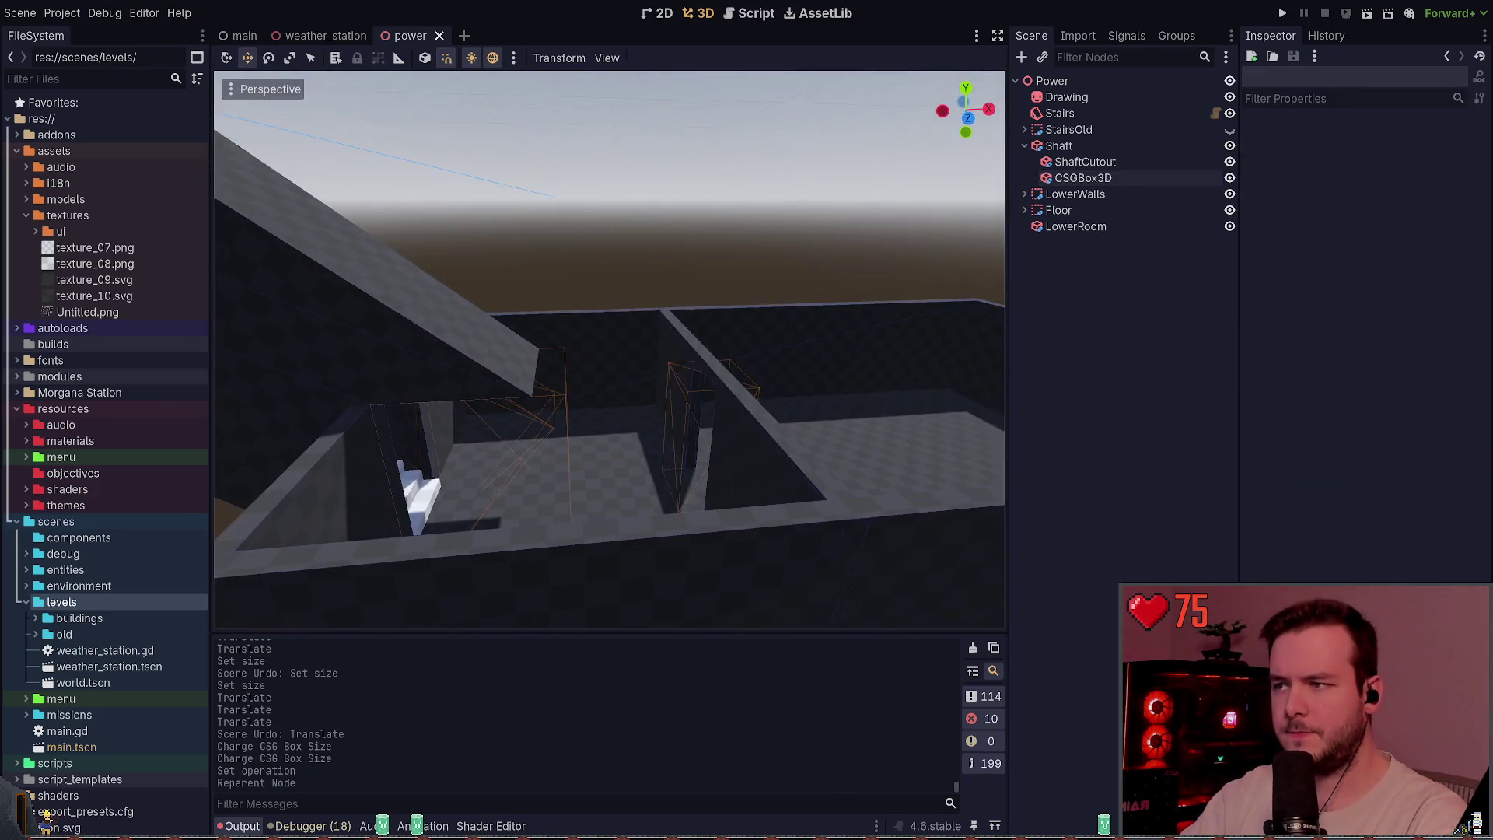
{"action": "key", "text": "w"}
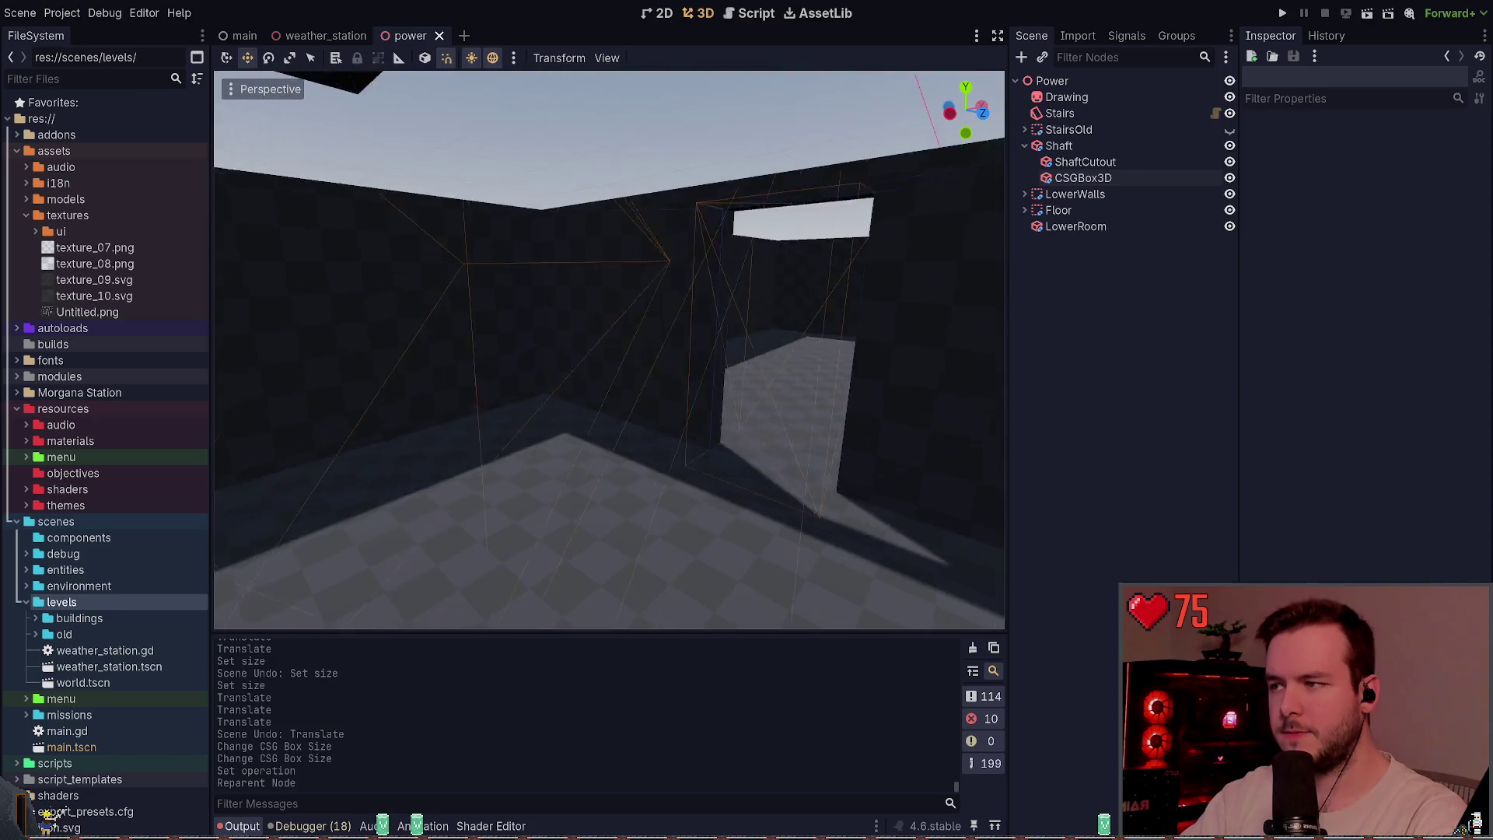
{"action": "key", "text": "w"}
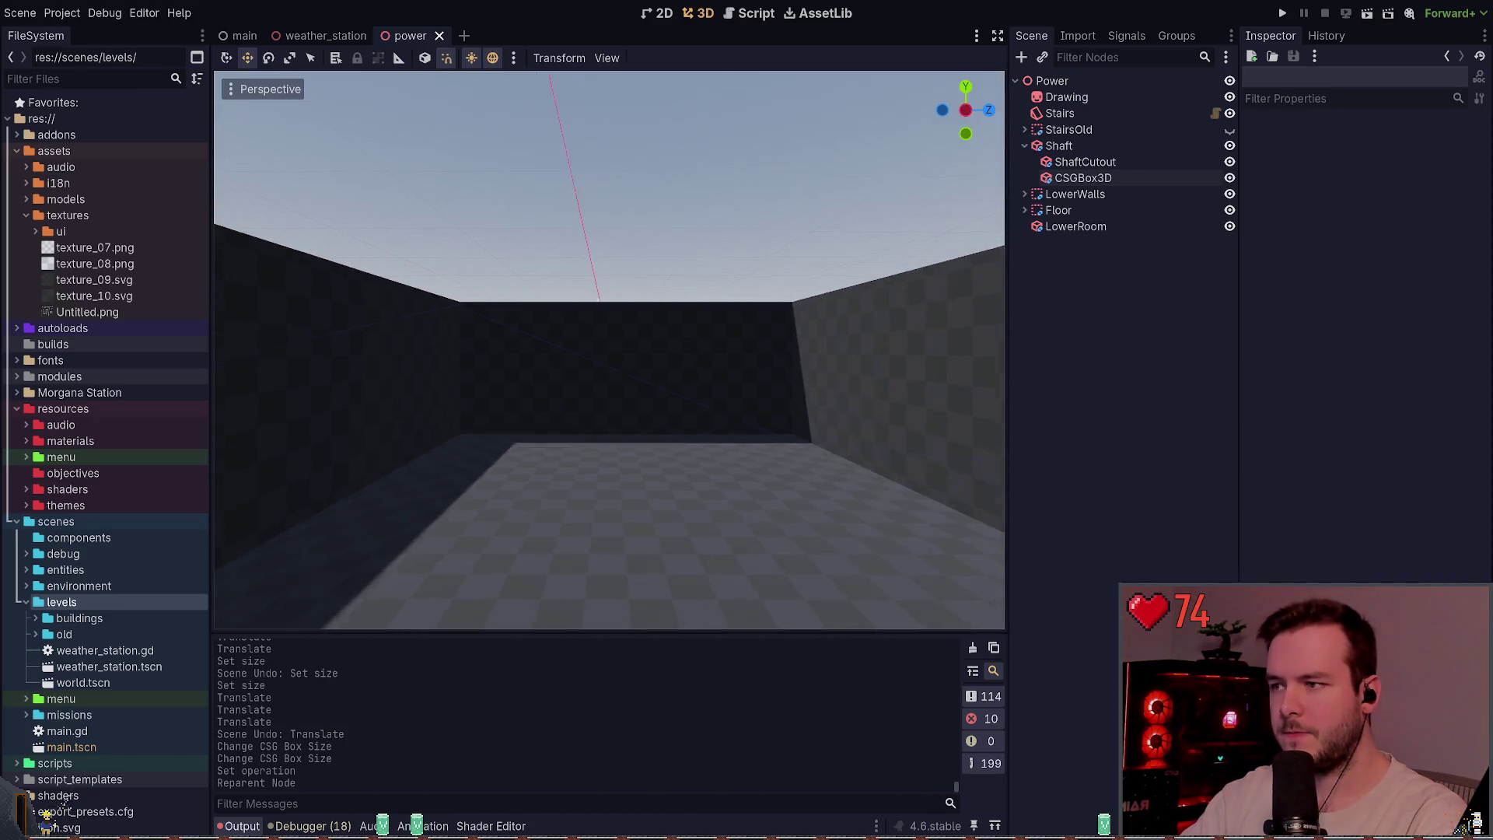
{"action": "key", "text": "s"}
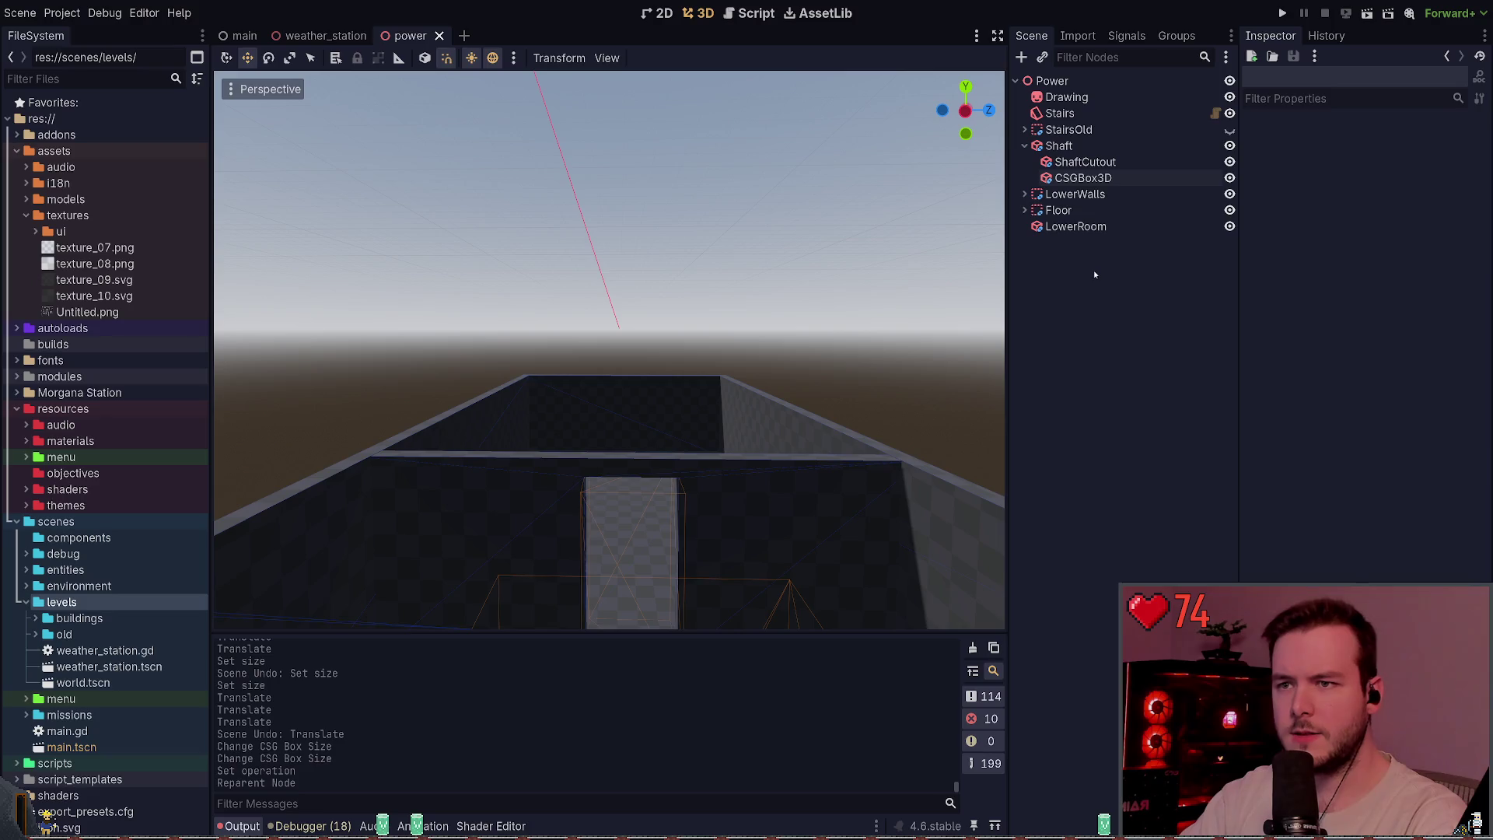
{"action": "key", "text": "ctrl+a"}
{"action": "key", "text": "Return"}
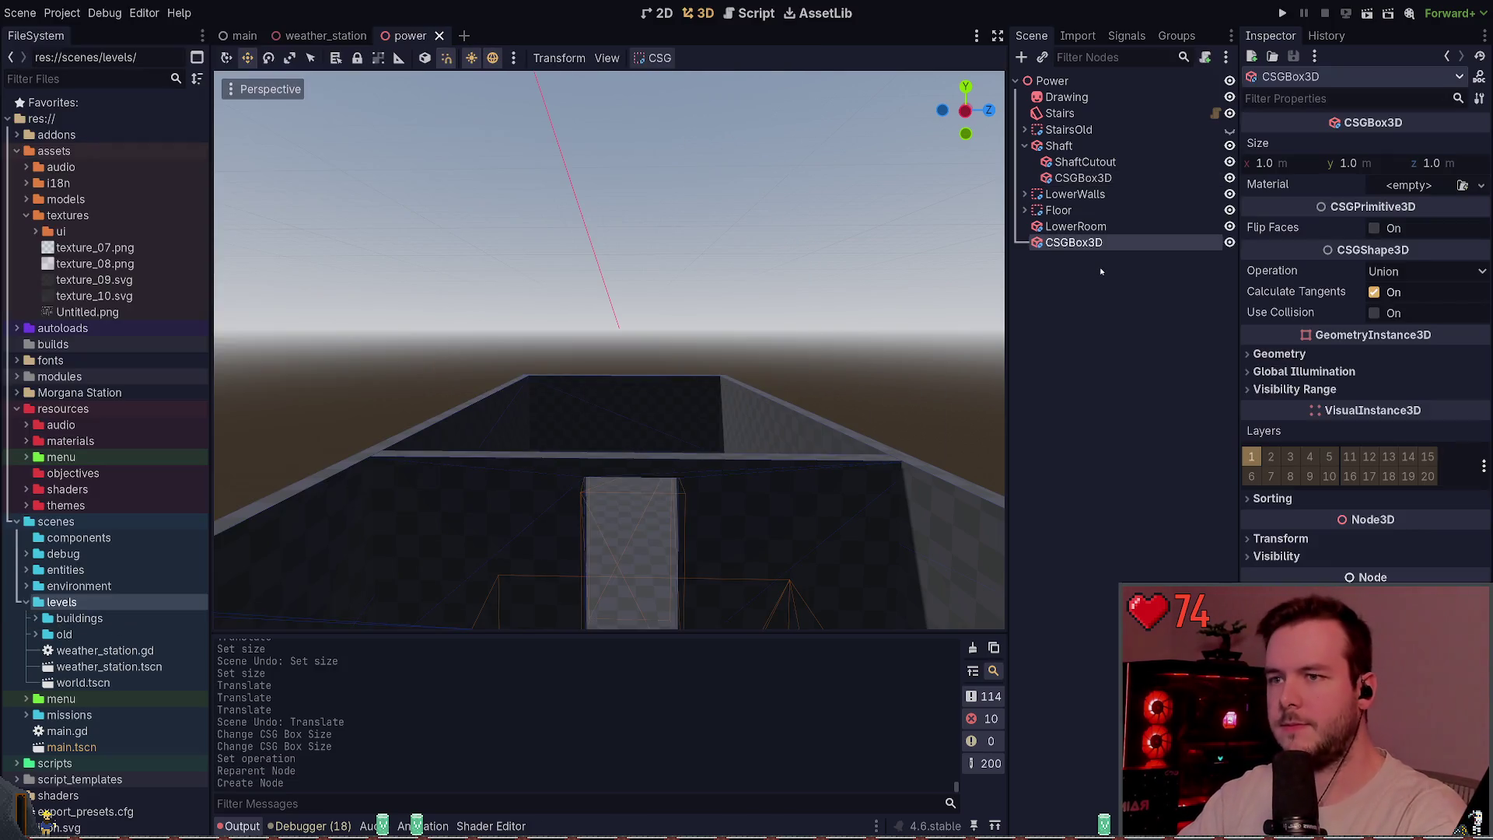
{"action": "key", "text": "s"}
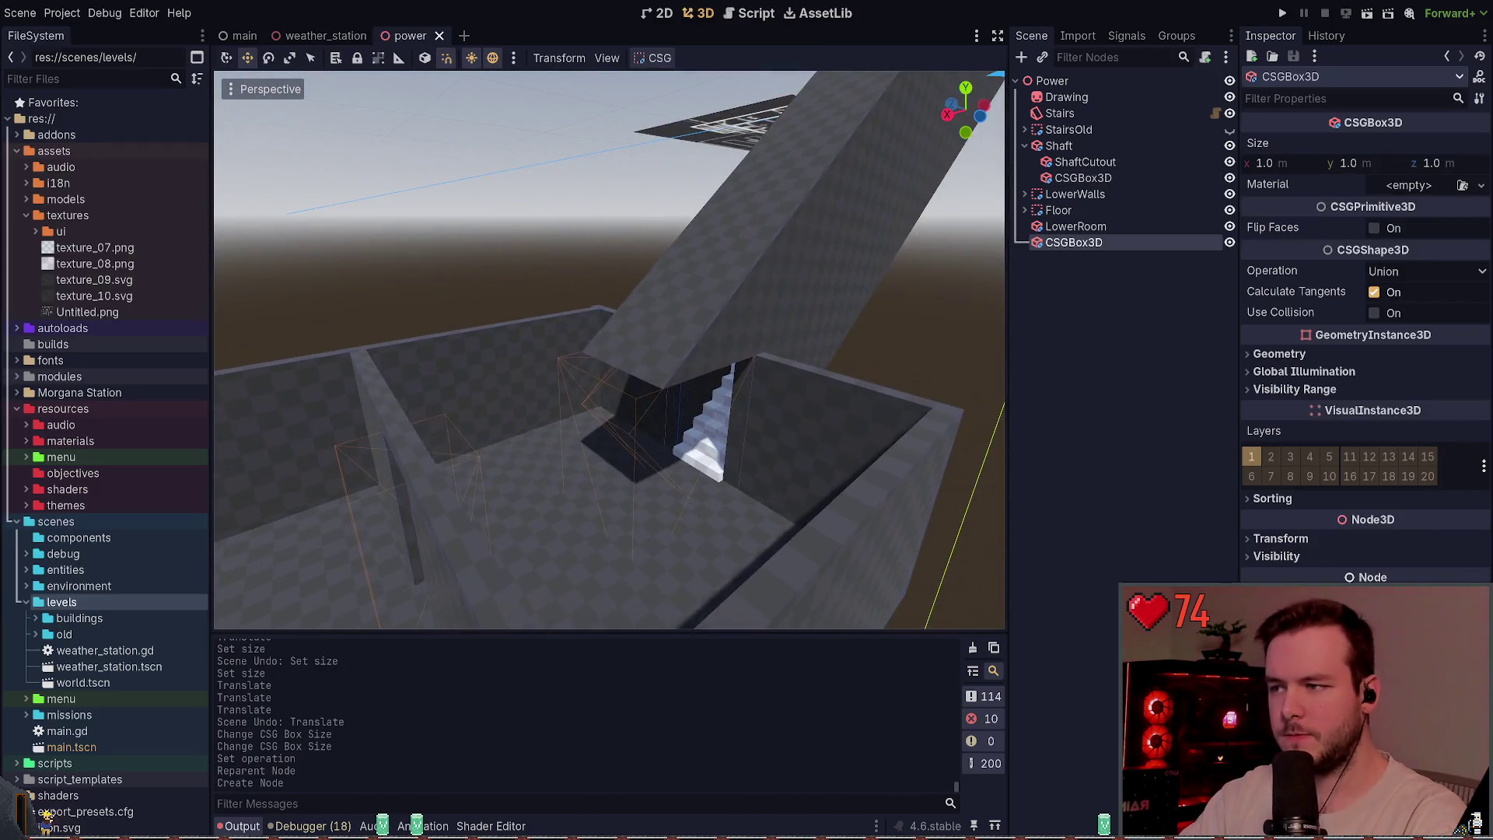
{"action": "key", "text": "ctrl+z"}
- Try adding a CSG box child under LowerRoom, then undo it
{"action": "left_click", "coordinate": [1069, 211]}
{"action": "left_click", "coordinate": [1083, 226]}
{"action": "key", "text": "ctrl+a"}
{"action": "key", "text": "Return"}
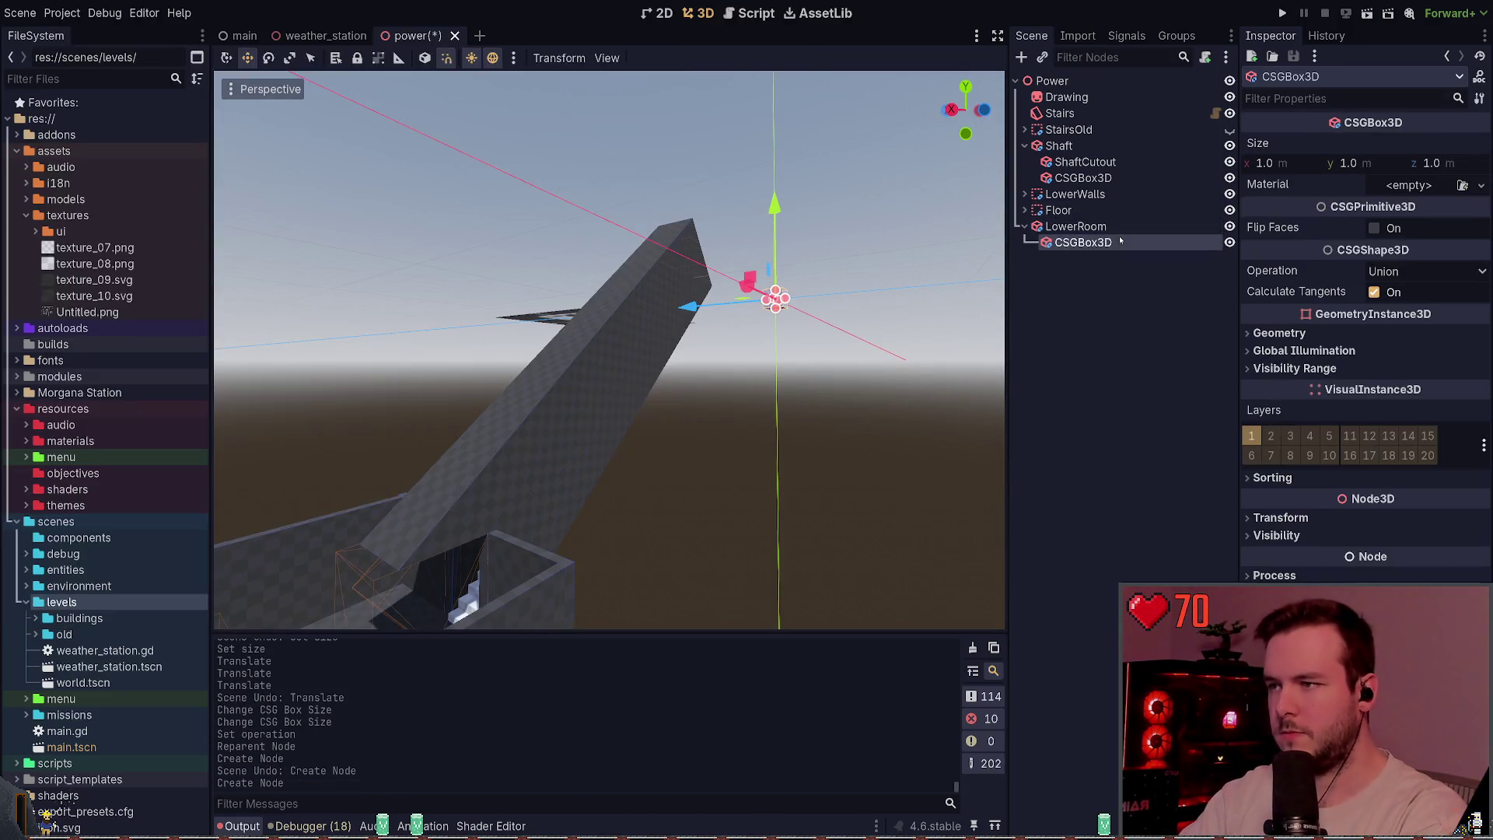
{"action": "left_click_drag", "start_coordinate": [517, 405], "coordinate": [517, 405]}
{"action": "key", "text": "ctrl+z"}
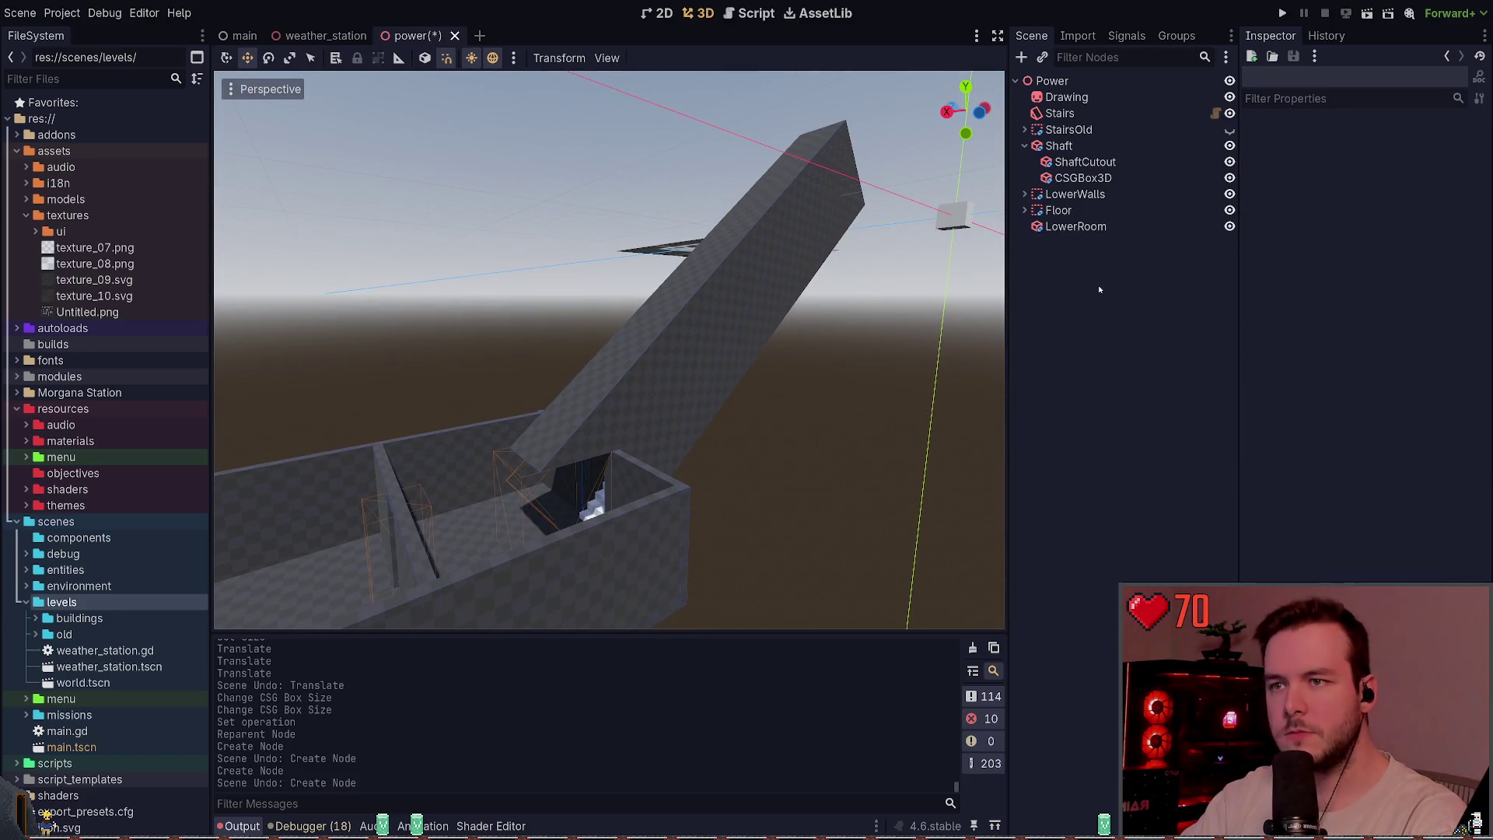
- Delete the LowerRoom node and save the power scene
{"action": "left_click", "coordinate": [1075, 226]}
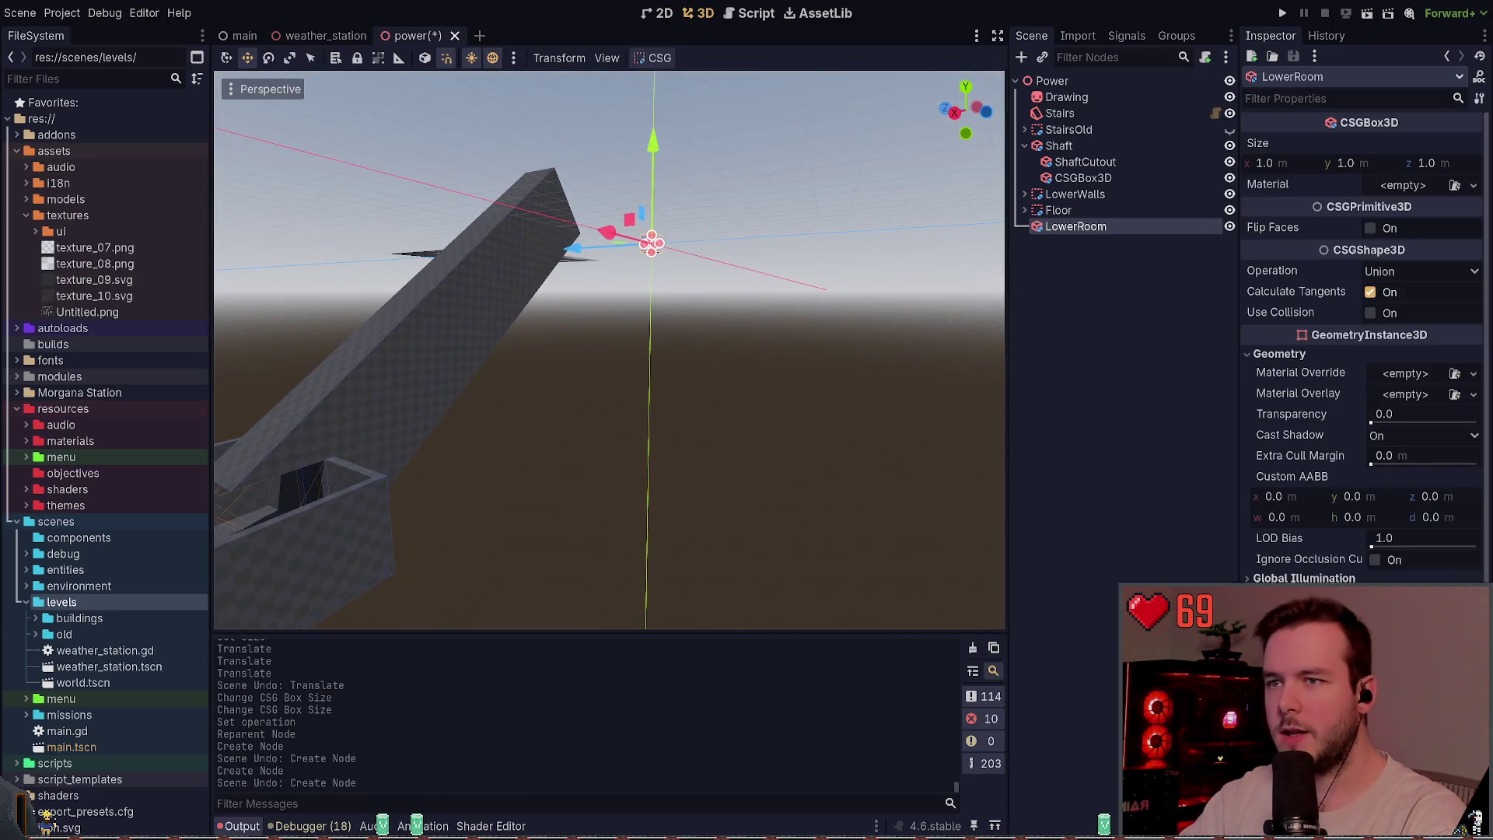
{"action": "left_click", "coordinate": [1114, 230]}
{"action": "key", "text": "Delete"}
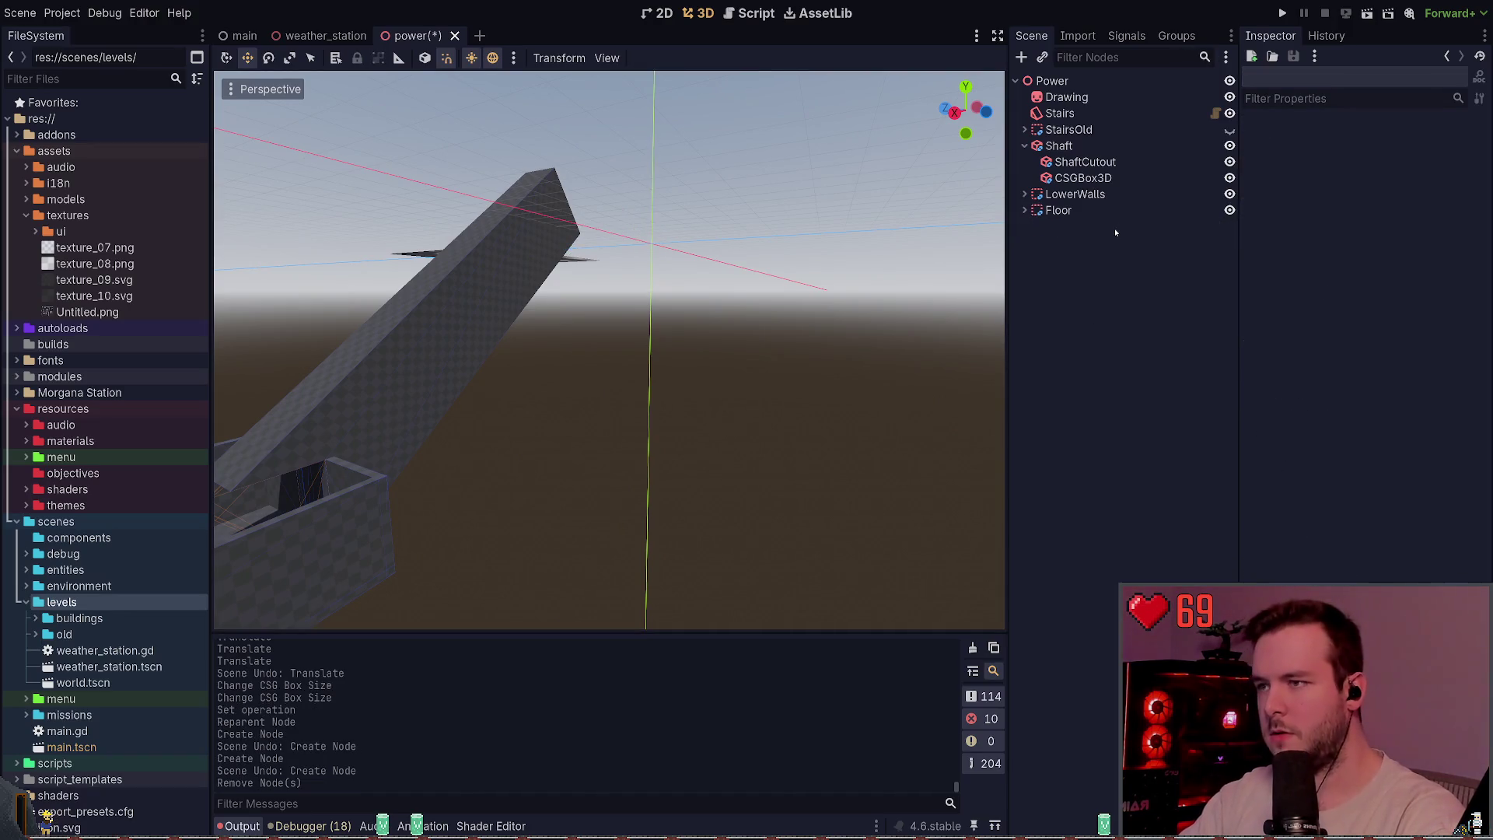
{"action": "left_click_drag", "start_coordinate": [663, 365], "coordinate": [587, 413]}
{"action": "key", "text": "ctrl+s"}
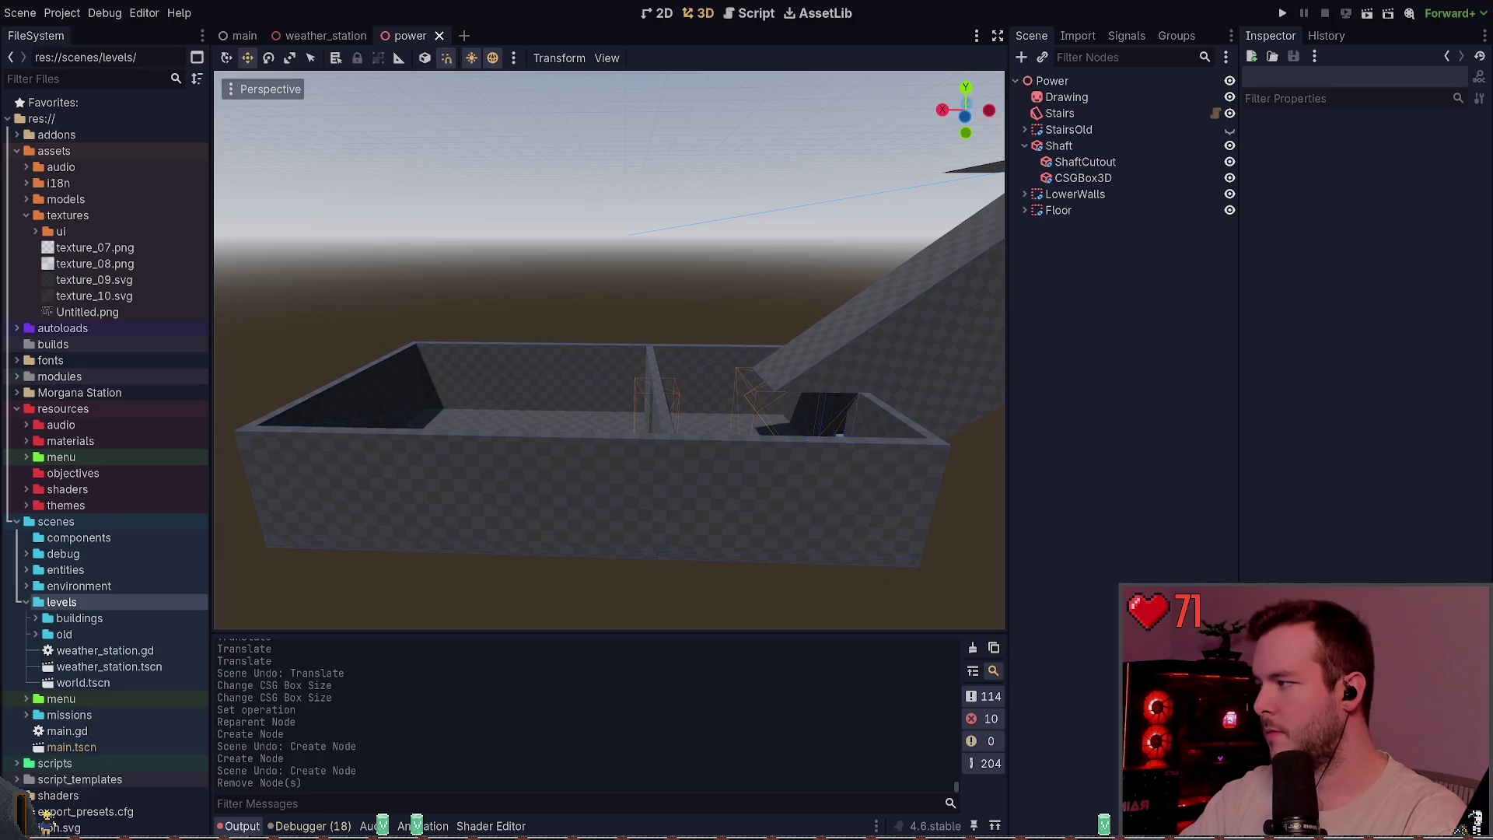
- Duplicate Floor and rename both the copy and its child box to Roof
{"action": "left_click", "coordinate": [1077, 194]}
{"action": "left_click", "coordinate": [1084, 207]}
{"action": "left_click", "coordinate": [1103, 250]}
{"action": "left_click", "coordinate": [1069, 211]}
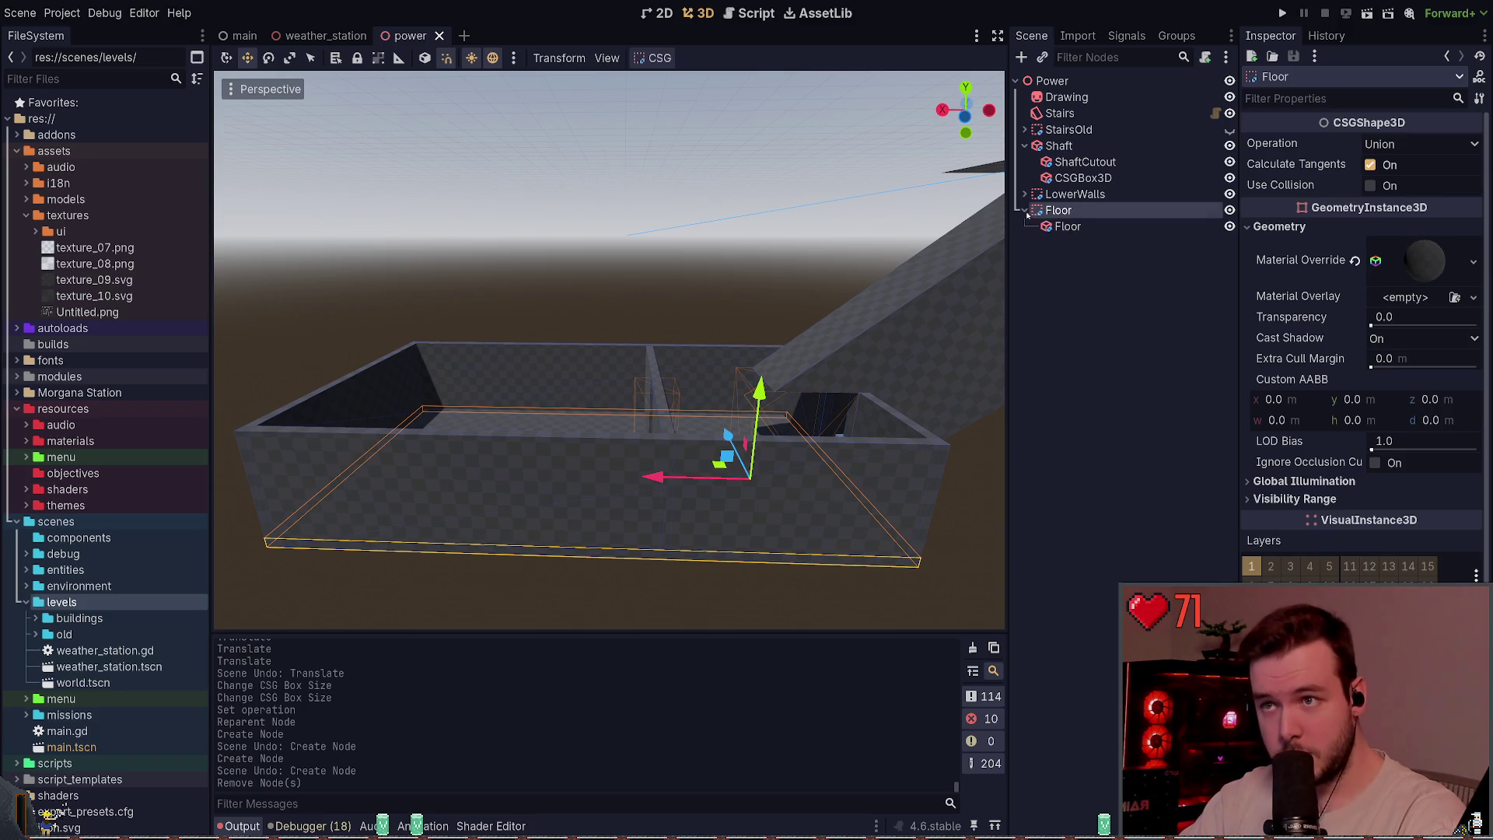
{"action": "key", "text": "ctrl+d"}
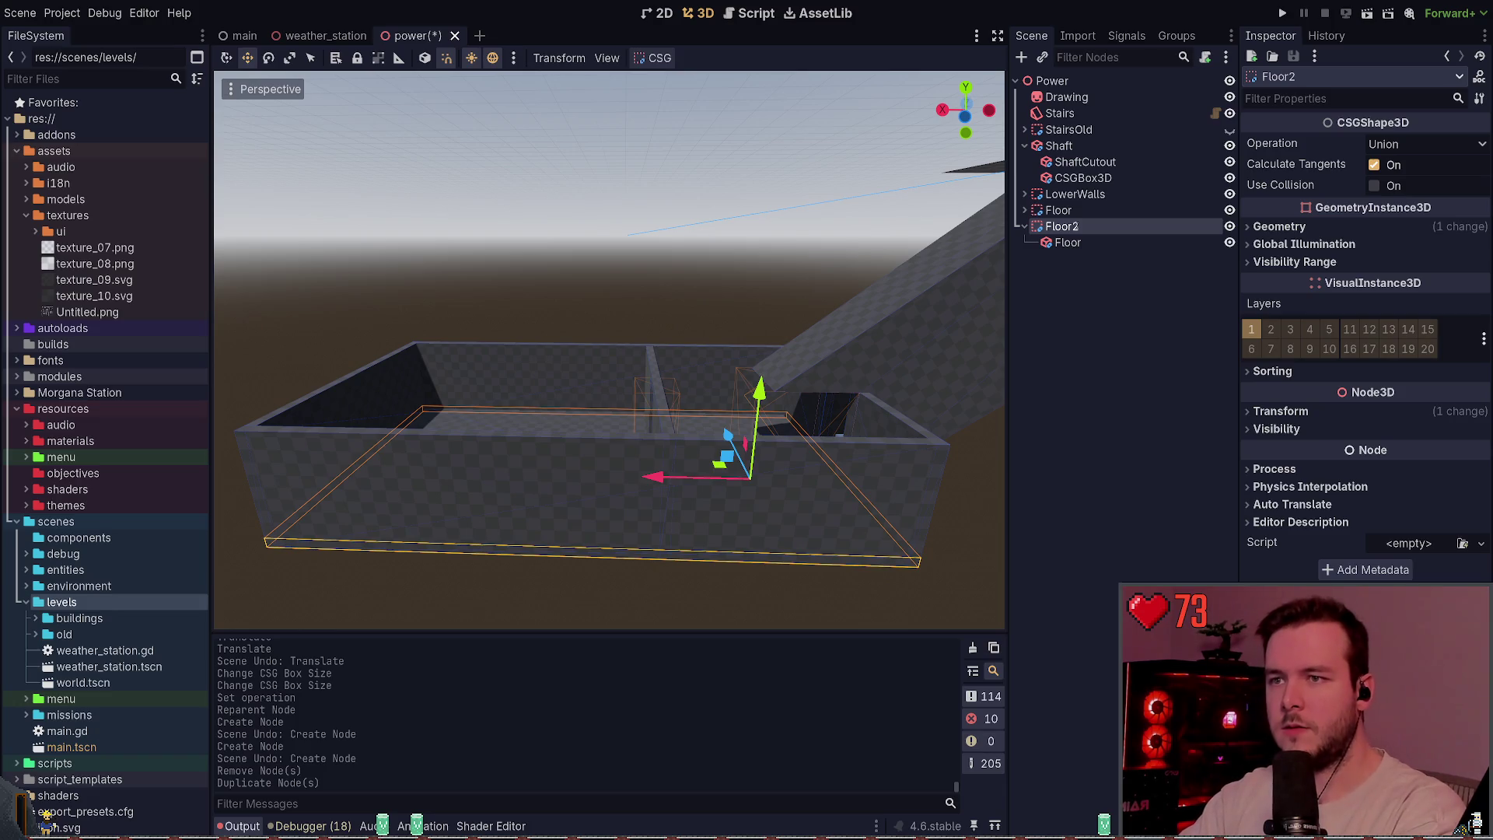
{"action": "key", "text": "F2"}
{"action": "type", "text": "Roof"}
{"action": "left_click", "coordinate": [1088, 242]}
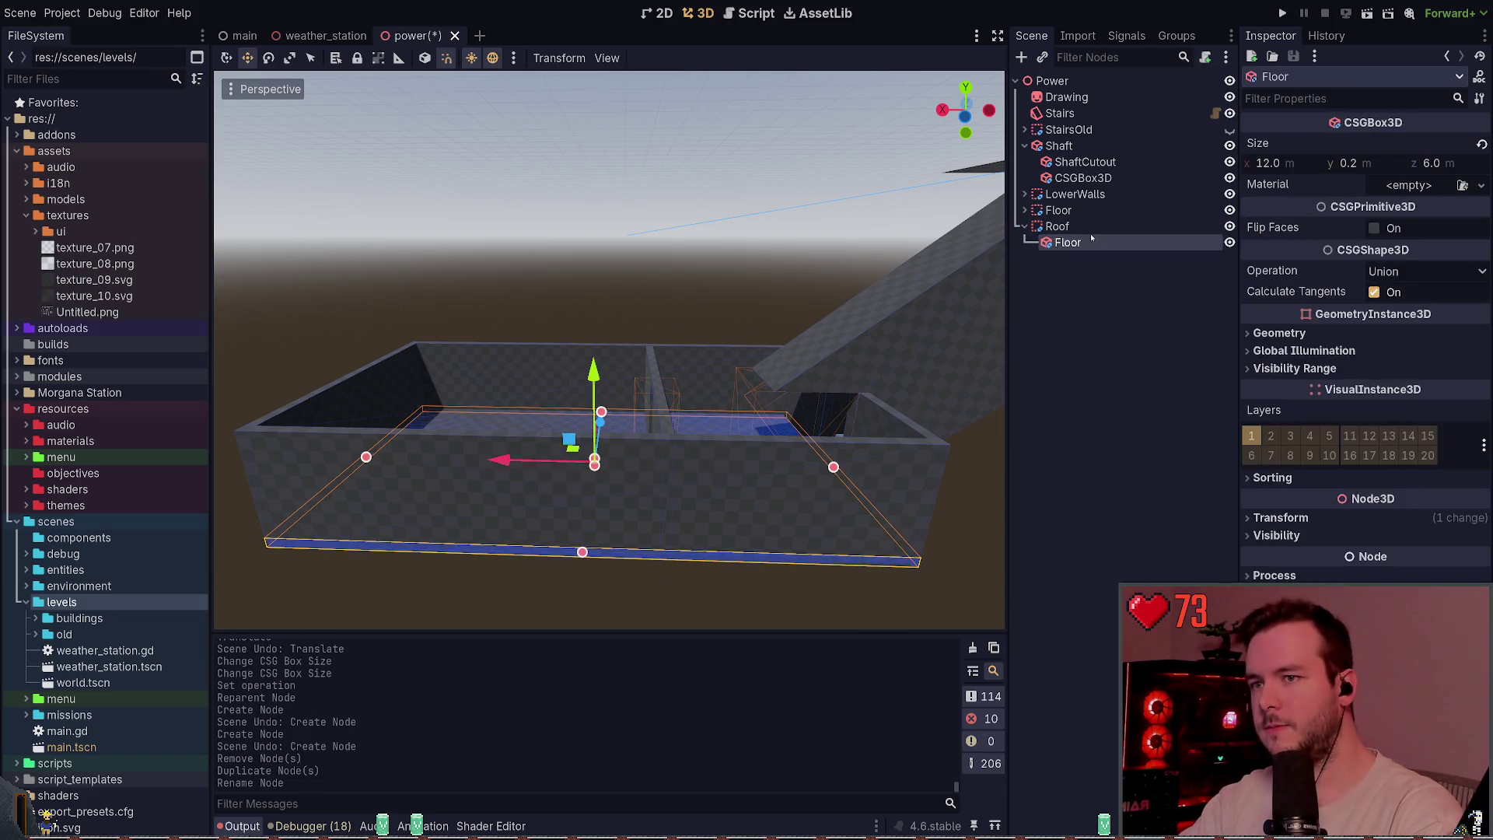
{"action": "key", "text": "F2"}
{"action": "type", "text": "Roof"}
{"action": "key", "text": "Return"}
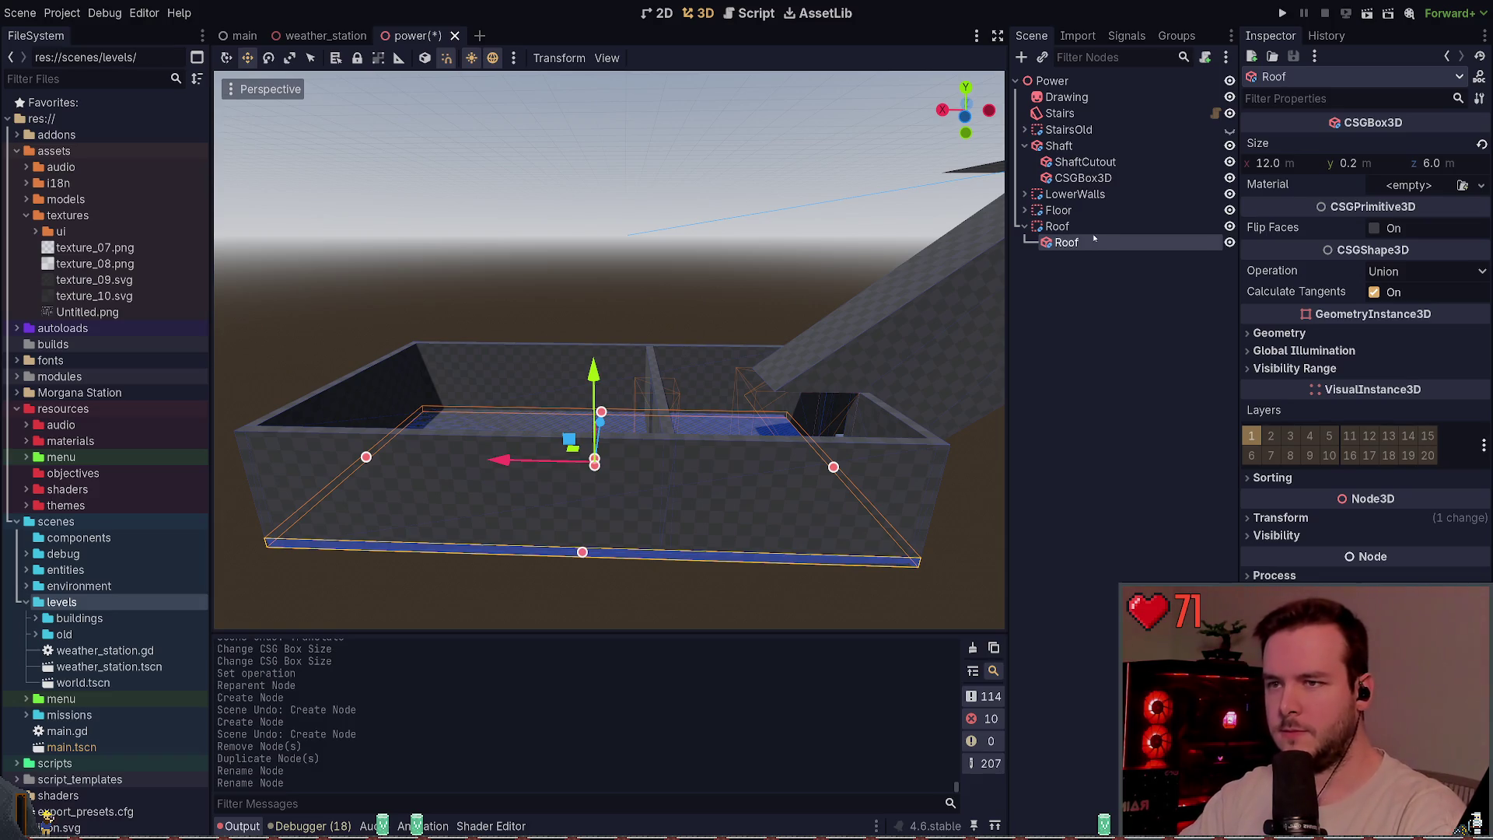
- Raise the Roof 2.5 units to cap the room's walls and save
{"action": "left_click", "coordinate": [1057, 225]}
{"action": "left_click_drag", "start_coordinate": [772, 398], "coordinate": [761, 243]}
{"action": "key", "text": "ctrl+s"}
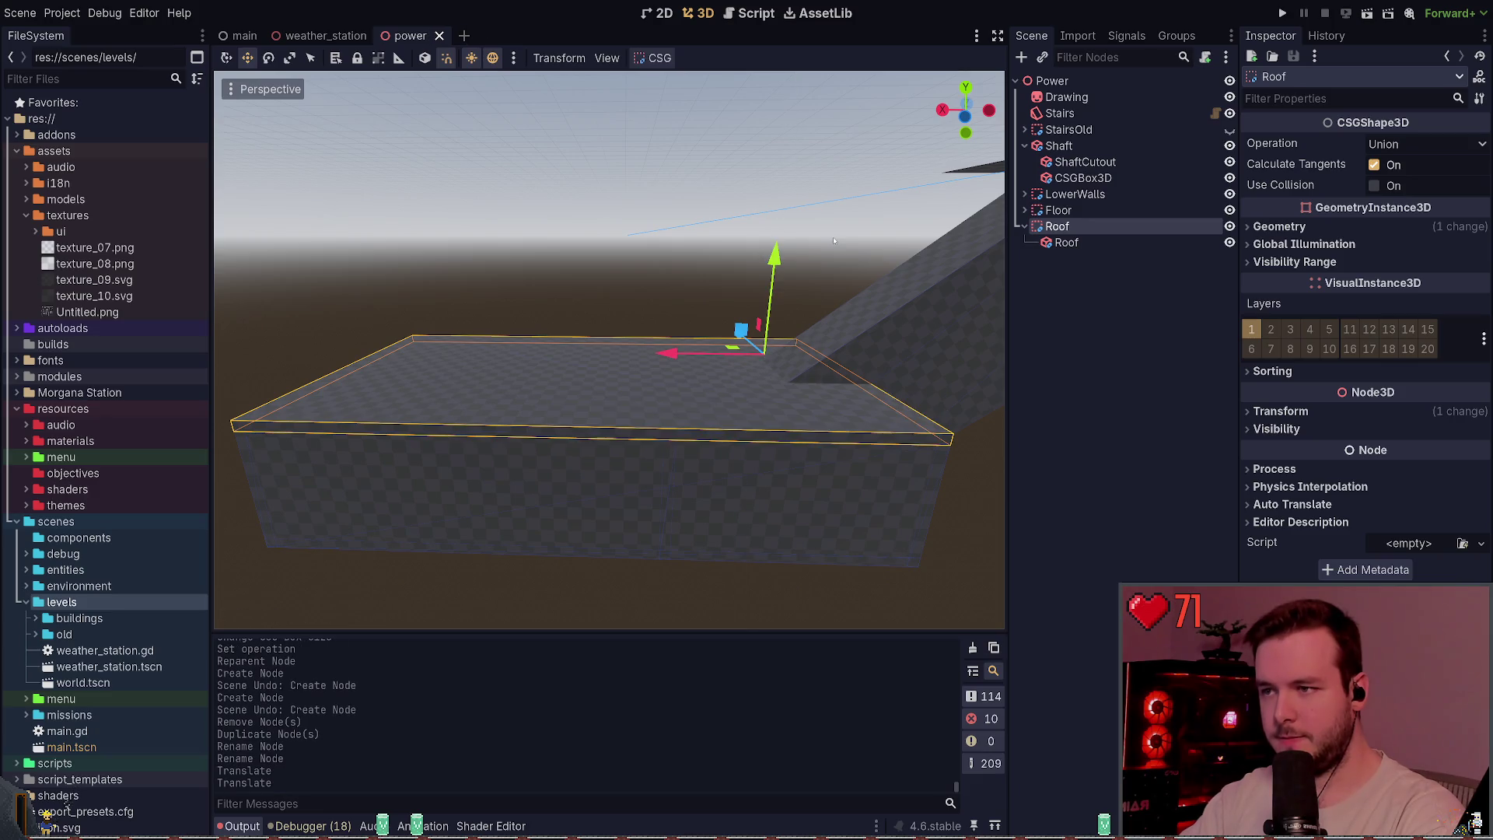
{"action": "key", "text": "w"}
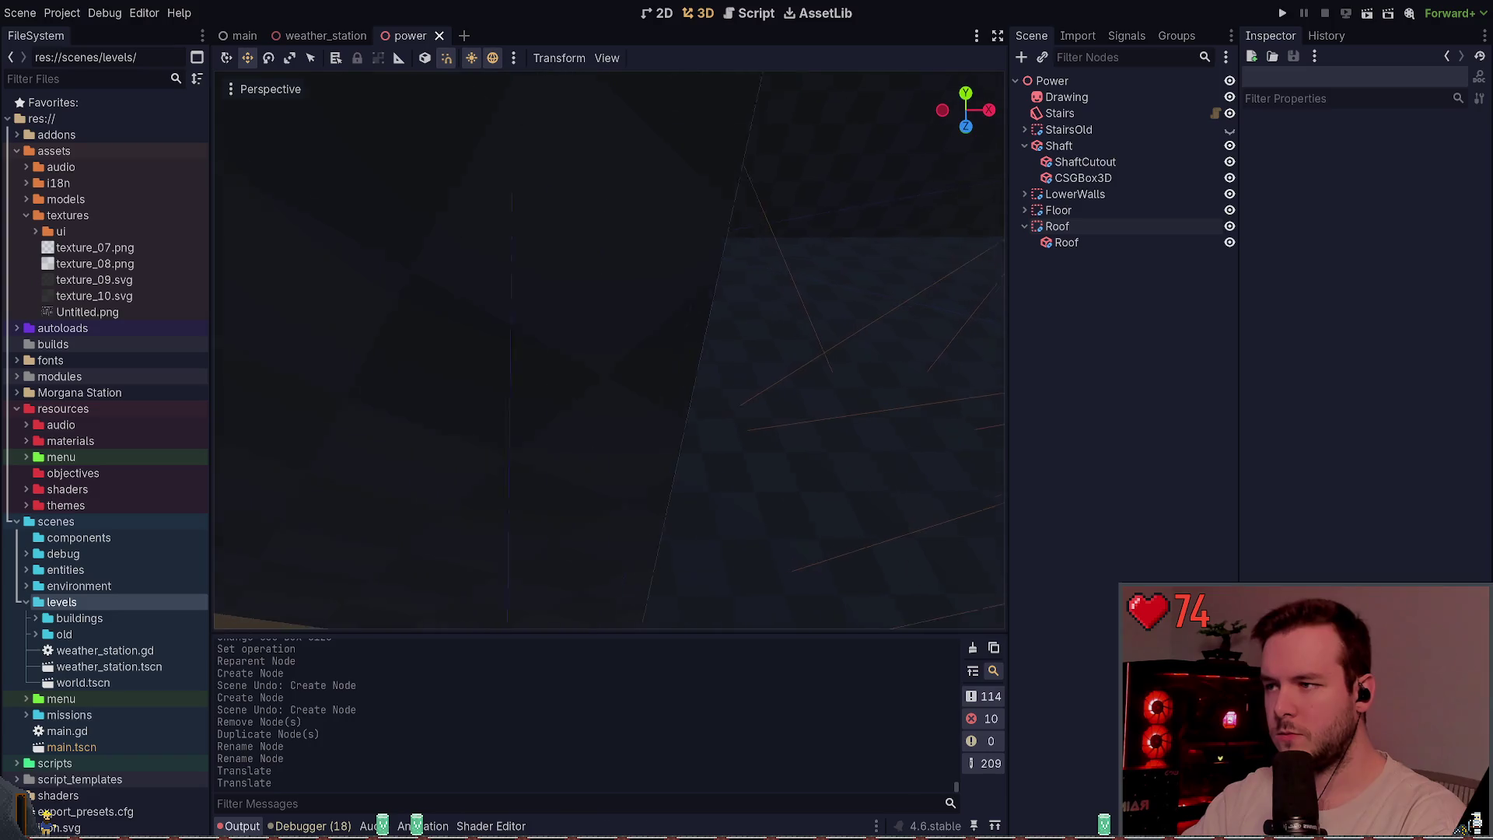
- Shift the Stairs along X, settling on an X position of 6.1
{"action": "left_click", "coordinate": [593, 512]}
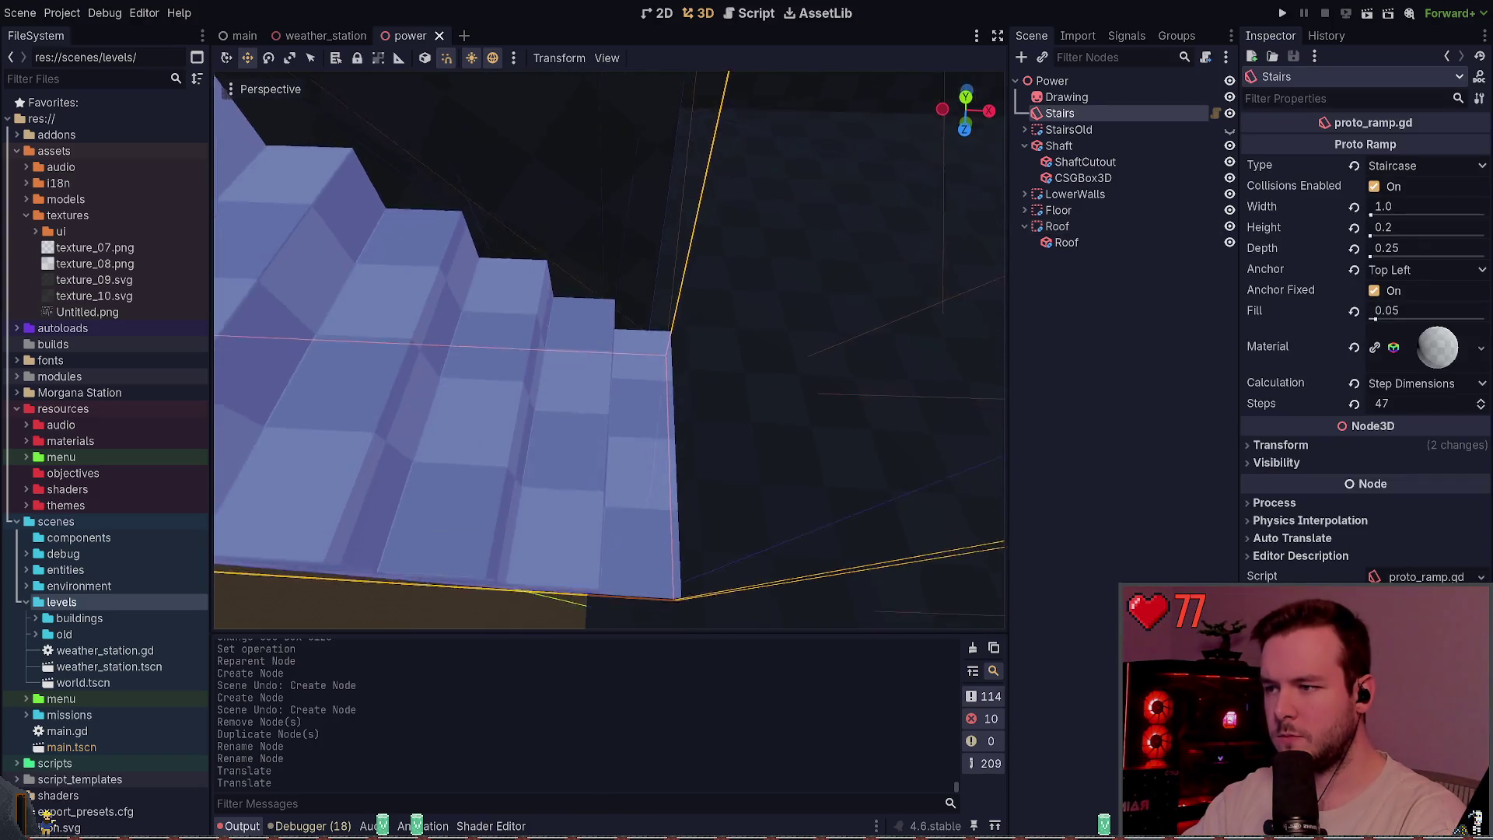
{"action": "left_click", "coordinate": [1343, 448]}
{"action": "mouse_move", "coordinate": [1279, 482]}
{"action": "left_mouse_down"}
{"action": "mouse_move", "coordinate": [1349, 483]}
{"action": "mouse_move", "coordinate": [1314, 483]}
{"action": "left_mouse_up"}
{"action": "left_click", "coordinate": [1297, 485]}
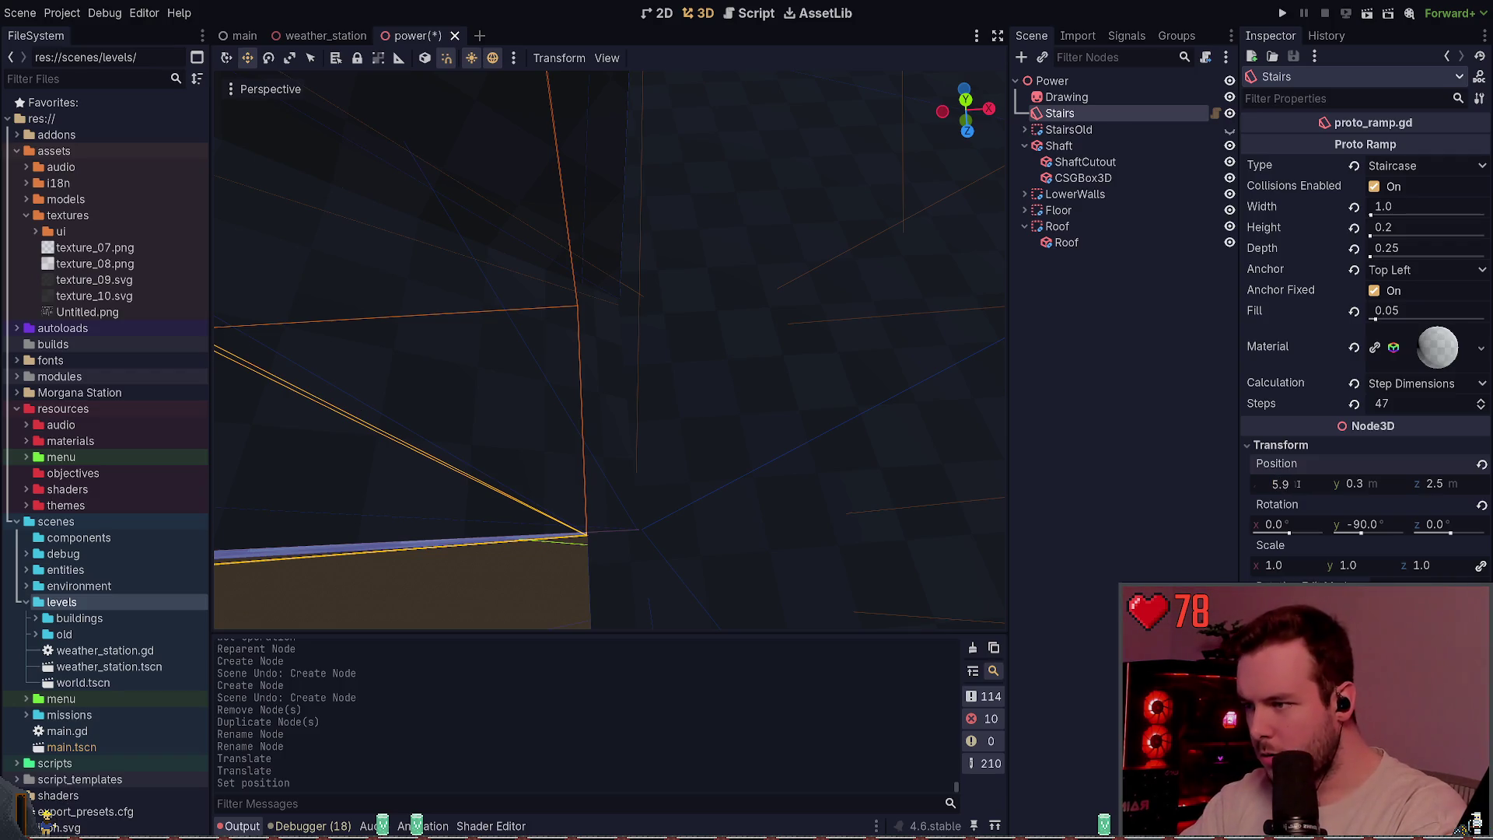
{"action": "key", "text": "Return"}
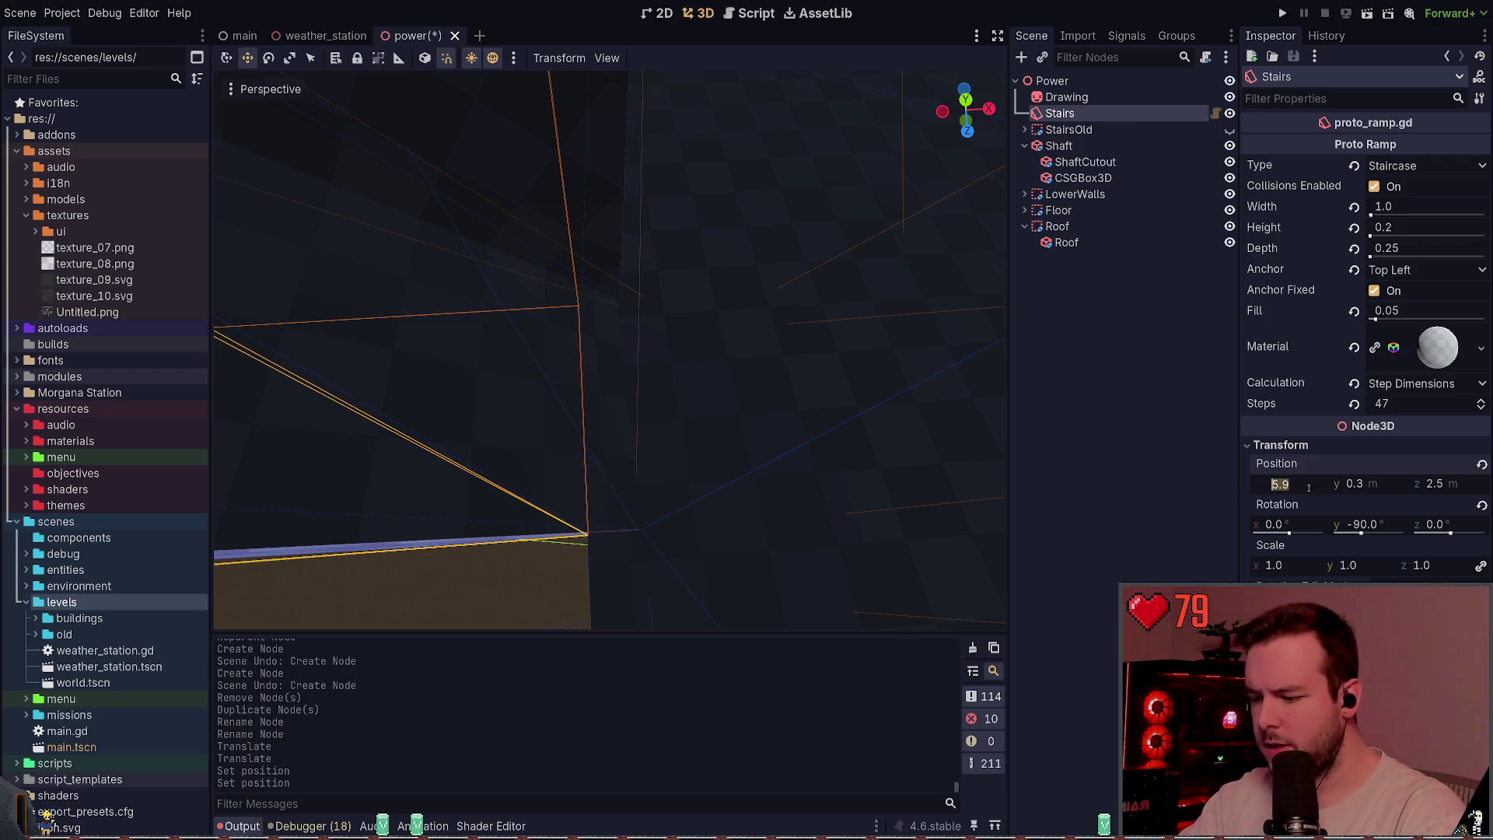
{"action": "type", "text": "6"}
{"action": "key", "text": "Return"}
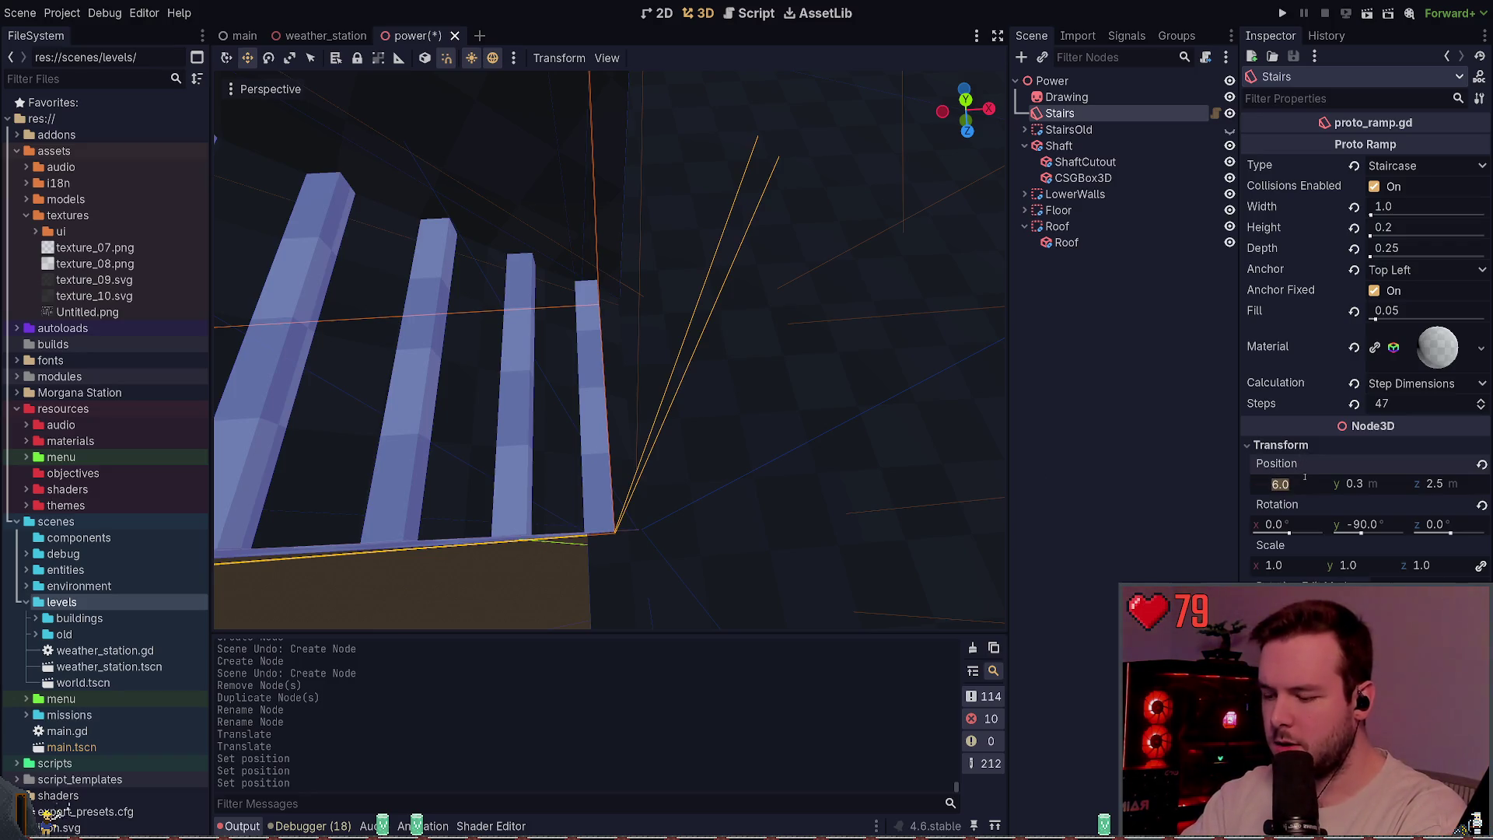
{"action": "type", "text": "6.1"}
{"action": "key", "text": "Return"}
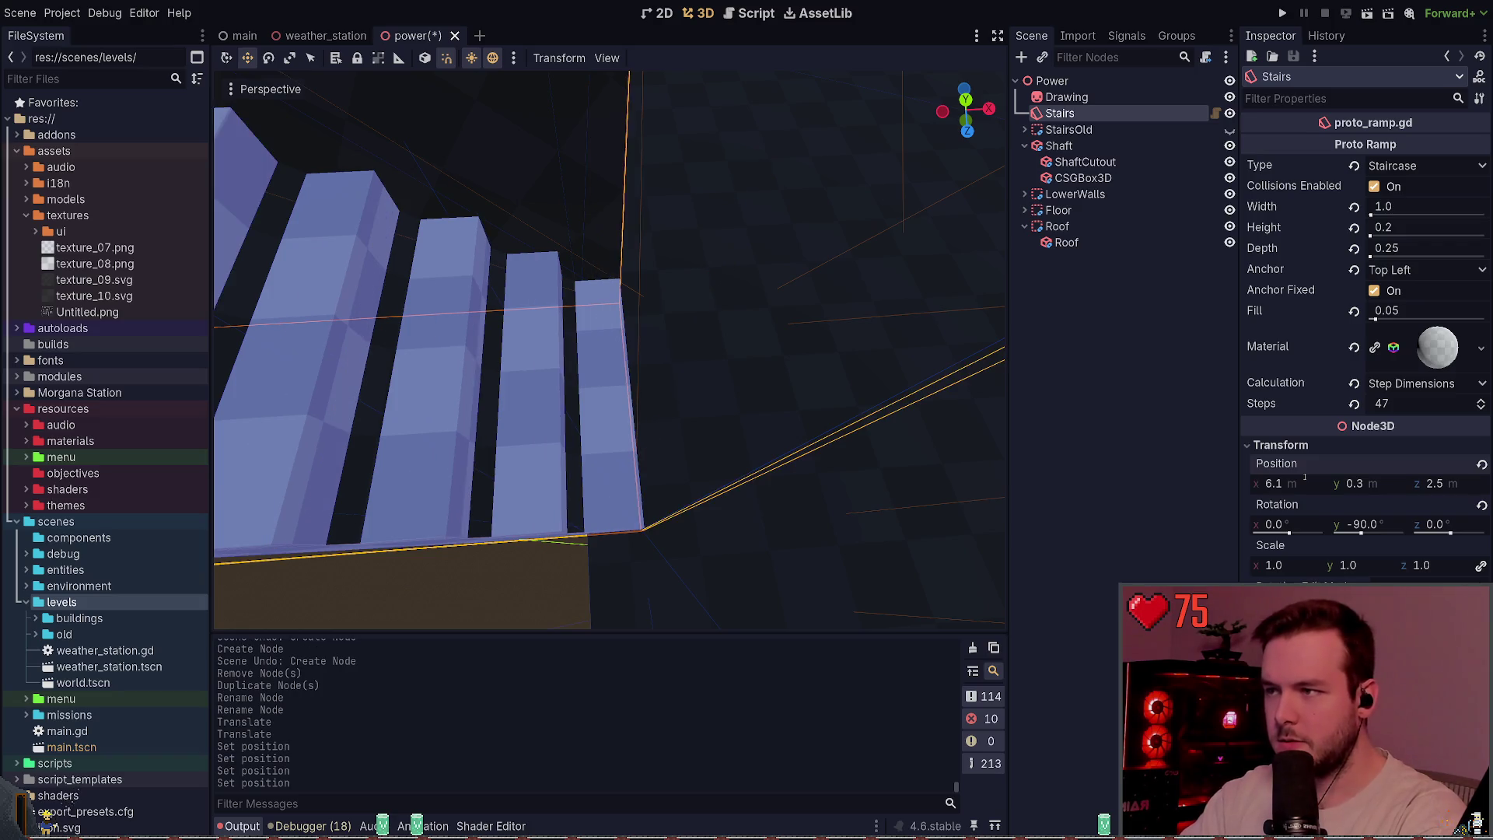
{"action": "left_click", "coordinate": [773, 324]}
- Save the power scene, fly through the shaft to the stairs, and save again
{"action": "key", "text": "ctrl+s"}
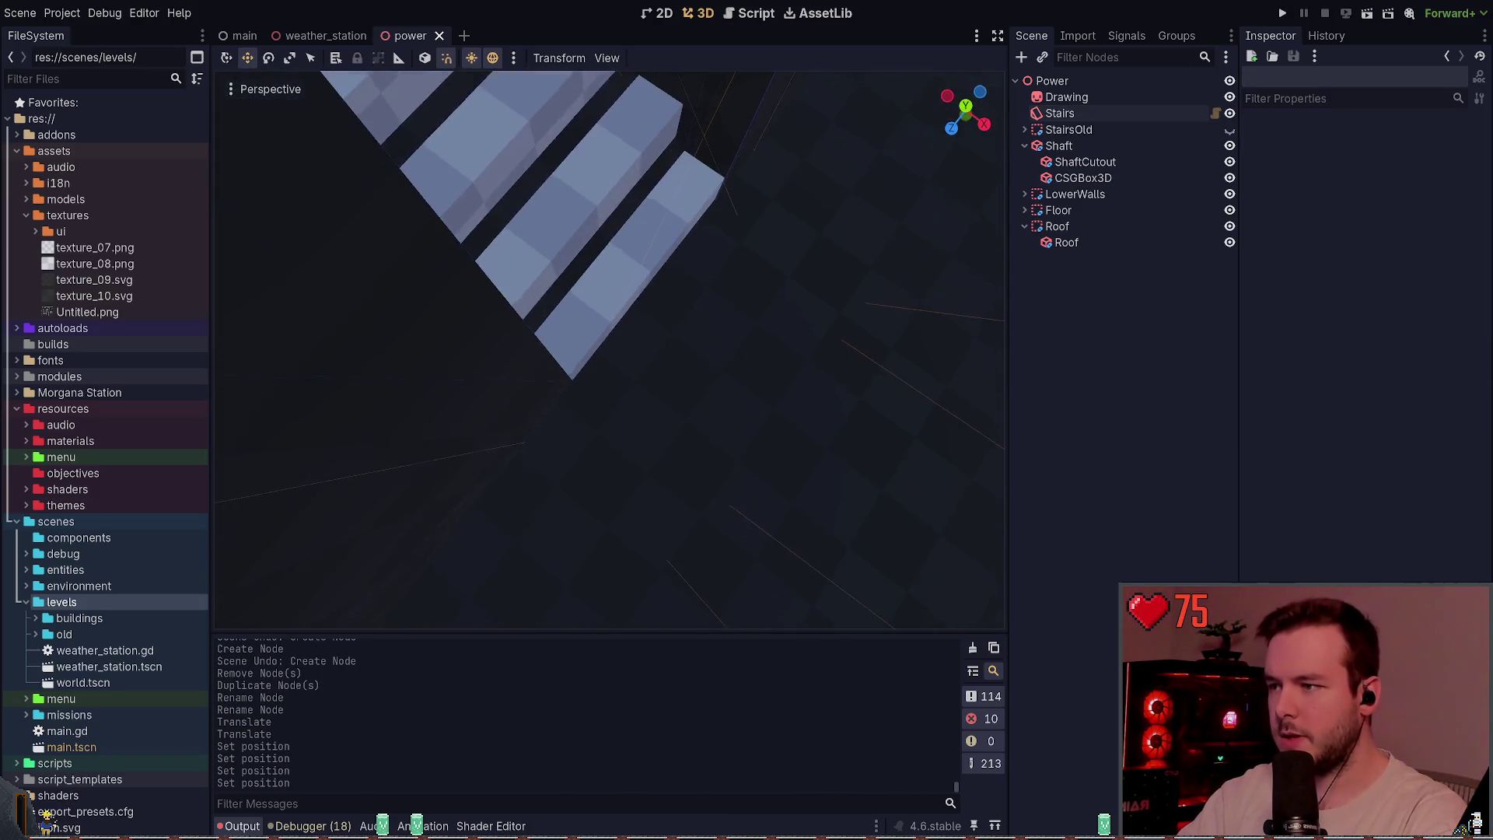
{"action": "left_click_drag", "start_coordinate": [607, 349], "coordinate": [560, 342]}
{"action": "left_click", "coordinate": [1062, 145]}
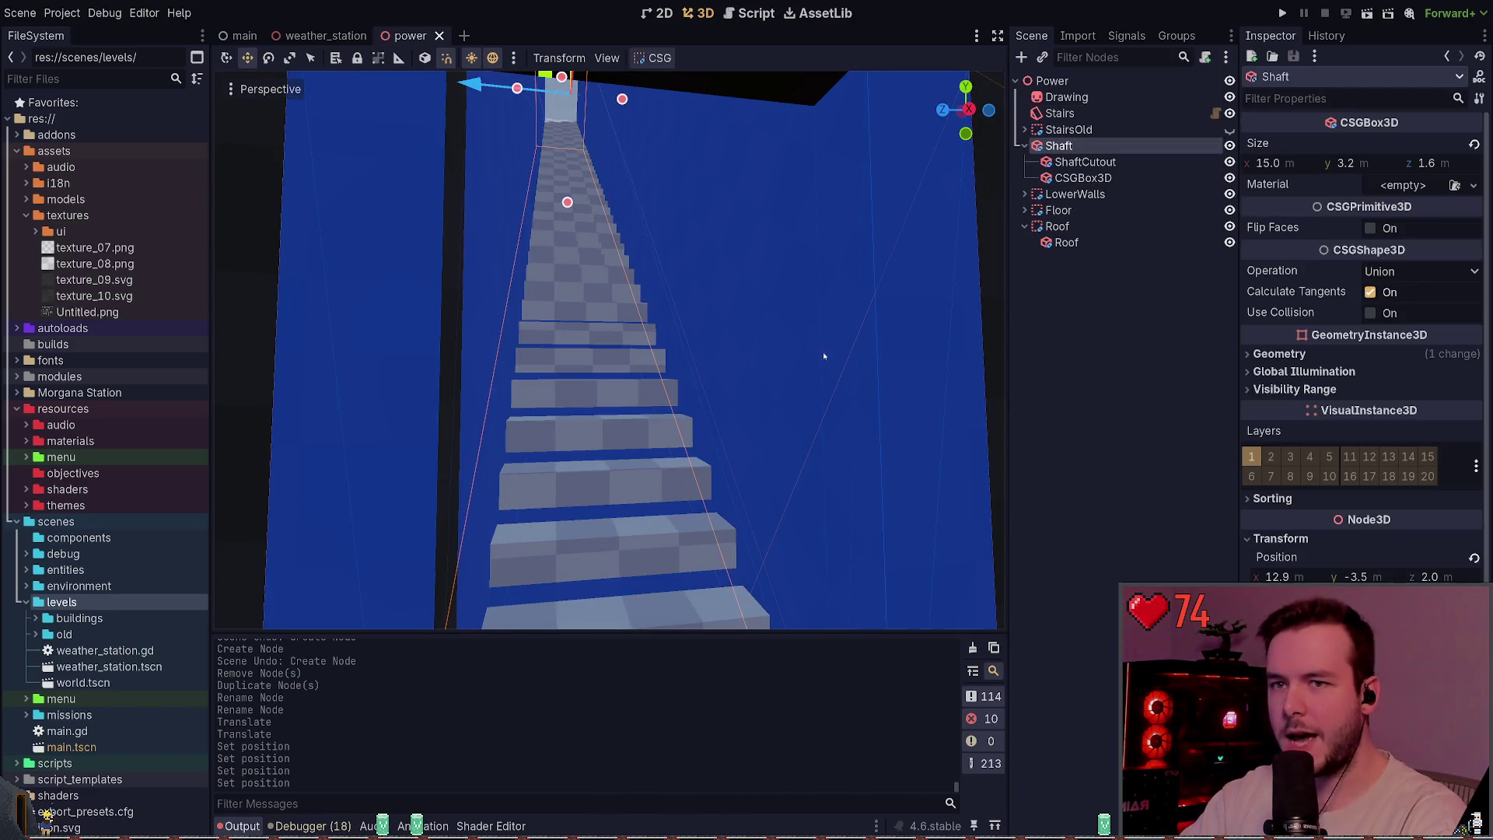
{"action": "left_click_drag", "start_coordinate": [937, 256], "coordinate": [956, 412]}
{"action": "left_click_drag", "start_coordinate": [606, 350], "coordinate": [591, 350]}
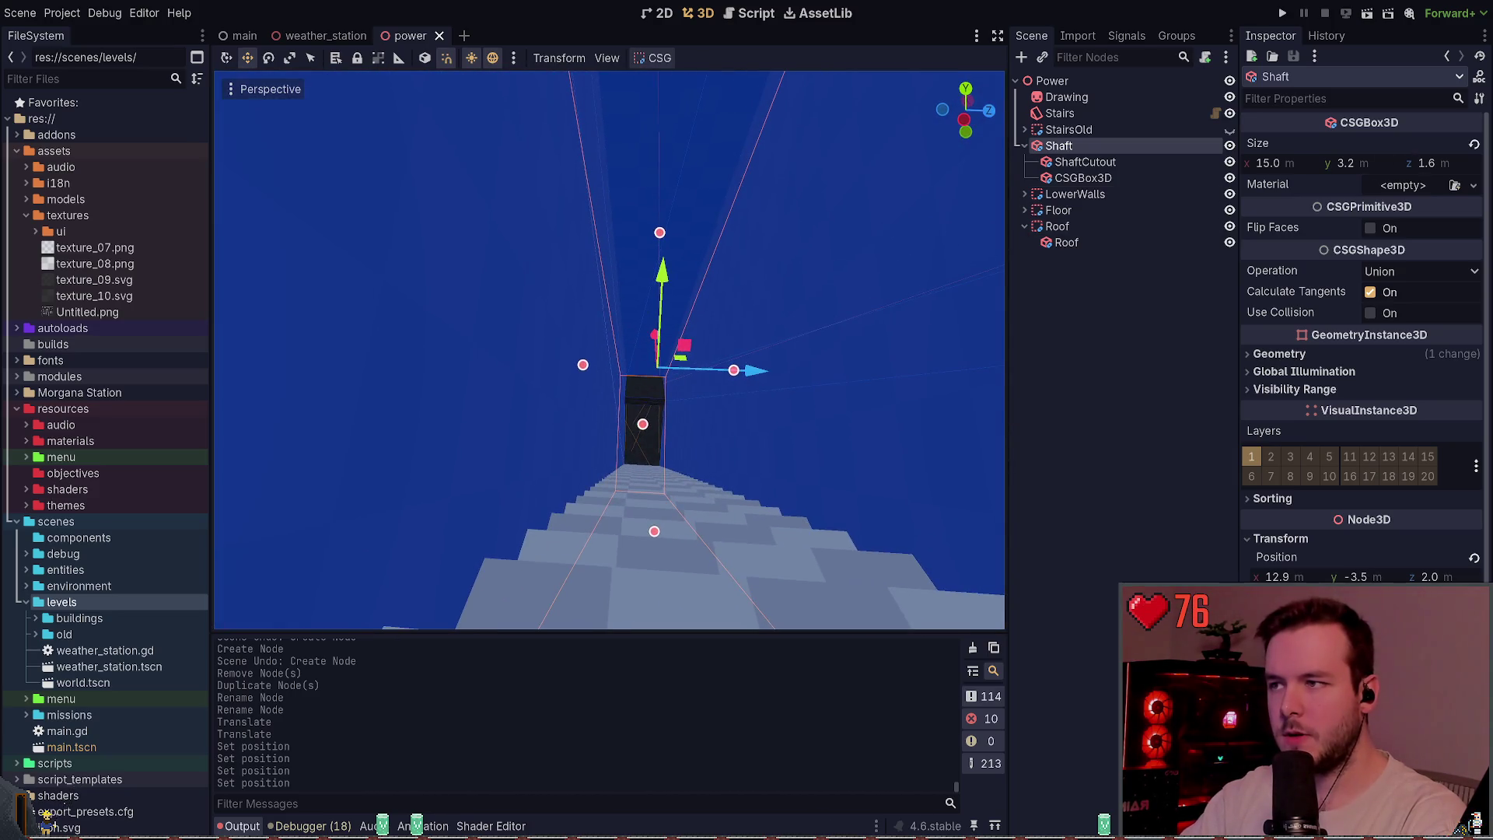
{"action": "mouse_move", "coordinate": [711, 310]}
{"action": "left_mouse_down"}
{"action": "mouse_move", "coordinate": [821, 427]}
{"action": "mouse_move", "coordinate": [717, 339]}
{"action": "left_mouse_up"}
{"action": "left_click", "coordinate": [821, 426]}
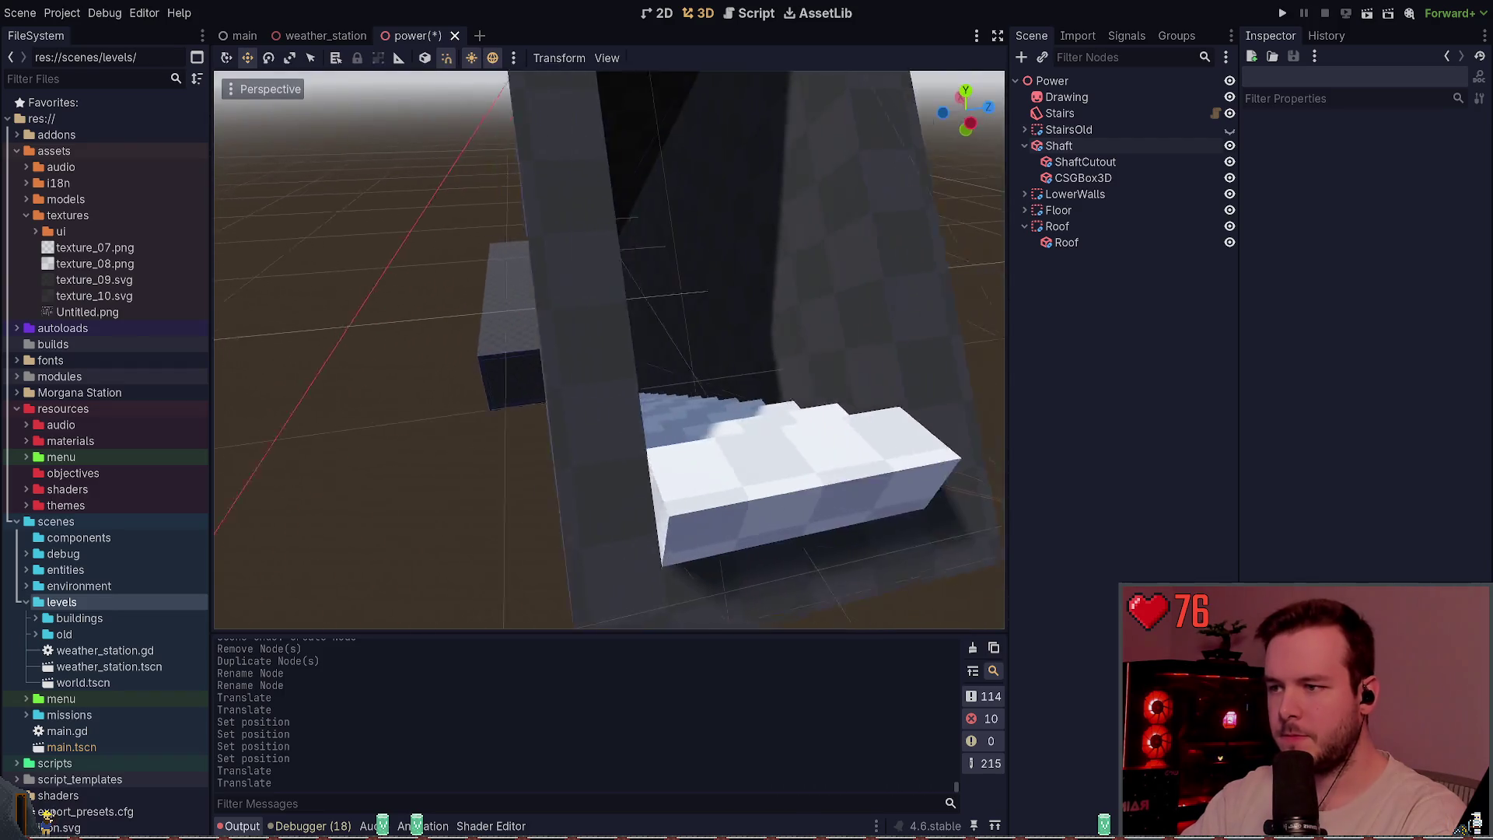
{"action": "key", "text": "w"}
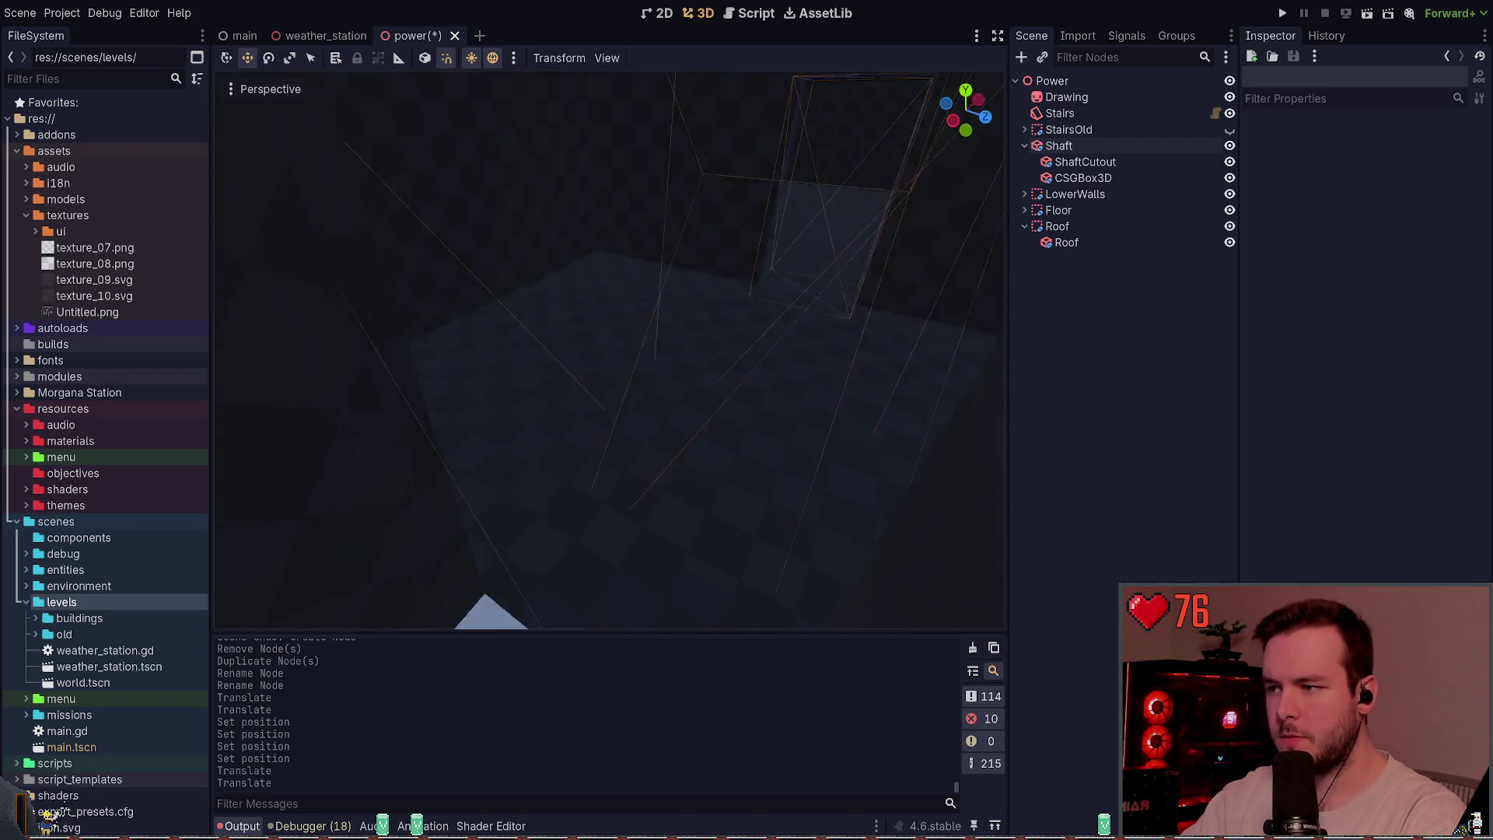
{"action": "key", "text": "ctrl+s"}
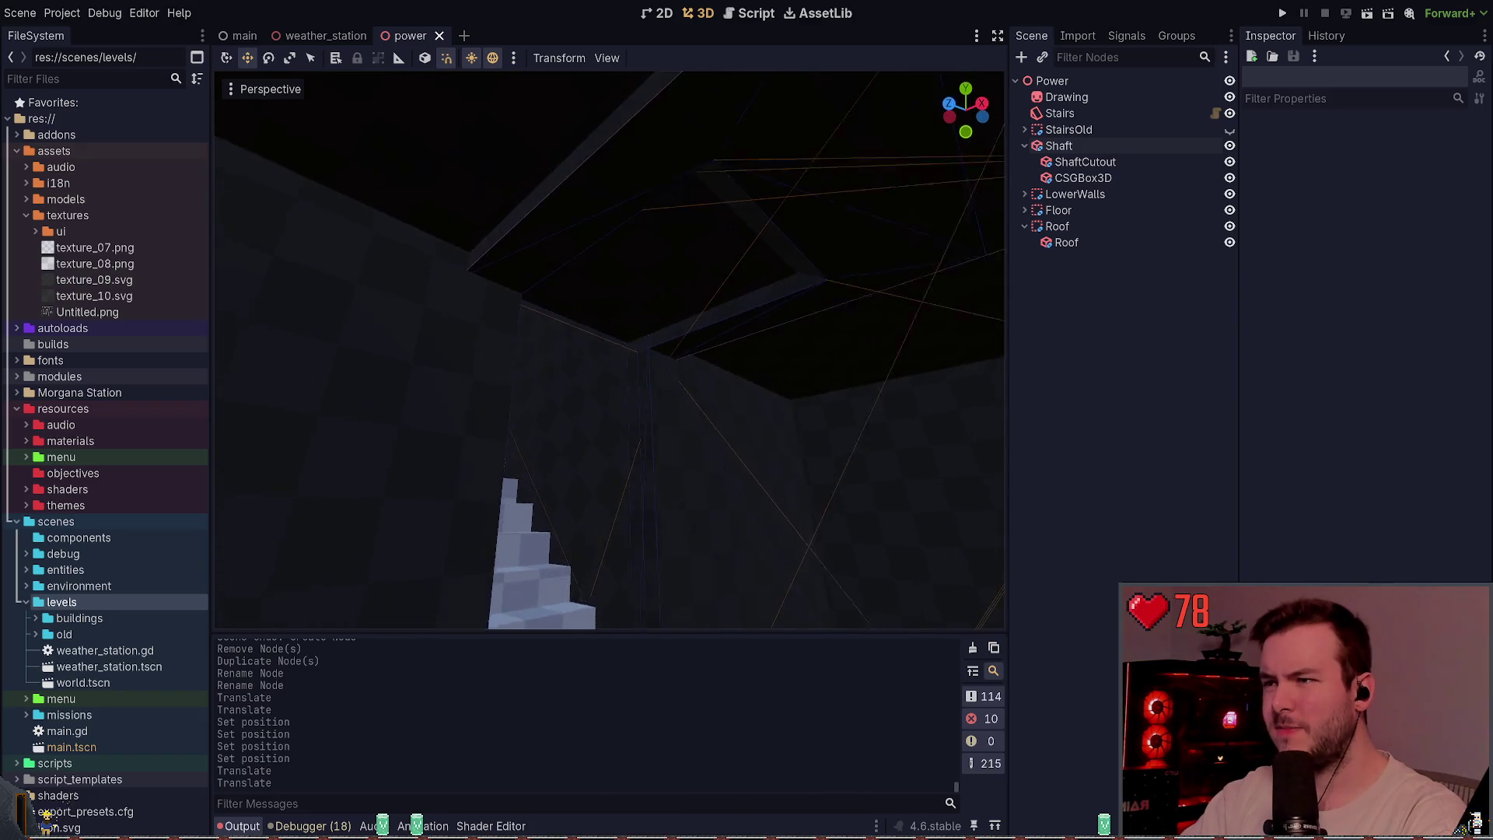
- Look up at the shaft ceiling, back out, and select the Shaft's CSGBox3D subtraction box
{"action": "left_click", "coordinate": [766, 372]}
{"action": "key", "text": "w"}
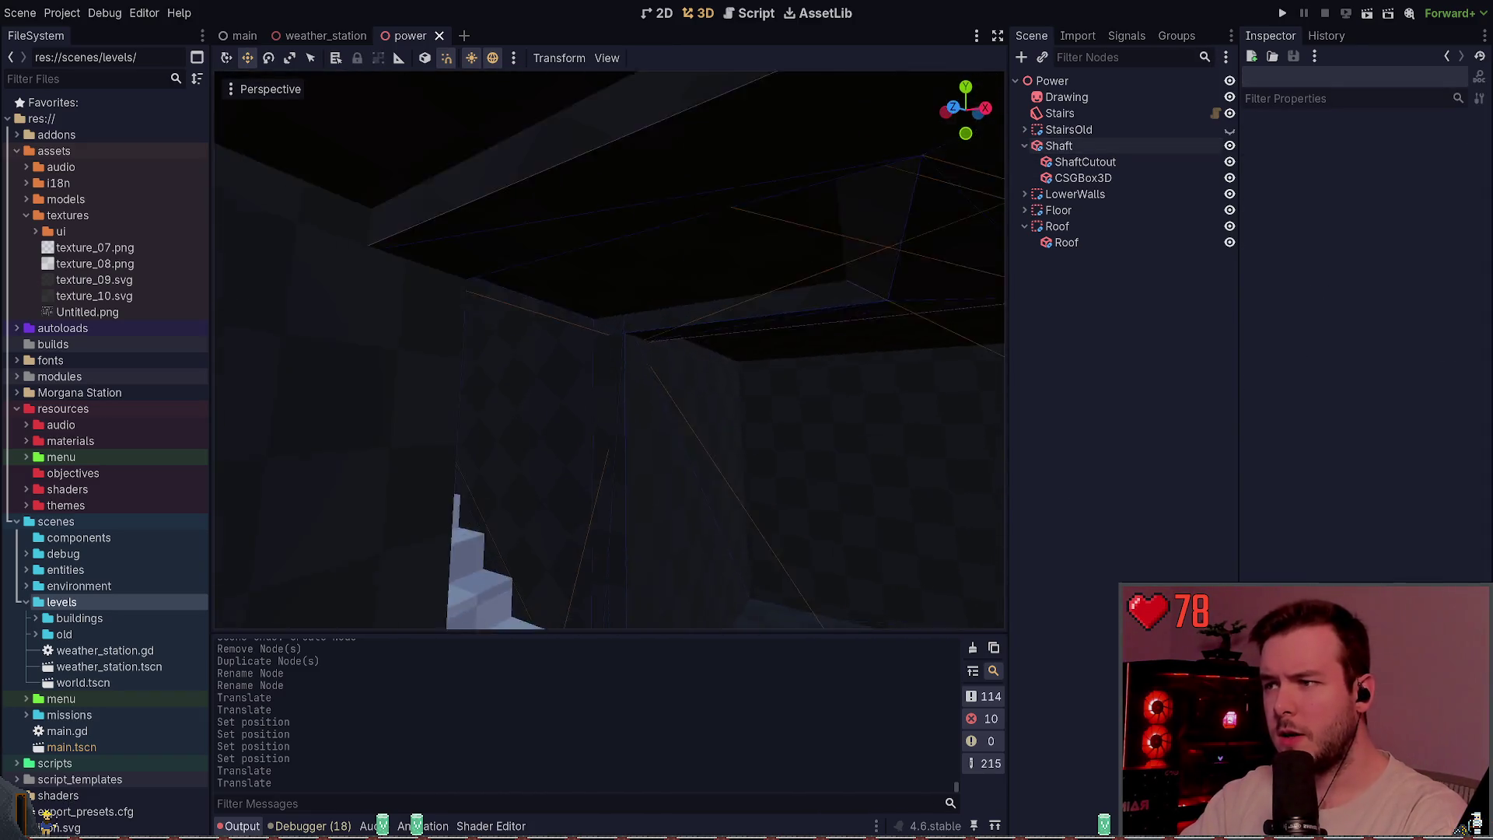
{"action": "key", "text": "s"}
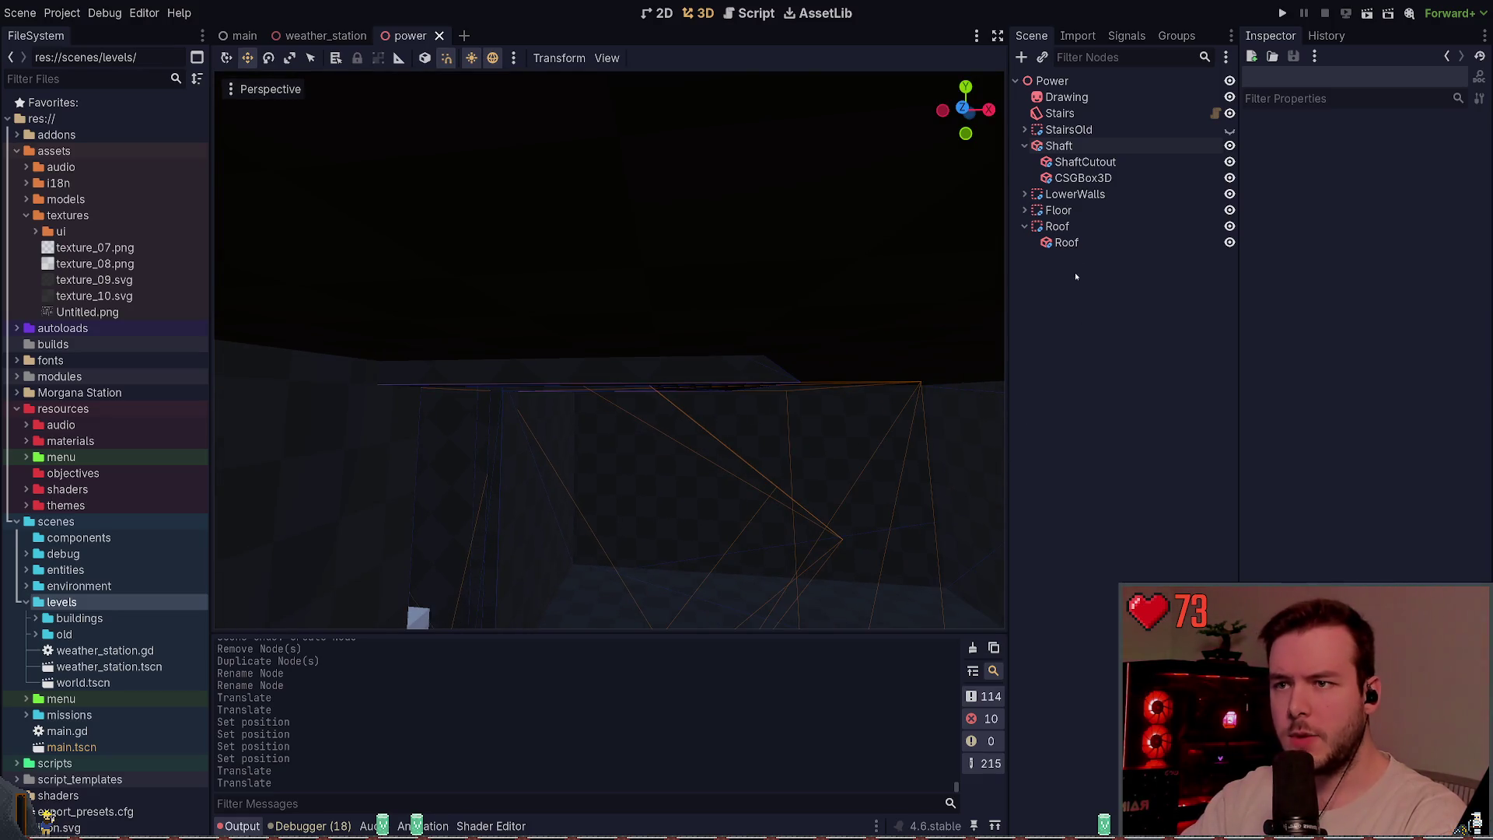
{"action": "left_click", "coordinate": [1025, 226]}
{"action": "left_click", "coordinate": [1024, 210]}
{"action": "left_click", "coordinate": [1025, 210]}
{"action": "left_click", "coordinate": [1083, 178]}
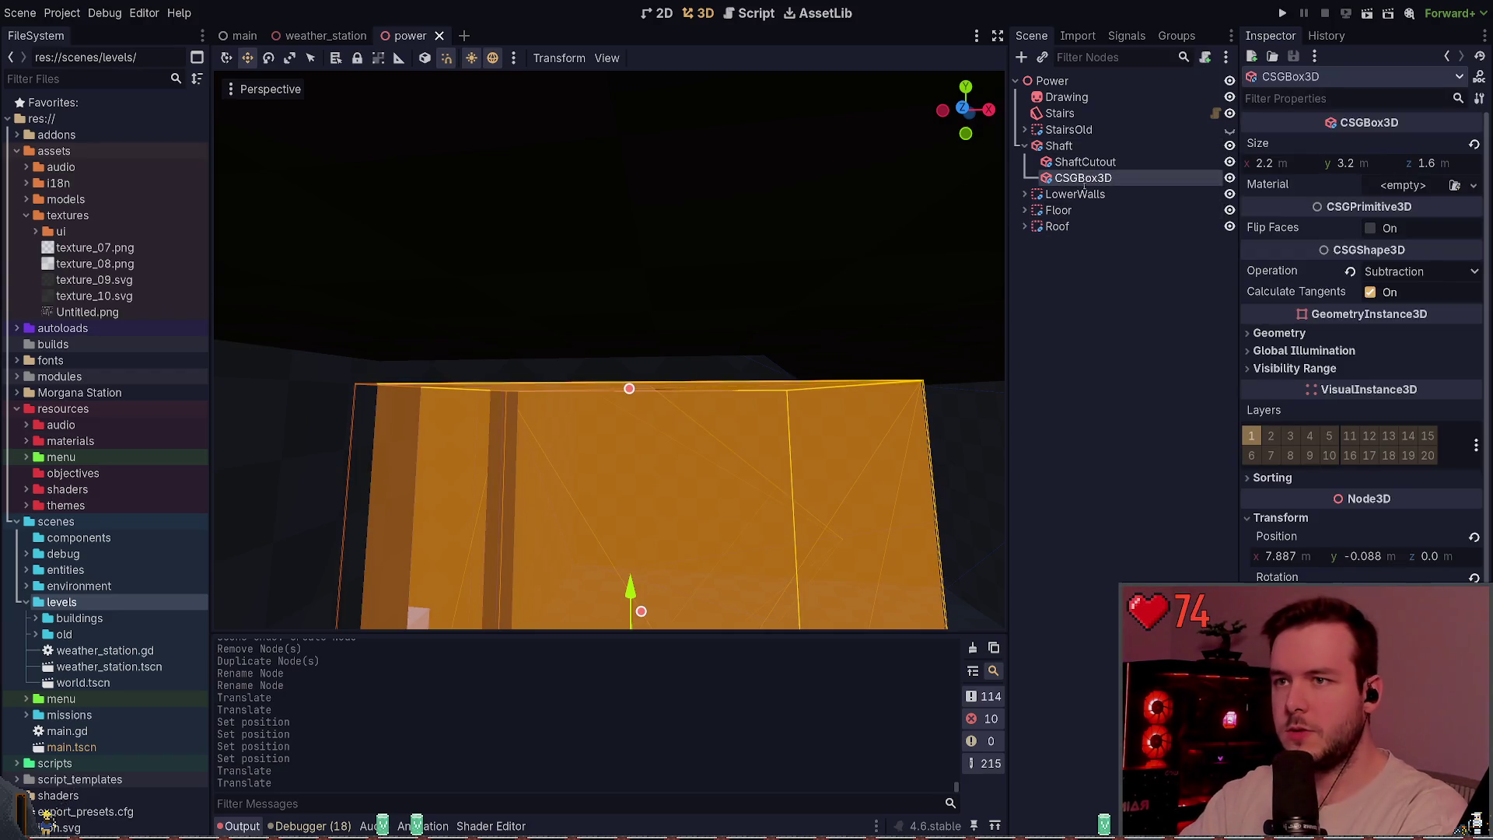
- Rename the Shaft's CSGBox3D to EntranceCutout
{"action": "double_click", "coordinate": [1083, 178]}
{"action": "type", "text": "EntranceCutout"}
{"action": "key", "text": "Return"}
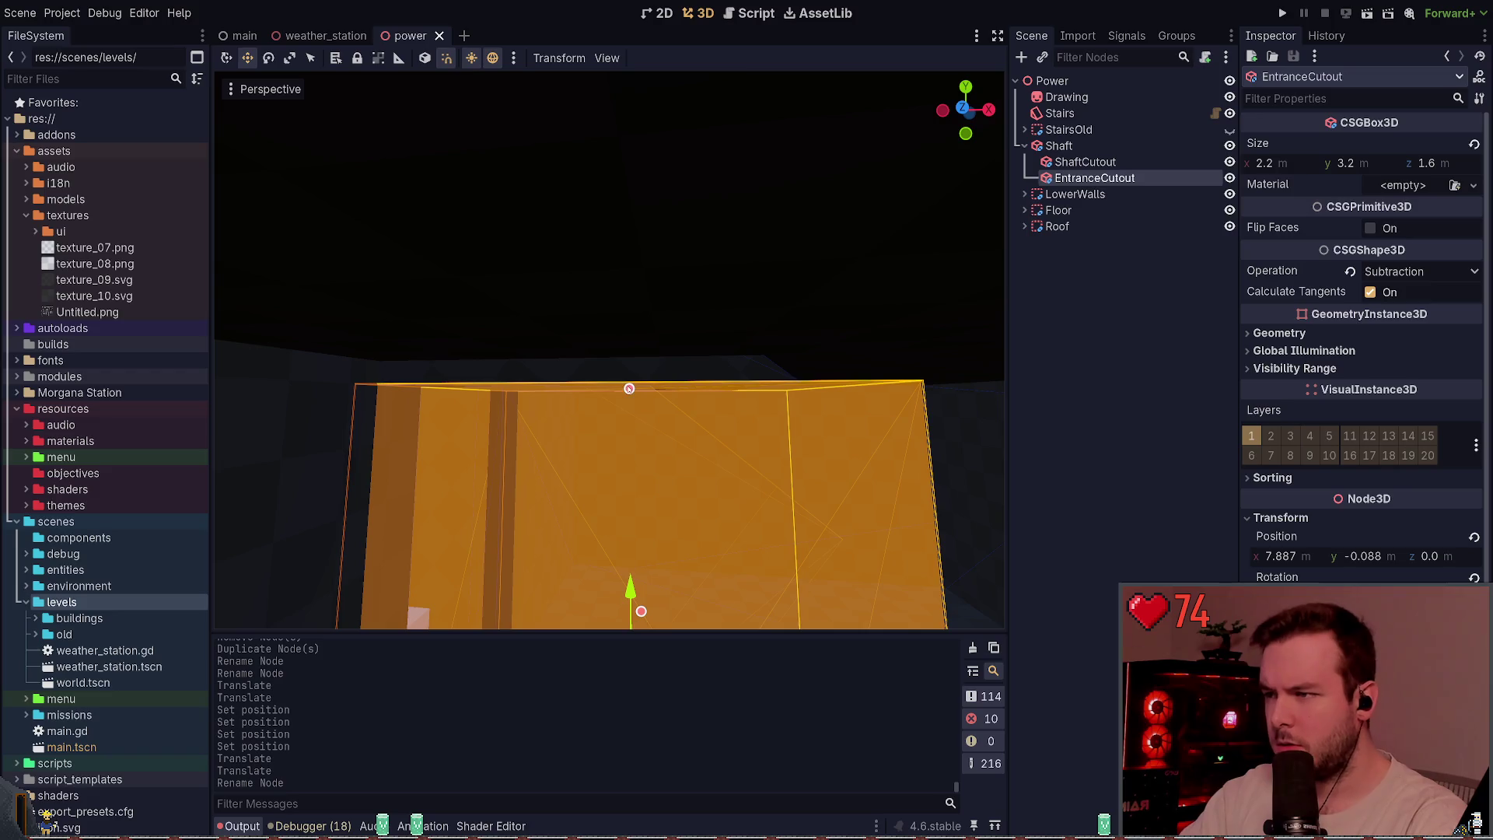
{"action": "left_click", "coordinate": [634, 369]}
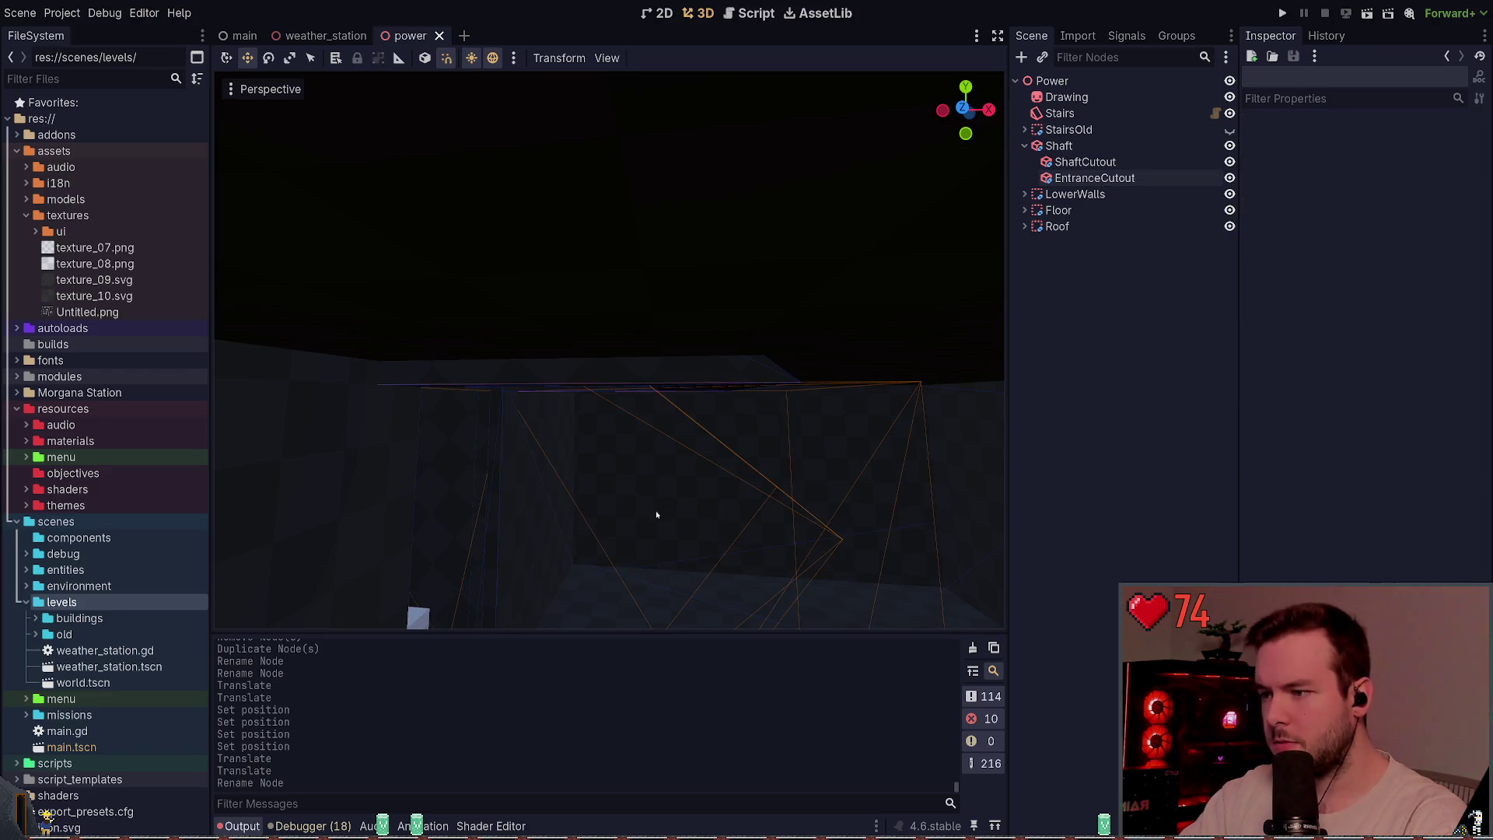
- Raise EntranceCutout slightly, then add a new 1 m CSGBox3D to the scene
{"action": "left_click", "coordinate": [1094, 178]}
{"action": "key", "text": "f"}
{"action": "left_click_drag", "start_coordinate": [632, 295], "coordinate": [632, 280]}
{"action": "left_click", "coordinate": [633, 280]}
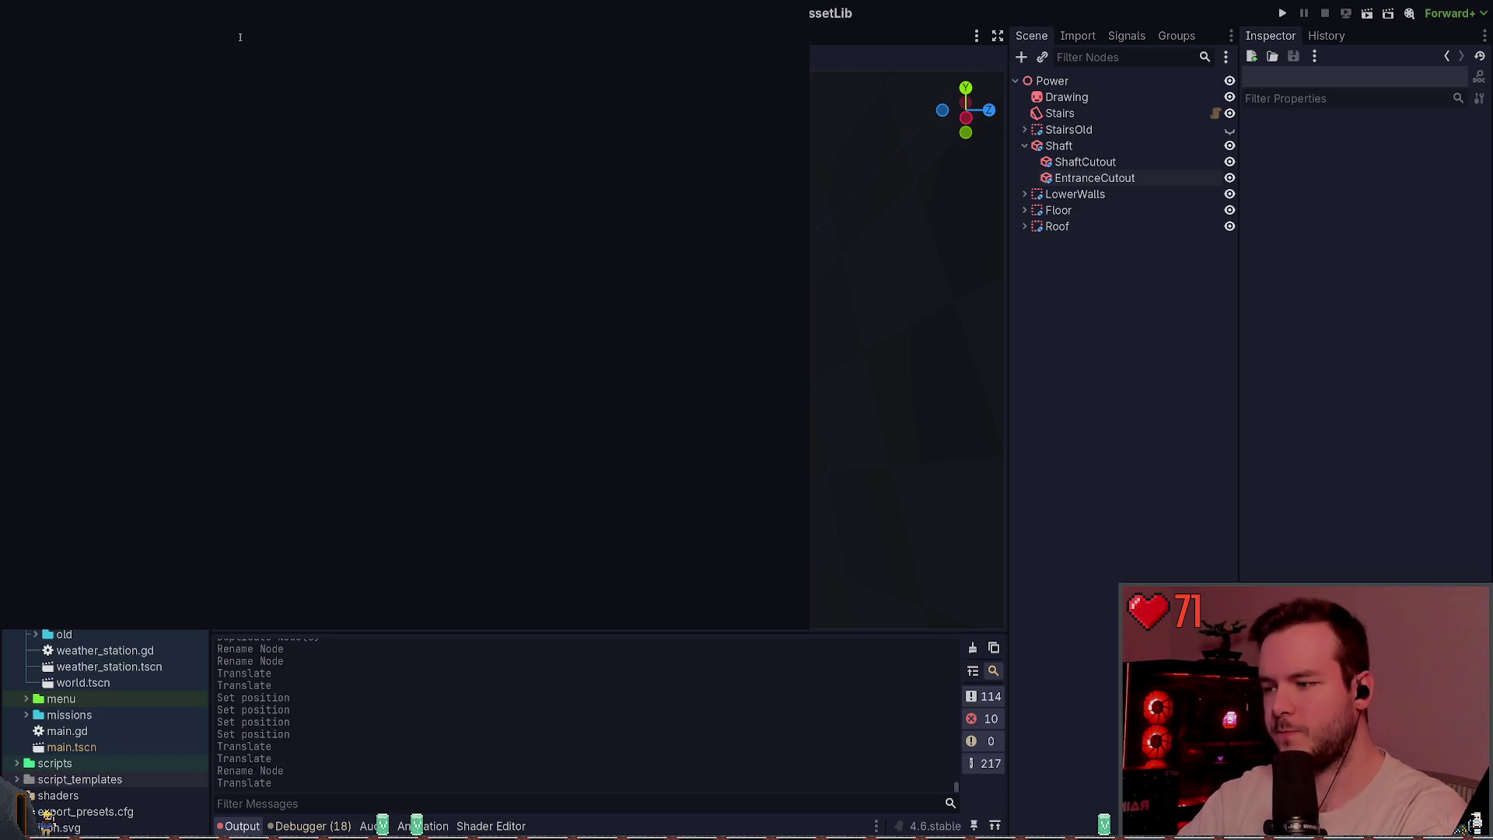
{"action": "key", "text": "Return"}
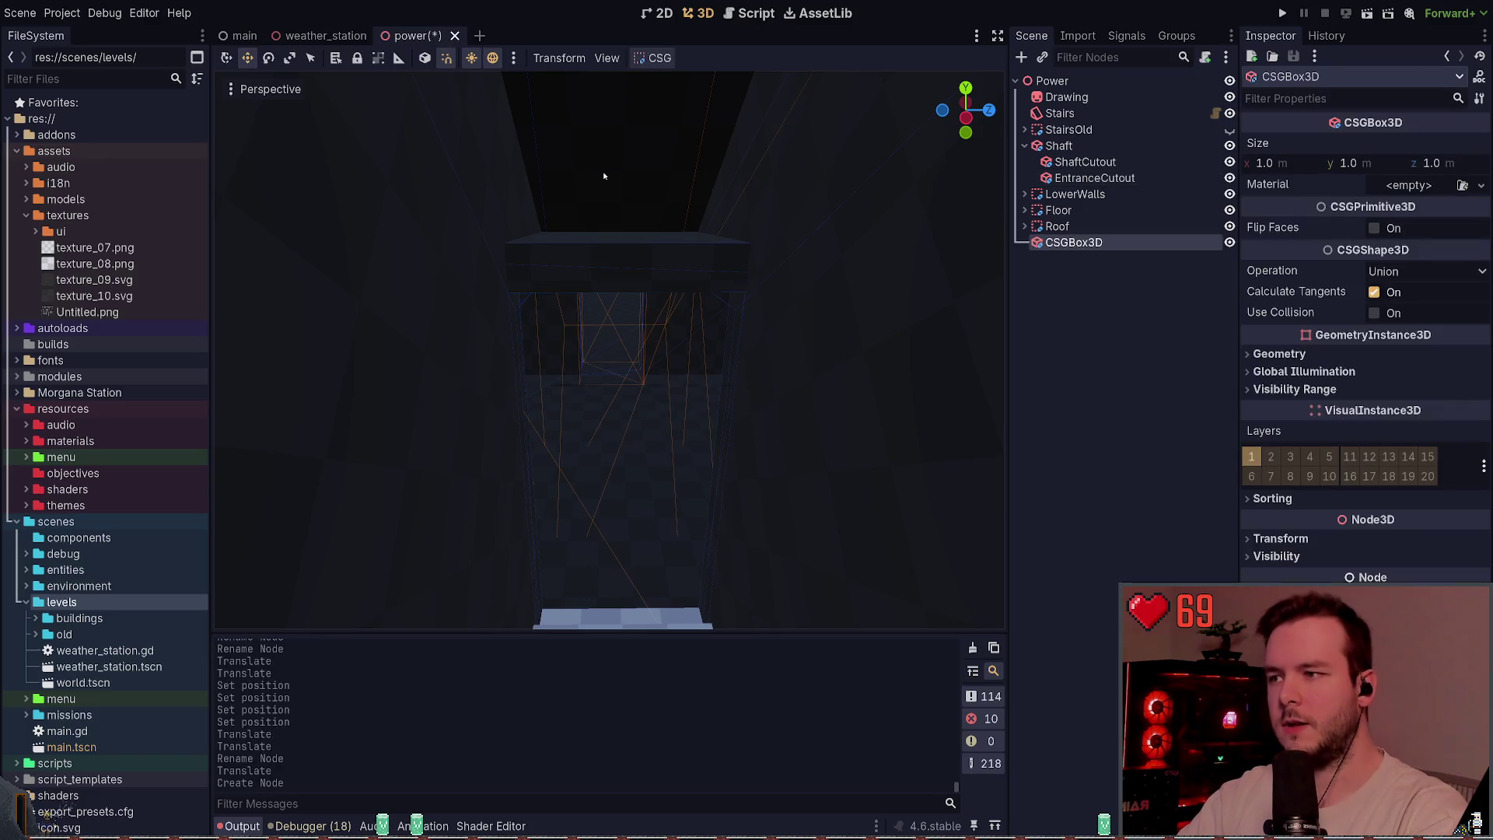
- Undo the stray CSGBox3D nodes added at top level and under Shaft
{"action": "key", "text": "ctrl+z"}
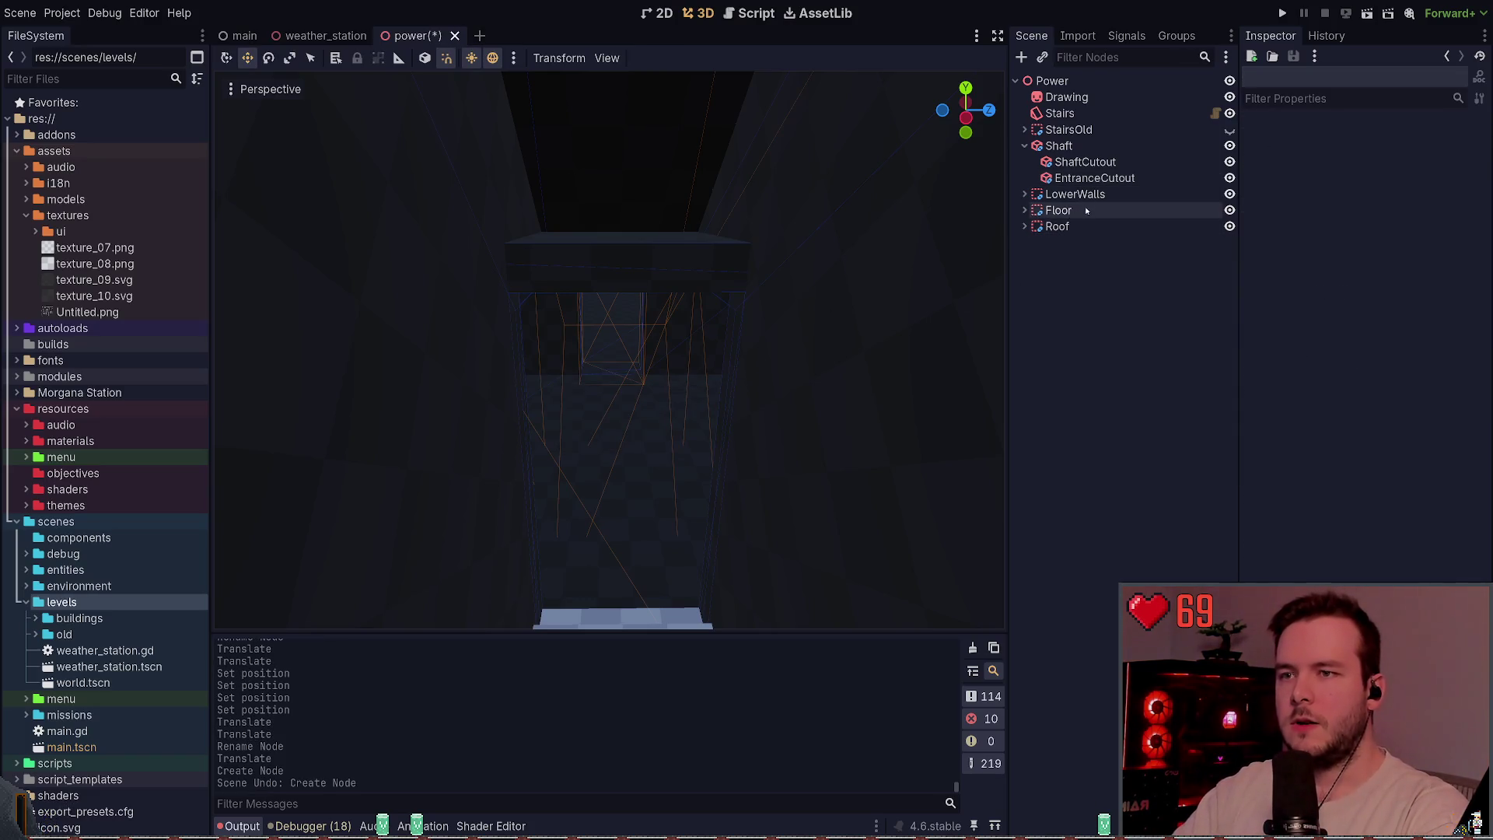
{"action": "left_click", "coordinate": [1094, 178]}
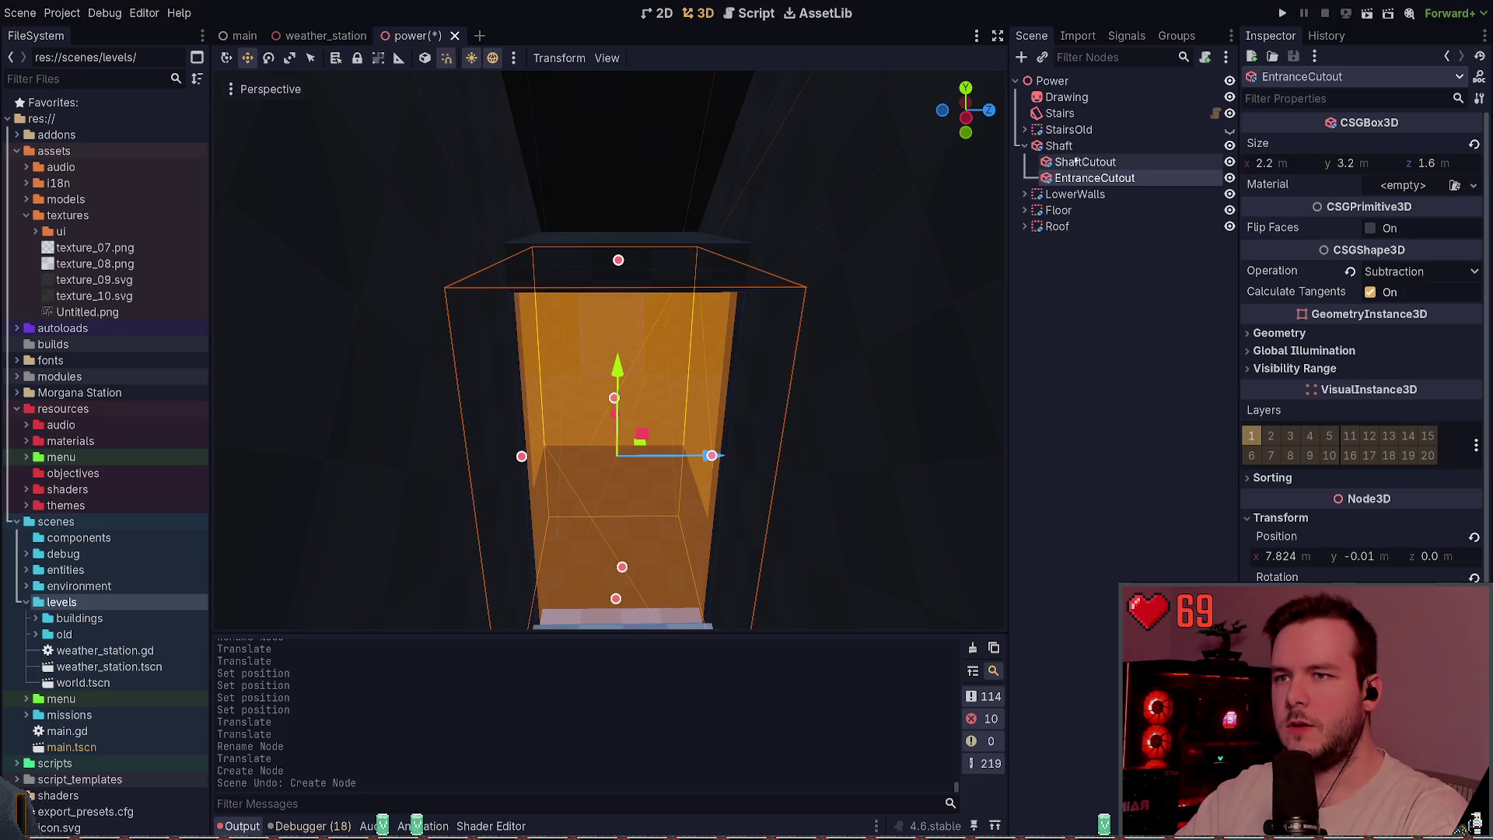
{"action": "left_click", "coordinate": [1084, 162]}
{"action": "left_click", "coordinate": [1059, 147]}
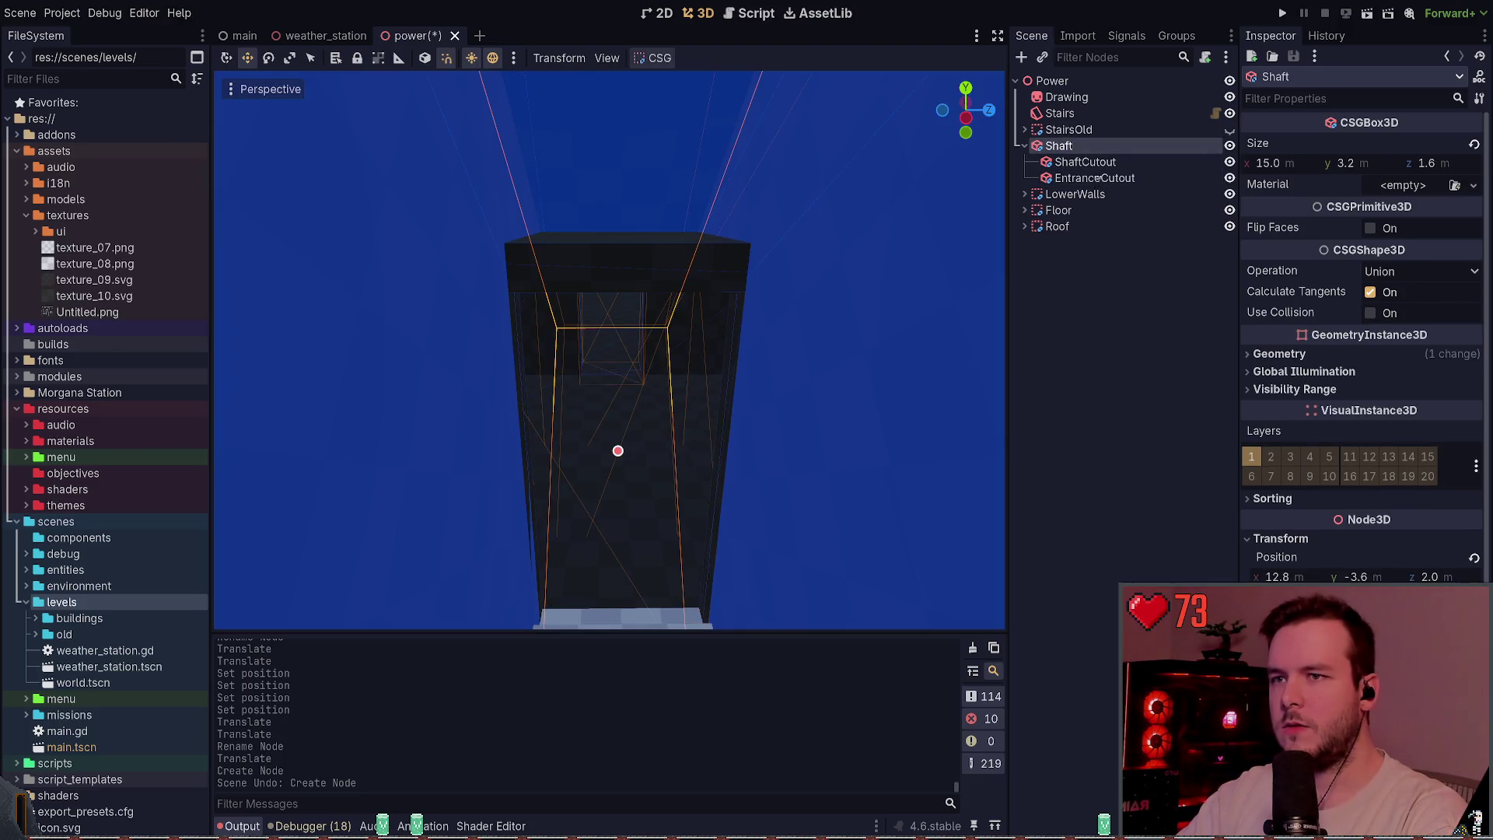
{"action": "key", "text": "Return"}
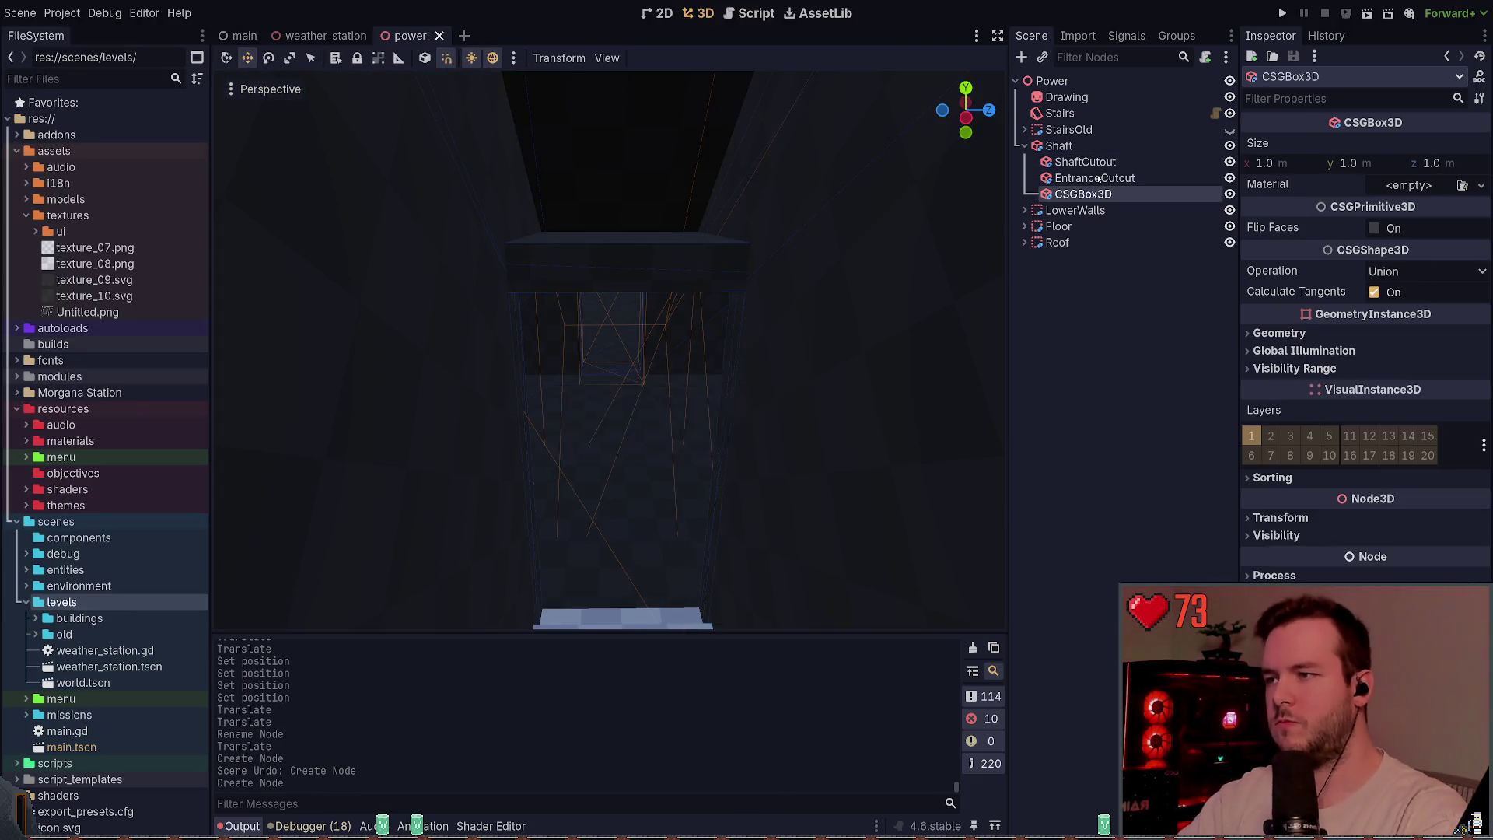
{"action": "key", "text": "f"}
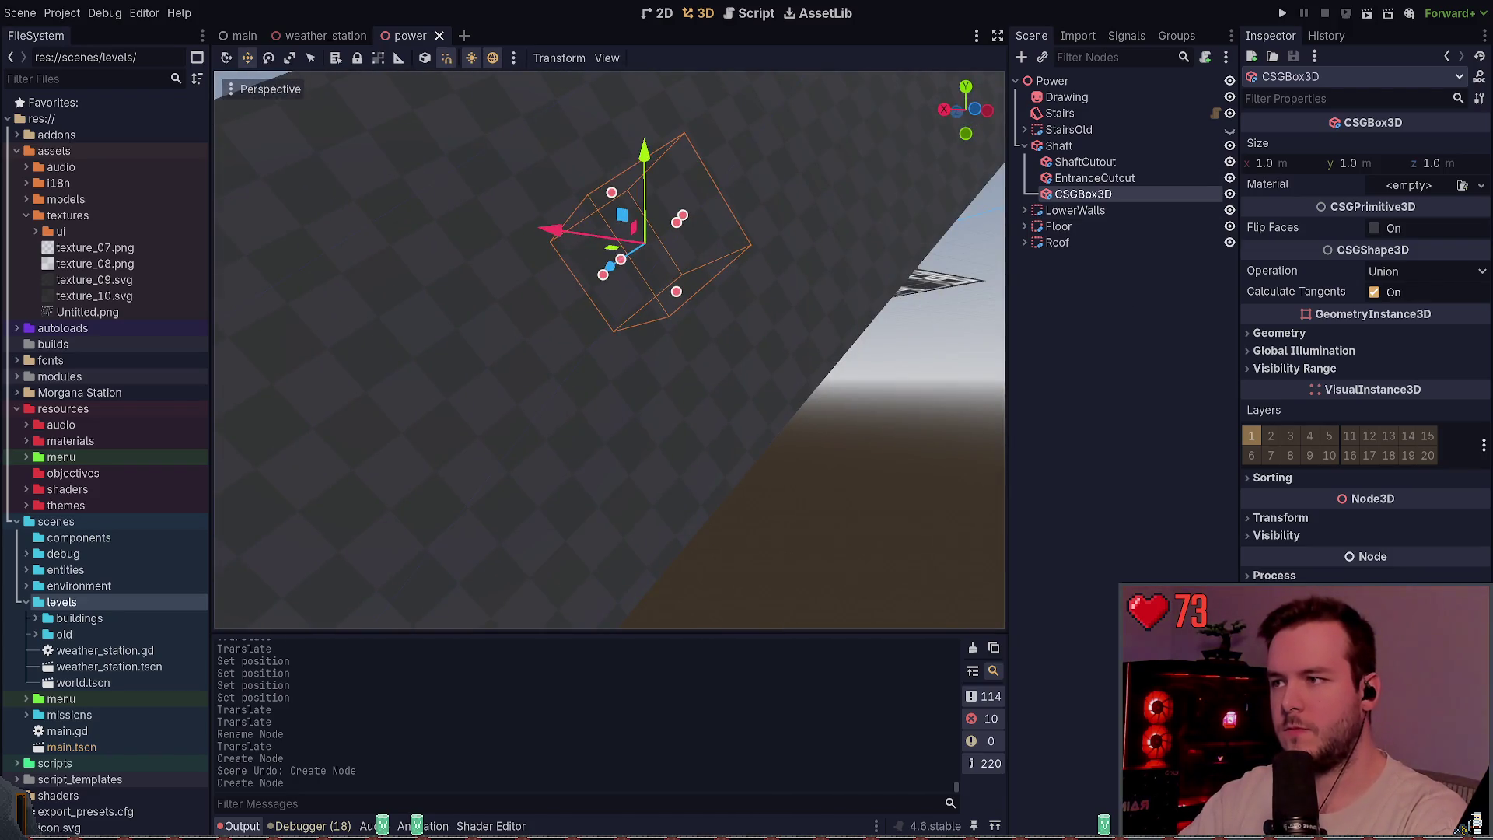
{"action": "key", "text": "ctrl+z"}
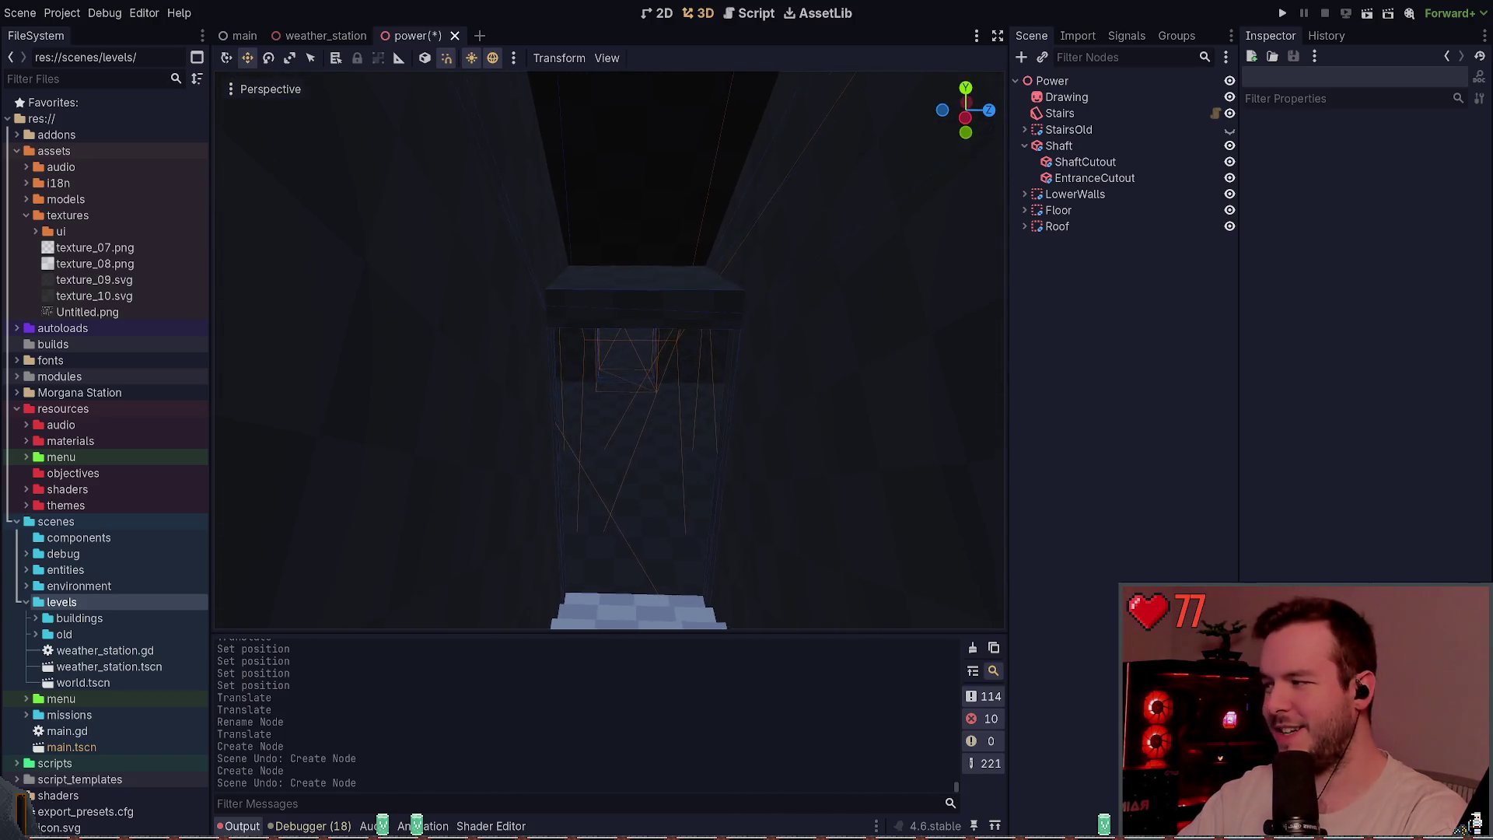
- Save the power scene and start adding a child node under Roof
{"action": "key", "text": "ctrl+s"}
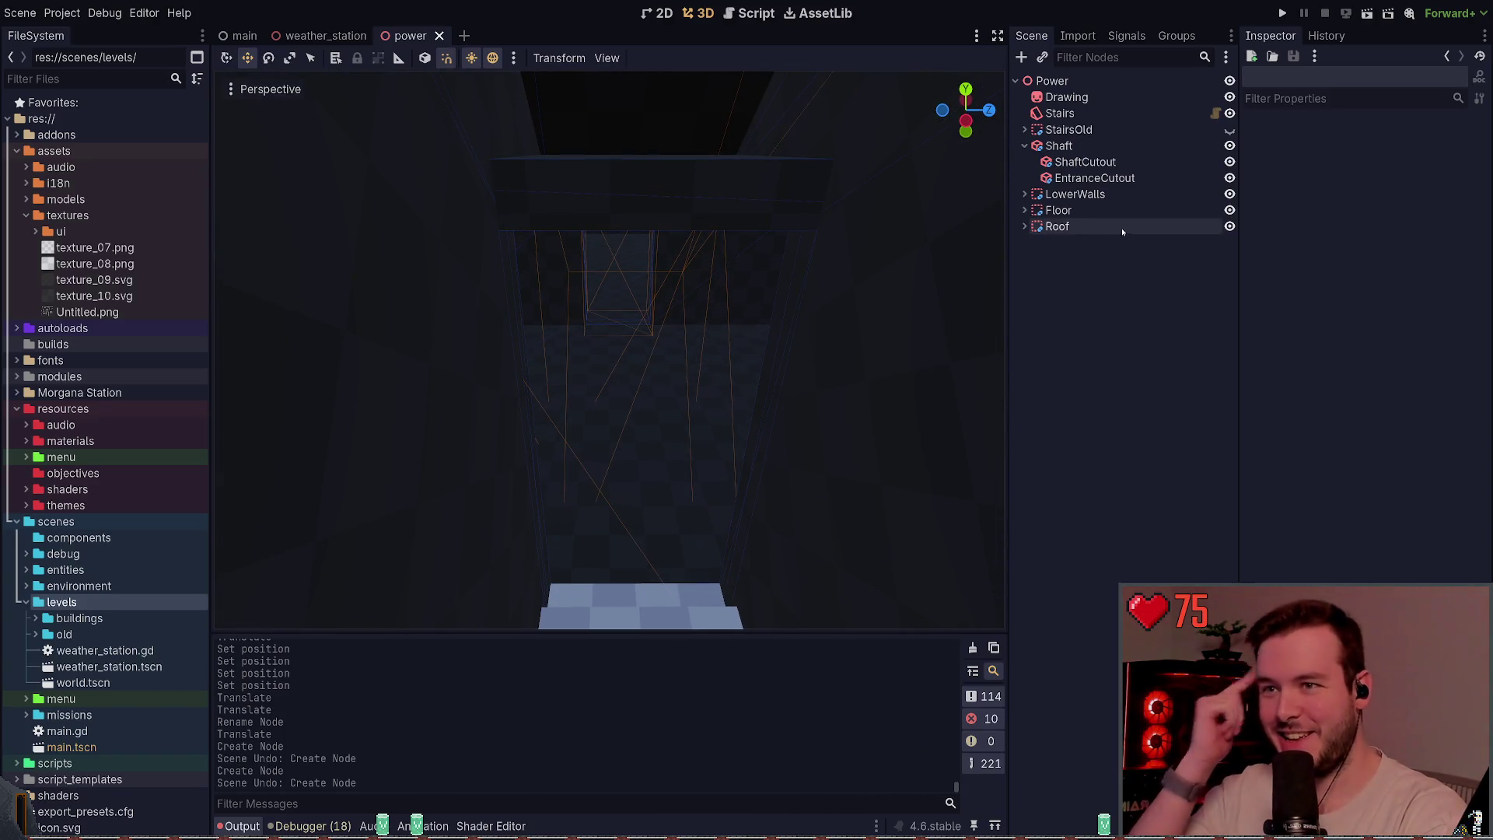
{"action": "left_click", "coordinate": [1120, 229]}
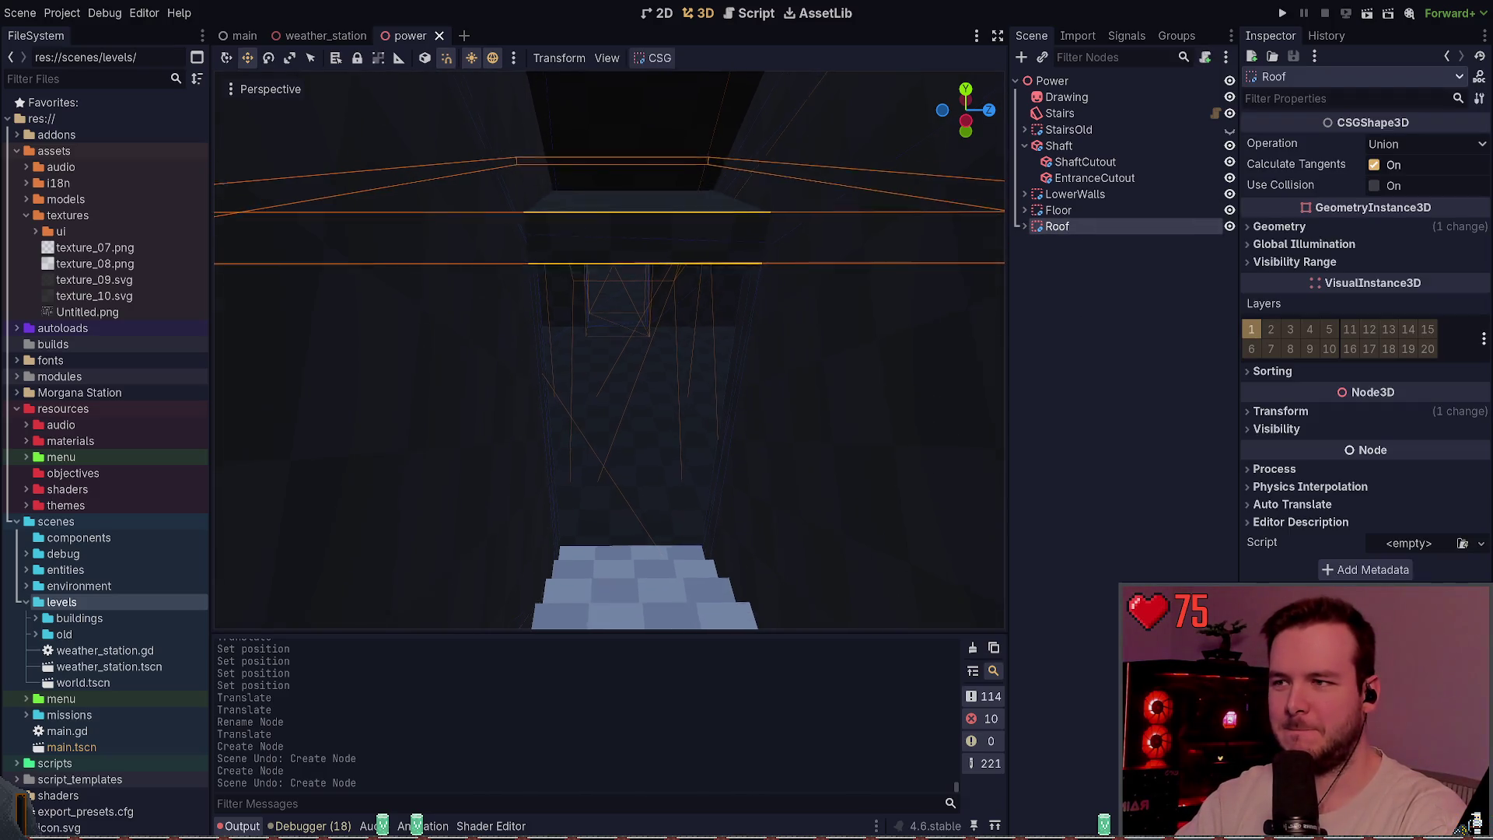
{"action": "key", "text": "ctrl+a"}
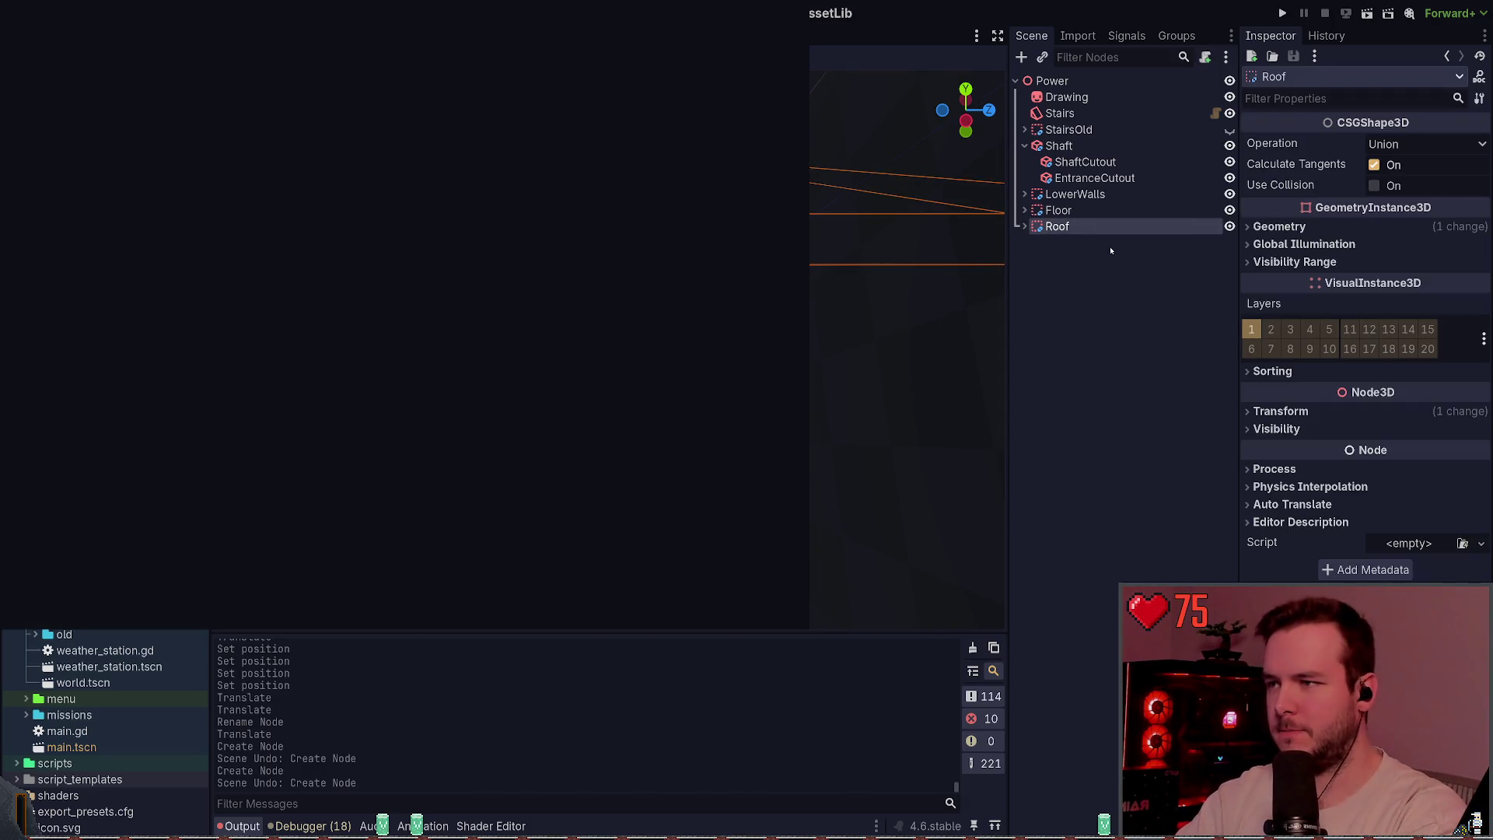
- Add a 1 m CSG box under Roof, moving it along X and lowering it
{"action": "key", "text": "Return"}
{"action": "key", "text": "f"}
{"action": "key", "text": "g"}
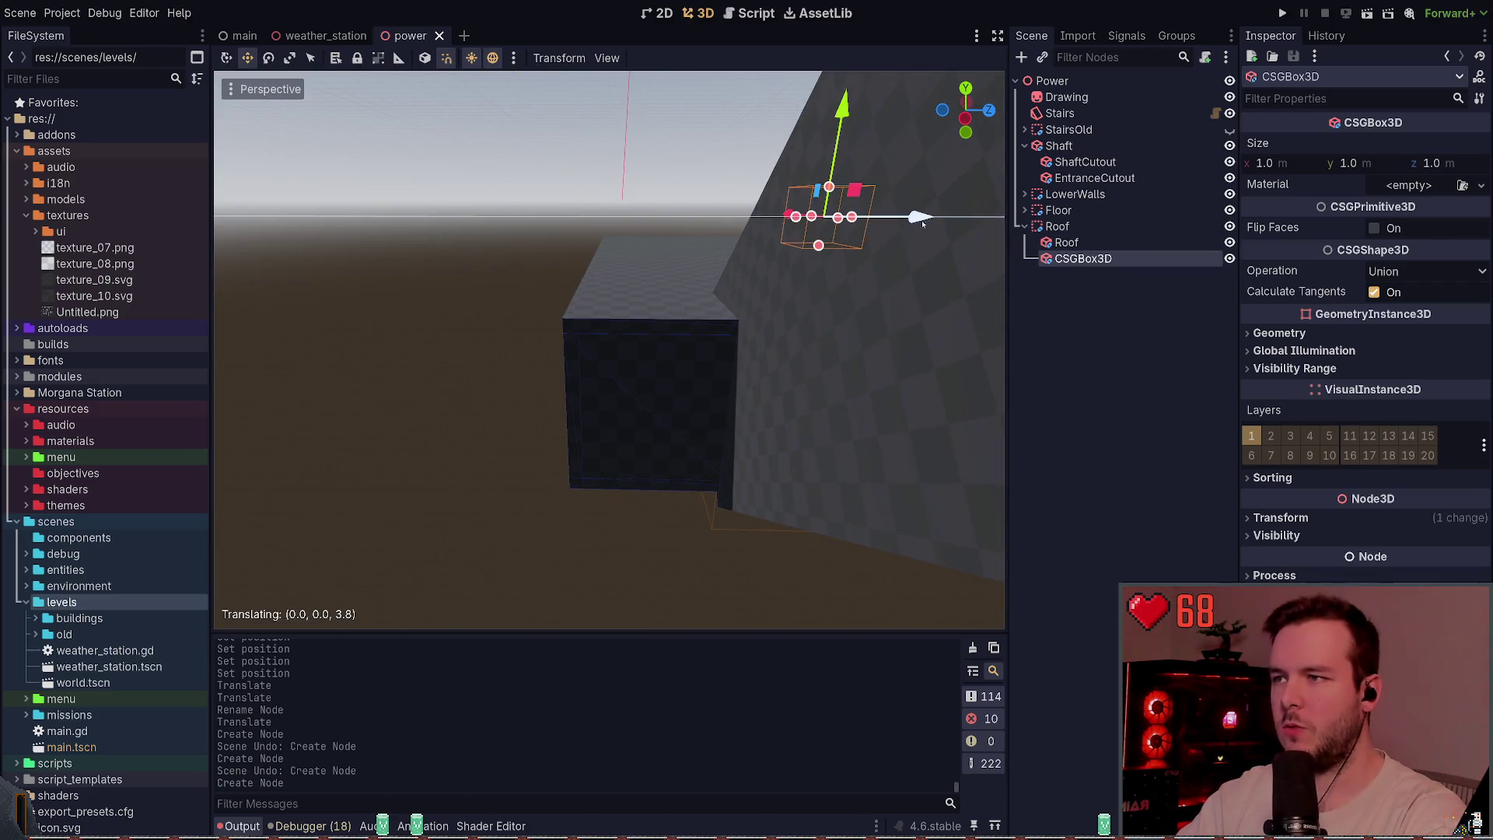
{"action": "key", "text": "g"}
{"action": "key", "text": "x"}
{"action": "key", "text": "Return"}
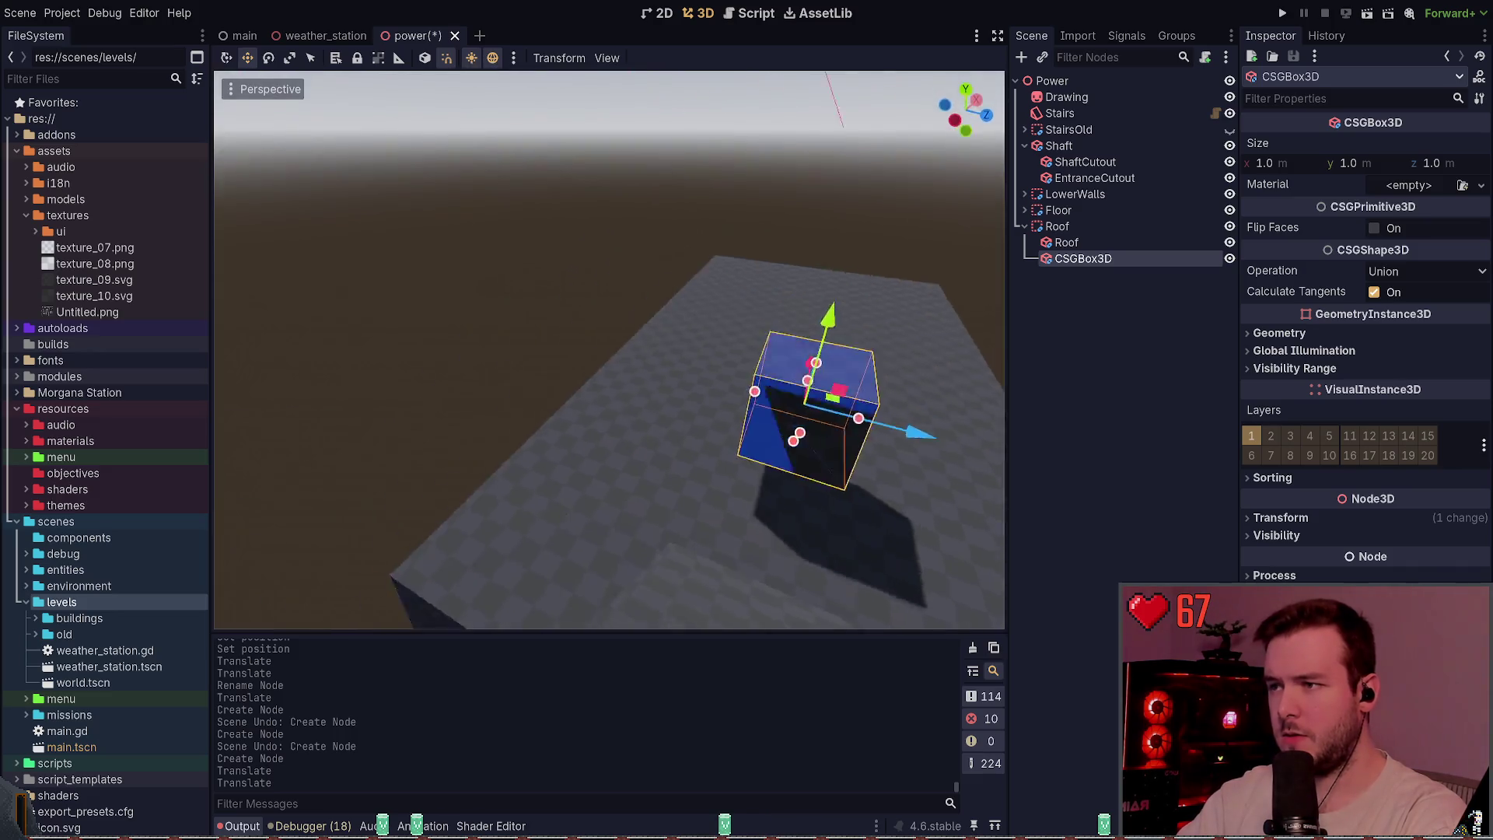
{"action": "key", "text": "g"}
{"action": "key", "text": "x"}
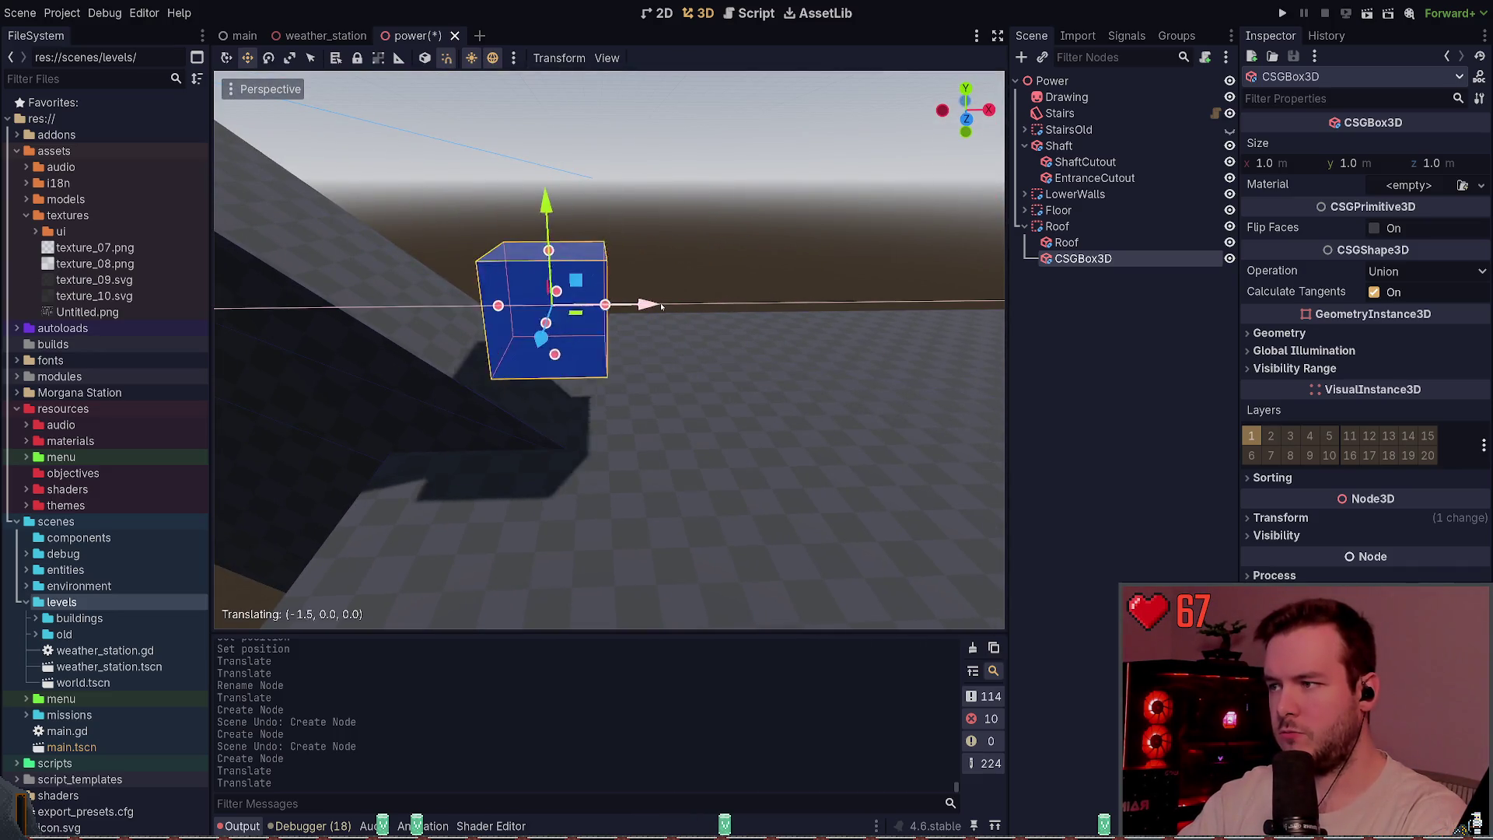
{"action": "key", "text": "Return"}
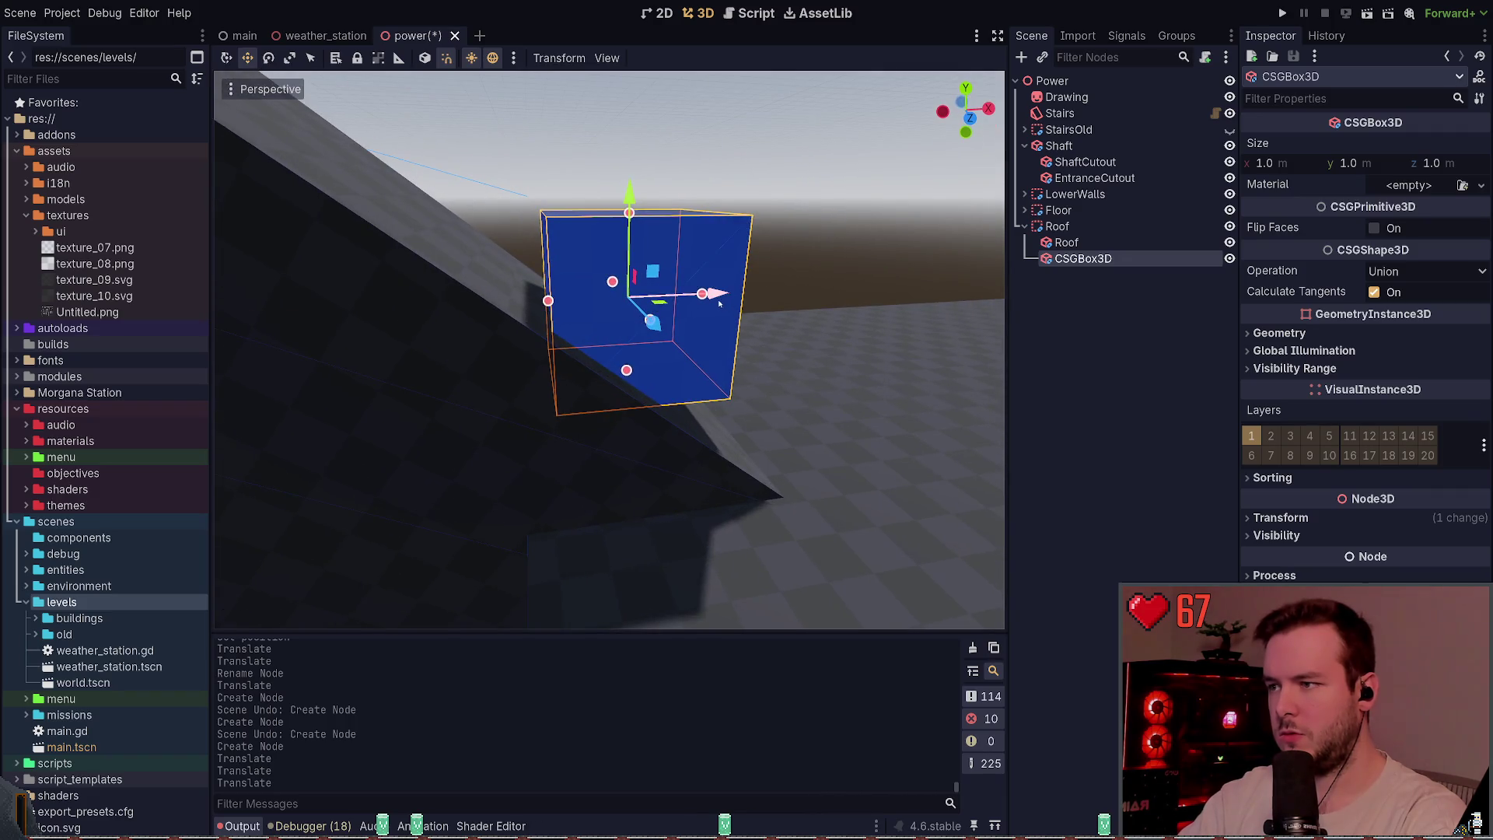
{"action": "left_click_drag", "start_coordinate": [719, 303], "coordinate": [694, 305]}
{"action": "left_click_drag", "start_coordinate": [591, 222], "coordinate": [595, 312]}
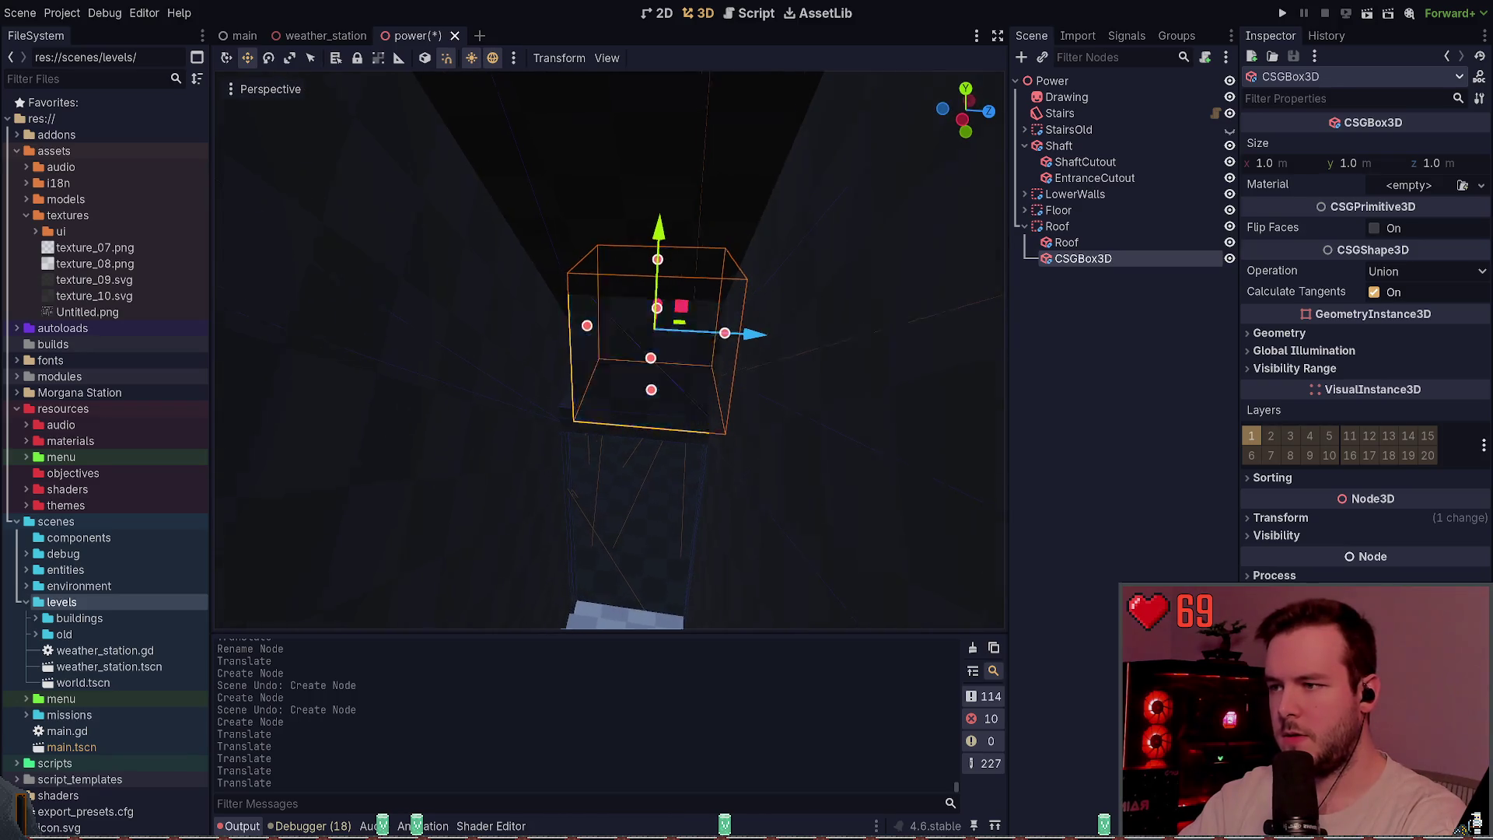
{"action": "left_click_drag", "start_coordinate": [748, 360], "coordinate": [756, 360]}
- Raise the box, save, rename it TunnelPiece, then delete it
{"action": "key", "text": "ctrl+s"}
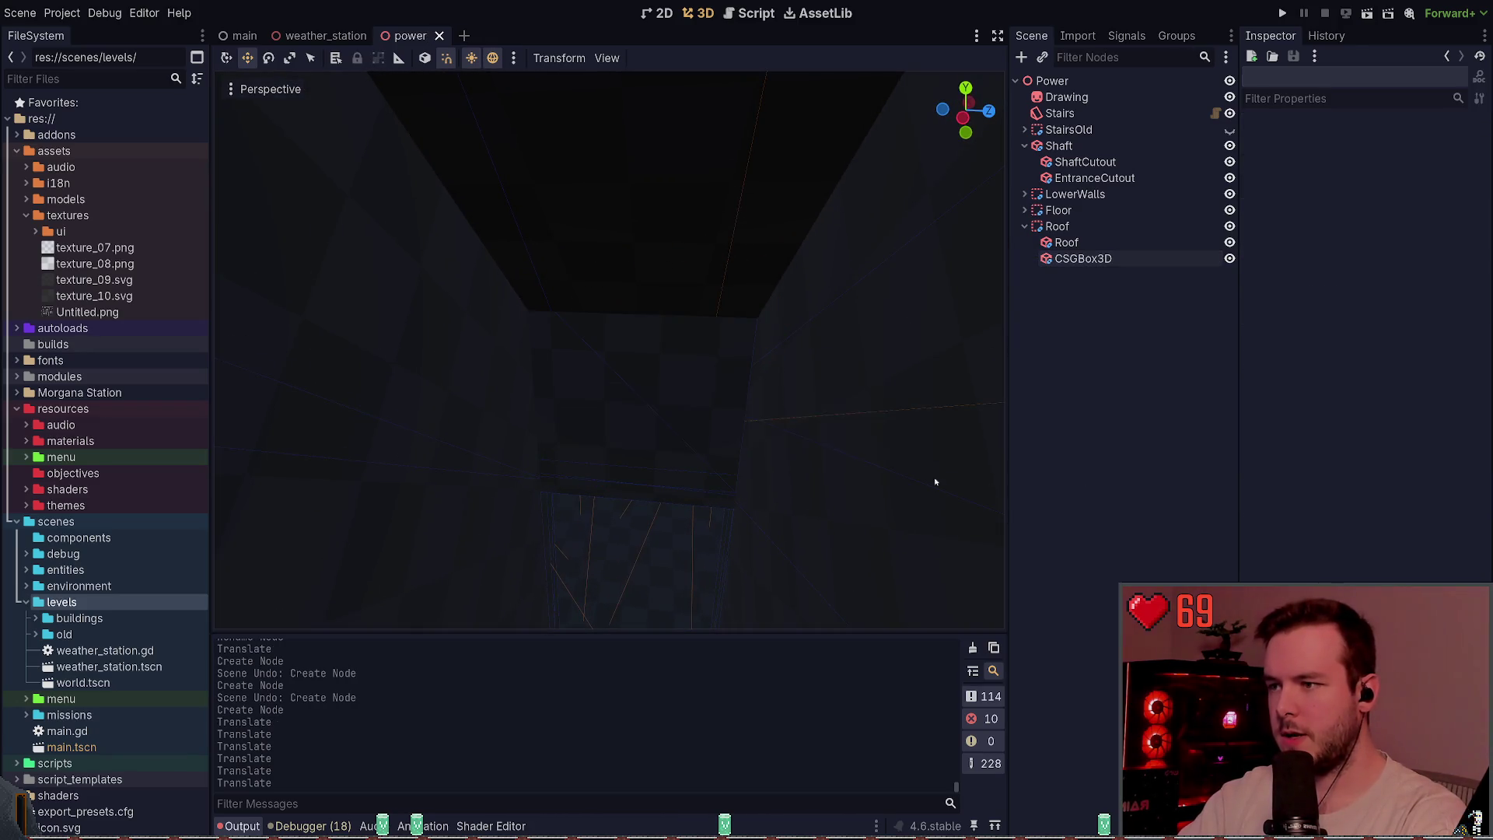
{"action": "left_click", "coordinate": [659, 287]}
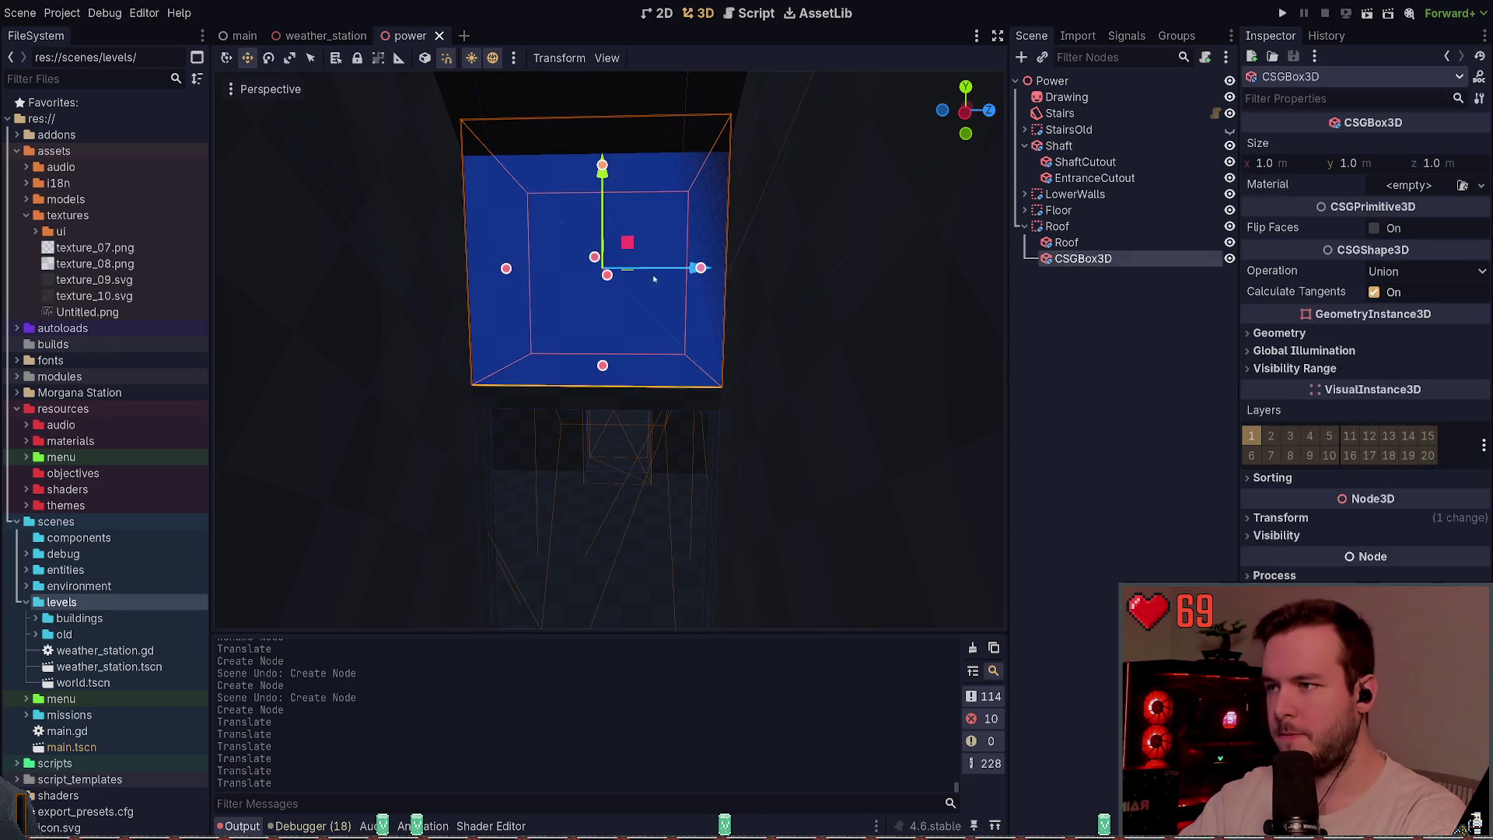
{"action": "left_click_drag", "start_coordinate": [613, 170], "coordinate": [614, 148]}
{"action": "key", "text": "ctrl+s"}
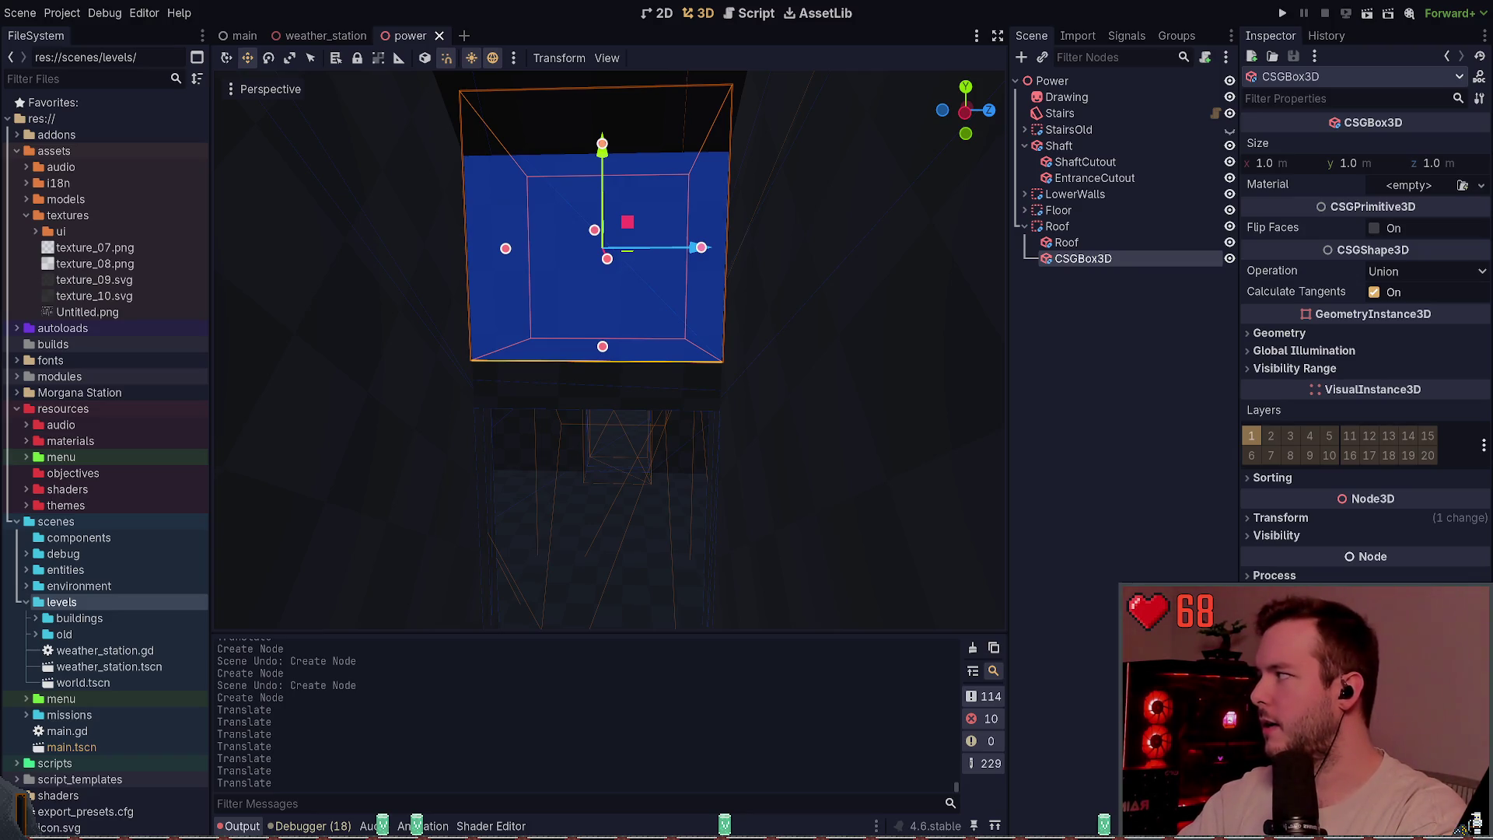
{"action": "type", "text": "TunnelPiece"}
{"action": "key", "text": "Return"}
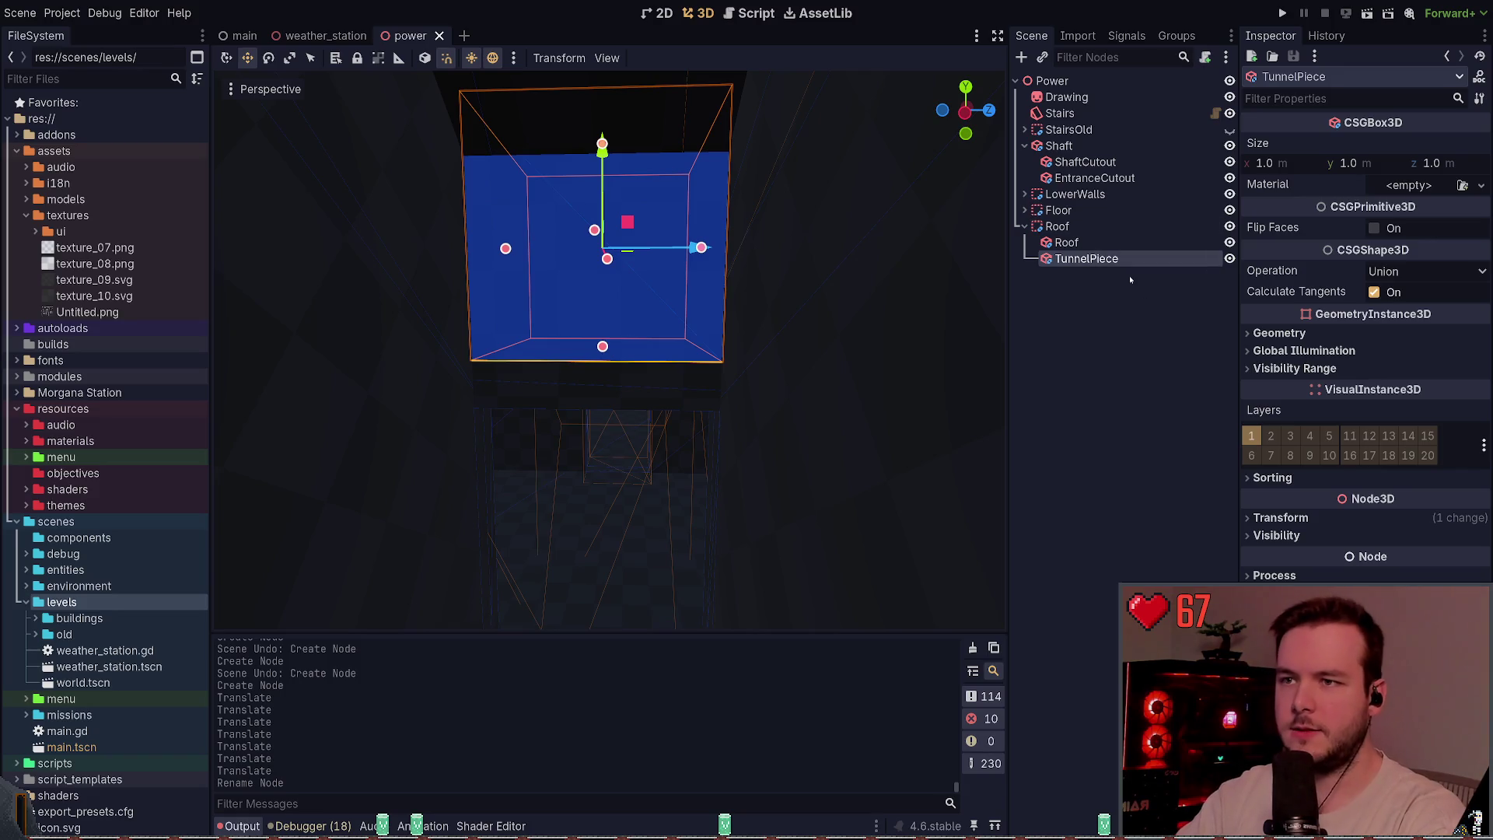
{"action": "key", "text": "Delete"}
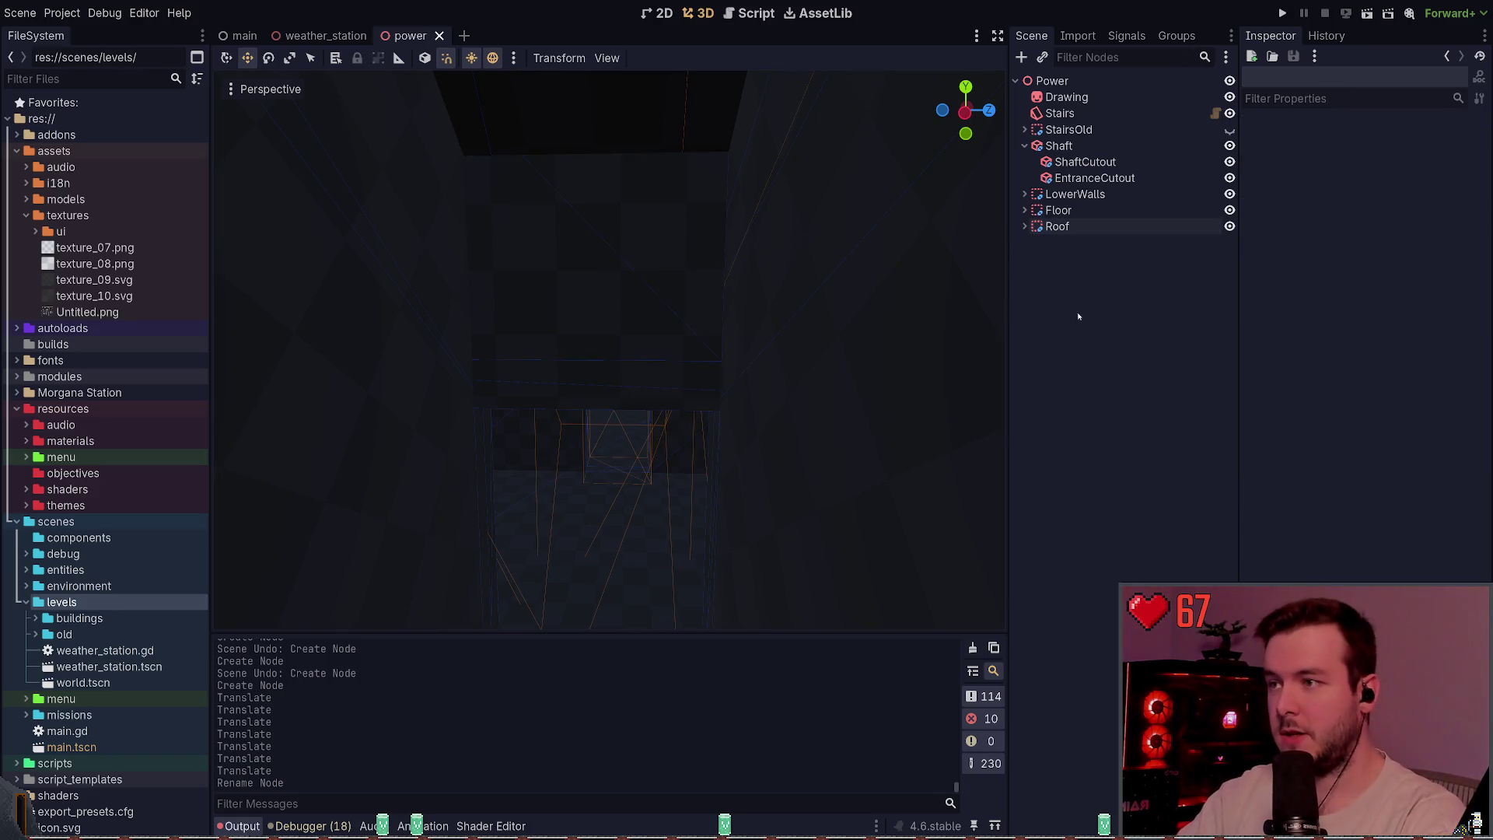
{"action": "scroll", "coordinate": [516, 351], "scroll_direction": "down", "scroll_amount": 5}
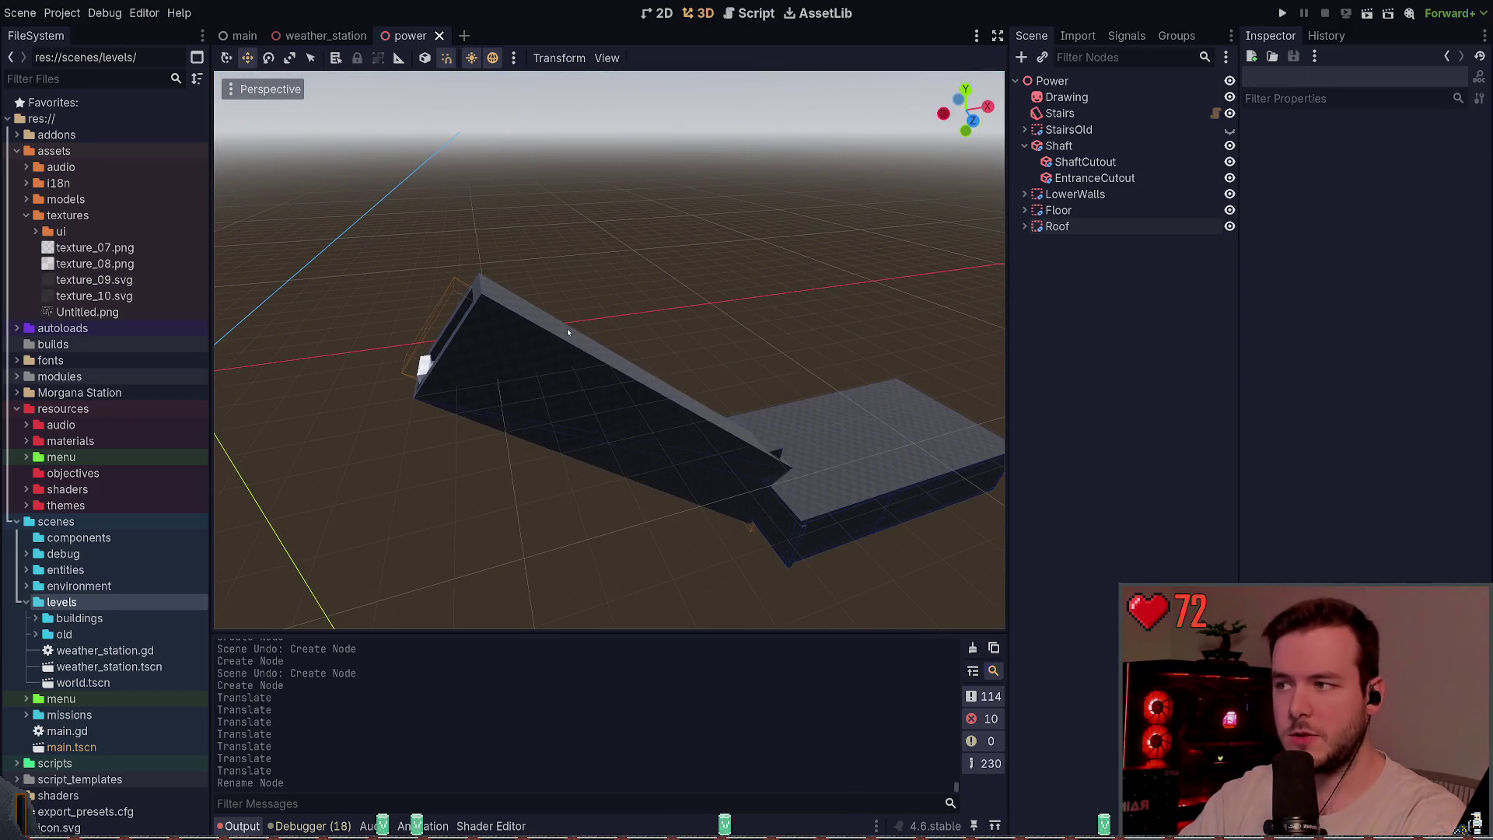
{"action": "left_click", "coordinate": [1058, 146]}
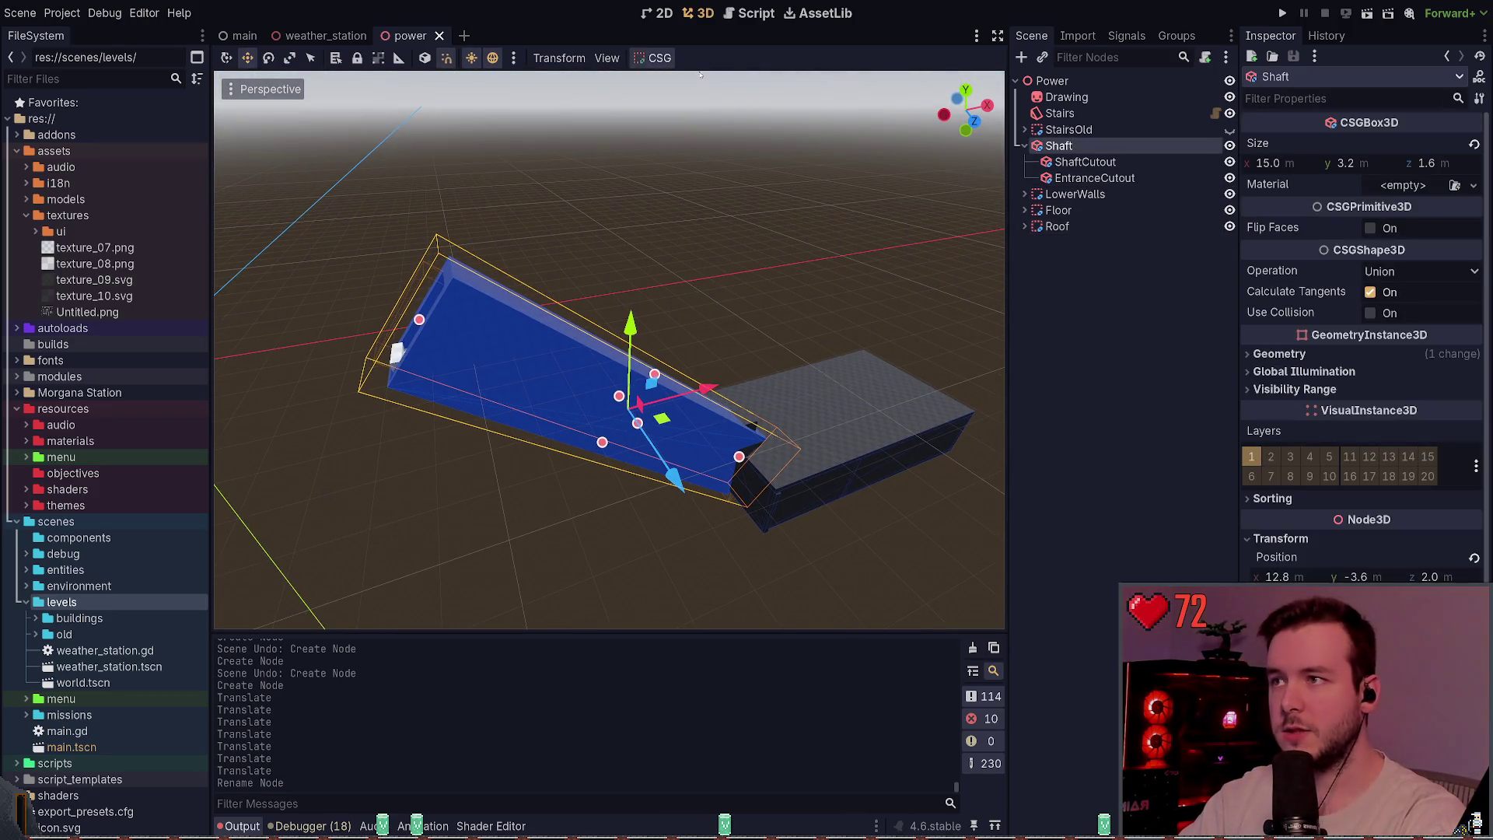
- Bake CSG collision shapes for Shaft, LowerWalls and Floor
{"action": "left_click", "coordinate": [698, 98]}
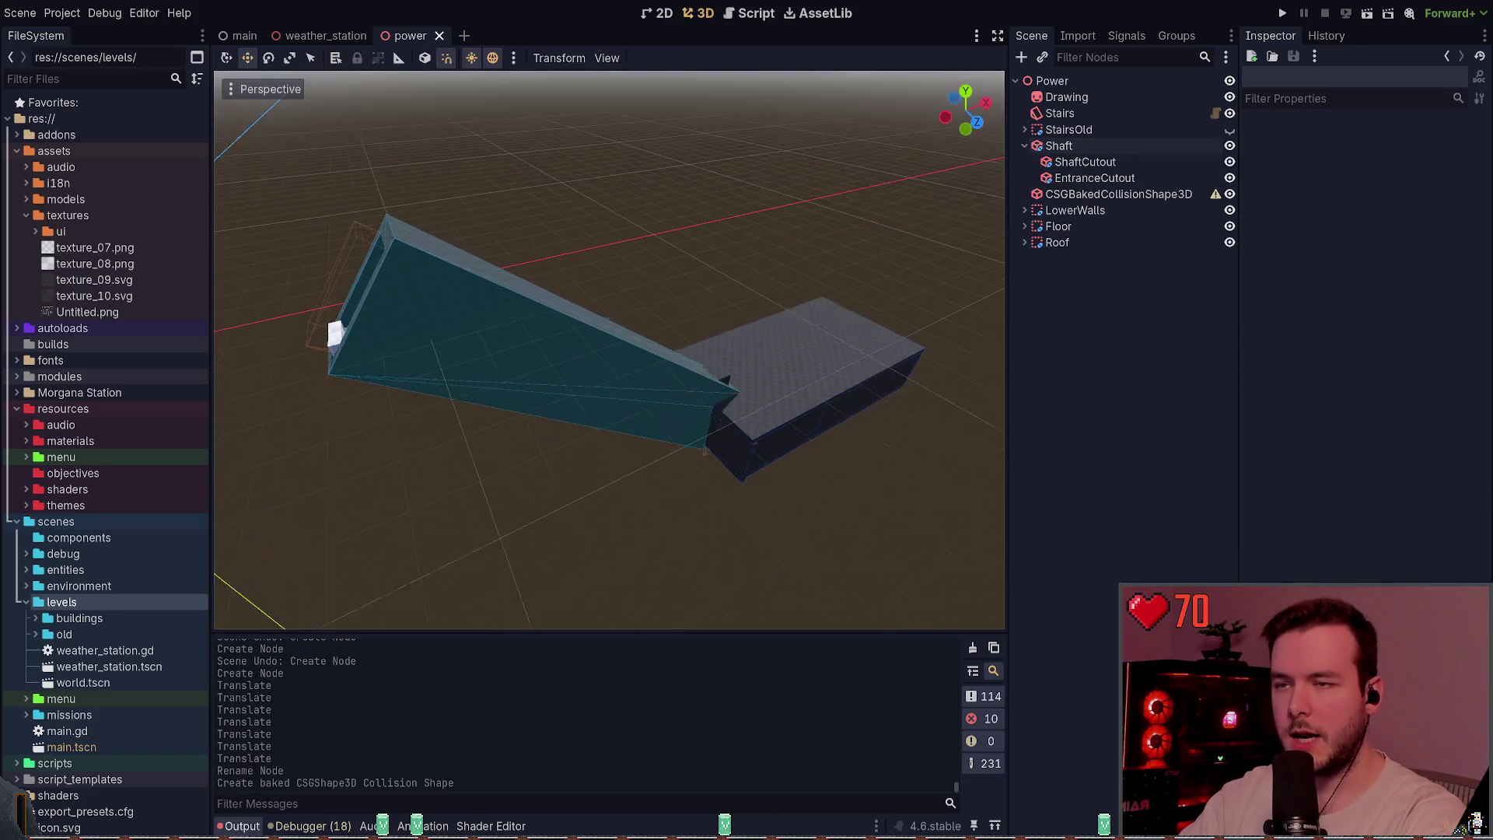
{"action": "left_click", "coordinate": [1075, 210]}
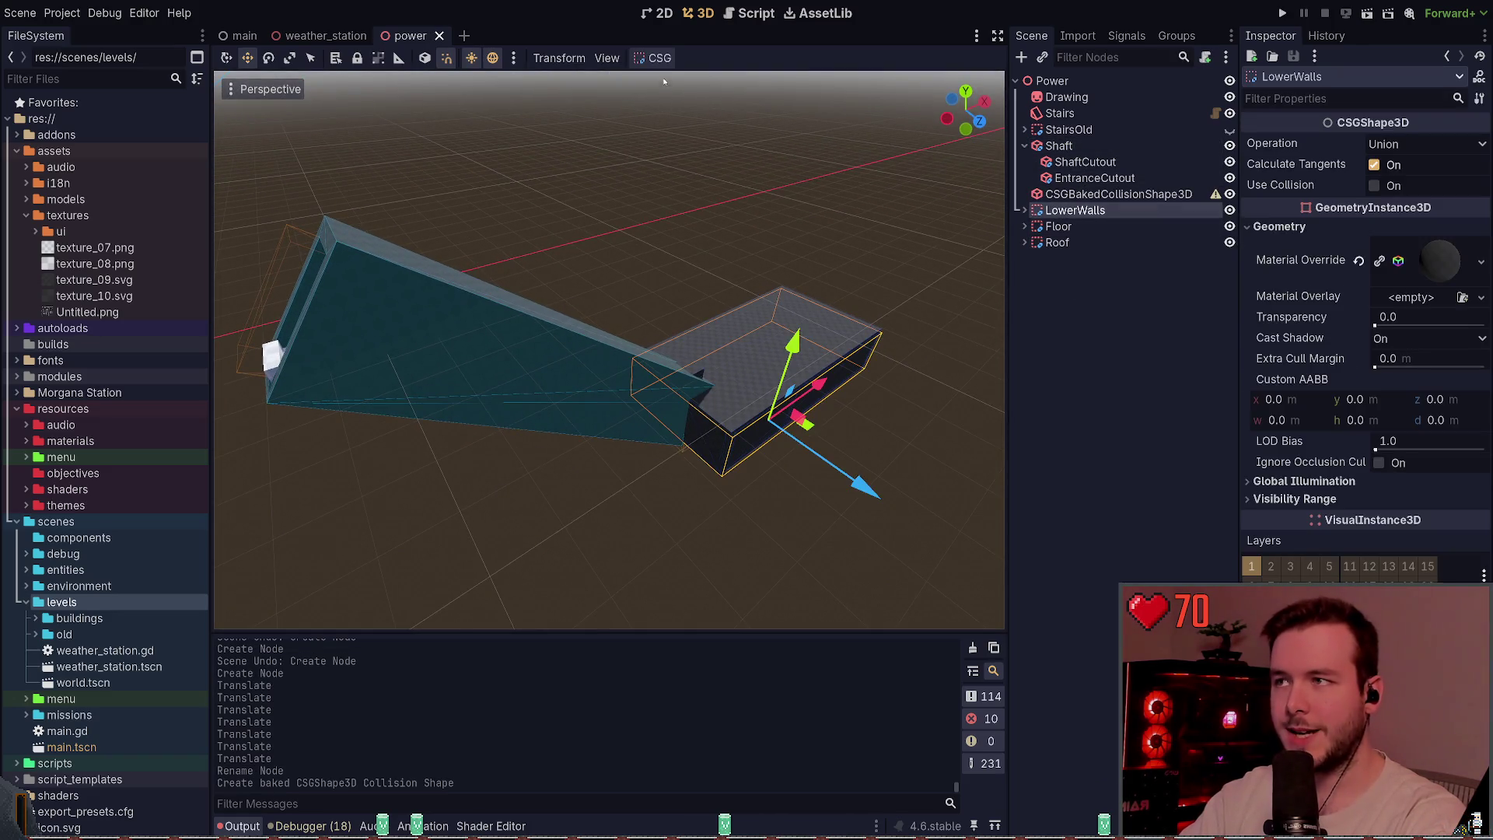
{"action": "left_click", "coordinate": [660, 58]}
{"action": "left_click", "coordinate": [698, 98]}
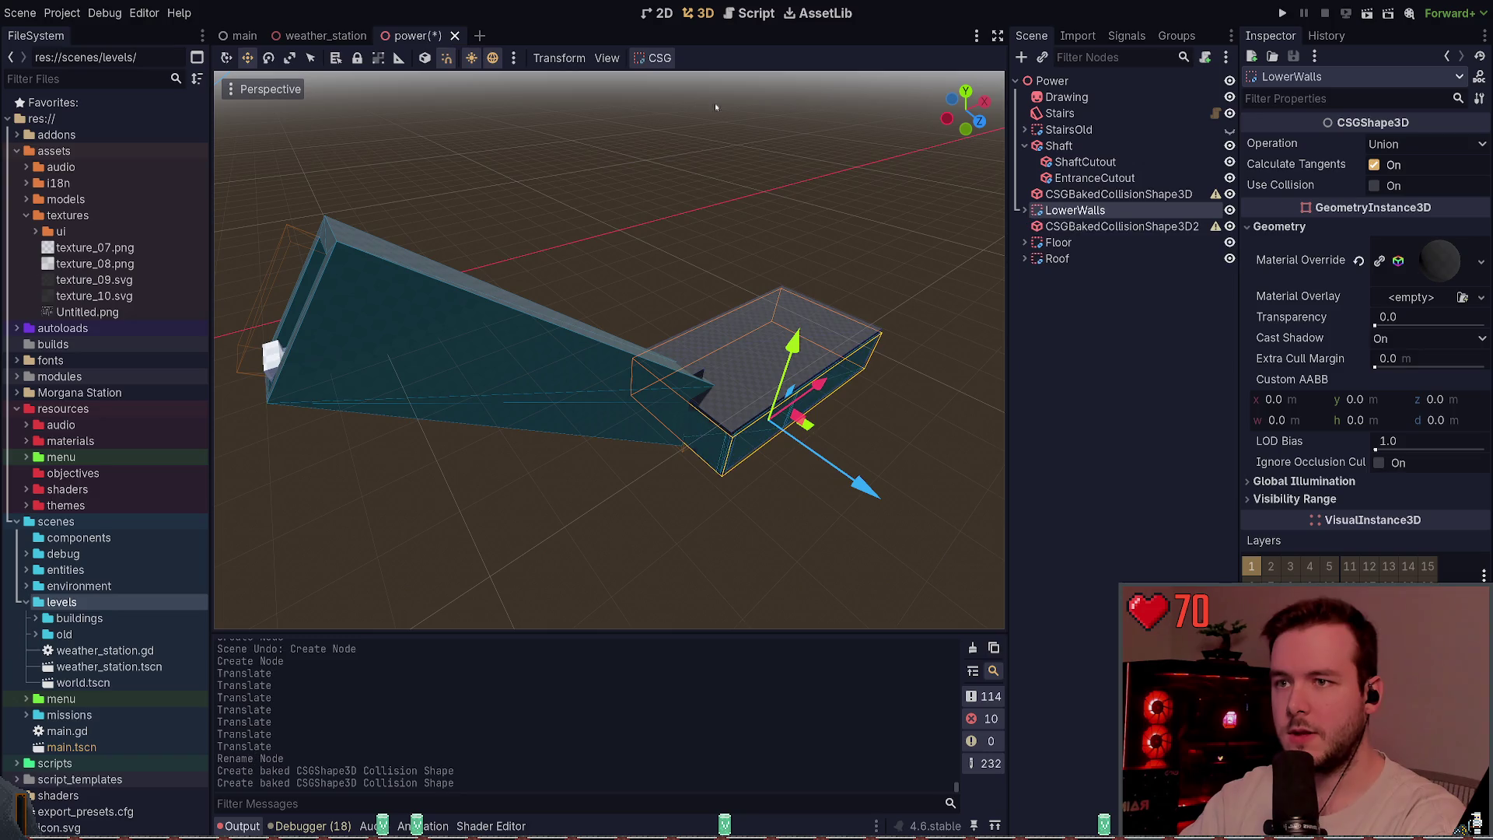
{"action": "left_click", "coordinate": [1072, 258]}
{"action": "left_click", "coordinate": [1073, 243]}
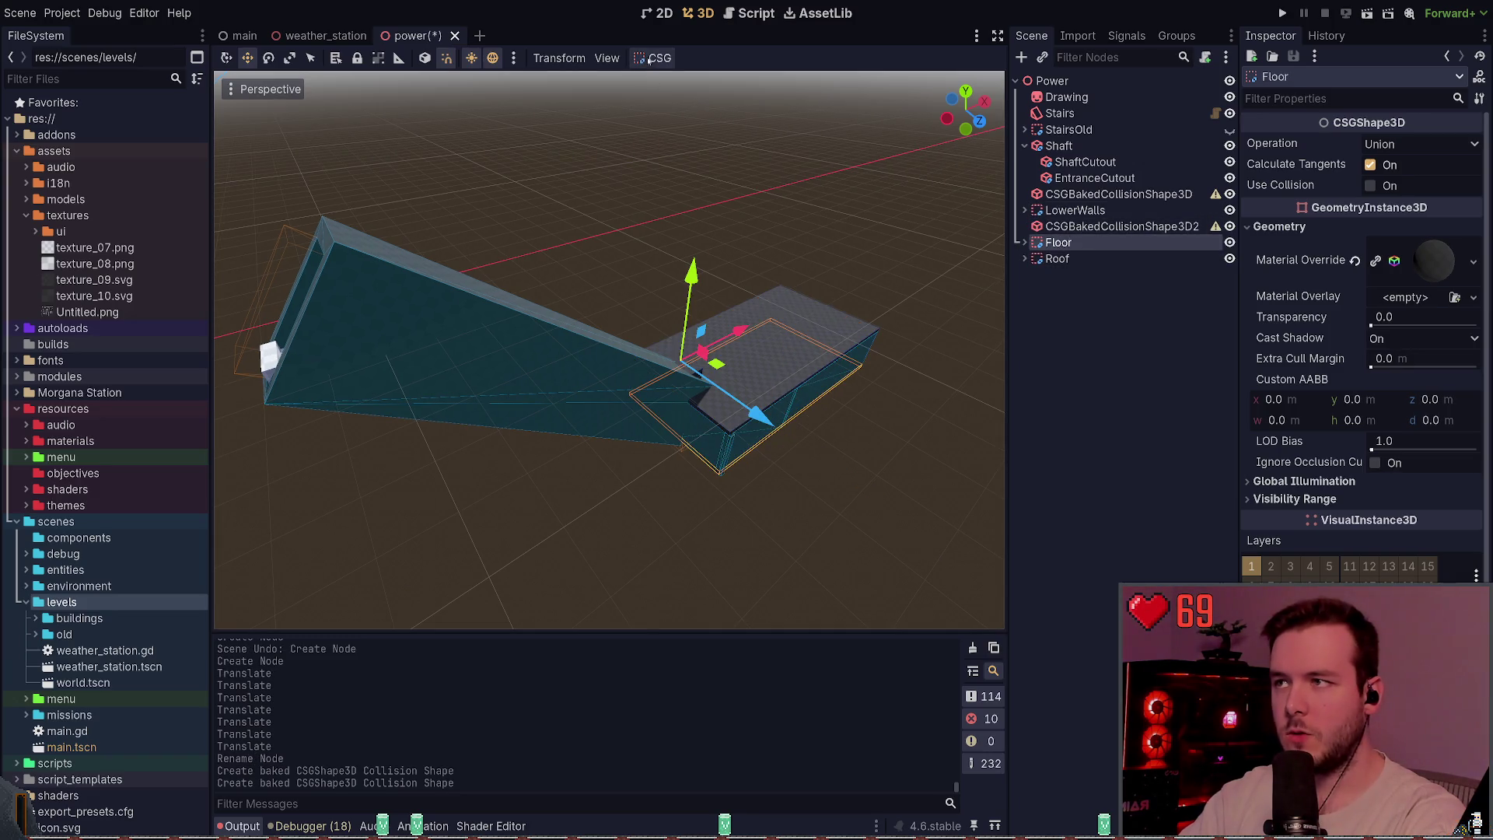
{"action": "left_click", "coordinate": [676, 99]}
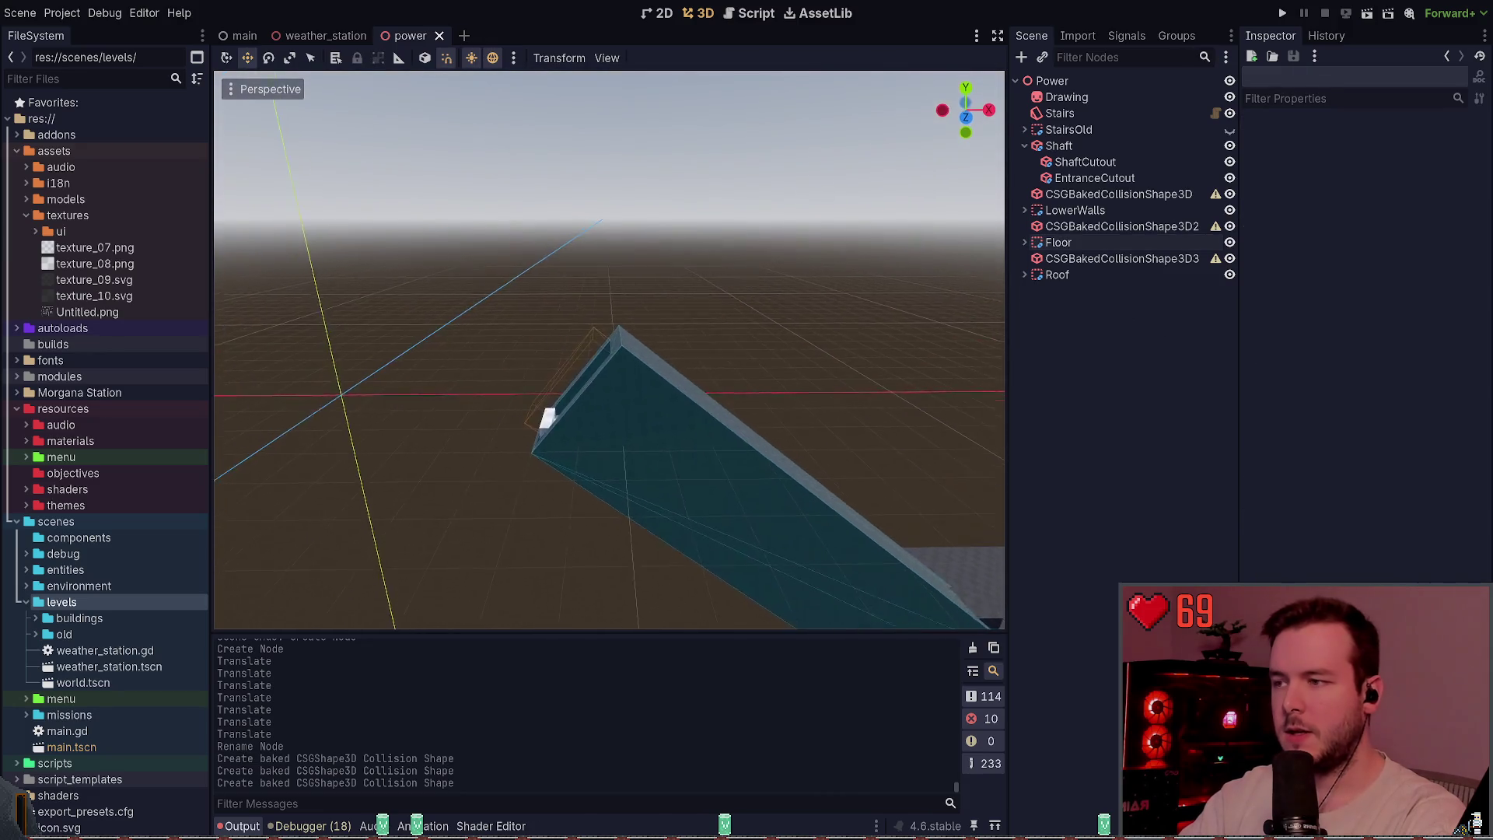
- Fly the camera around the shaft and switch to the weather_station scene
{"action": "key", "text": "a"}
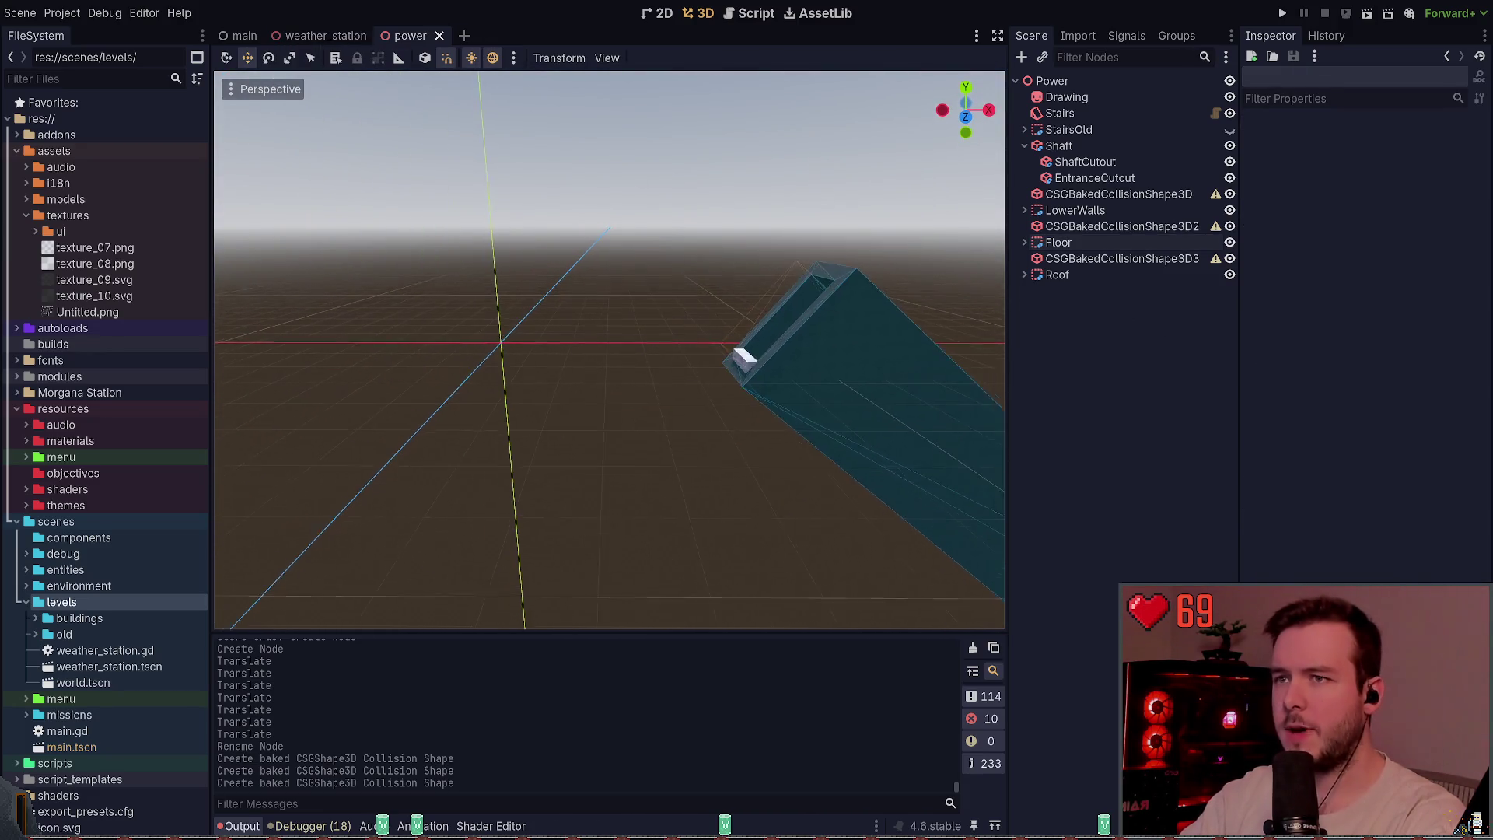
{"action": "key", "text": "w"}
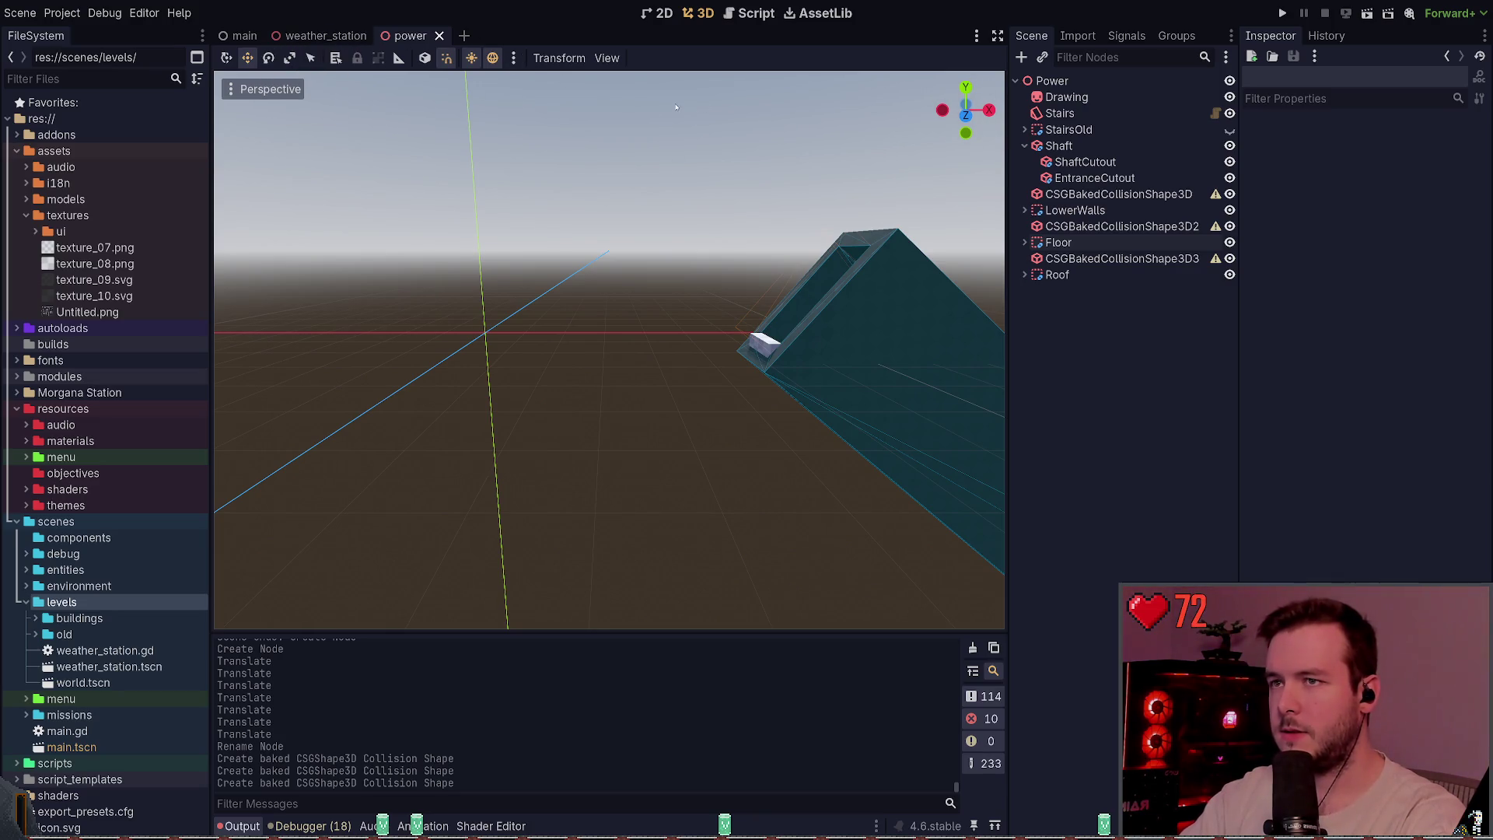
{"action": "left_click", "coordinate": [319, 36]}
- Open the Research scene, inspect its WorldBoundry collision shape, save, and frame it in weather_station
{"action": "key", "text": "s"}
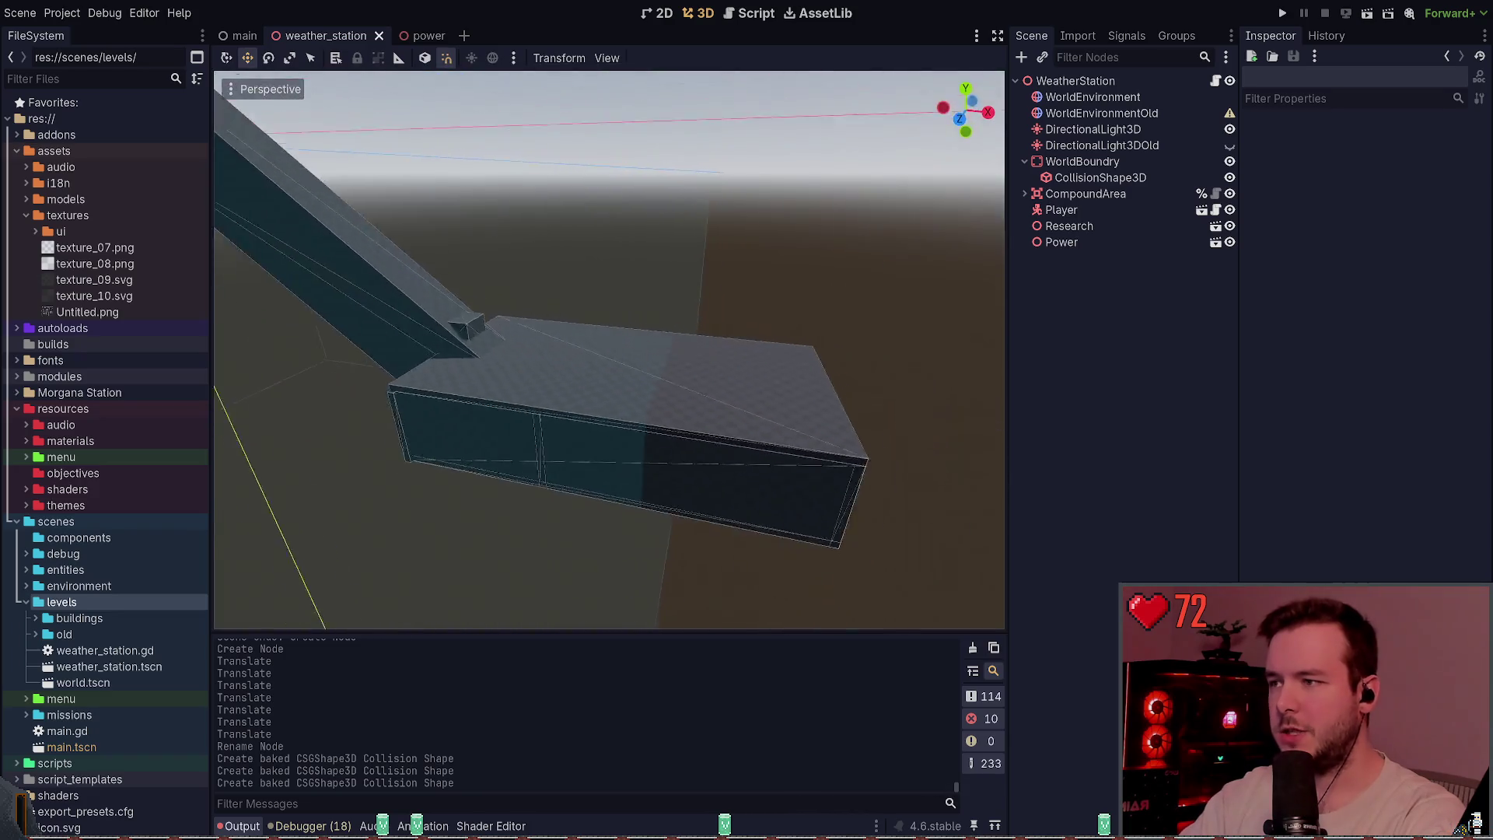
{"action": "key", "text": "s"}
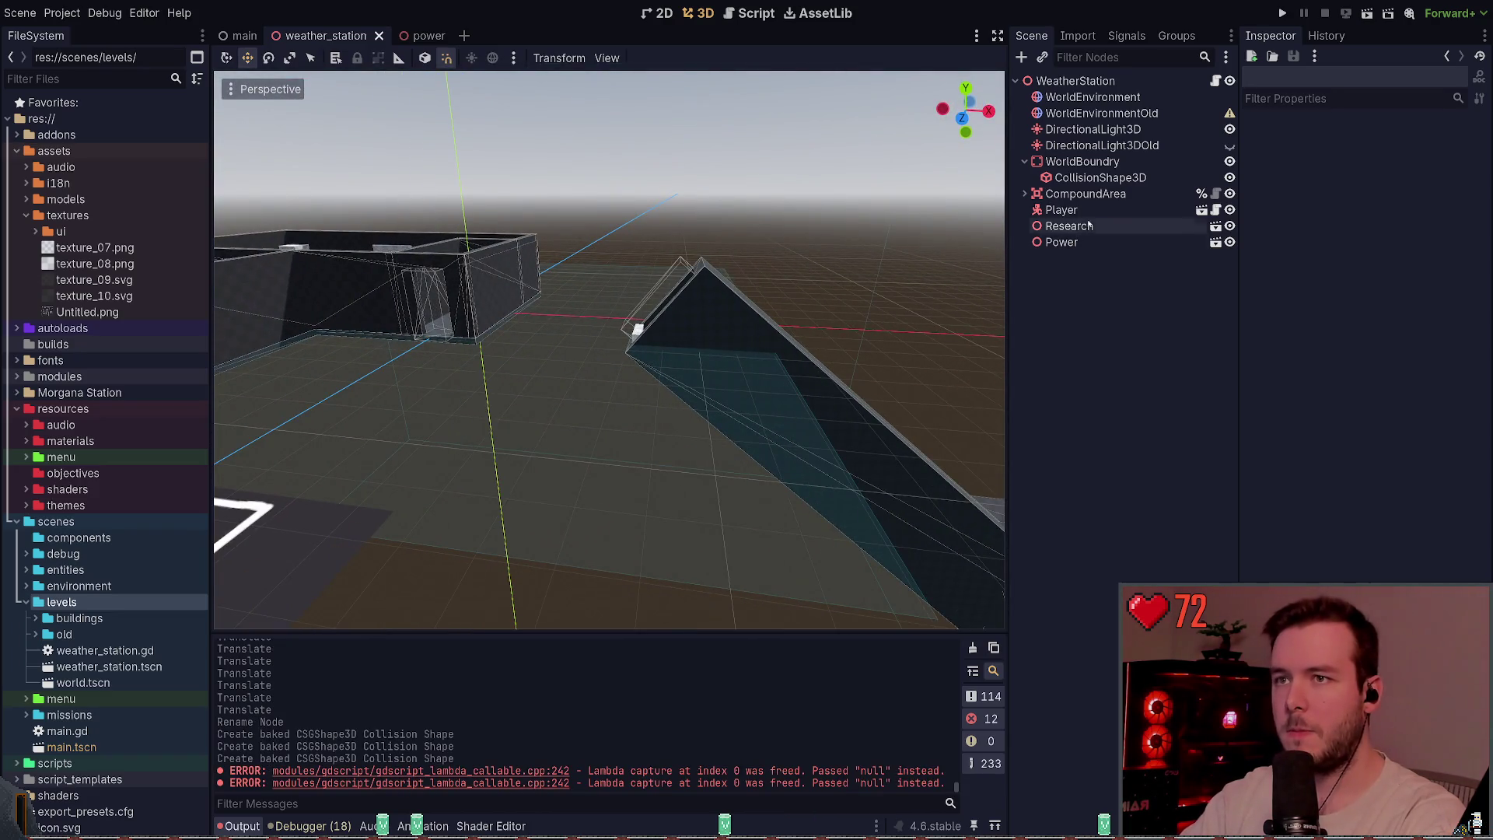
{"action": "left_click", "coordinate": [1198, 177]}
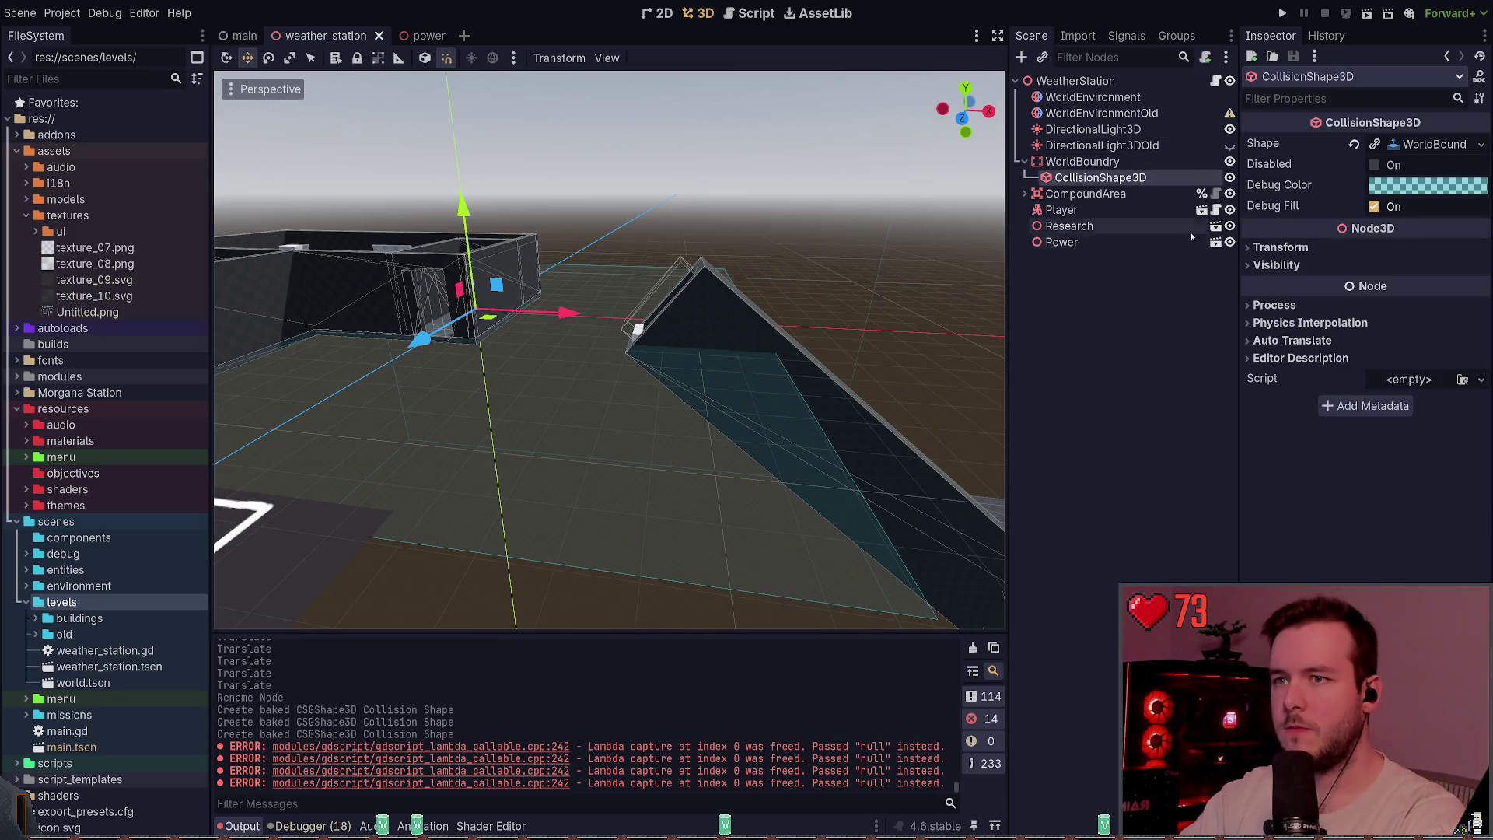
{"action": "left_click", "coordinate": [1215, 225]}
{"action": "left_click", "coordinate": [1117, 131]}
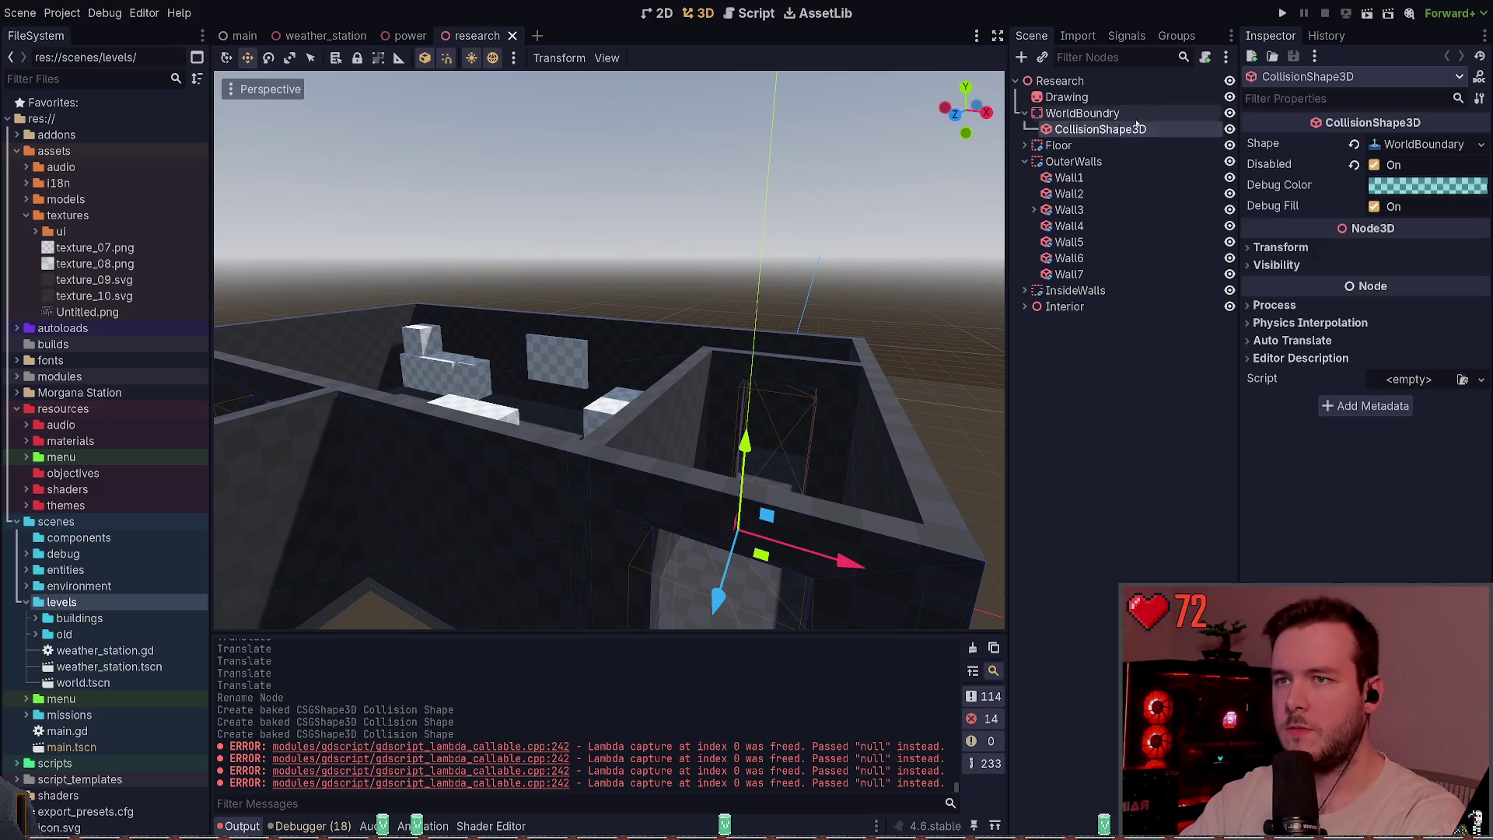
{"action": "key", "text": "ctrl+s"}
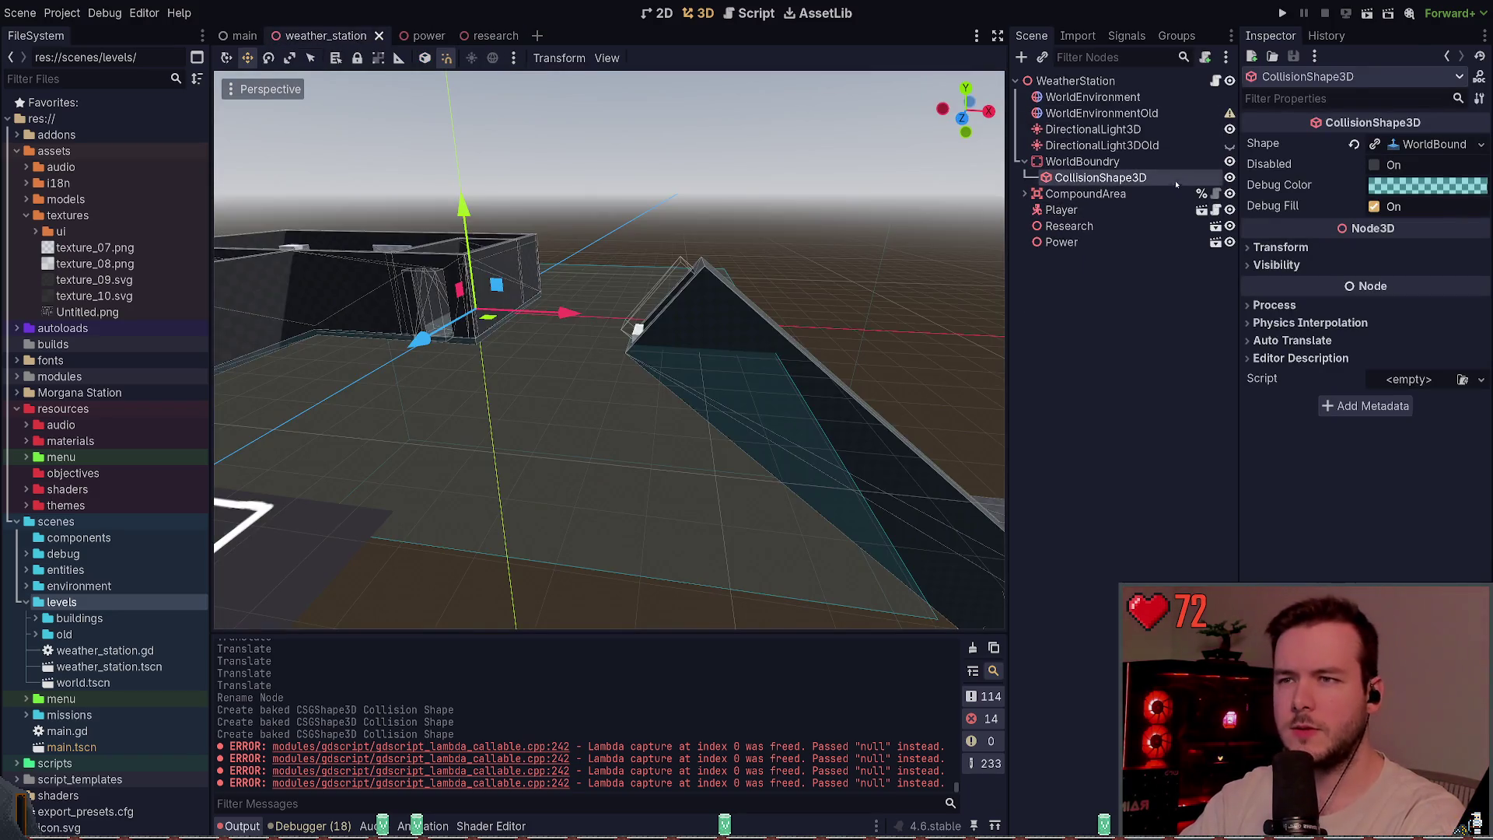
{"action": "key", "text": "f"}
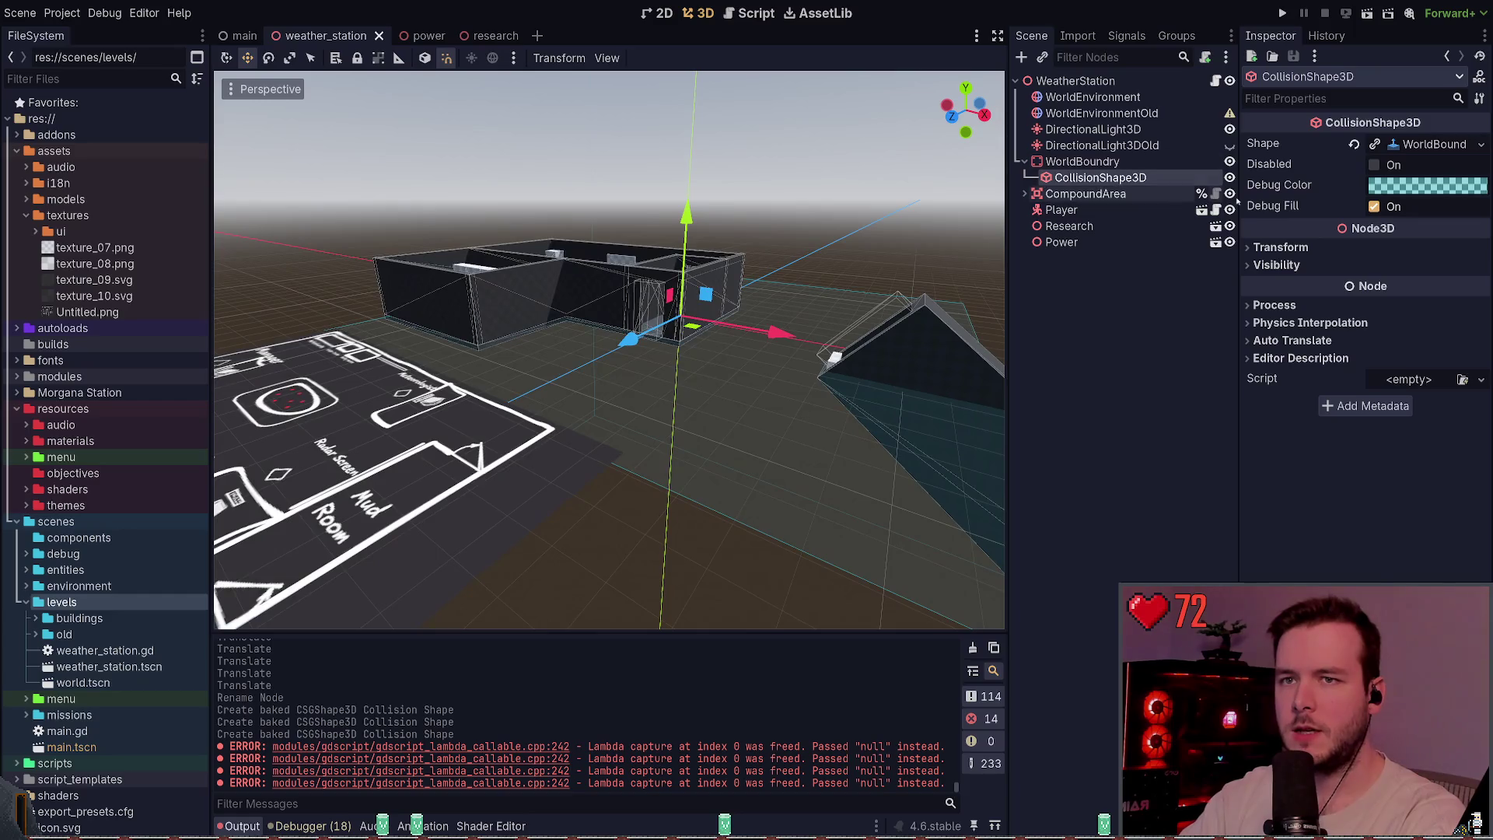
- Duplicate WorldBoundry and rename the copy LocalBoundry
{"action": "left_click", "coordinate": [1067, 161]}
{"action": "key", "text": "ctrl+d"}
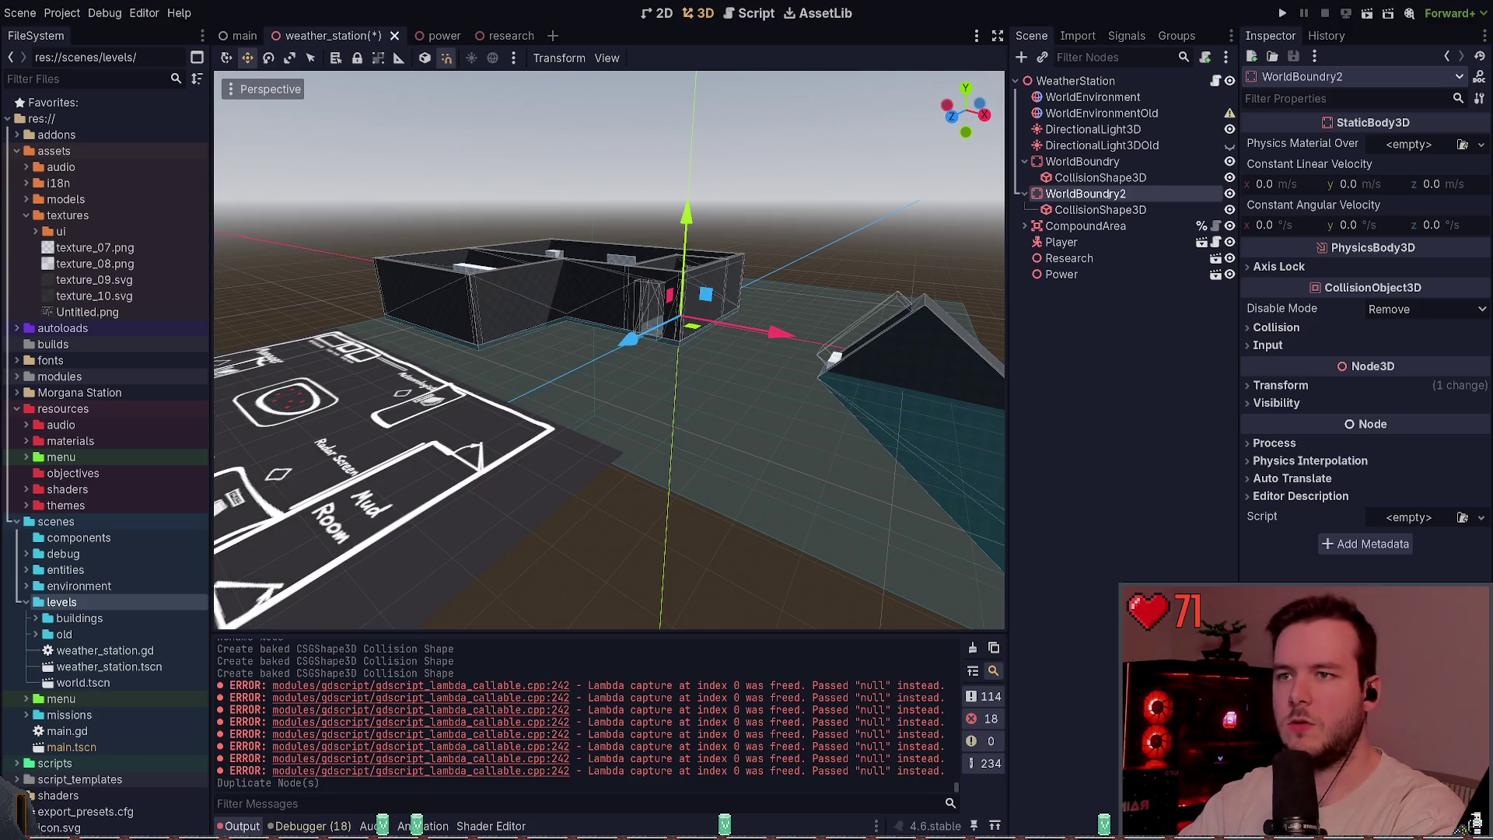
{"action": "type", "text": "LocalBoundry"}
{"action": "key", "text": "Return"}
- Give LocalBoundry's CollisionShape3D a new BoxShape3D and lower it toward the buildings
{"action": "left_click", "coordinate": [1104, 209]}
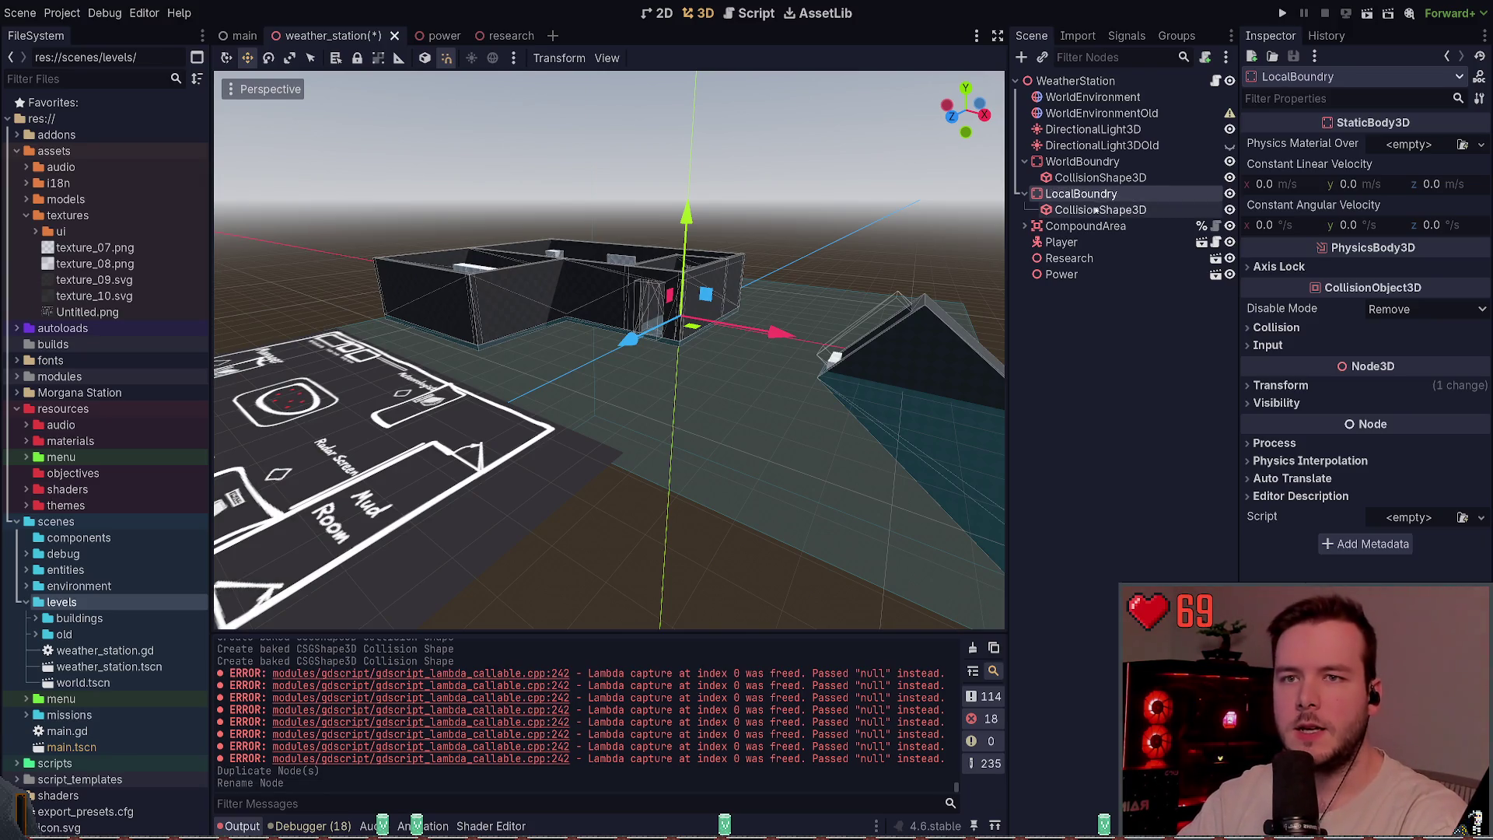
{"action": "left_click", "coordinate": [1352, 143]}
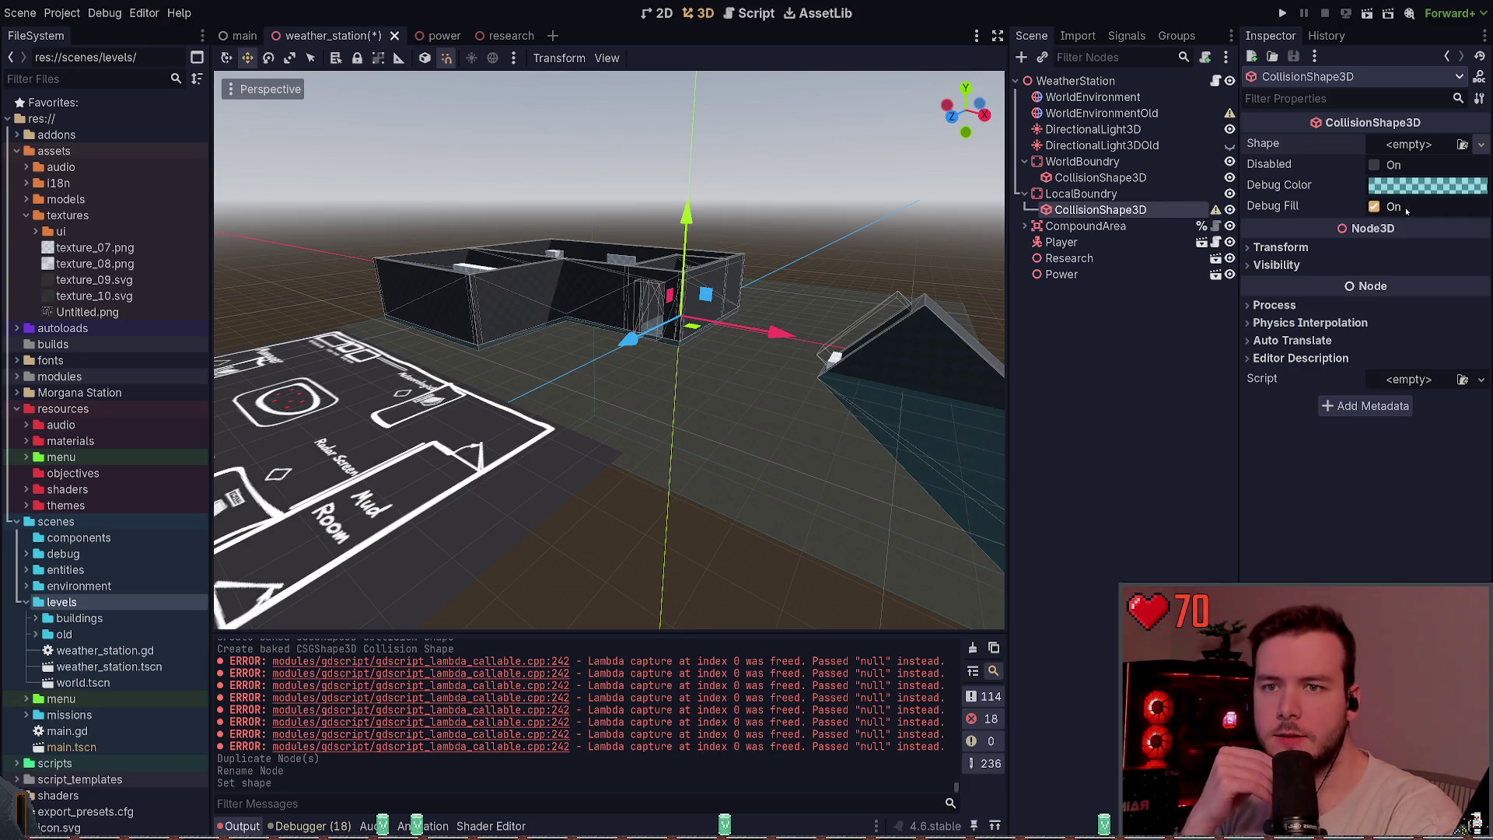
{"action": "key", "text": "ctrl+v"}
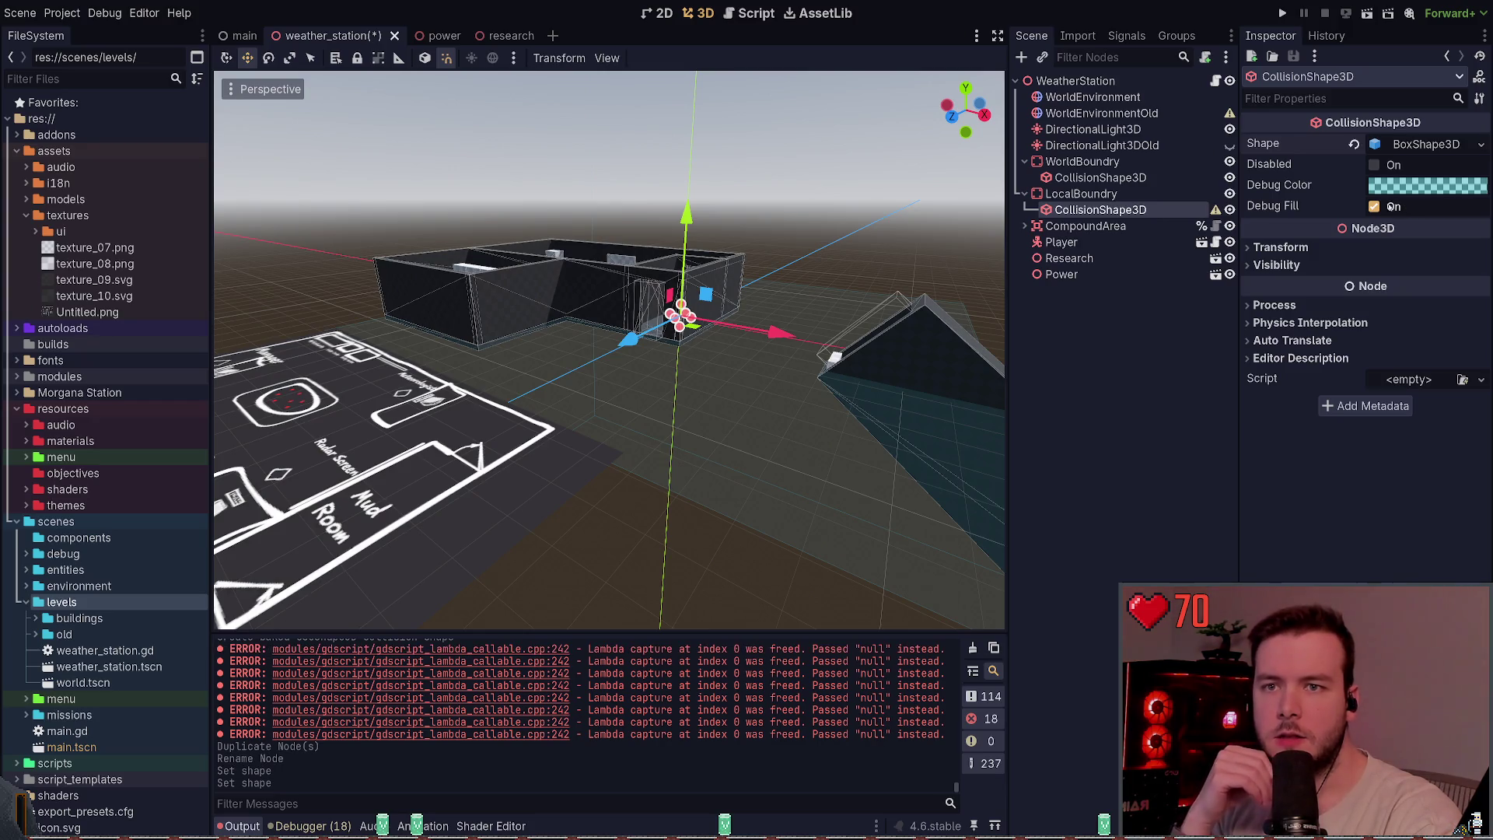
{"action": "scroll", "coordinate": [806, 255], "scroll_direction": "up", "scroll_amount": 5}
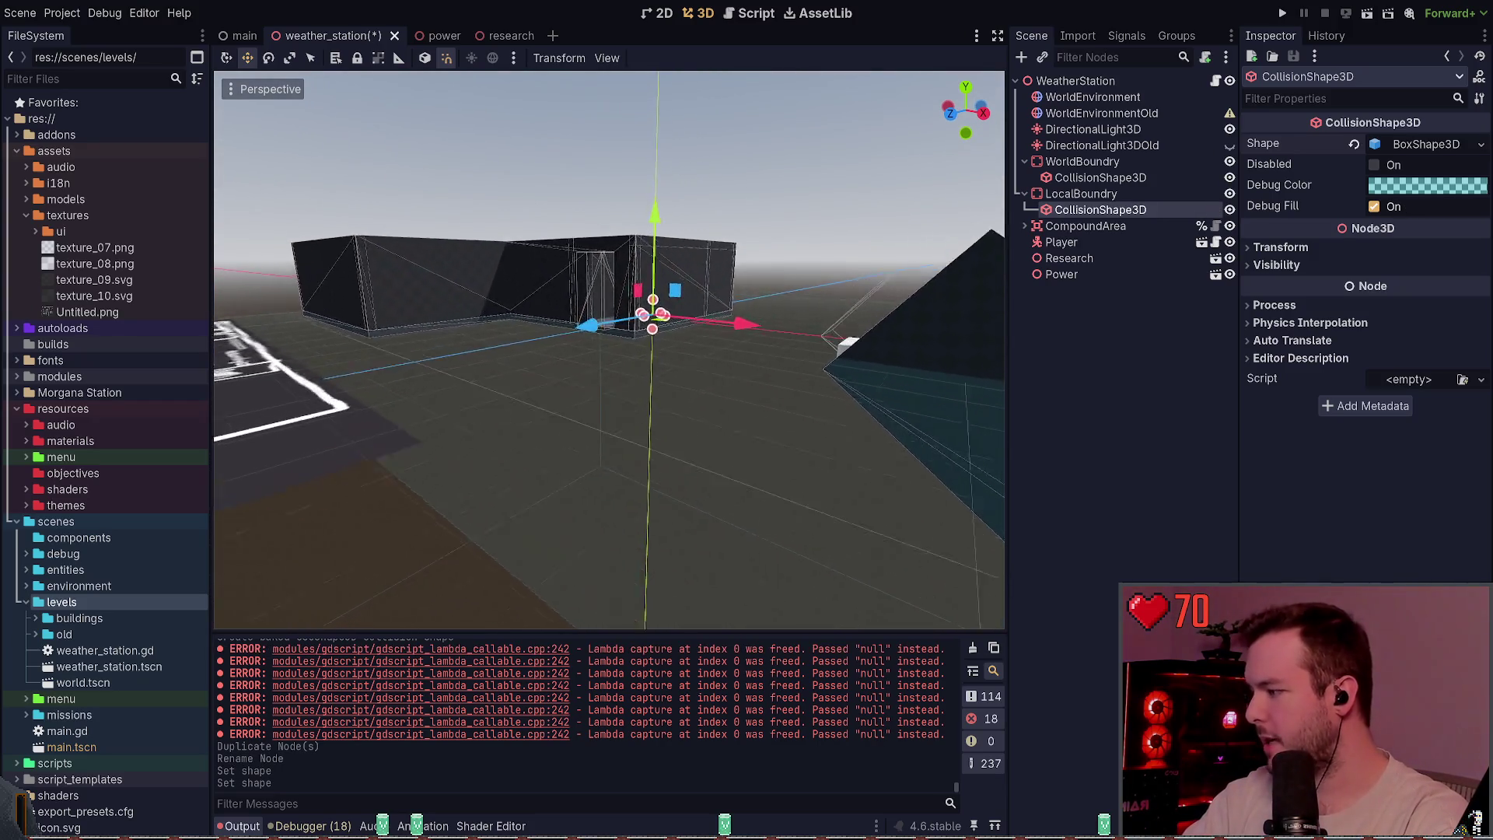
{"action": "left_click_drag", "start_coordinate": [689, 330], "coordinate": [687, 397]}
{"action": "left_click_drag", "start_coordinate": [609, 349], "coordinate": [529, 350]}
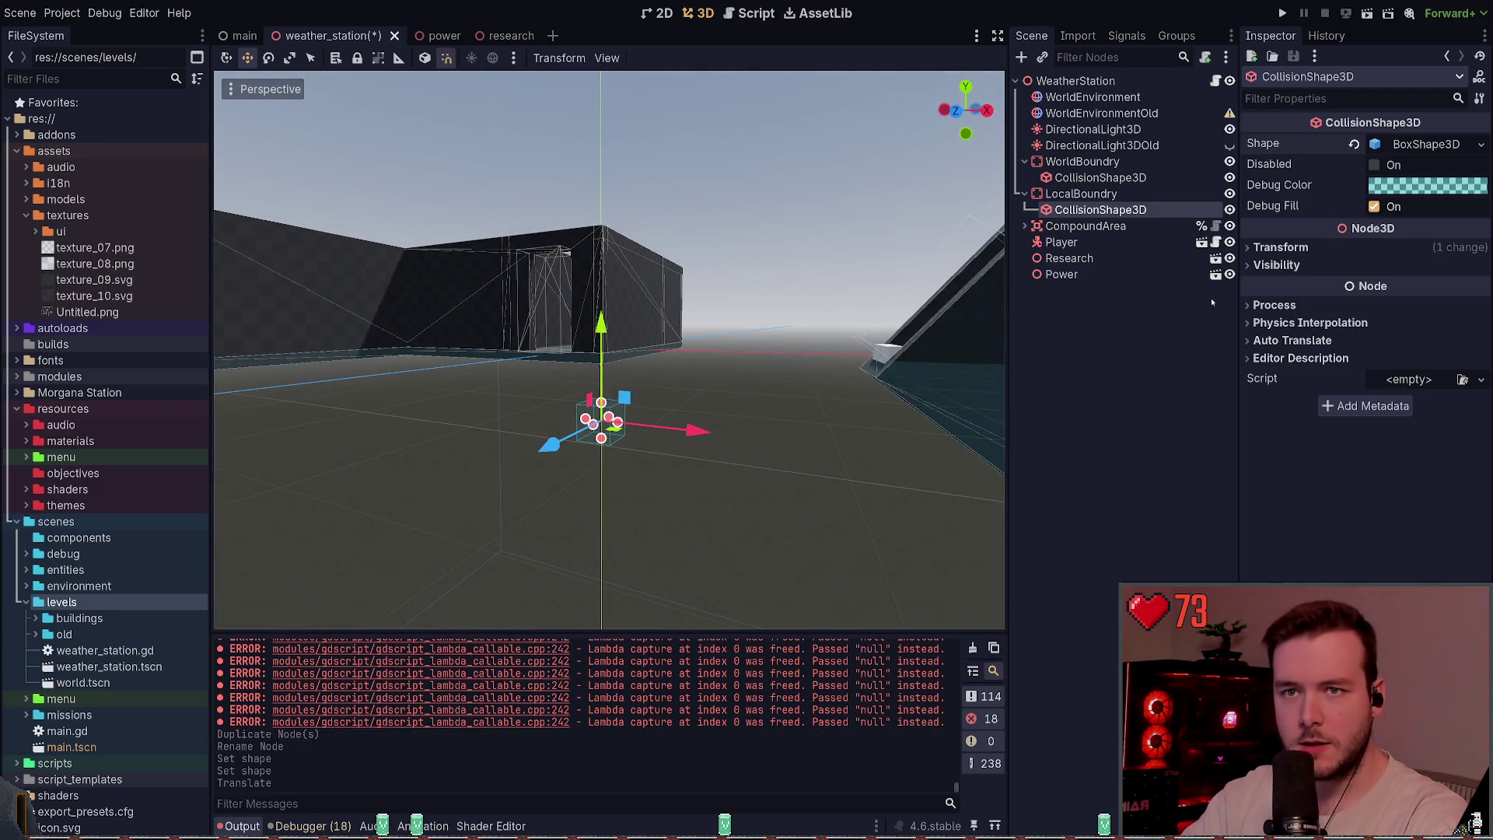
{"action": "left_click", "coordinate": [1336, 247]}
{"action": "left_click", "coordinate": [1308, 247]}
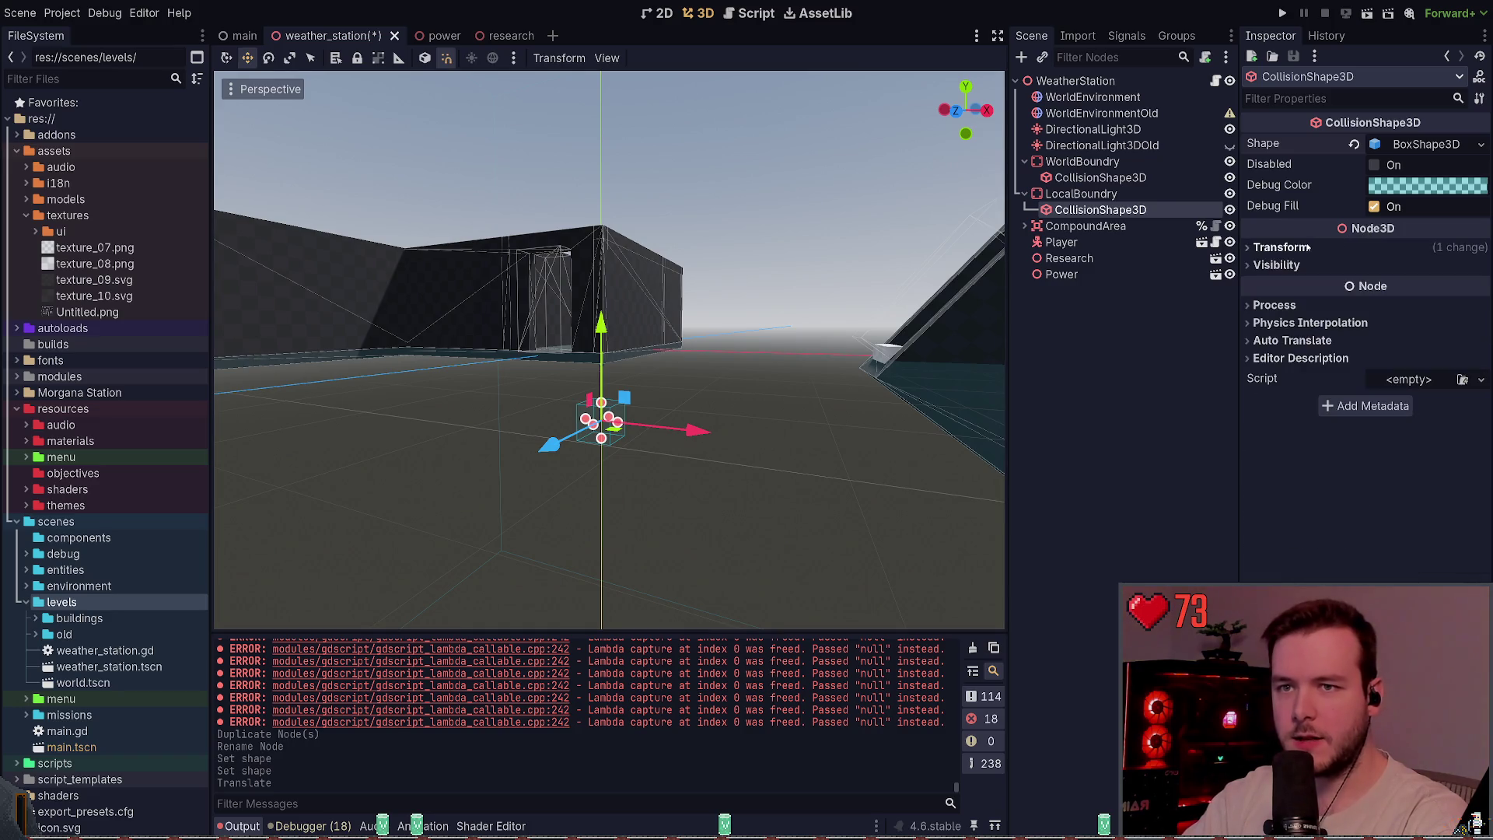
{"action": "left_click", "coordinate": [1440, 143]}
- Stretch the LocalBoundry collision box along Z toward about 24 m with the gizmo
{"action": "left_click_drag", "start_coordinate": [908, 336], "coordinate": [873, 343]}
{"action": "left_click_drag", "start_coordinate": [681, 436], "coordinate": [1002, 435]}
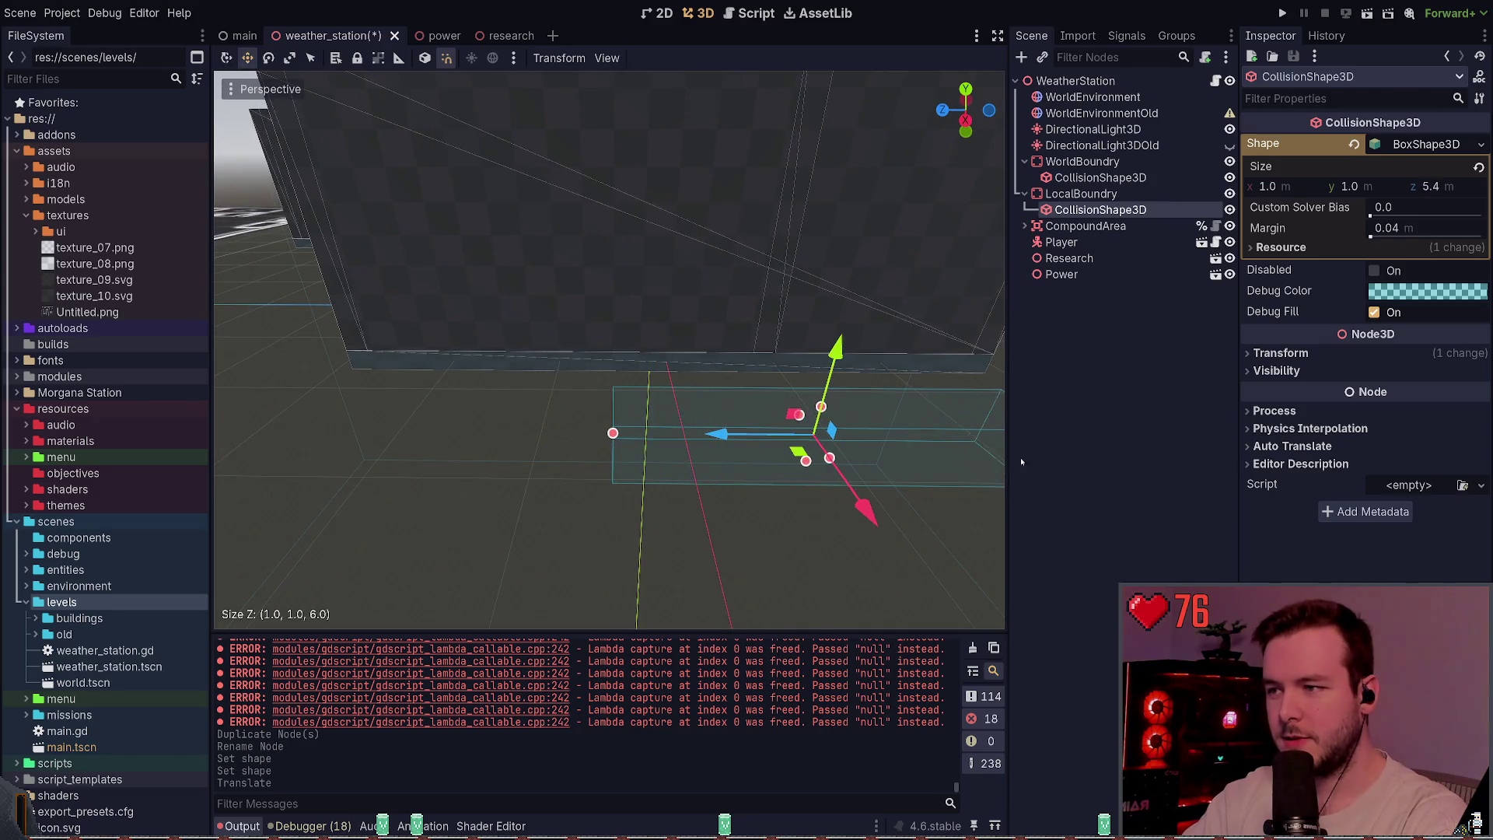
{"action": "left_click_drag", "start_coordinate": [716, 433], "coordinate": [393, 443]}
{"action": "left_click_drag", "start_coordinate": [609, 350], "coordinate": [579, 356]}
{"action": "left_click_drag", "start_coordinate": [746, 370], "coordinate": [856, 354]}
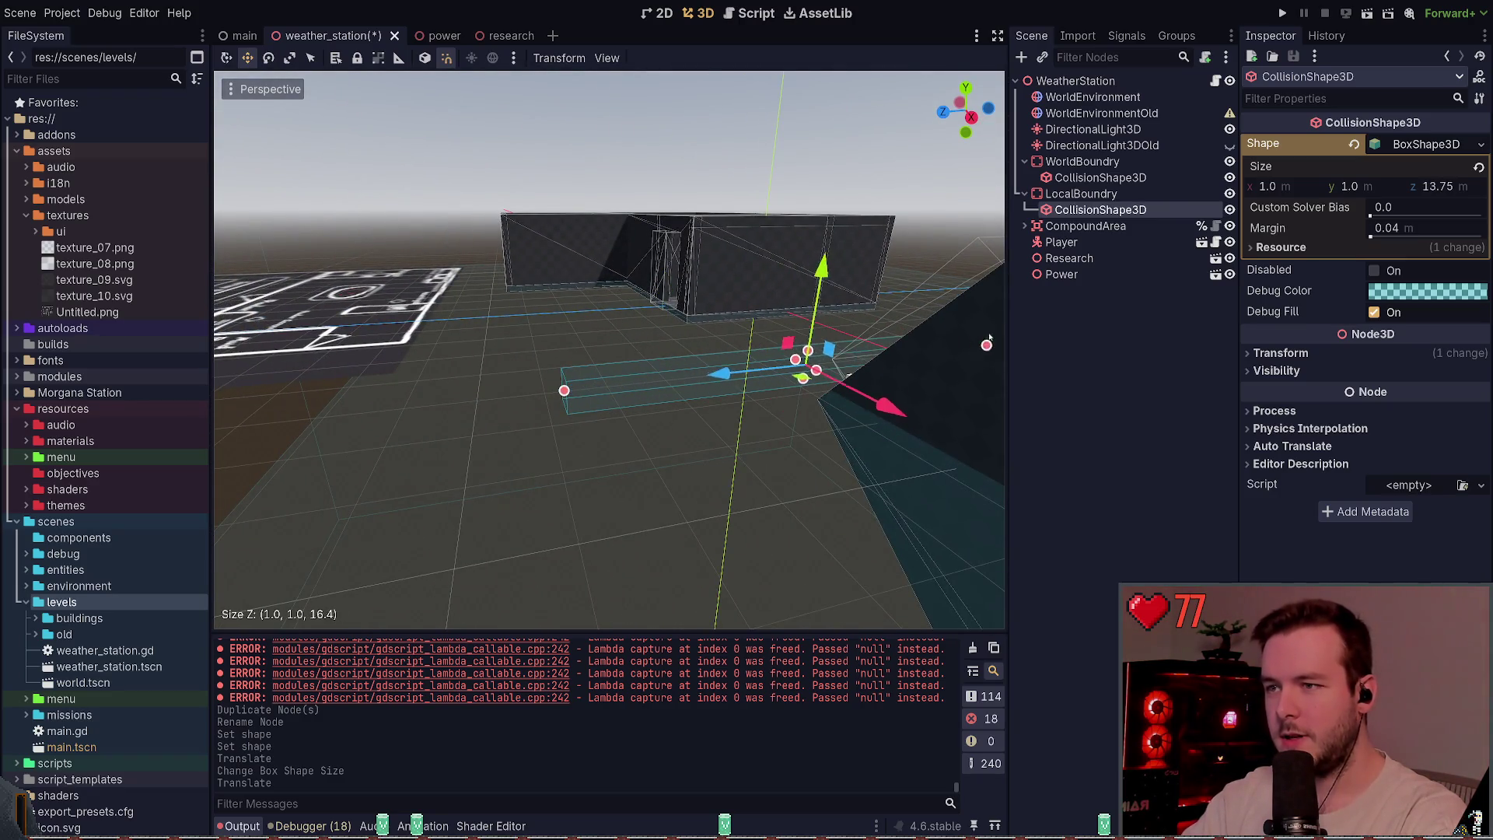
{"action": "left_click_drag", "start_coordinate": [563, 390], "coordinate": [313, 417]}
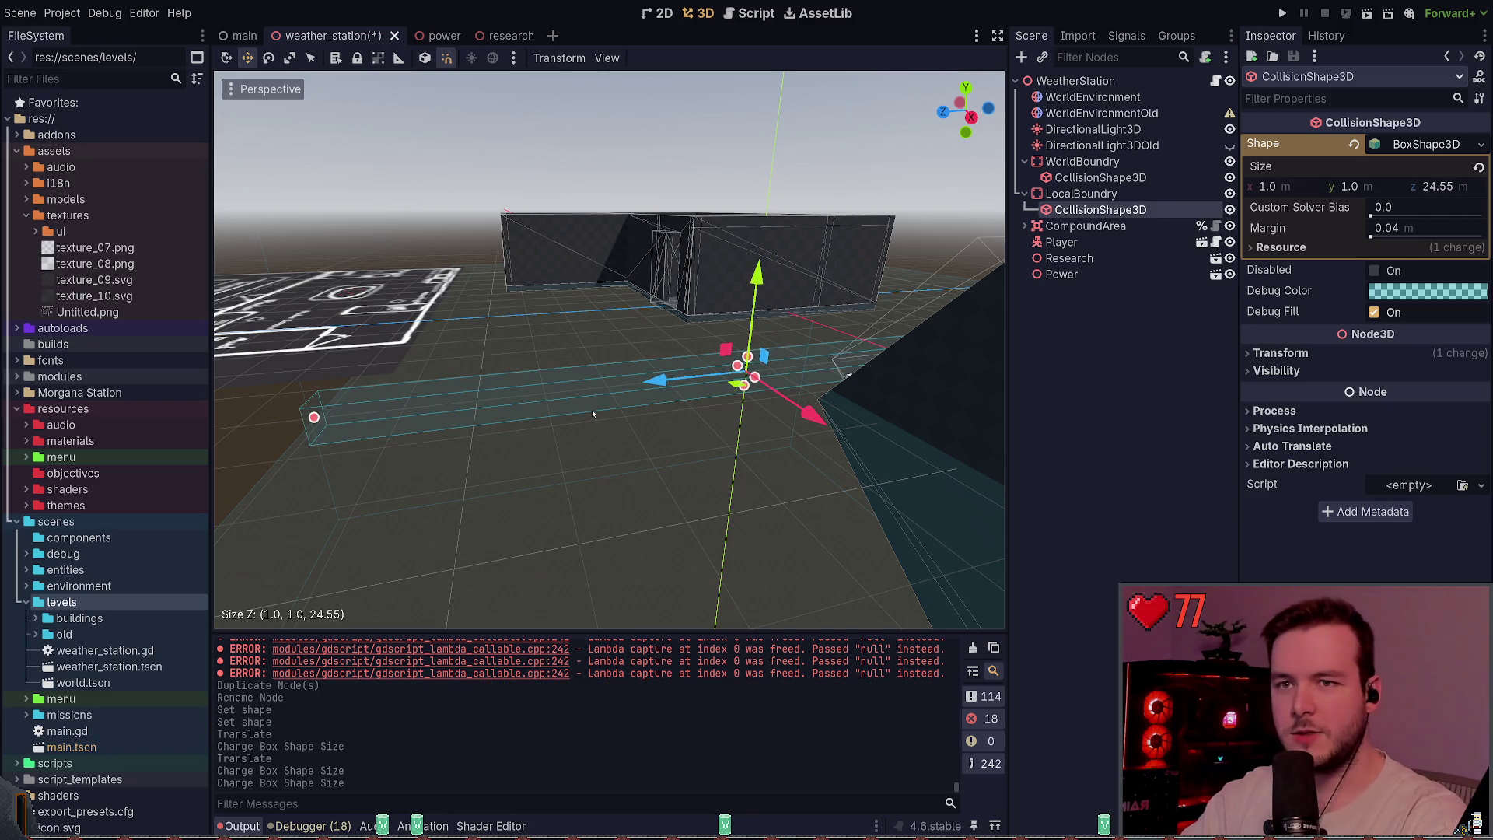
- Set the box size to 24 × 0.1 × 24 and shift it under the buildings
{"action": "left_click", "coordinate": [1439, 186]}
{"action": "type", "text": "24"}
{"action": "key", "text": "Return"}
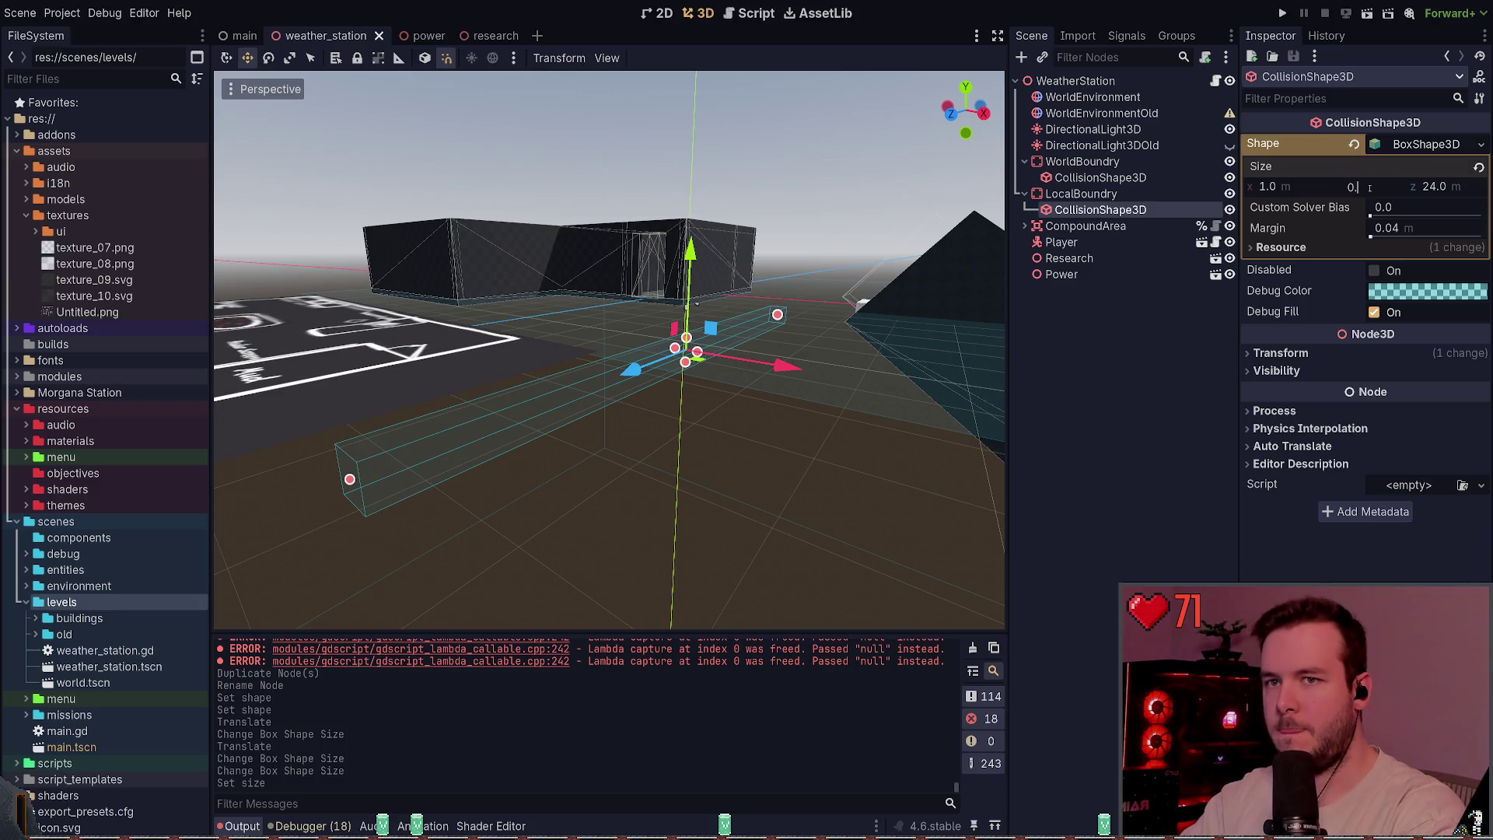
{"action": "type", "text": ".1"}
{"action": "key", "text": "Return"}
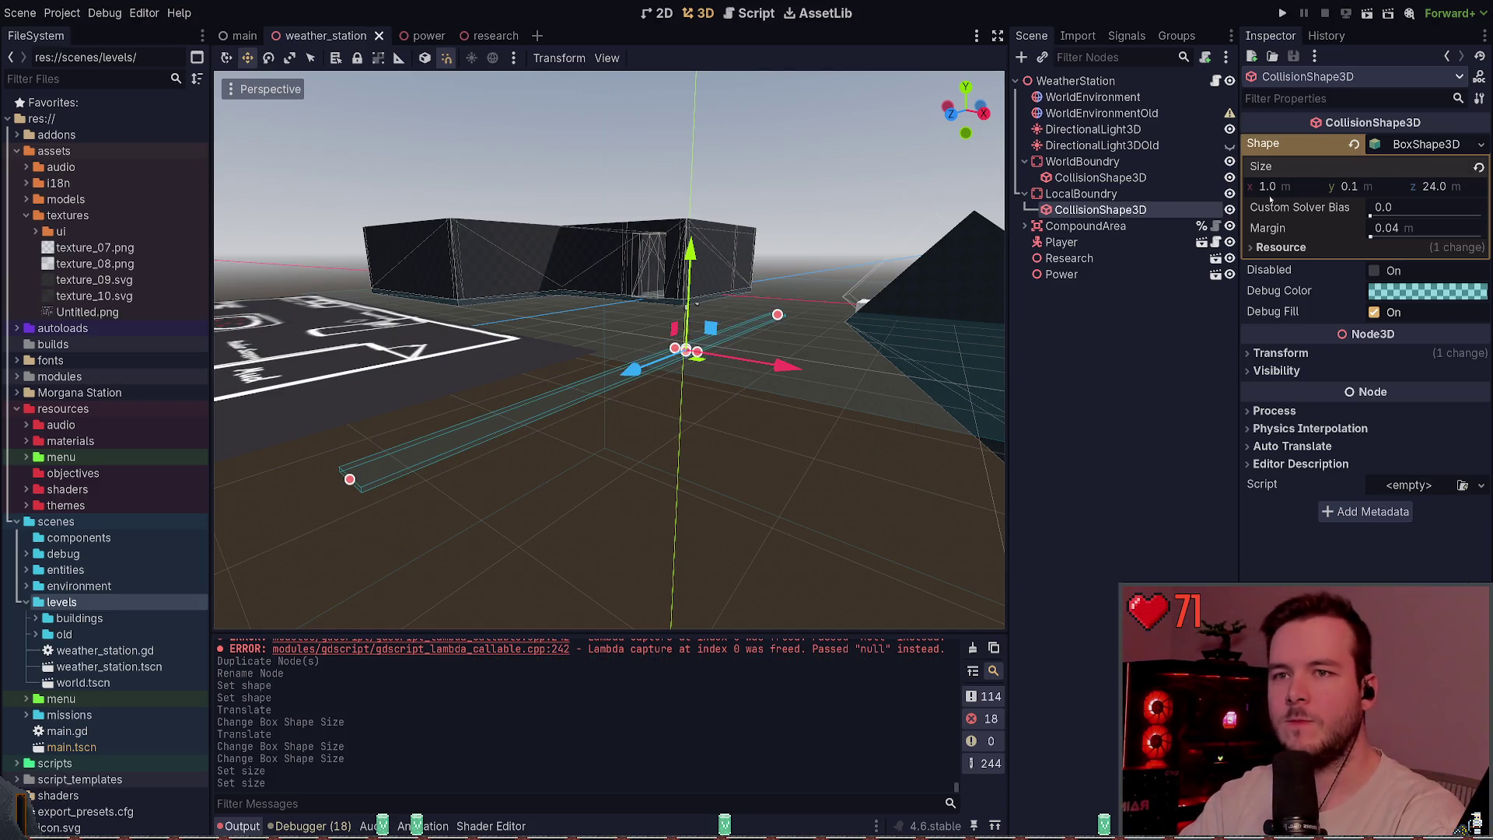
{"action": "left_click", "coordinate": [1294, 190]}
{"action": "type", "text": "24"}
{"action": "key", "text": "Return"}
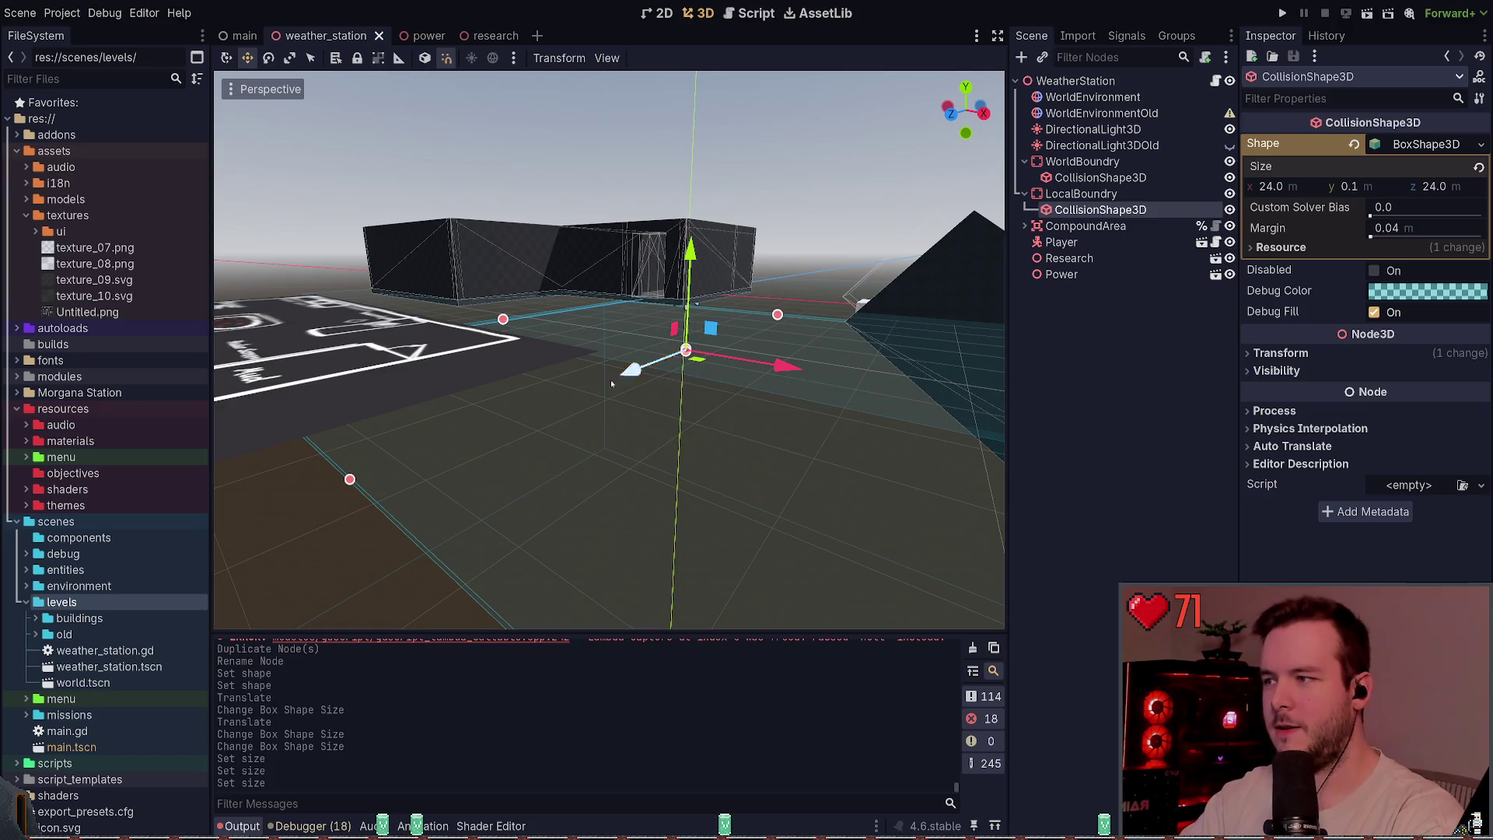
{"action": "left_click_drag", "start_coordinate": [668, 390], "coordinate": [536, 381]}
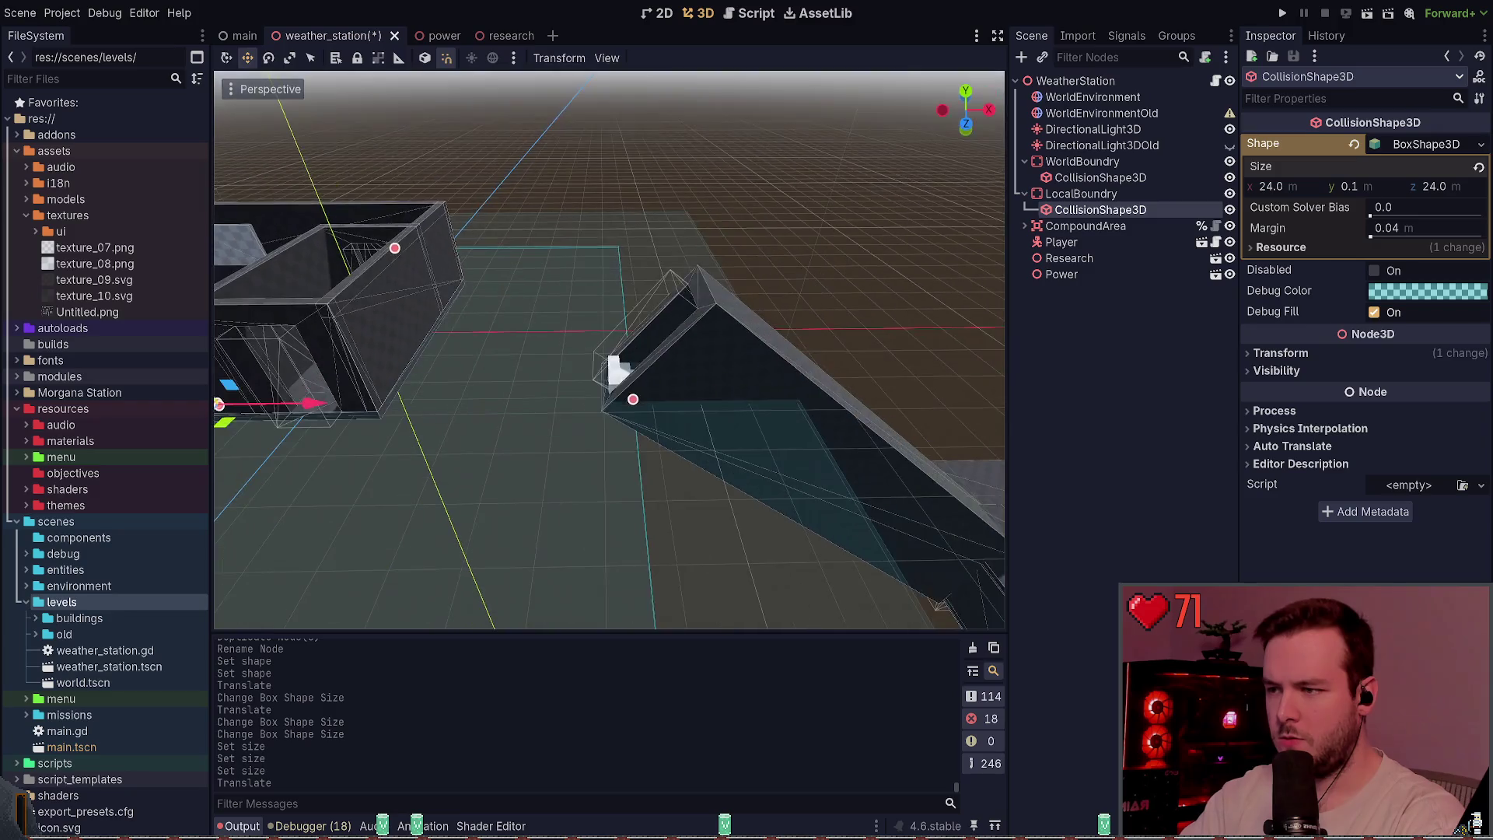
{"action": "mouse_move", "coordinate": [441, 299]}
{"action": "left_mouse_down"}
{"action": "mouse_move", "coordinate": [433, 240]}
{"action": "mouse_move", "coordinate": [433, 256]}
{"action": "left_mouse_up"}
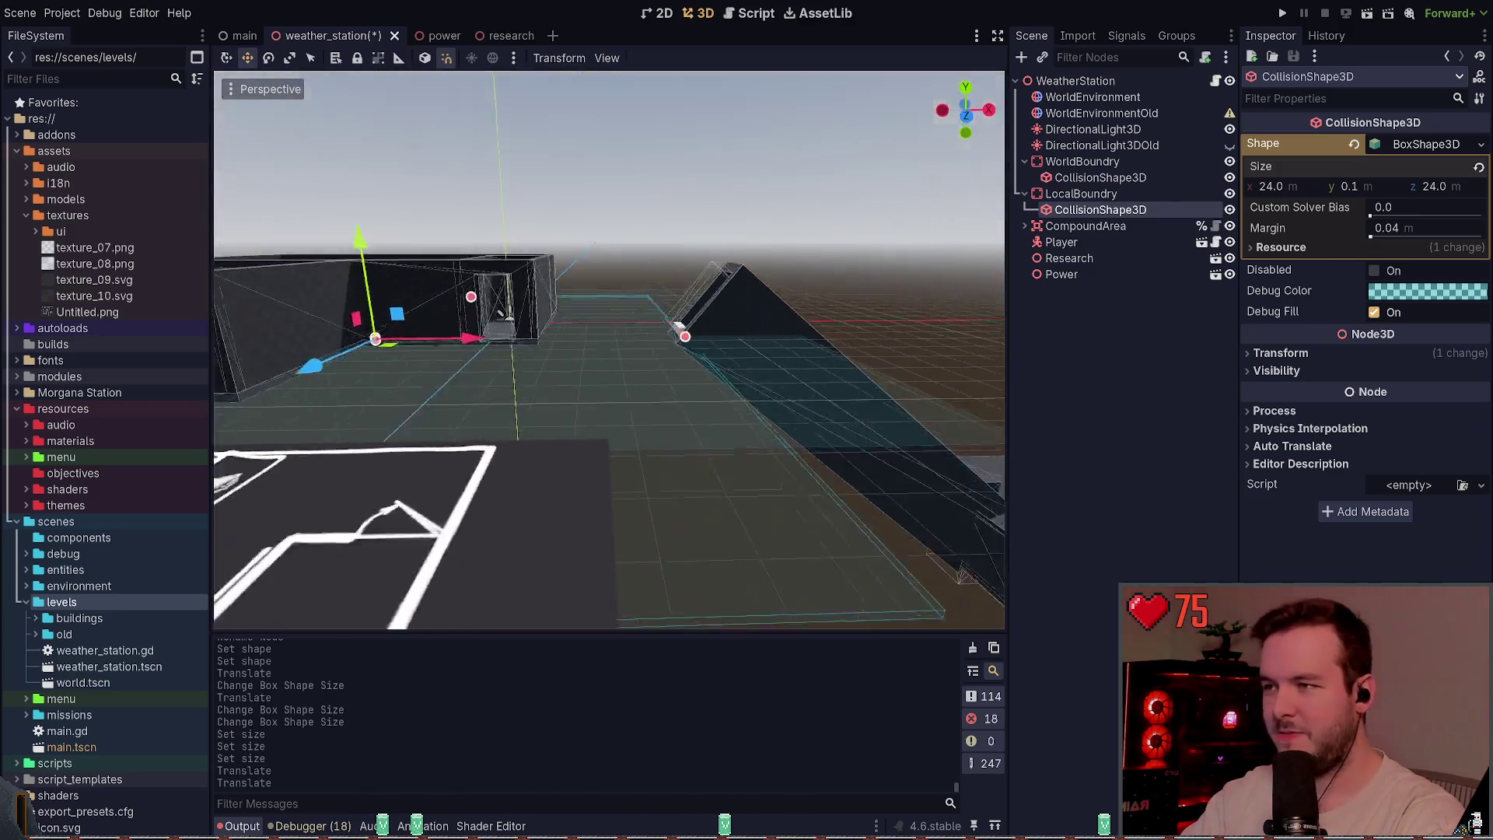
{"action": "left_click", "coordinate": [1306, 353]}
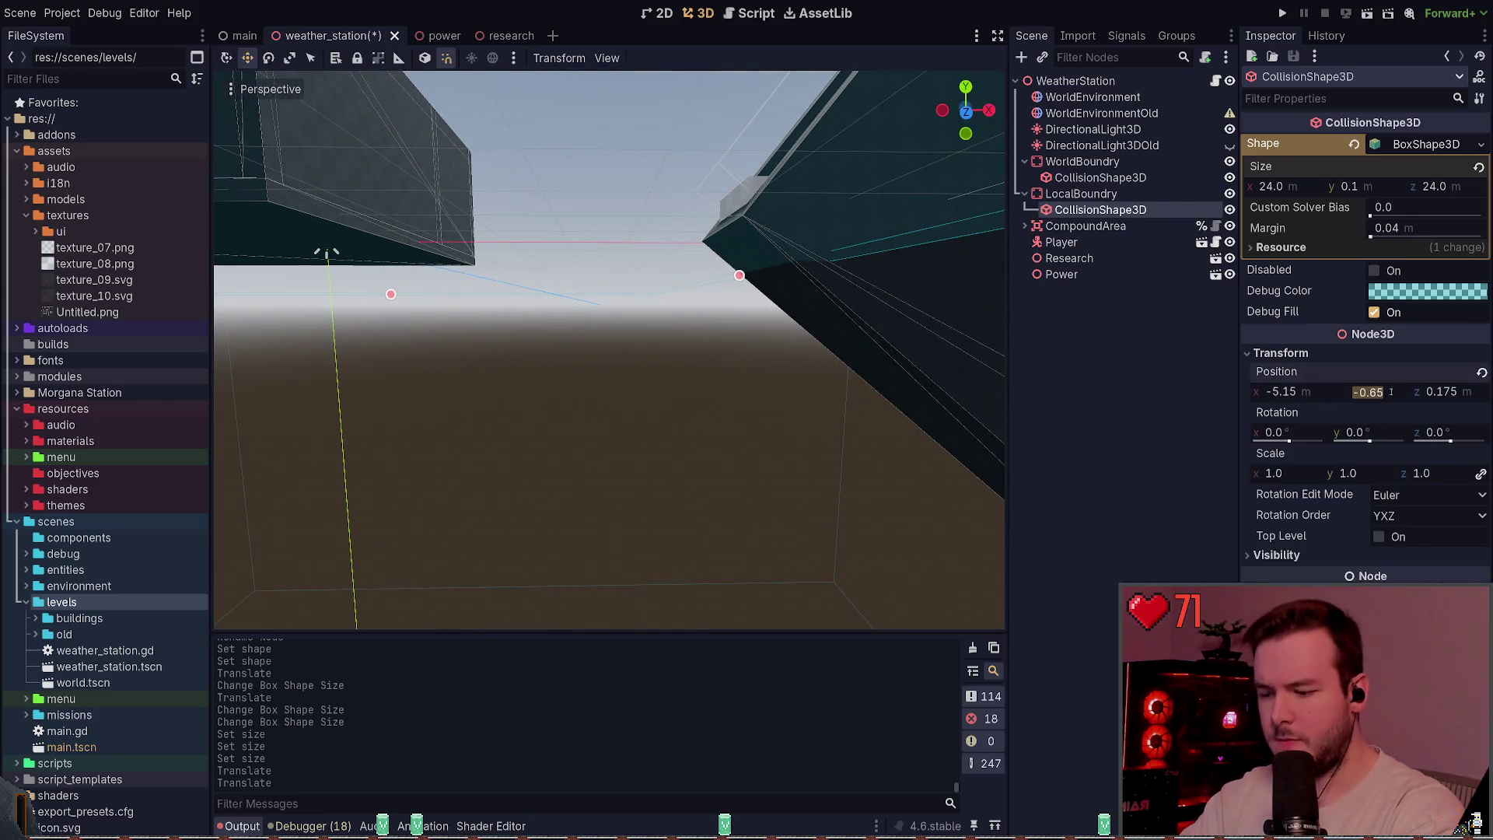
{"action": "type", "text": "0"}
{"action": "type", "text": "."}
- Set the LocalBoundry floor box's Y position to -0.01
{"action": "key", "text": "Return"}
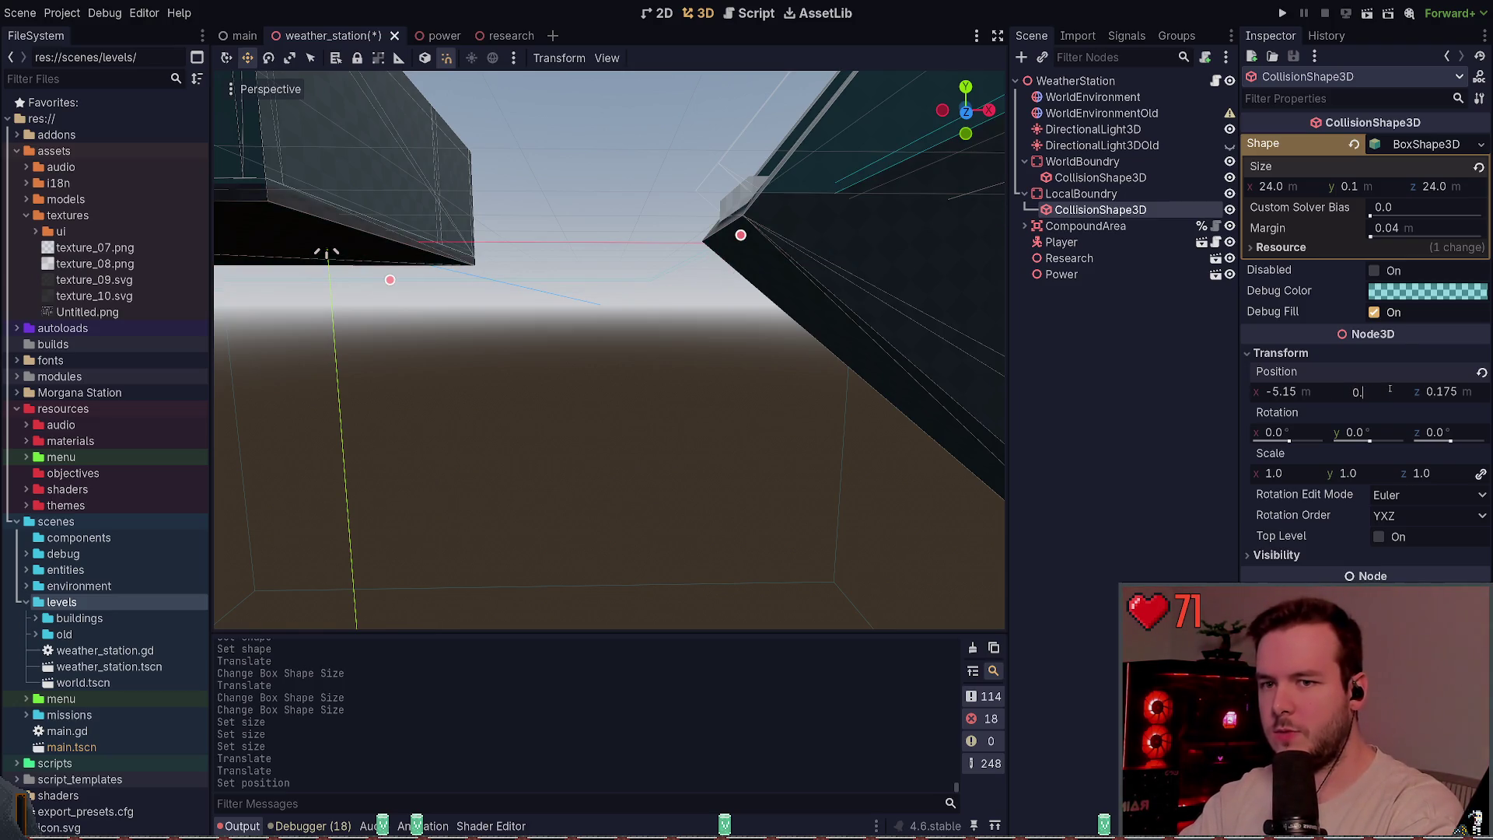
{"action": "type", "text": "-1"}
{"action": "key", "text": "Return"}
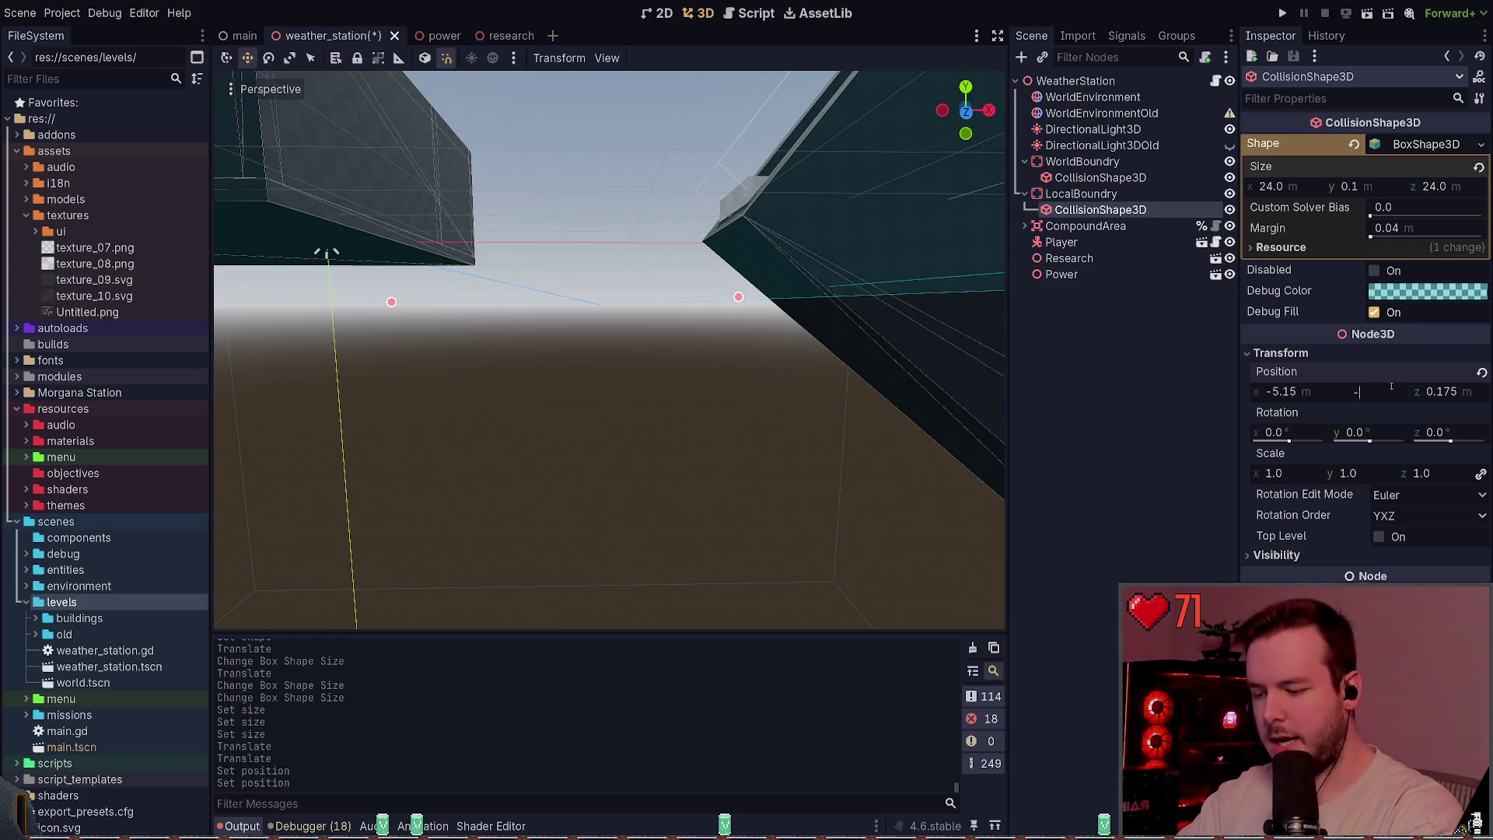
{"action": "key", "text": "Return"}
{"action": "mouse_move", "coordinate": [736, 226]}
{"action": "left_mouse_down"}
{"action": "mouse_move", "coordinate": [366, 283]}
{"action": "mouse_move", "coordinate": [615, 328]}
{"action": "mouse_move", "coordinate": [610, 343]}
{"action": "mouse_move", "coordinate": [272, 347]}
{"action": "left_mouse_up"}
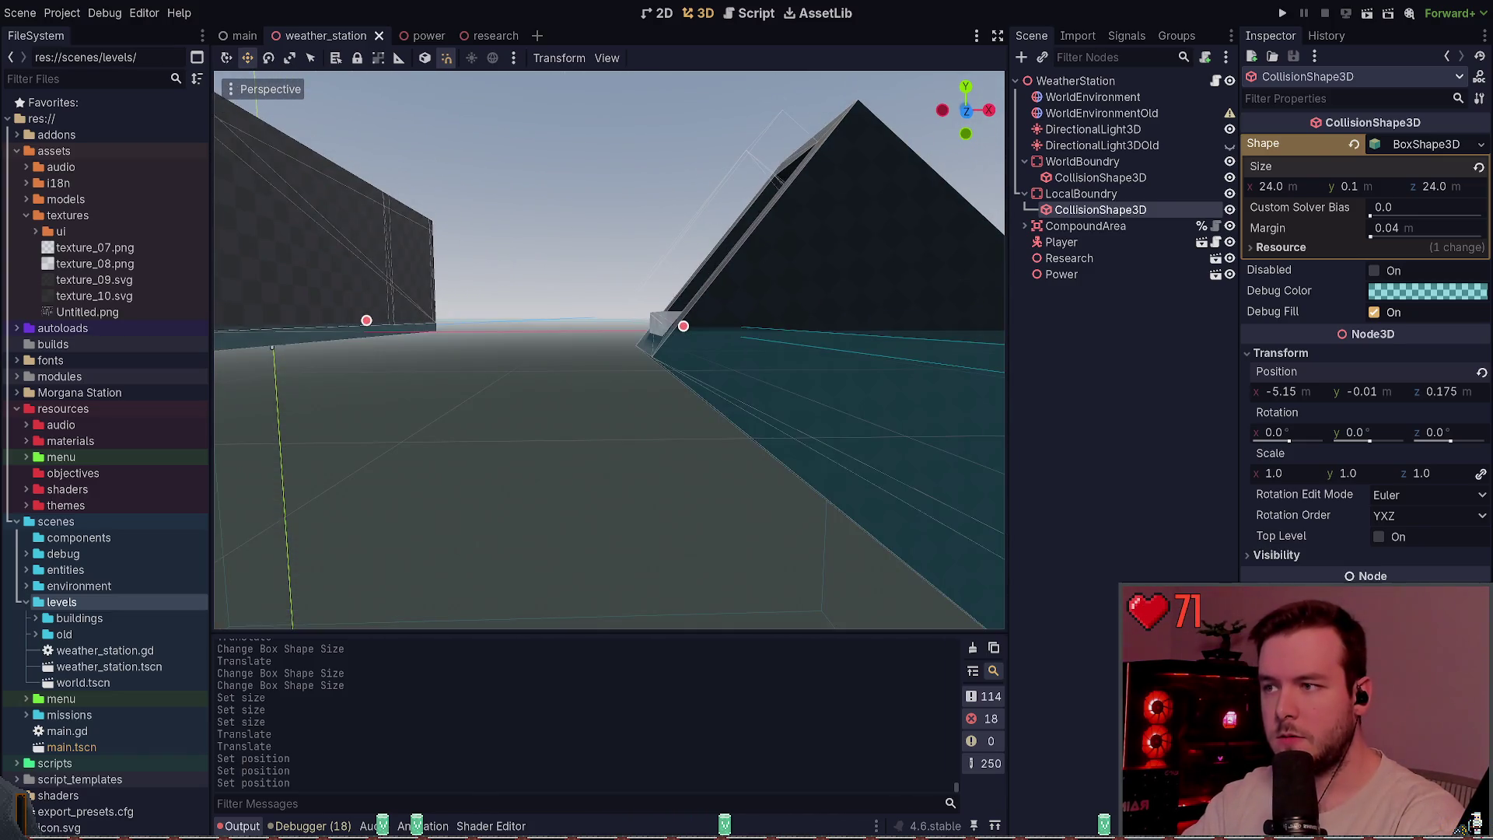
- Hide the WorldBoundry collision shape and check the floor beside the building
{"action": "left_click", "coordinate": [562, 236]}
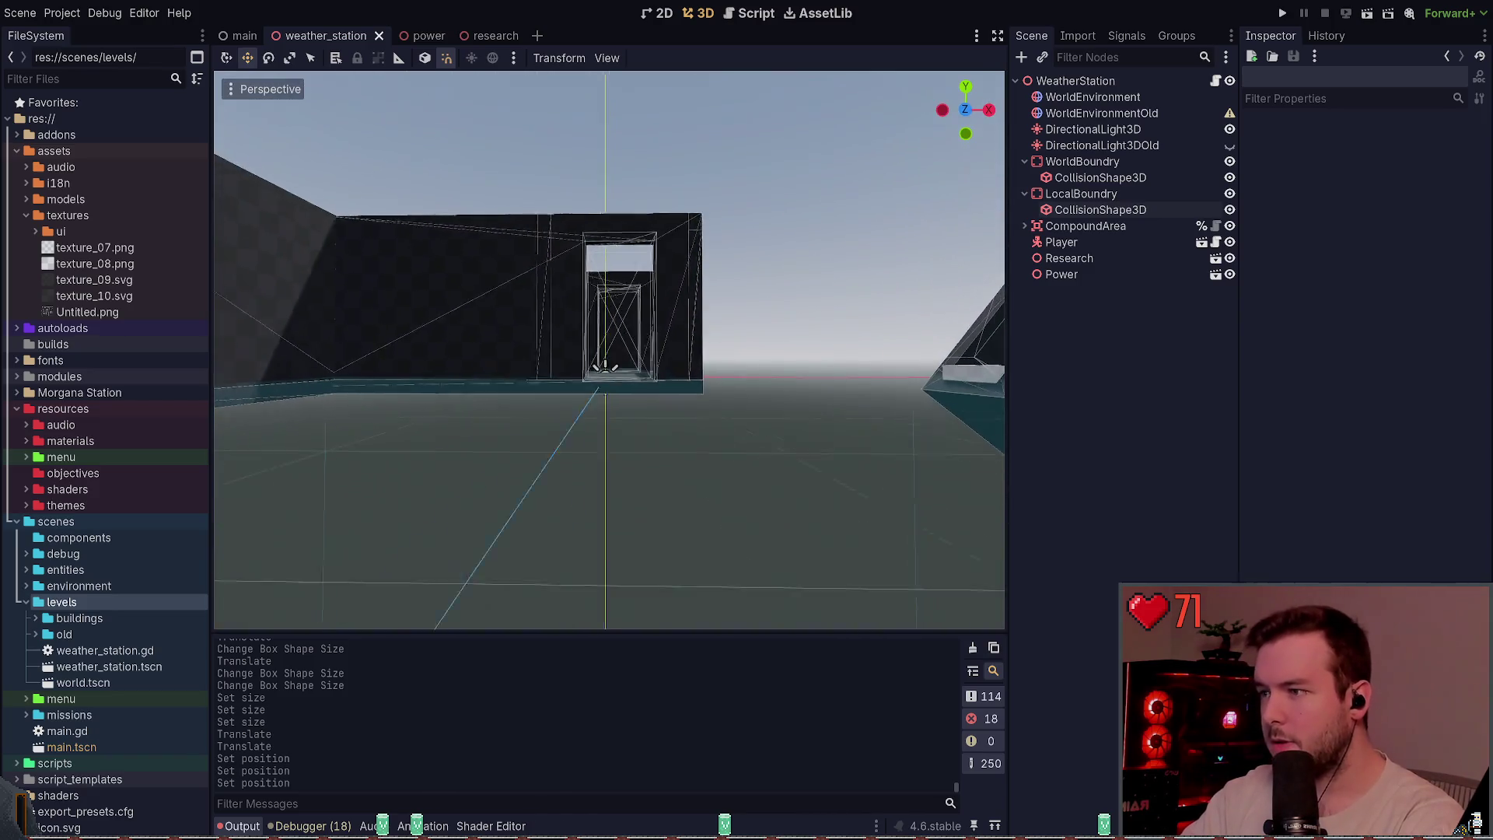
{"action": "key", "text": "s"}
{"action": "left_click_drag", "start_coordinate": [591, 326], "coordinate": [552, 287]}
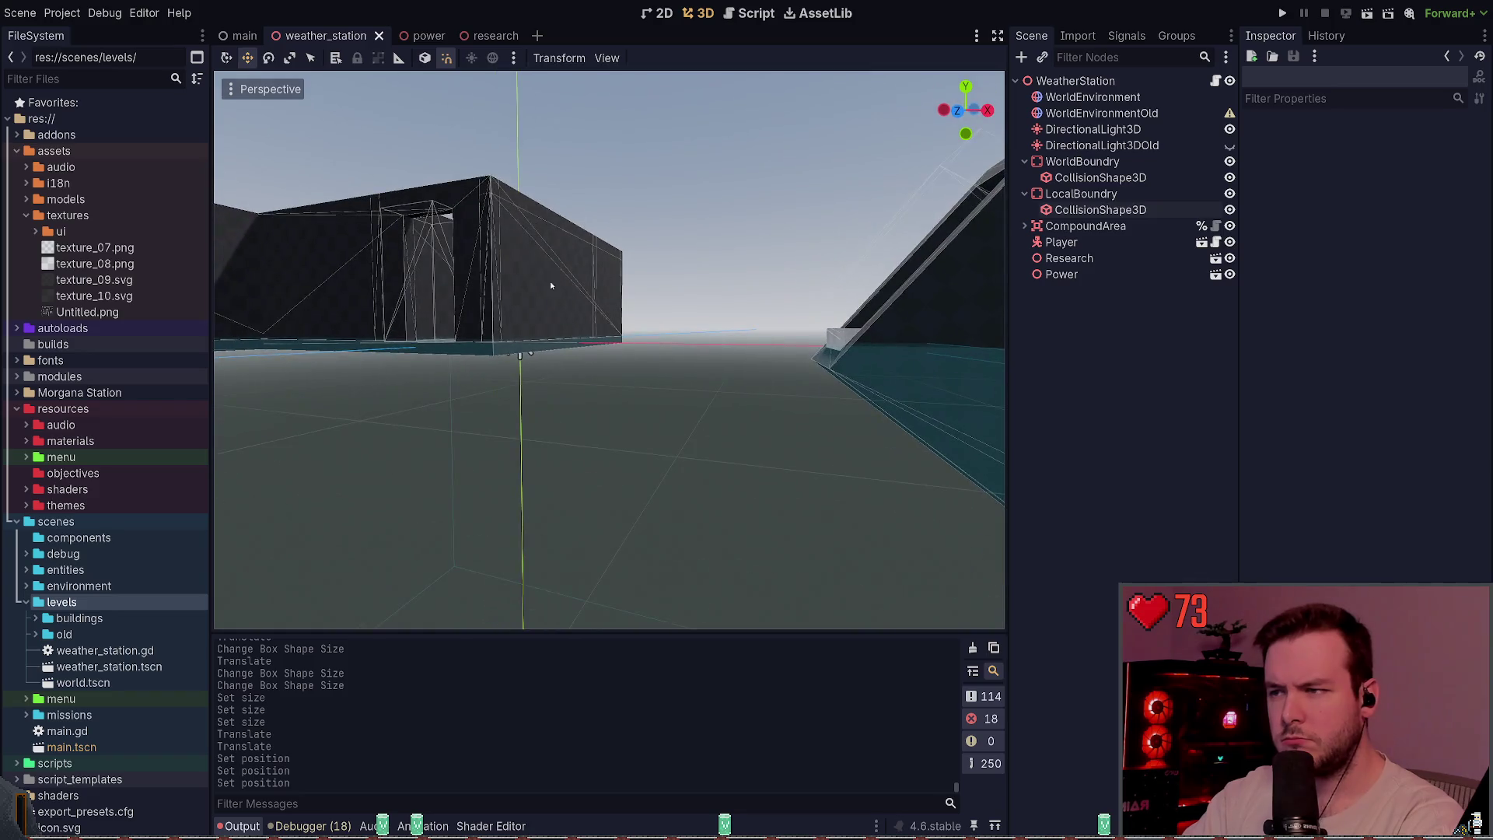
{"action": "left_click", "coordinate": [626, 371]}
{"action": "left_click", "coordinate": [1100, 209]}
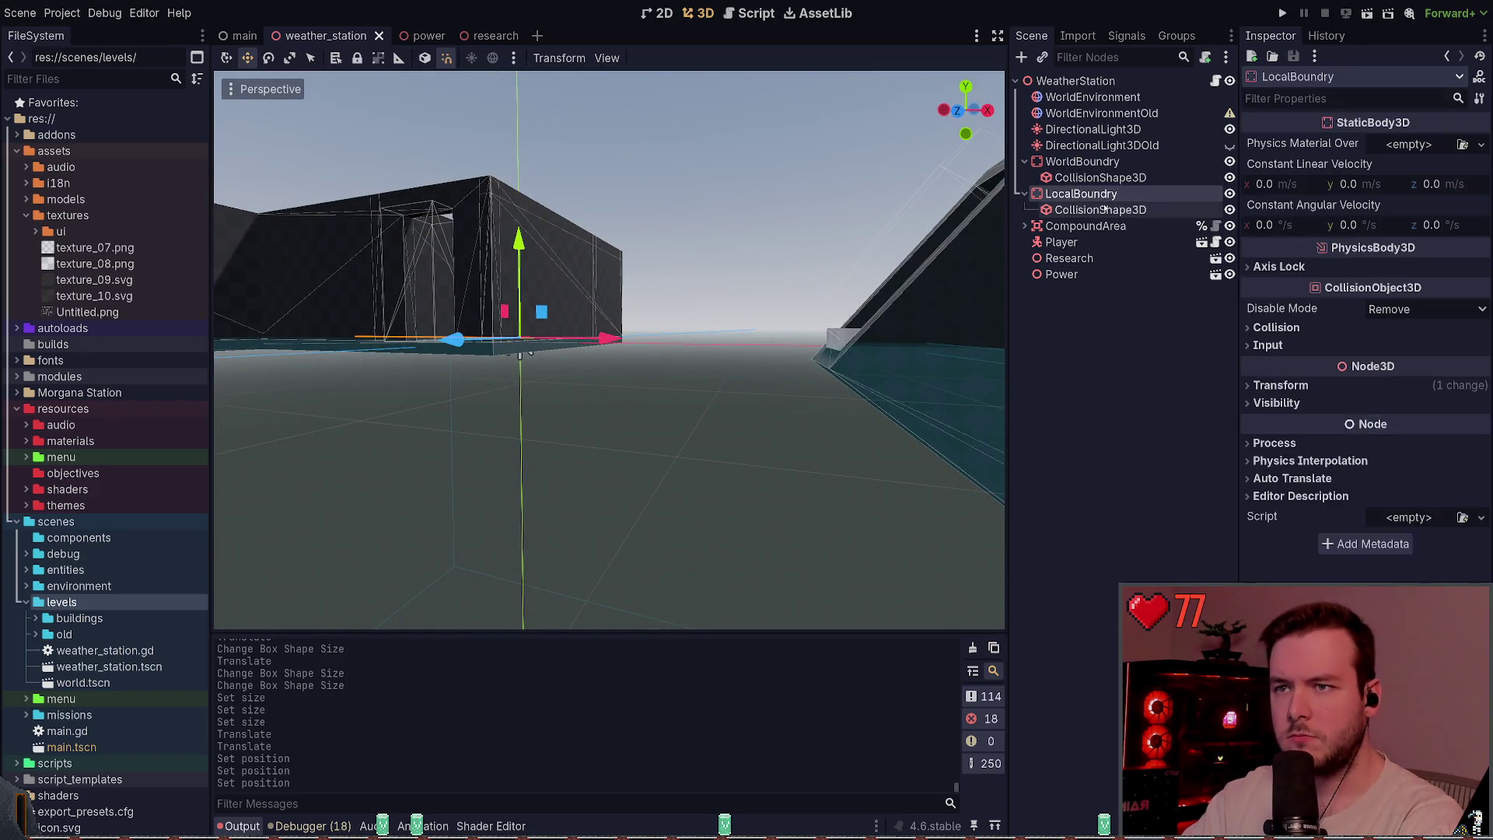
{"action": "left_click", "coordinate": [1230, 161]}
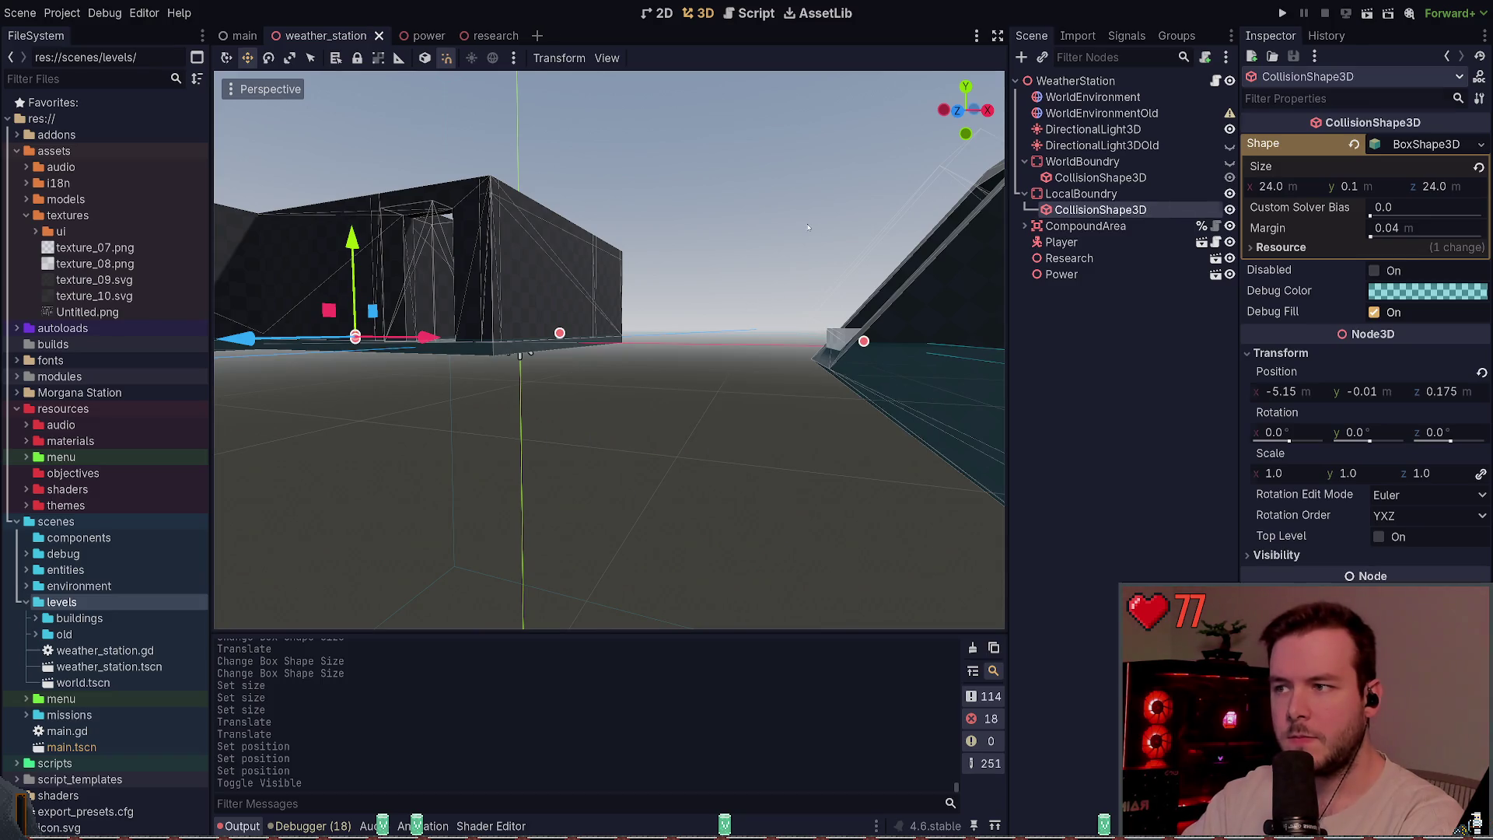
{"action": "left_click", "coordinate": [1104, 373]}
{"action": "key", "text": "w"}
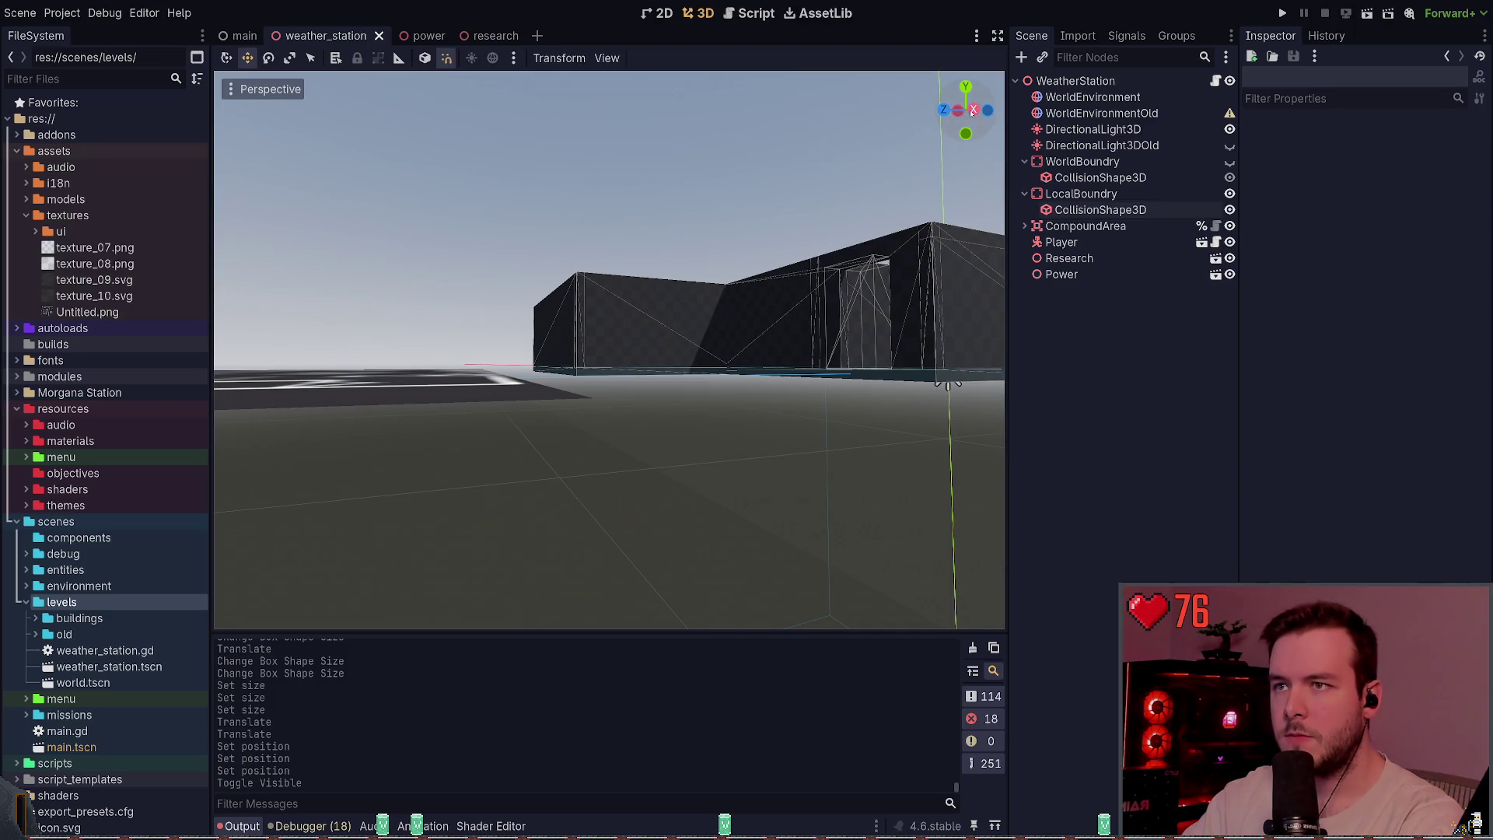
- In a right side orthographic view, set the LocalBoundry box's Y position to -0.1 and save
{"action": "left_click", "coordinate": [972, 111]}
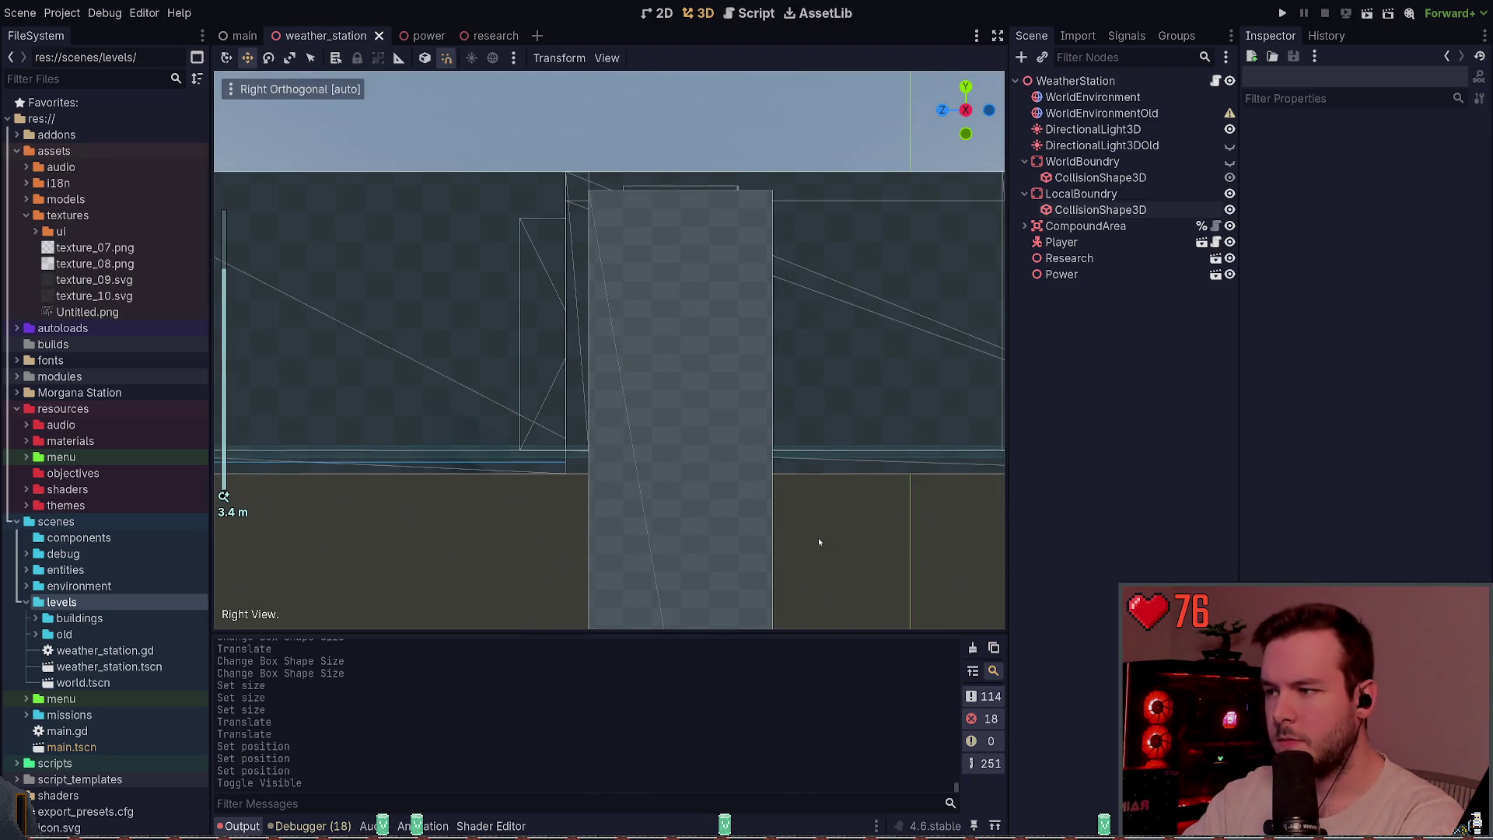
{"action": "scroll", "coordinate": [819, 543], "scroll_direction": "up", "scroll_amount": 3}
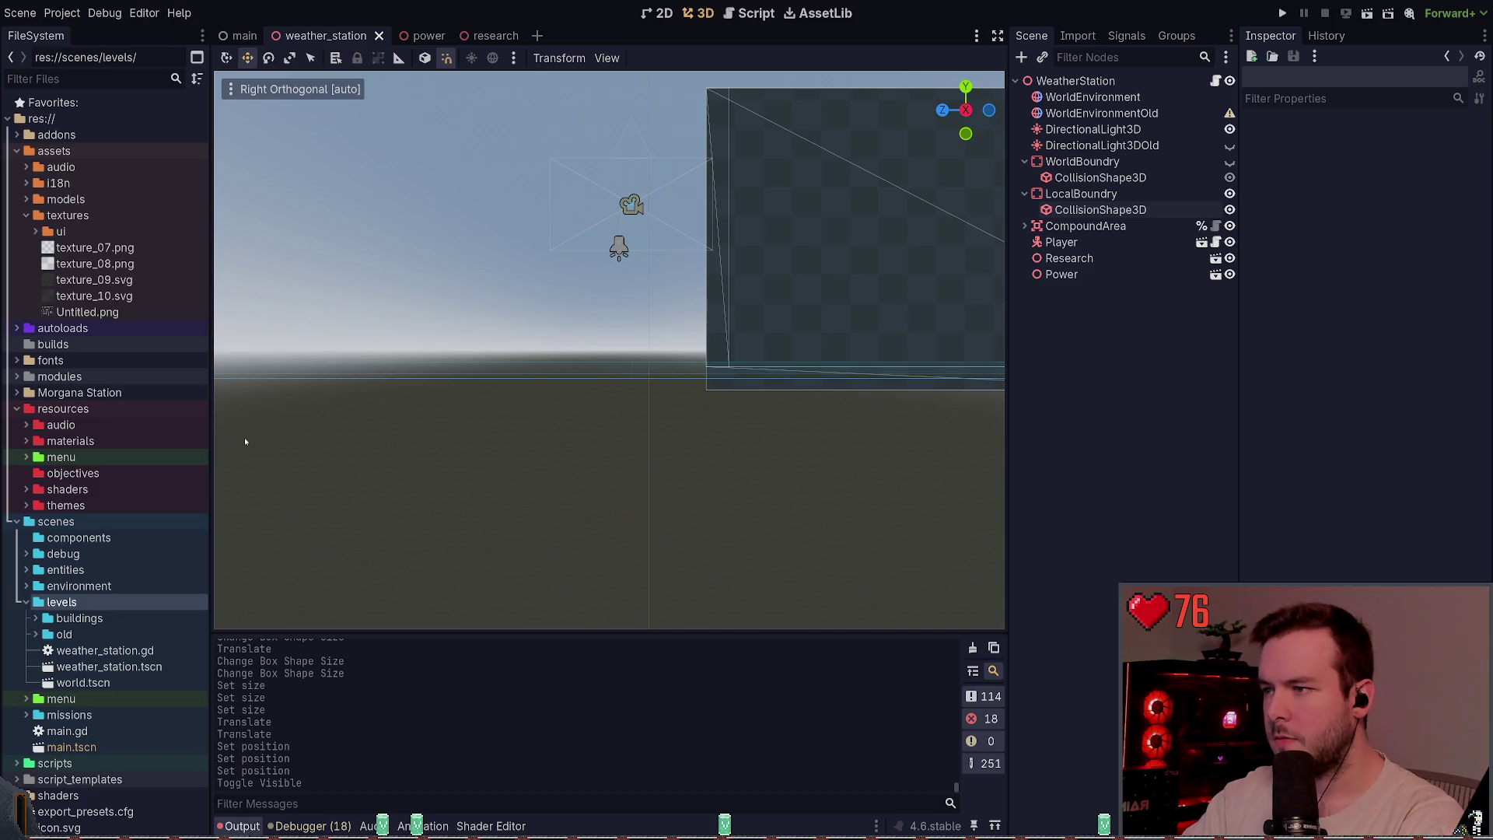
{"action": "scroll", "coordinate": [245, 442], "scroll_direction": "down", "scroll_amount": 4}
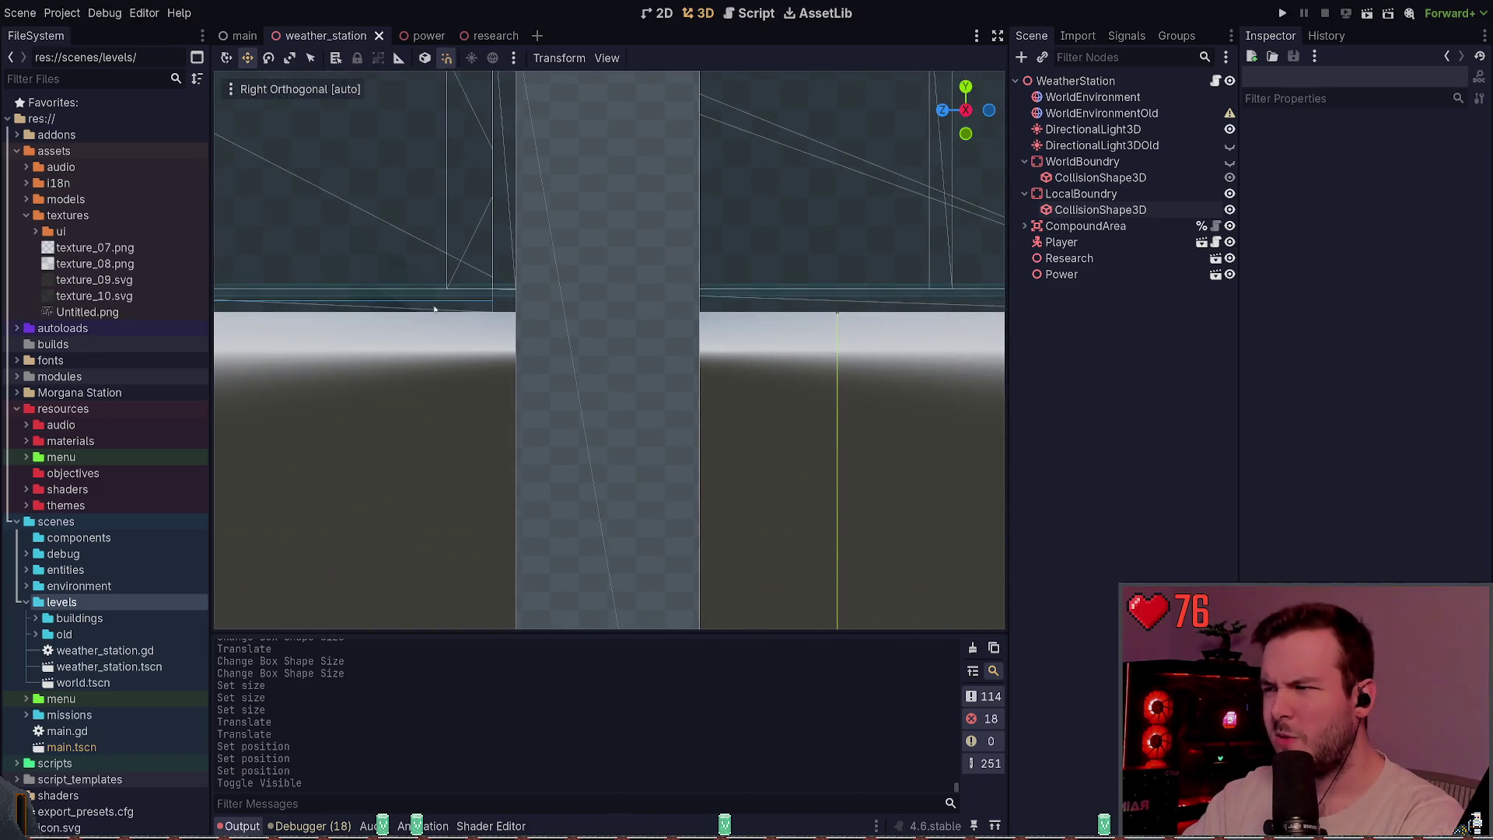
{"action": "left_click", "coordinate": [1069, 258]}
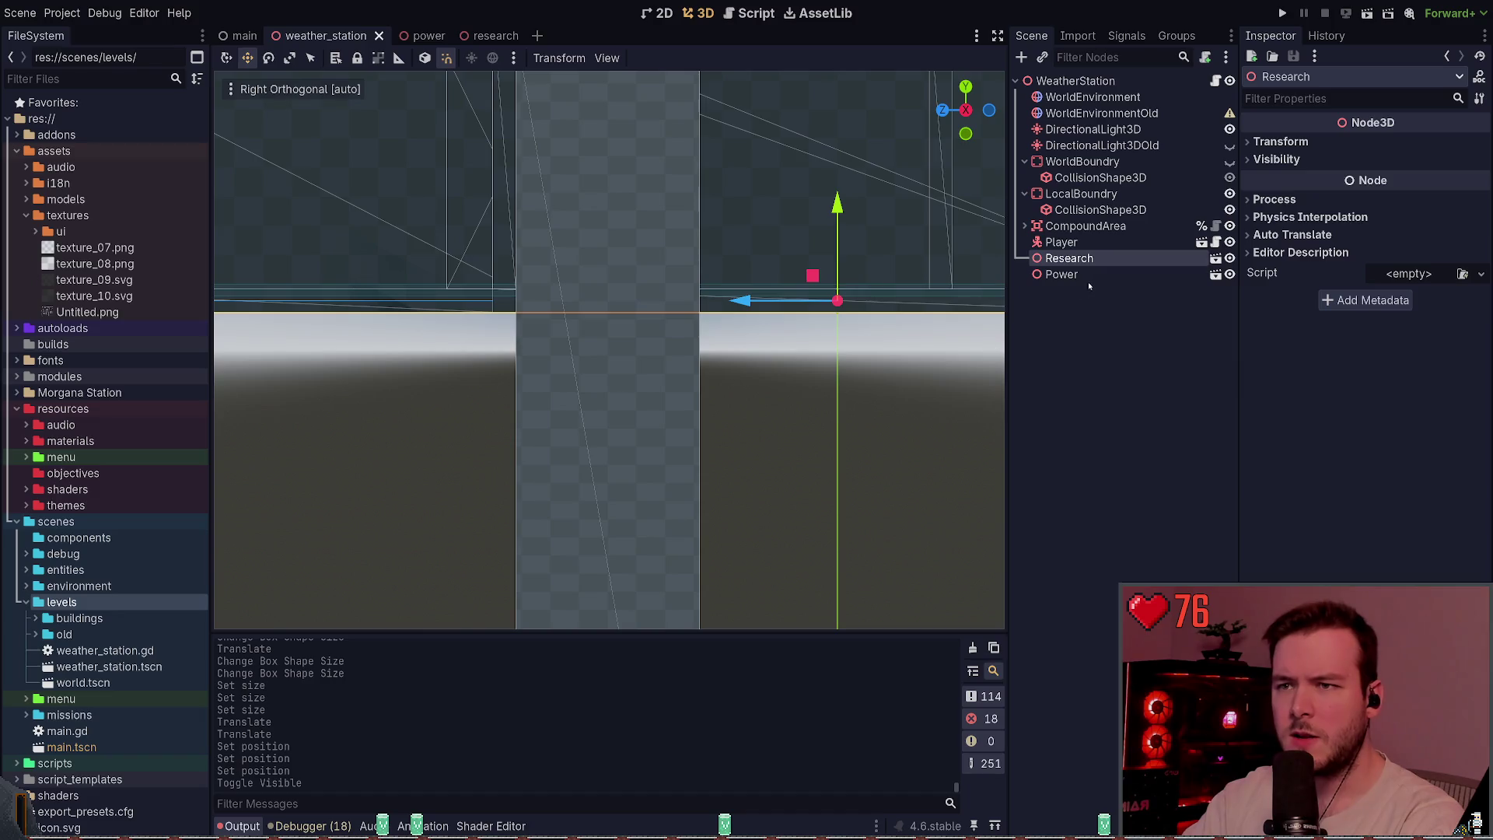
{"action": "left_click", "coordinate": [1125, 207]}
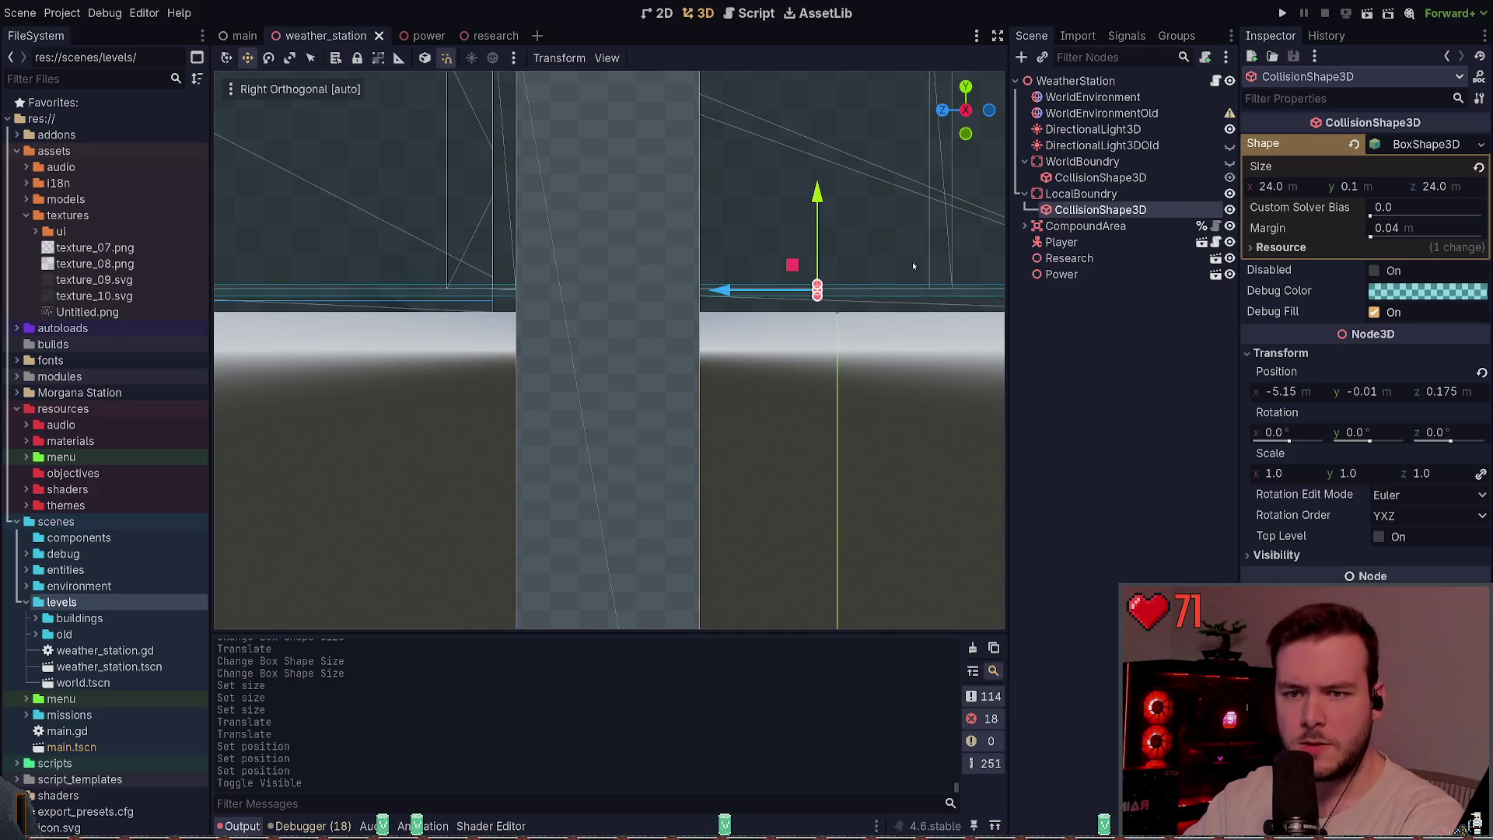
{"action": "left_click", "coordinate": [1372, 392]}
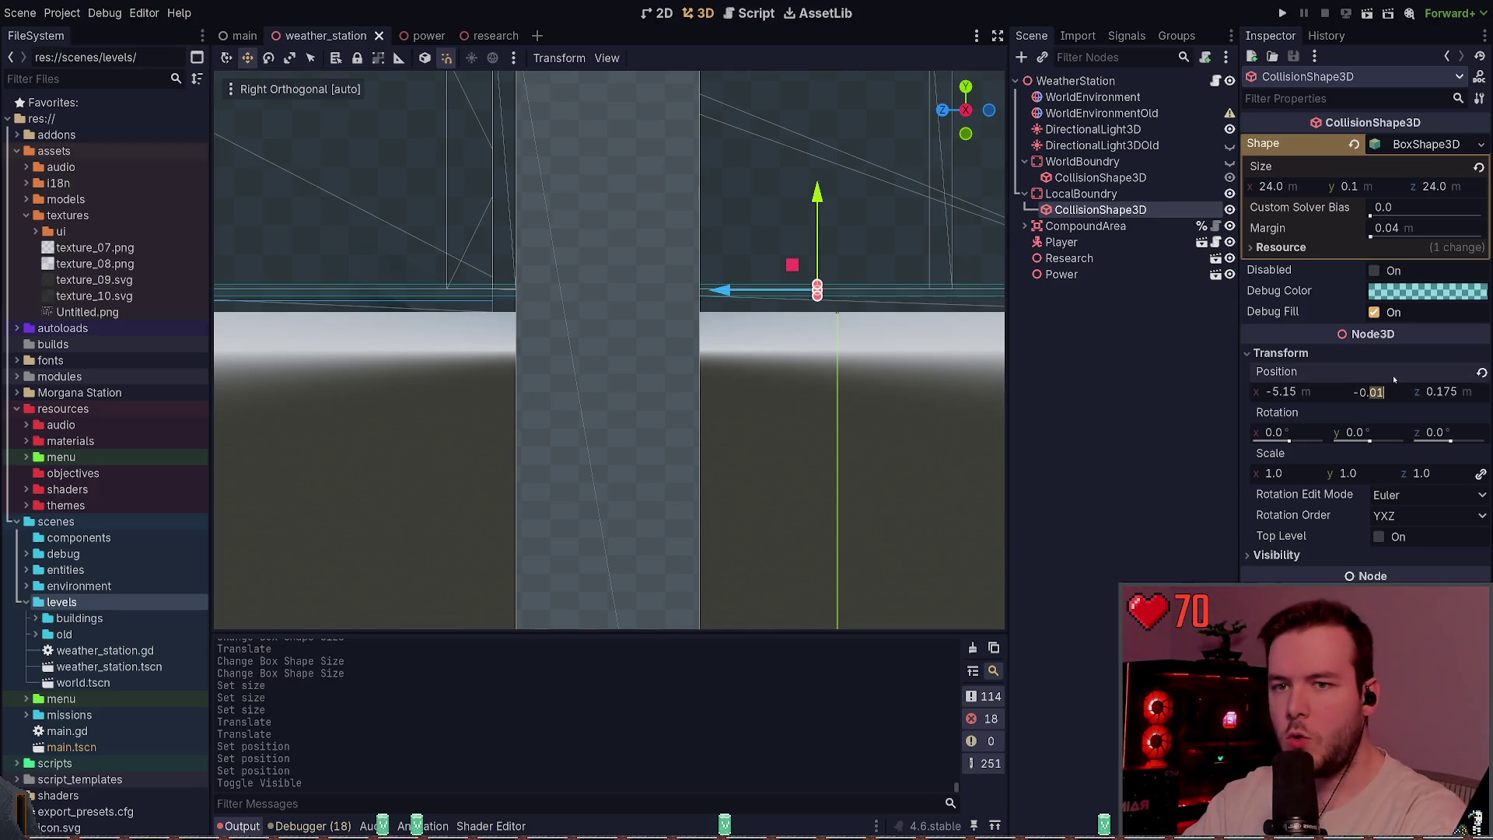
{"action": "type", "text": "-0.1"}
{"action": "key", "text": "Return"}
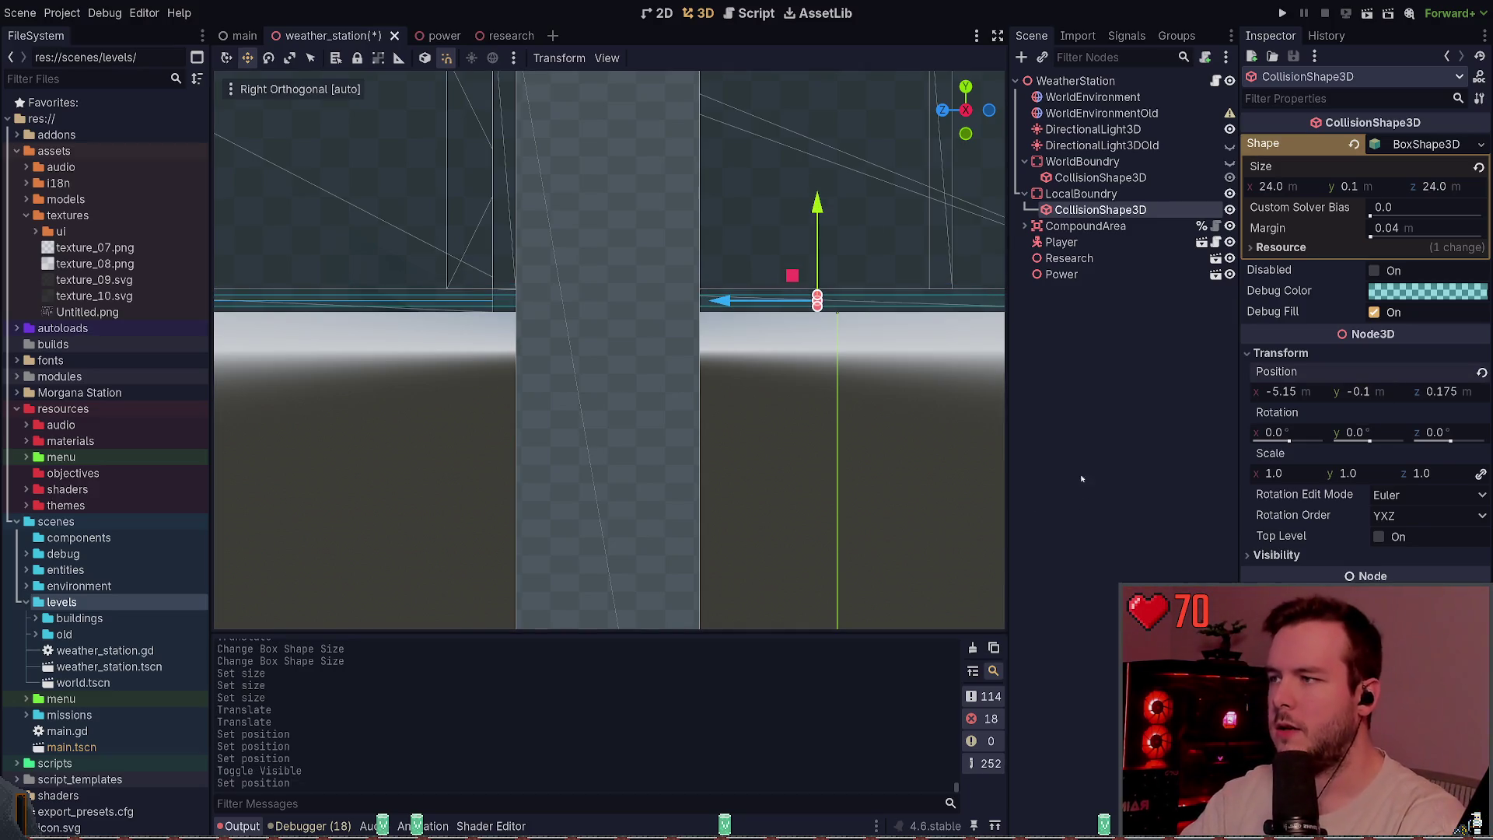
{"action": "key", "text": "ctrl+s"}
- Run the game with F5 to test the floor, then quit from the pause menu
{"action": "scroll", "coordinate": [837, 448], "scroll_direction": "down", "scroll_amount": 5}
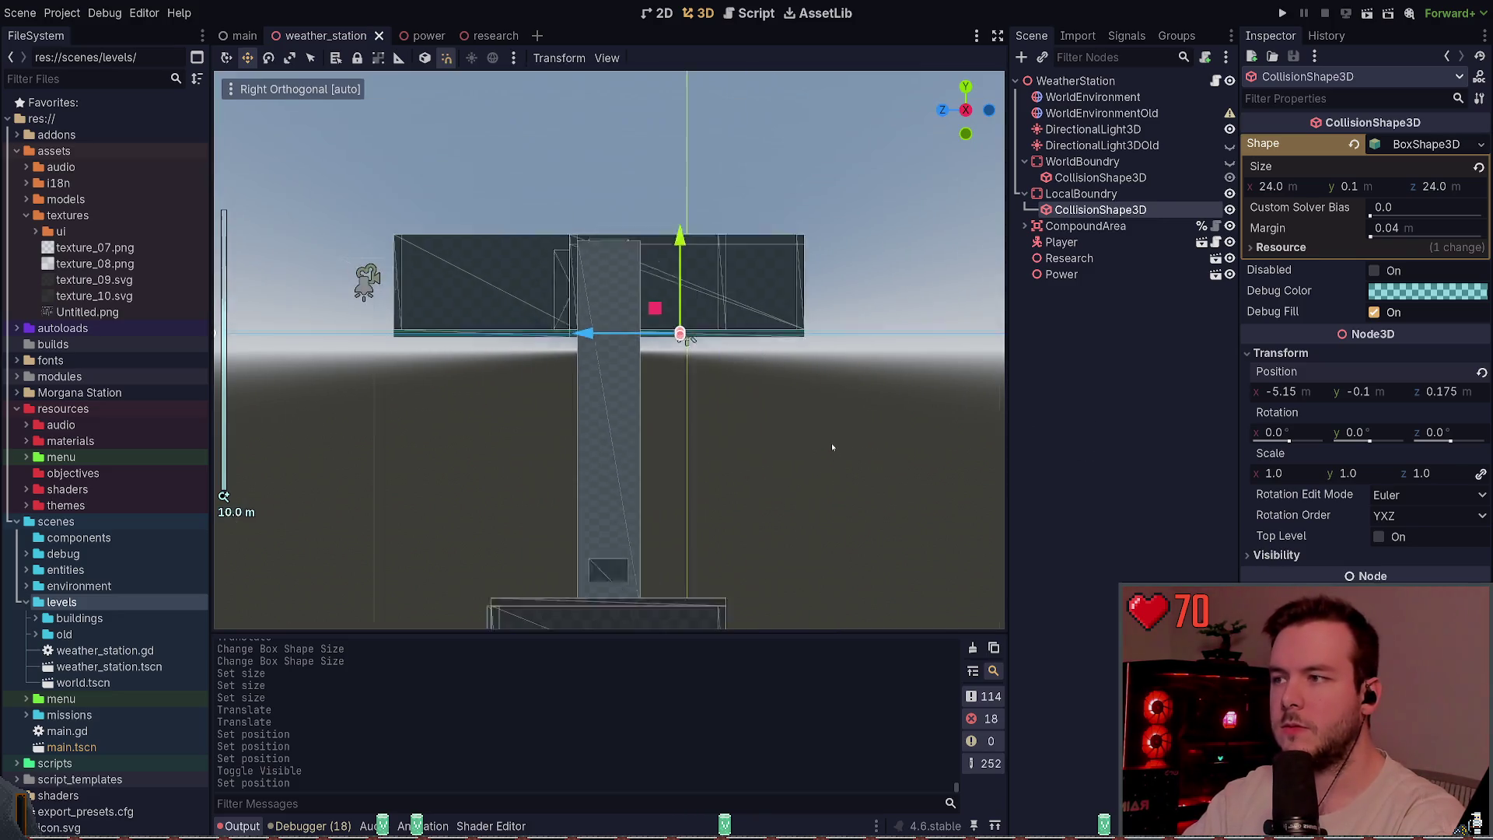
{"action": "scroll", "coordinate": [586, 437], "scroll_direction": "up", "scroll_amount": 10}
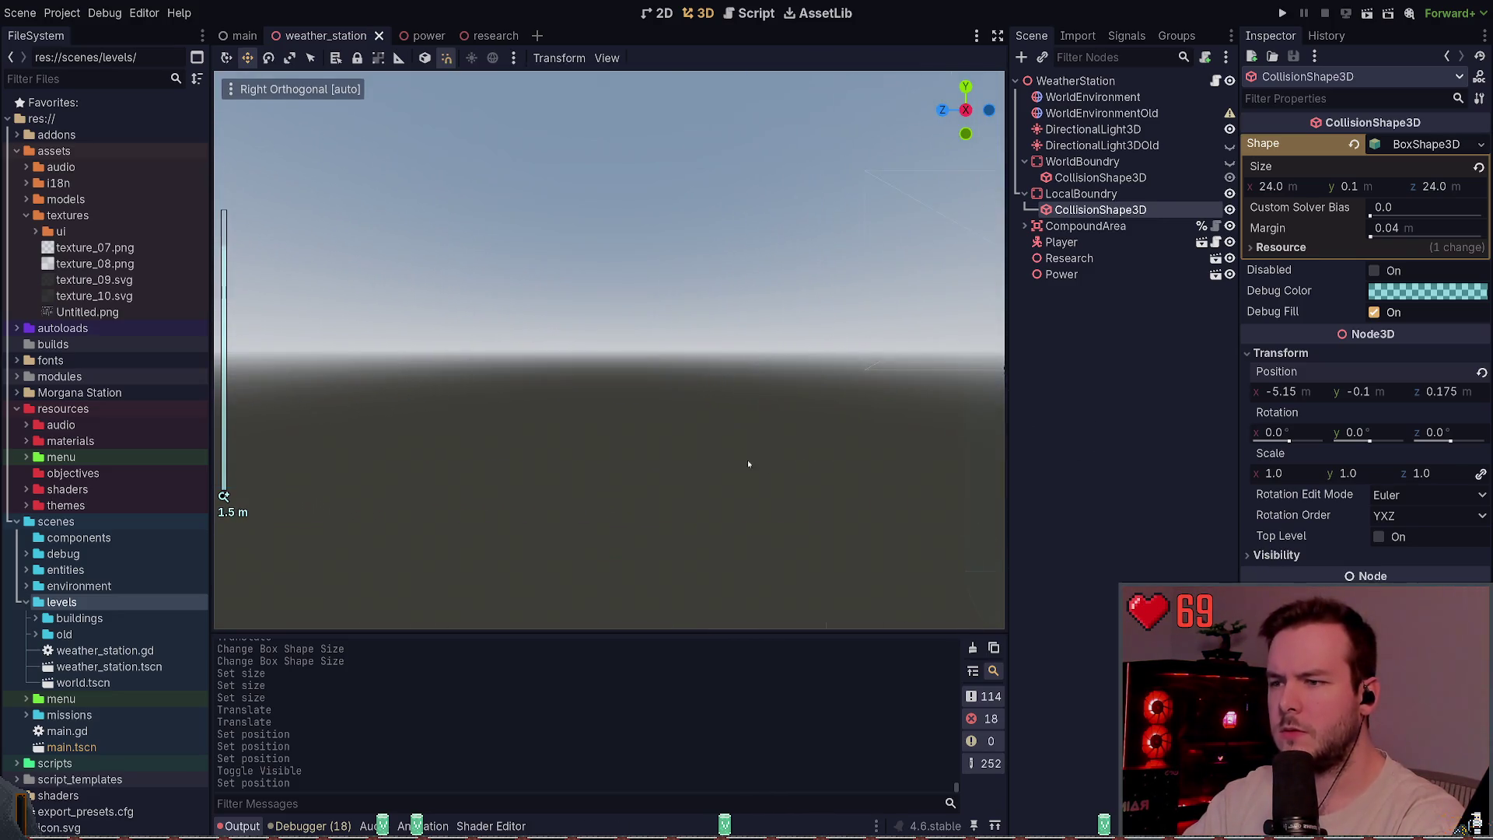
{"action": "key", "text": "F5"}
{"action": "scroll", "coordinate": [527, 376], "scroll_direction": "down", "scroll_amount": 5}
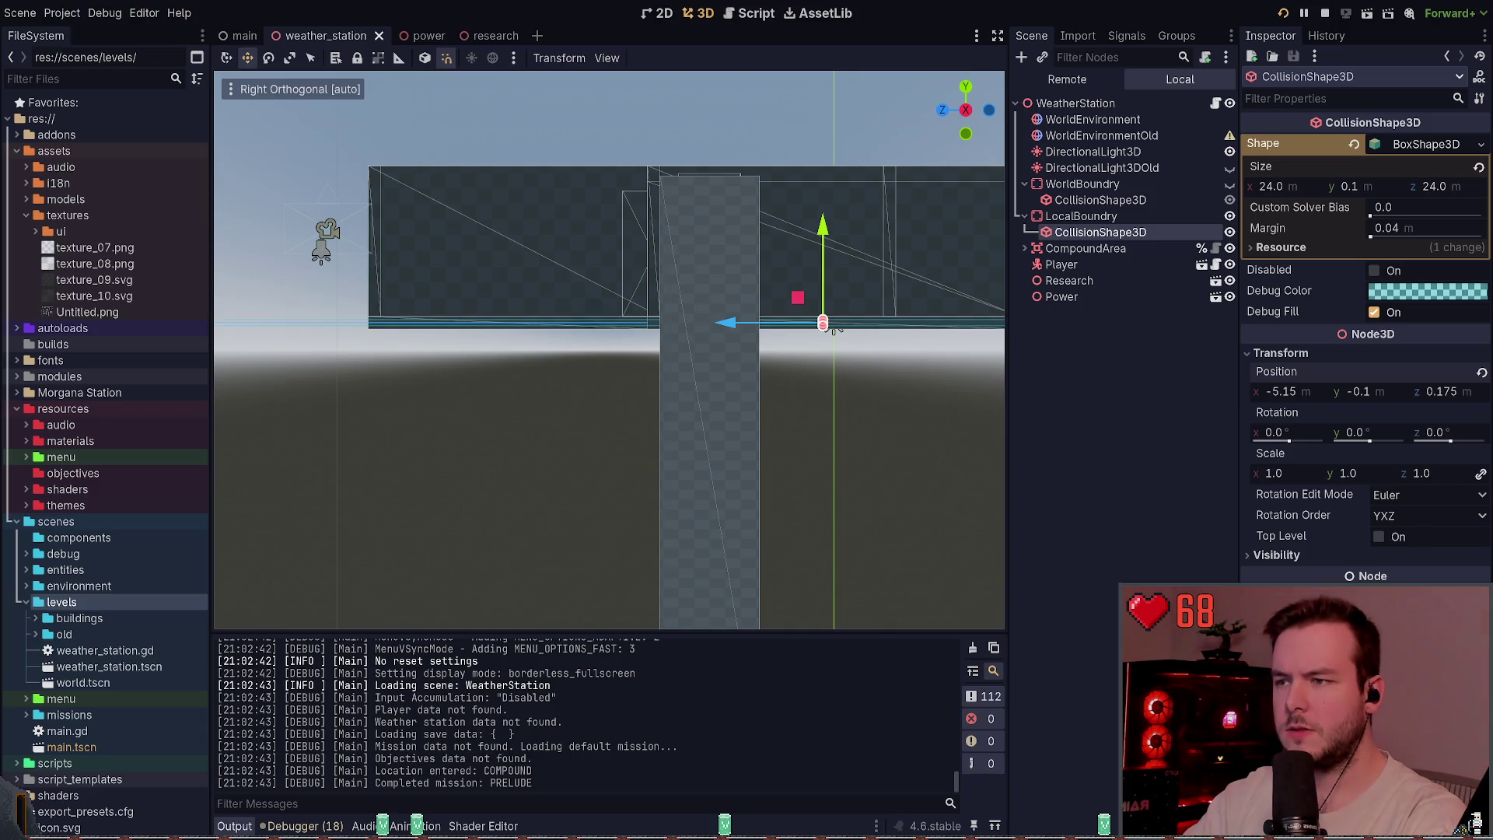
{"action": "key", "text": "Escape"}
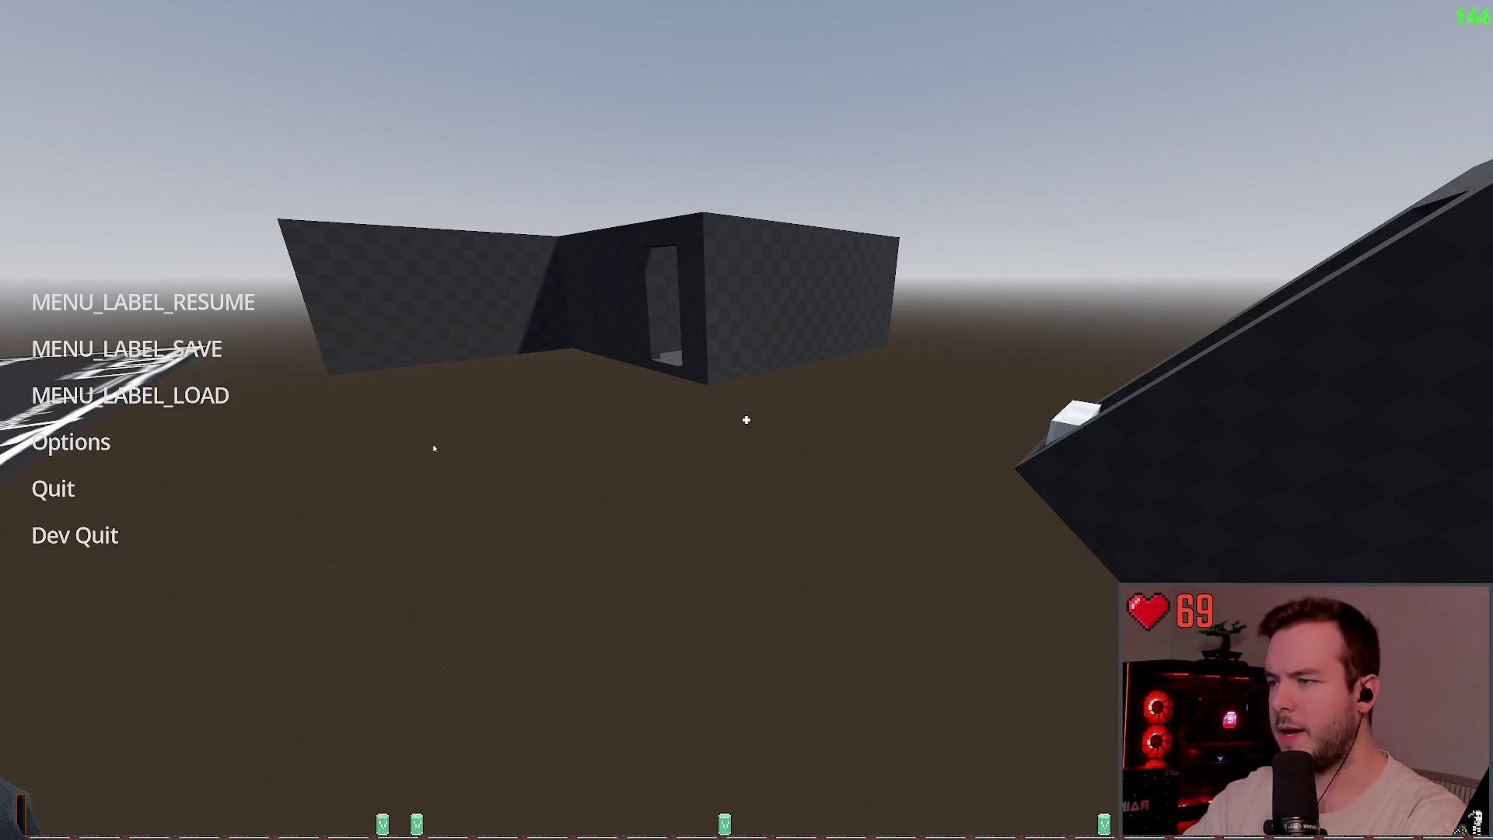
{"action": "left_click", "coordinate": [54, 534]}
{"action": "left_click", "coordinate": [666, 453]}
{"action": "scroll", "coordinate": [723, 385], "scroll_direction": "down", "scroll_amount": 5}
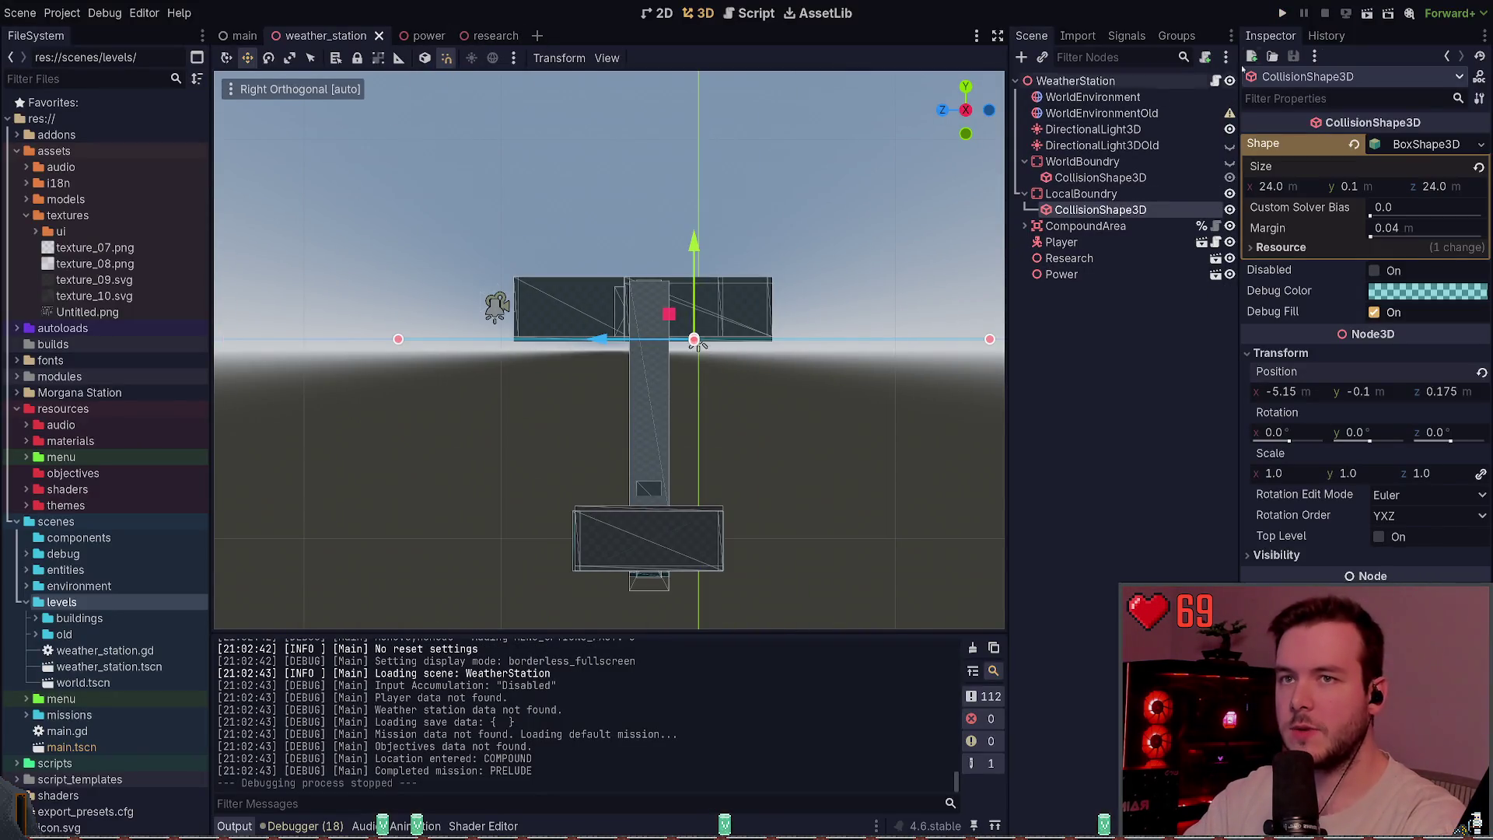
- Drag the Player from x 21.25, z 8.15 to 2.75, 0, 4.25 beside the buildings, then play-test
{"action": "mouse_move", "coordinate": [694, 342]}
{"action": "left_mouse_down"}
{"action": "mouse_move", "coordinate": [699, 206]}
{"action": "mouse_move", "coordinate": [840, 280]}
{"action": "left_mouse_up"}
{"action": "left_click", "coordinate": [1061, 242]}
{"action": "key", "text": "f"}
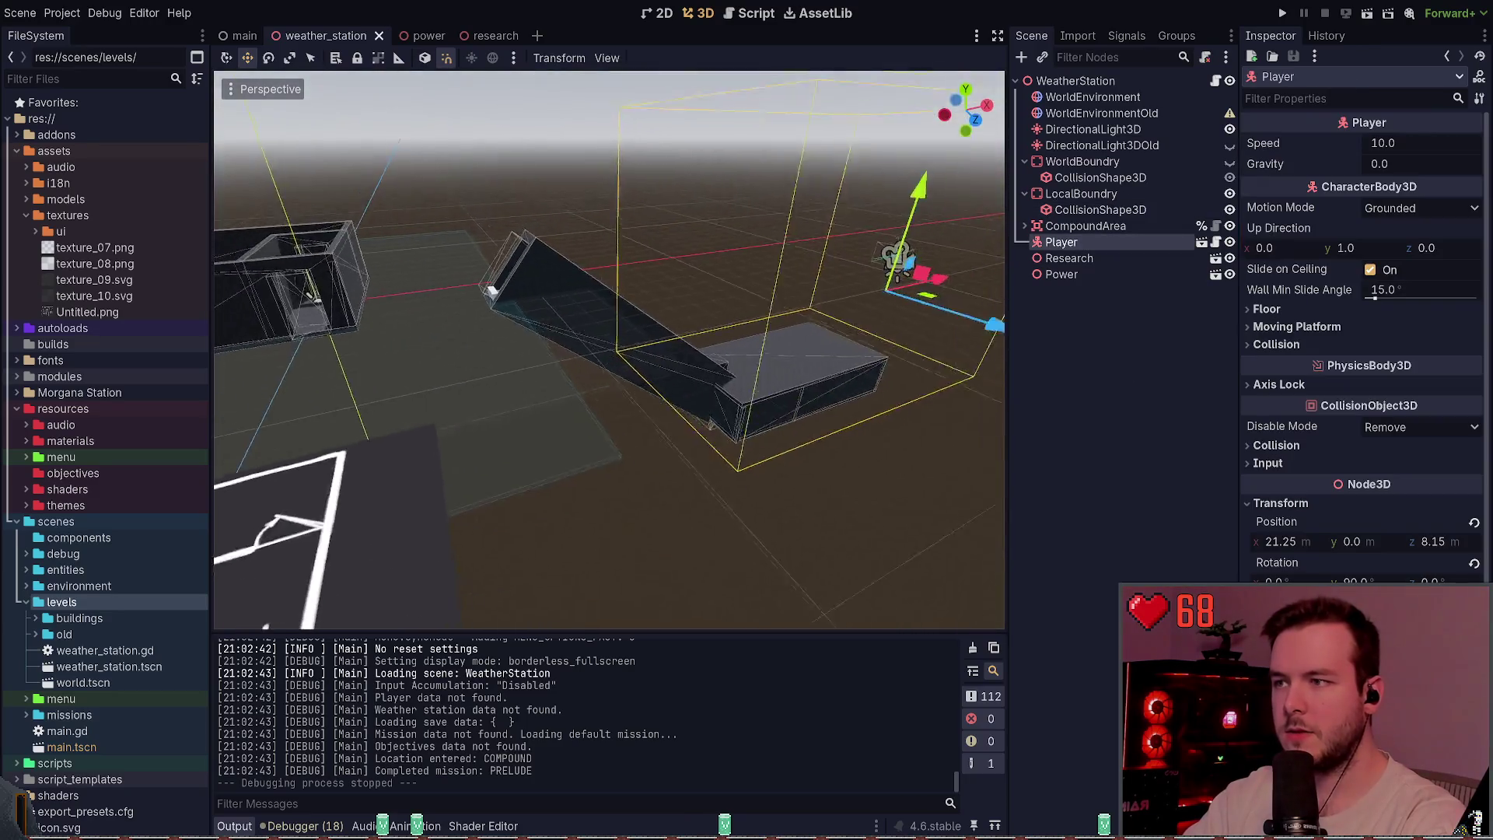
{"action": "left_click_drag", "start_coordinate": [778, 324], "coordinate": [311, 380]}
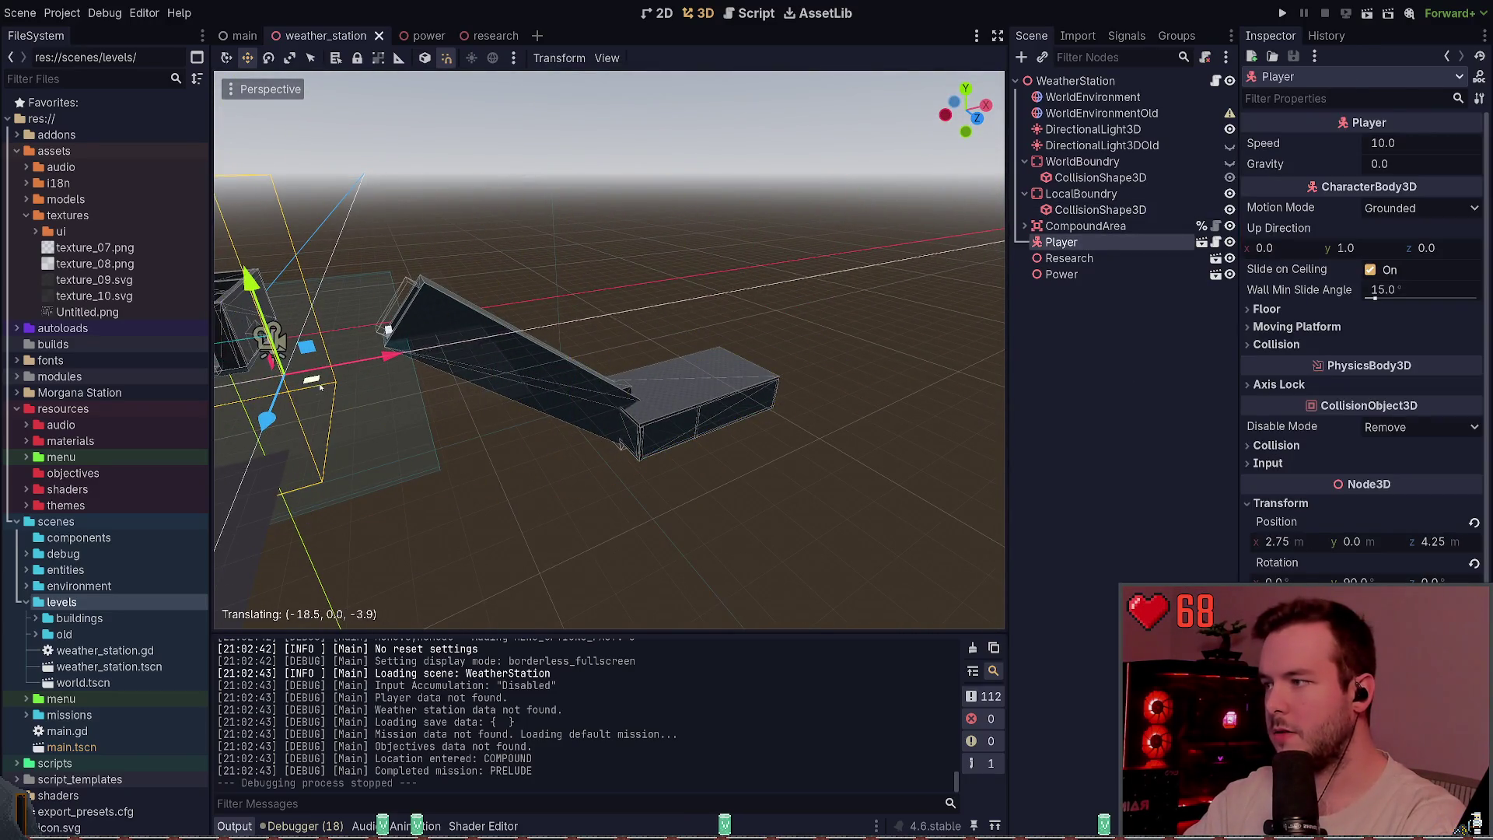
{"action": "key", "text": "F5"}
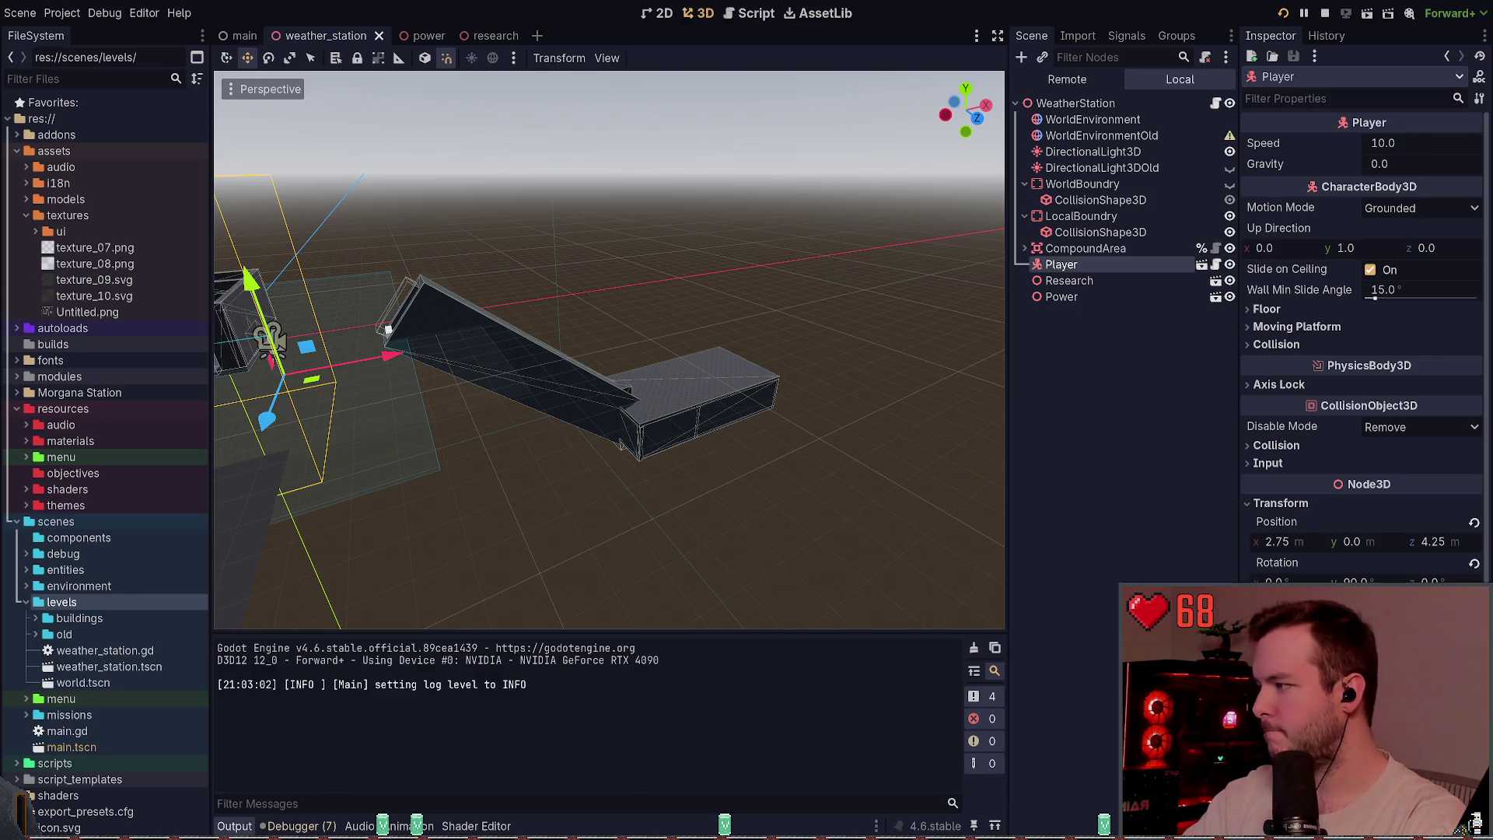
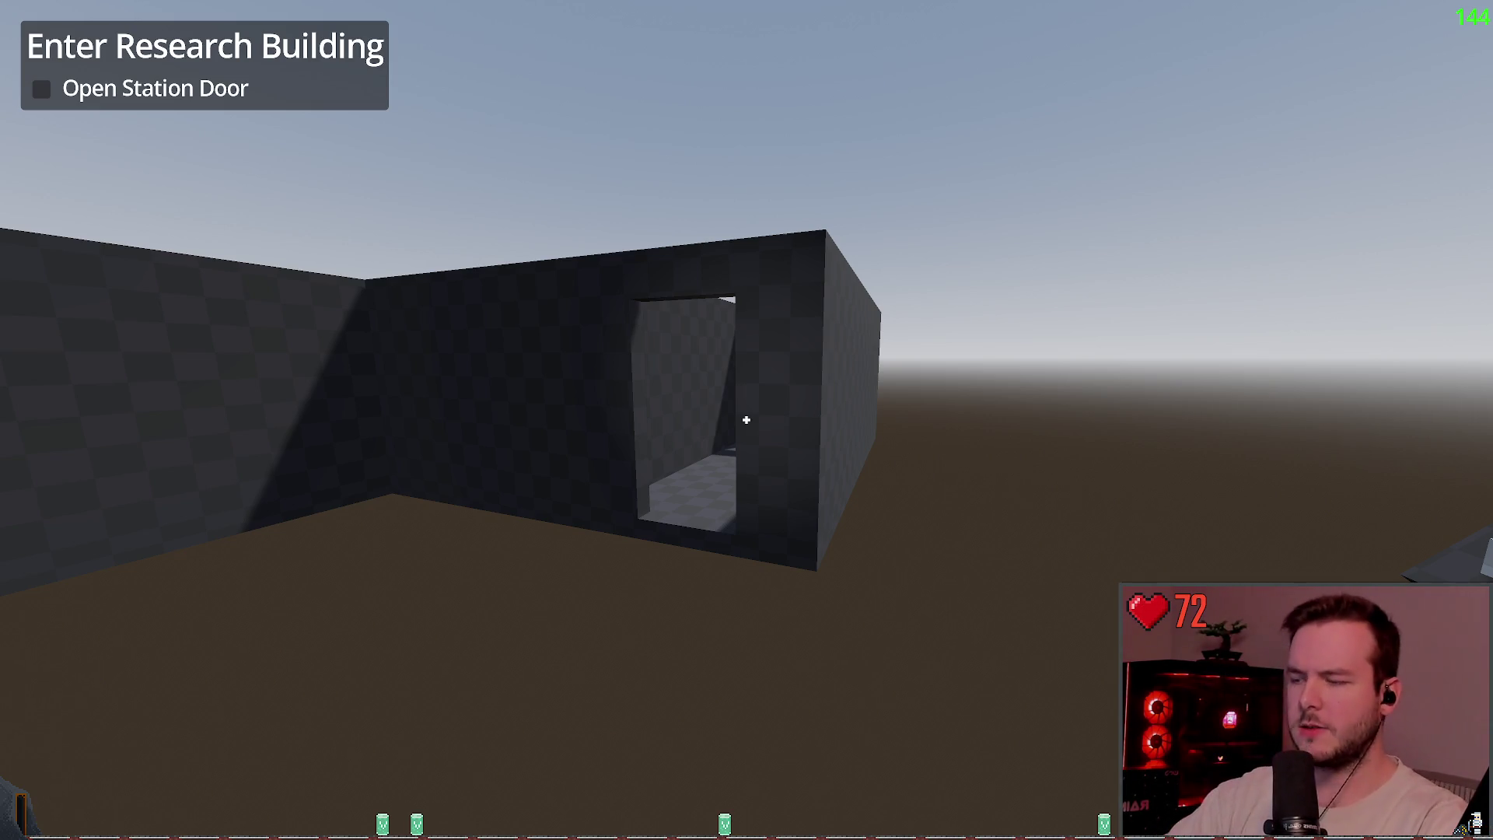
- Pause the game and disable WorldBoundry's CollisionShape3D in the weather station scene
{"action": "key", "text": "w"}
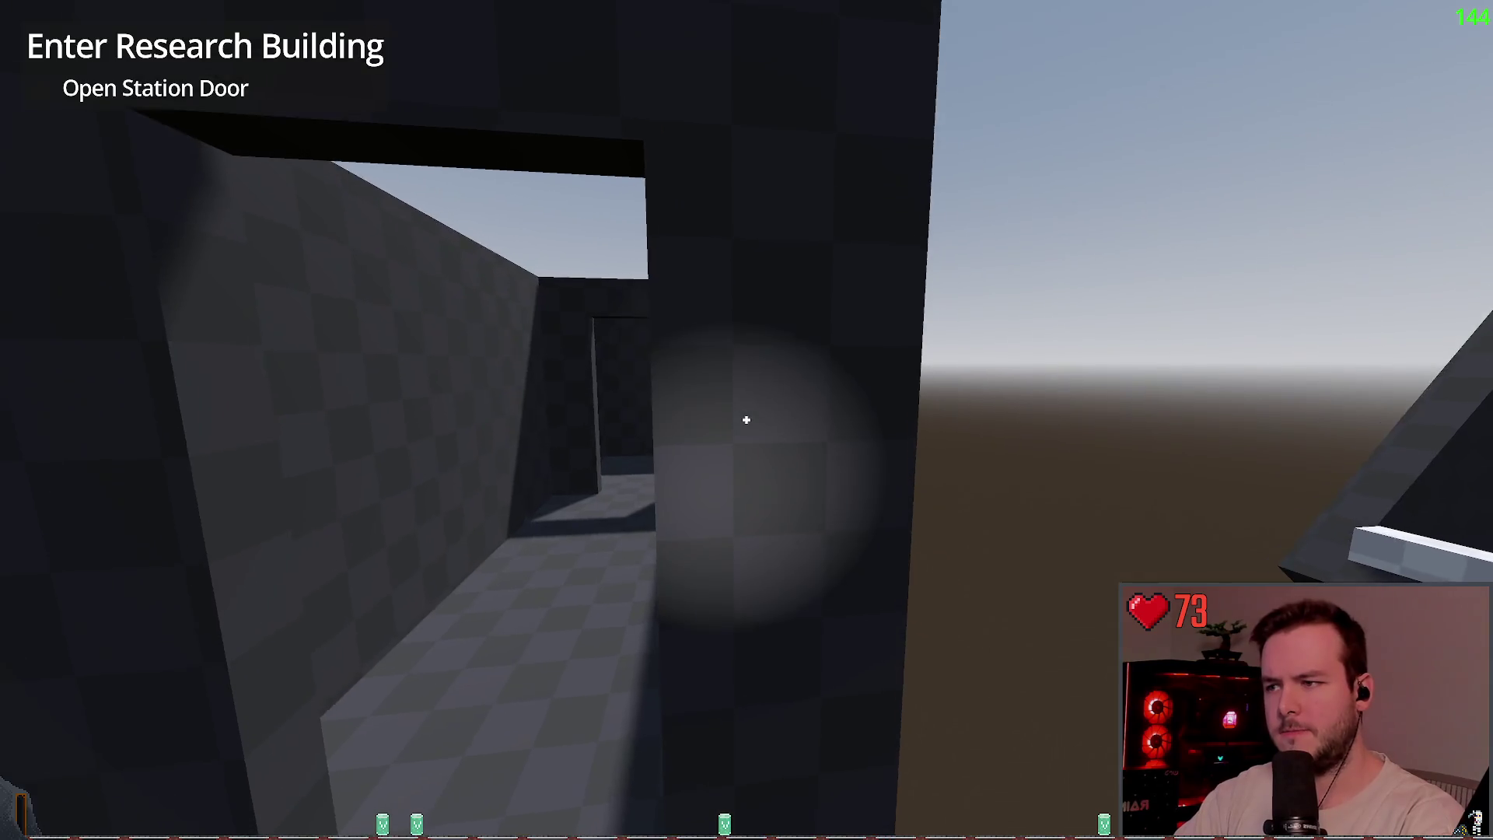
{"action": "key", "text": "Escape"}
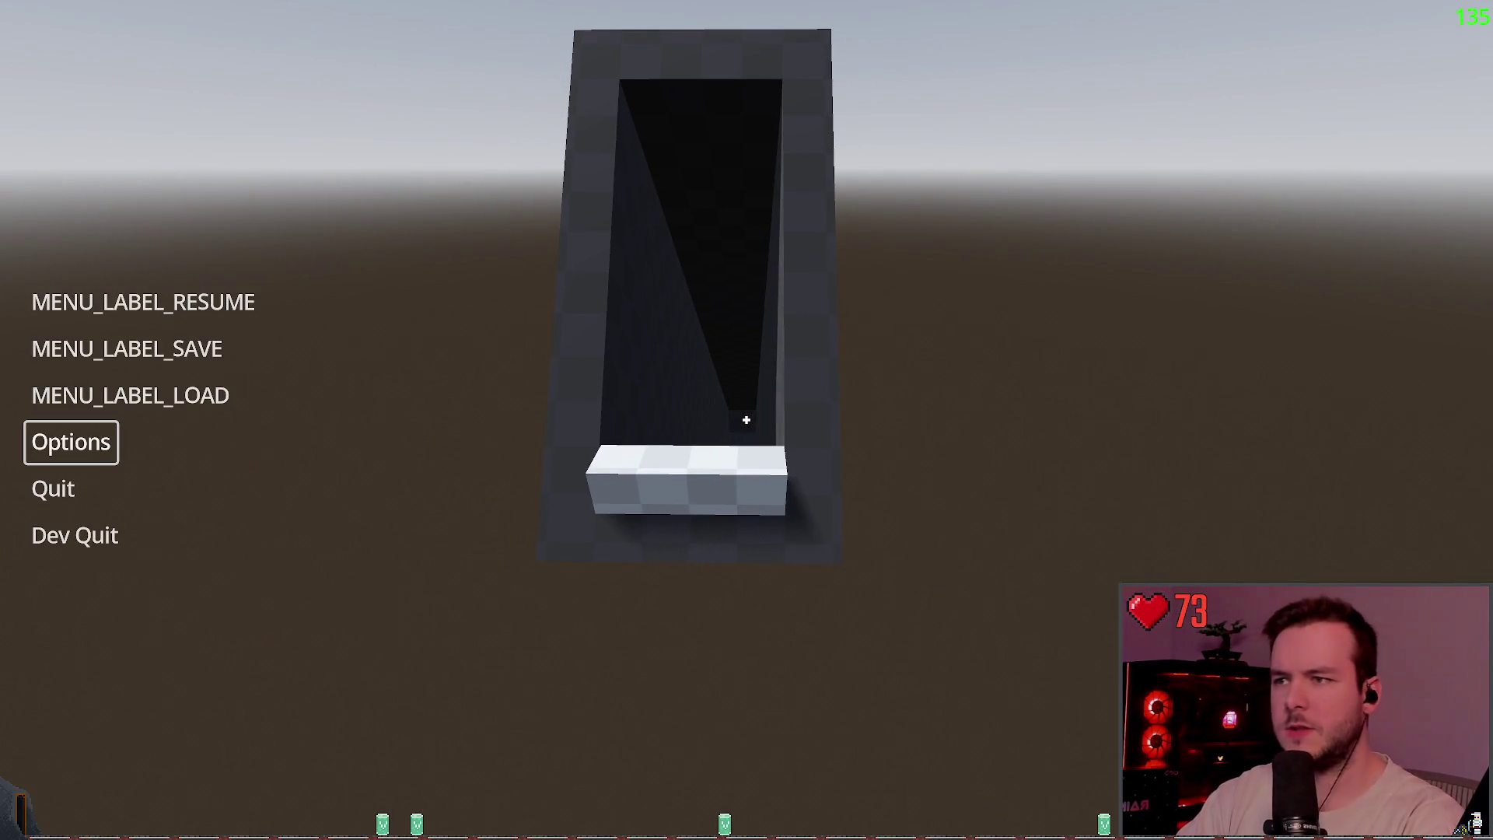
{"action": "key", "text": "F8"}
{"action": "left_click", "coordinate": [1082, 183]}
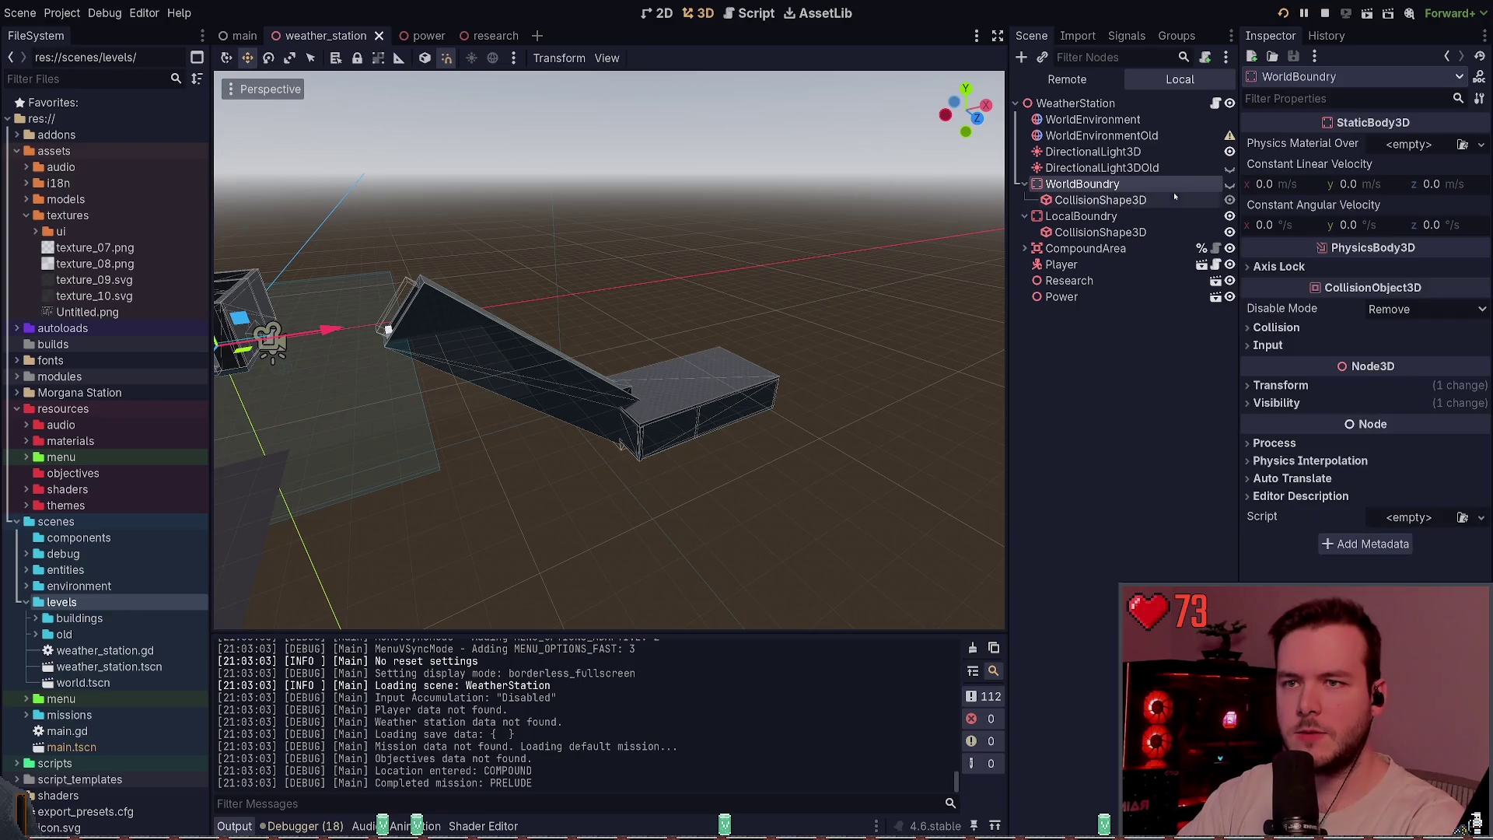
{"action": "left_click", "coordinate": [1171, 200]}
{"action": "left_click", "coordinate": [1372, 165]}
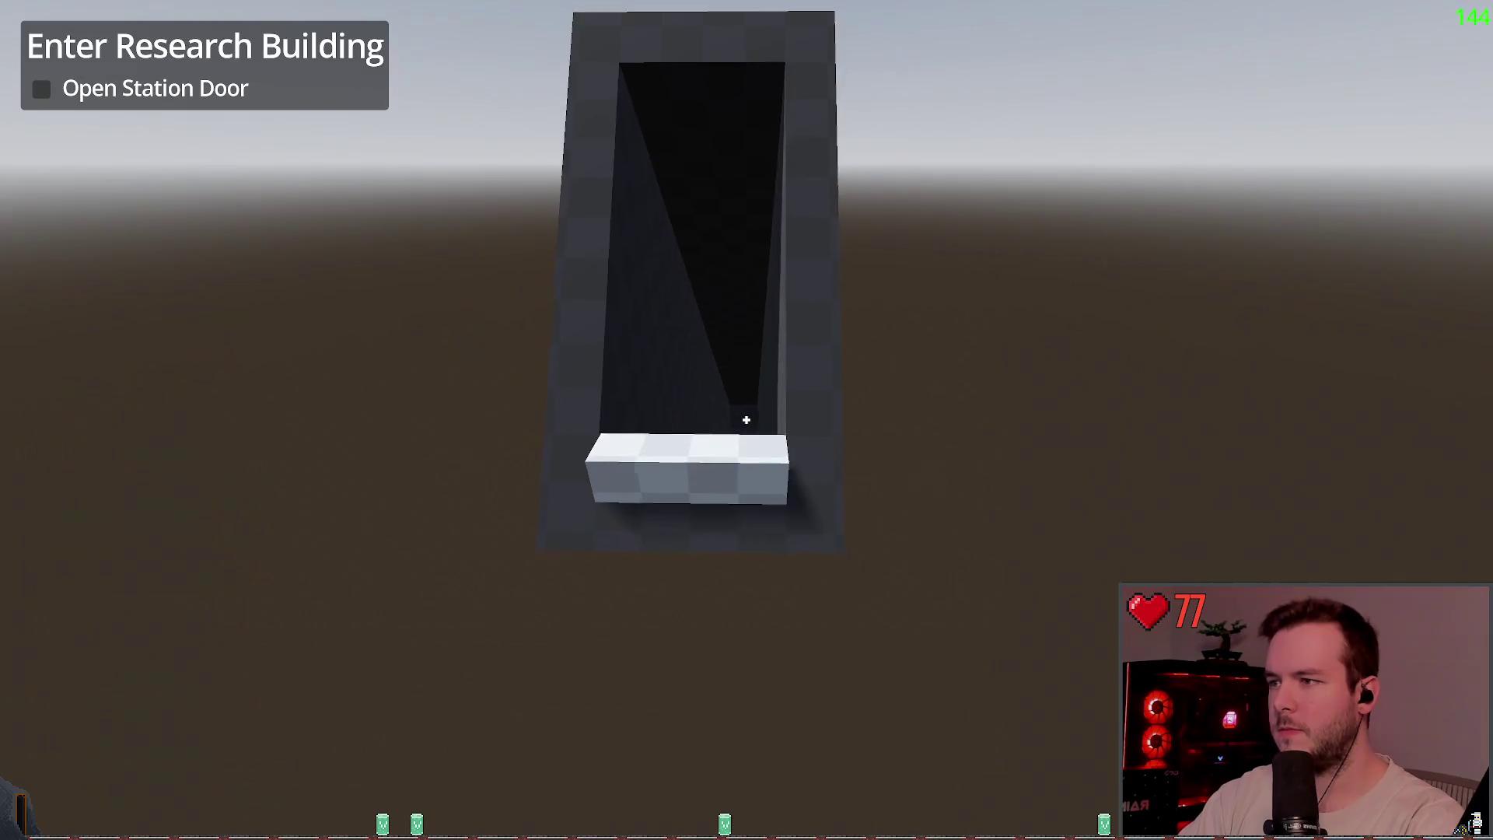
- Rerun the game, walk along the stair corridor, and Dev Quit back to the editor
{"action": "key", "text": "w"}
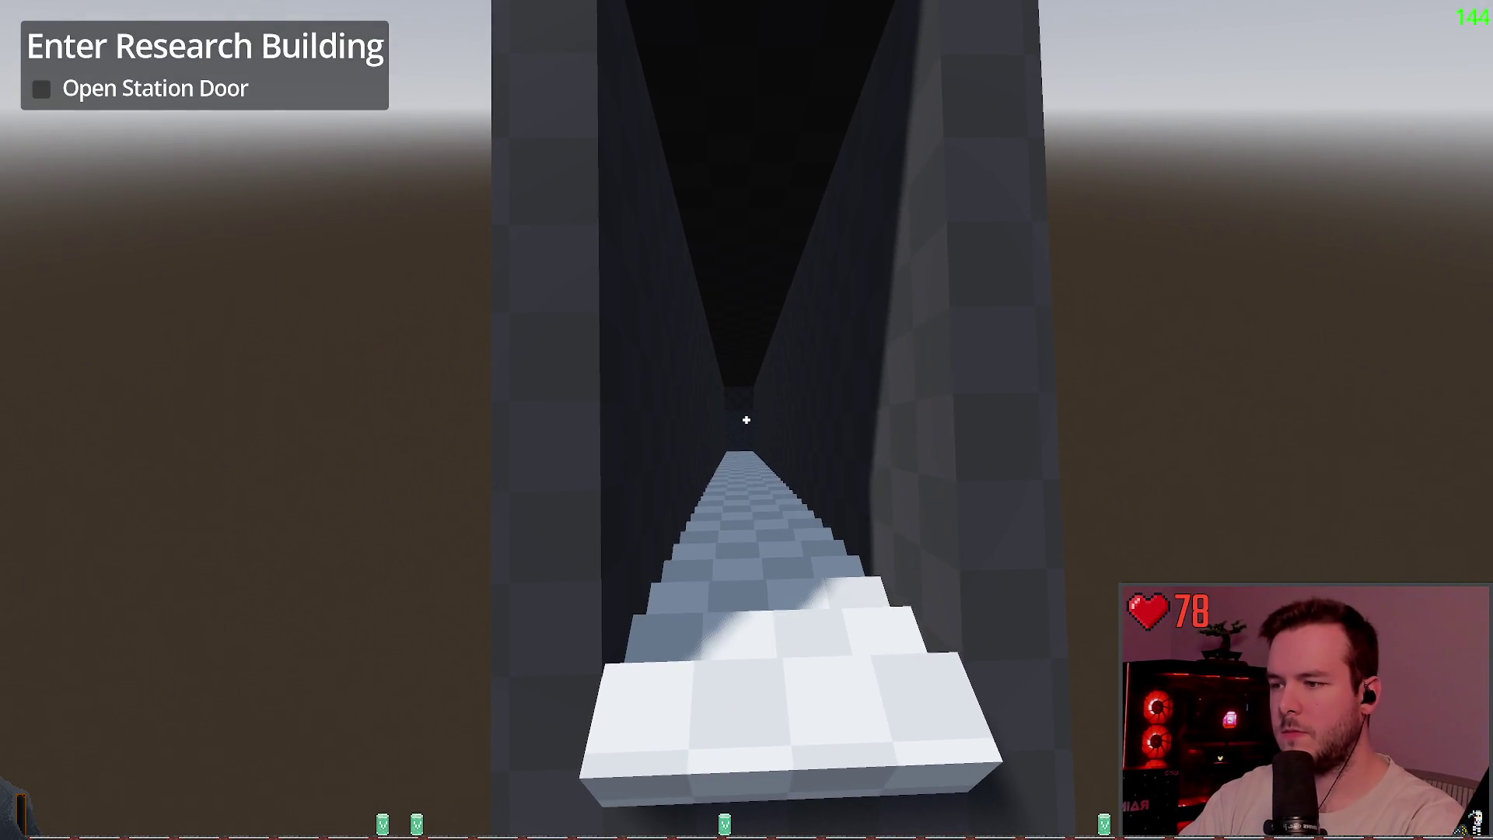
{"action": "key", "text": "w"}
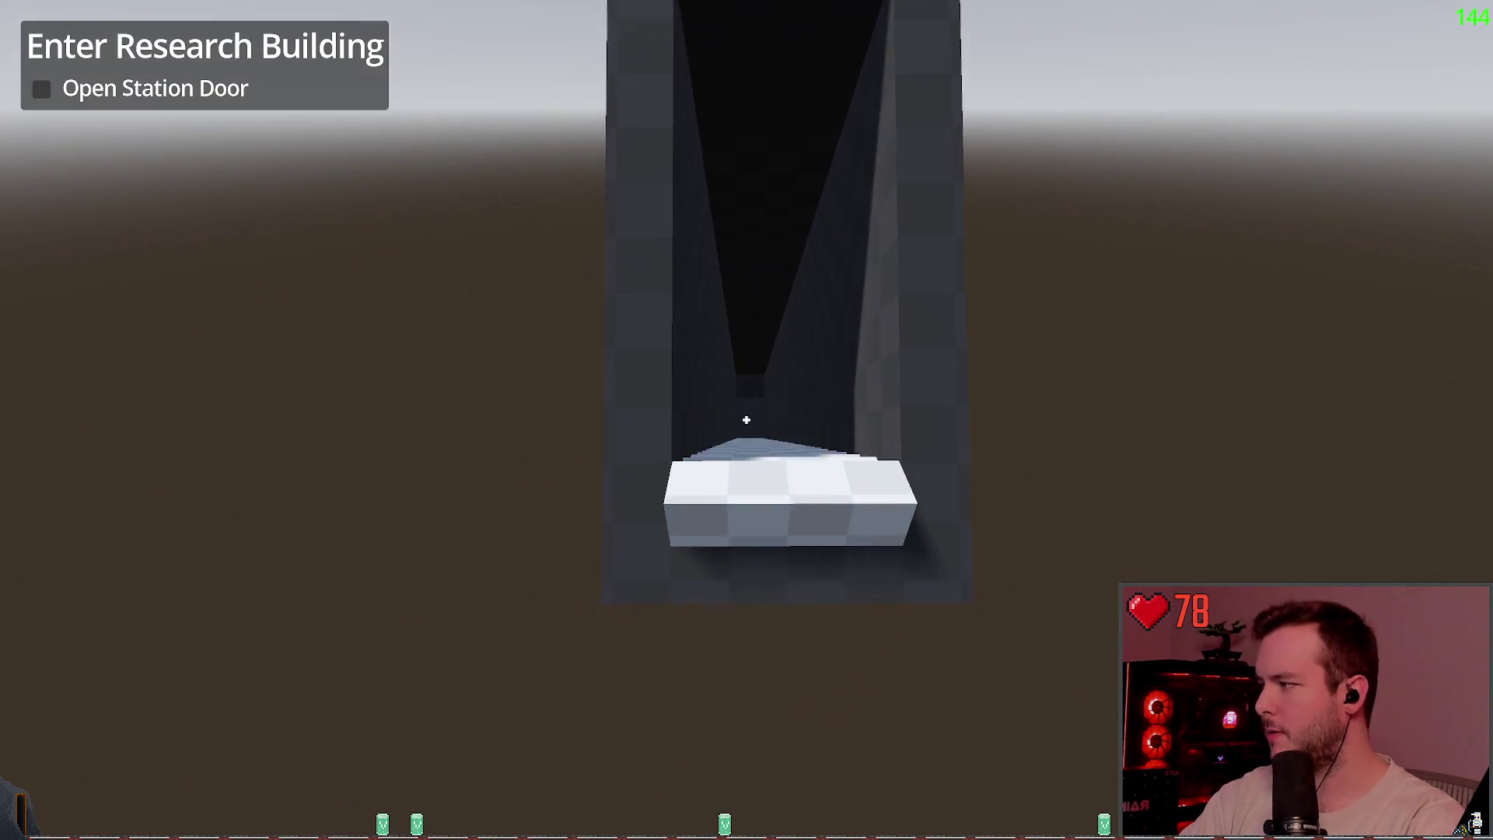
{"action": "key", "text": "w"}
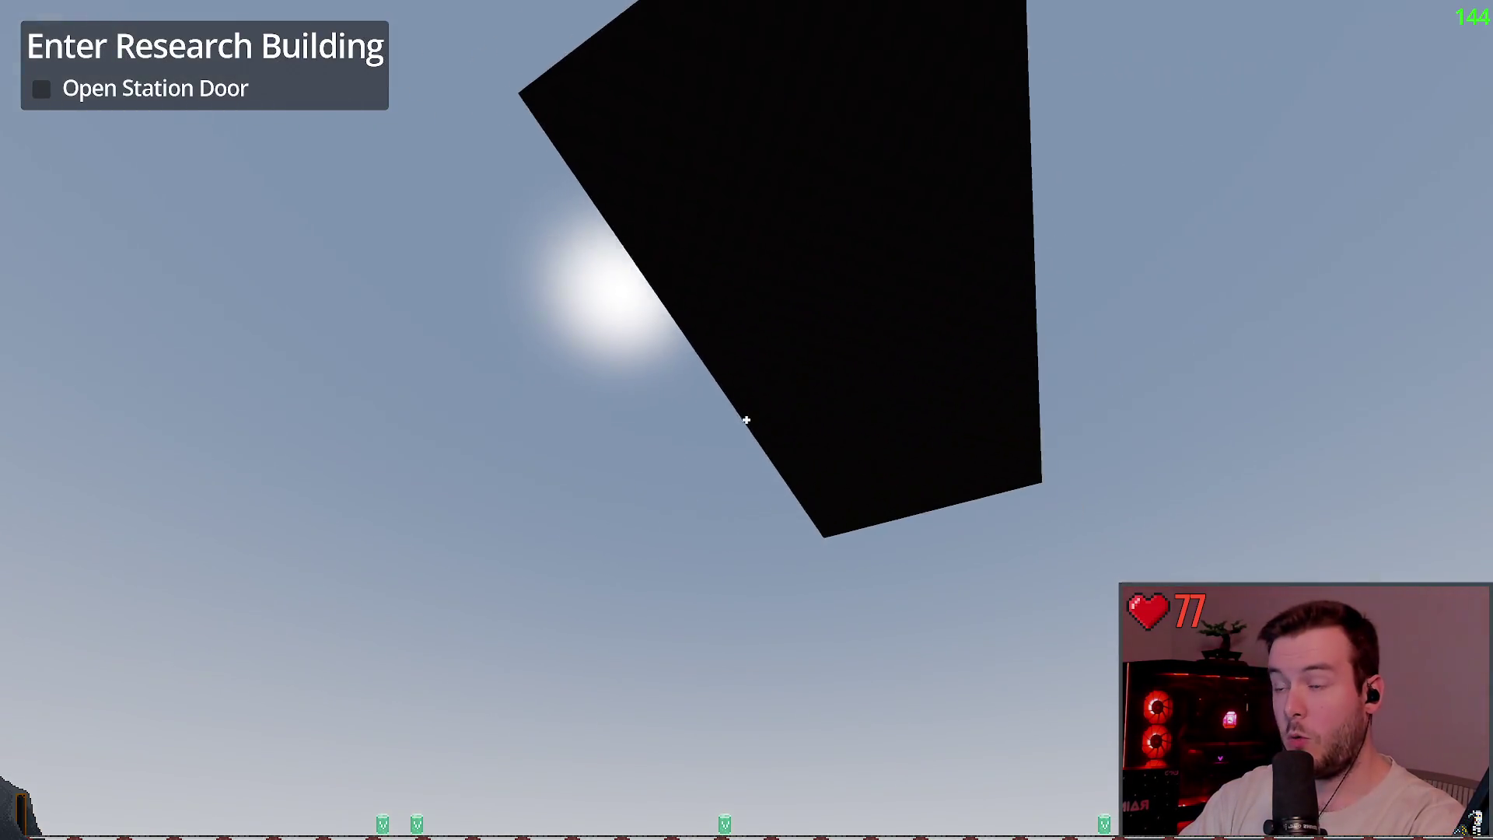
{"action": "key", "text": "Escape"}
{"action": "left_click", "coordinate": [78, 536]}
{"action": "key", "text": "F8"}
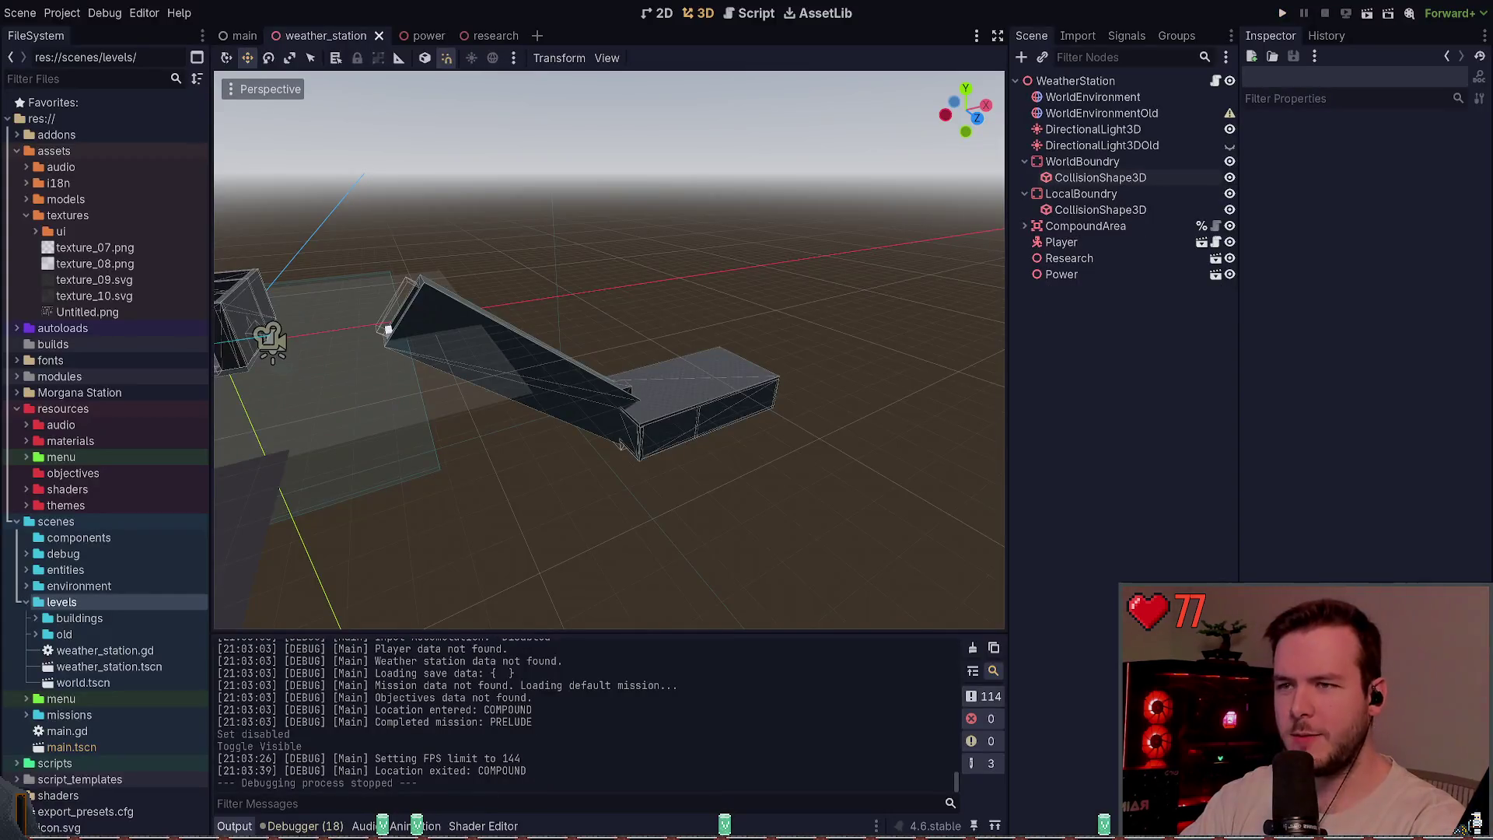
- Switch to the power scene and frame Floor's third baked collision shape in the view
{"action": "left_click", "coordinate": [411, 36]}
{"action": "key", "text": "f"}
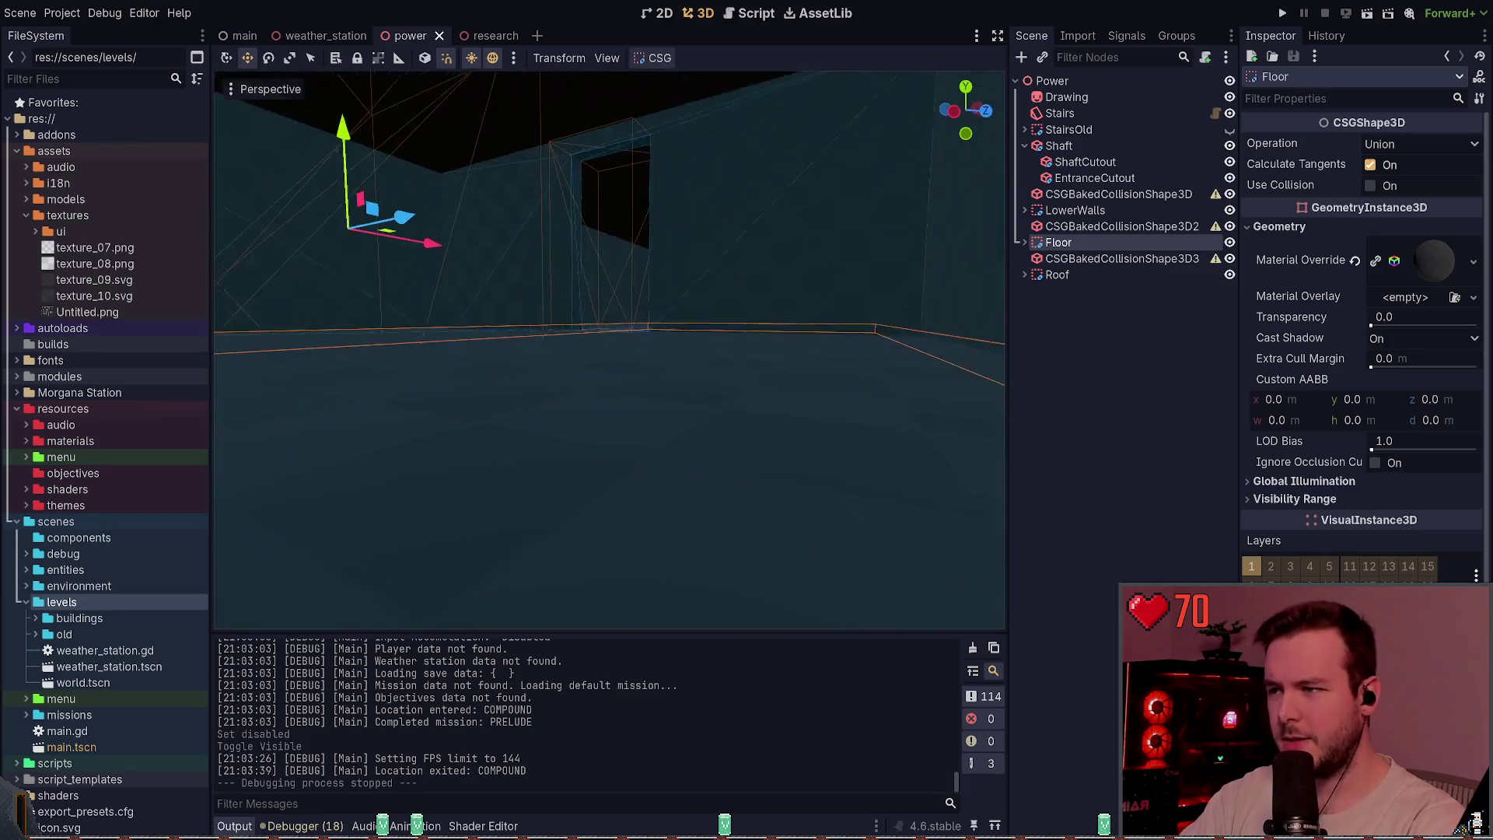
{"action": "left_click", "coordinate": [1024, 242]}
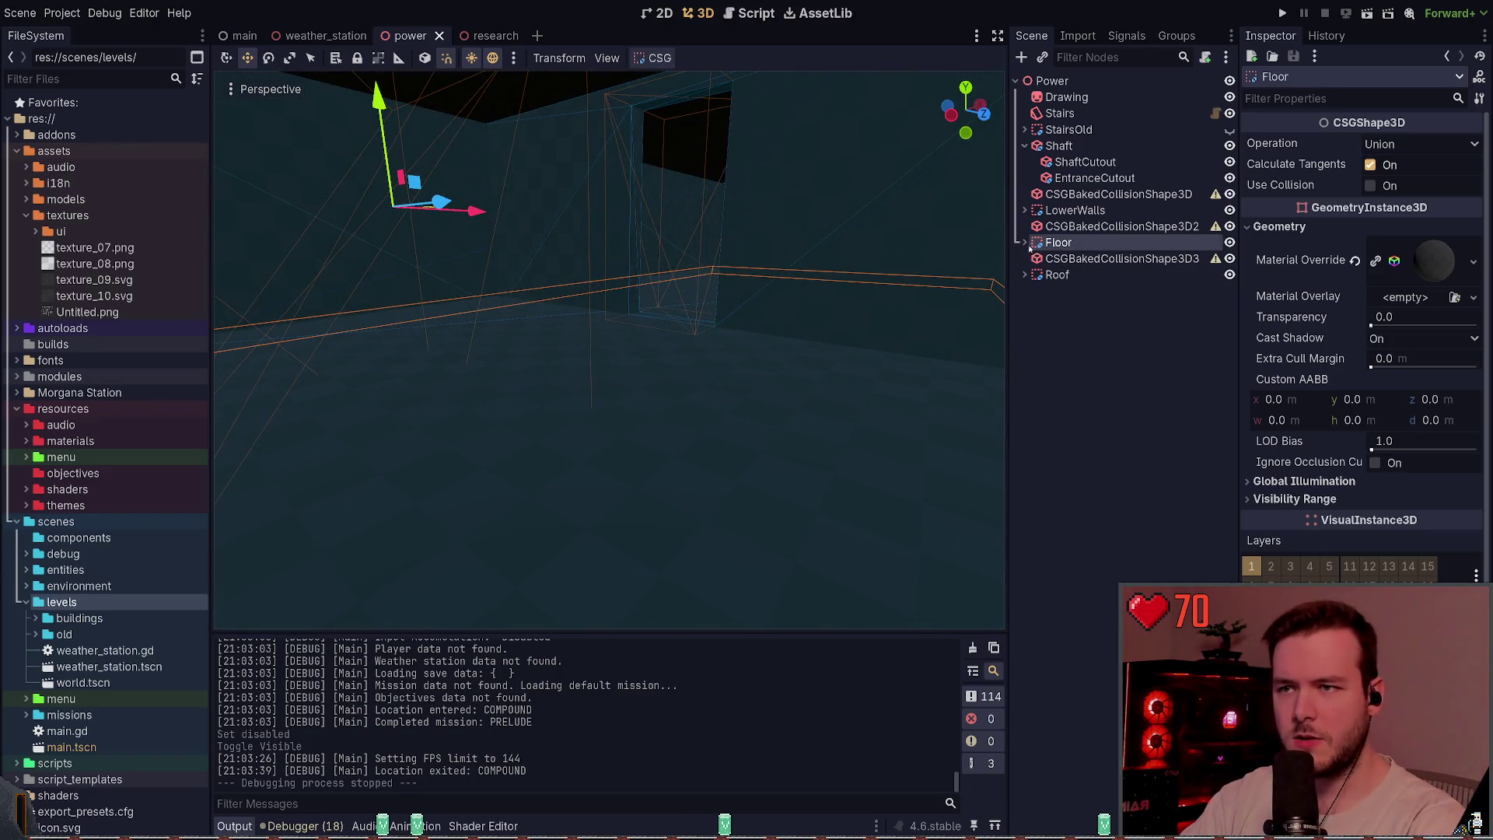
{"action": "left_click", "coordinate": [1067, 258]}
{"action": "left_click_drag", "start_coordinate": [962, 332], "coordinate": [1015, 288]}
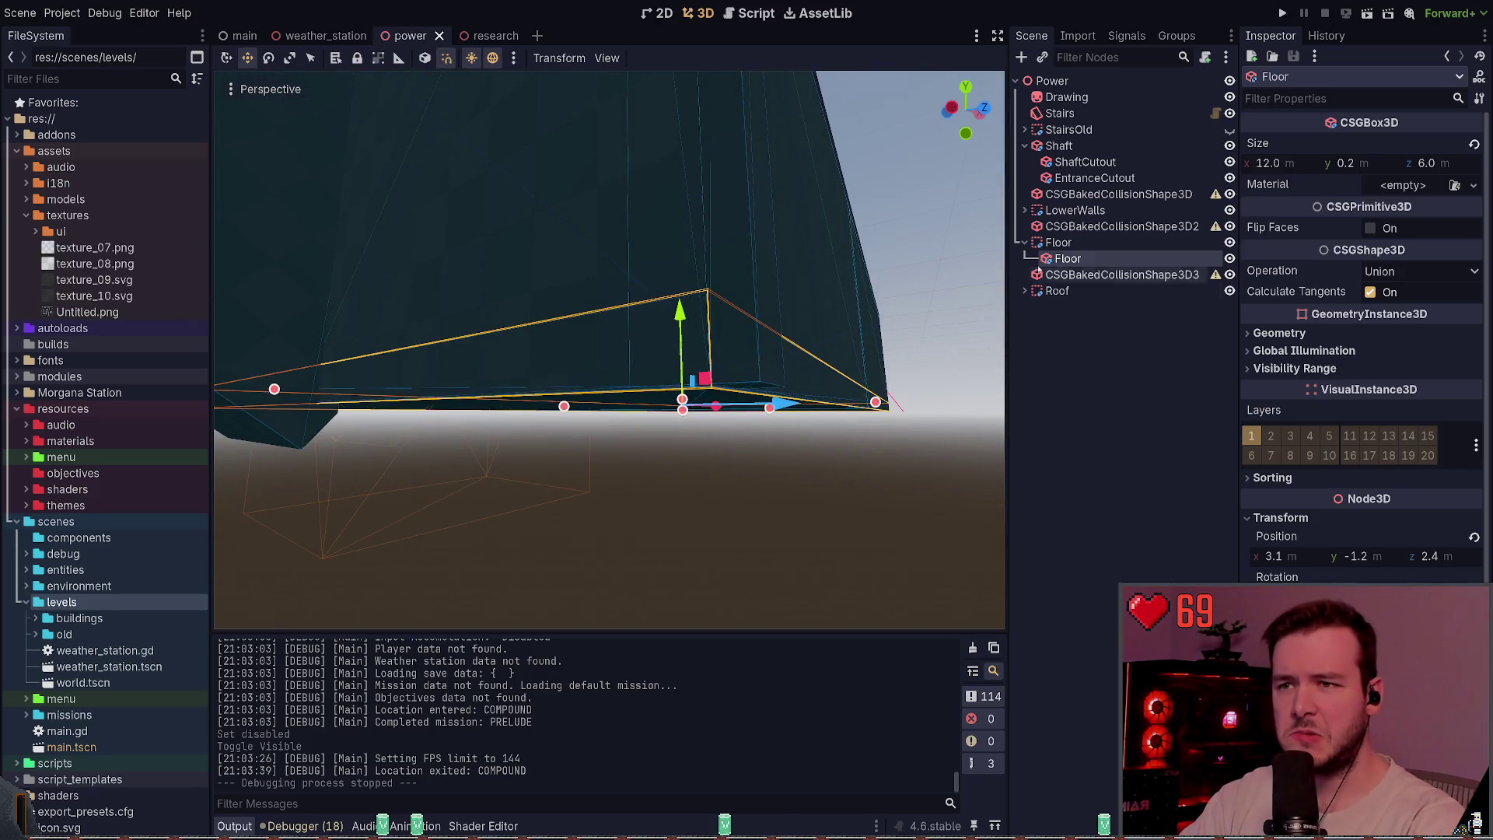
{"action": "left_click", "coordinate": [1025, 242]}
{"action": "left_click", "coordinate": [1058, 241]}
{"action": "left_click", "coordinate": [1119, 258]}
{"action": "key", "text": "f"}
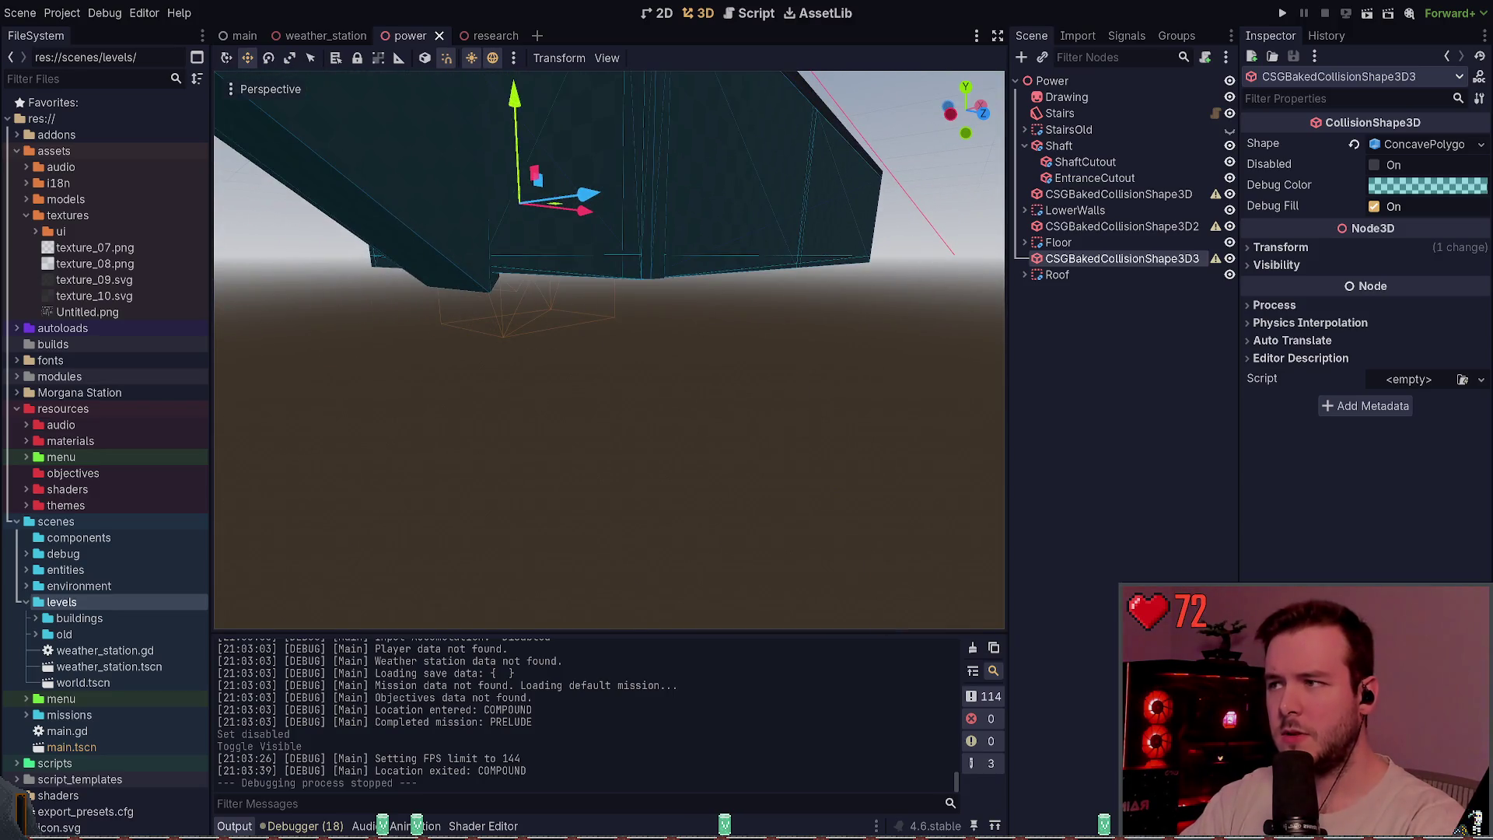
- Test-move the third baked collision shape downward, undo it, and check its Transform
{"action": "mouse_move", "coordinate": [524, 109]}
{"action": "left_mouse_down"}
{"action": "mouse_move", "coordinate": [520, 257]}
{"action": "mouse_move", "coordinate": [519, 234]}
{"action": "left_mouse_up"}
{"action": "key", "text": "ctrl+z"}
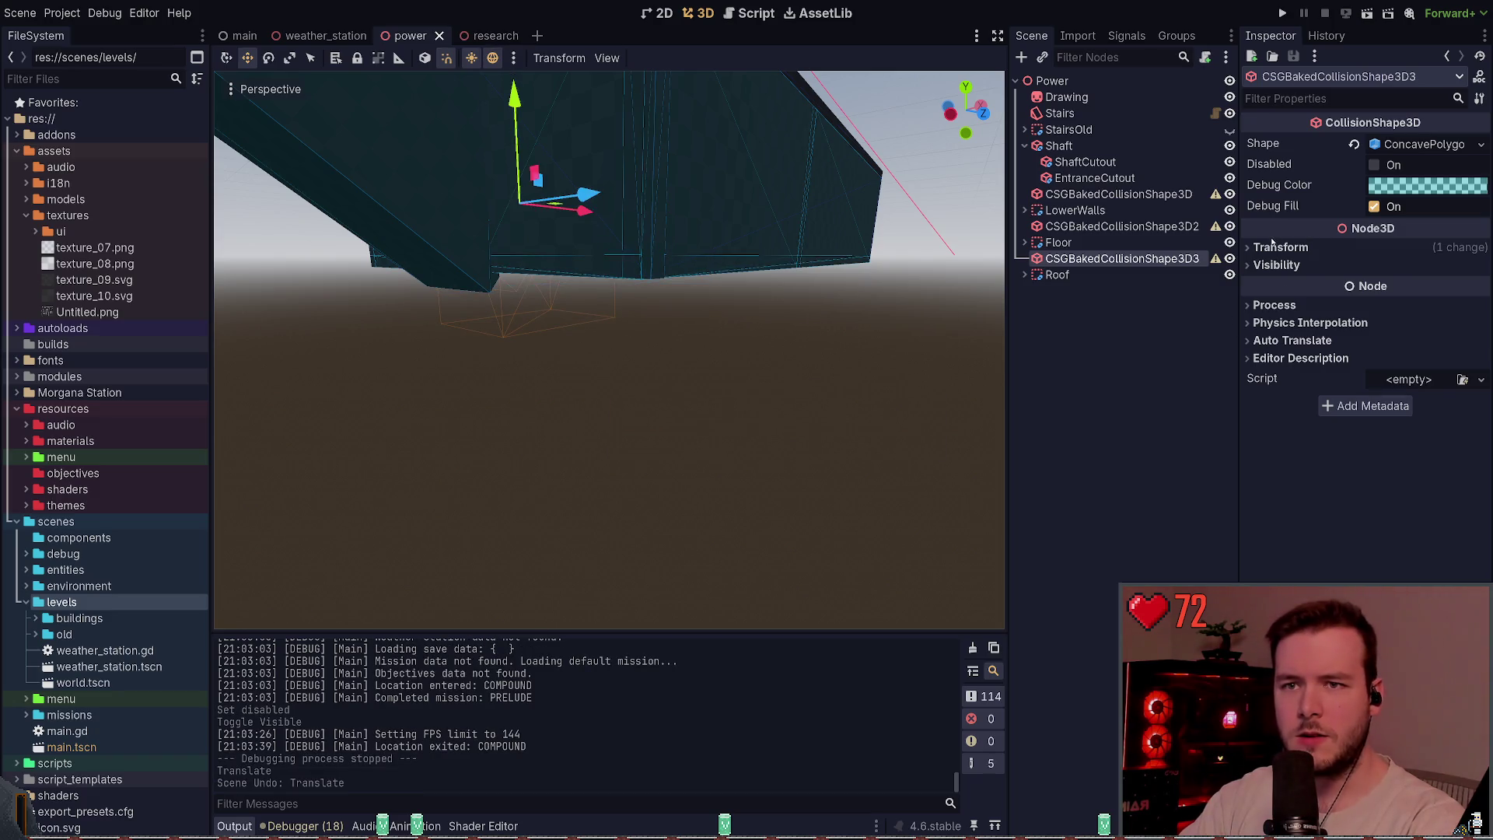
{"action": "left_click", "coordinate": [1273, 245]}
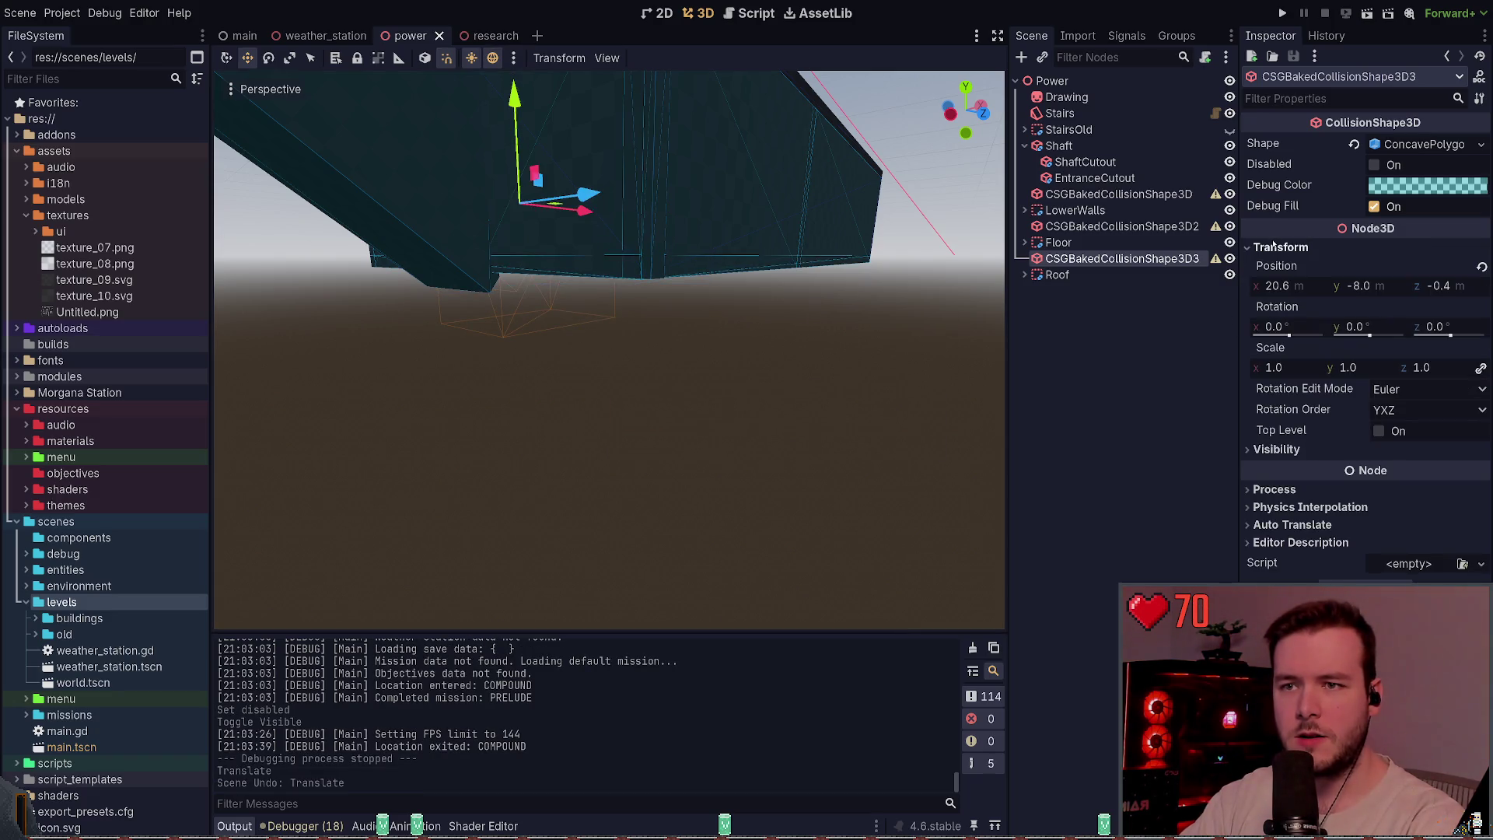
{"action": "left_click", "coordinate": [1280, 246]}
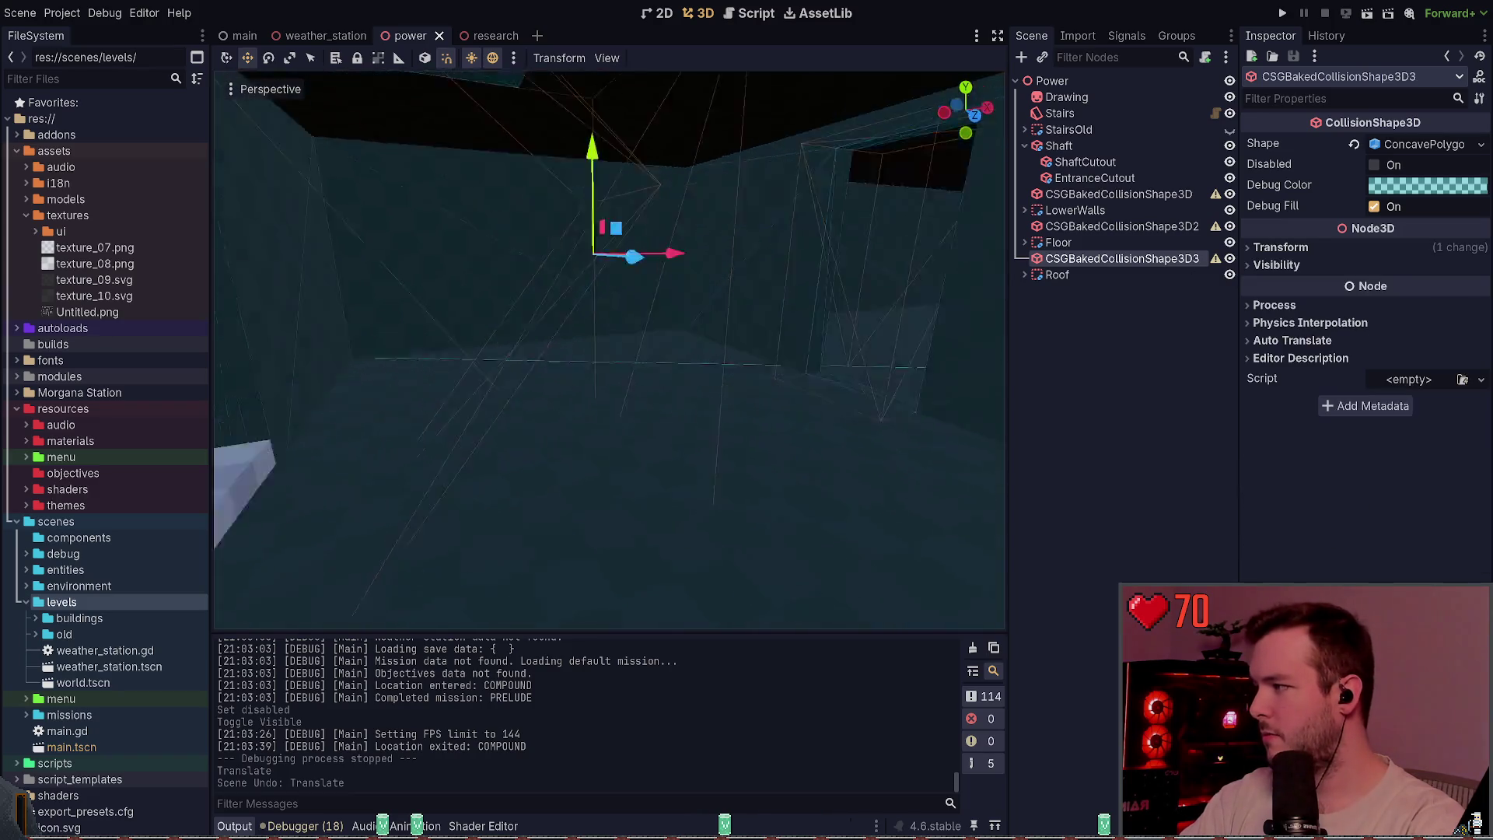
{"action": "key", "text": "w"}
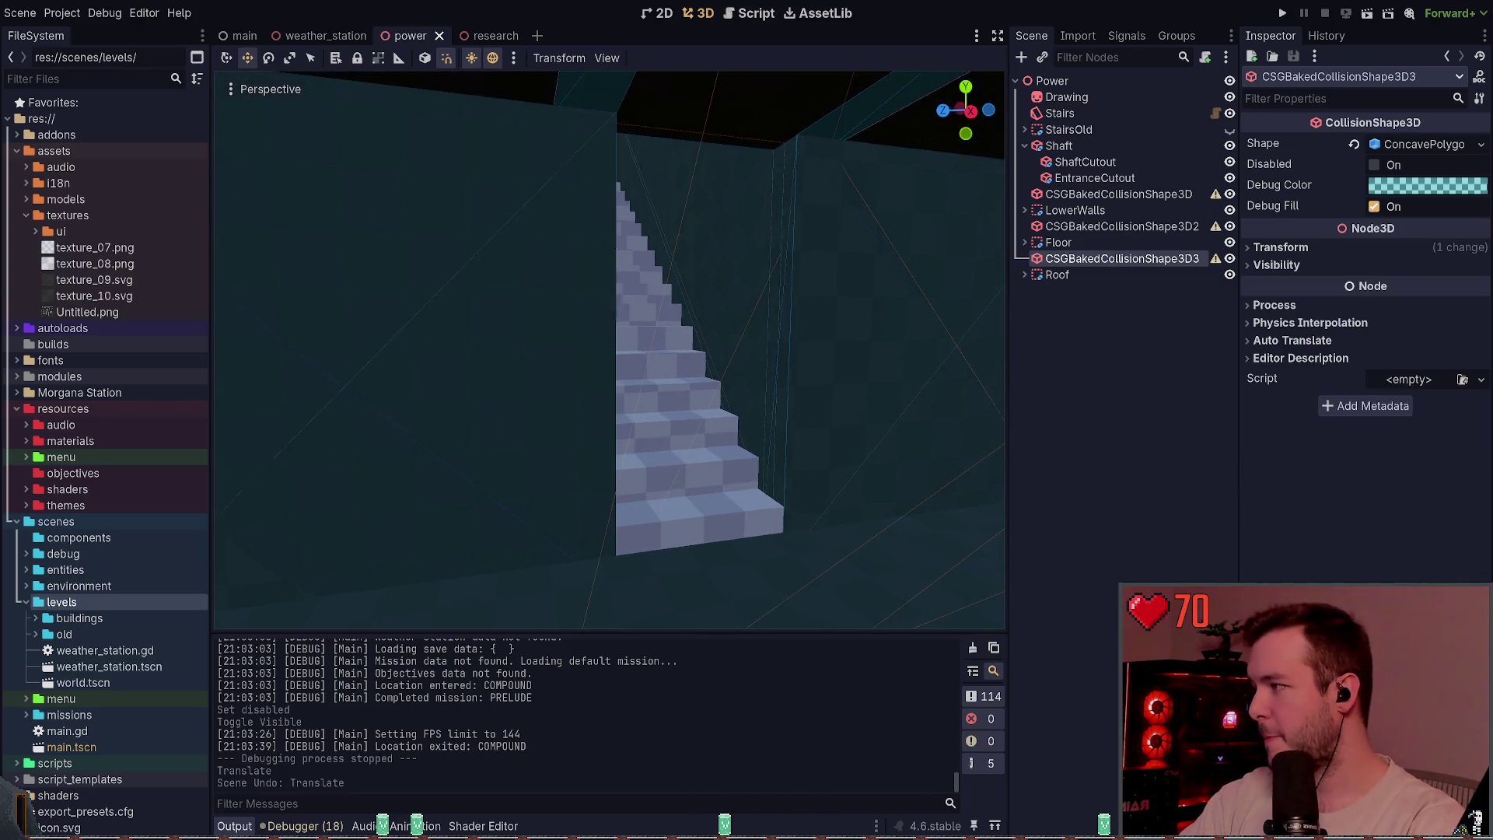
{"action": "key", "text": "w"}
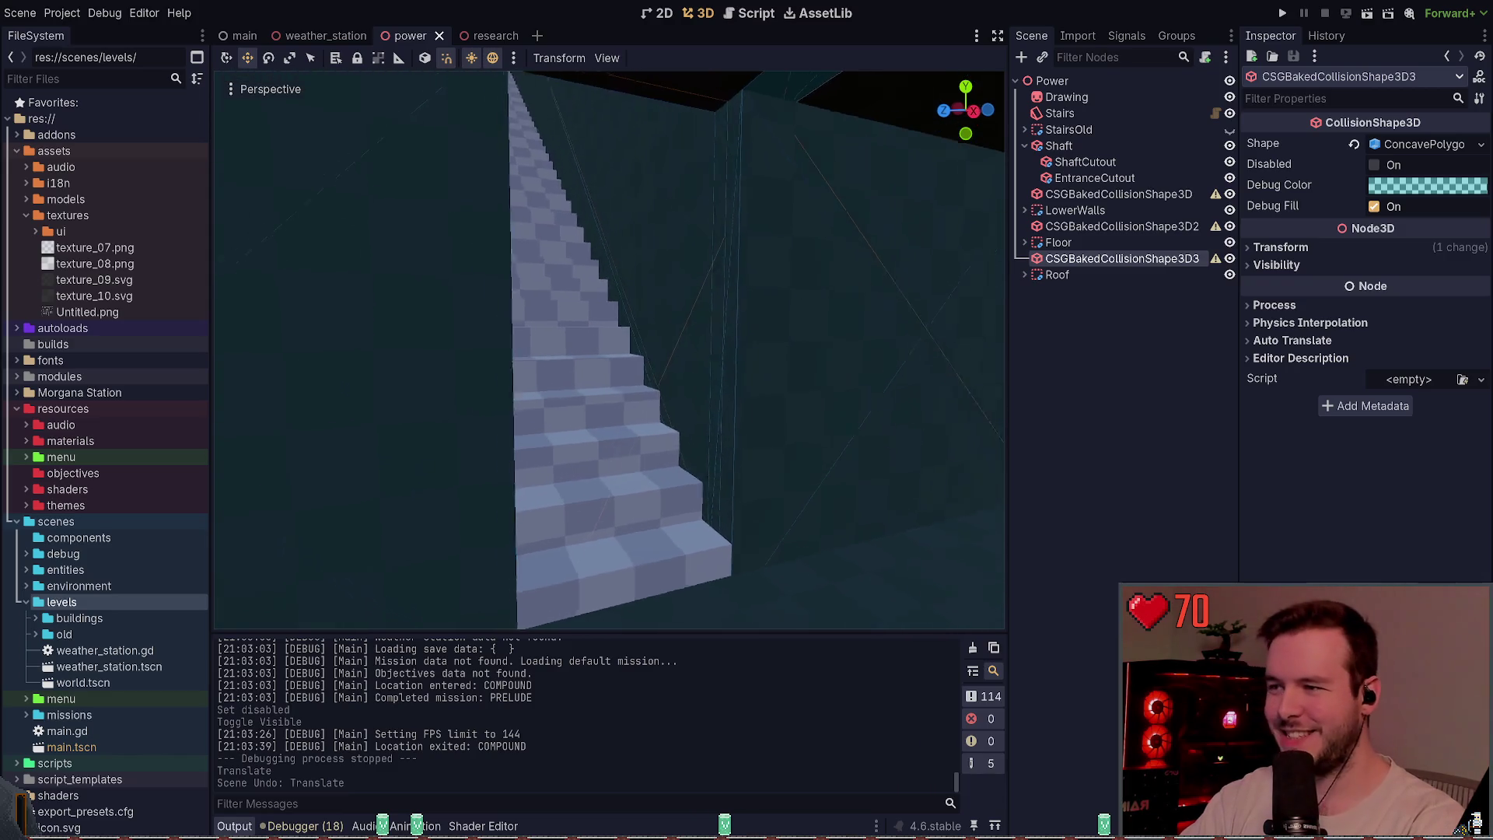
{"action": "key", "text": "w"}
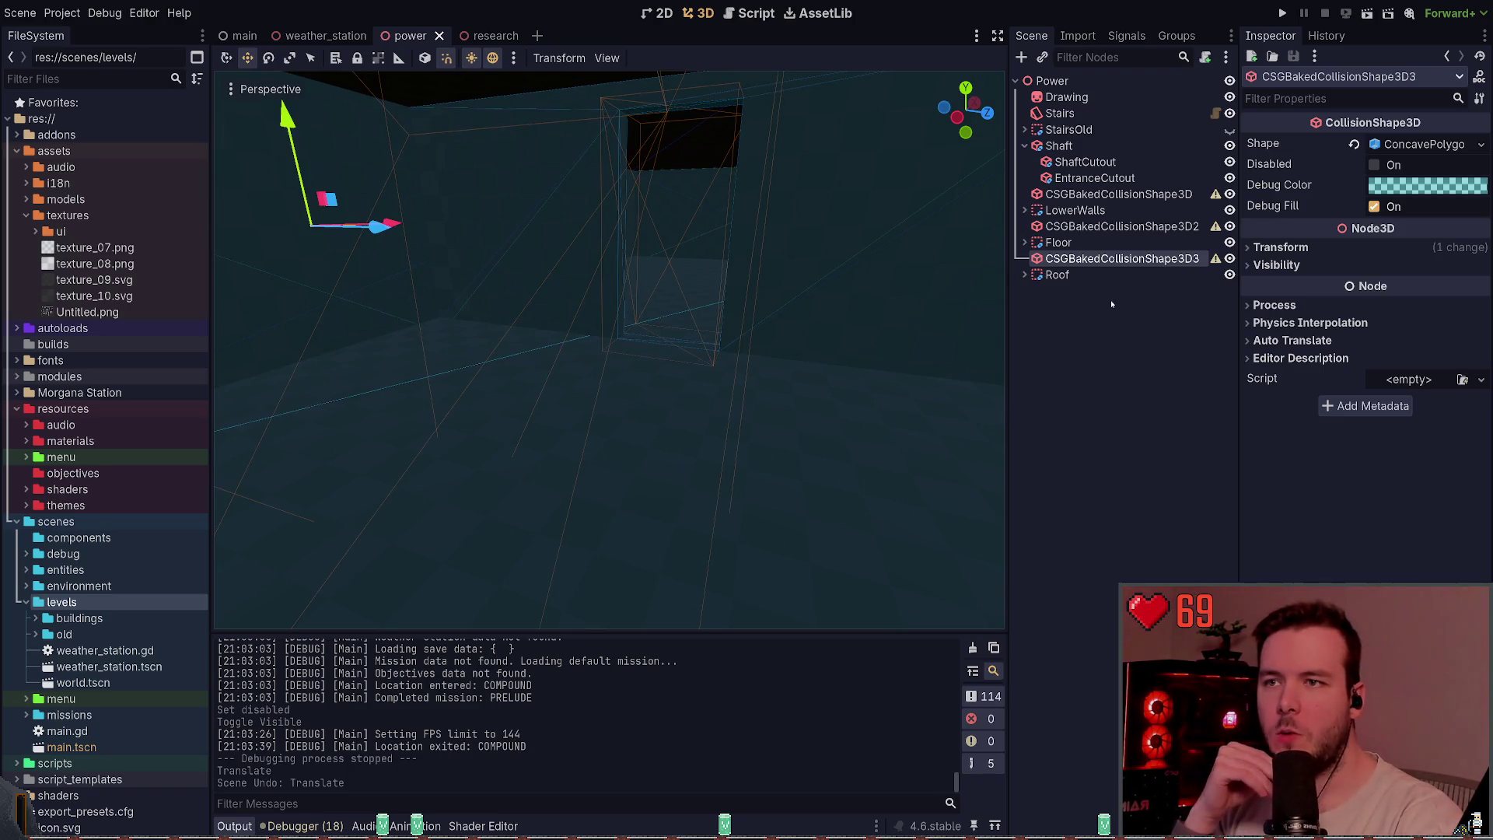
- Reselect the third baked collision shape, recheck its position, then clear the selection
{"action": "left_click", "coordinate": [1118, 244]}
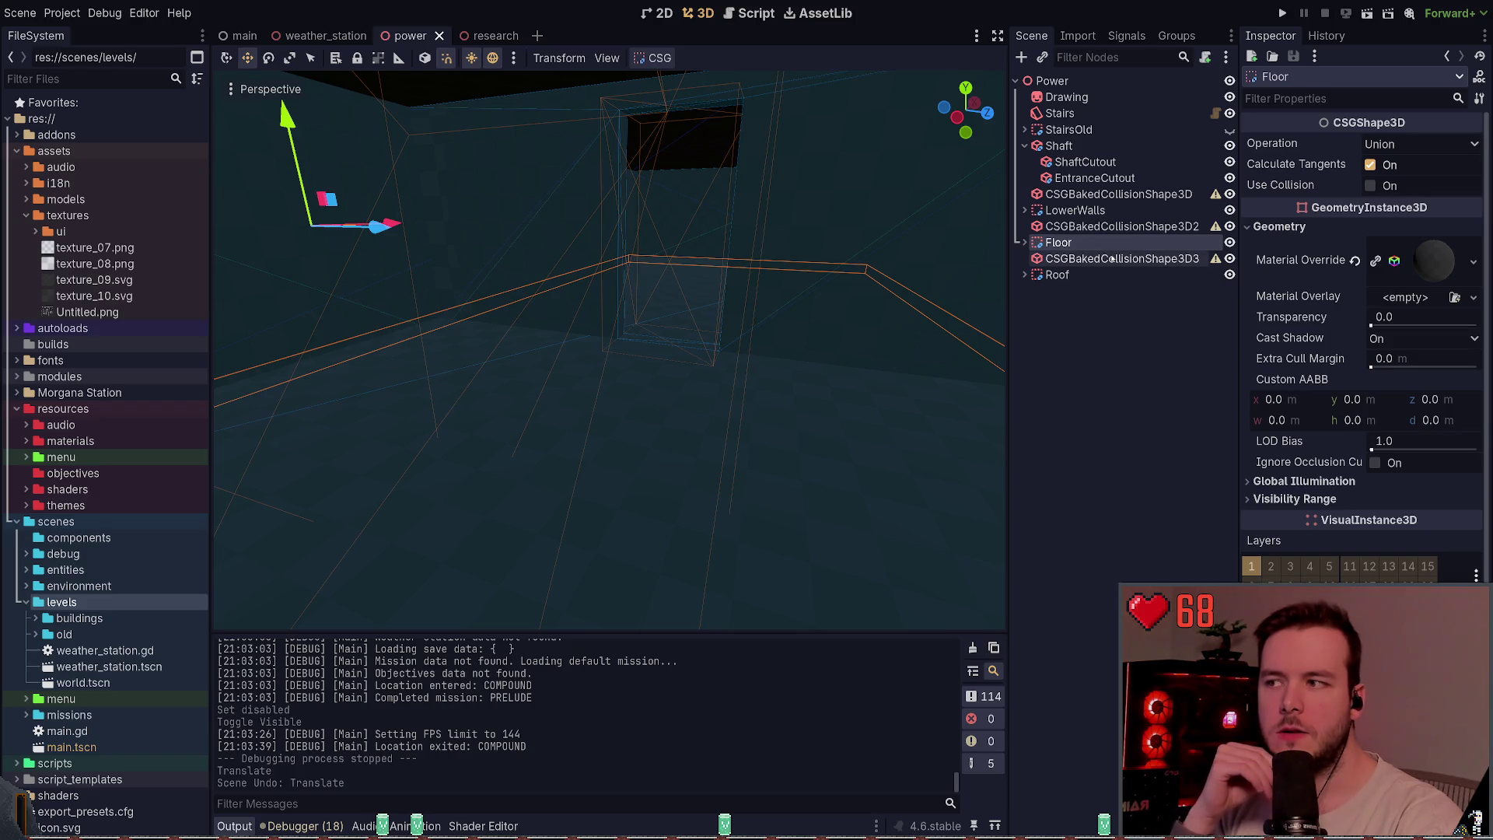
{"action": "left_click", "coordinate": [1113, 259]}
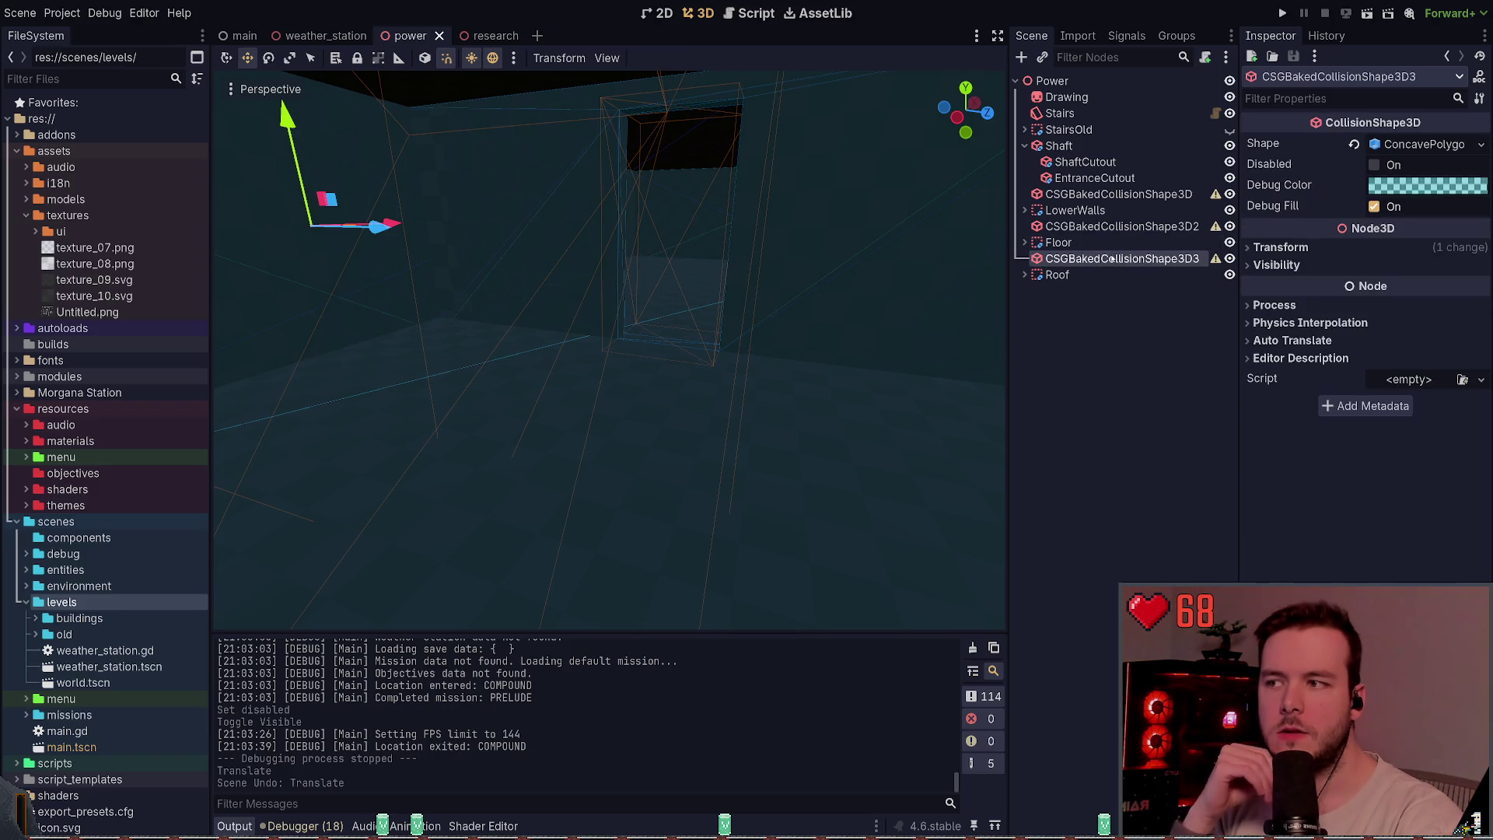
{"action": "left_click", "coordinate": [1321, 249]}
{"action": "left_click", "coordinate": [1320, 249]}
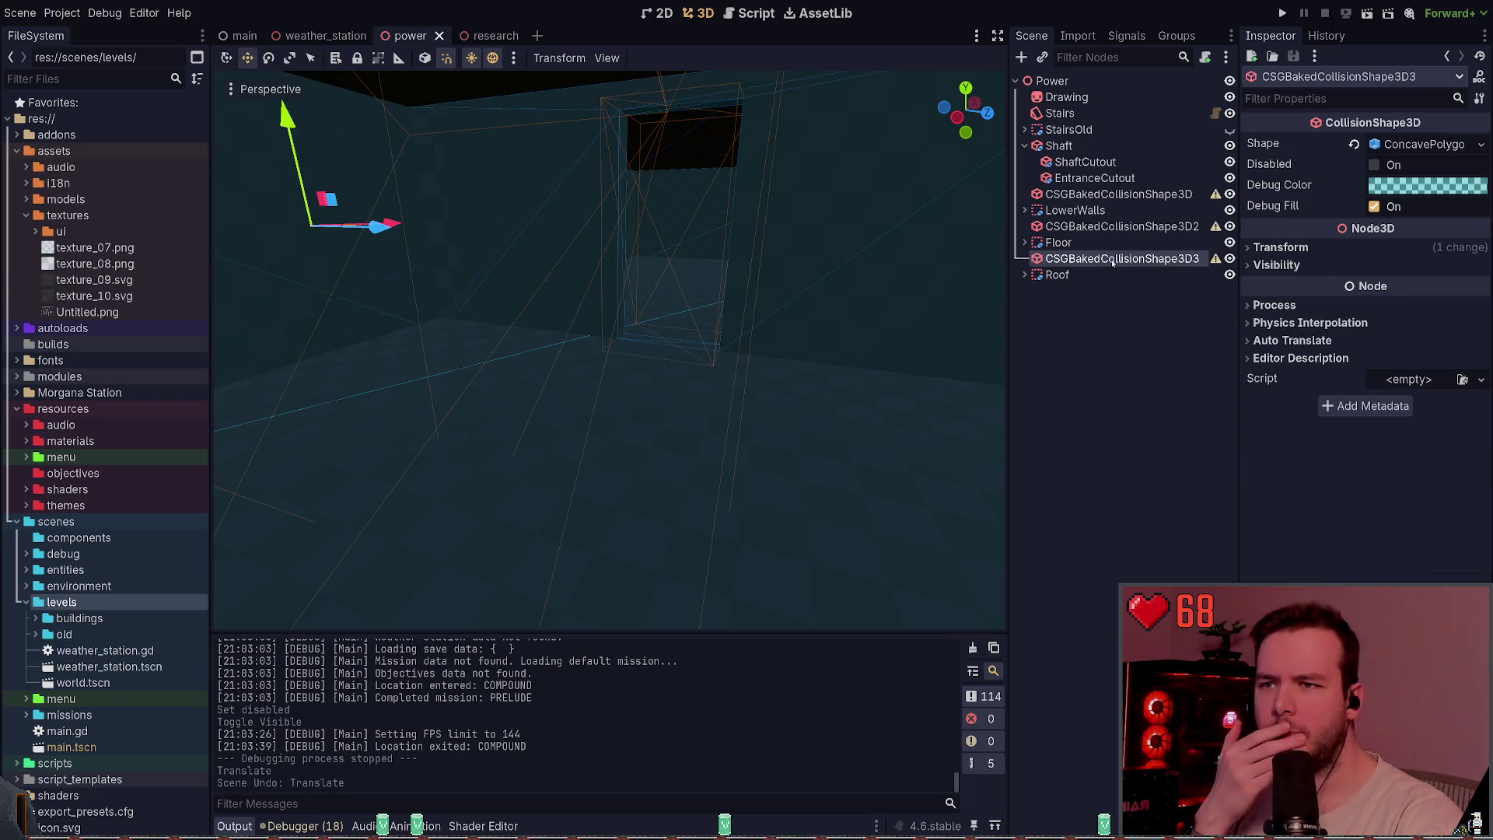
{"action": "left_click", "coordinate": [1069, 276]}
{"action": "left_click", "coordinate": [1084, 244]}
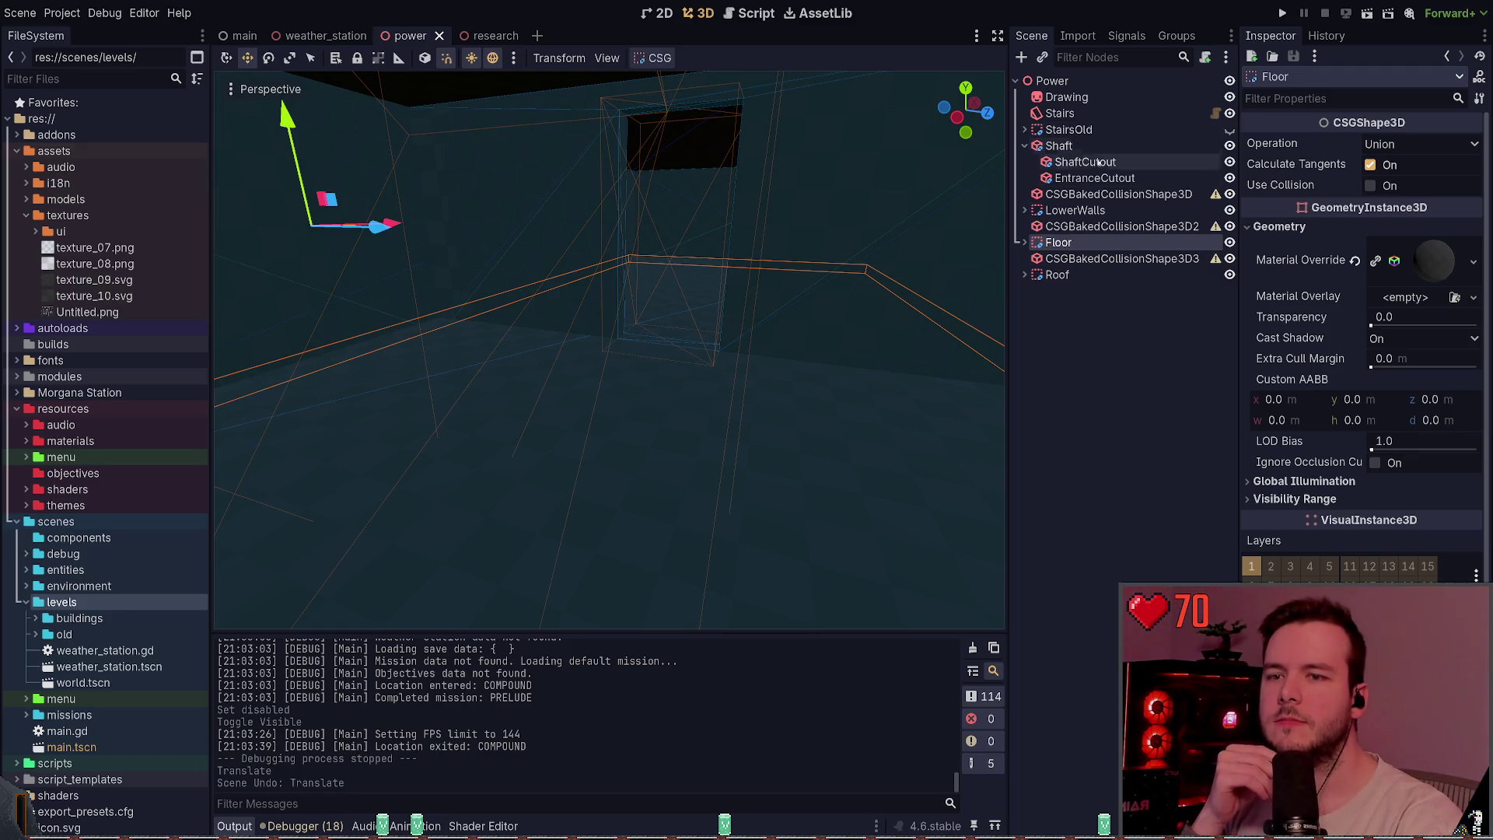
{"action": "left_click", "coordinate": [1135, 259]}
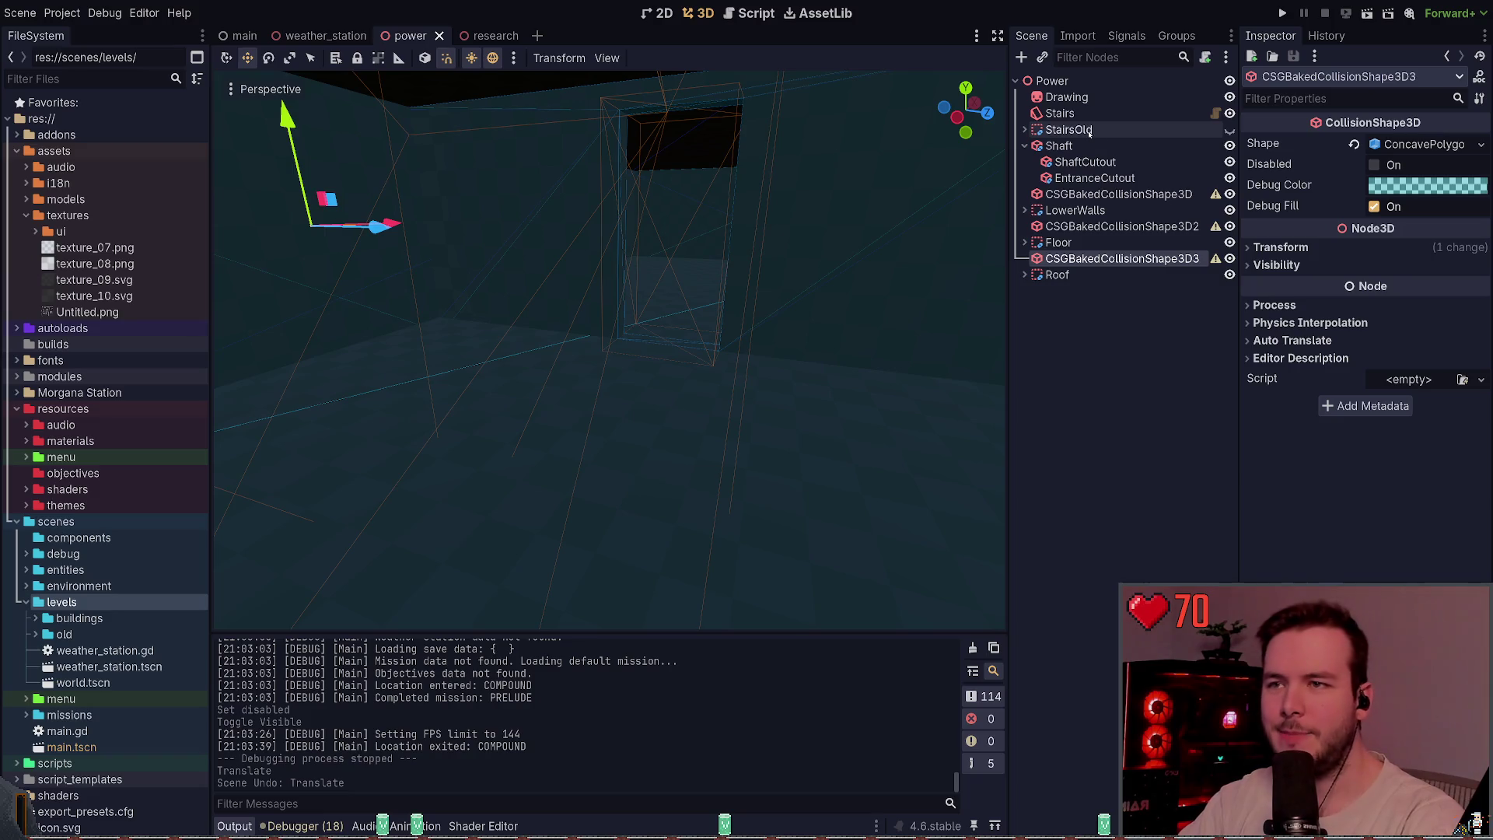
{"action": "left_click", "coordinate": [1092, 299]}
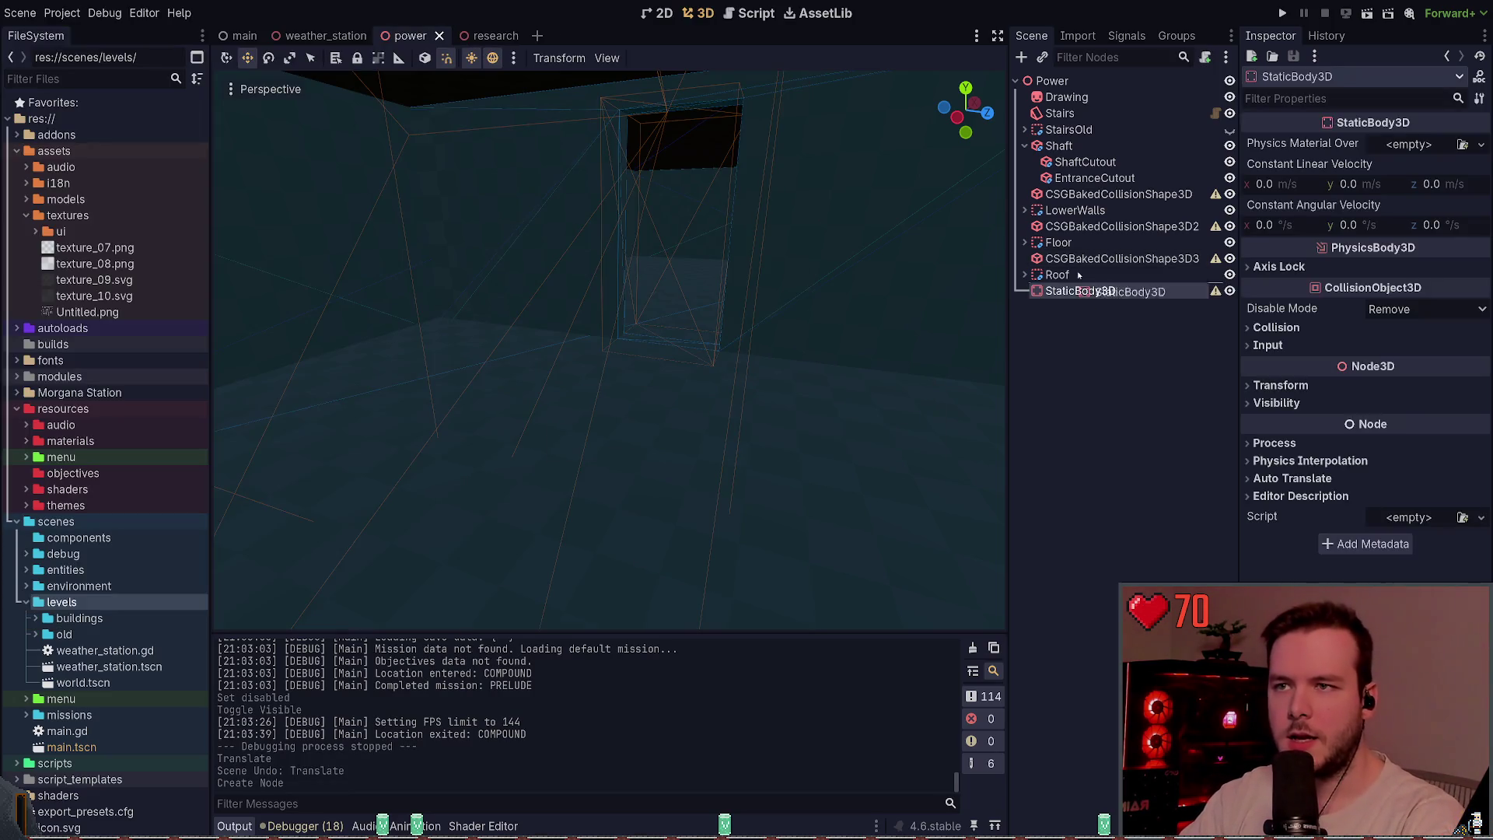
- Place the StaticBody3D above Shaft, move all three baked collision shapes under it, and save
{"action": "mouse_move", "coordinate": [1080, 274]}
{"action": "left_mouse_down"}
{"action": "mouse_move", "coordinate": [1052, 142]}
{"action": "mouse_move", "coordinate": [1100, 174]}
{"action": "mouse_move", "coordinate": [1088, 147]}
{"action": "left_mouse_up"}
{"action": "left_click", "coordinate": [1025, 162]}
{"action": "left_click_drag", "start_coordinate": [1120, 210], "coordinate": [1111, 153]}
{"action": "left_click_drag", "start_coordinate": [1119, 242], "coordinate": [1119, 171]}
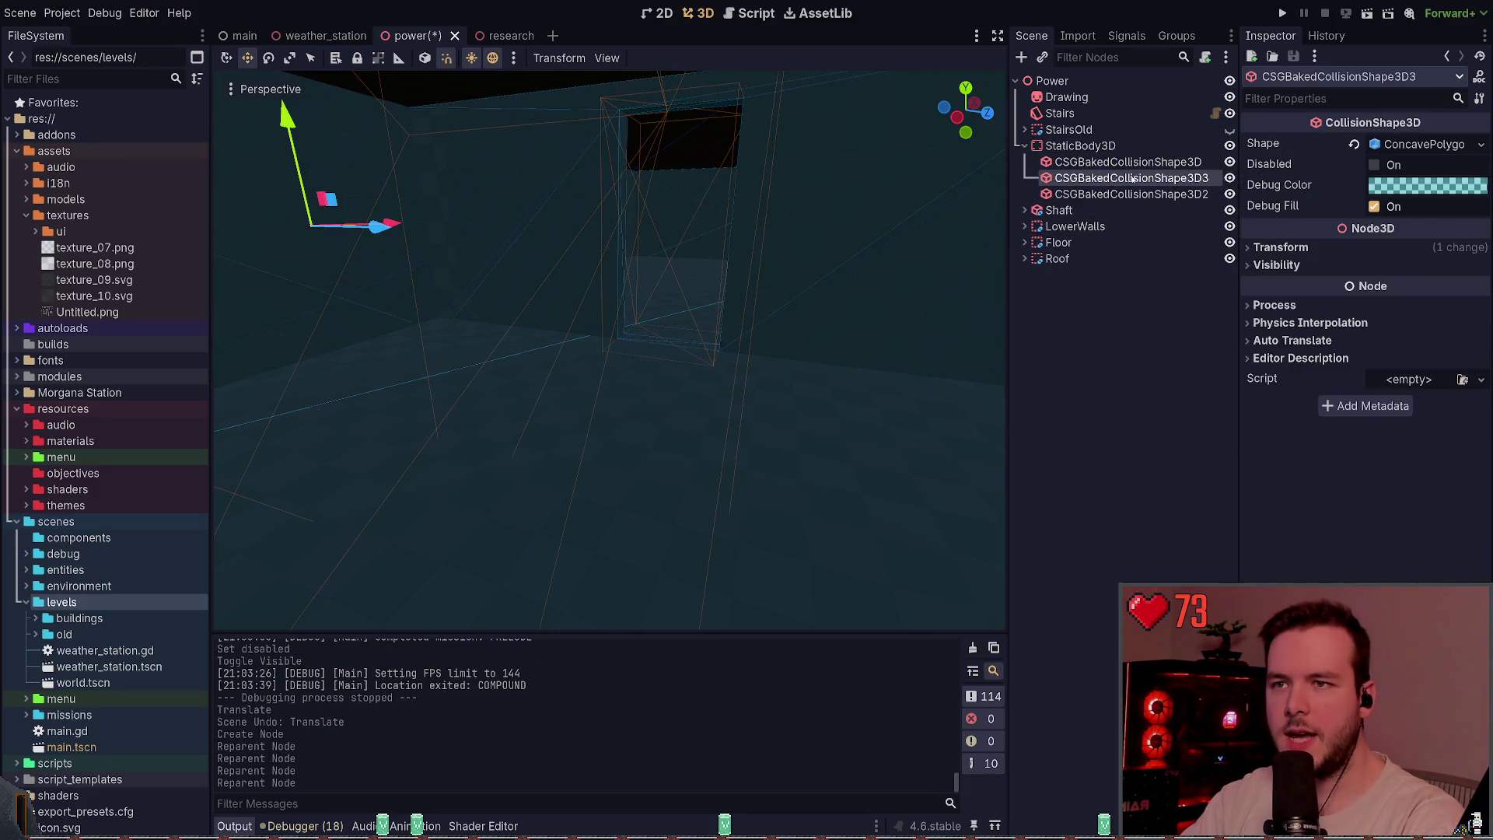
{"action": "key", "text": "ctrl+s"}
- Rename the StaticBody3D to 'Colliders' and launch the game
{"action": "left_click", "coordinate": [1080, 146]}
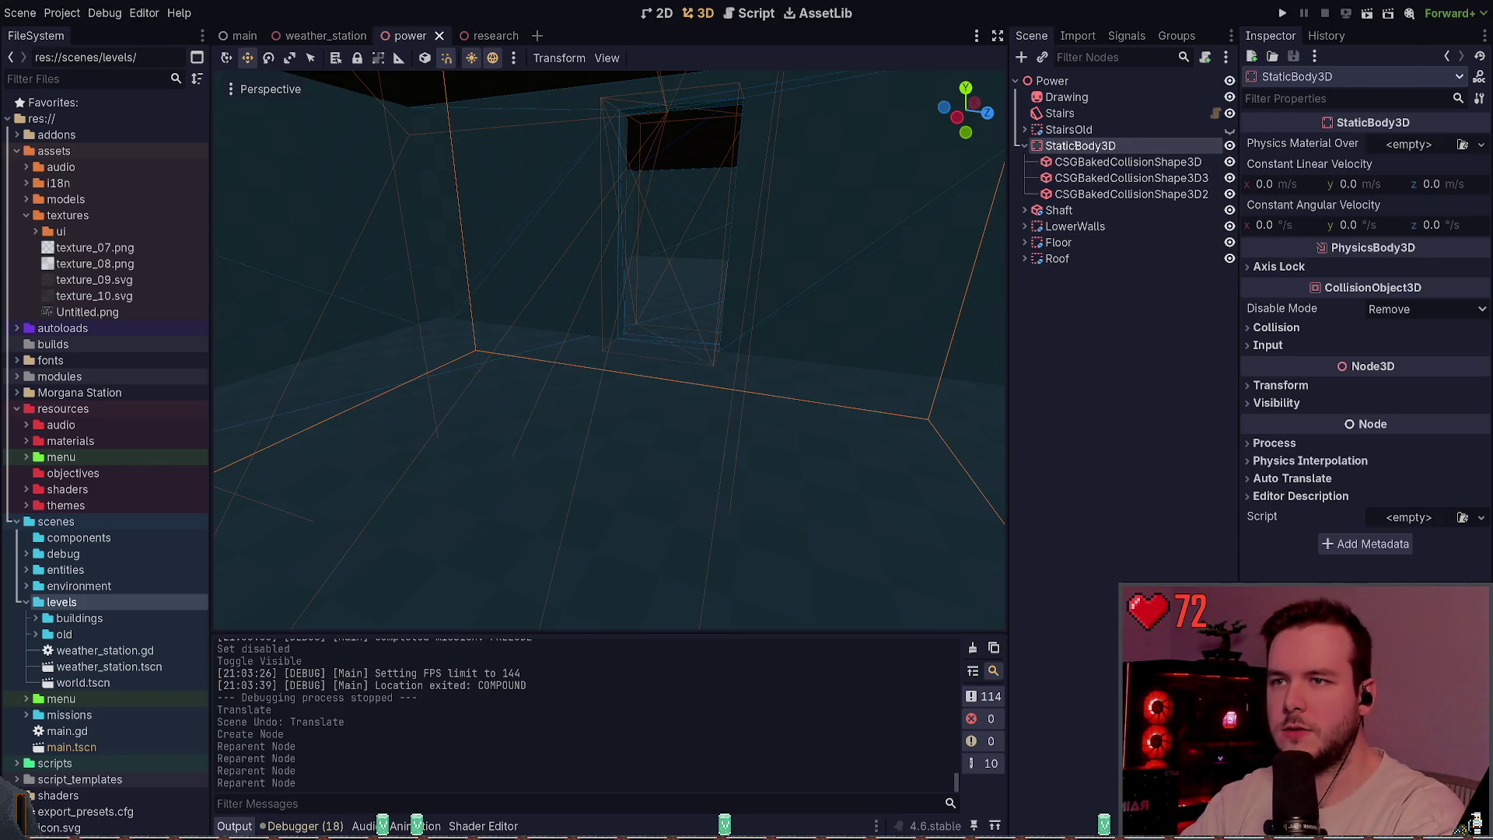
{"action": "key", "text": "F2"}
{"action": "type", "text": "Colliders"}
{"action": "key", "text": "Return"}
{"action": "key", "text": "F5"}
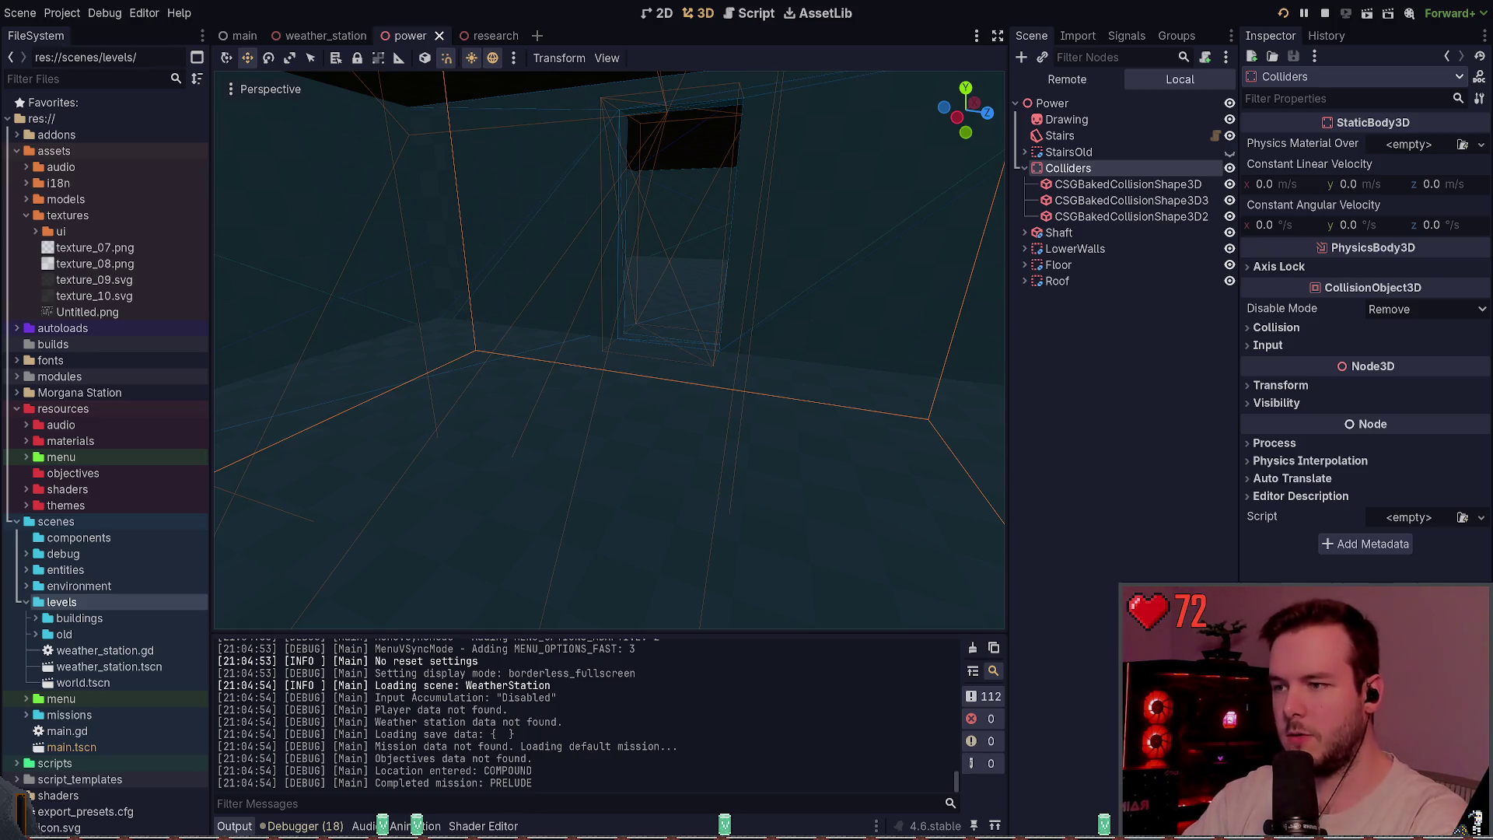
- Stop the game, select Colliders through Roof, try lowering them, then undo
{"action": "key", "text": "F8"}
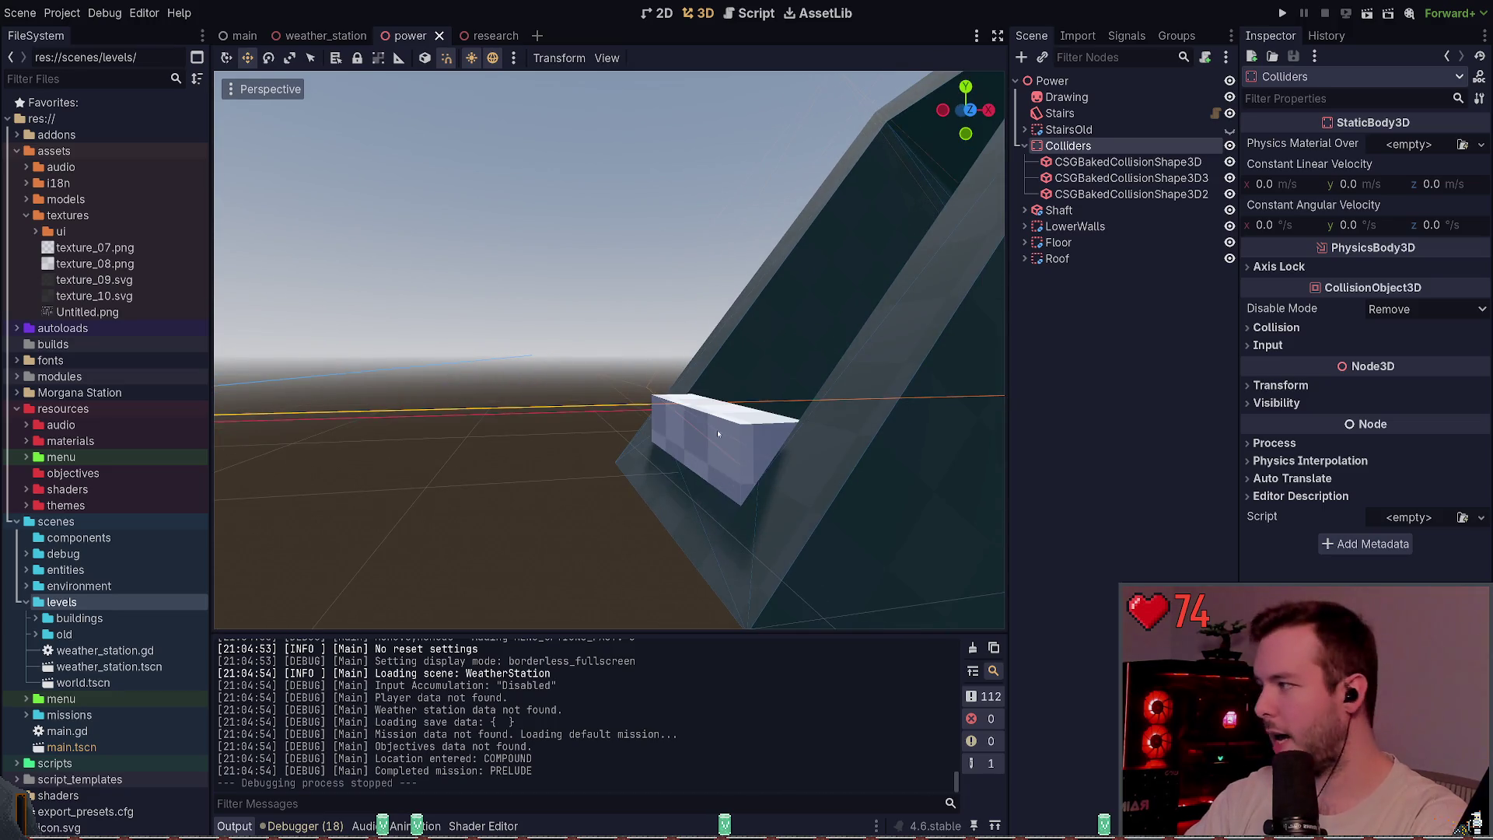
{"action": "left_click", "coordinate": [719, 433]}
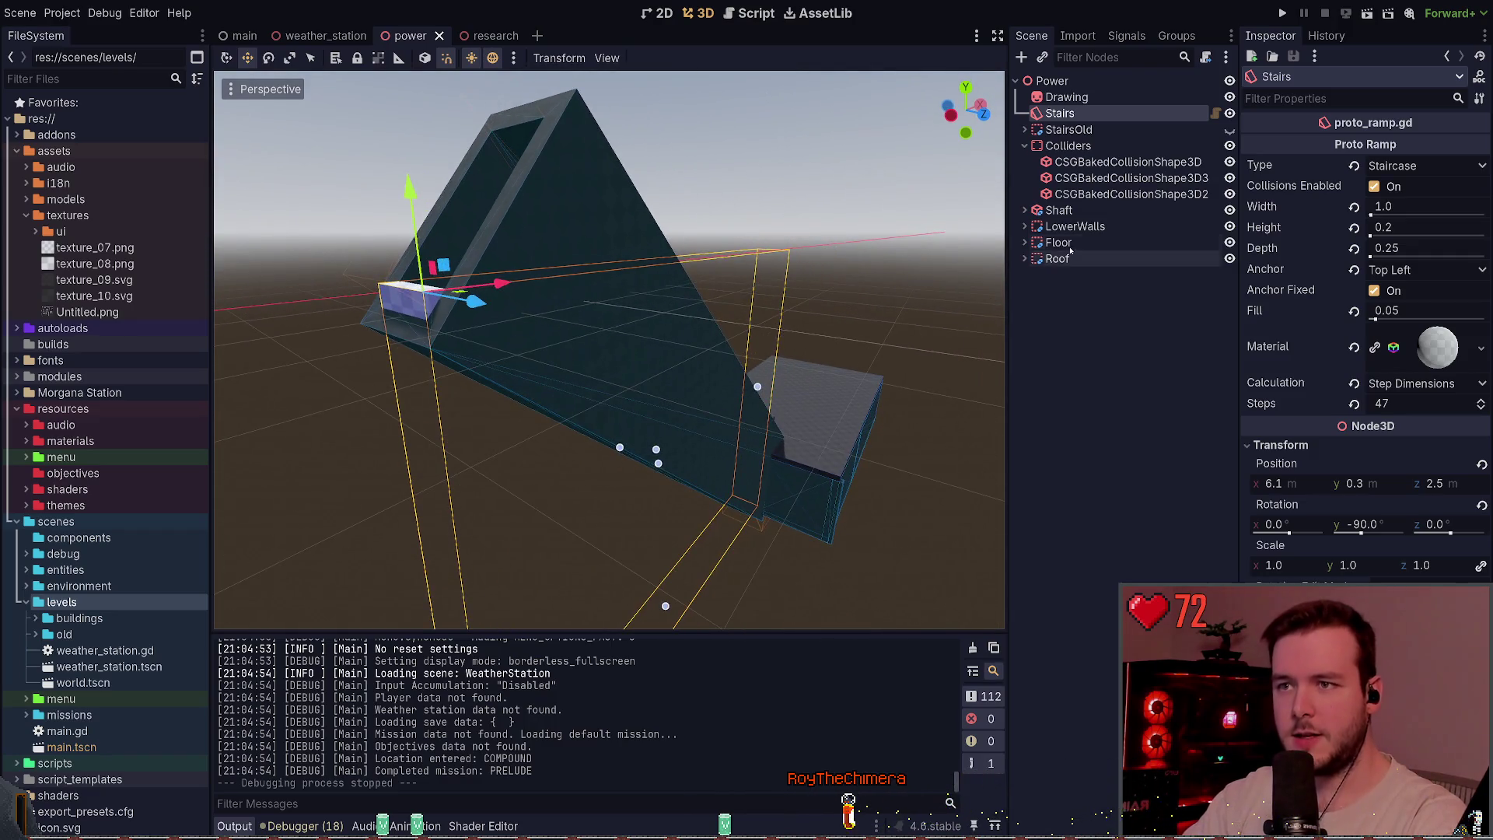
{"action": "left_click", "coordinate": [1052, 81]}
{"action": "key", "text": "f"}
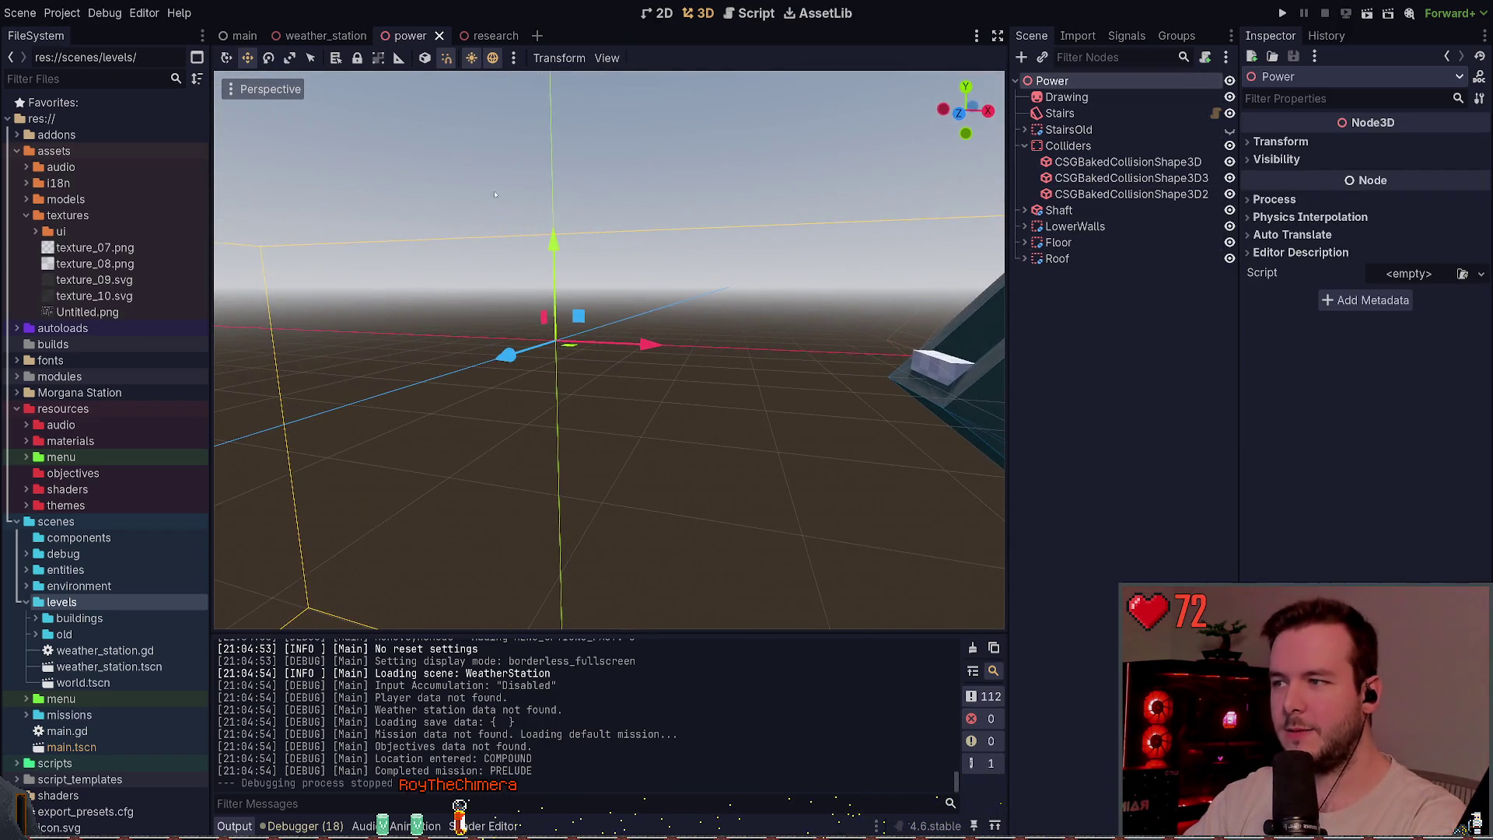
{"action": "left_click", "coordinate": [1068, 146]}
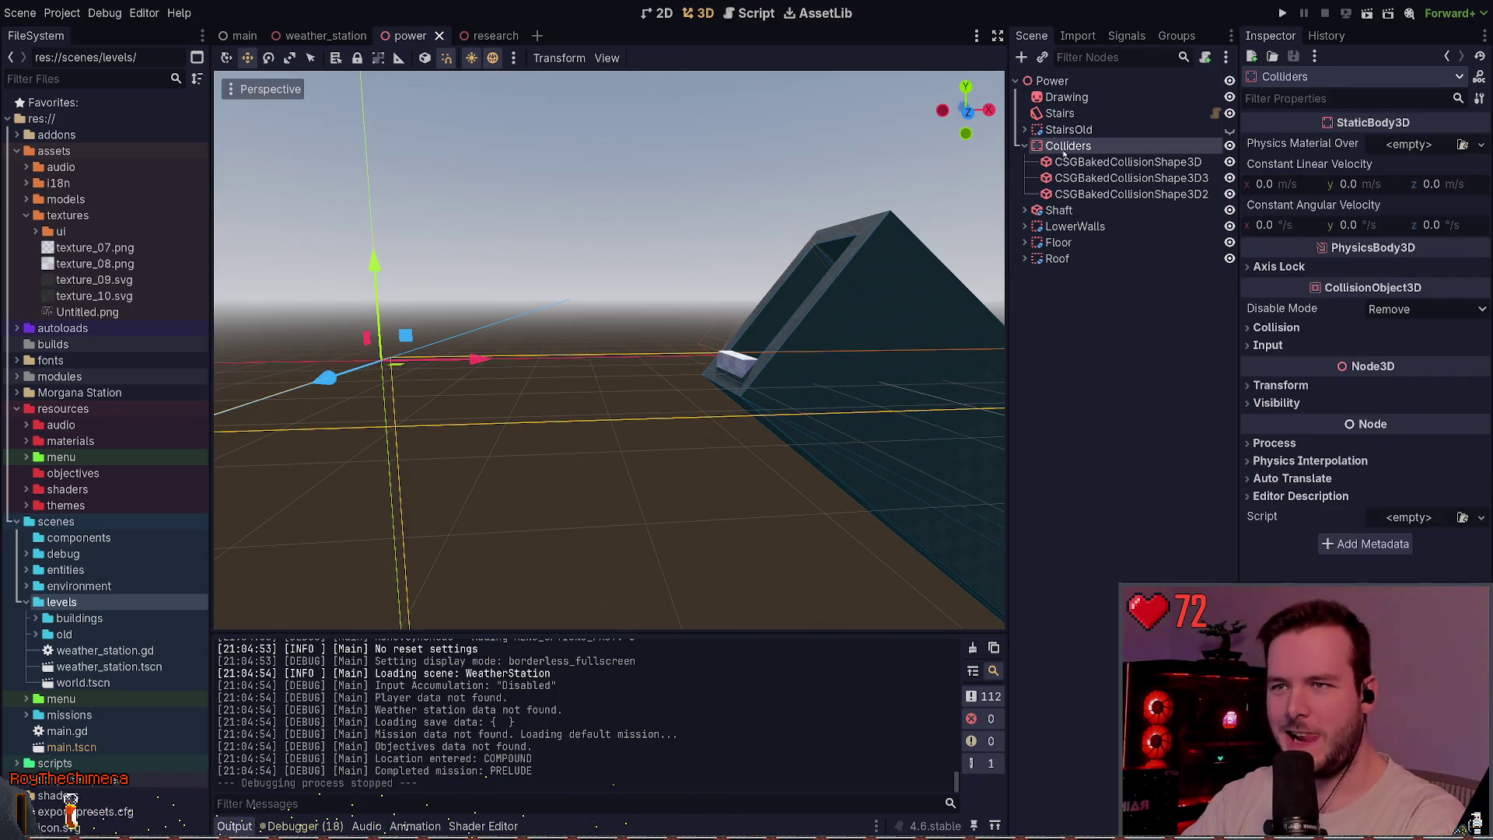
{"action": "left_click", "coordinate": [1025, 146]}
{"action": "key", "text": "f"}
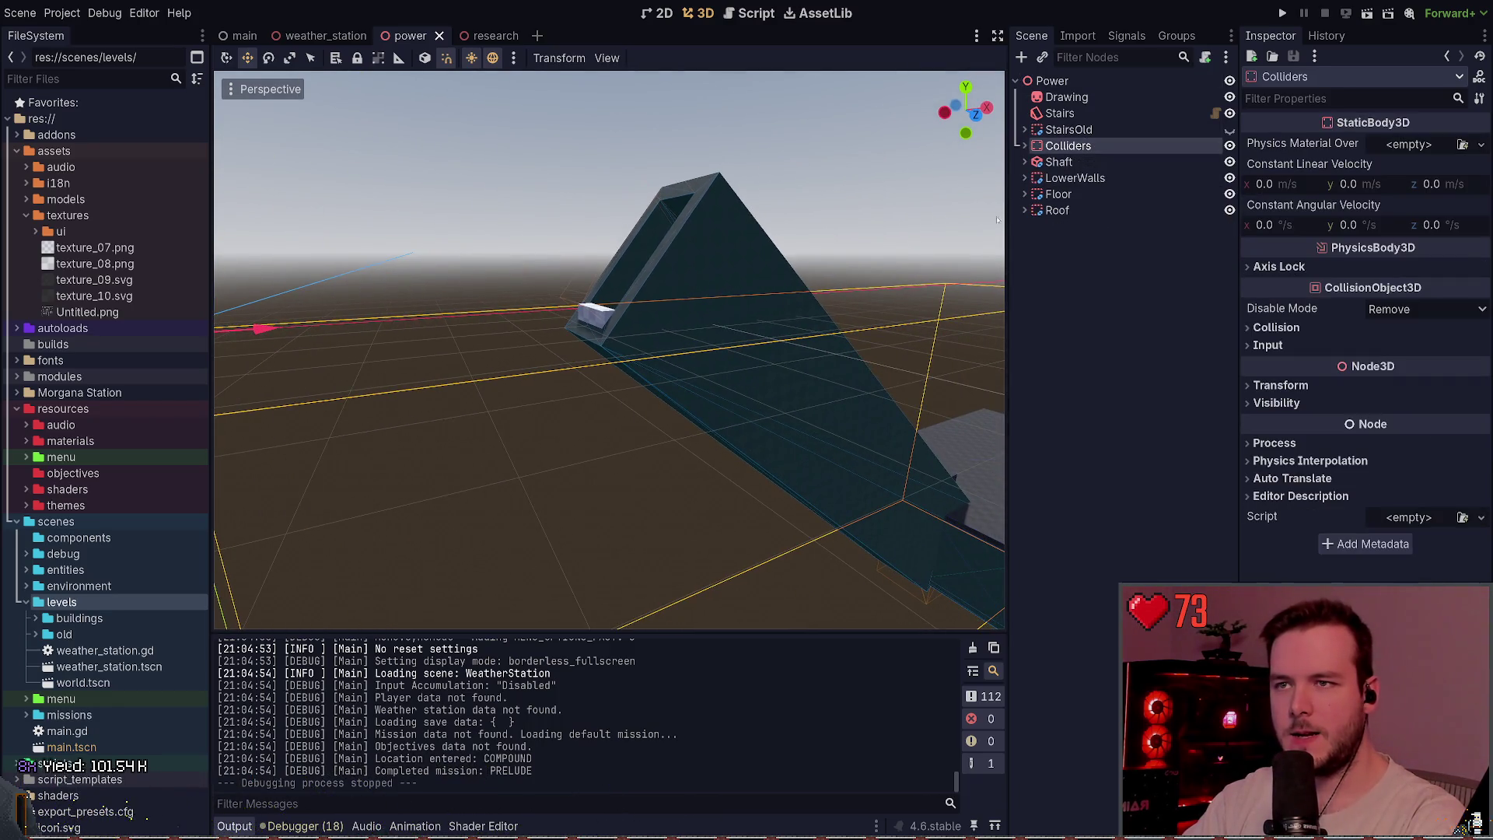
{"action": "left_click", "coordinate": [1058, 194], "text": "shift"}
{"action": "left_click", "coordinate": [1057, 210], "text": "shift"}
{"action": "key", "text": "f"}
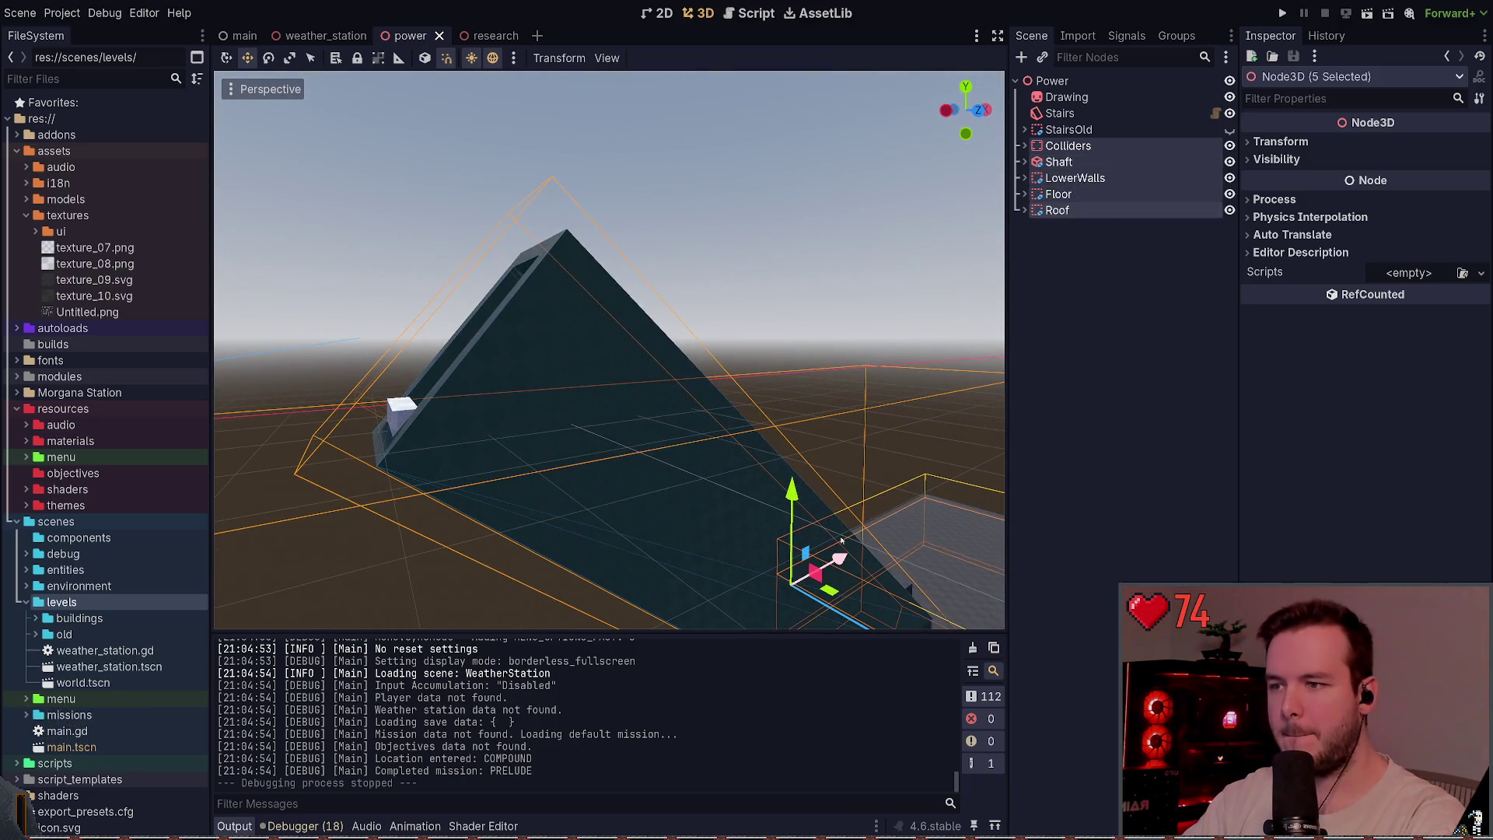
{"action": "left_click_drag", "start_coordinate": [803, 499], "coordinate": [805, 501]}
{"action": "key", "text": "ctrl+z"}
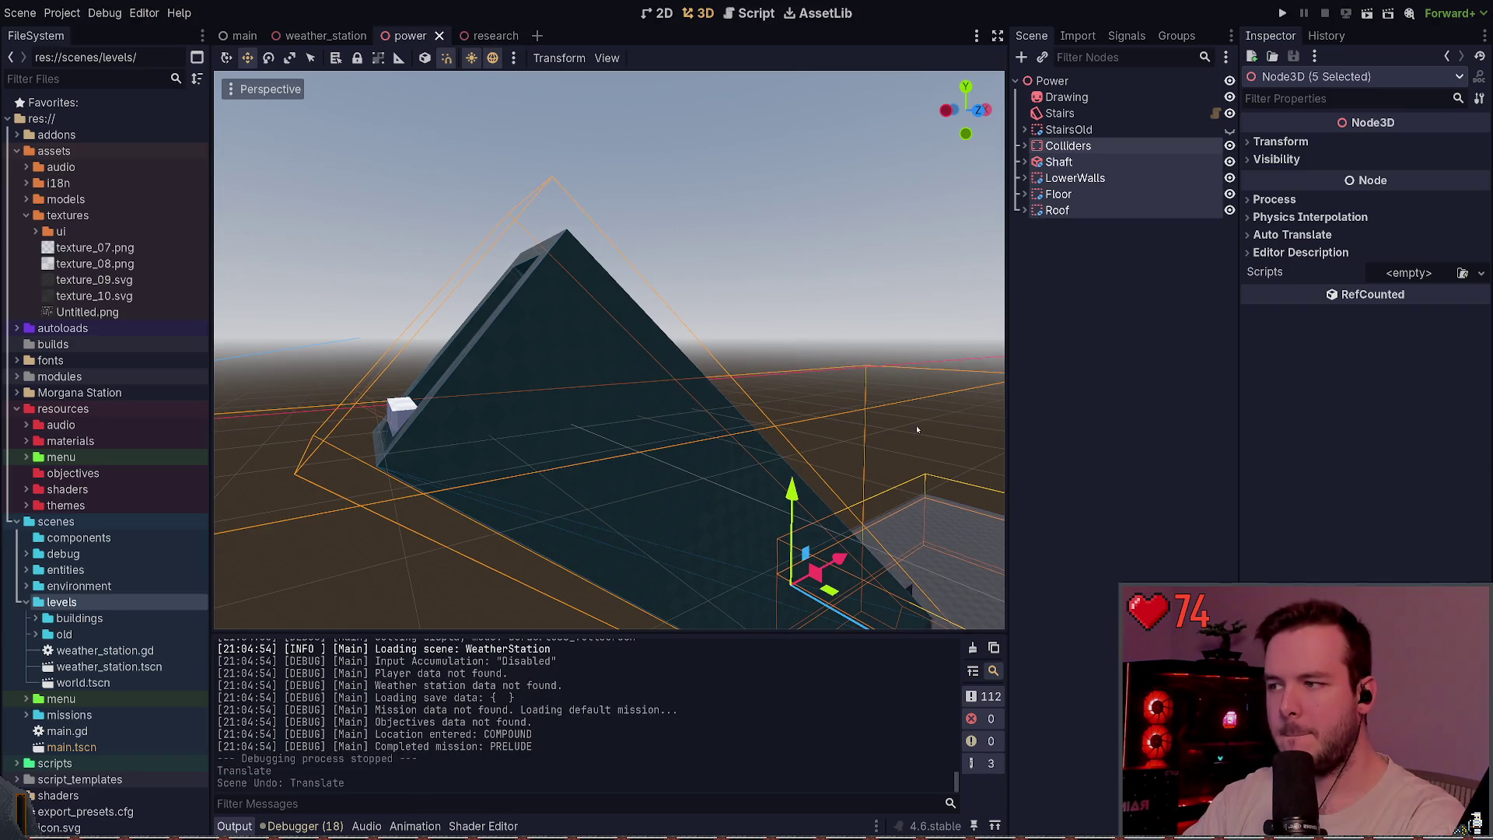
- Move Stairs under the Shaft node and save the power scene
{"action": "left_click_drag", "start_coordinate": [1085, 117], "coordinate": [1061, 162]}
{"action": "key", "text": "ctrl+s"}
{"action": "left_click", "coordinate": [1094, 294]}
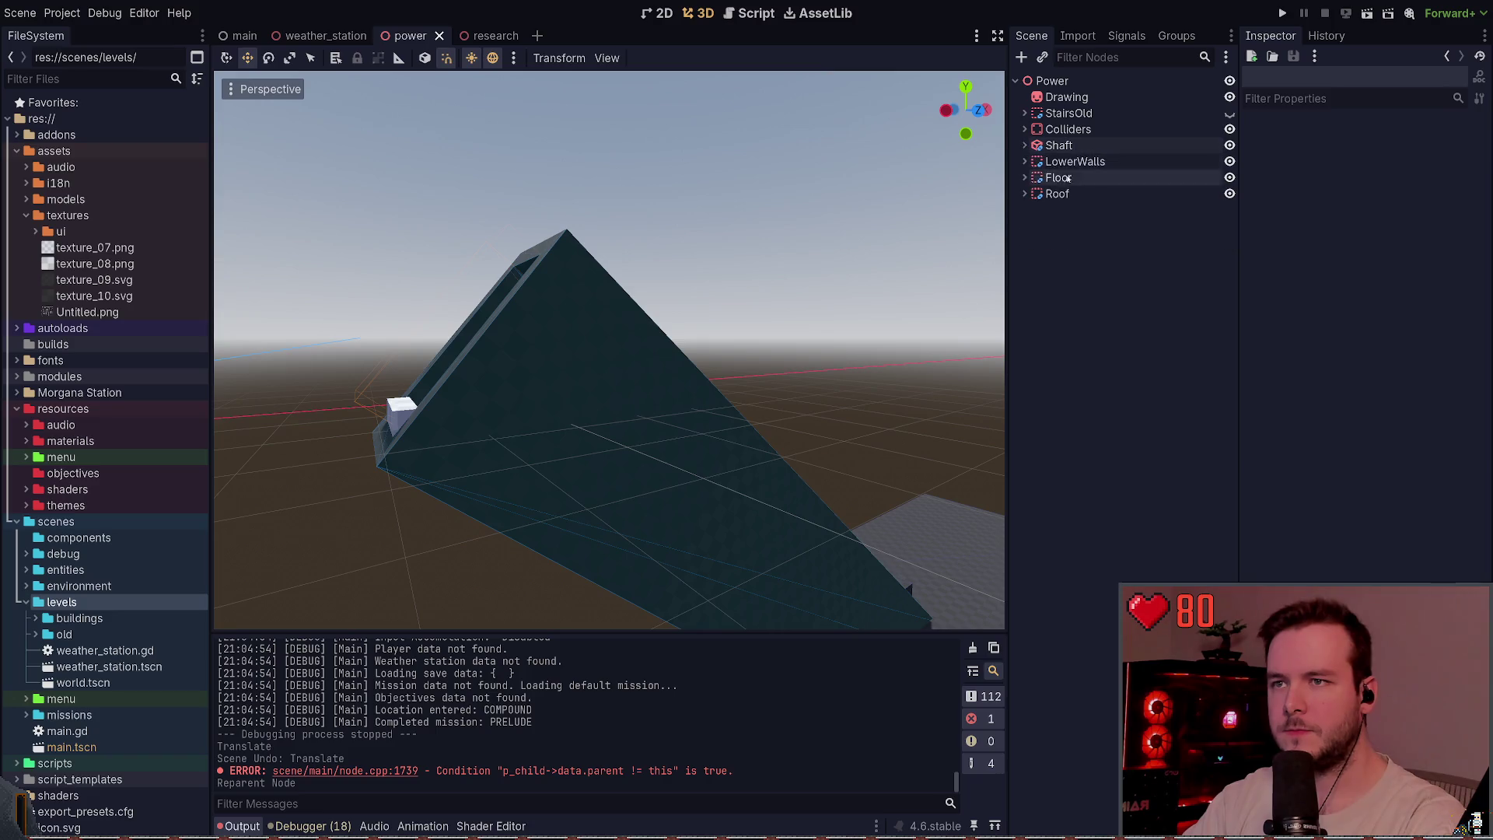
- Lower Colliders, Shaft, LowerWalls, Floor and Roof slightly, and run the project
{"action": "left_click", "coordinate": [1073, 130]}
{"action": "left_click", "coordinate": [1058, 194], "text": "shift"}
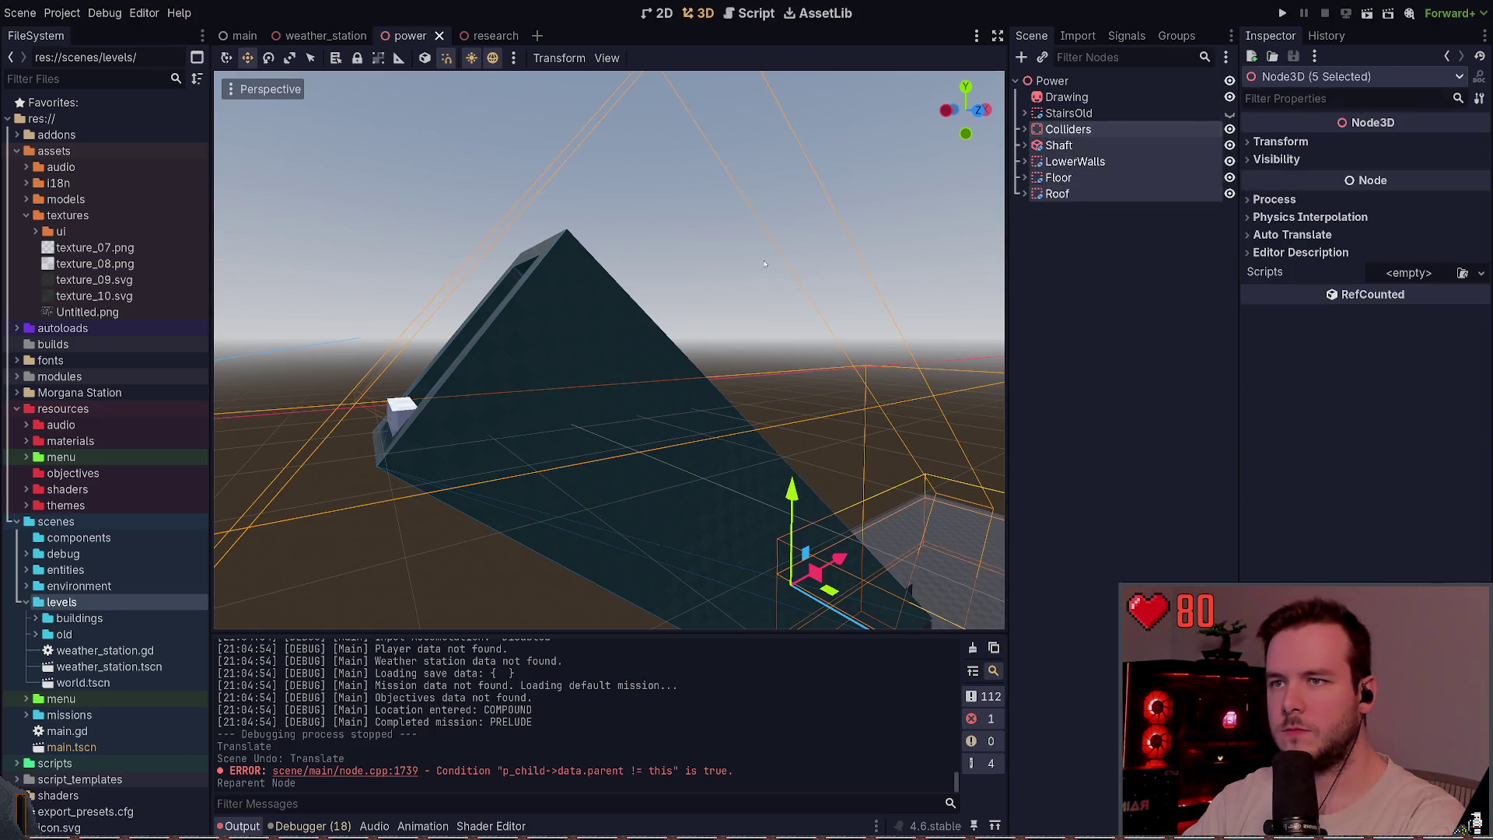
{"action": "left_click_drag", "start_coordinate": [793, 509], "coordinate": [795, 521]}
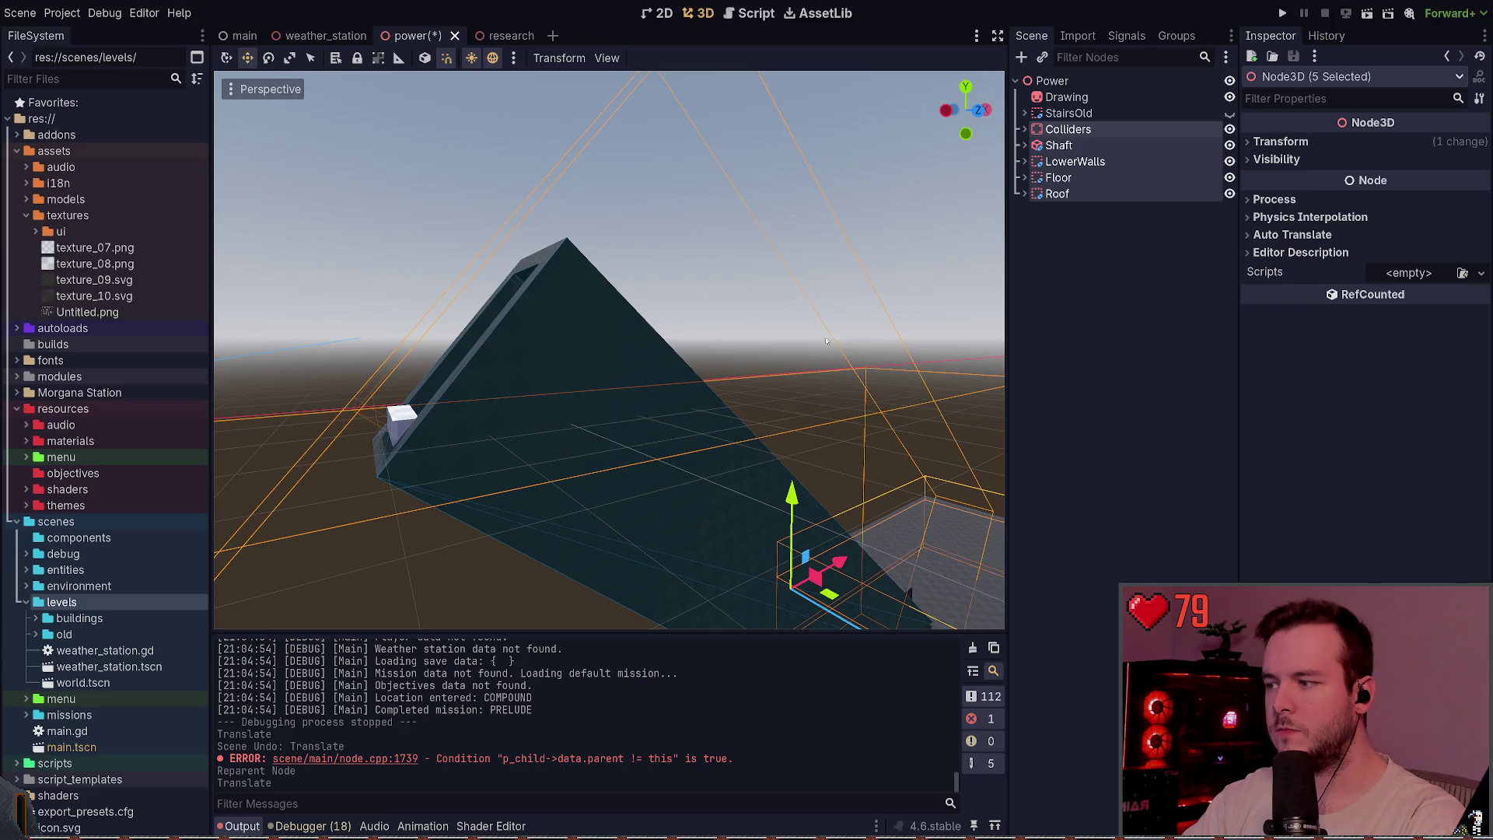
{"action": "left_click", "coordinate": [1281, 13]}
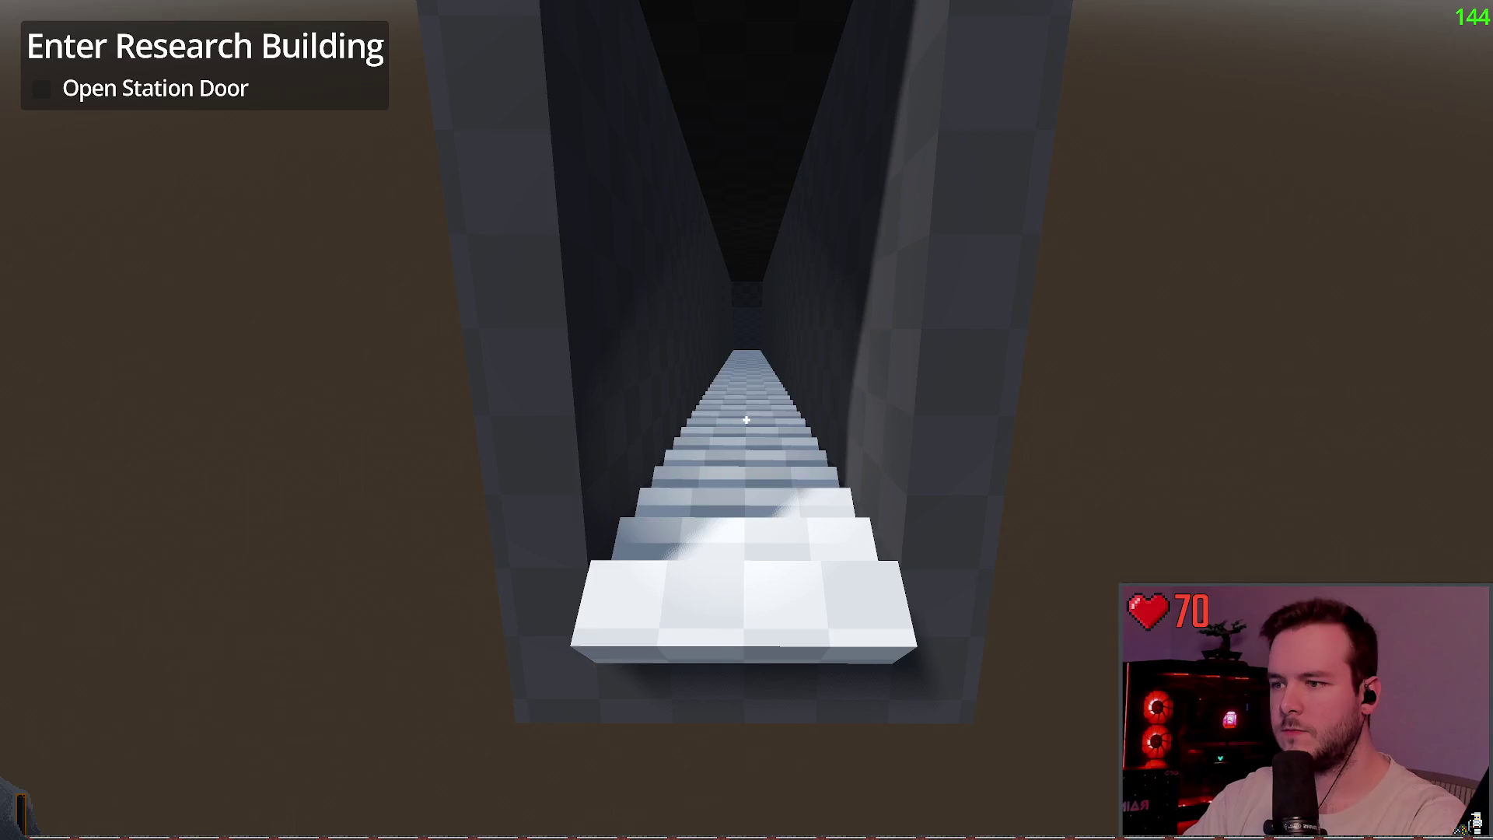
{"action": "key", "text": "alt+Tab"}
{"action": "left_click_drag", "start_coordinate": [791, 513], "coordinate": [791, 523]}
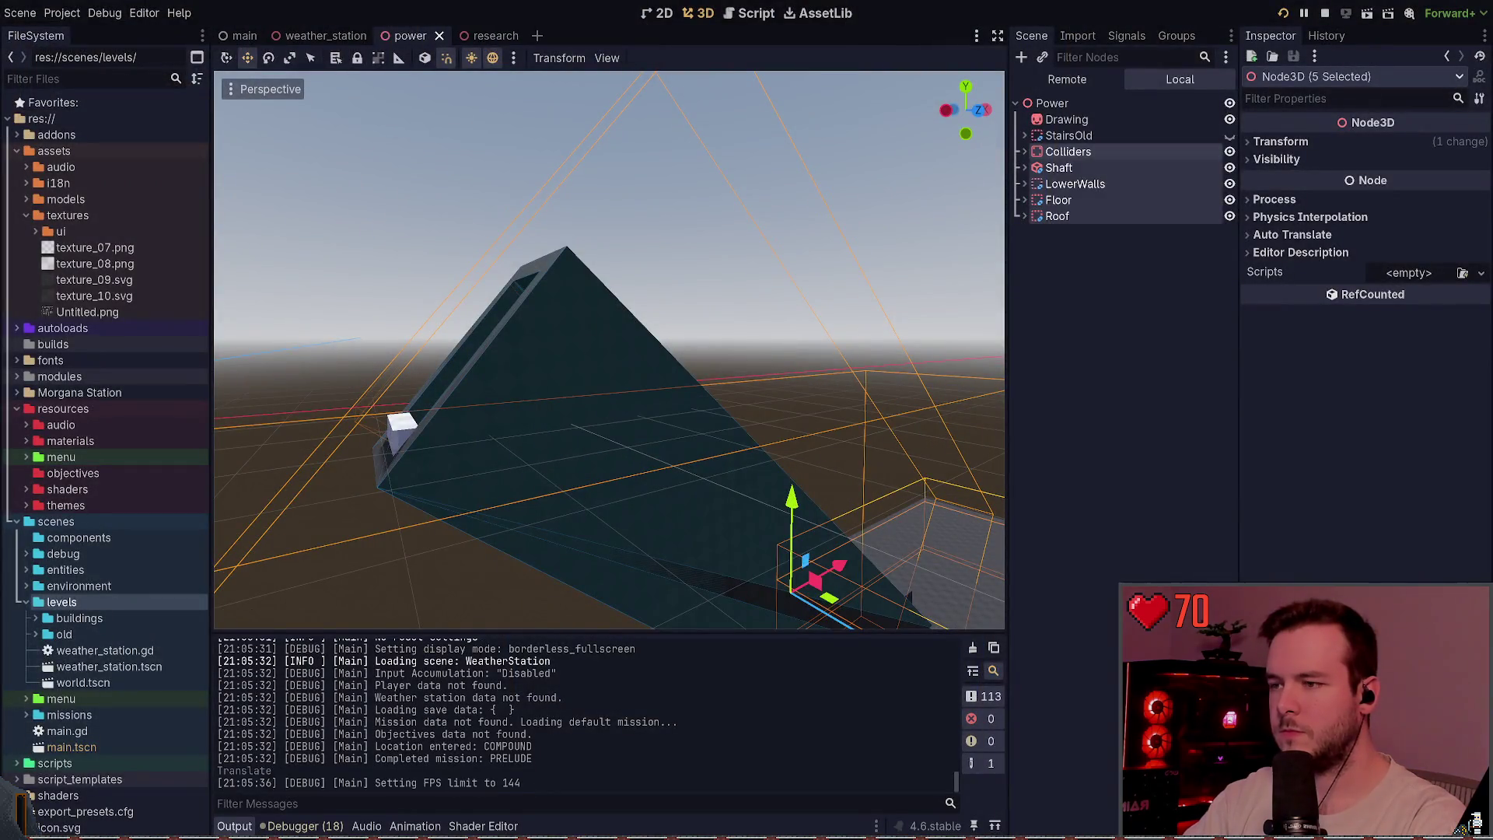
{"action": "key", "text": "alt+Tab"}
- Walk past the staircase into the dark room with the flashlight on, then Dev Quit
{"action": "key", "text": "w"}
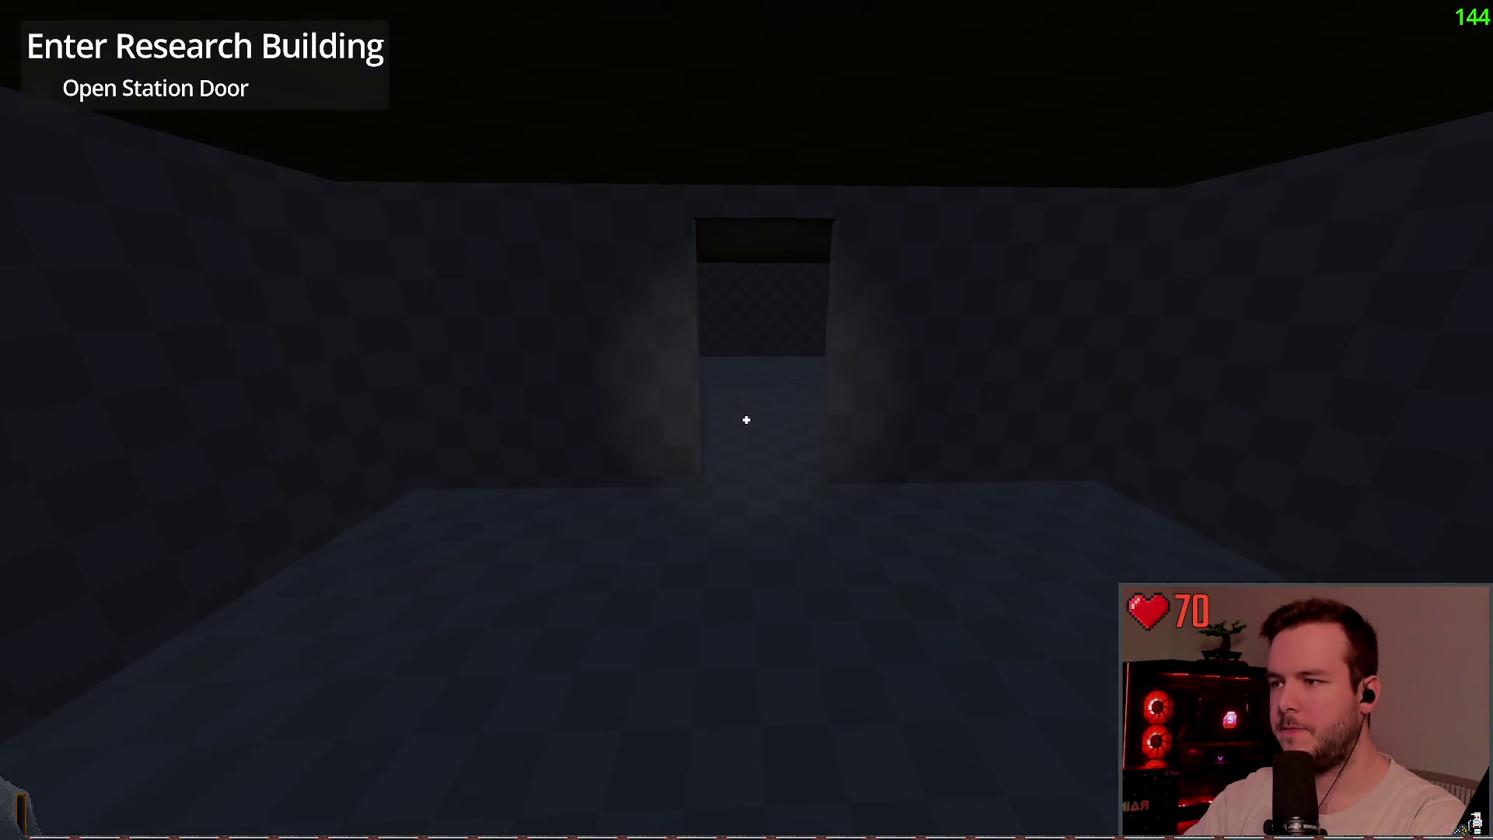
{"action": "key", "text": "w"}
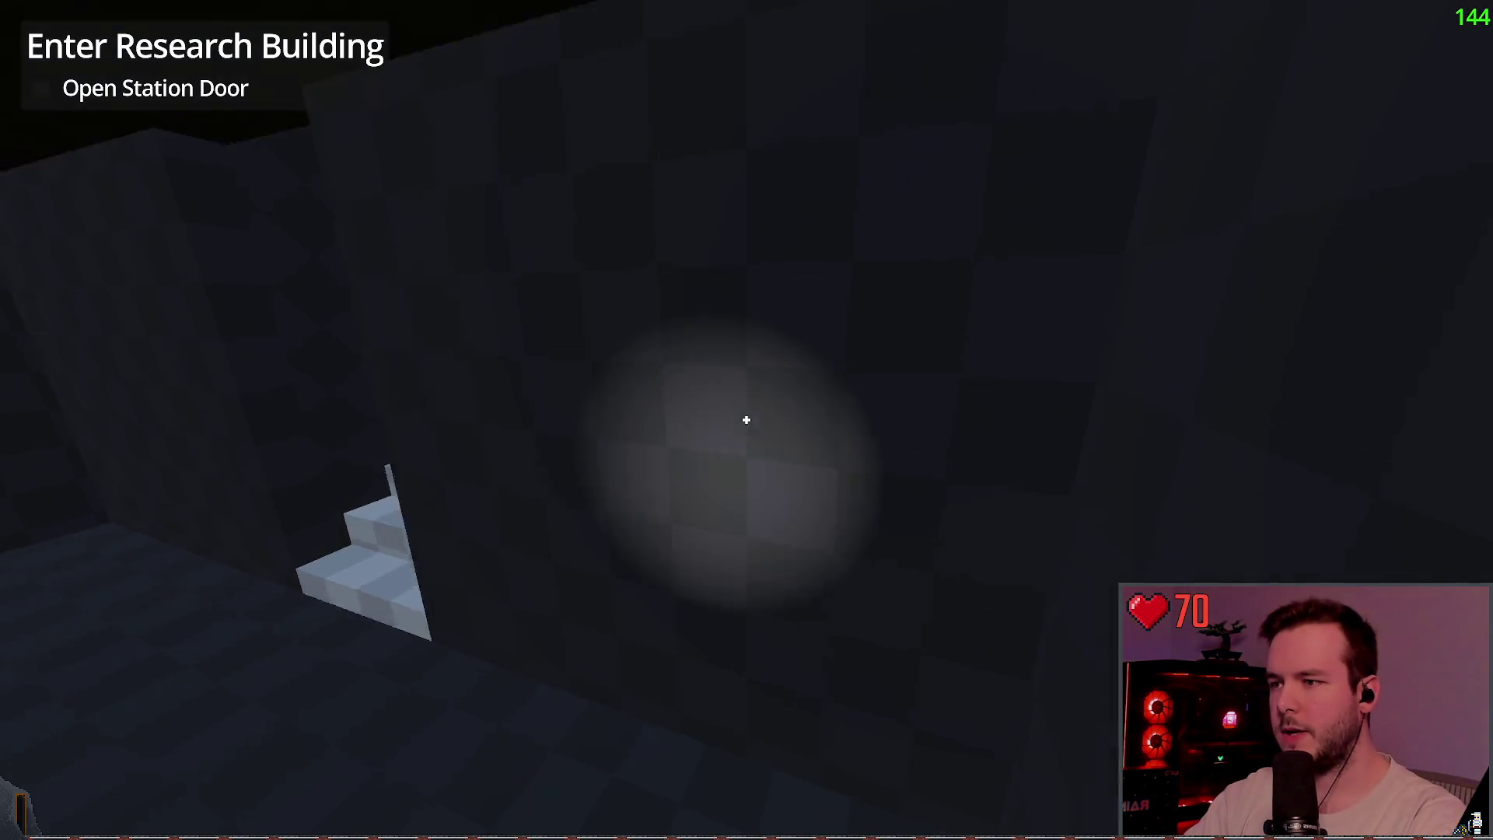
{"action": "key", "text": "w"}
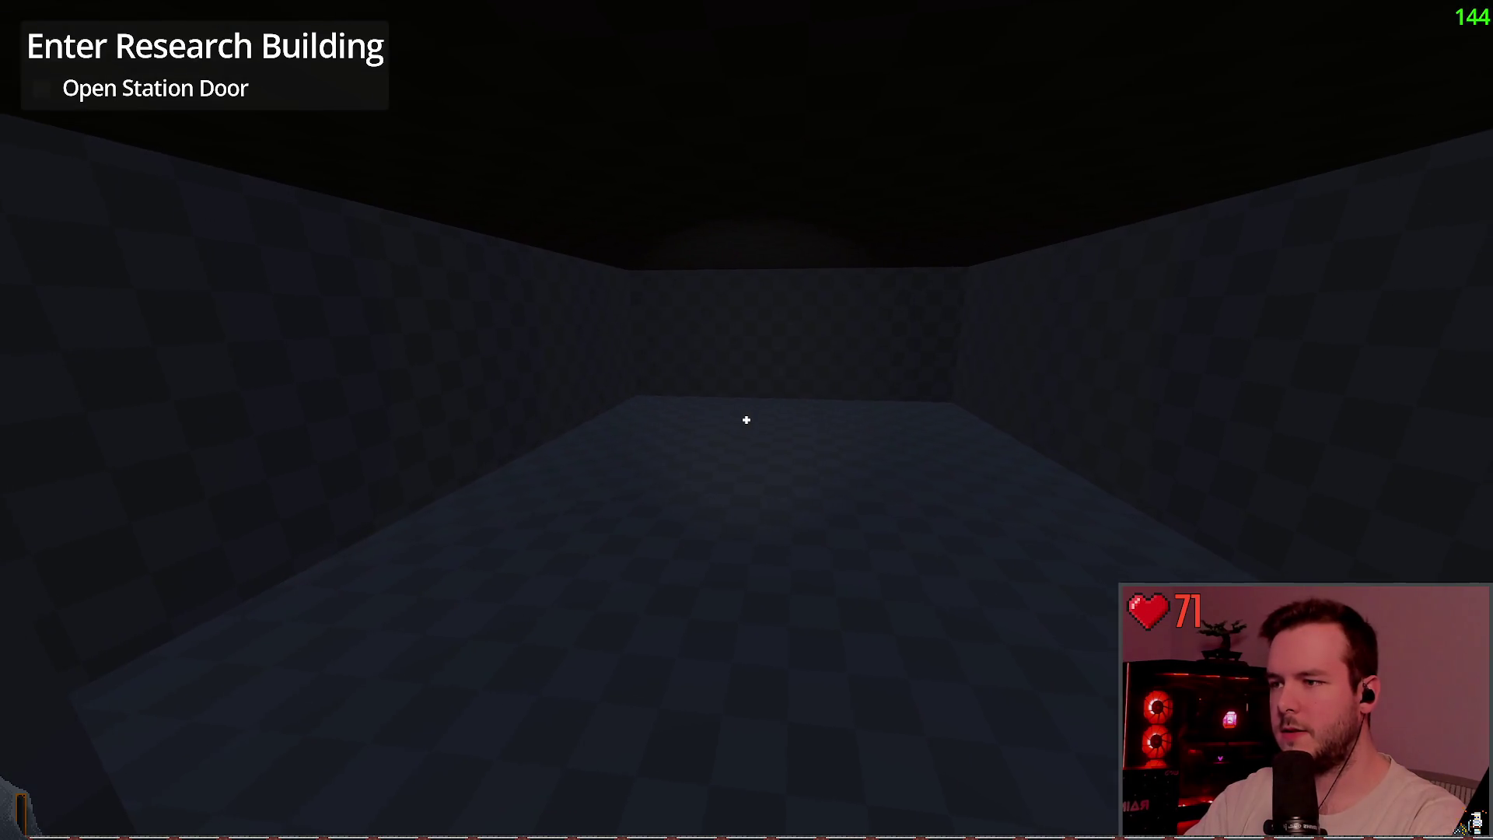
{"action": "key", "text": "f"}
{"action": "key", "text": "w"}
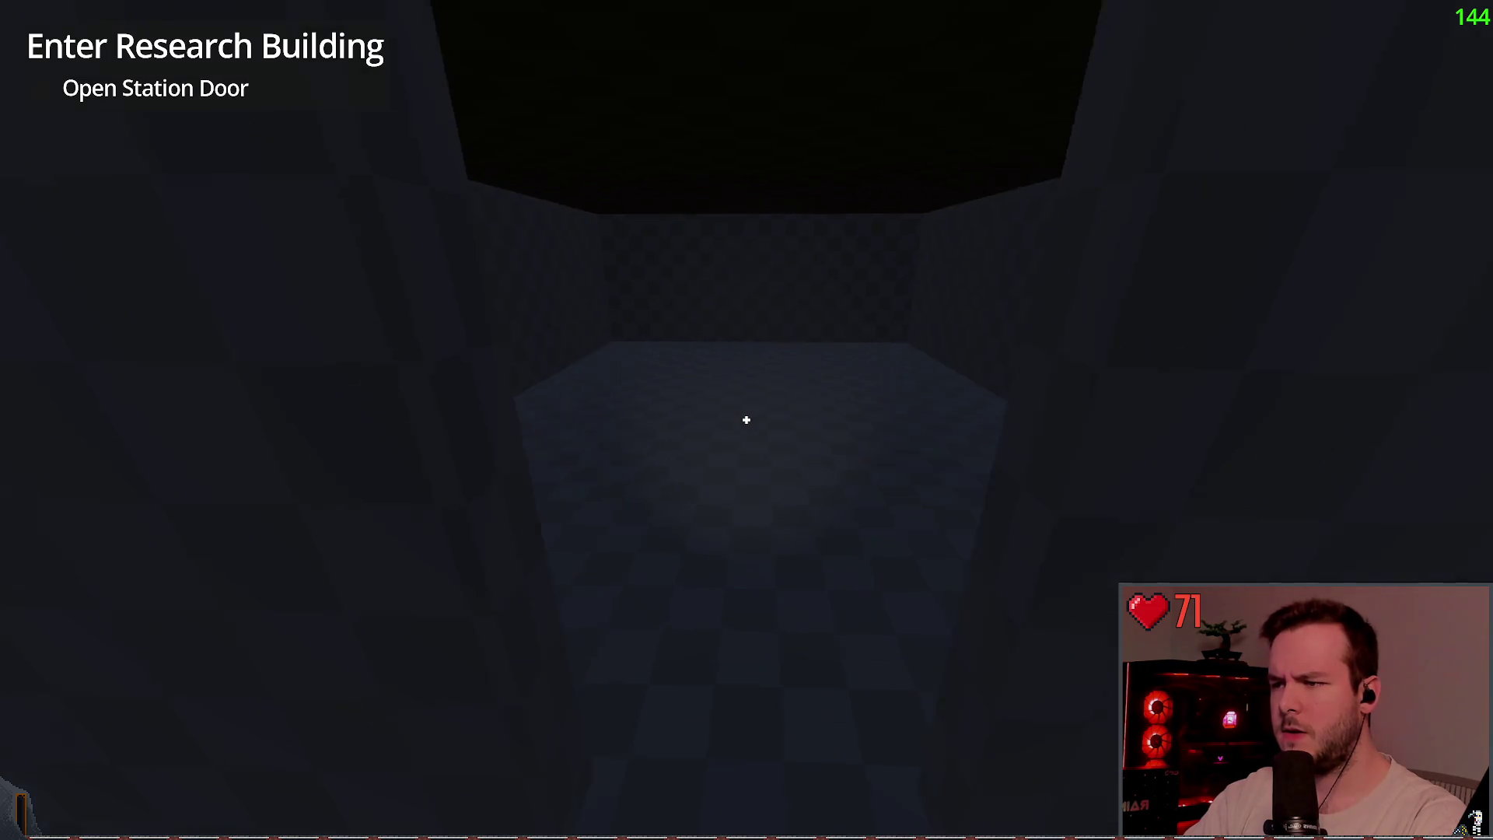
{"action": "key", "text": "Escape"}
{"action": "left_click", "coordinate": [80, 533]}
{"action": "left_click", "coordinate": [668, 453]}
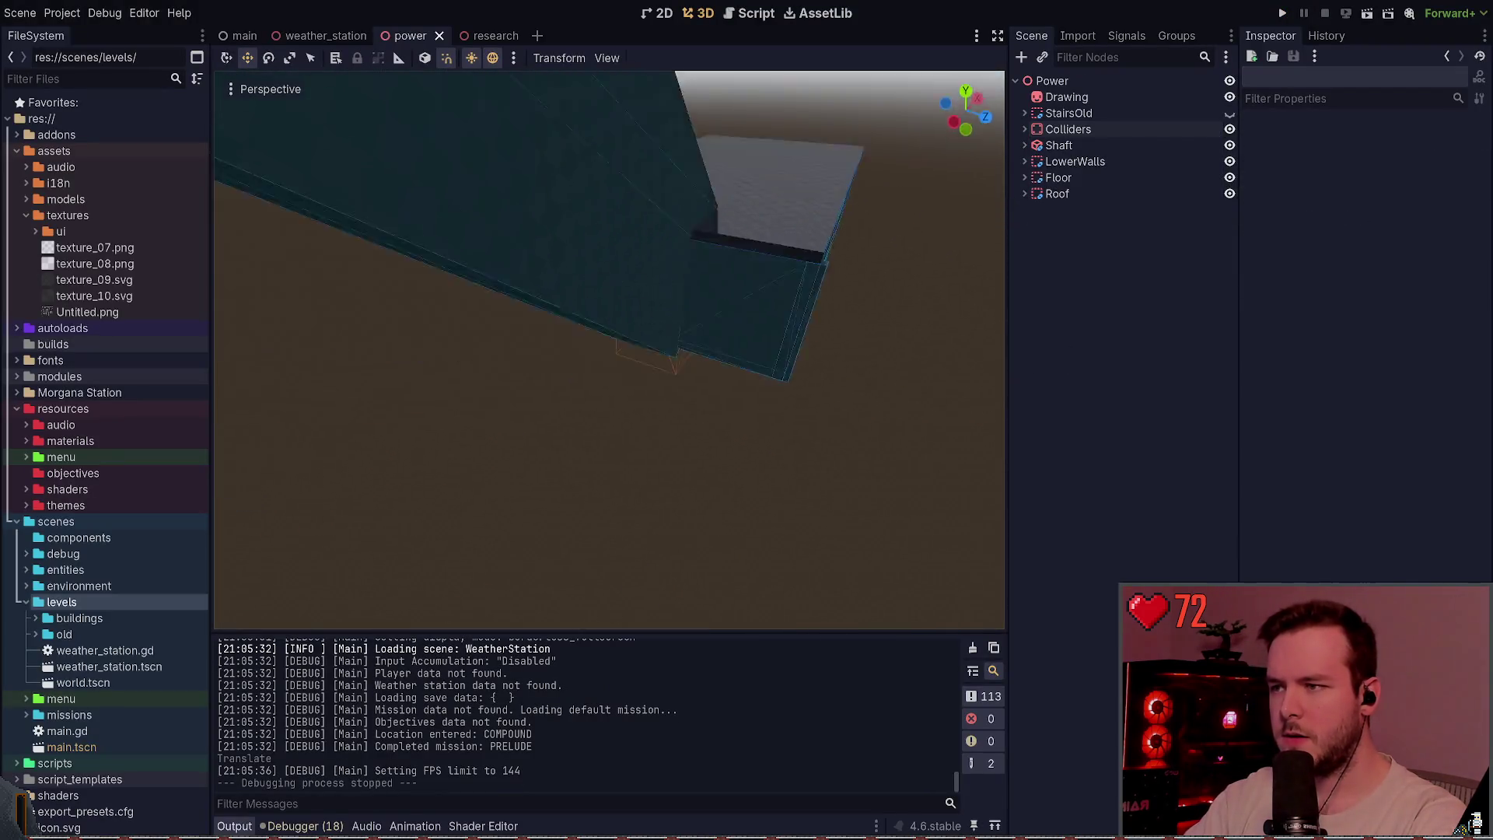
- Fly the editor camera into the shaft and inspect Shaft's ShaftCutout child
{"action": "key", "text": "w"}
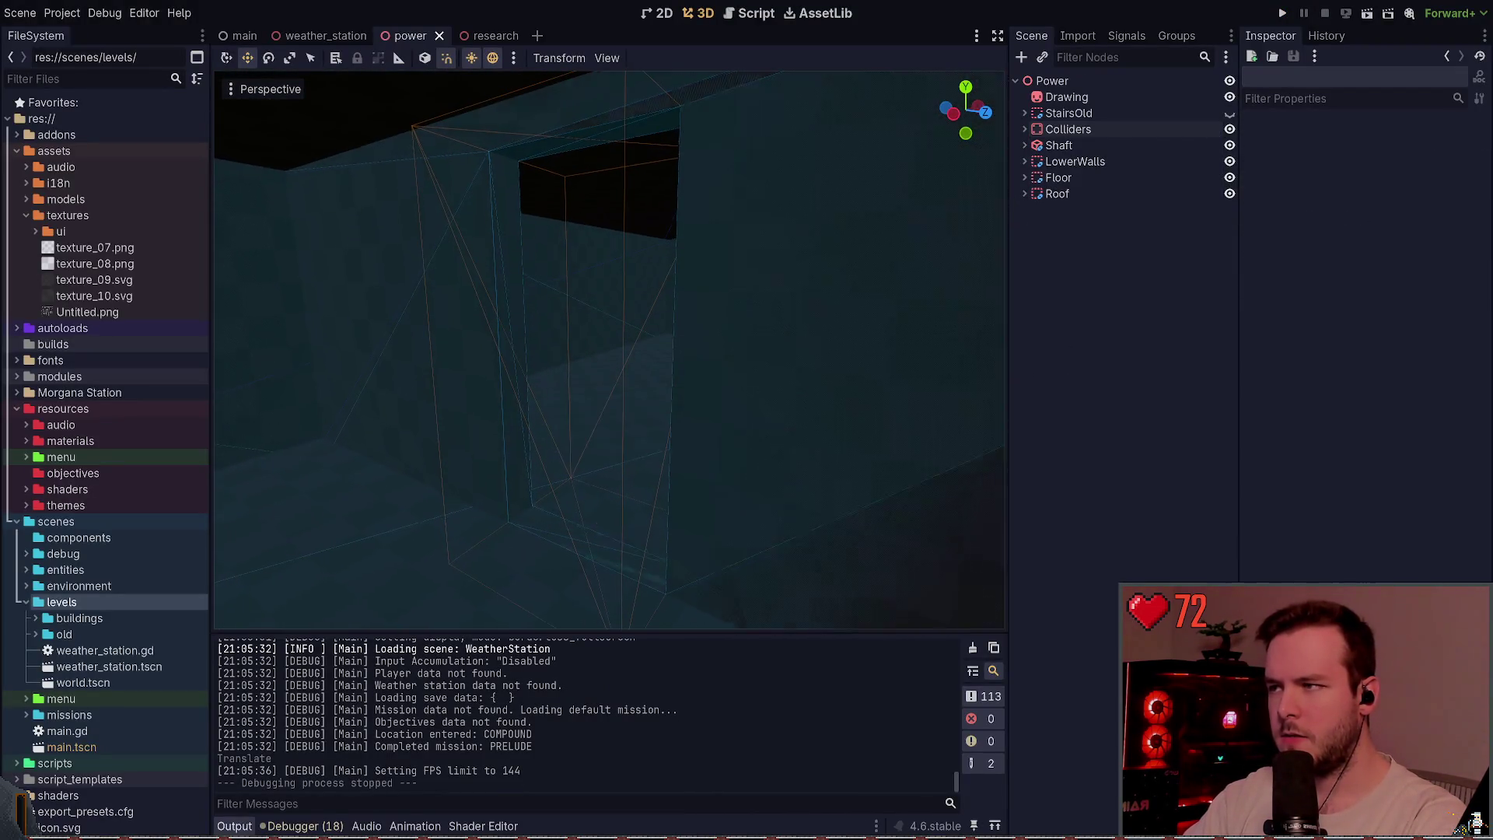
{"action": "key", "text": "w"}
{"action": "left_click", "coordinate": [1025, 161]}
{"action": "left_click", "coordinate": [1025, 161]}
{"action": "left_click", "coordinate": [1025, 146]}
{"action": "left_click", "coordinate": [1065, 161]}
{"action": "left_click", "coordinate": [1025, 146]}
- Expand Colliders and hide CSGBakedCollisionShape3D2 and CSGBakedCollisionShape3D3
{"action": "left_click", "coordinate": [1024, 129]}
{"action": "left_click", "coordinate": [1052, 147]}
{"action": "left_click", "coordinate": [1202, 161]}
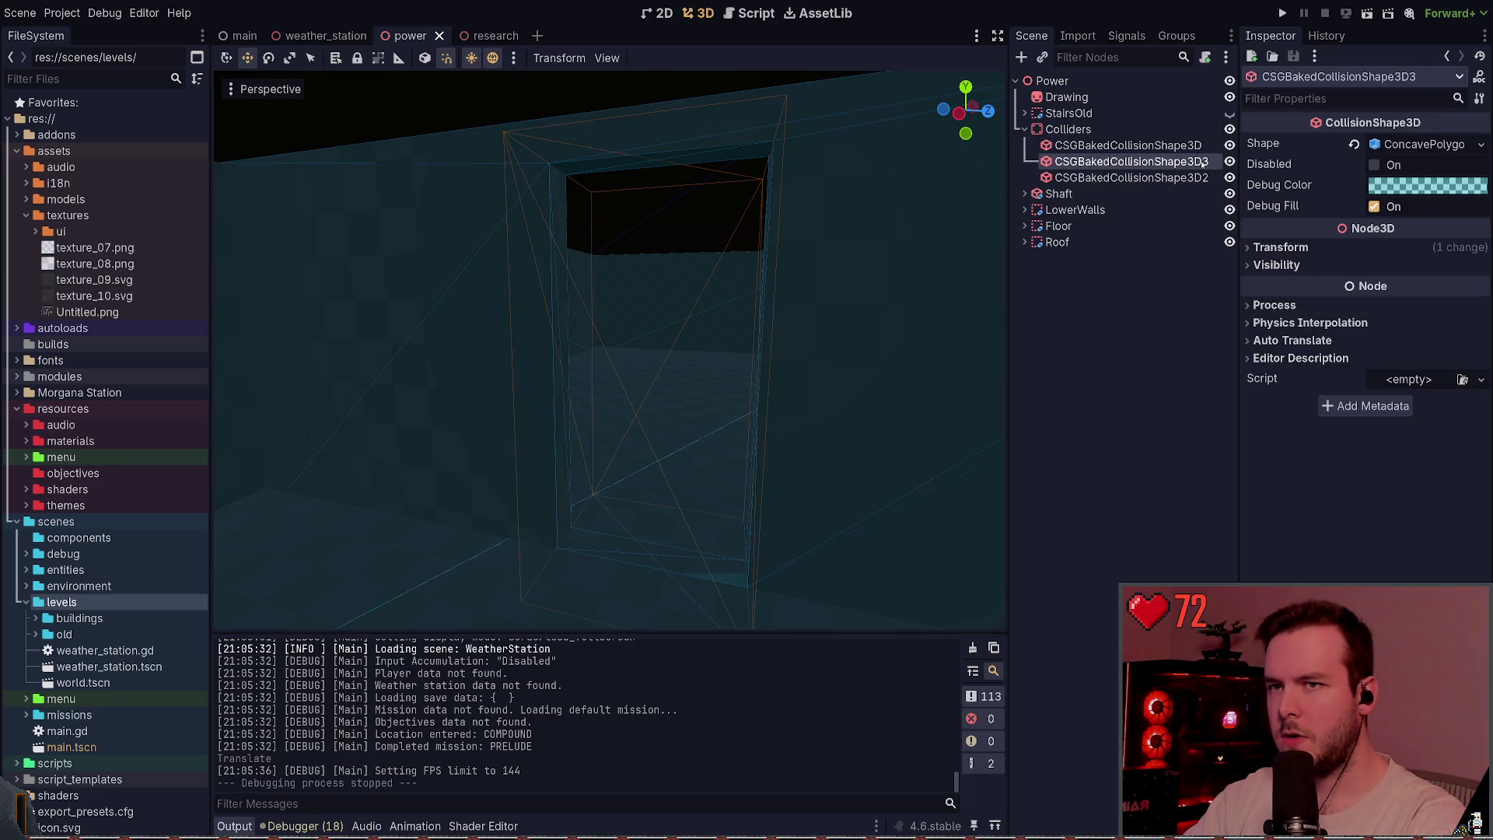
{"action": "left_click", "coordinate": [1229, 177]}
{"action": "left_click", "coordinate": [1229, 161]}
{"action": "left_click", "coordinate": [1163, 346]}
{"action": "left_click", "coordinate": [1166, 146]}
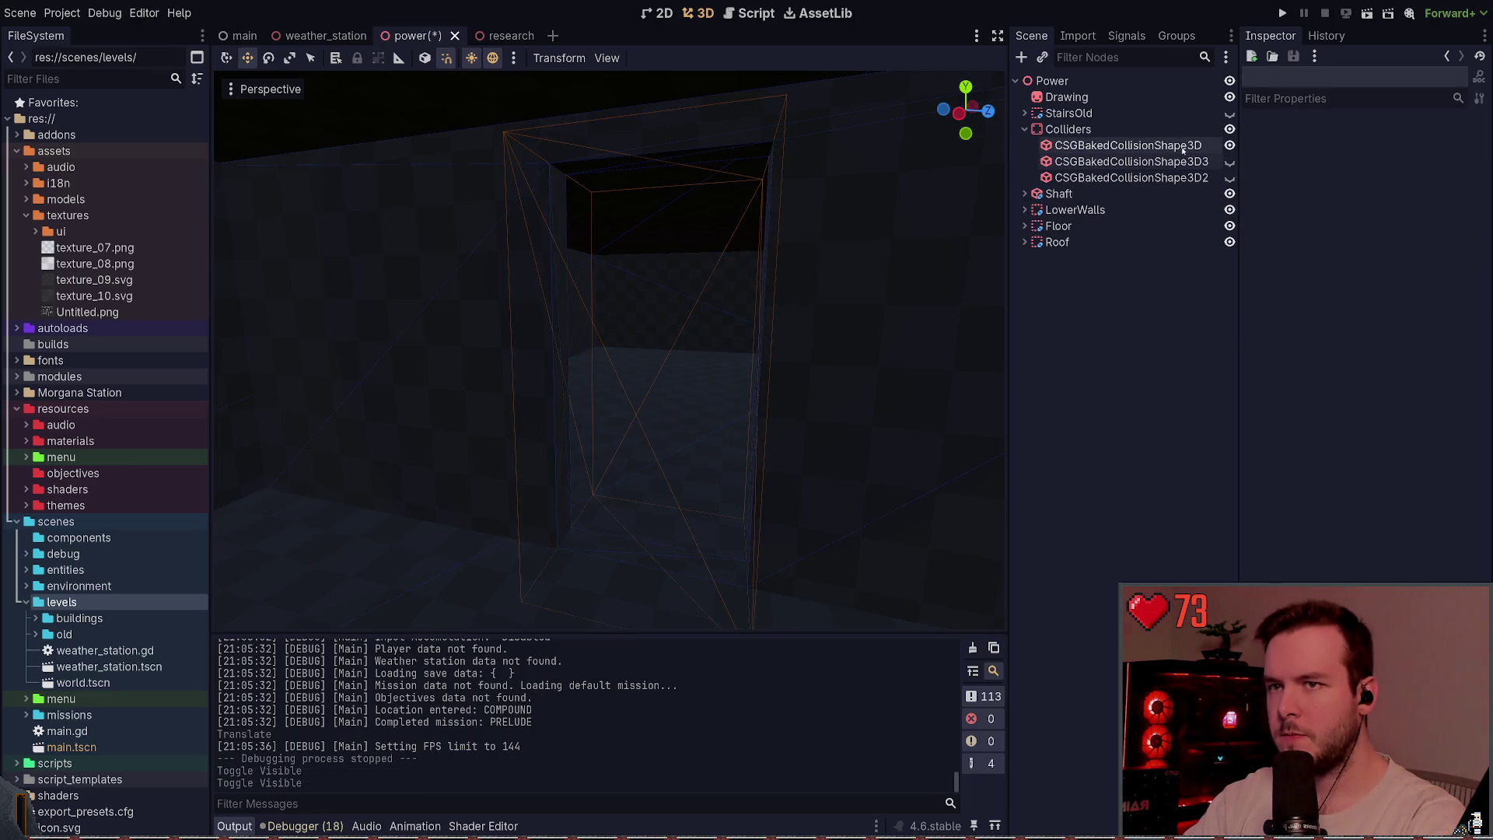
- Toggle the baked shapes' visibility, leaving the first and third hidden, the second shown
{"action": "left_click", "coordinate": [1229, 145]}
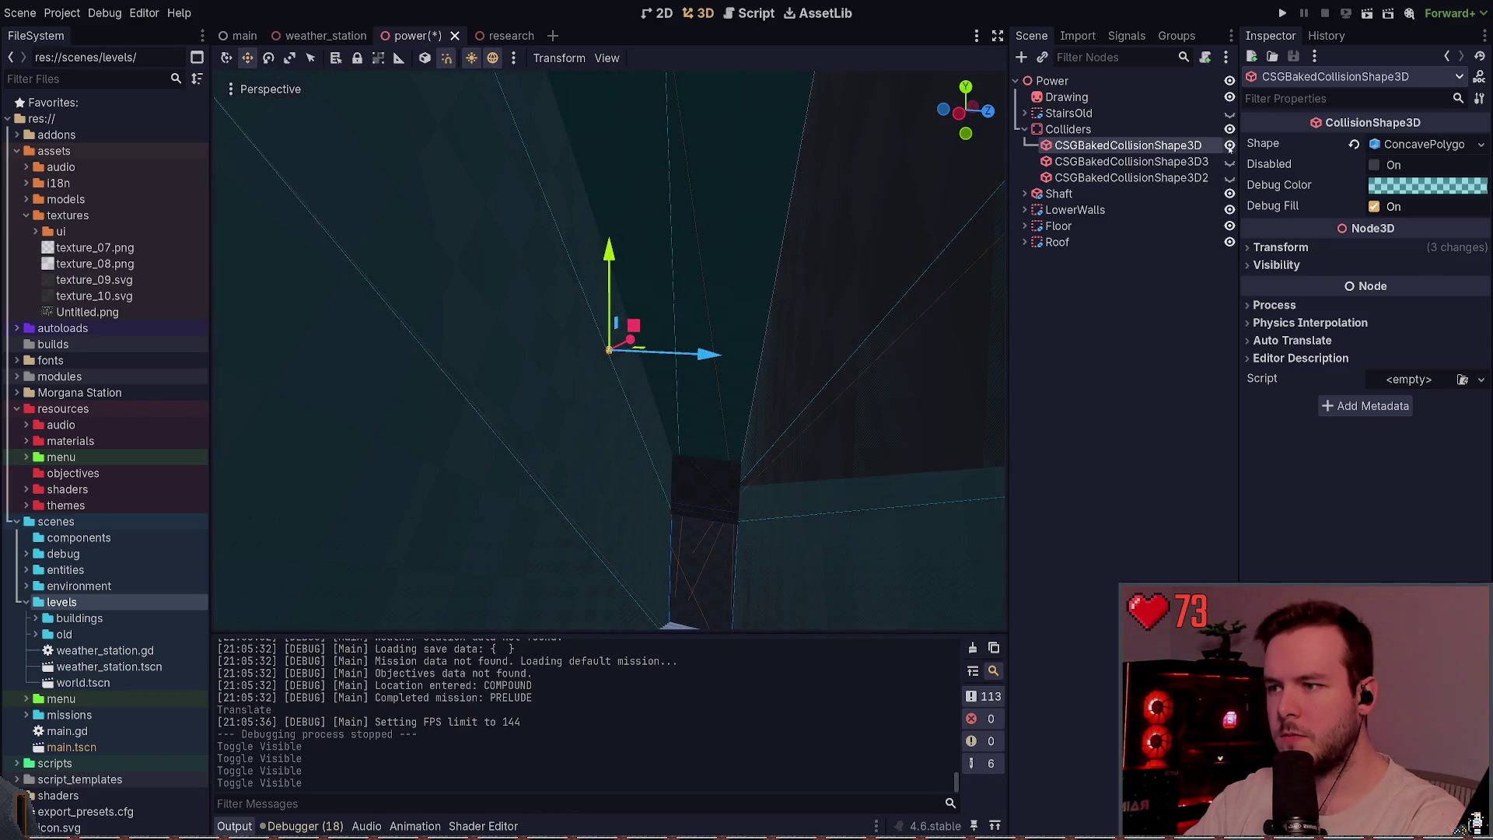
{"action": "left_click", "coordinate": [1229, 145]}
{"action": "left_click", "coordinate": [1229, 145]}
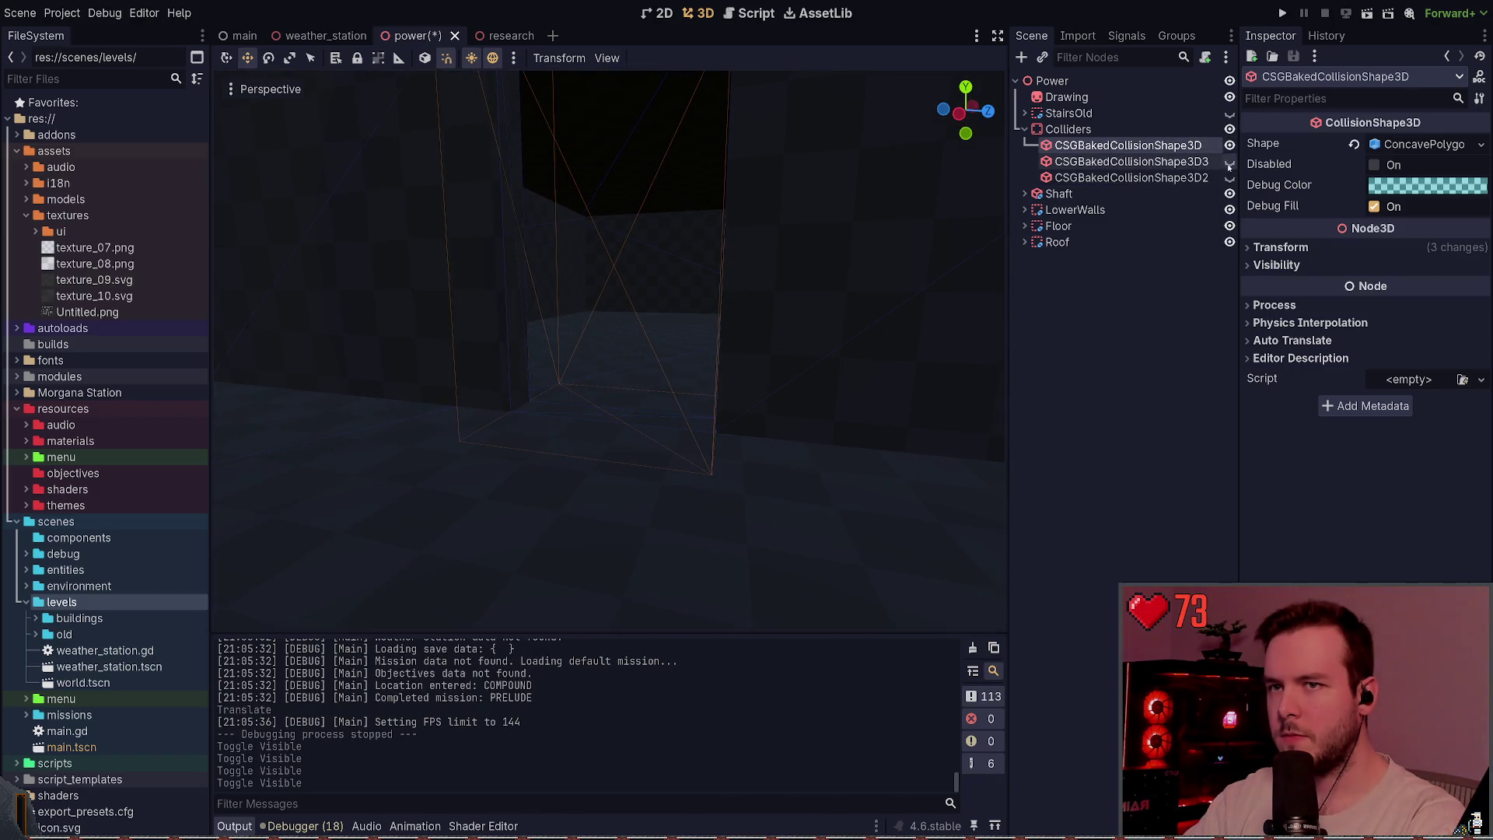
{"action": "left_click", "coordinate": [1229, 161]}
{"action": "left_click", "coordinate": [1229, 161]}
{"action": "left_click", "coordinate": [1229, 178]}
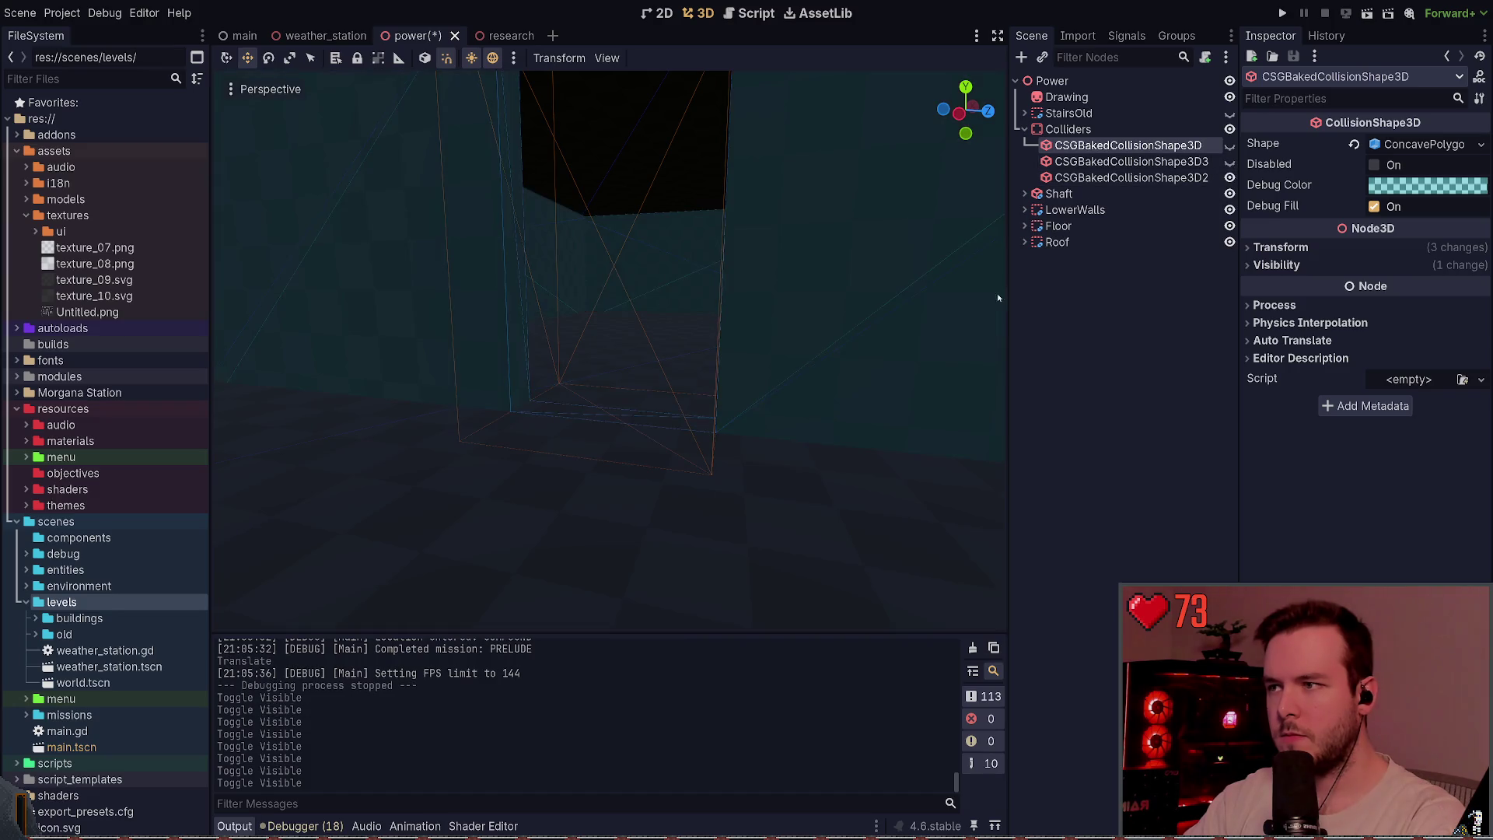
{"action": "left_click", "coordinate": [1068, 449]}
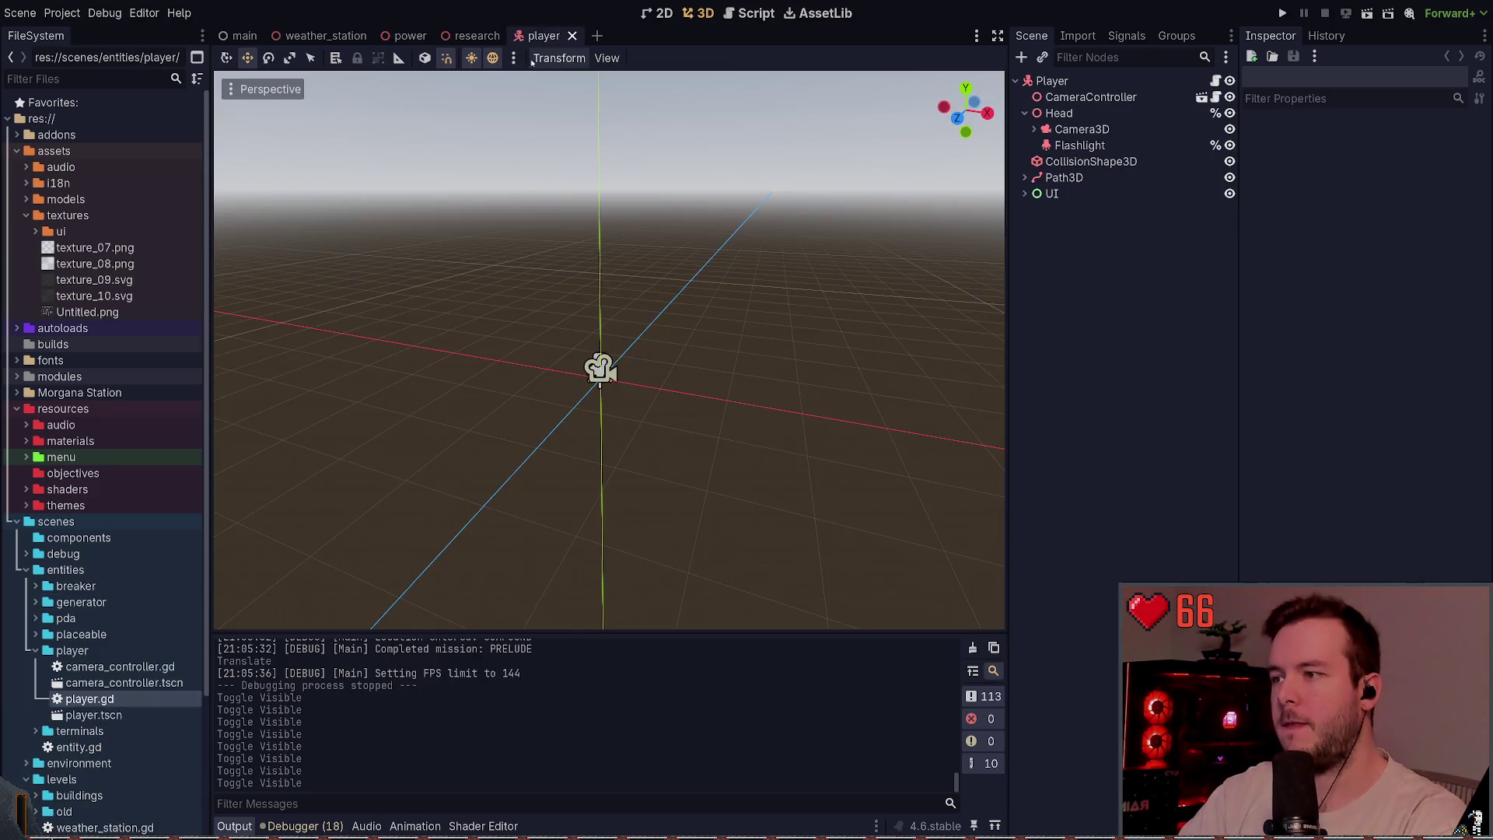
- Drag the player capsule's height down to 1.65 m, then playtest climbing the stairs
{"action": "scroll", "coordinate": [554, 306], "scroll_direction": "up", "scroll_amount": 5}
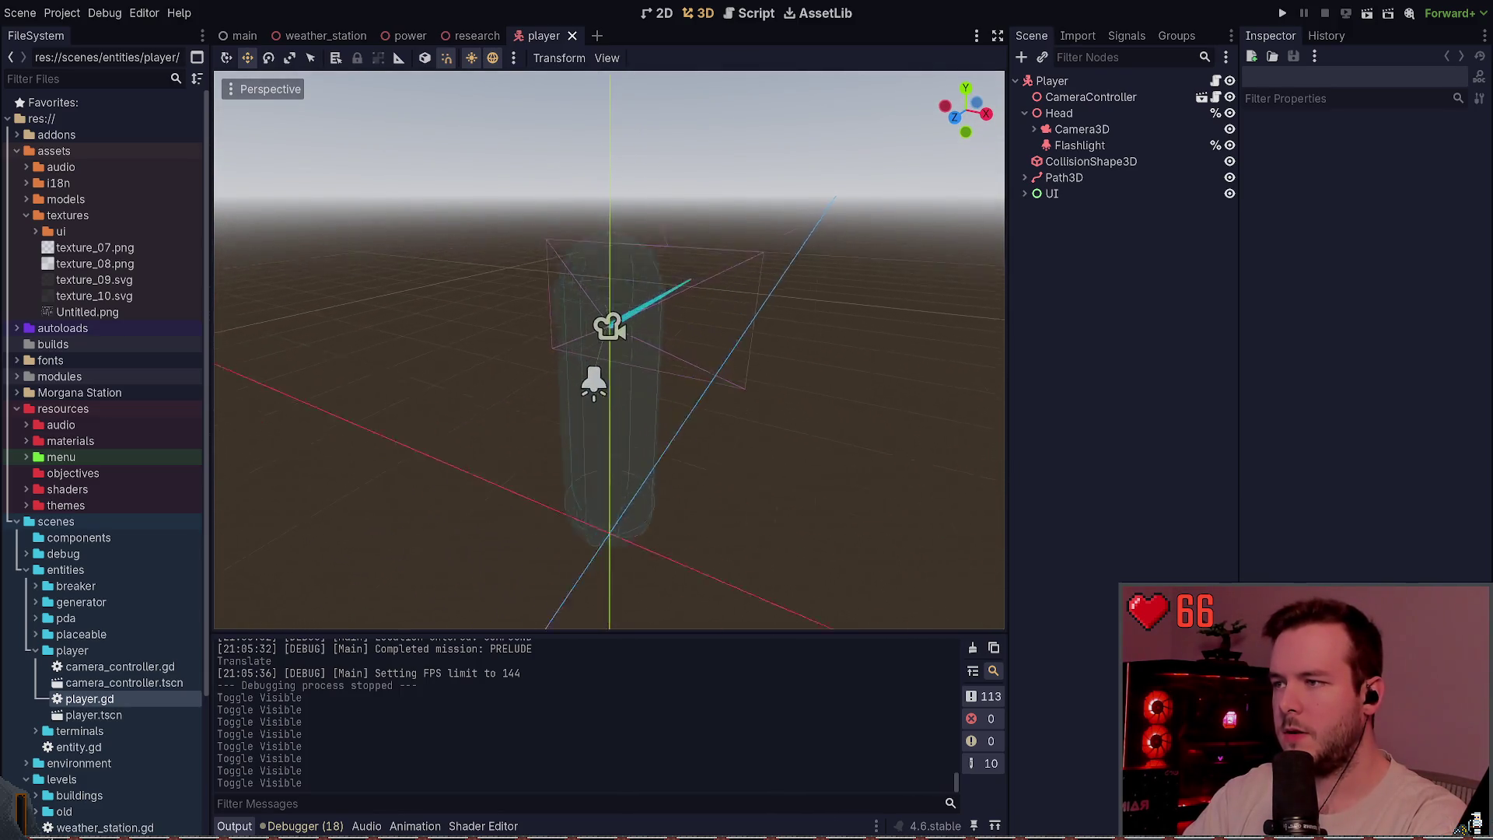
{"action": "left_click", "coordinate": [810, 293]}
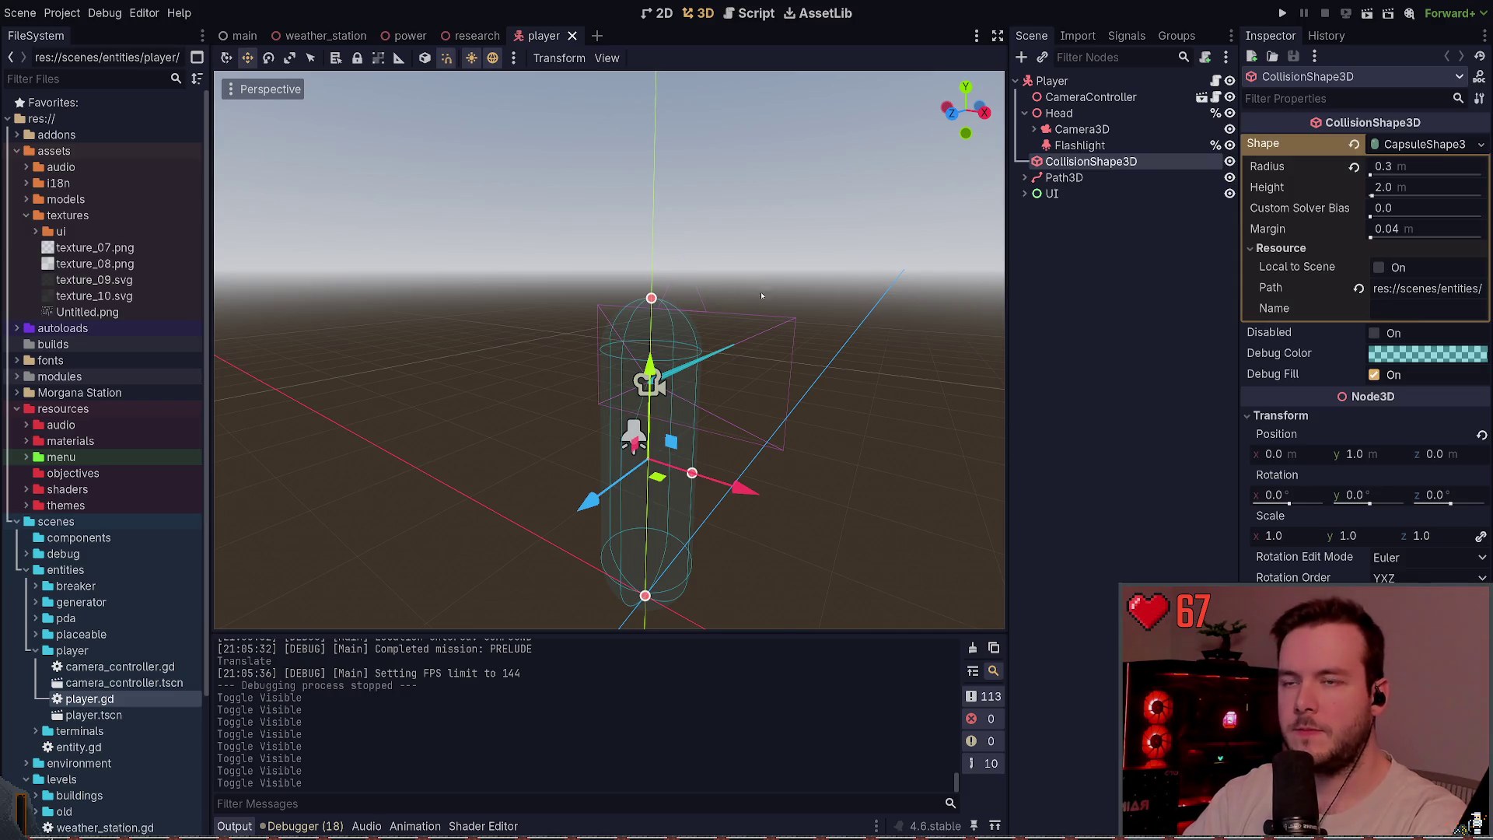
{"action": "left_click", "coordinate": [655, 311]}
{"action": "left_click", "coordinate": [656, 310]}
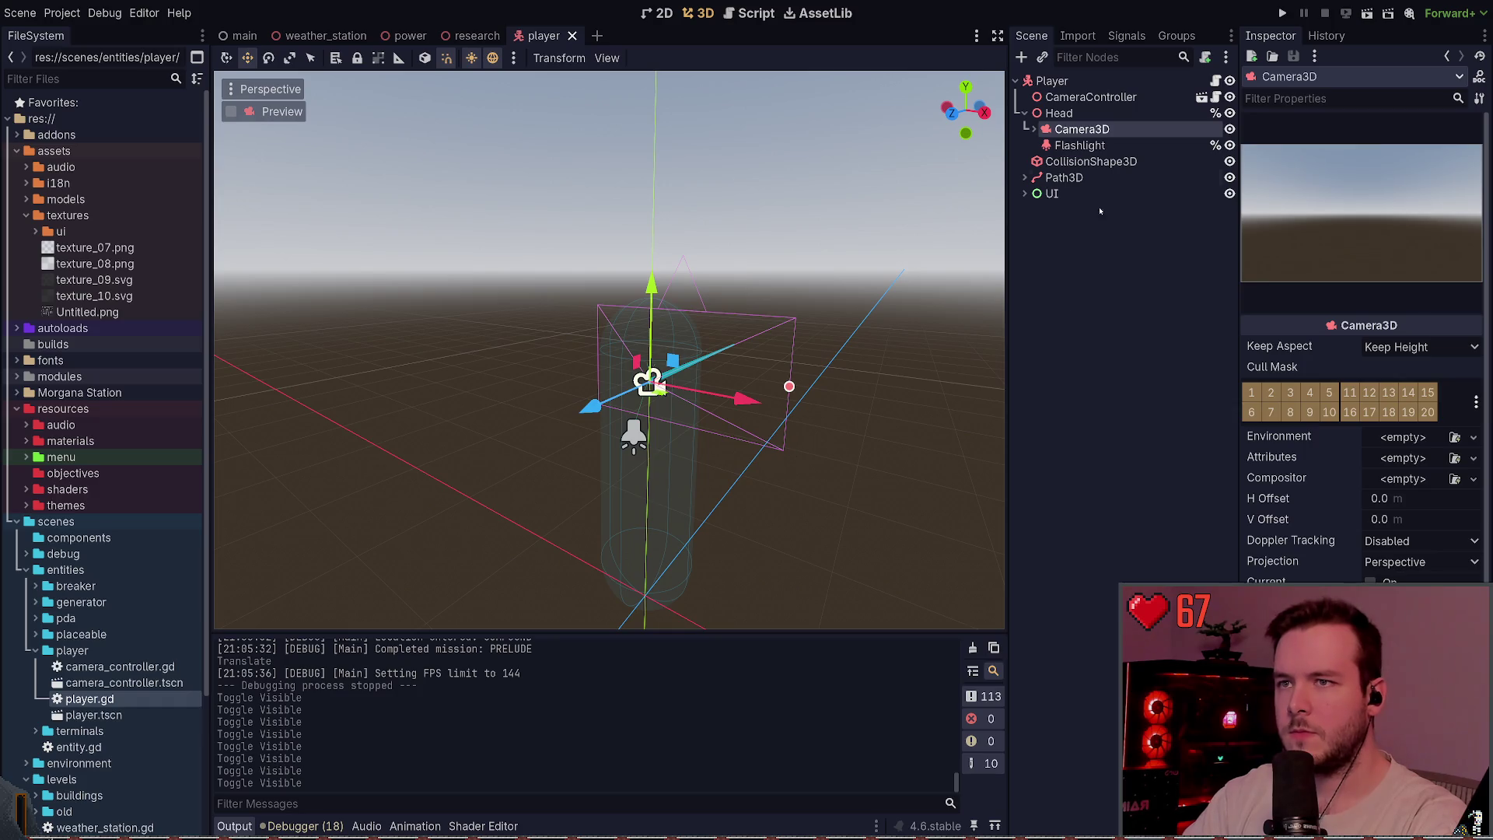
{"action": "left_click", "coordinate": [1089, 113]}
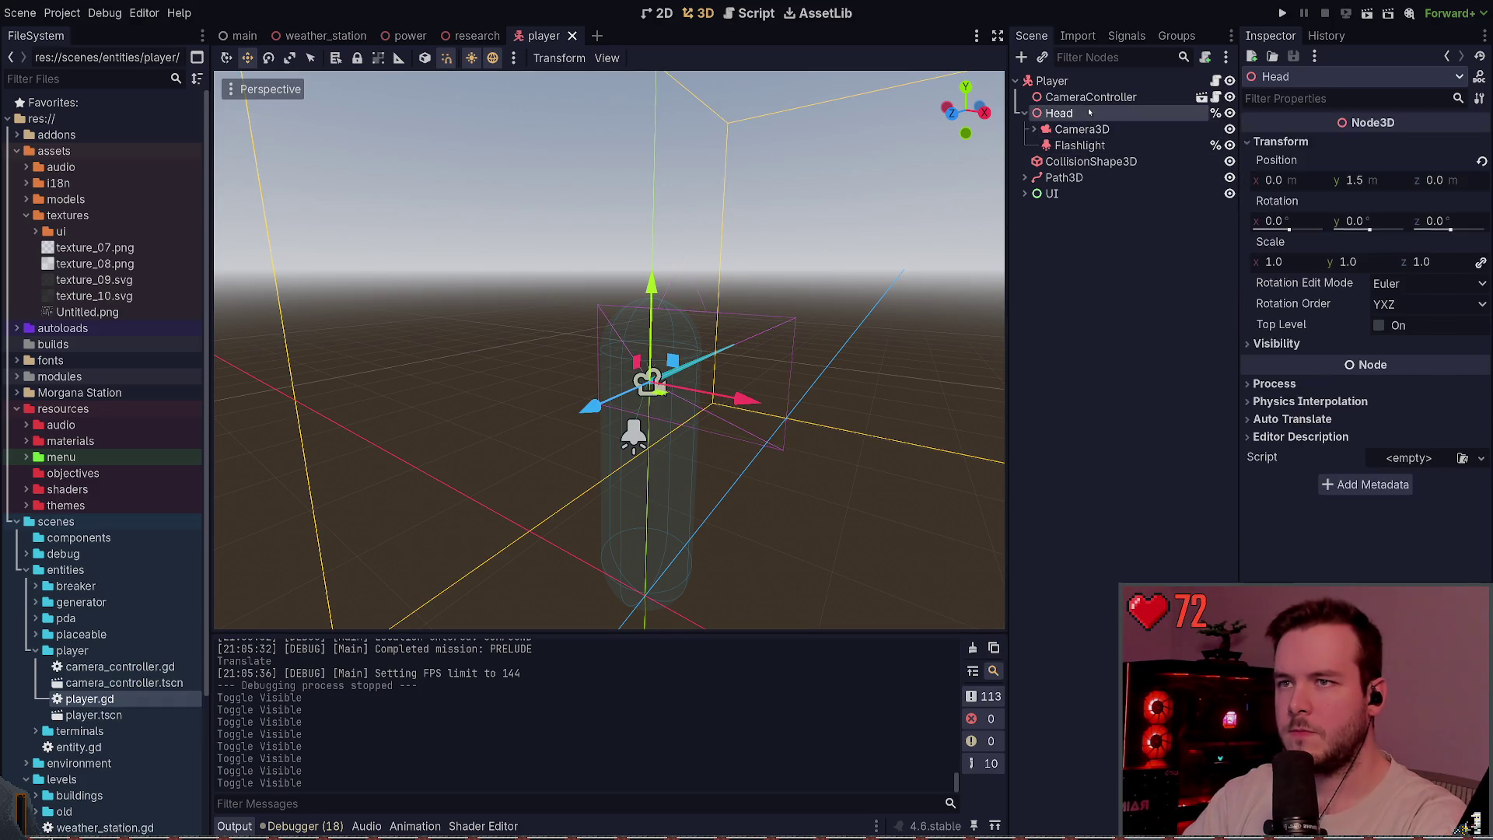
{"action": "left_click", "coordinate": [1088, 162]}
{"action": "scroll", "coordinate": [665, 243], "scroll_direction": "up", "scroll_amount": 2}
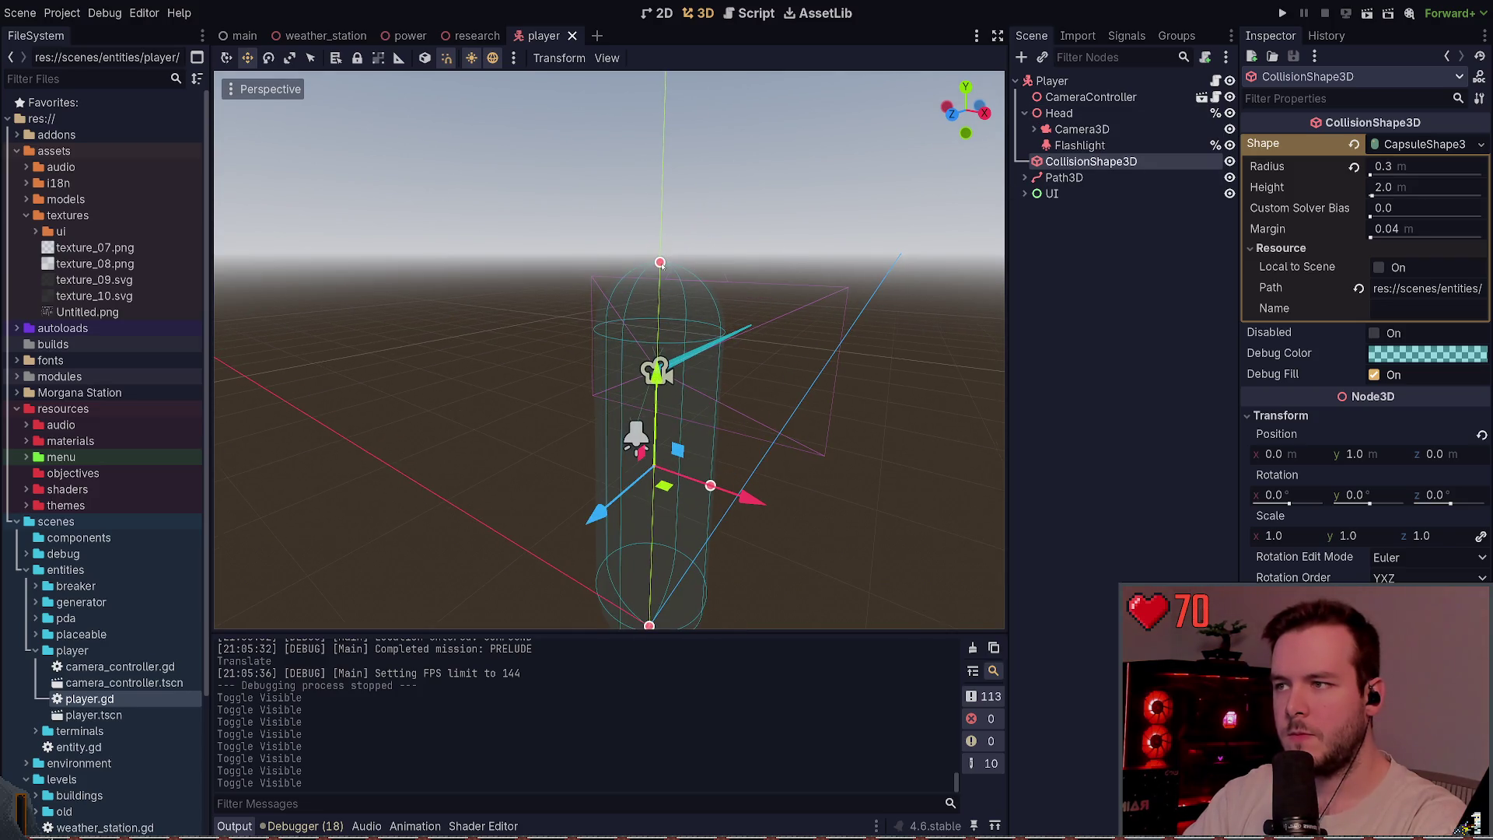
{"action": "left_click_drag", "start_coordinate": [660, 263], "coordinate": [658, 340]}
{"action": "key", "text": "F5"}
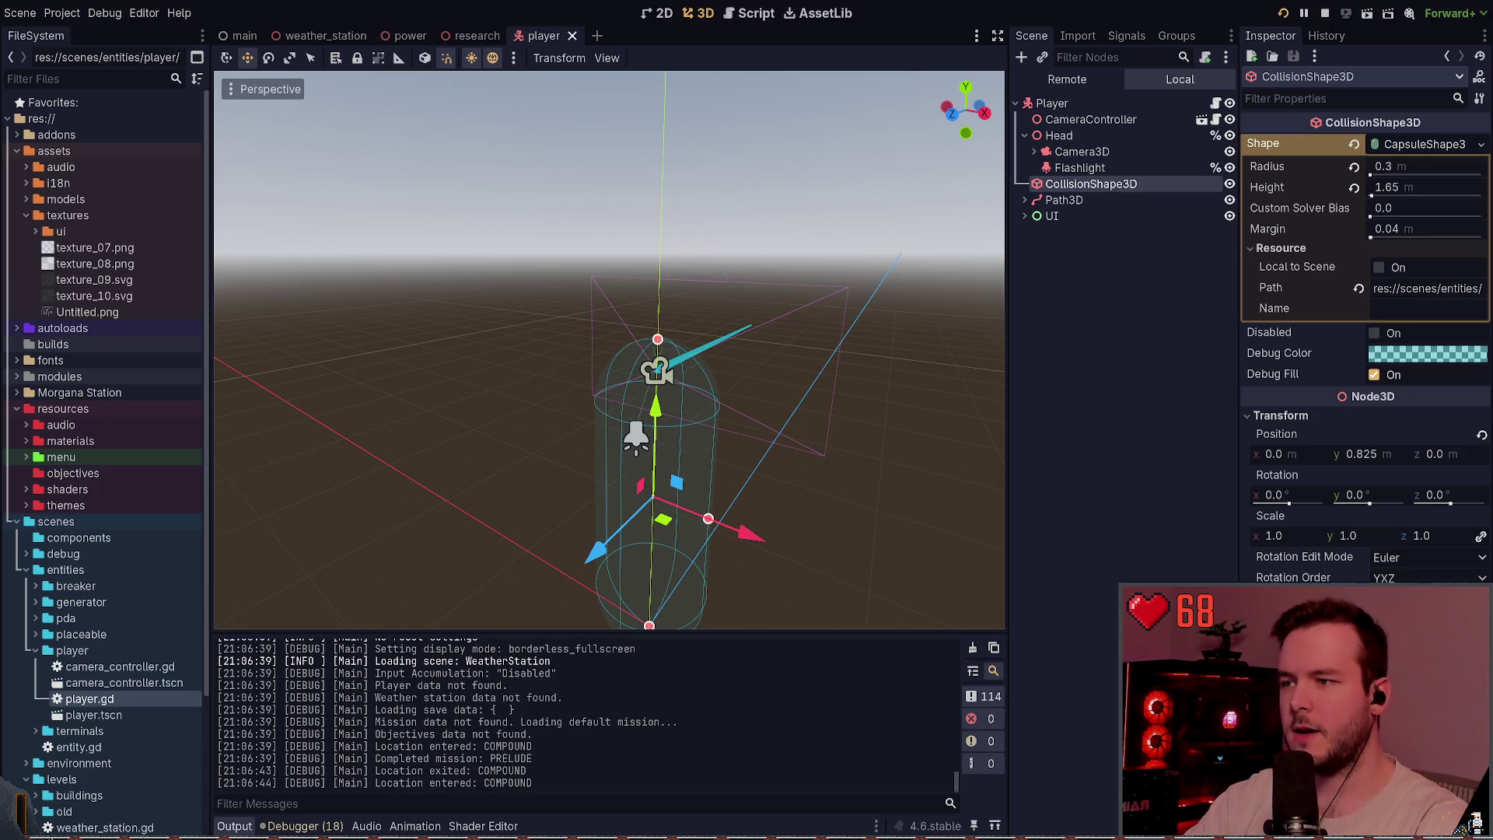
{"action": "key", "text": "w"}
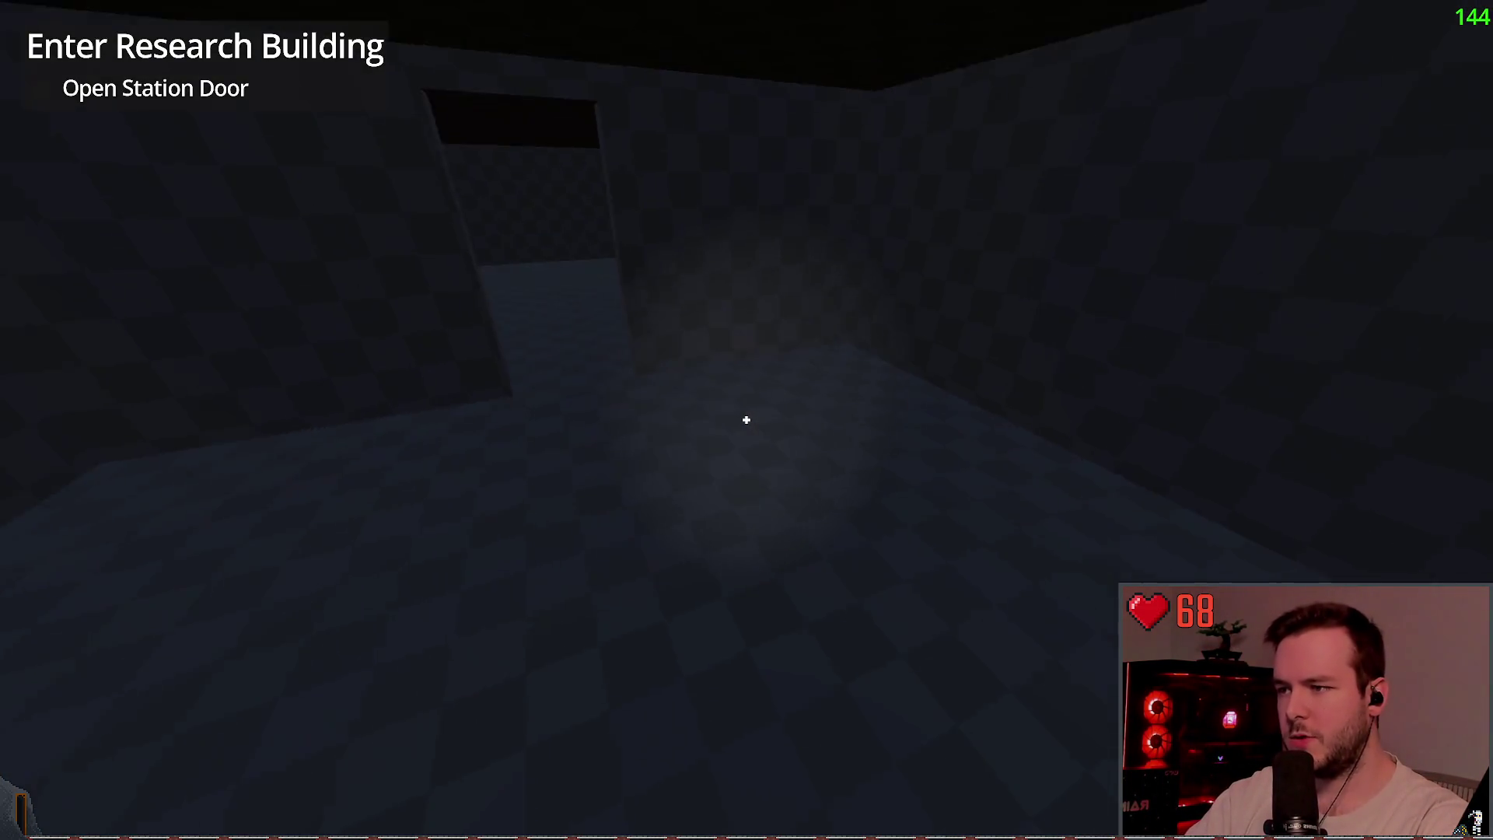
- Look over the research scene and its room in the running game, then return to power
{"action": "key", "text": "alt+Tab"}
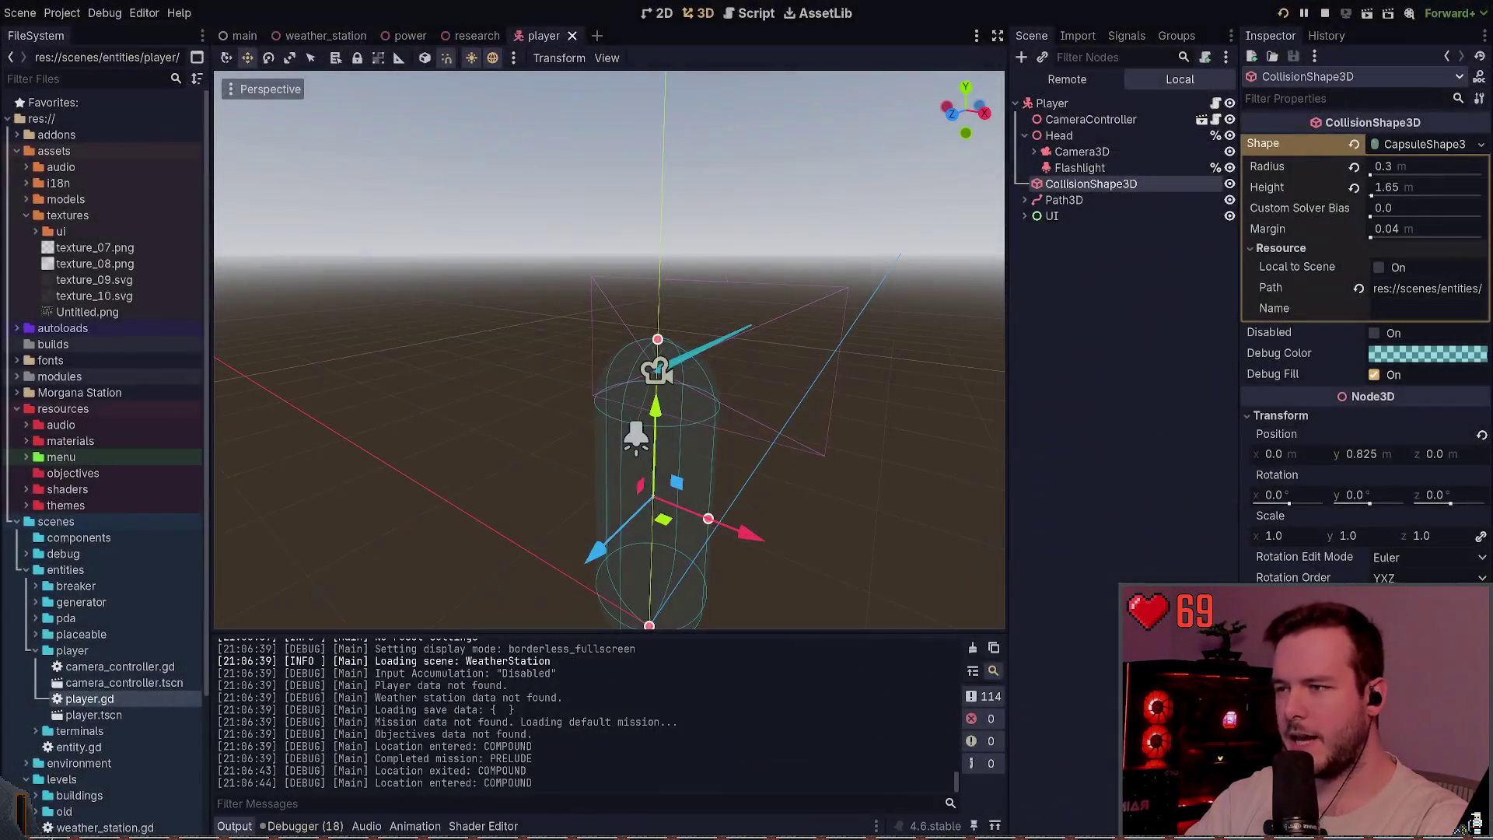
{"action": "left_click", "coordinate": [473, 36]}
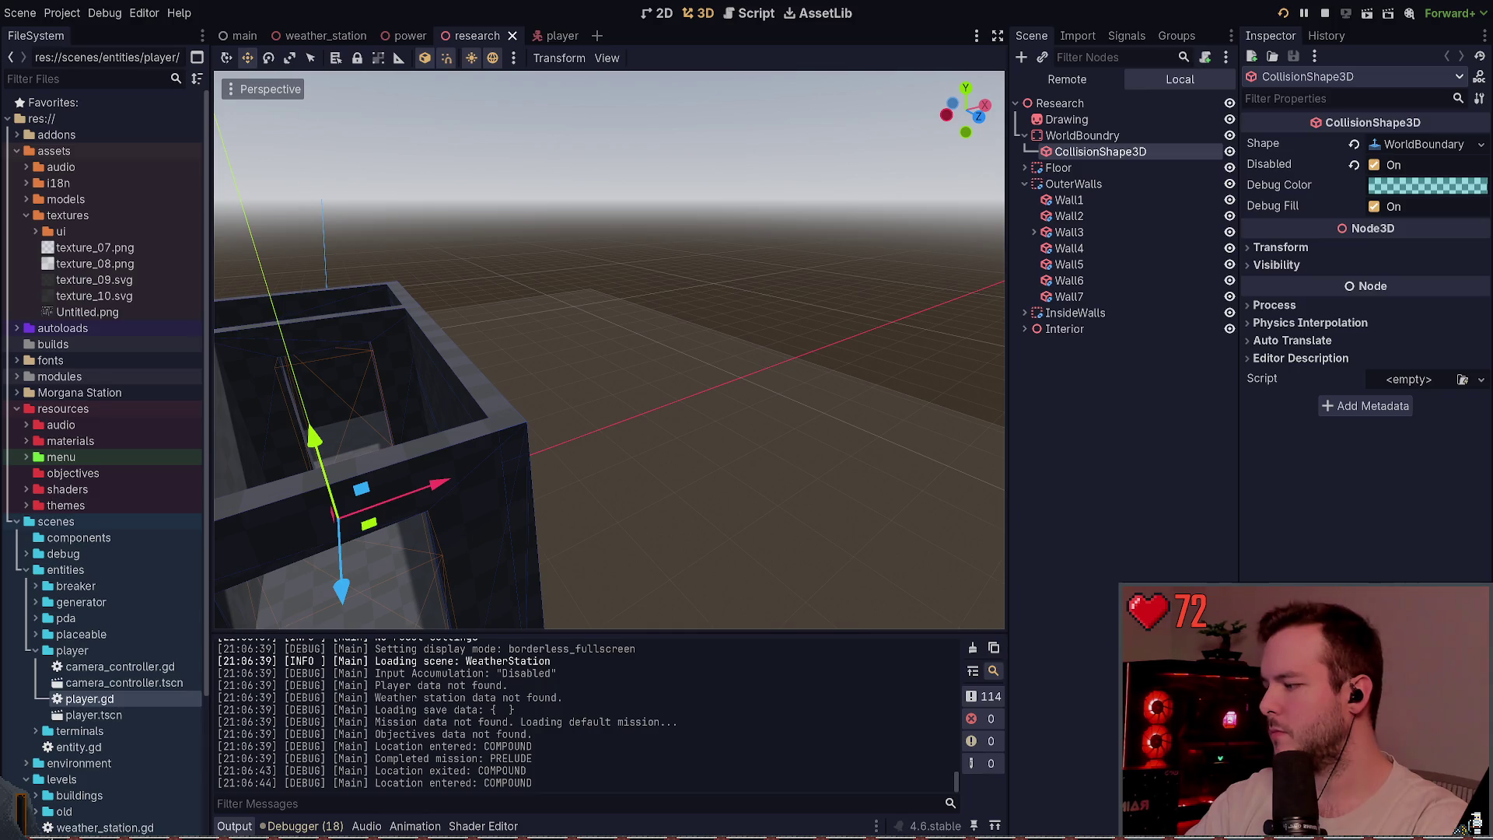
{"action": "left_click", "coordinate": [1046, 410]}
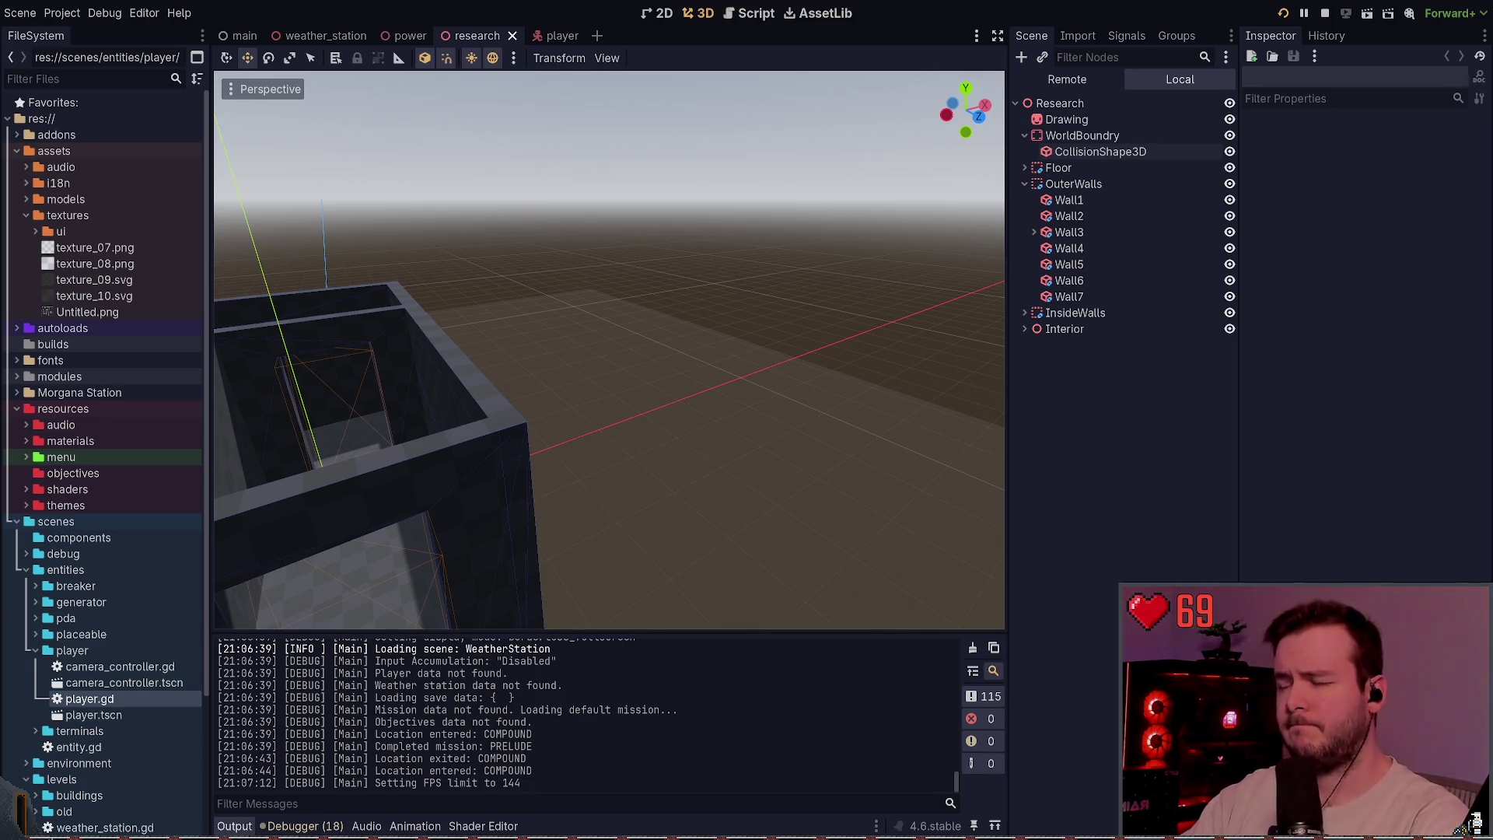
{"action": "key", "text": "alt+Tab"}
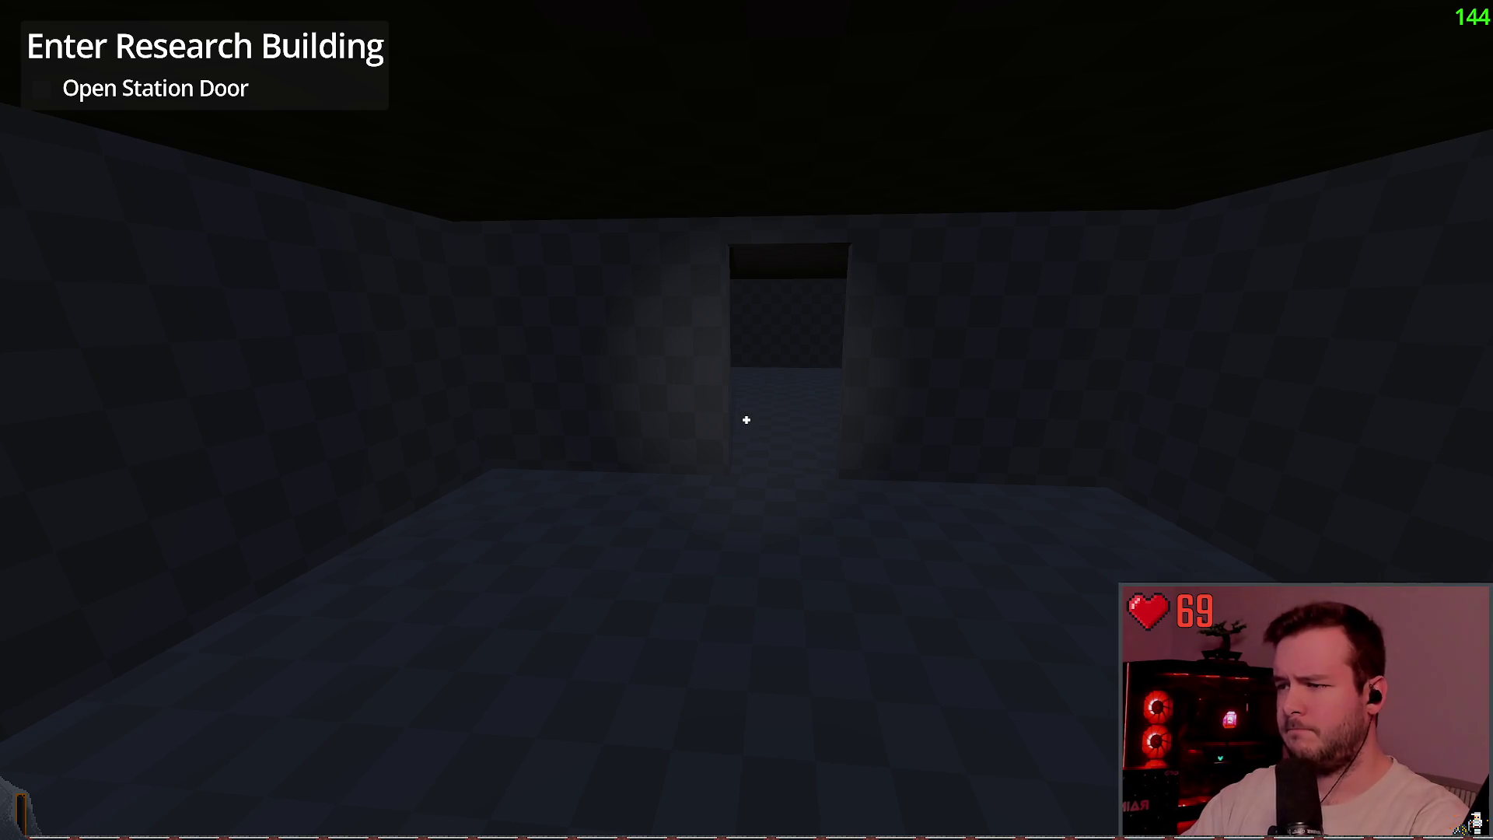
{"action": "key", "text": "alt+Tab"}
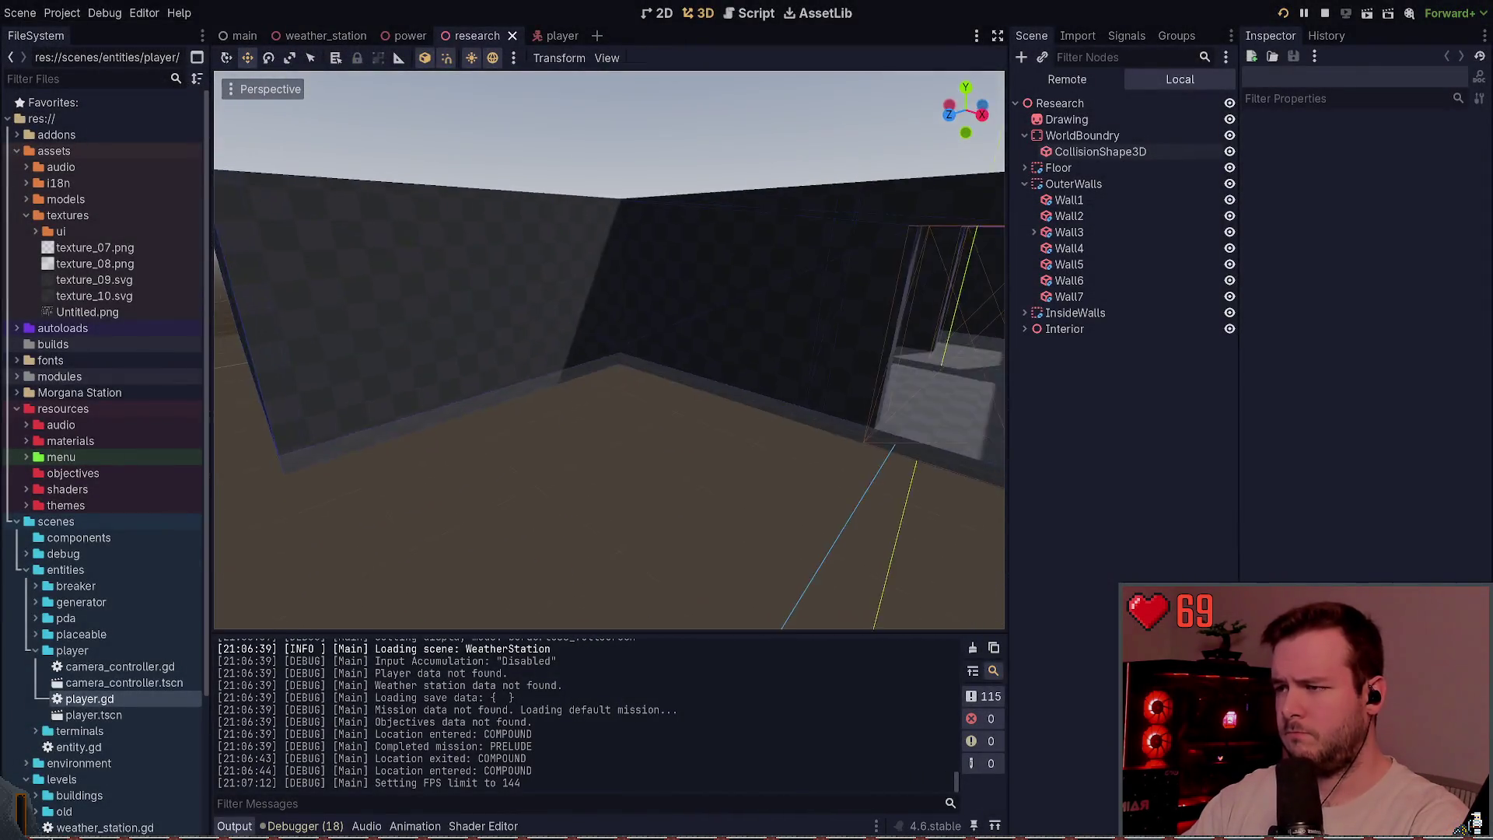
{"action": "left_click", "coordinate": [398, 37]}
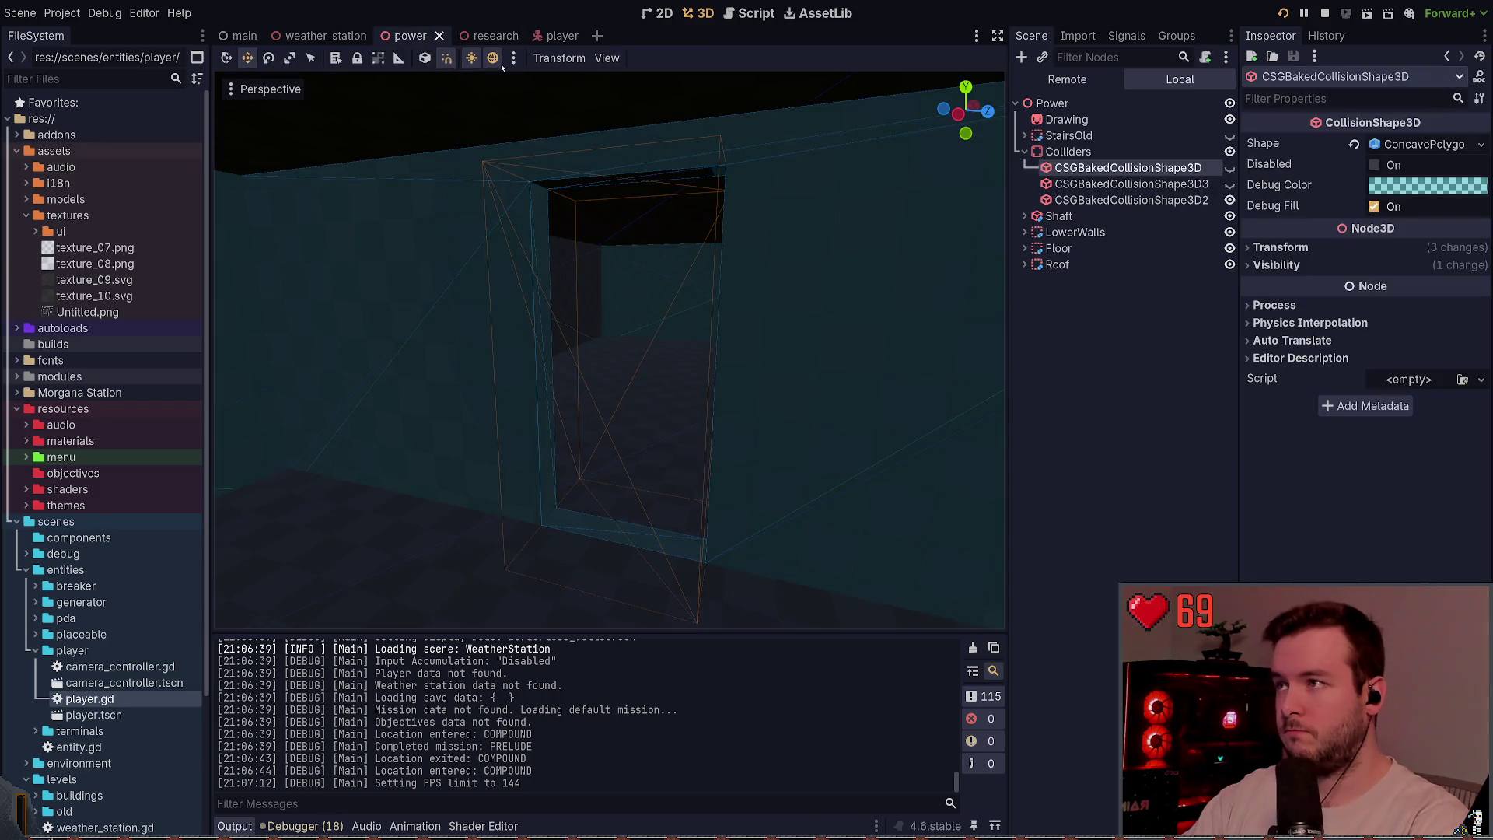
- Close the research and player scene tabs and delete CSGBakedCollisionShape3D2
{"action": "middle_click", "coordinate": [489, 31]}
{"action": "middle_click", "coordinate": [489, 31]}
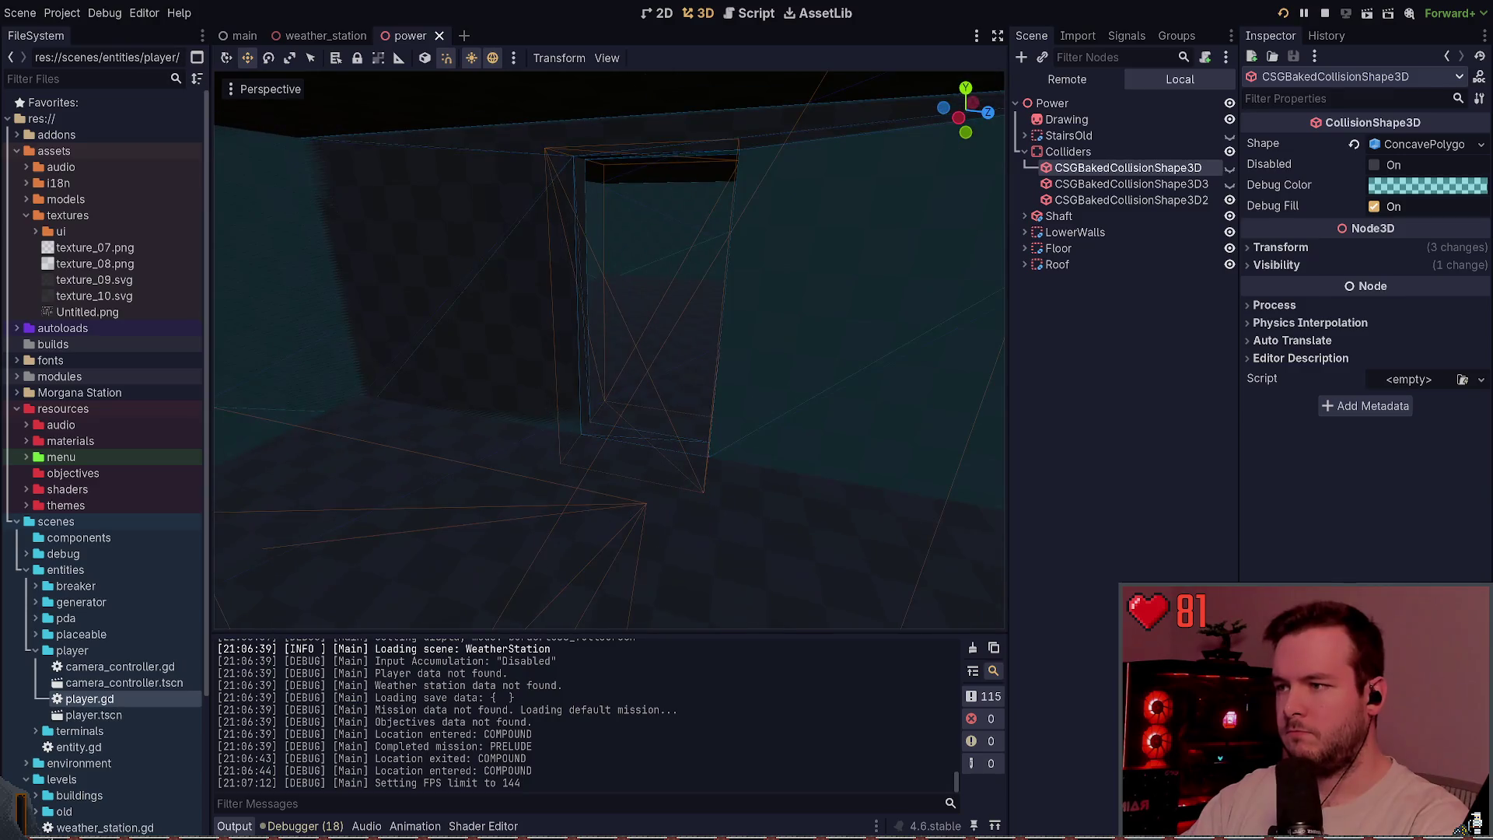
{"action": "left_click", "coordinate": [1151, 200]}
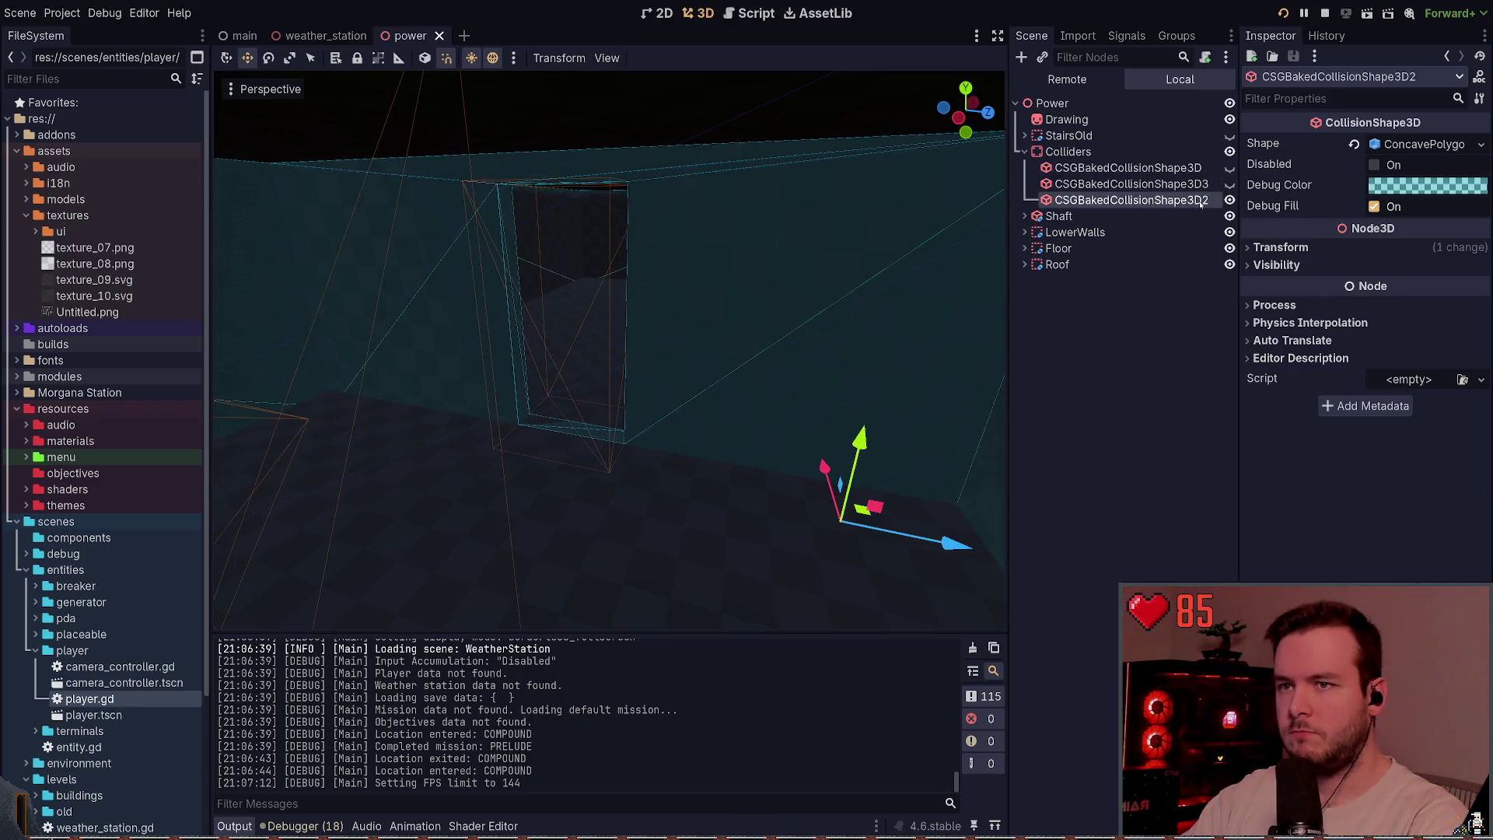
{"action": "key", "text": "Delete"}
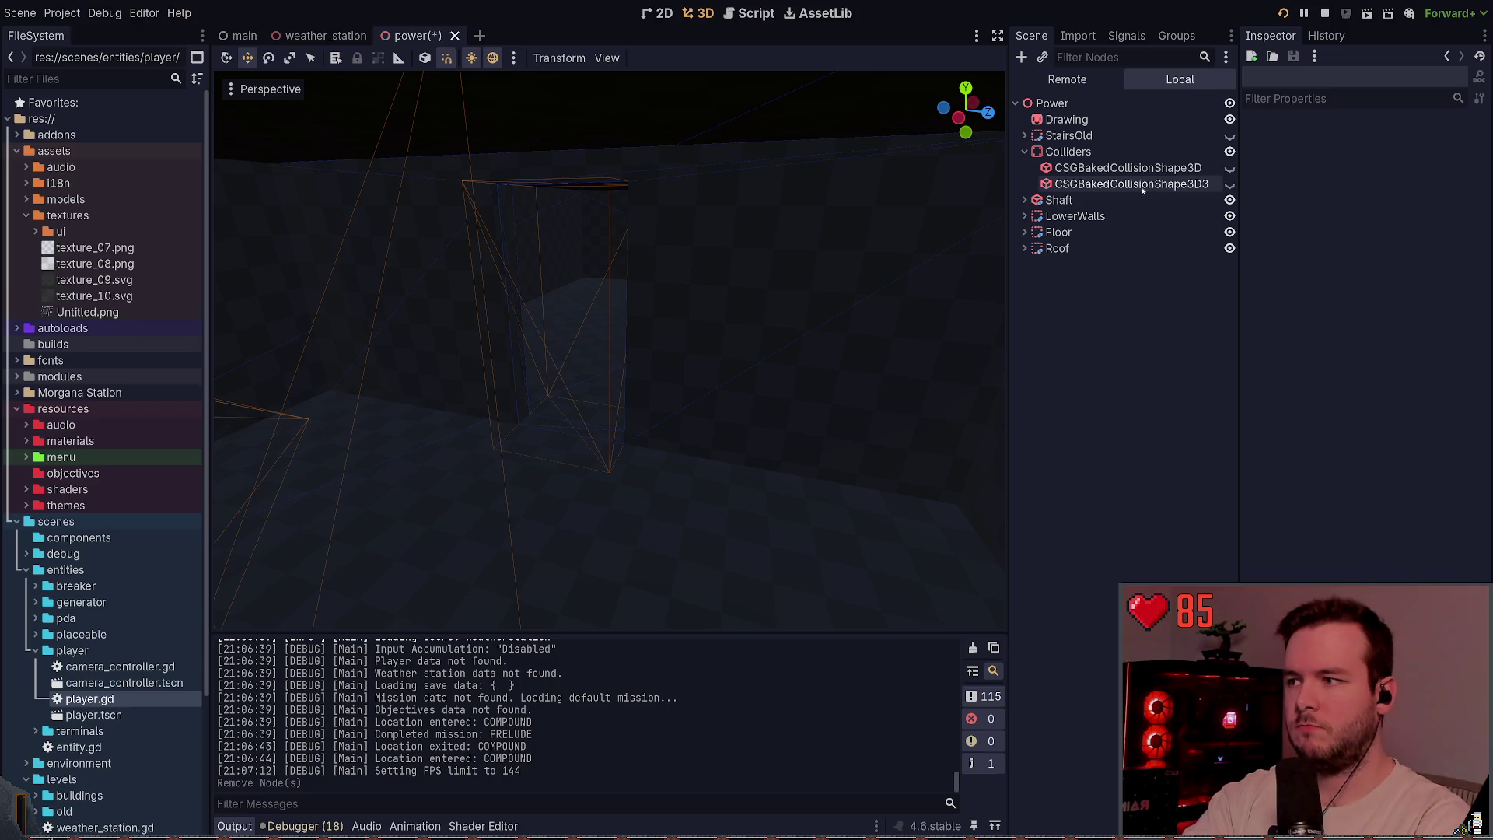
{"action": "double_click", "coordinate": [1149, 185]}
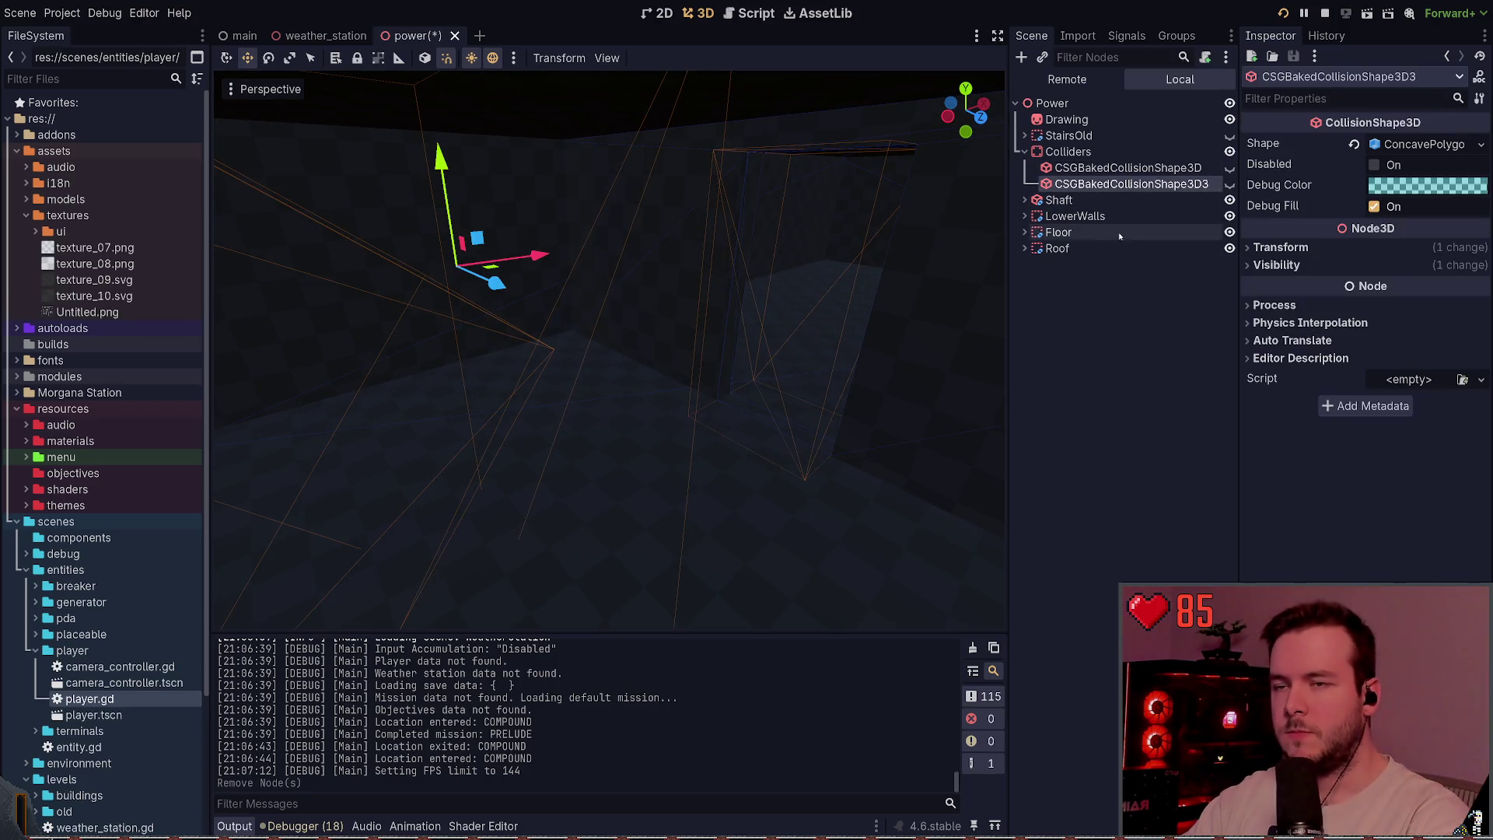
- Select Wall6 under LowerWalls, slide it along X, and save
{"action": "left_click", "coordinate": [1086, 231]}
{"action": "left_click", "coordinate": [1080, 216]}
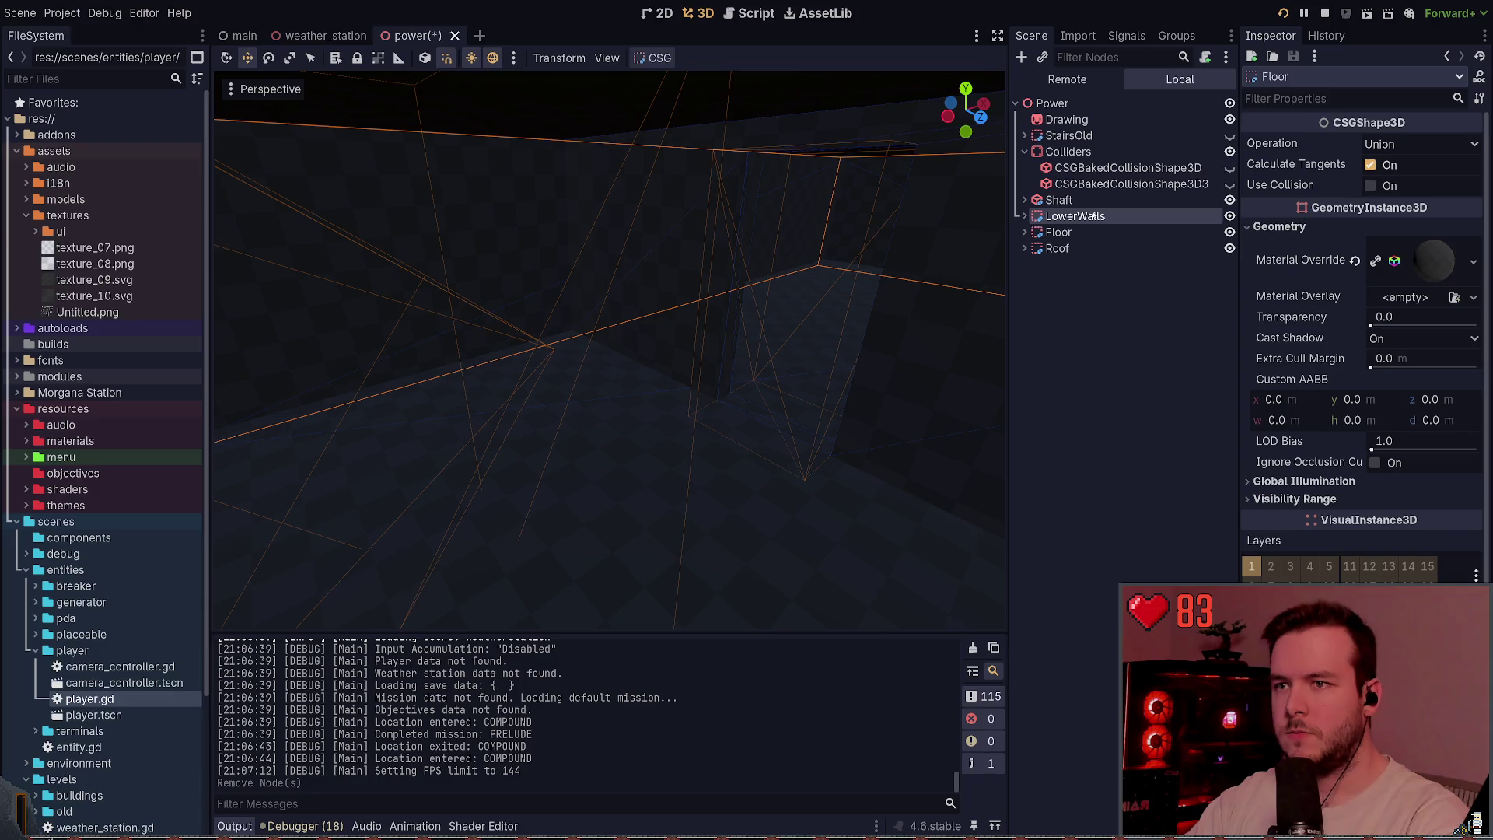
{"action": "left_click", "coordinate": [1024, 216]}
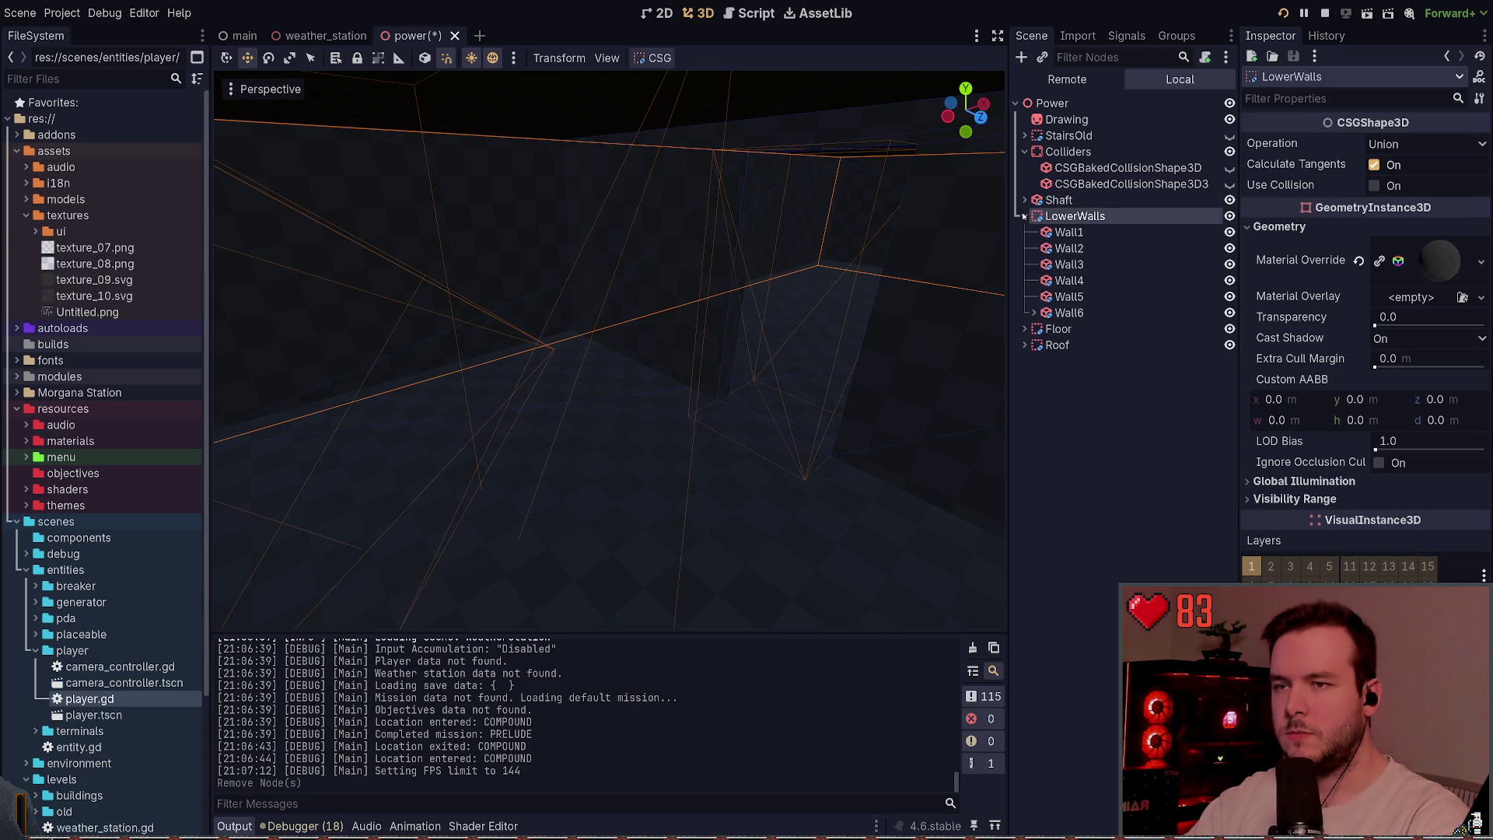
{"action": "left_click", "coordinate": [1069, 248]}
{"action": "left_click", "coordinate": [1069, 232]}
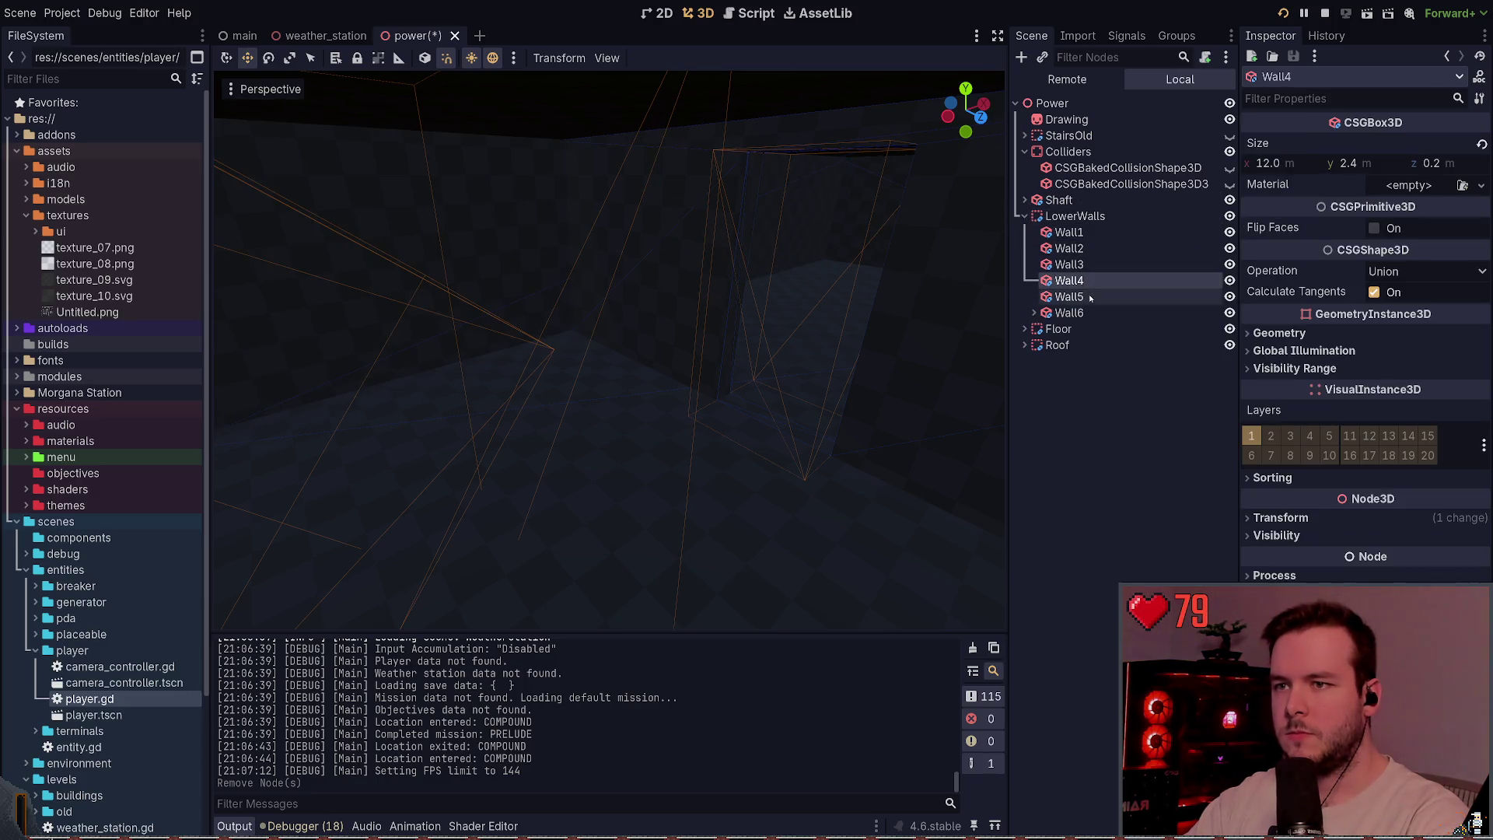
{"action": "left_click", "coordinate": [1069, 312]}
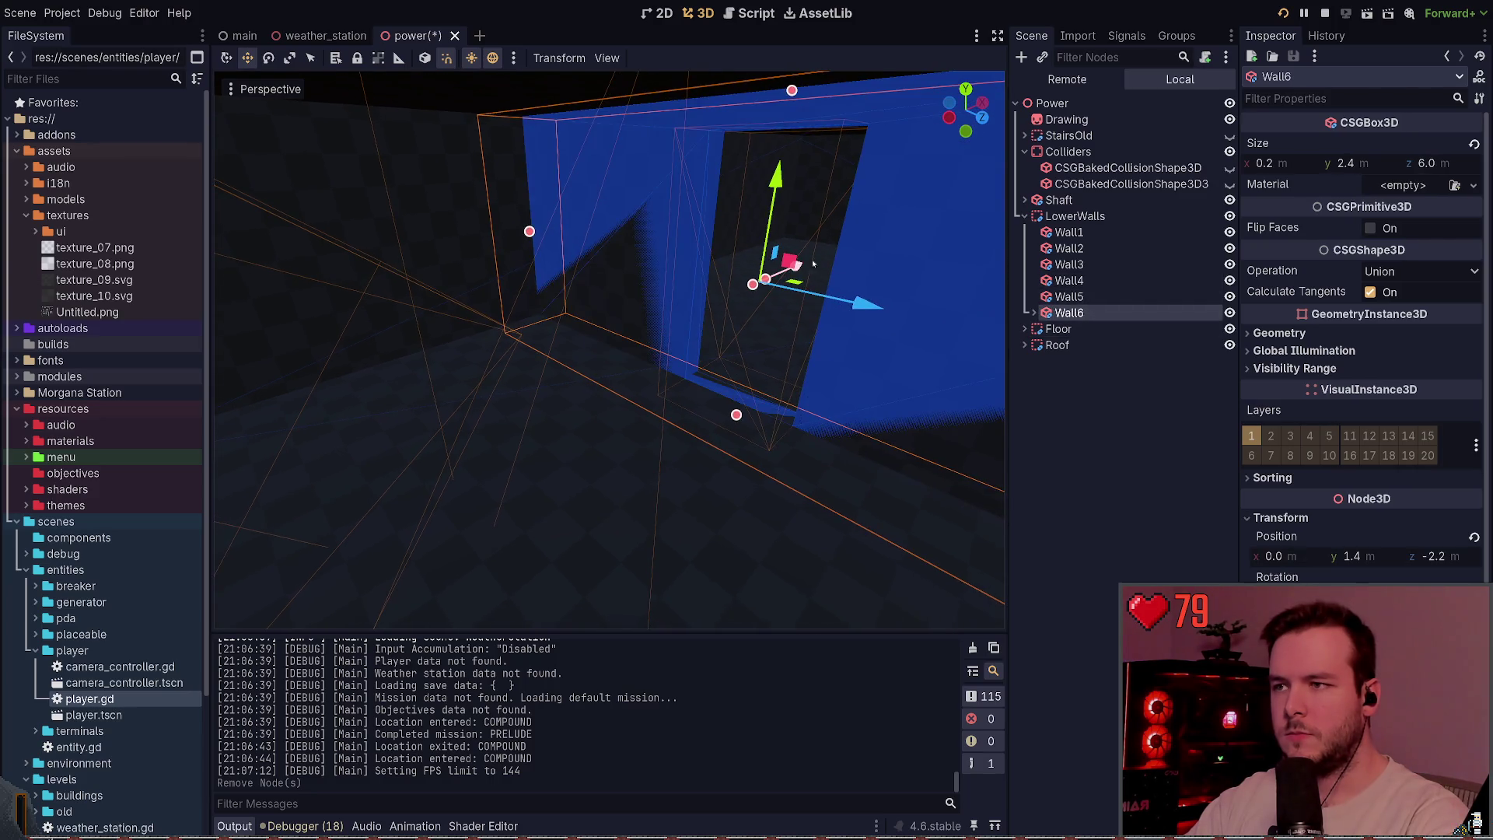
{"action": "left_click_drag", "start_coordinate": [800, 267], "coordinate": [765, 286]}
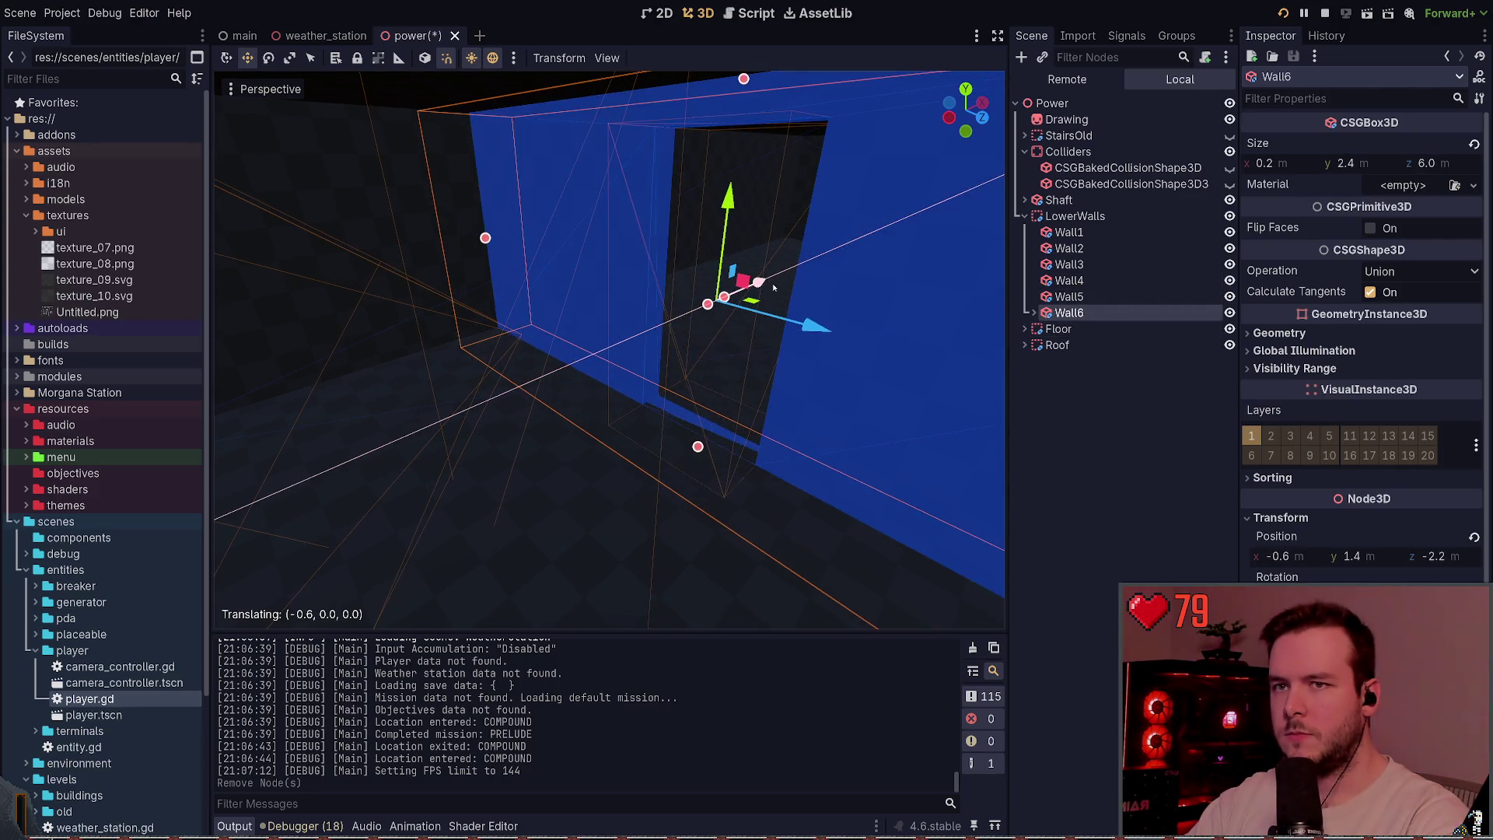
{"action": "key", "text": "ctrl+s"}
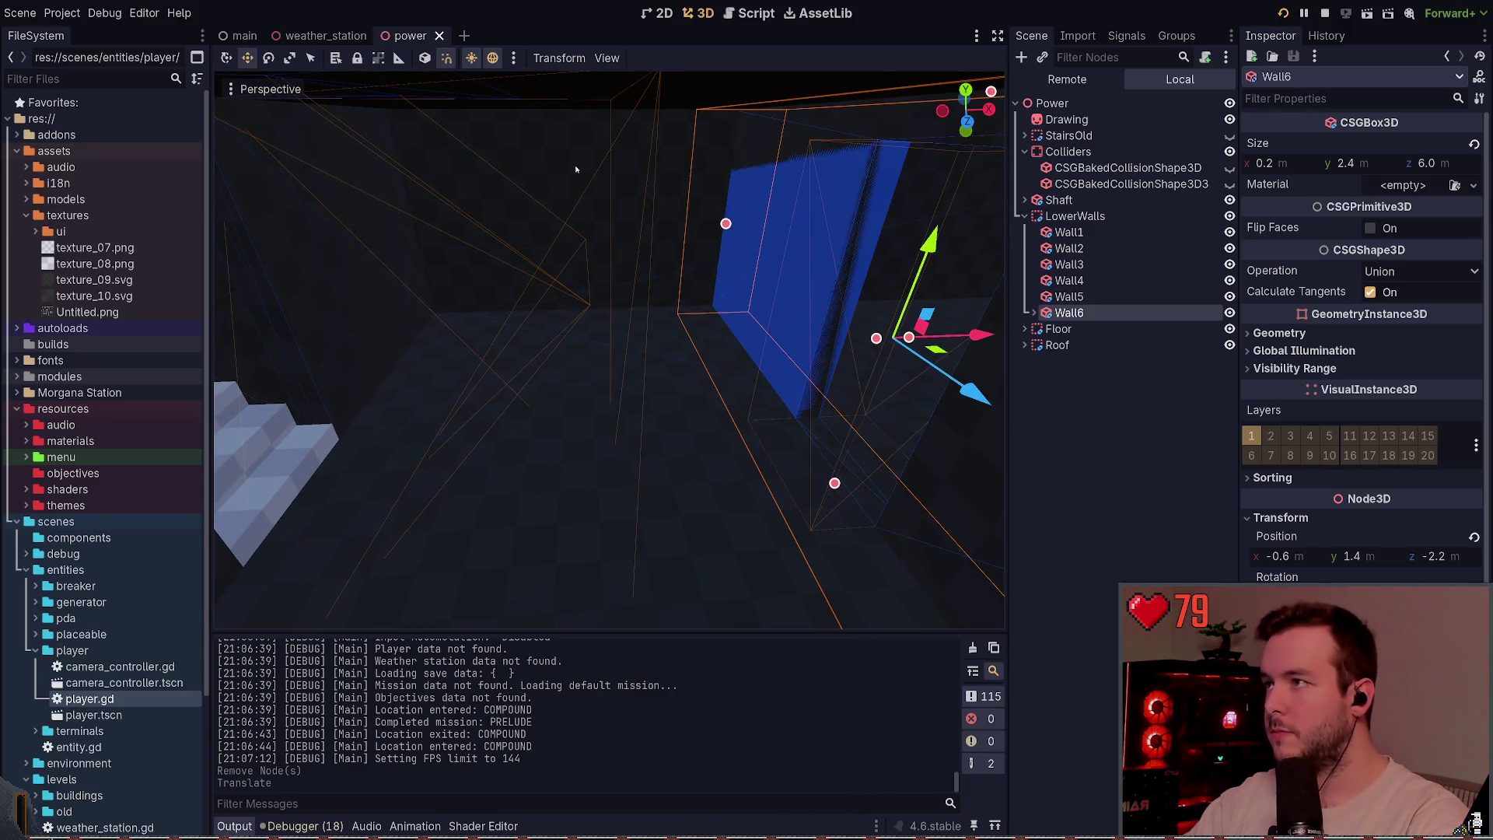
- Measure the room width (3.606 m), save, then slide Wall6 further along X and remeasure
{"action": "left_click", "coordinate": [511, 138]}
{"action": "key", "text": "m"}
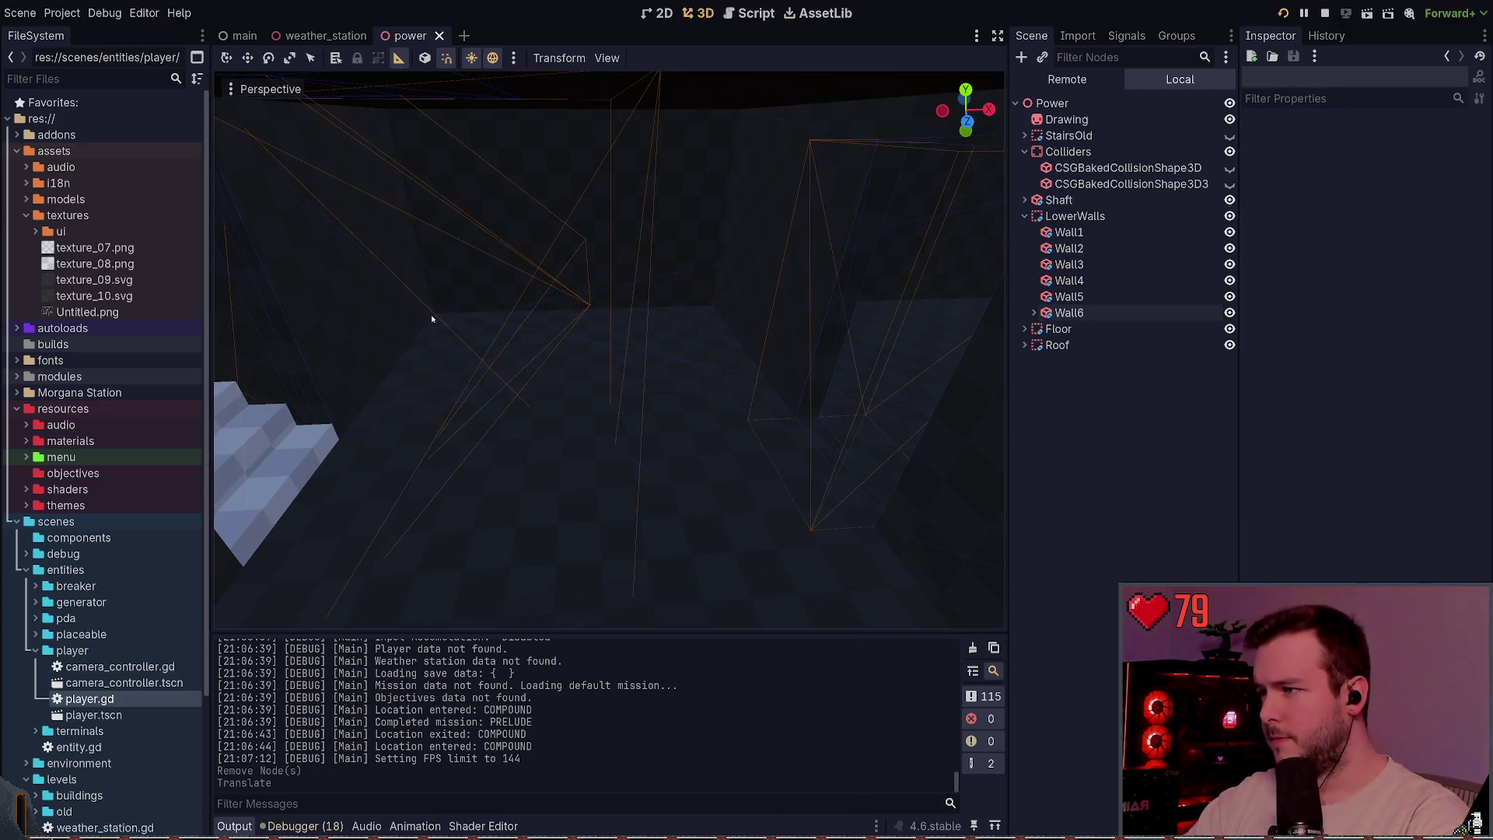
{"action": "mouse_move", "coordinate": [432, 313]}
{"action": "left_mouse_down"}
{"action": "mouse_move", "coordinate": [714, 313]}
{"action": "mouse_move", "coordinate": [664, 308]}
{"action": "left_mouse_up"}
{"action": "key", "text": "ctrl+s"}
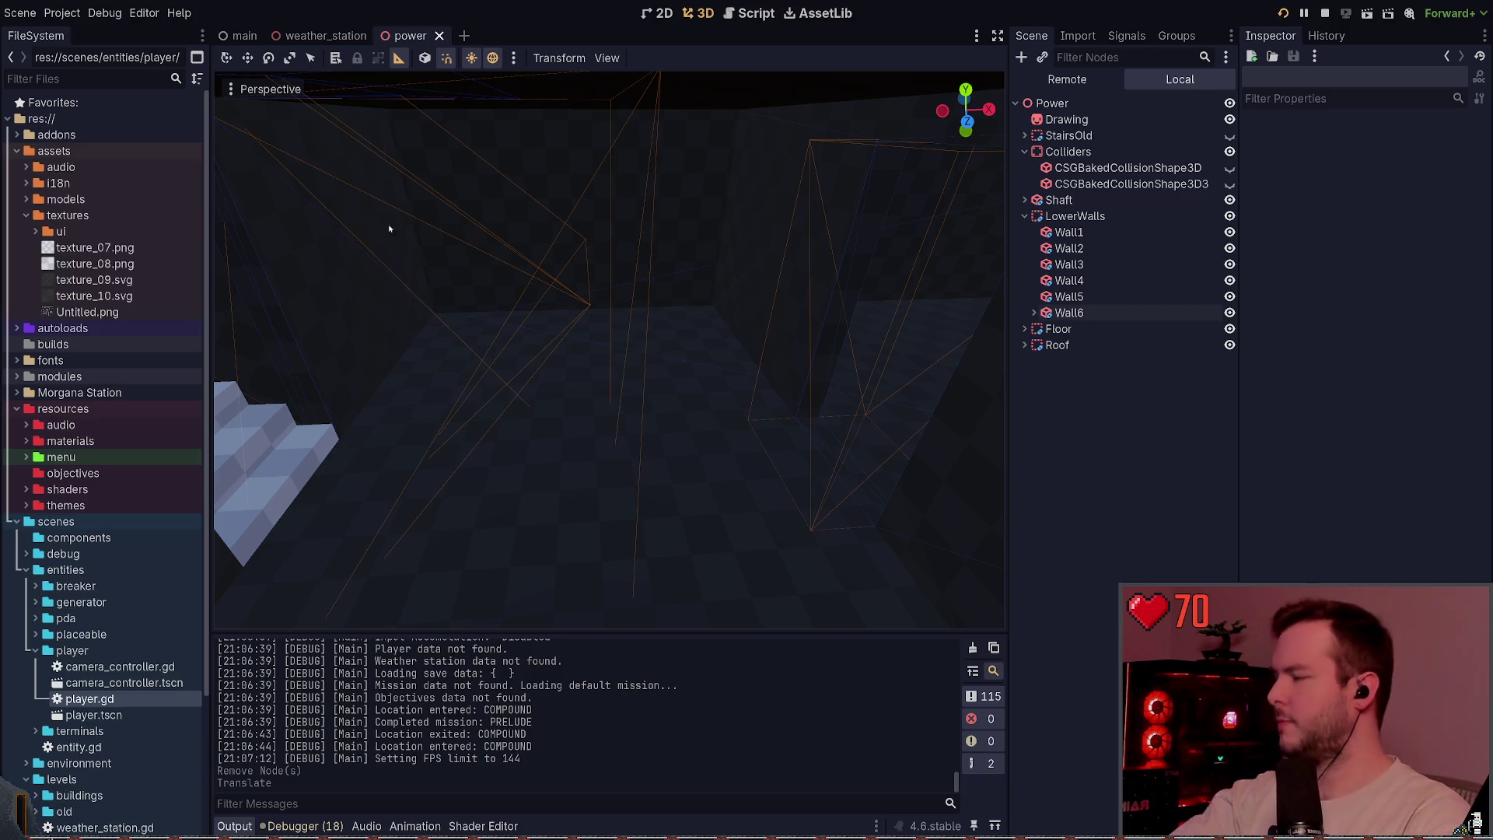
{"action": "left_click", "coordinate": [1081, 312]}
{"action": "key", "text": "w"}
{"action": "left_click_drag", "start_coordinate": [986, 342], "coordinate": [911, 346]}
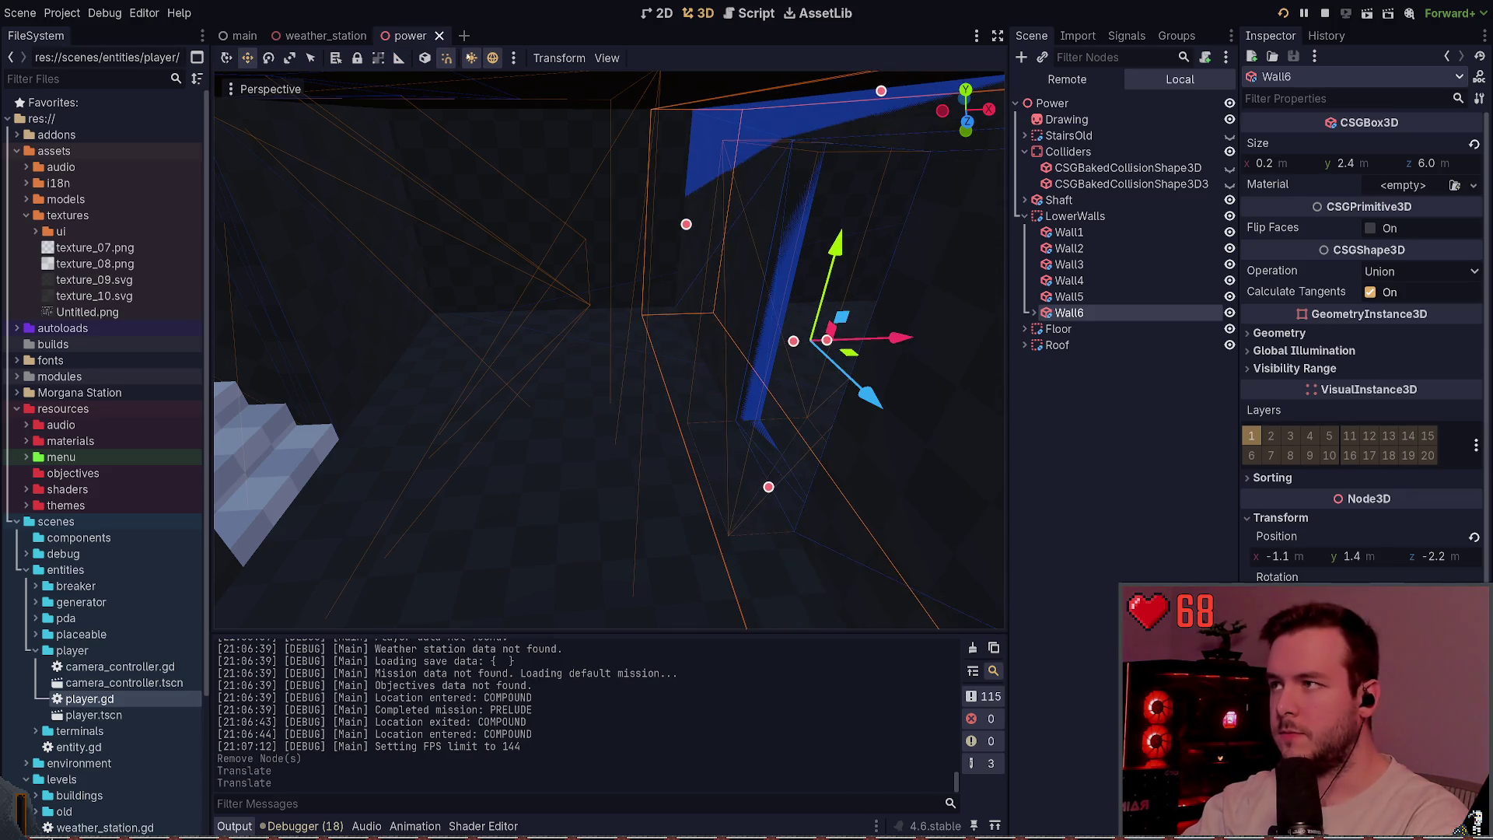
{"action": "left_click", "coordinate": [398, 58]}
{"action": "left_click_drag", "start_coordinate": [433, 313], "coordinate": [676, 310]}
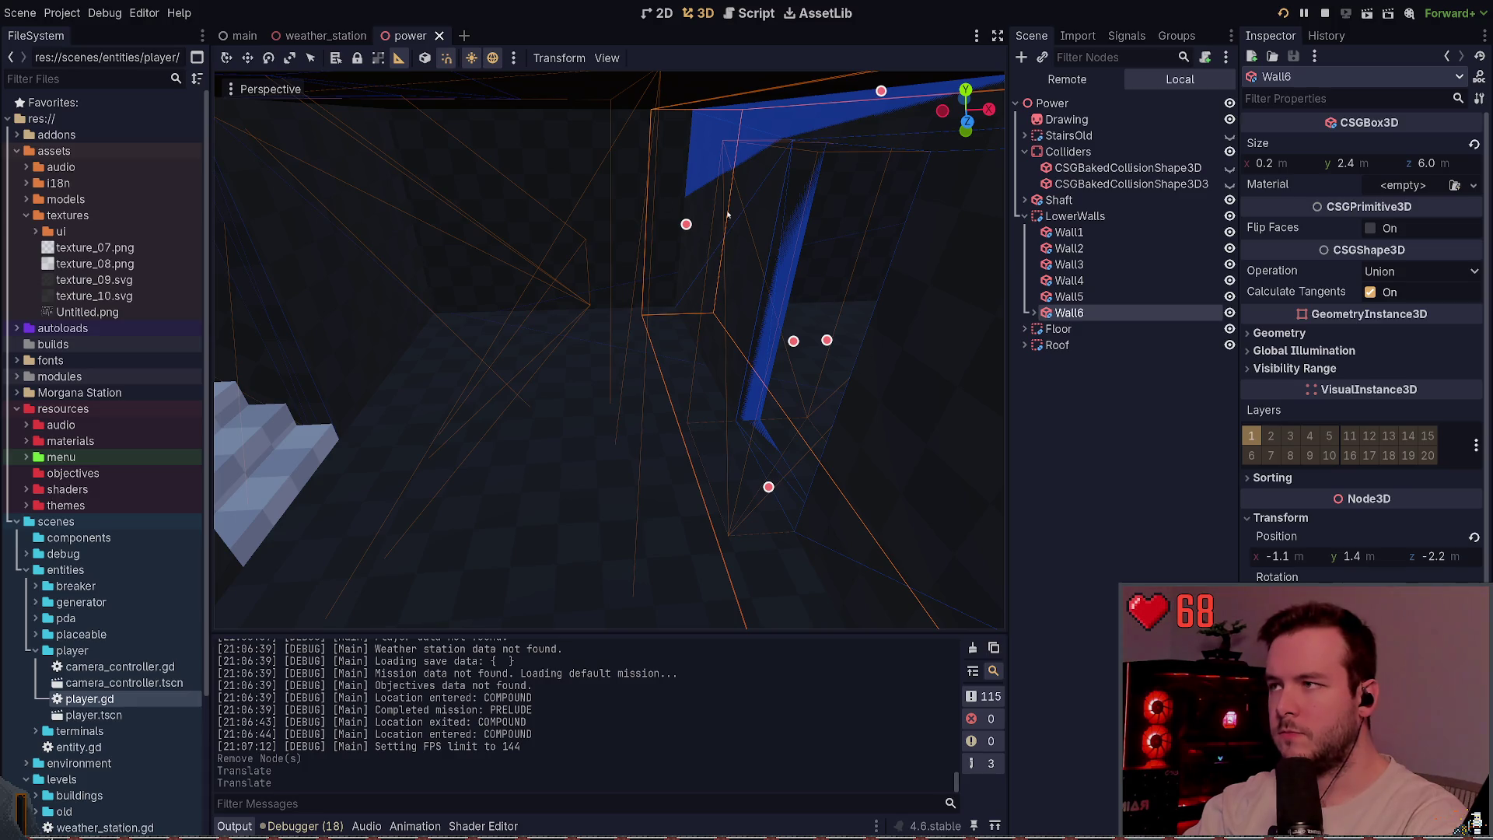
- Nudge Wall6 to x -1.2, check the doorway width, and launch the game
{"action": "key", "text": "w"}
{"action": "left_click_drag", "start_coordinate": [894, 337], "coordinate": [883, 337]}
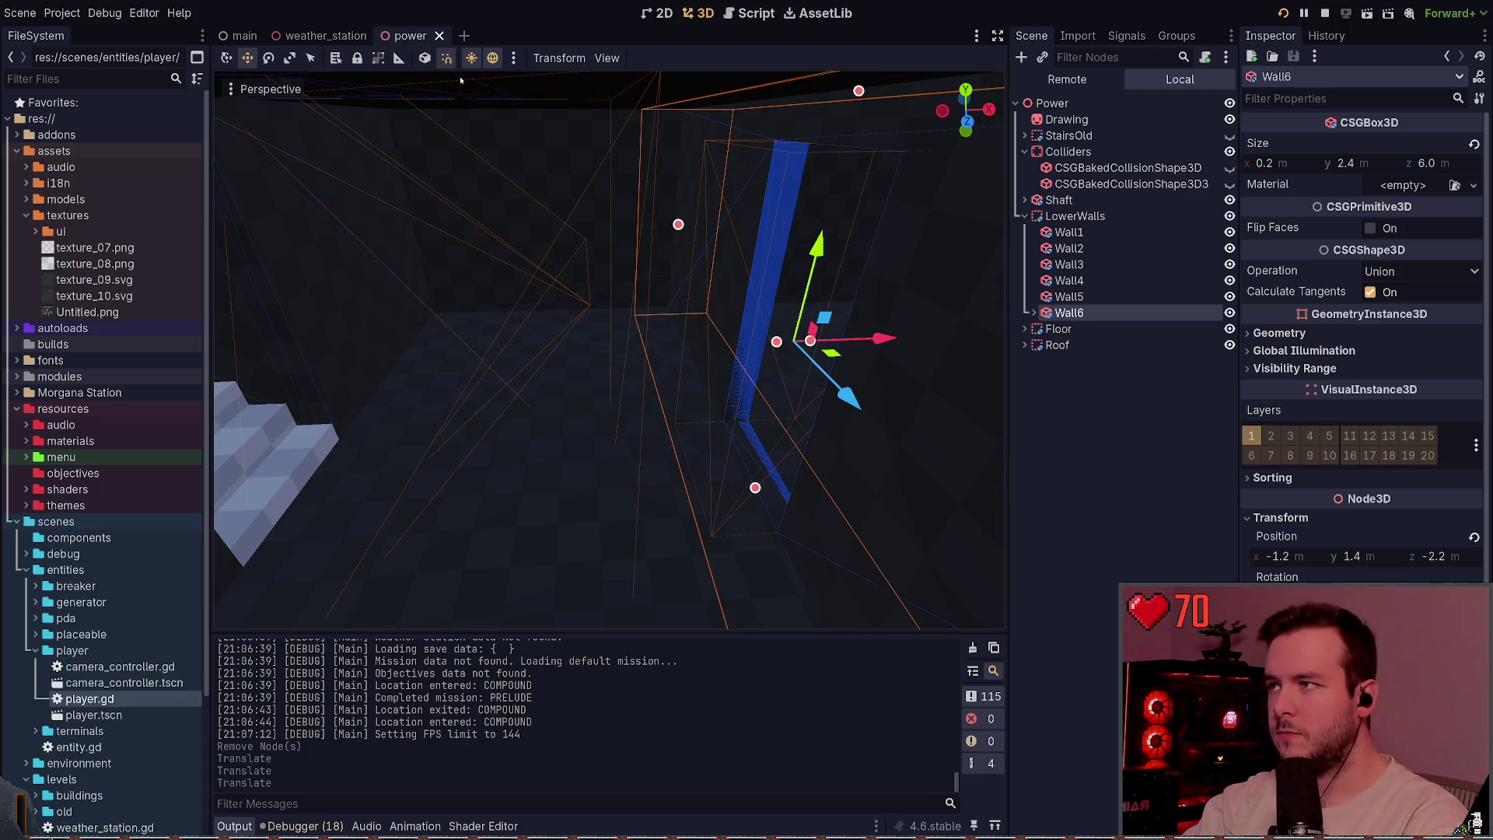
{"action": "left_click", "coordinate": [399, 59]}
{"action": "left_click_drag", "start_coordinate": [434, 317], "coordinate": [670, 308]}
{"action": "key", "text": "F5"}
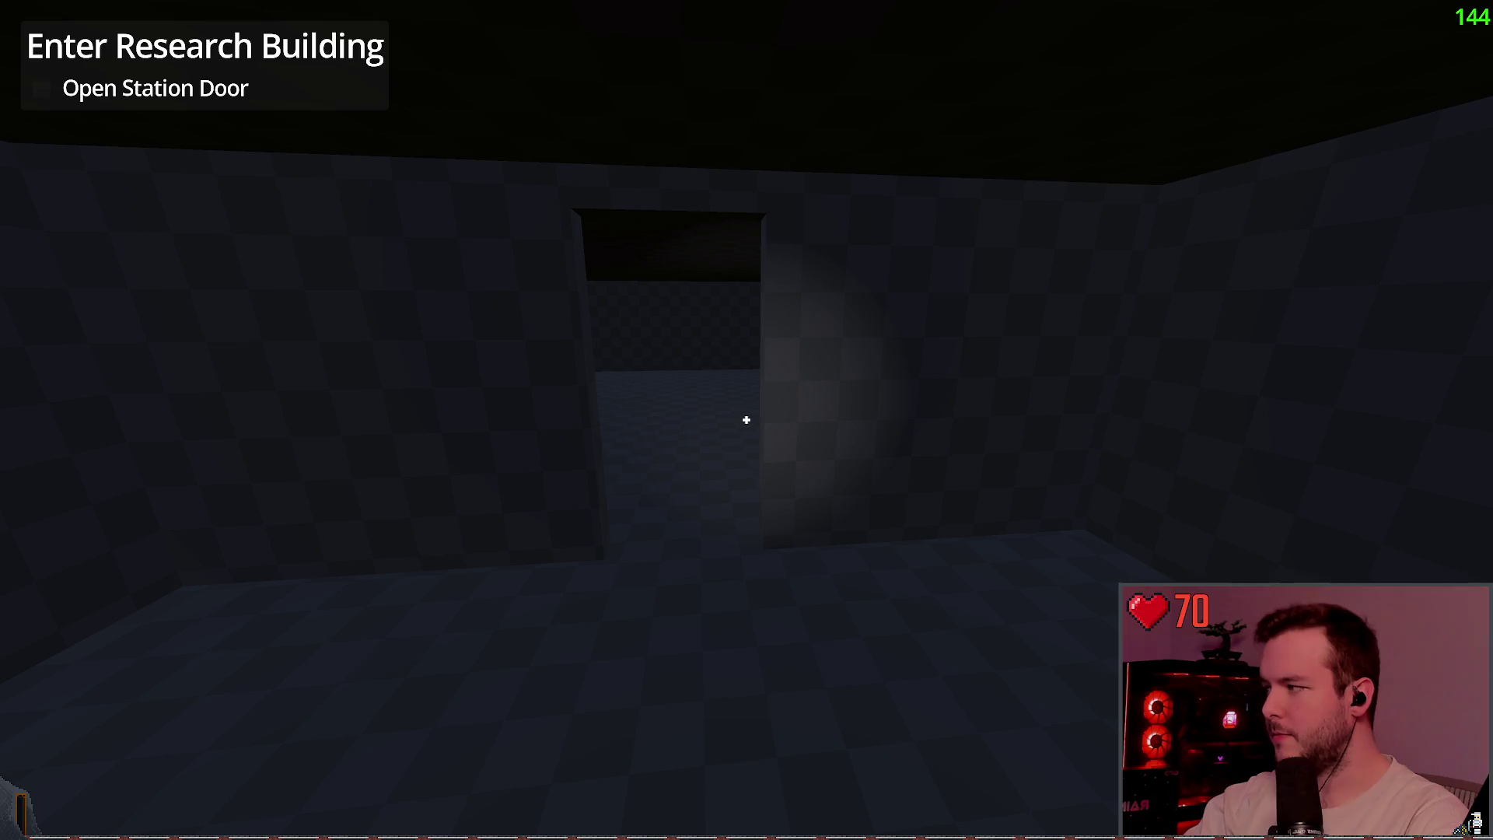
- Walk the player through the doorway, up the staircase and into the adjoining rooms
{"action": "key", "text": "w"}
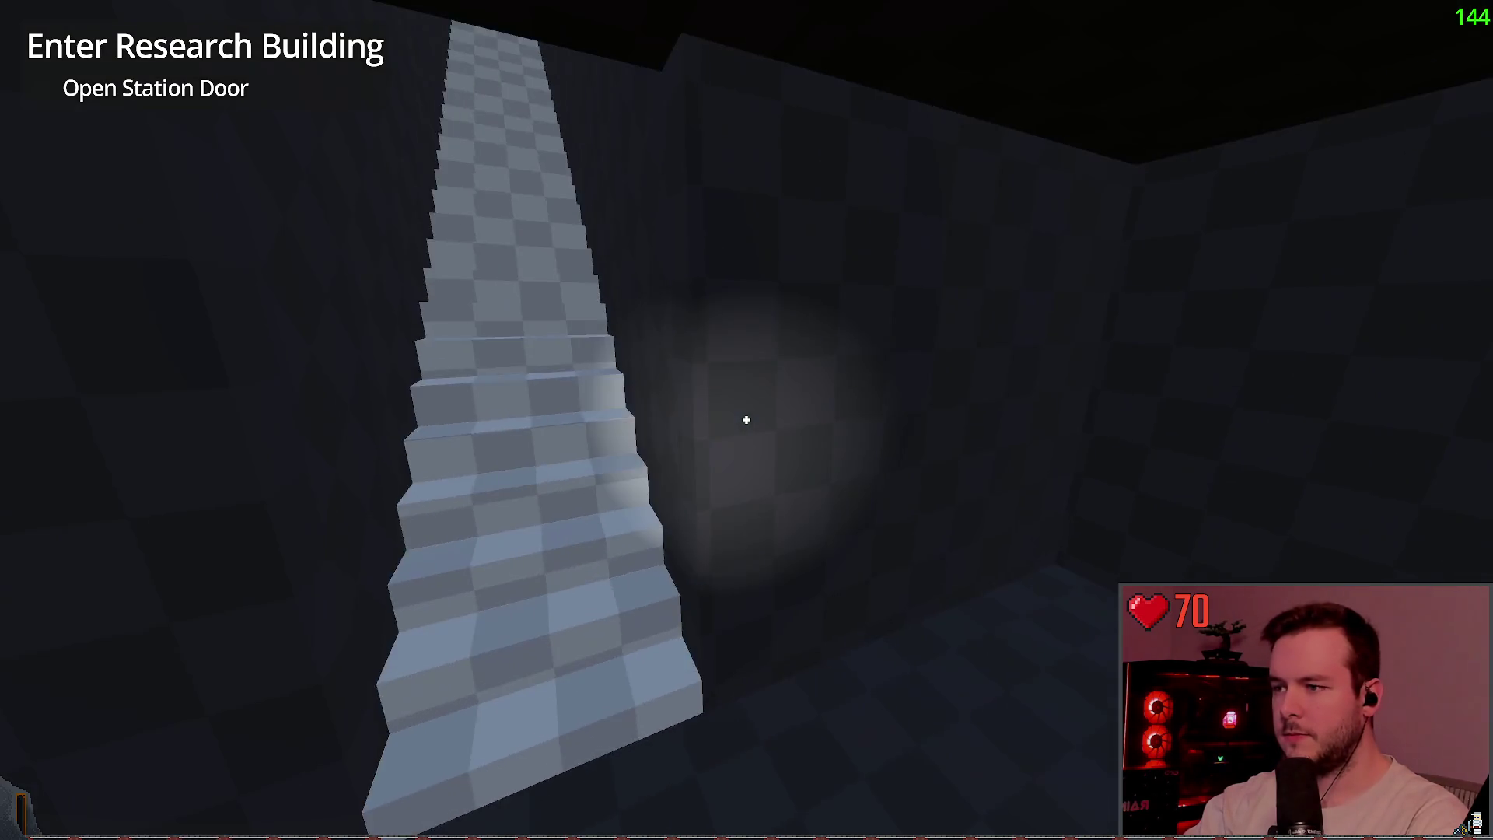
{"action": "key", "text": "w"}
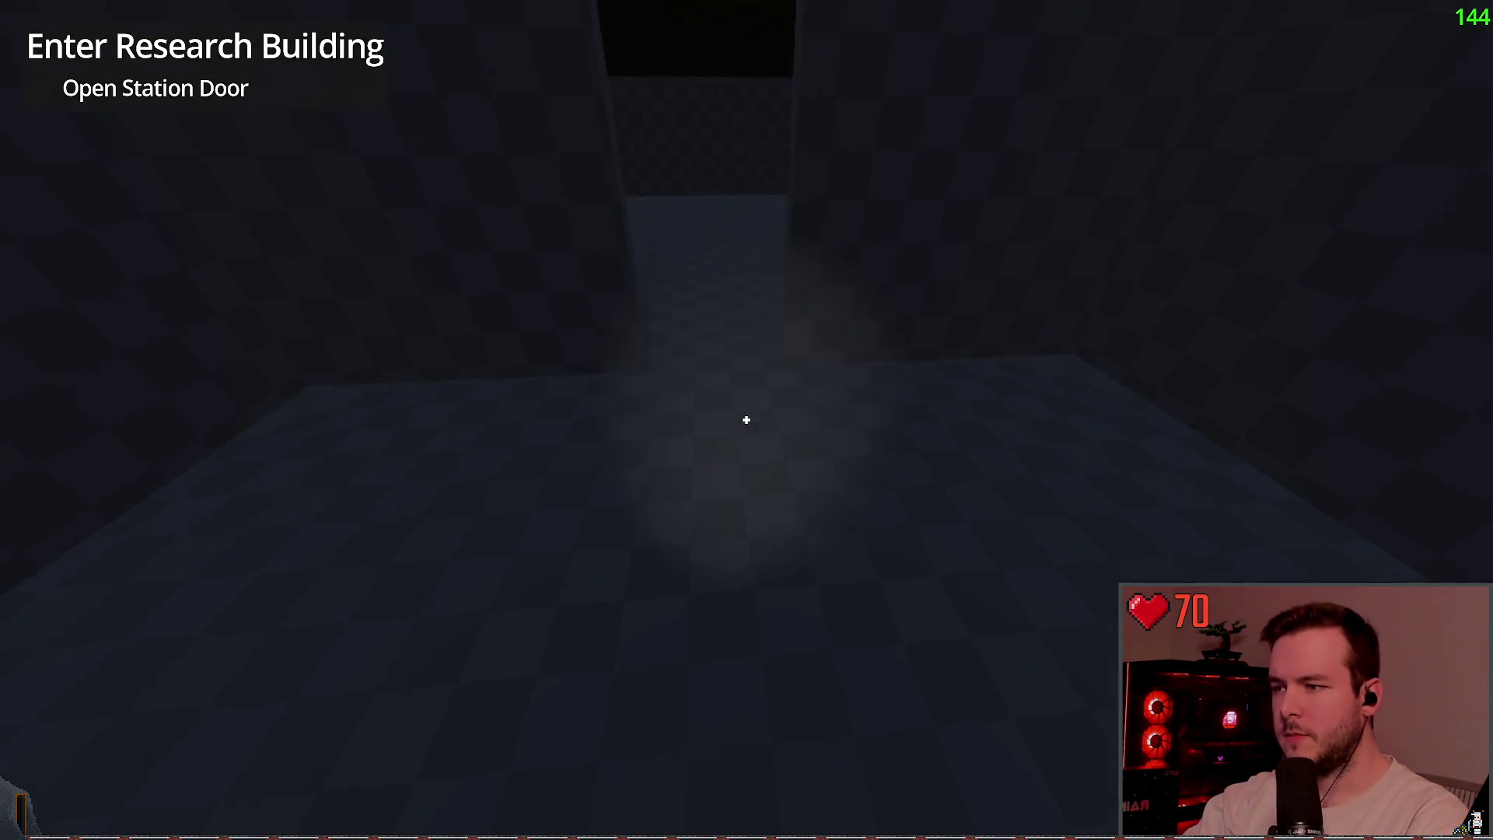
{"action": "key", "text": "w"}
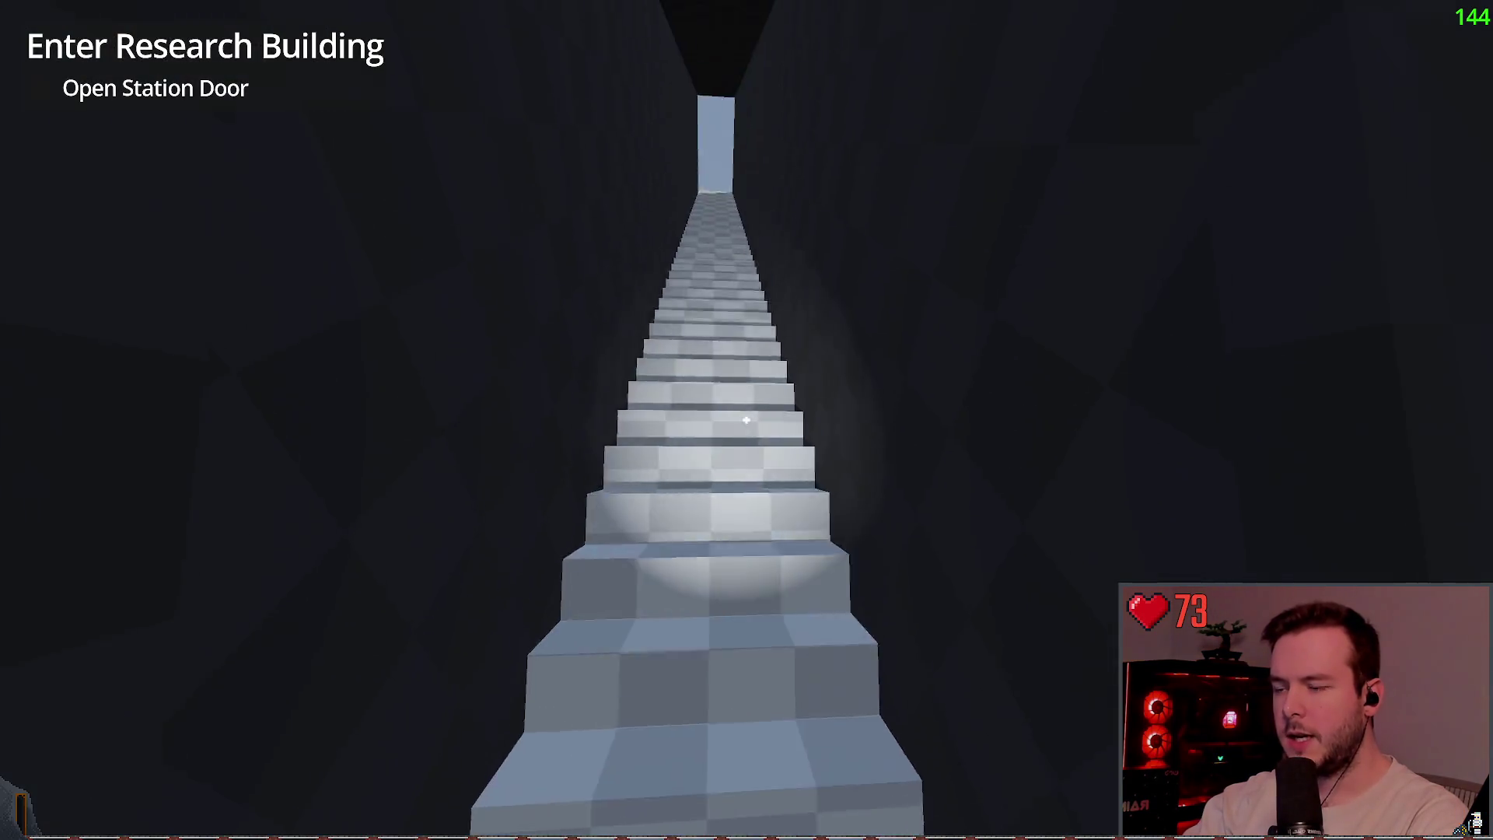
{"action": "key", "text": "w"}
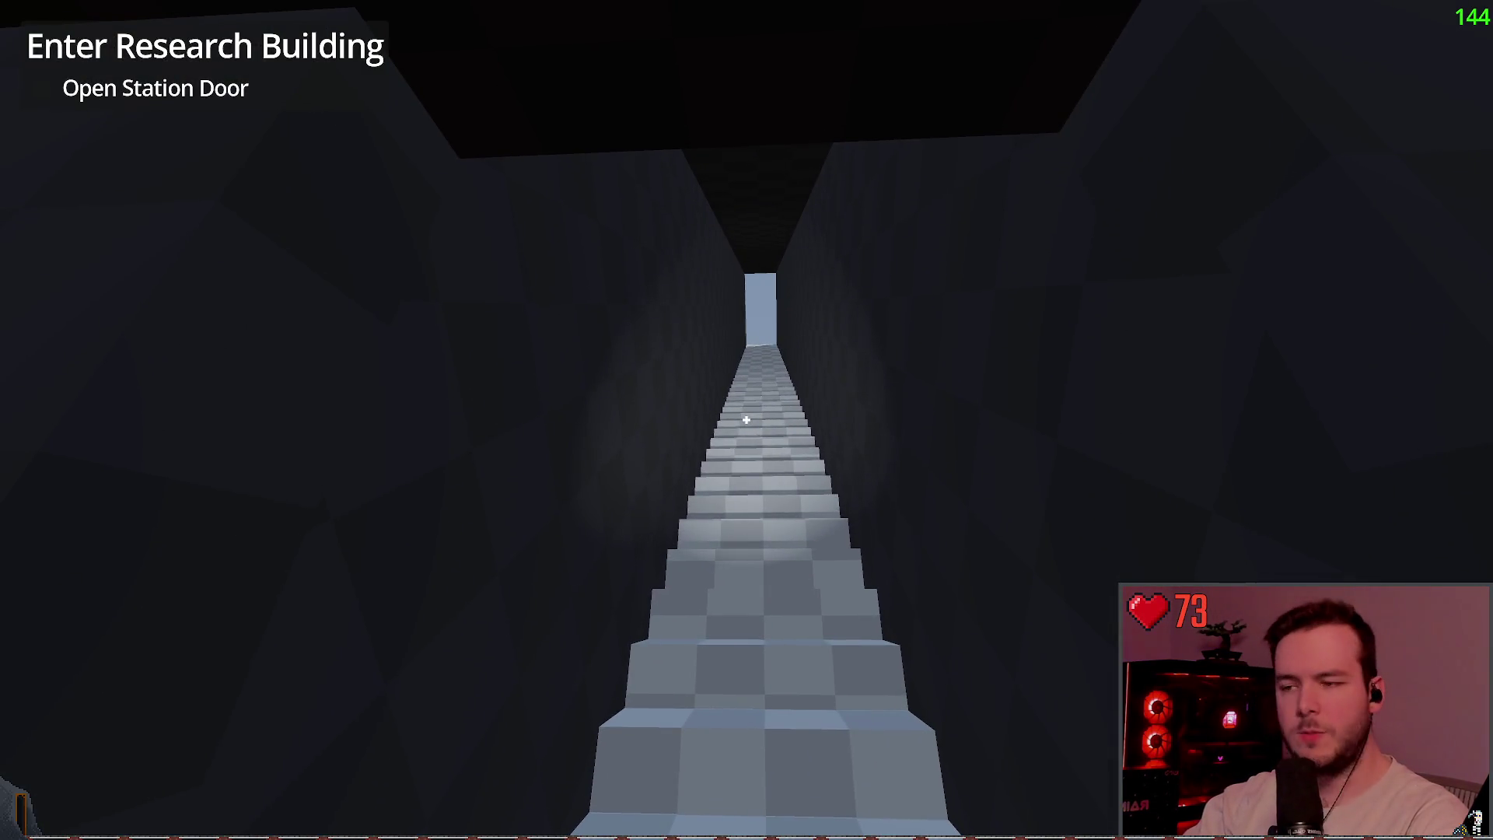
{"action": "key", "text": "w"}
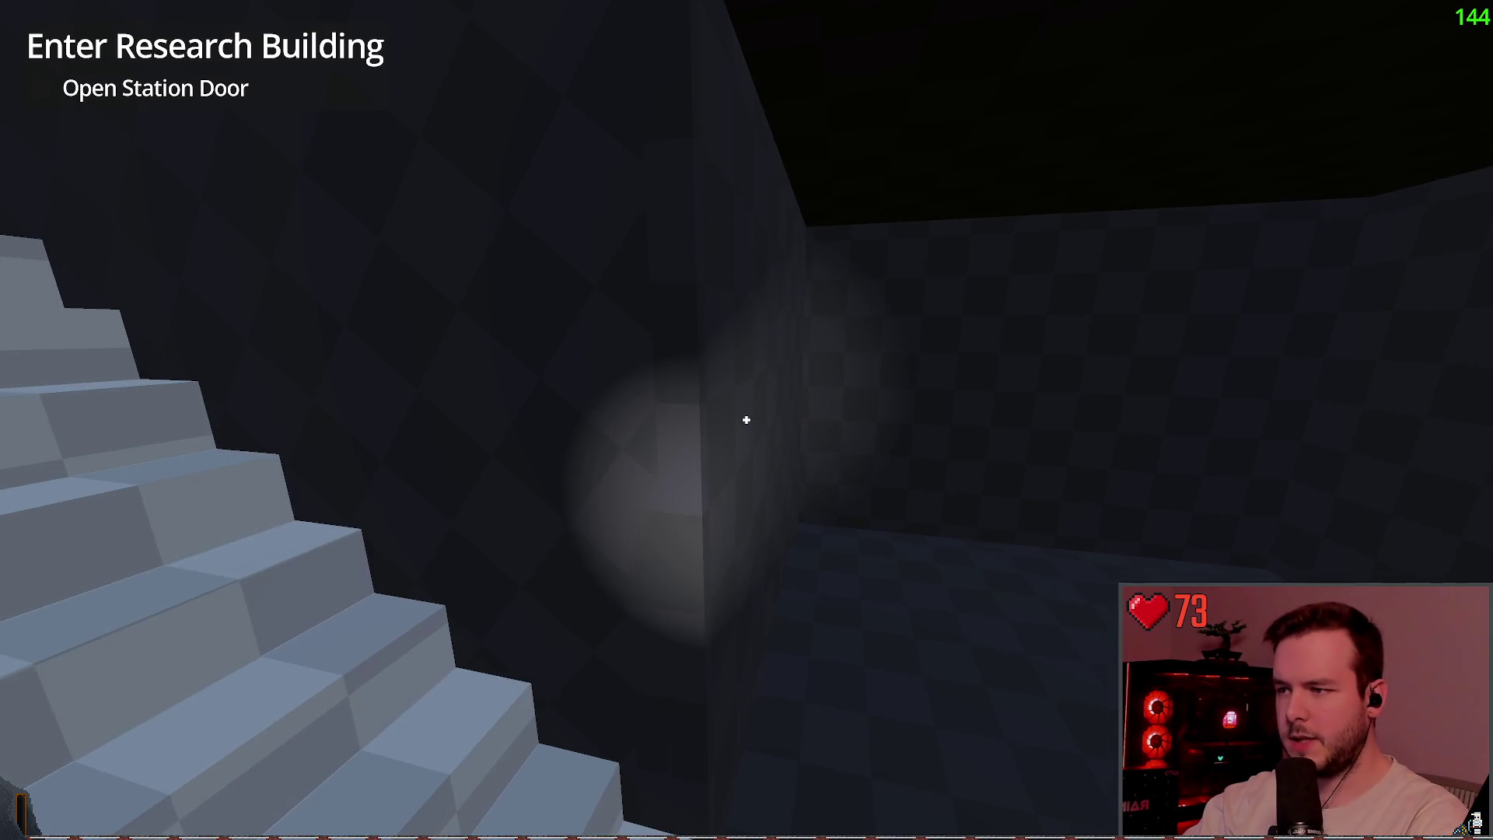
{"action": "key", "text": "w"}
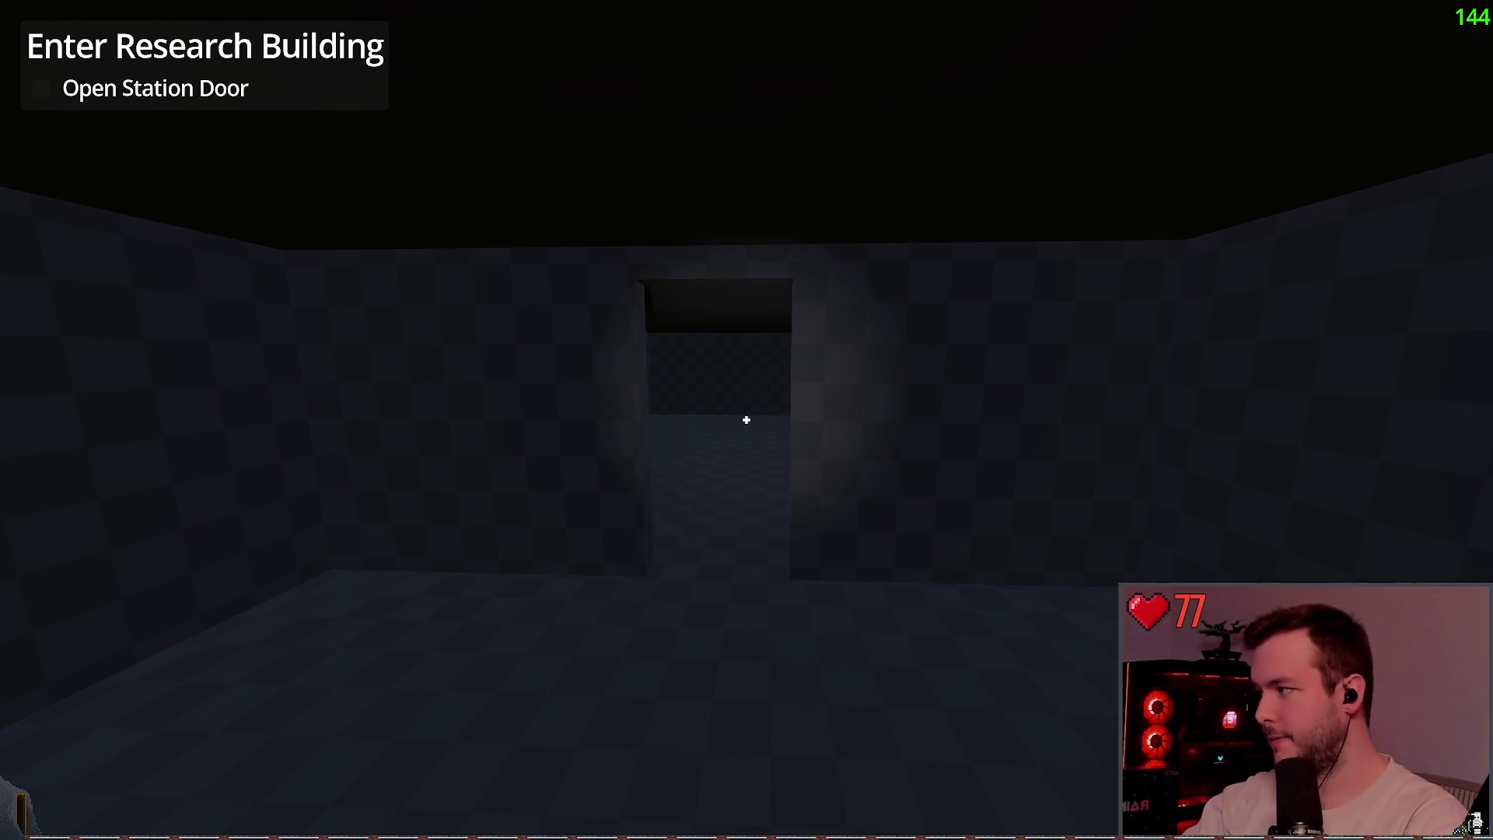
- Stop and relaunch the game, then quit from its pause menu back to the editor
{"action": "key", "text": "F8"}
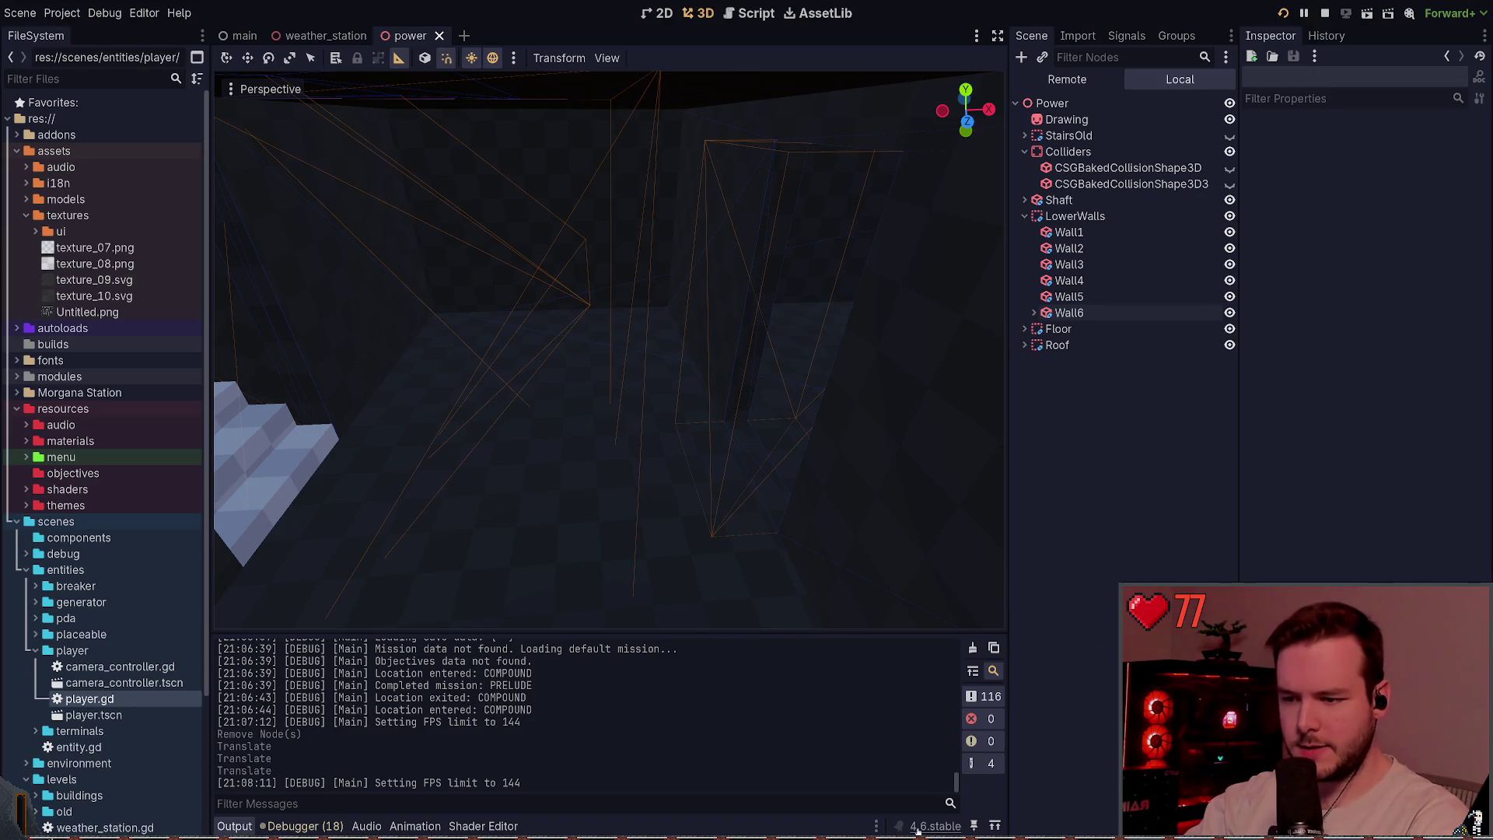
{"action": "key", "text": "F5"}
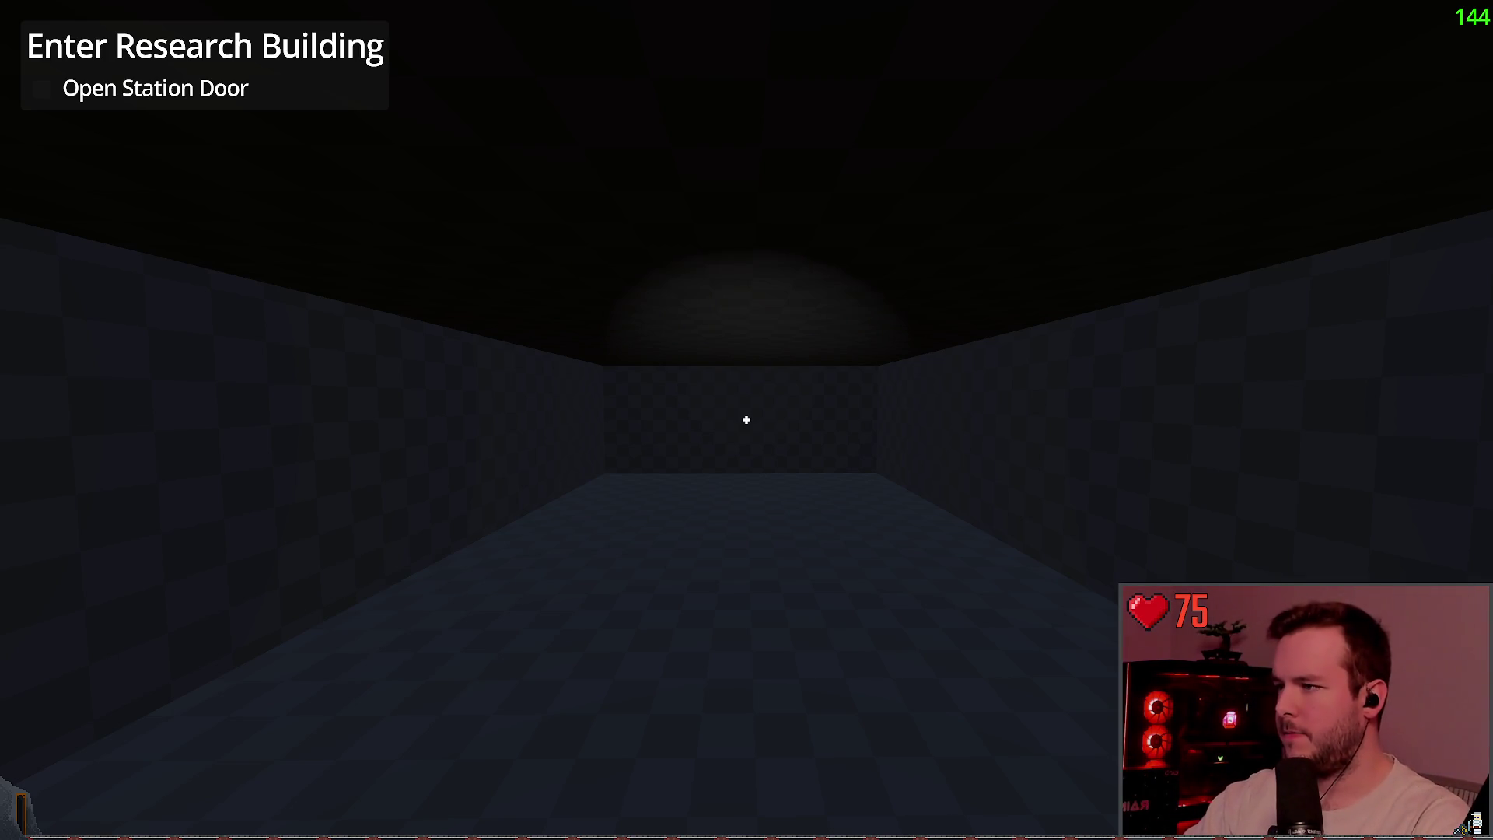
{"action": "key", "text": "Escape"}
{"action": "left_click", "coordinate": [74, 534]}
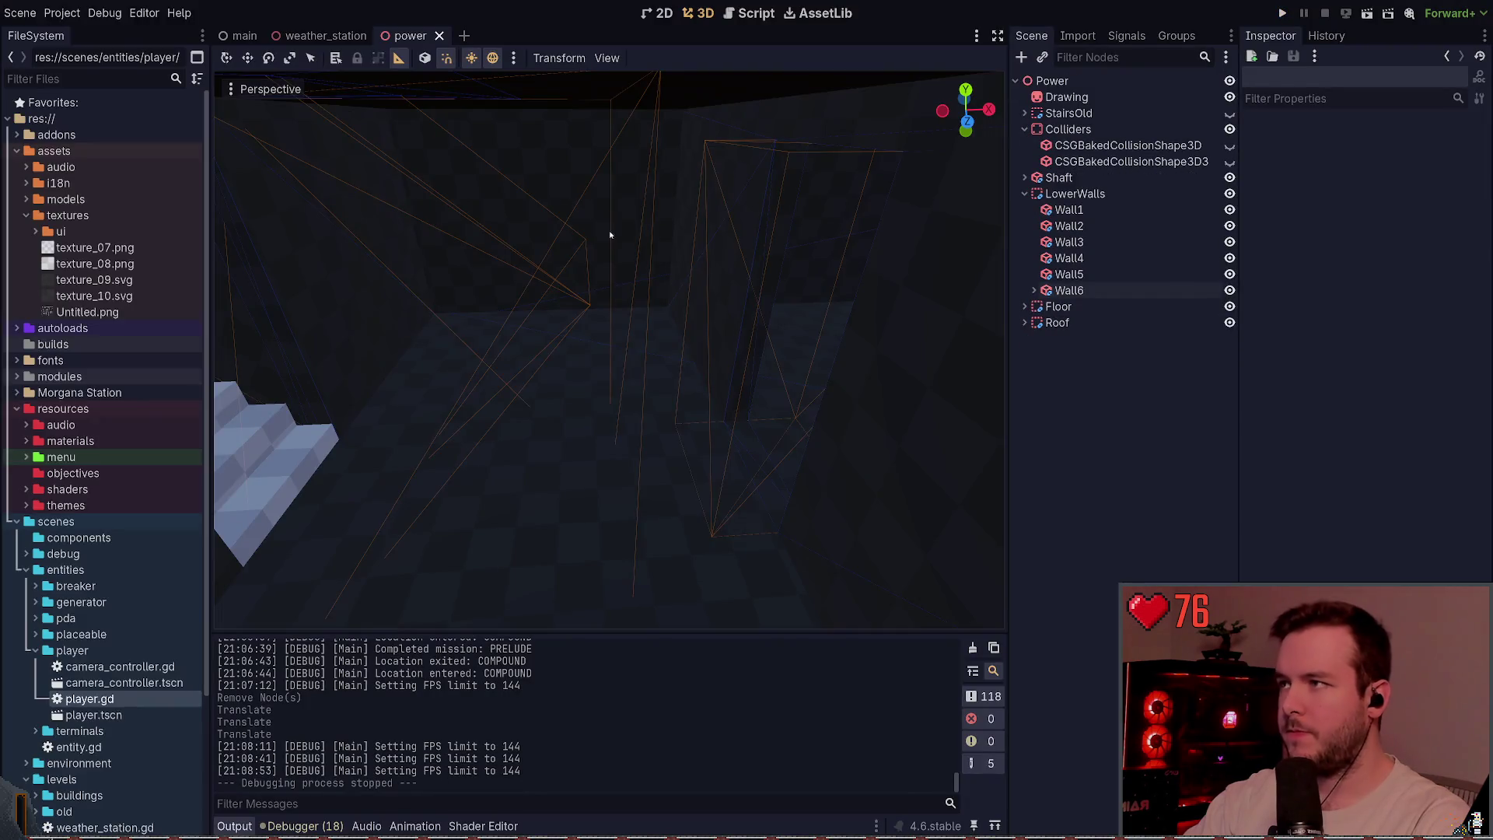
- Collapse LowerWalls, orbit the view, and add a new Node3D child under the Power root
{"action": "left_click", "coordinate": [1025, 194]}
{"action": "left_click_drag", "start_coordinate": [848, 261], "coordinate": [980, 272]}
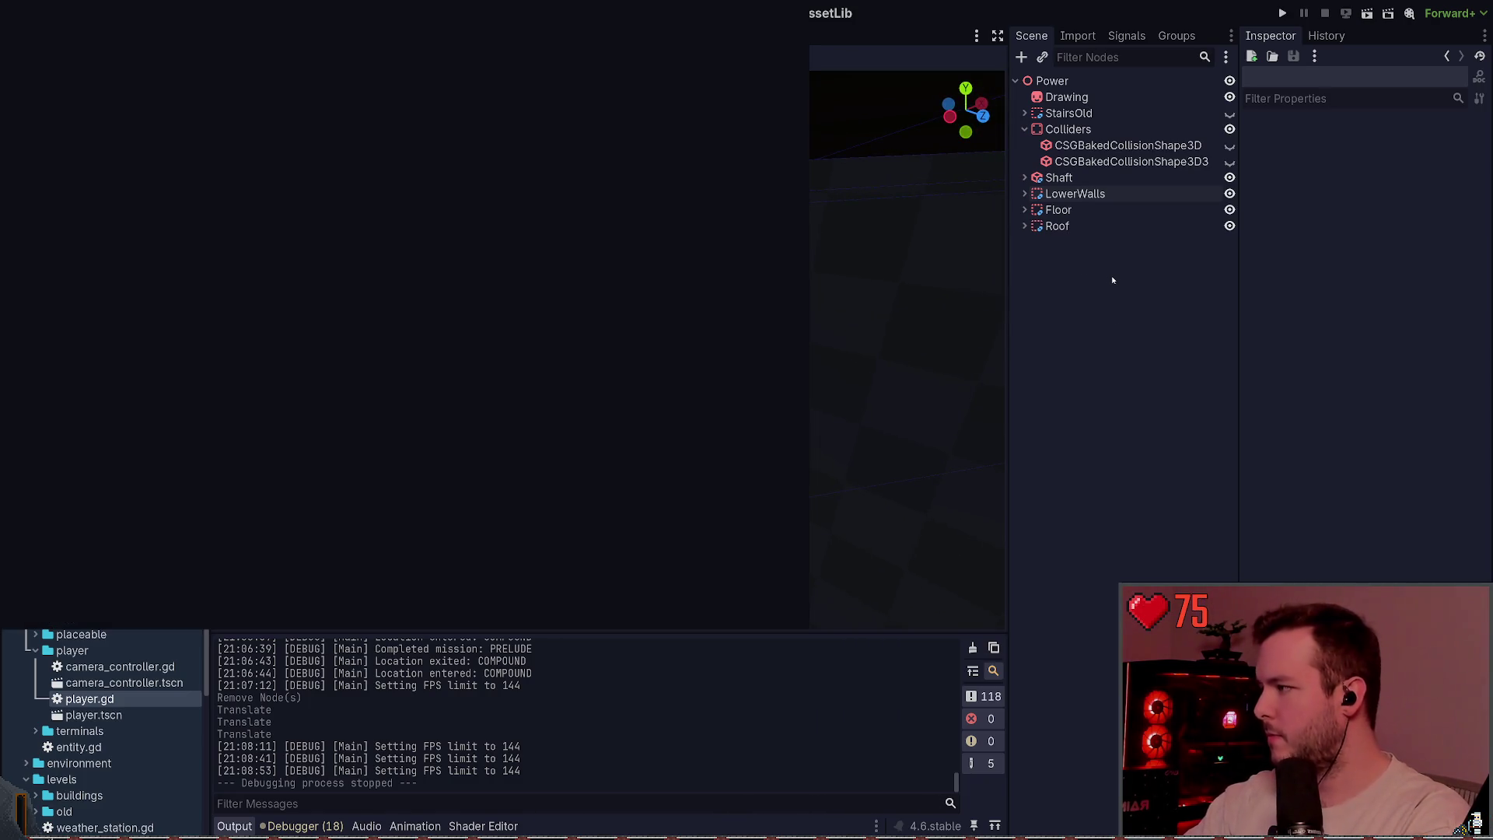
{"action": "key", "text": "Return"}
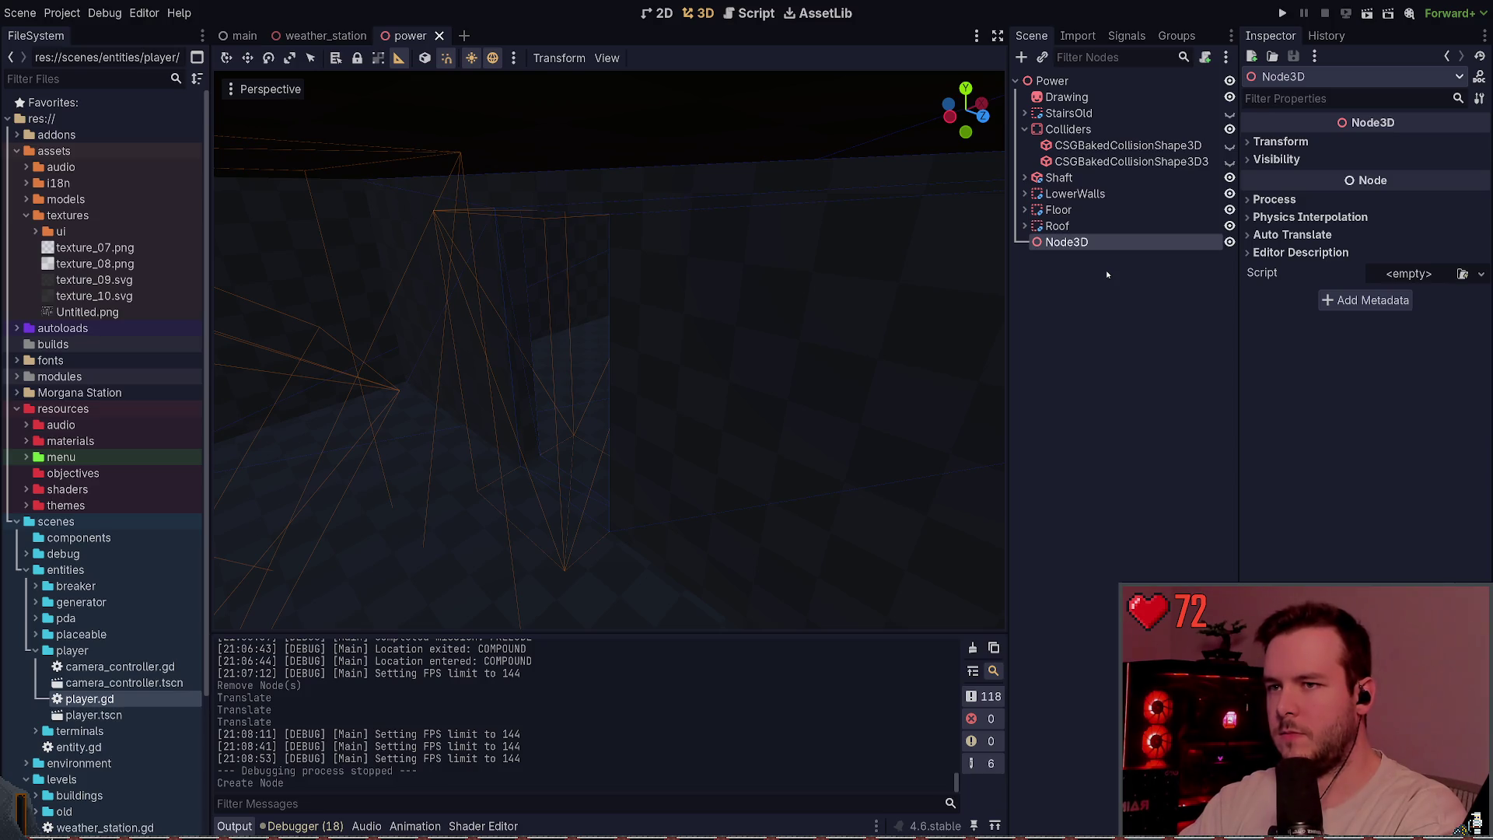
- Rename the new Node3D to PowerInterior and save the scene
{"action": "key", "text": "F2"}
{"action": "type", "text": "PowerInterior"}
{"action": "key", "text": "Return"}
{"action": "key", "text": "ctrl+s"}
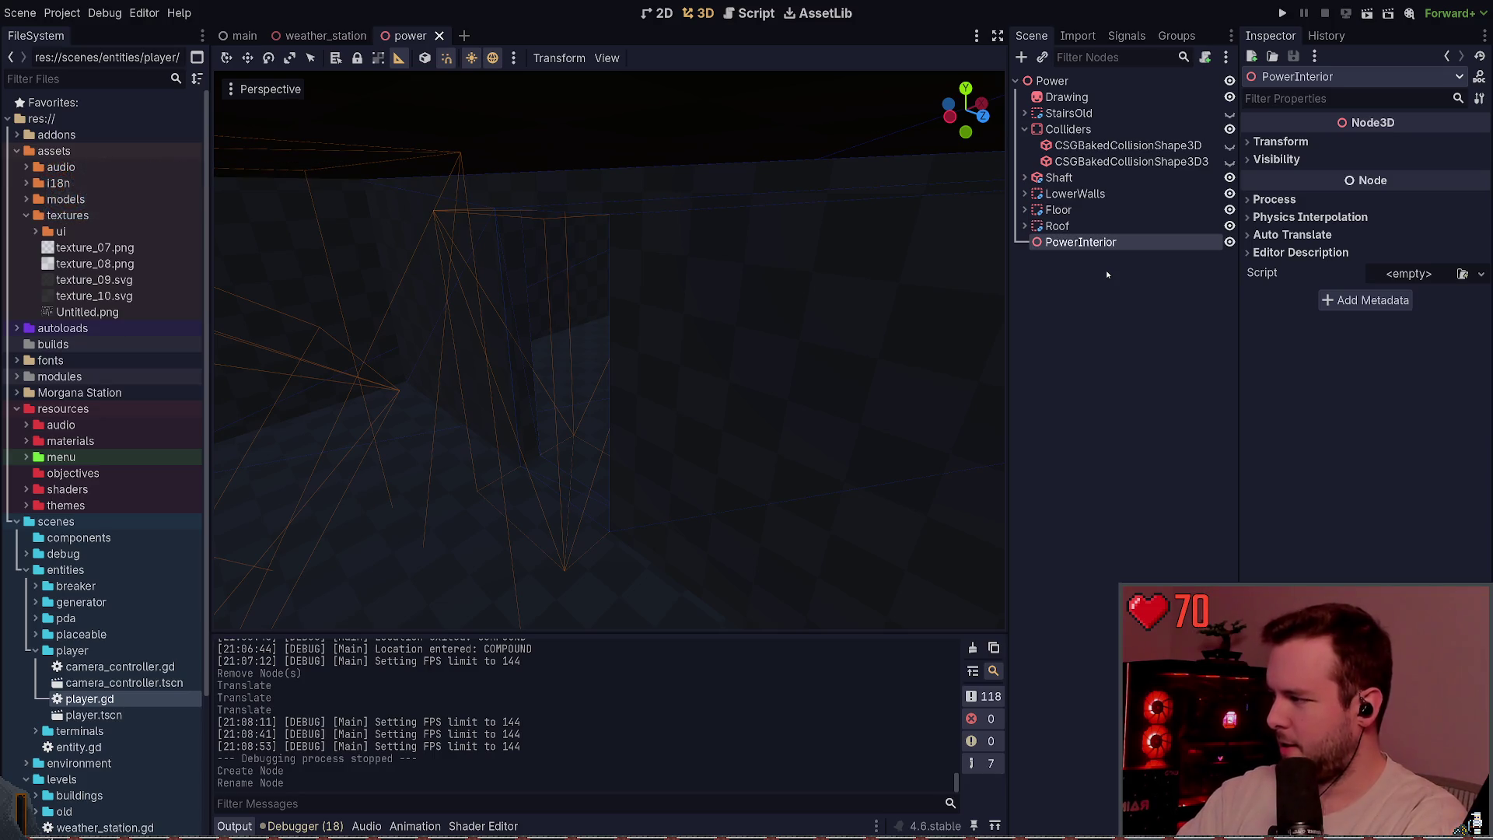
- Fly the viewport camera up the stairs, deselect PowerInterior, and bring up player.gd
{"action": "right_click", "coordinate": [632, 333]}
{"action": "key", "text": "w"}
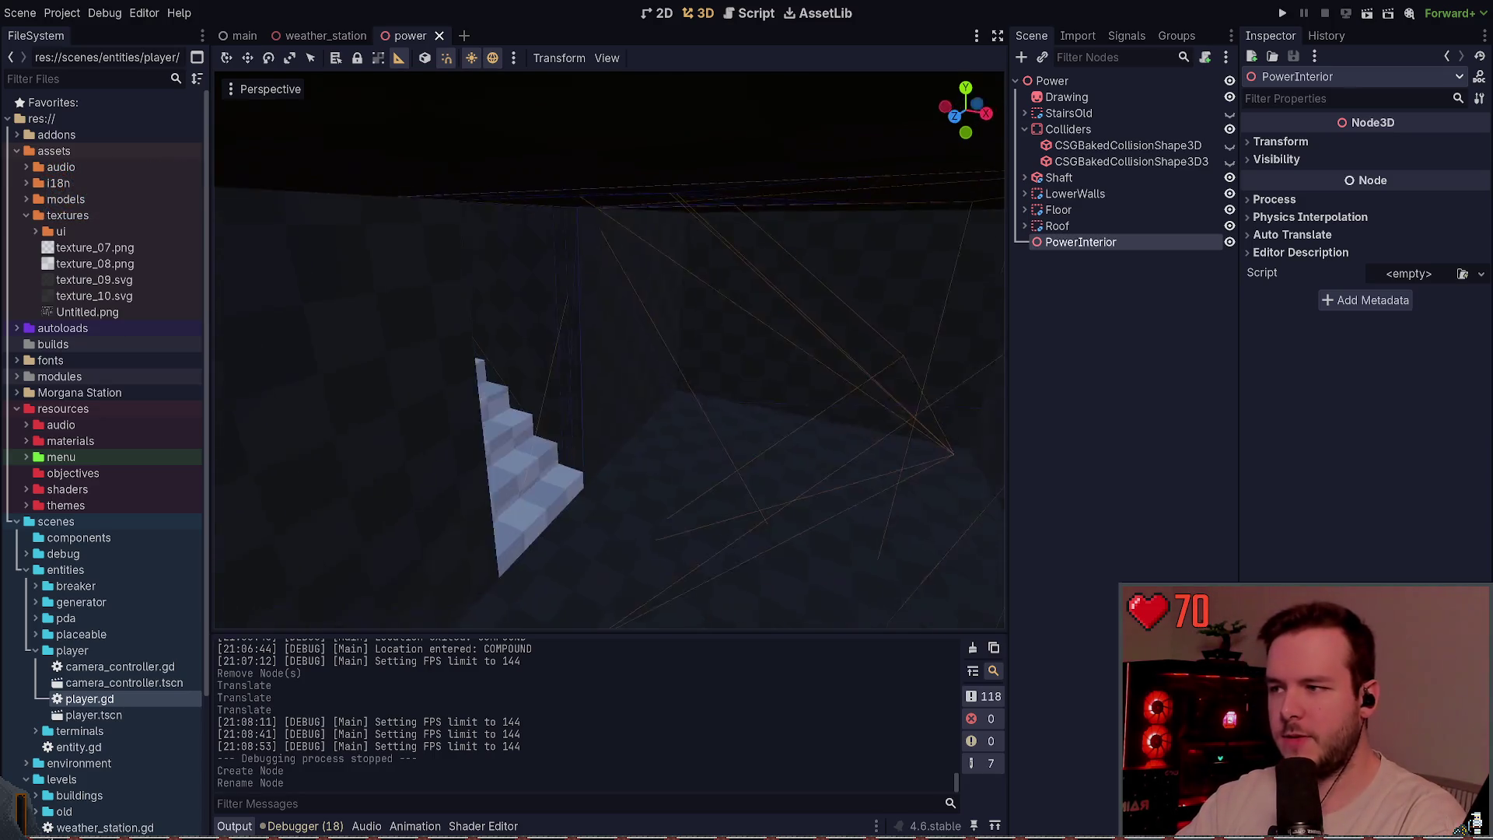
{"action": "key", "text": "w"}
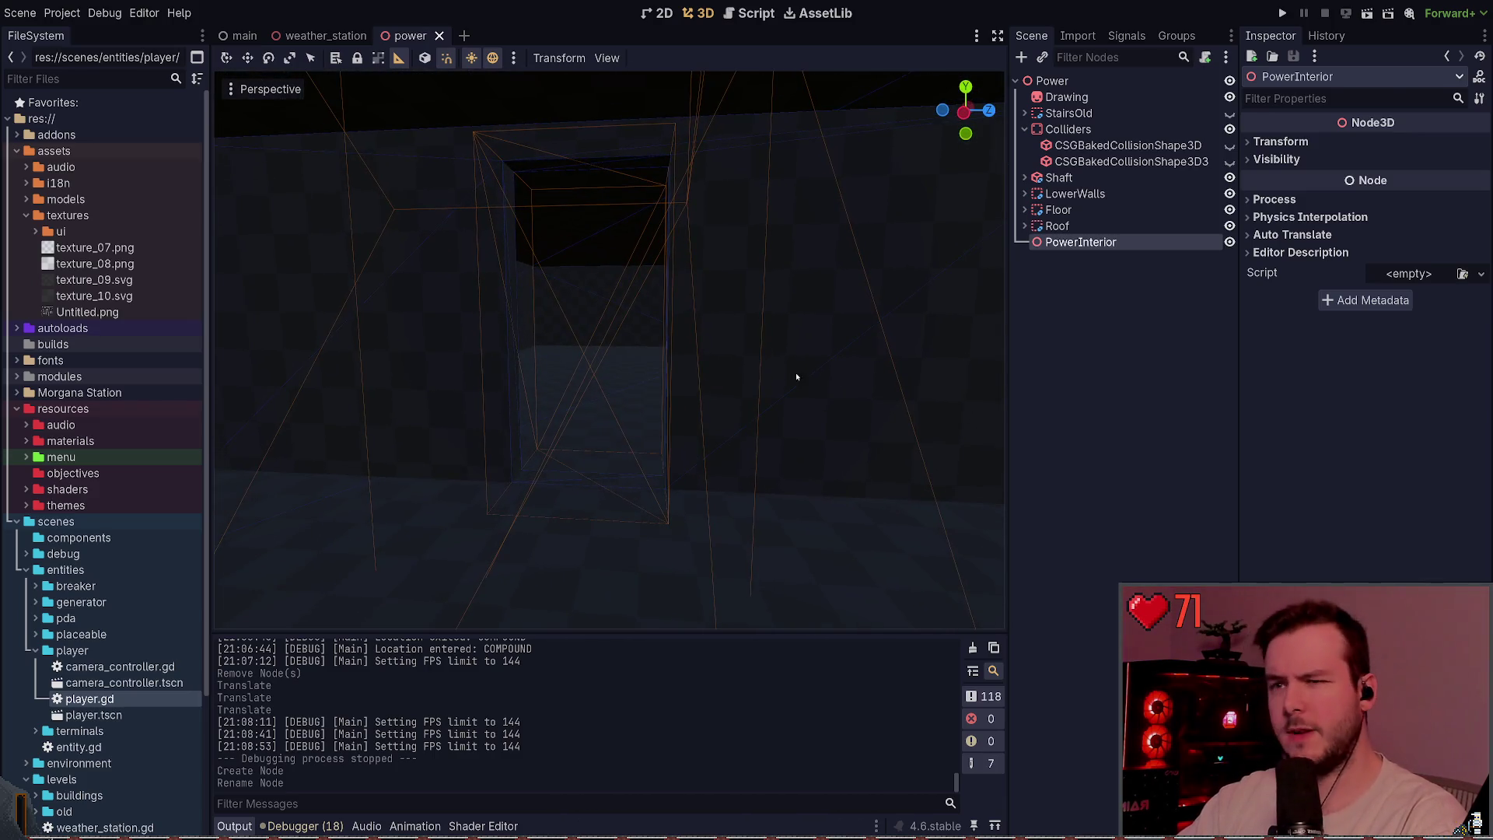
{"action": "left_click", "coordinate": [1080, 314]}
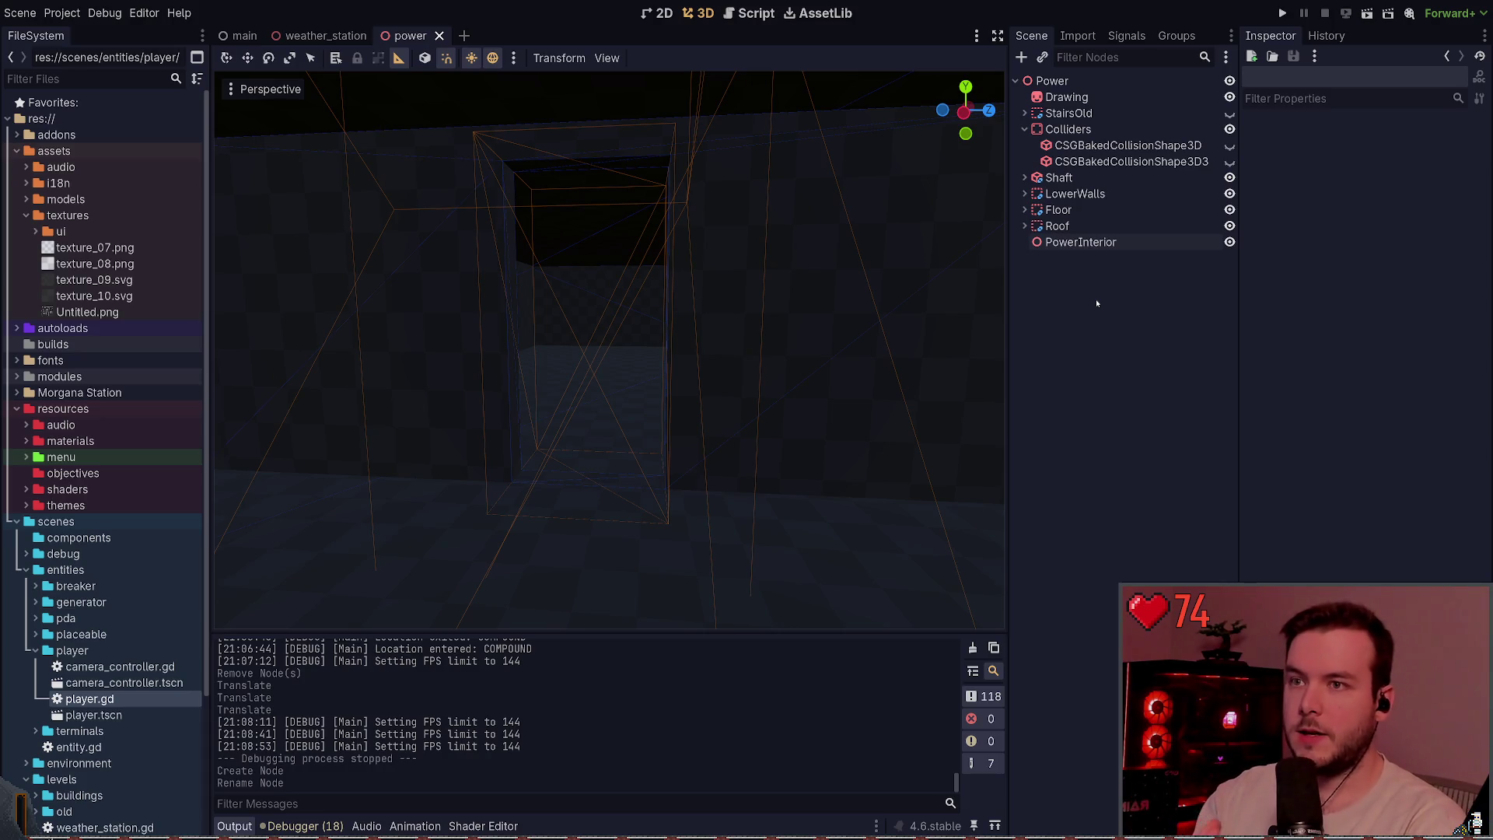
{"action": "key", "text": "ctrl+F3"}
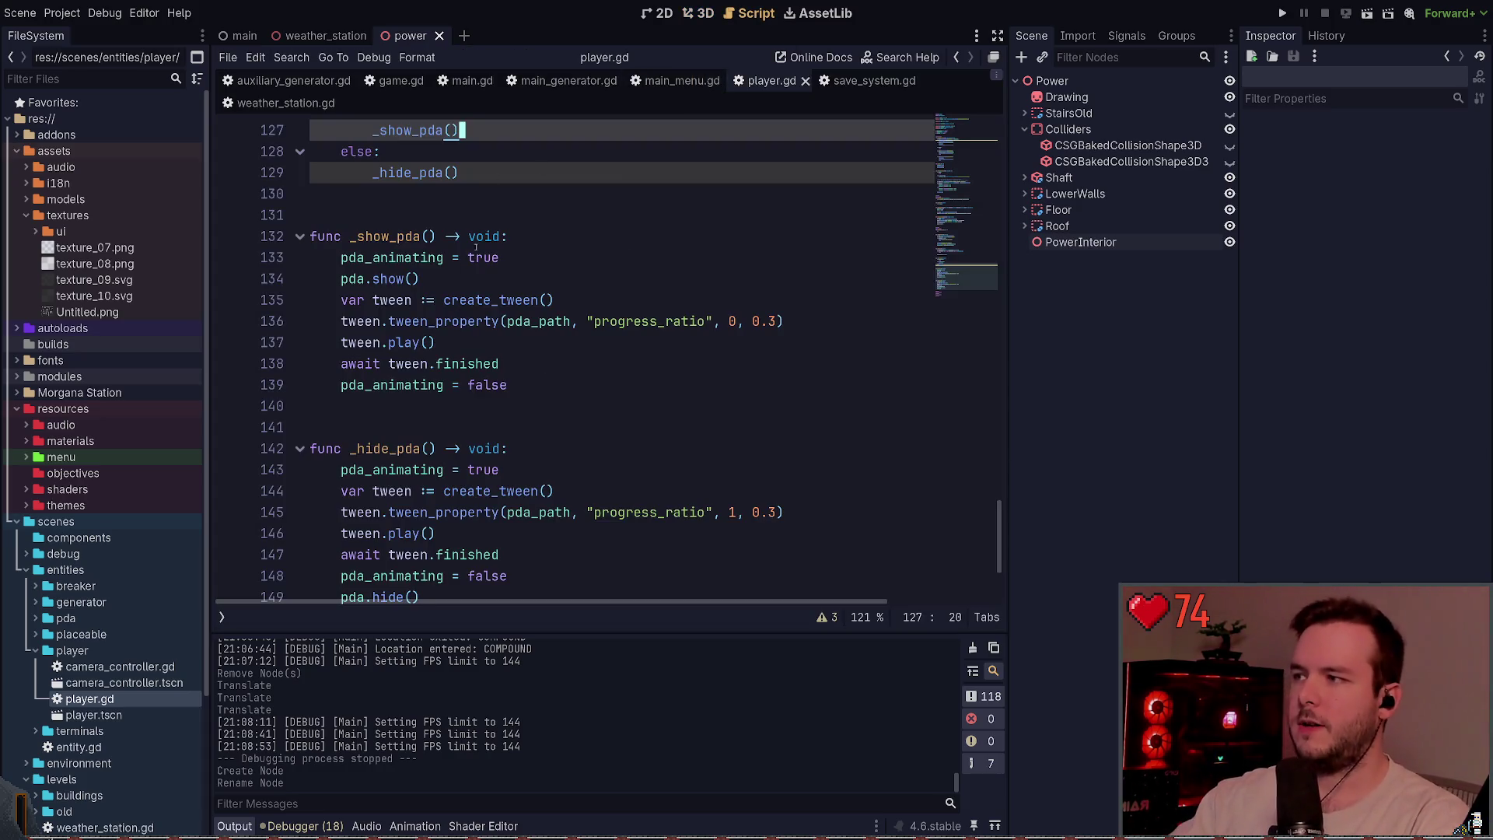
- Insert a 'def _show_pda() -> None:' stub with 'pass' above the existing _show_pda function
{"action": "left_click_drag", "start_coordinate": [549, 378], "coordinate": [250, 242]}
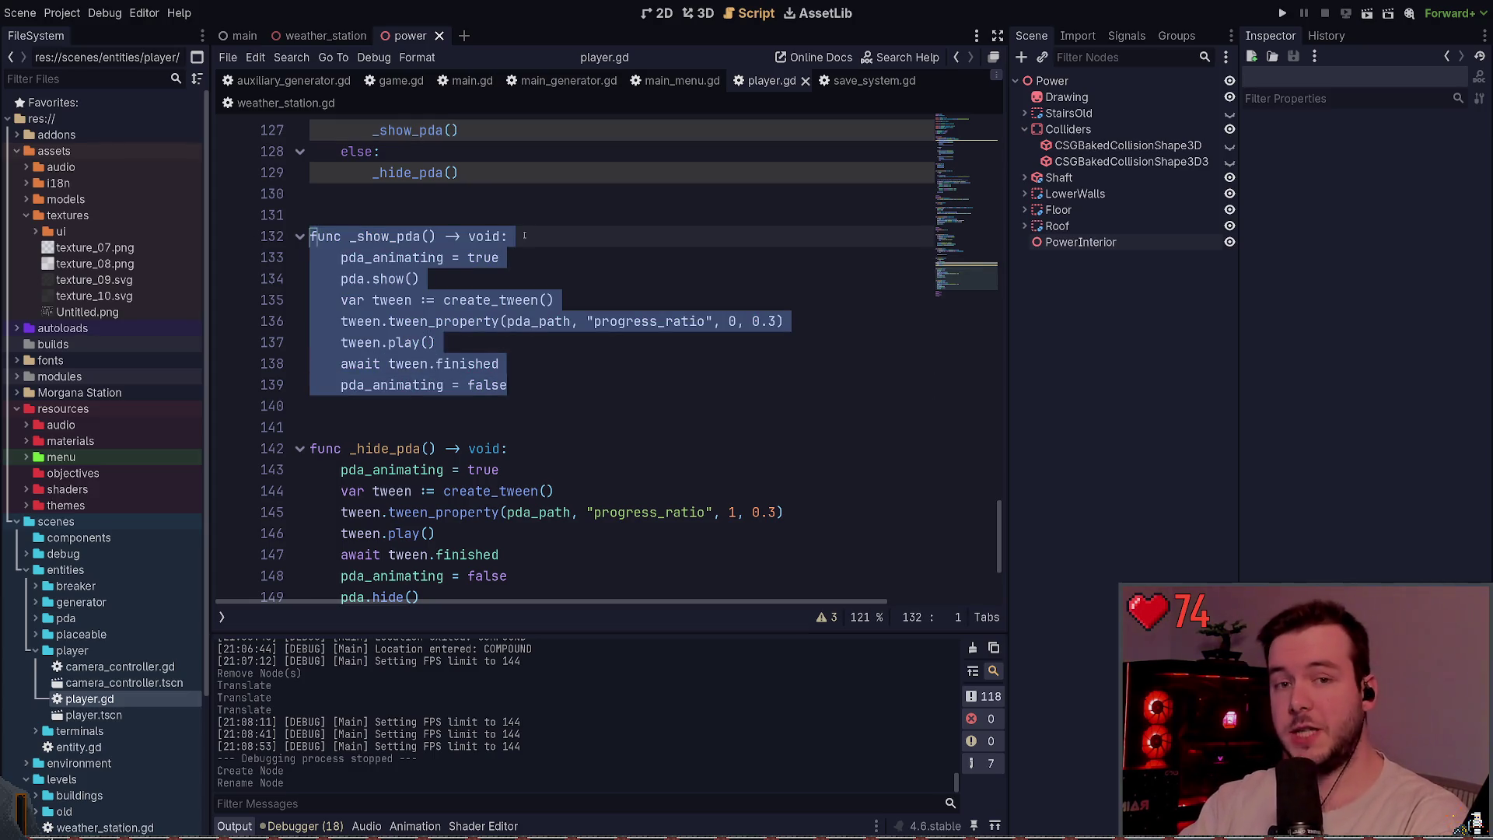
{"action": "key", "text": "Up"}
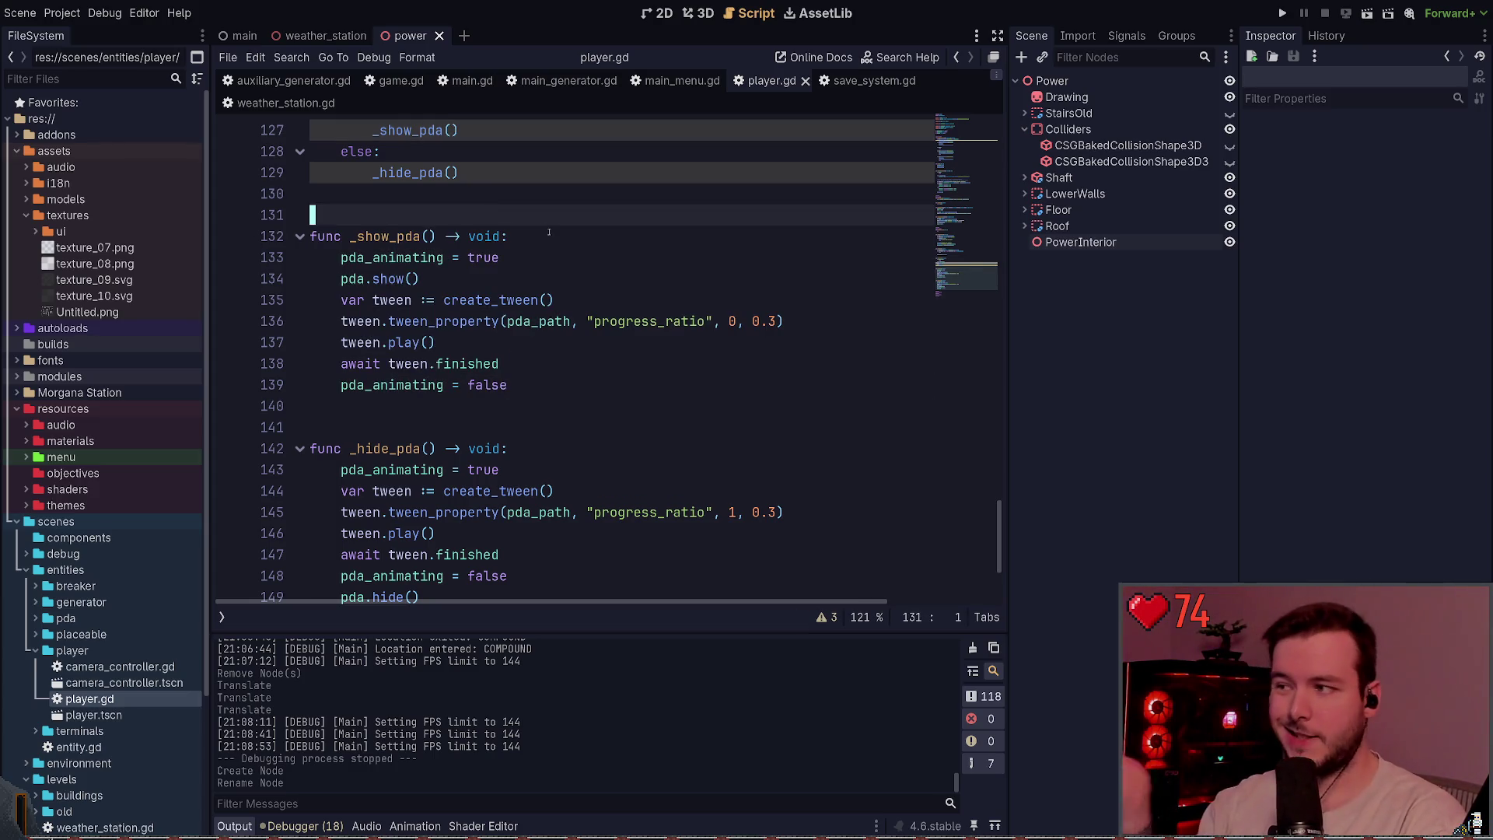
{"action": "scroll", "coordinate": [515, 281], "scroll_direction": "up", "scroll_amount": 1}
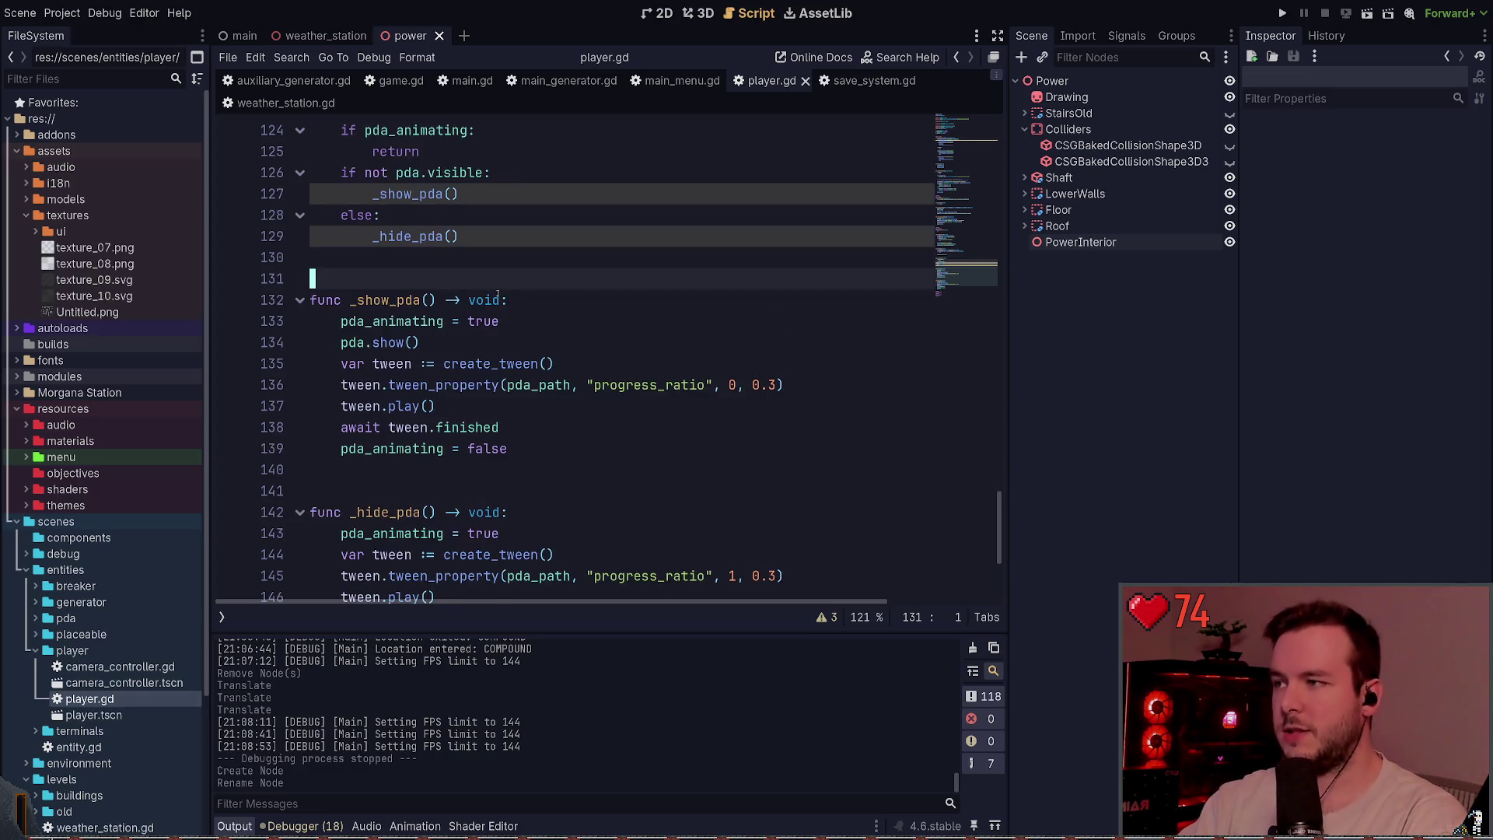
{"action": "key", "text": "Up"}
{"action": "key", "text": "Return"}
{"action": "type", "text": "def "}
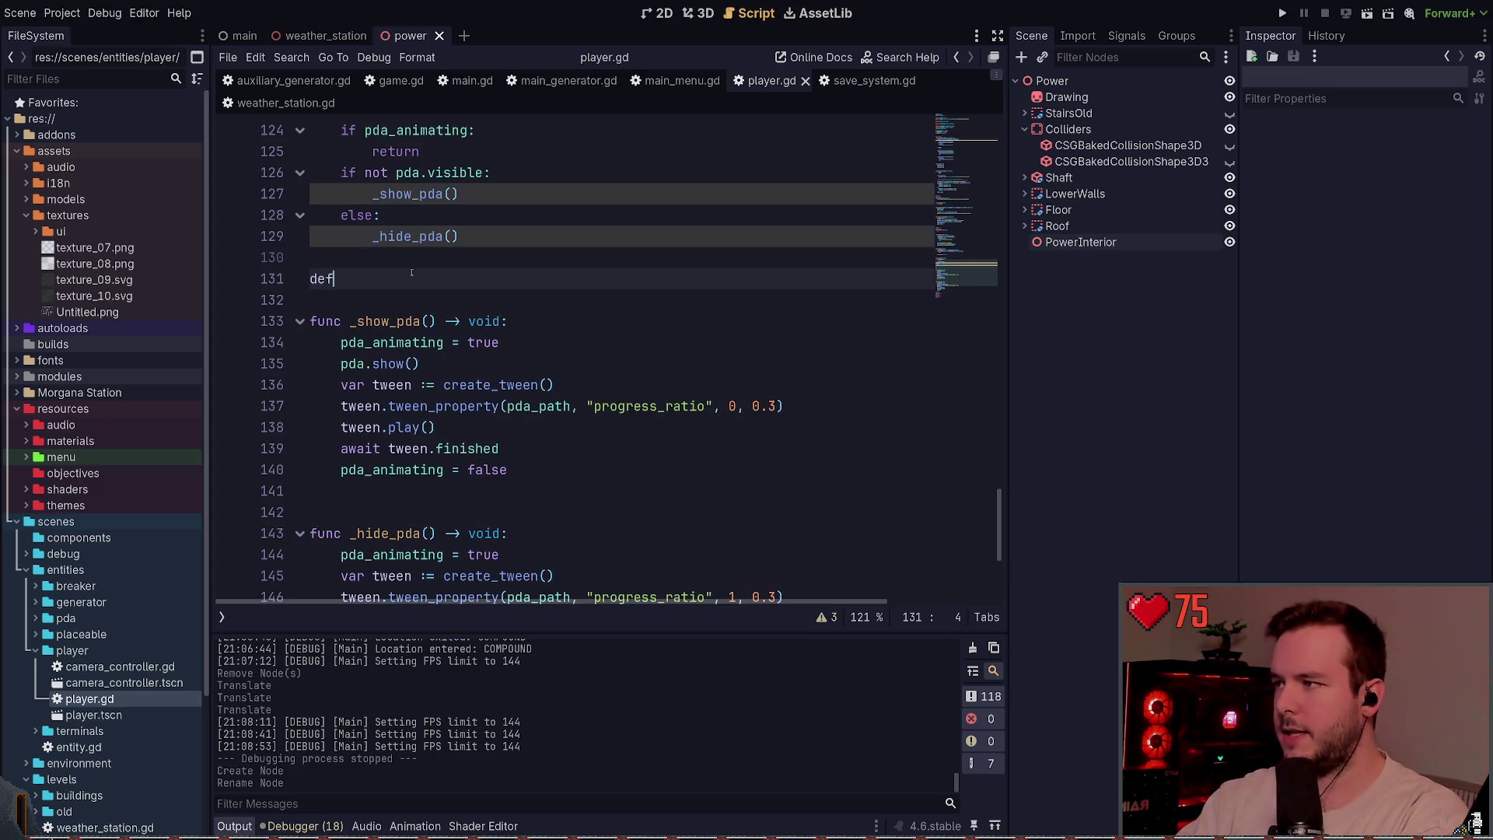
{"action": "type", "text": "_show_pda"}
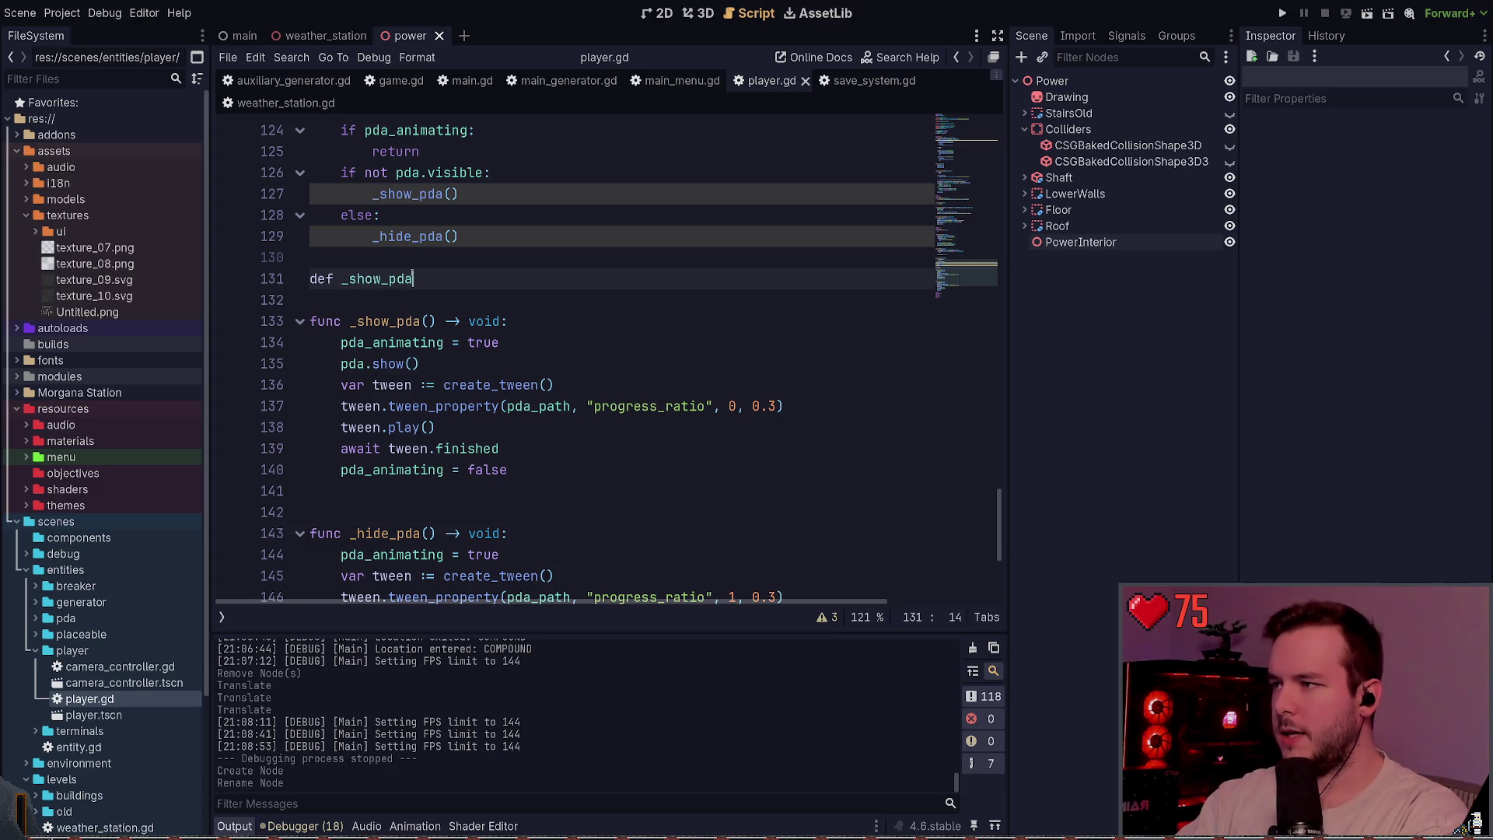
{"action": "type", "text": "() -> None:"}
{"action": "key", "text": "Return"}
{"action": "type", "text": "pass"}
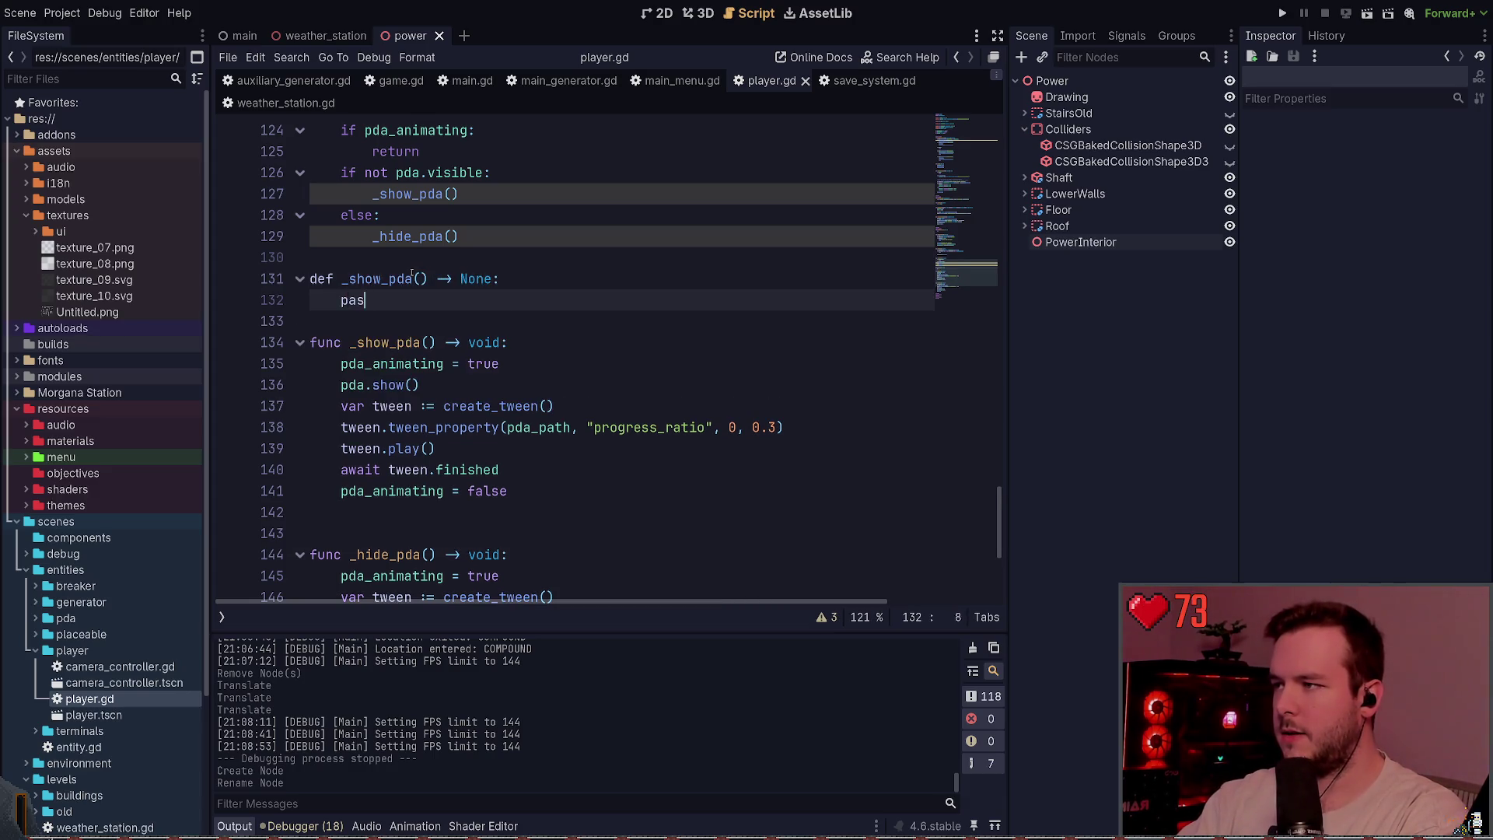
- Compare the def stub against the existing func _show_pda signature and its void return type
{"action": "left_click", "coordinate": [422, 315]}
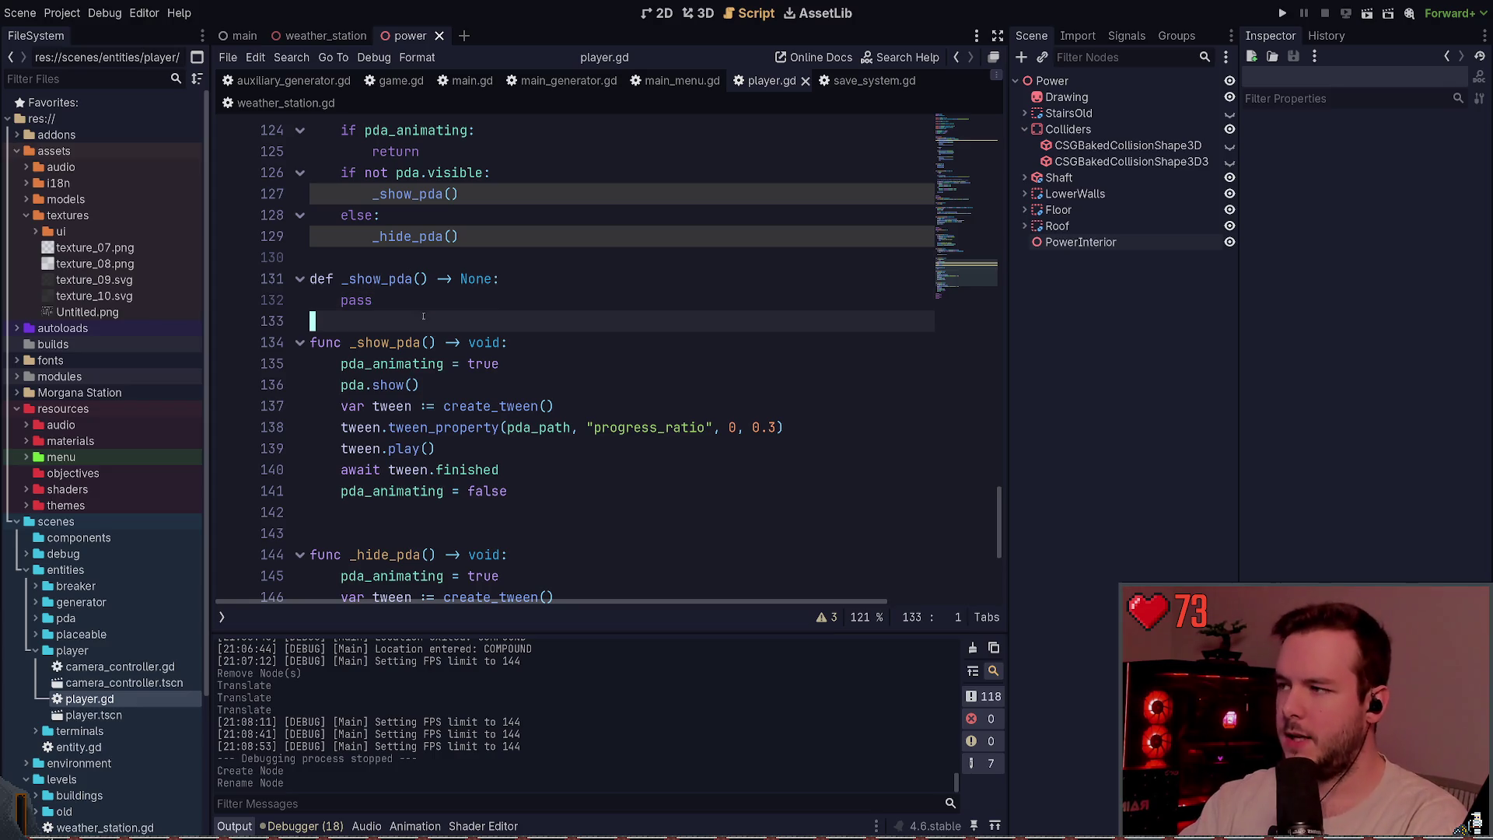
{"action": "triple_click", "coordinate": [362, 349]}
{"action": "left_click", "coordinate": [413, 385]}
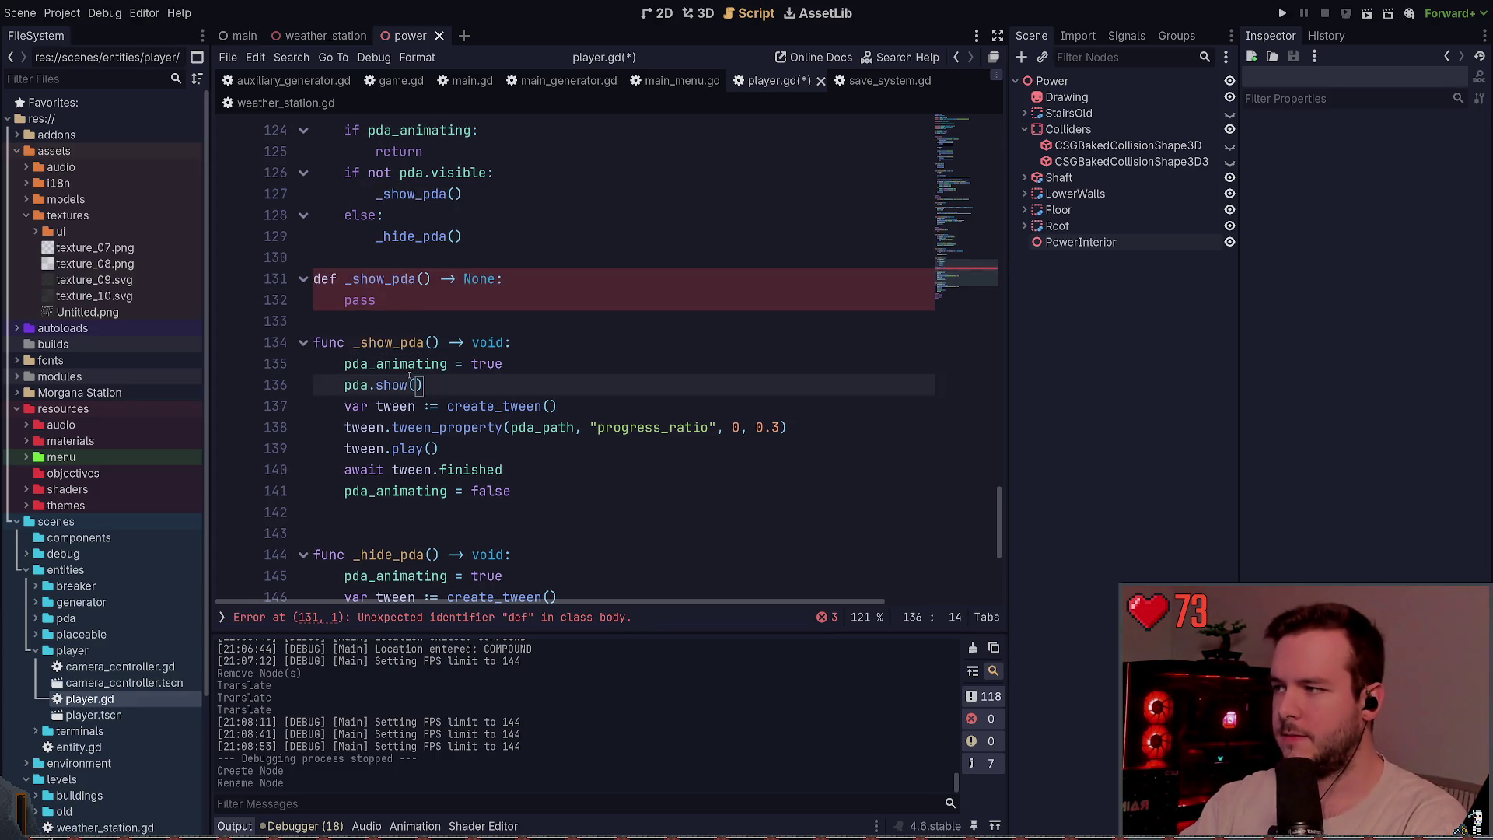
{"action": "double_click", "coordinate": [487, 342]}
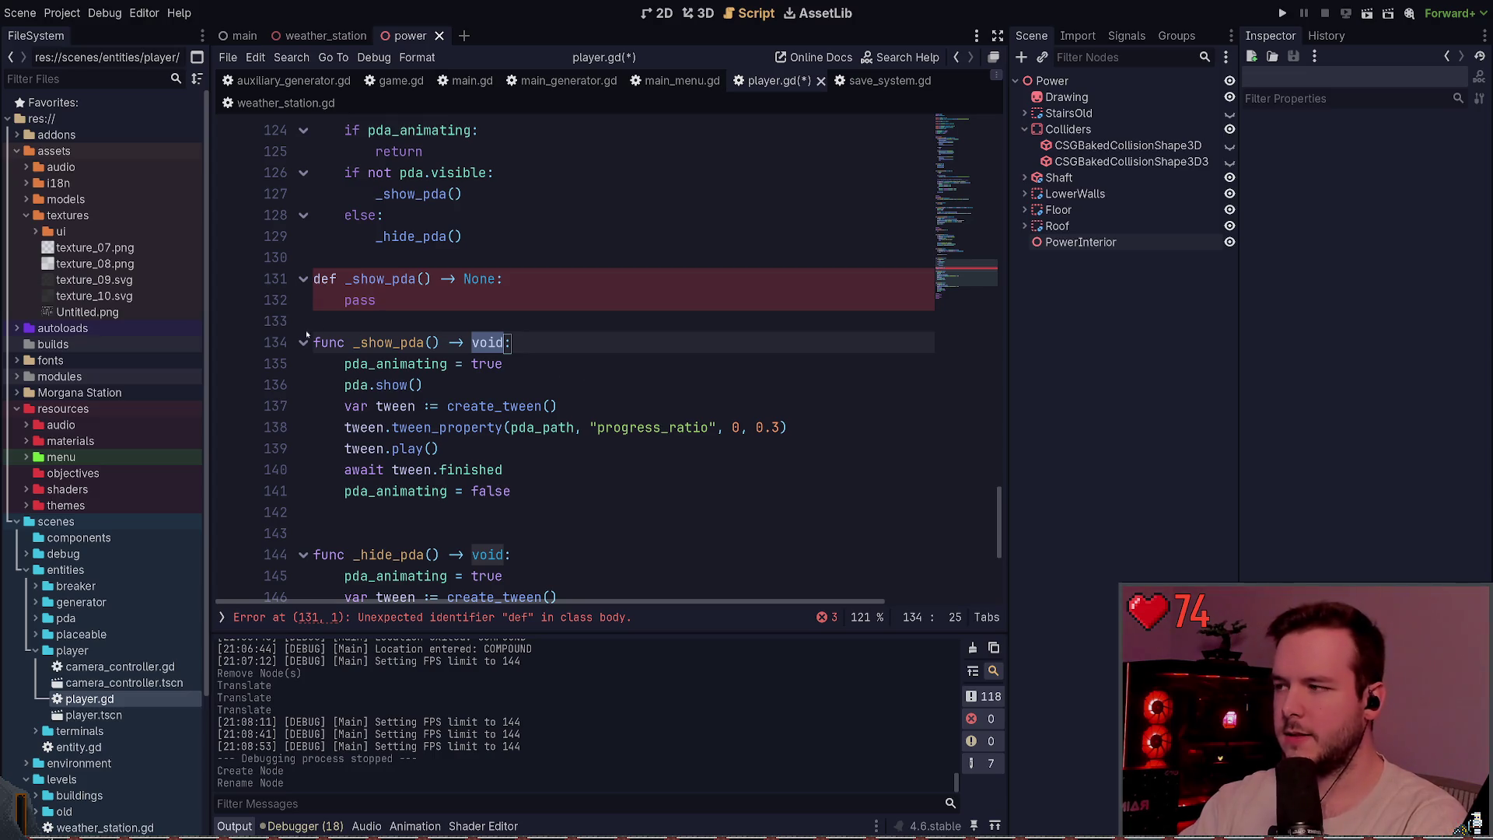
{"action": "double_click", "coordinate": [326, 343]}
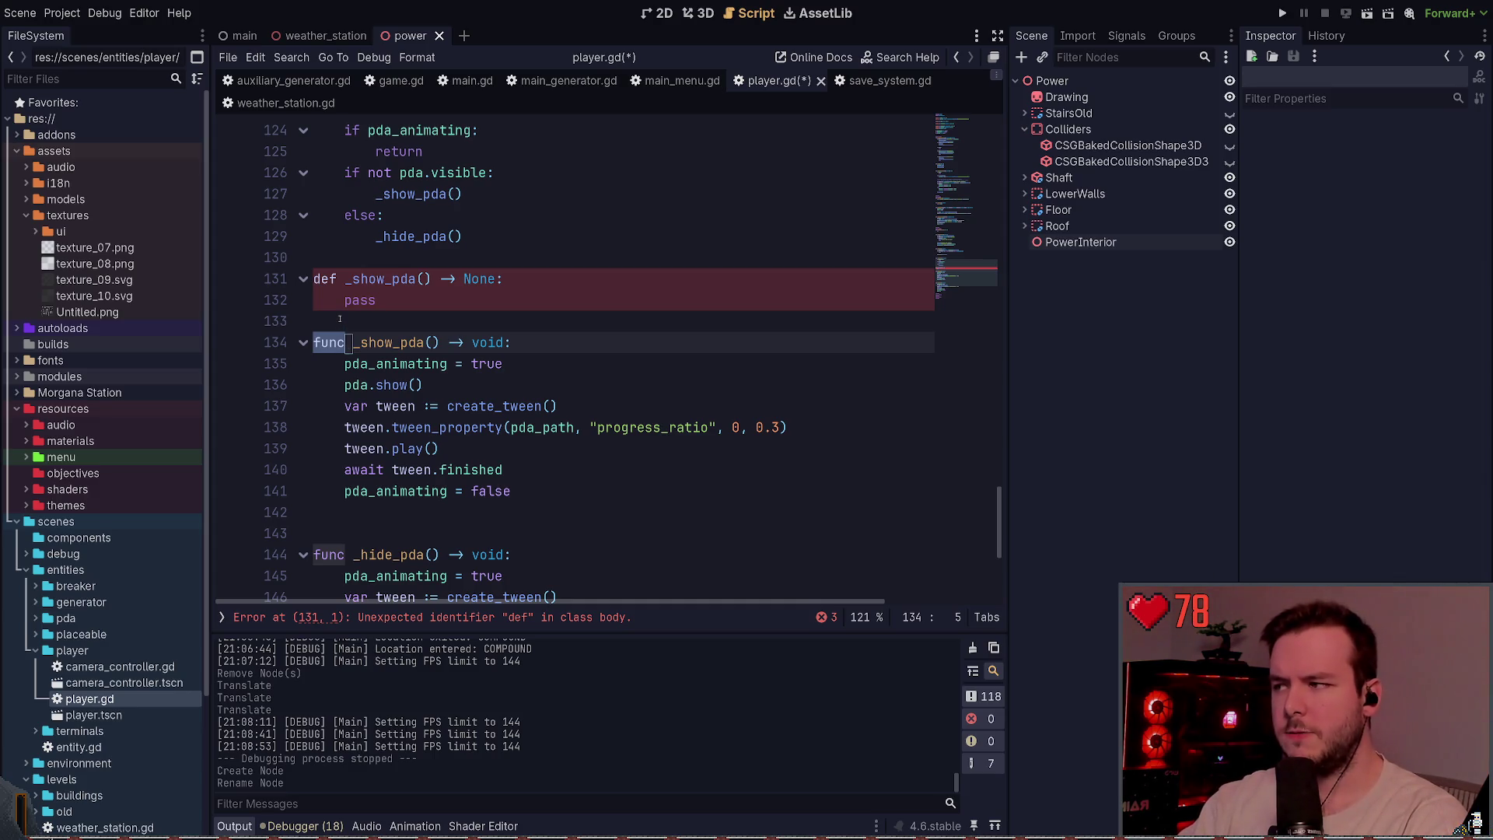
{"action": "left_click_drag", "start_coordinate": [340, 319], "coordinate": [312, 278]}
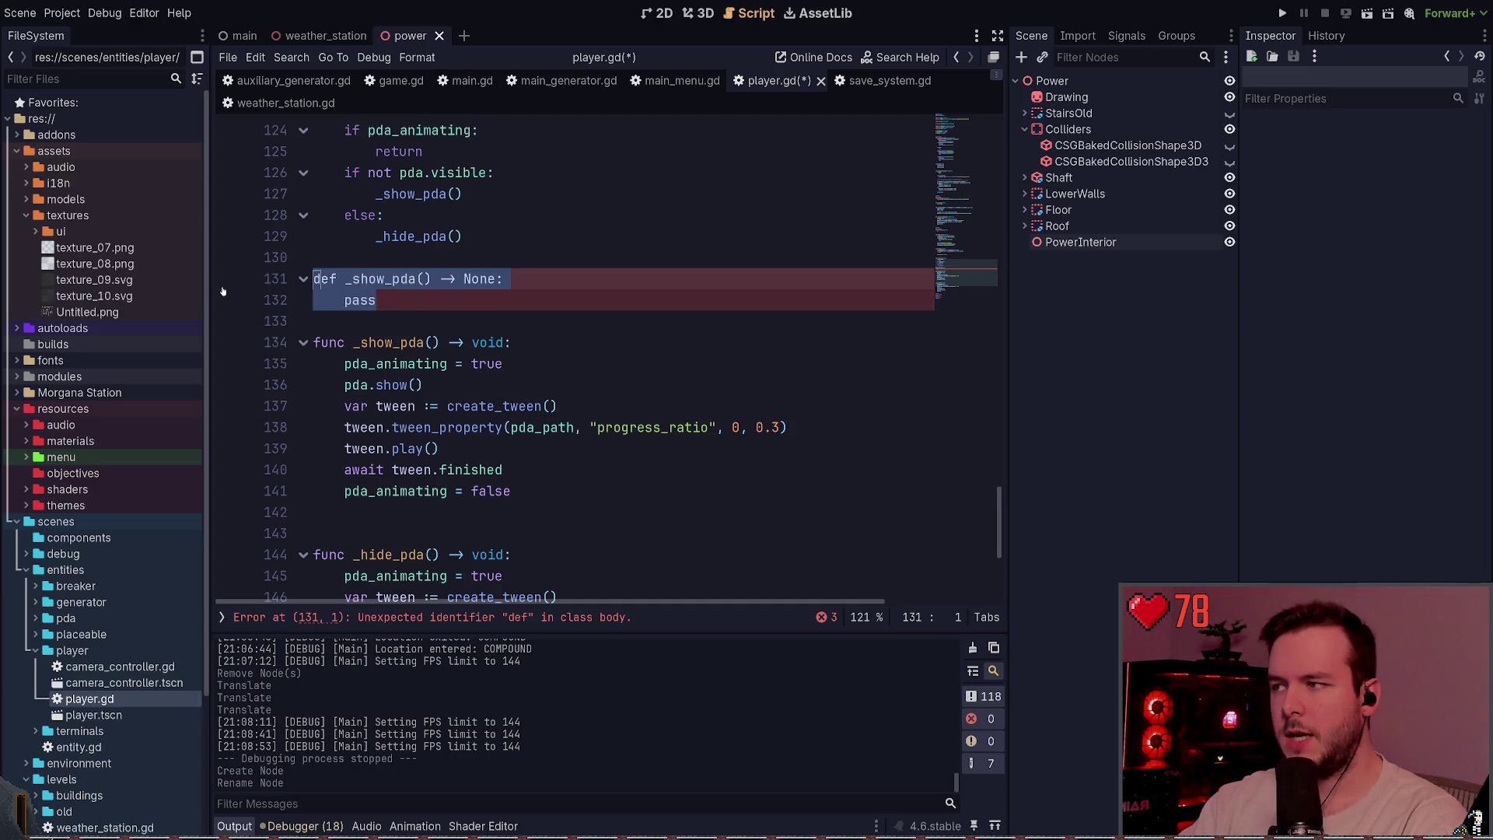
{"action": "left_click", "coordinate": [438, 322]}
{"action": "left_click_drag", "start_coordinate": [513, 343], "coordinate": [305, 342]}
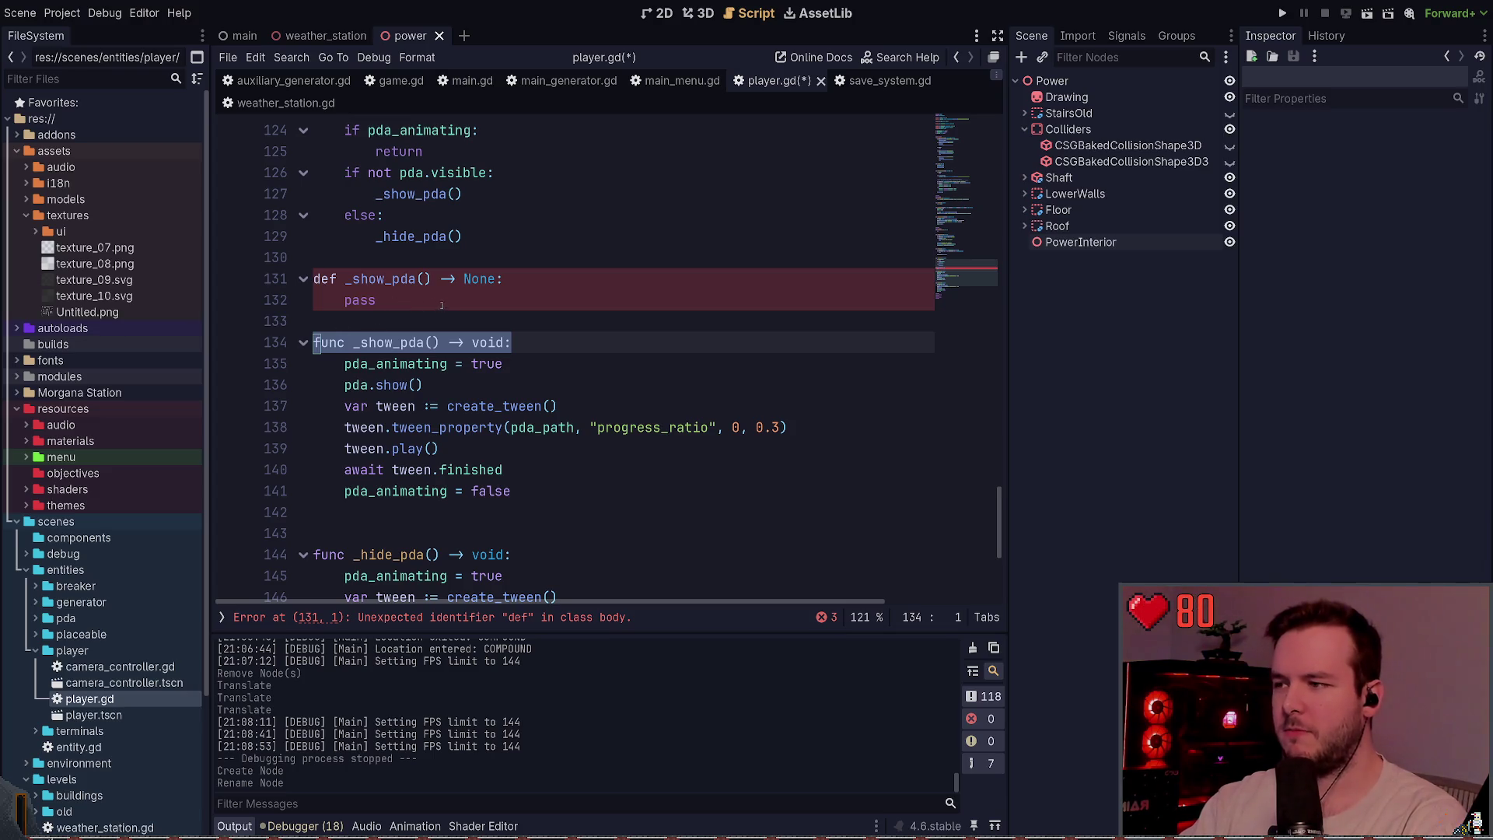
- Undo the erroneous def stub to clear the parse error
{"action": "scroll", "coordinate": [438, 309], "scroll_direction": "down", "scroll_amount": 3}
{"action": "scroll", "coordinate": [438, 309], "scroll_direction": "down", "scroll_amount": 1}
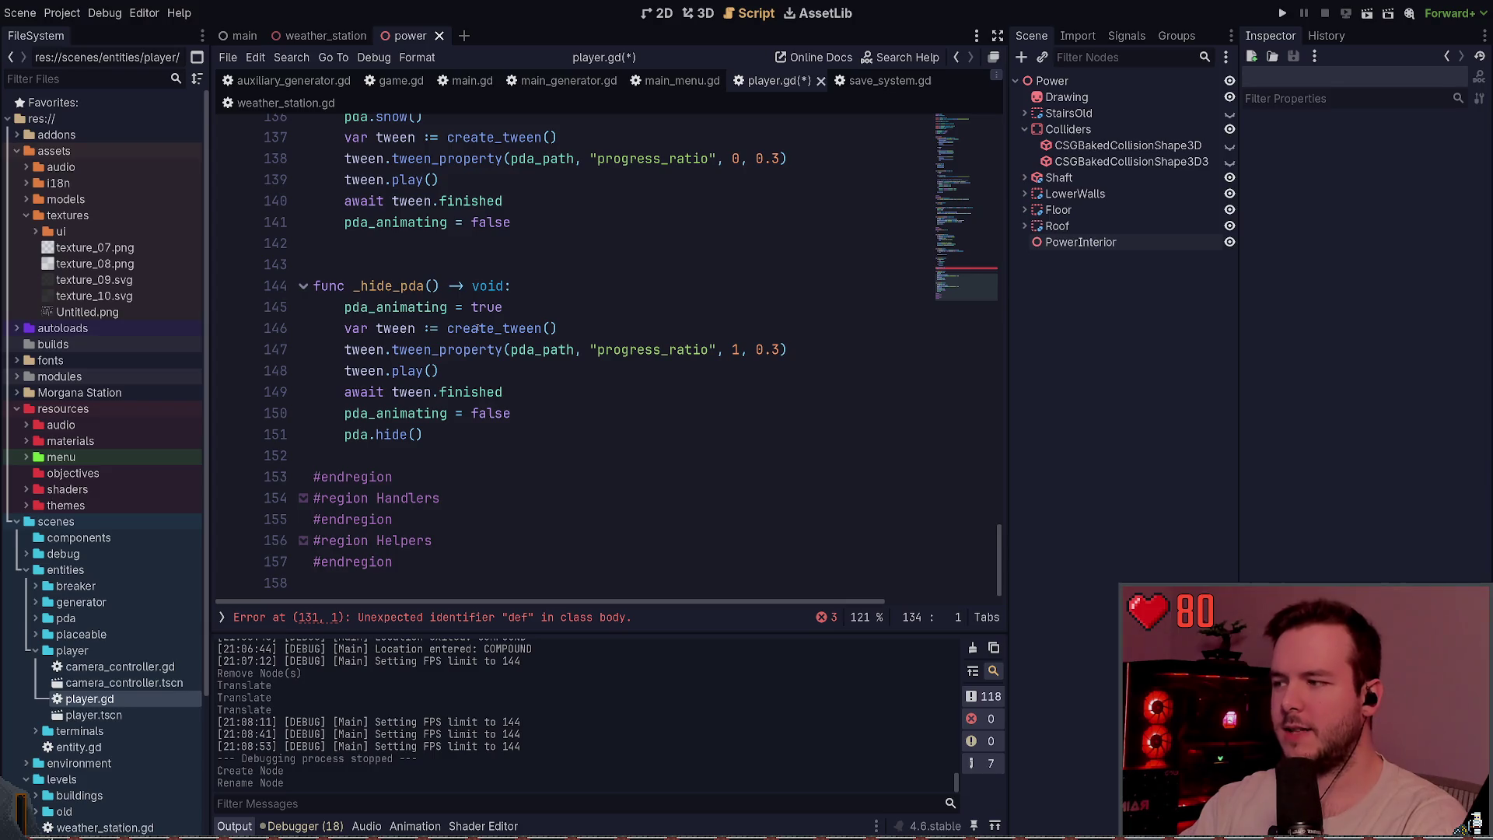
{"action": "scroll", "coordinate": [466, 326], "scroll_direction": "up", "scroll_amount": 4}
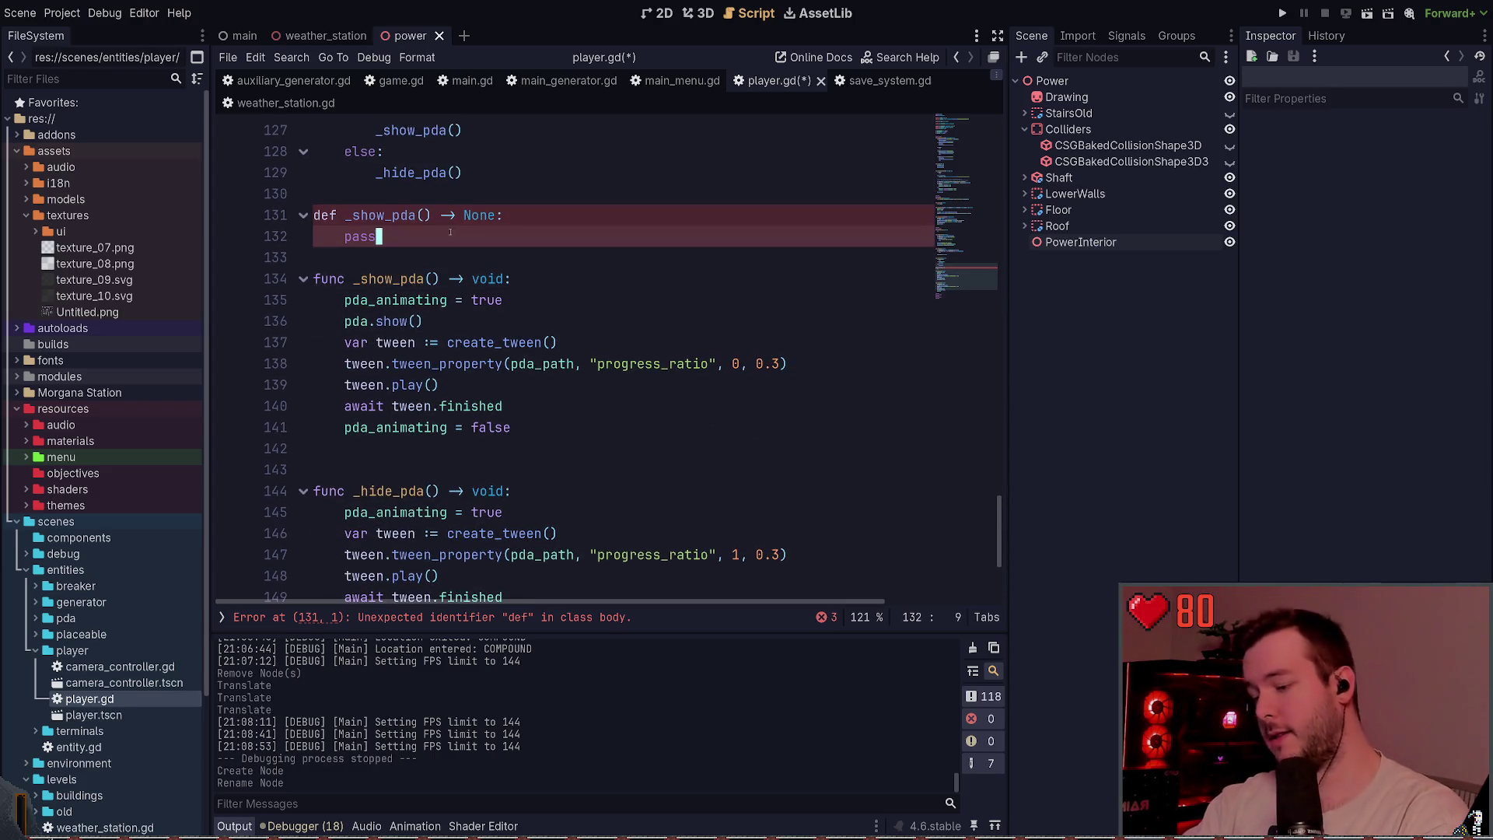
{"action": "key", "text": "Up"}
{"action": "key", "text": "Up"}
{"action": "key", "text": "Up"}
{"action": "key", "text": "ctrl+z"}
{"action": "key", "text": "ctrl+z"}
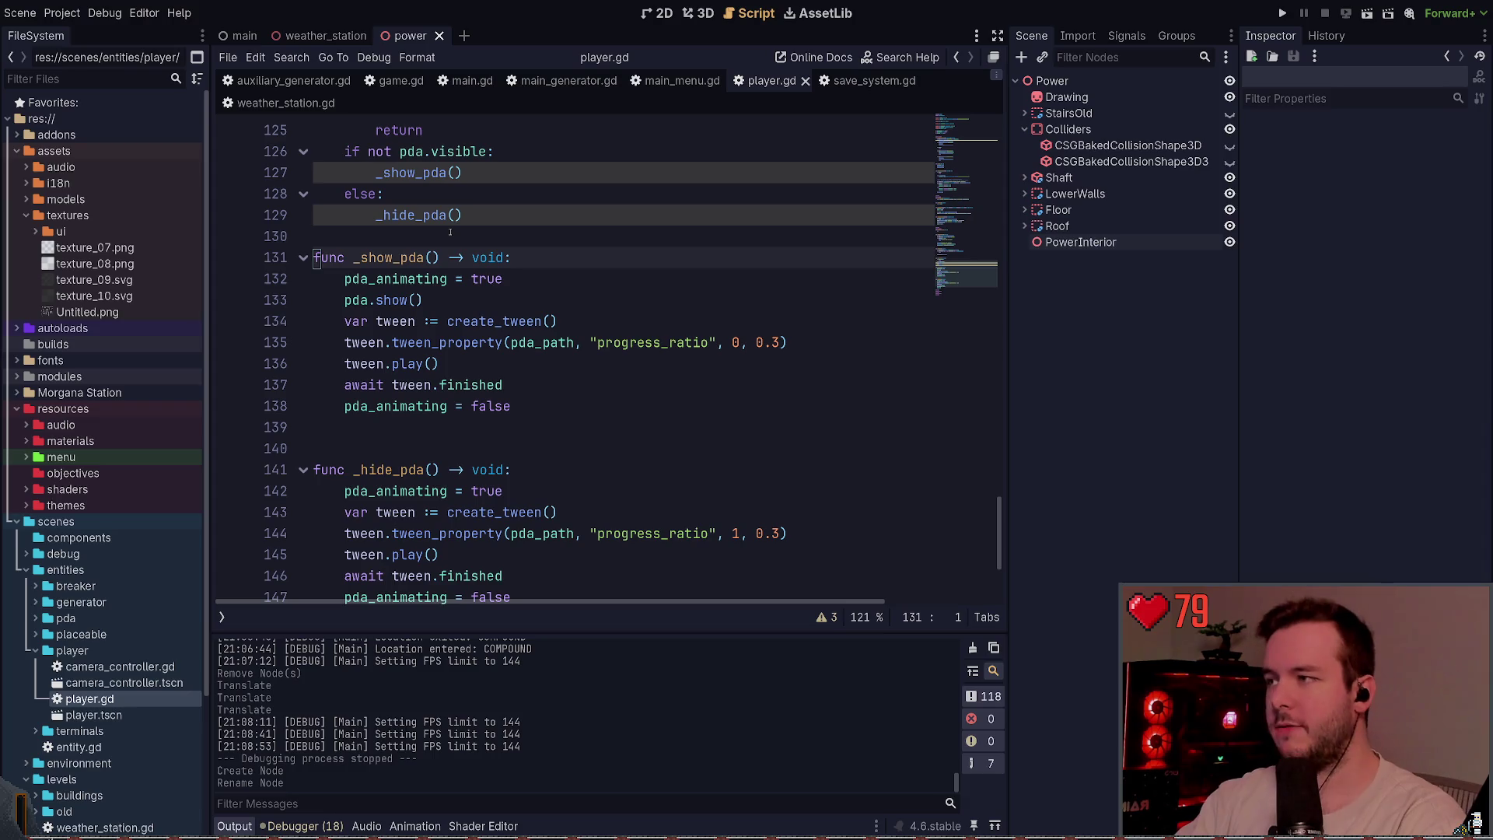
{"action": "scroll", "coordinate": [547, 315], "scroll_direction": "up", "scroll_amount": 2}
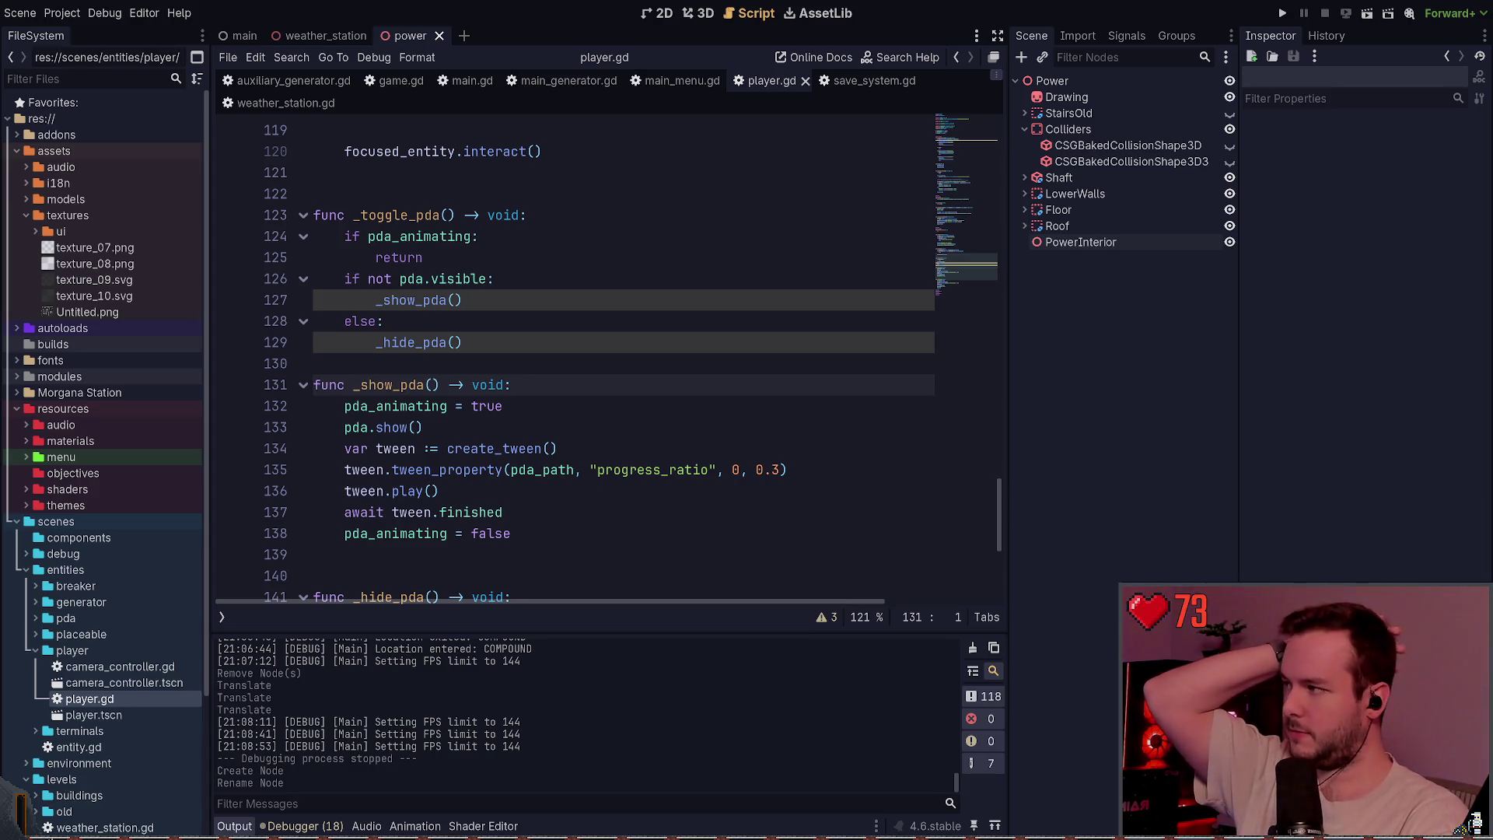
- Collapse the scenes, resources and assets folders, then peek into assets and autoloads
{"action": "key", "text": "Up"}
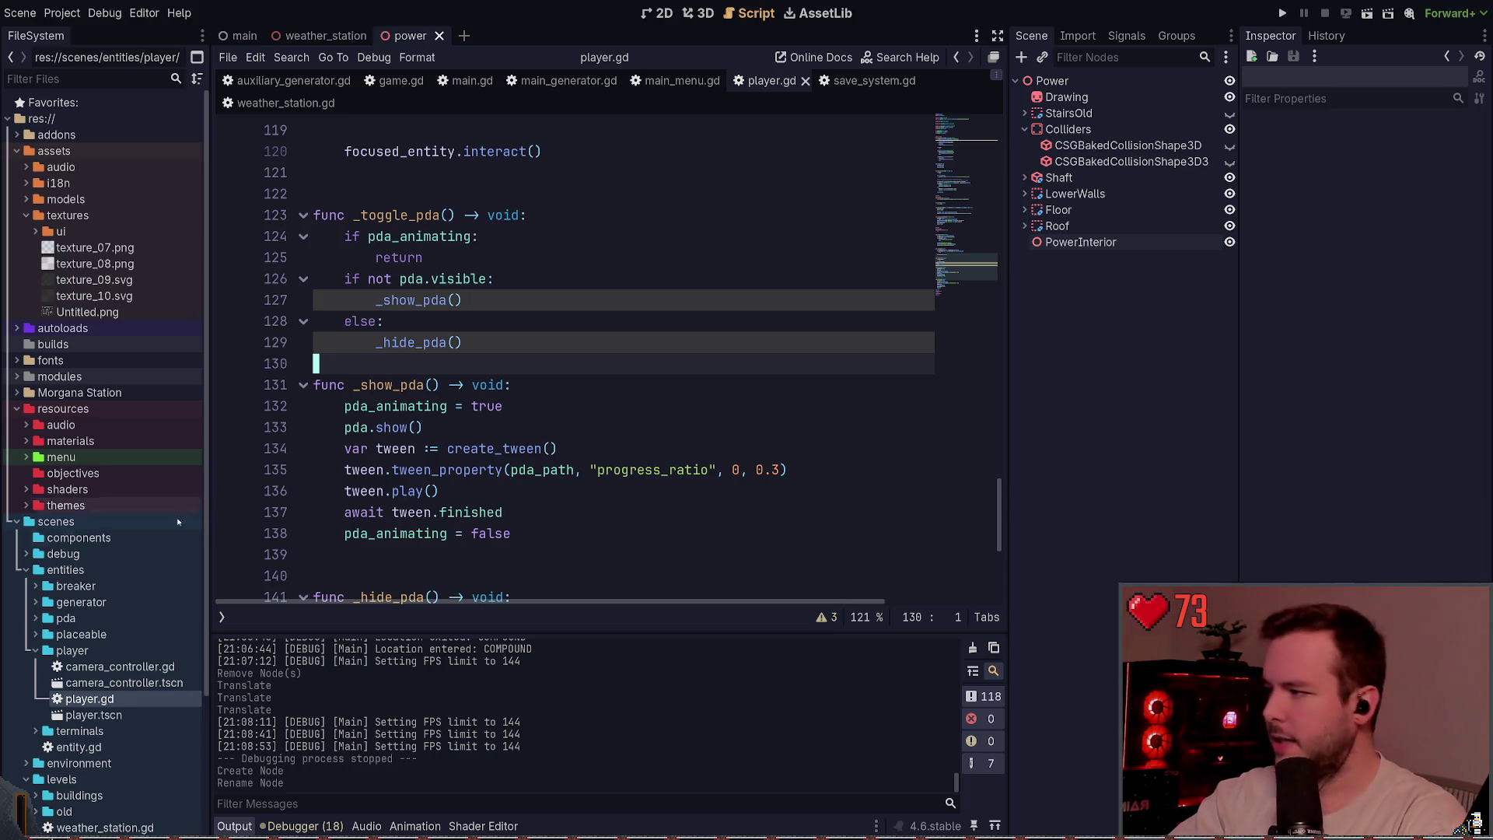
{"action": "left_click", "coordinate": [16, 521]}
{"action": "left_click", "coordinate": [17, 408]}
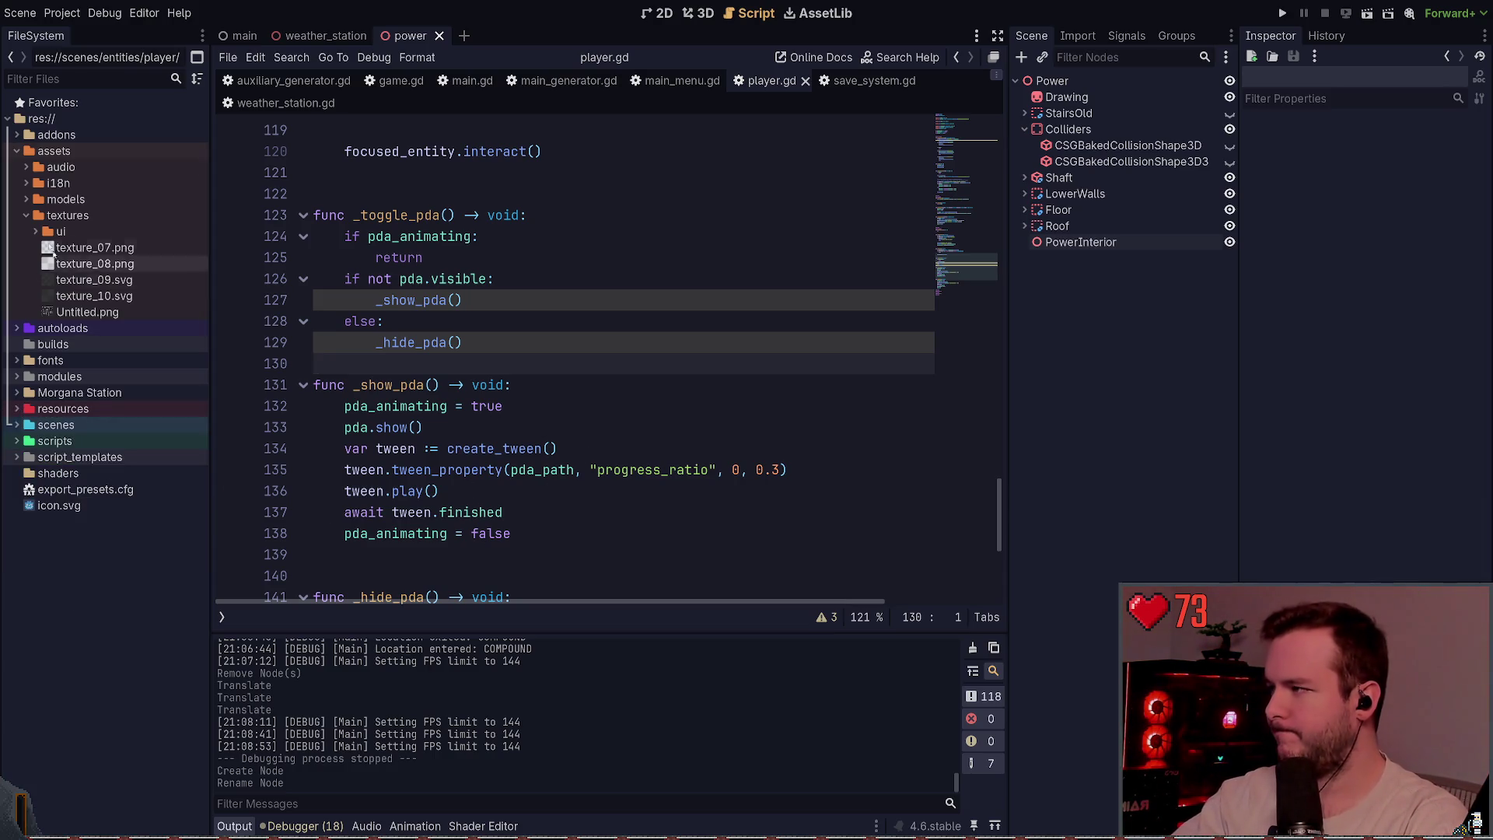
{"action": "left_click", "coordinate": [16, 151]}
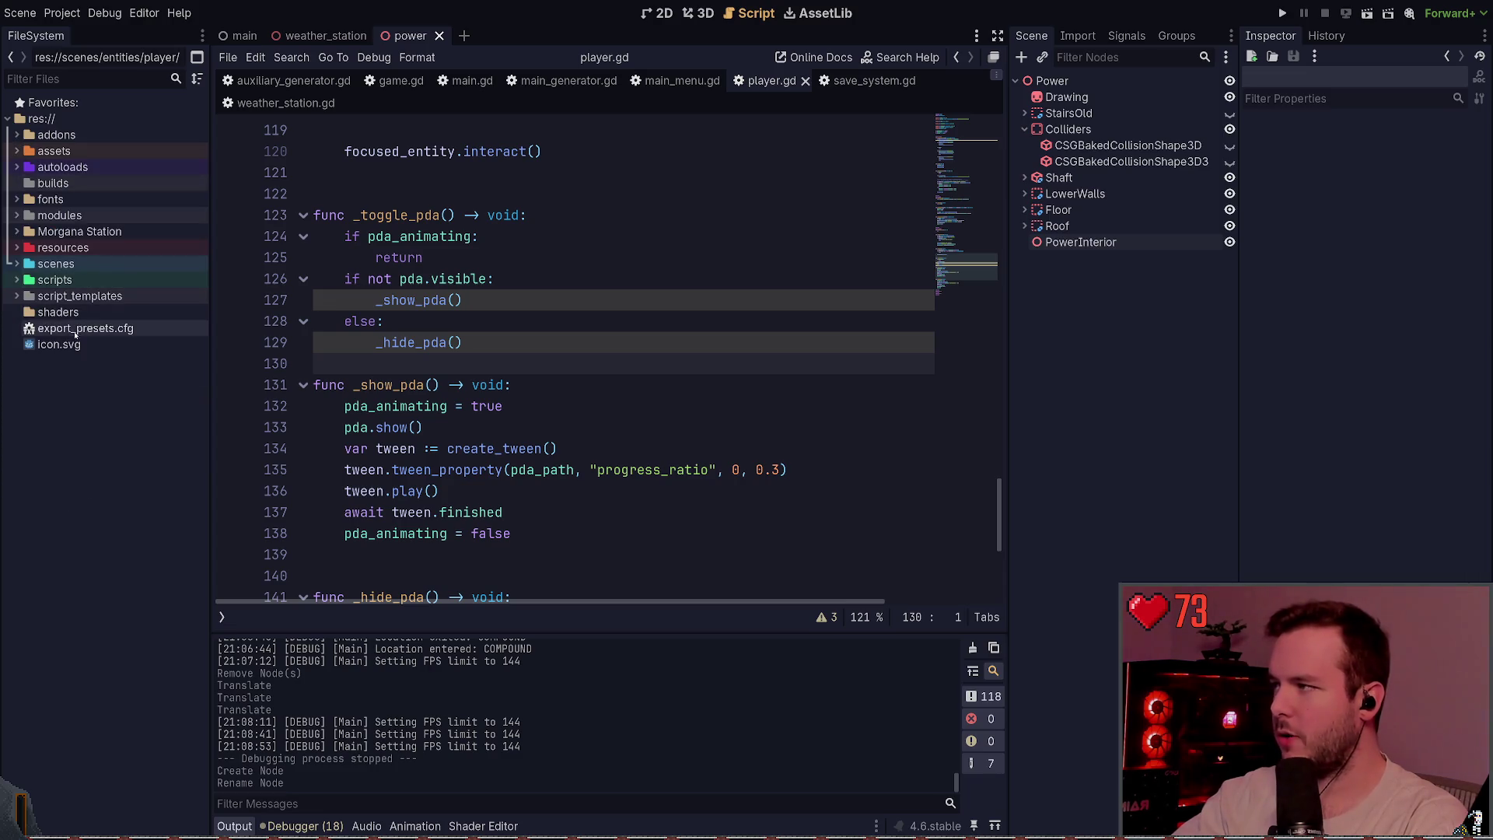
{"action": "left_click", "coordinate": [39, 151]}
{"action": "left_click", "coordinate": [35, 166]}
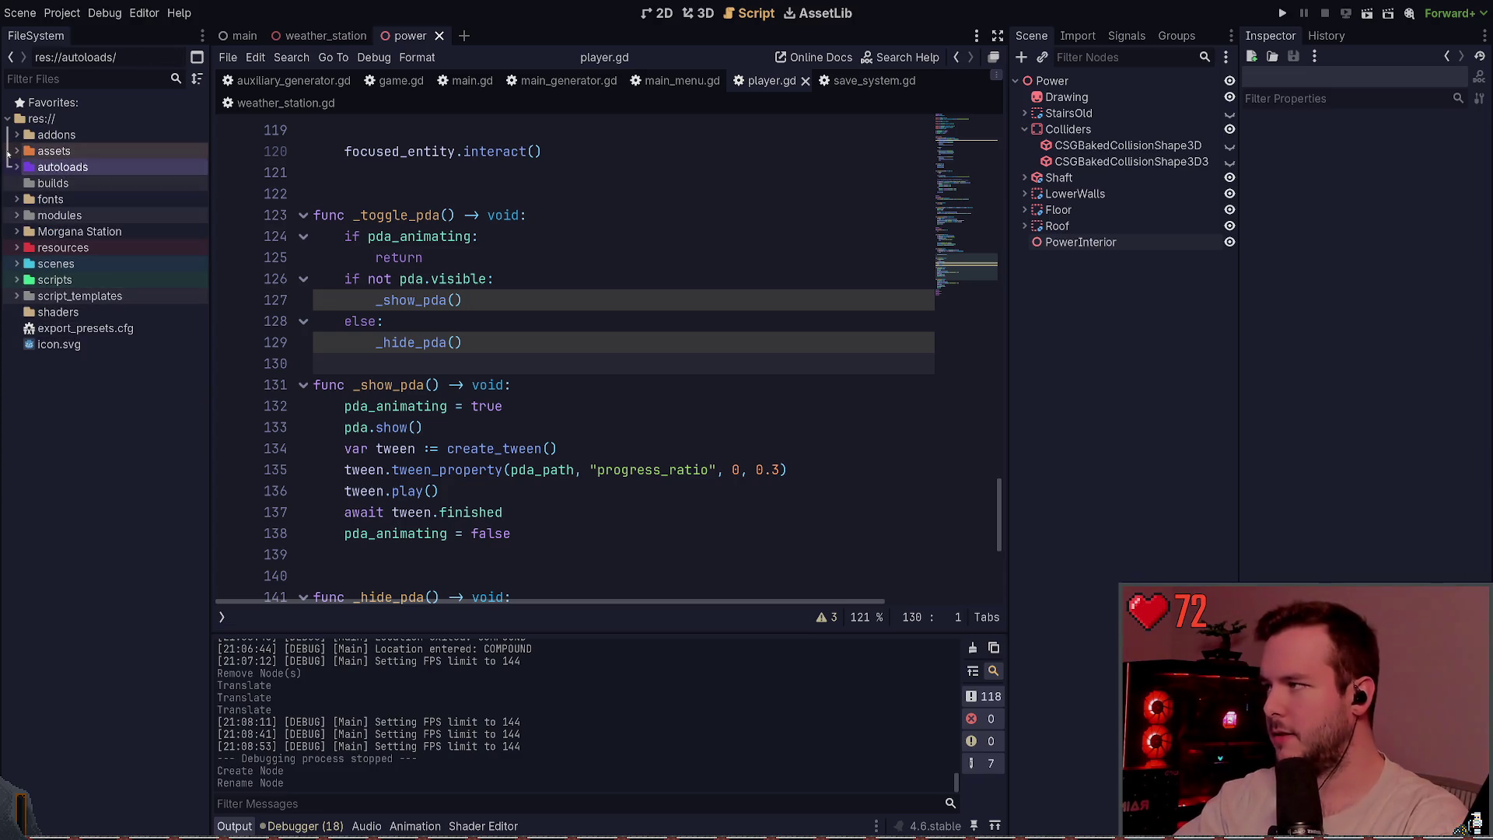
{"action": "left_click", "coordinate": [17, 151]}
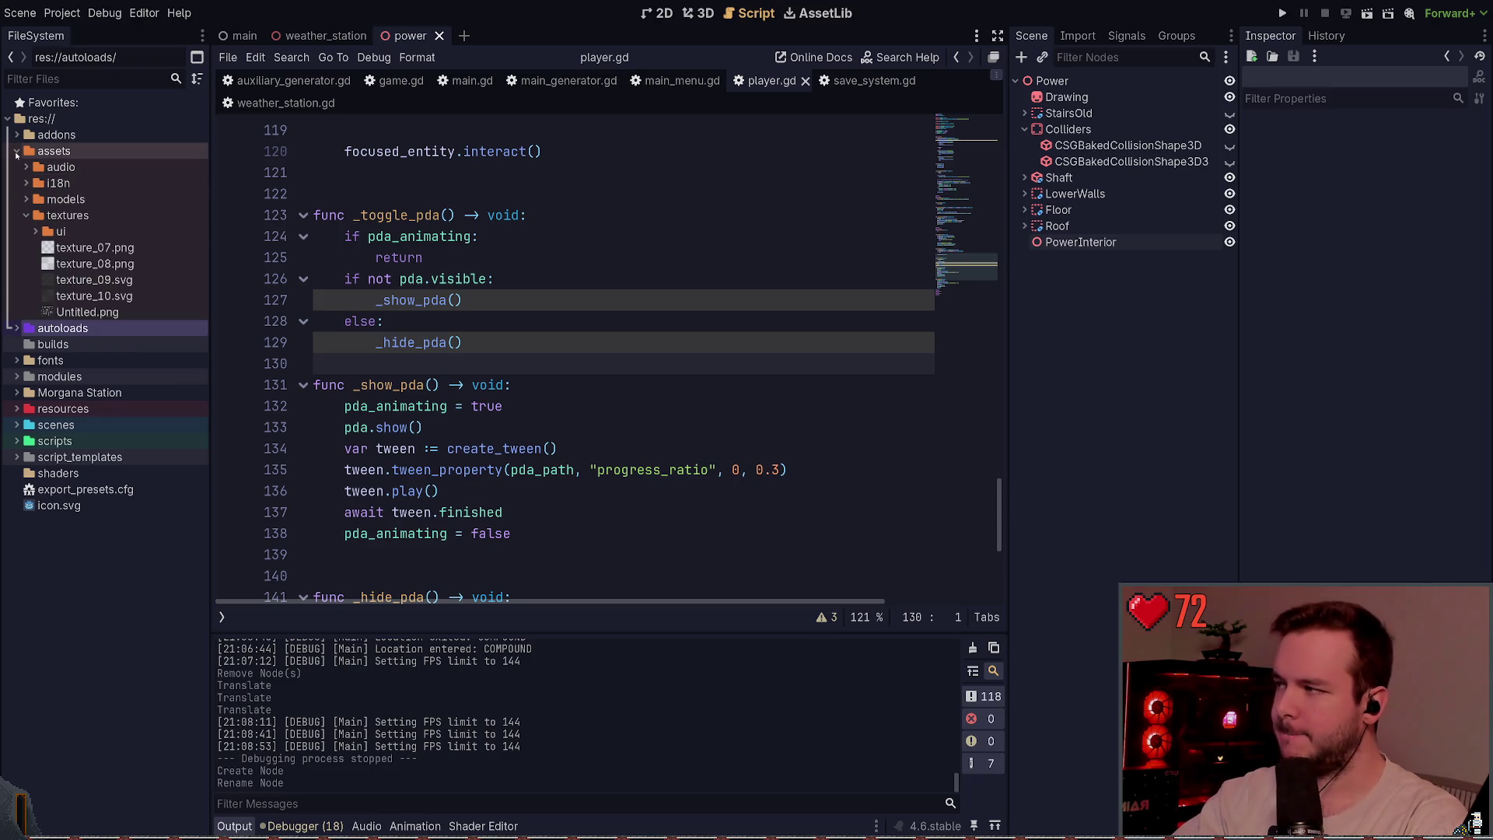
{"action": "left_click", "coordinate": [16, 150]}
{"action": "left_click", "coordinate": [49, 155]}
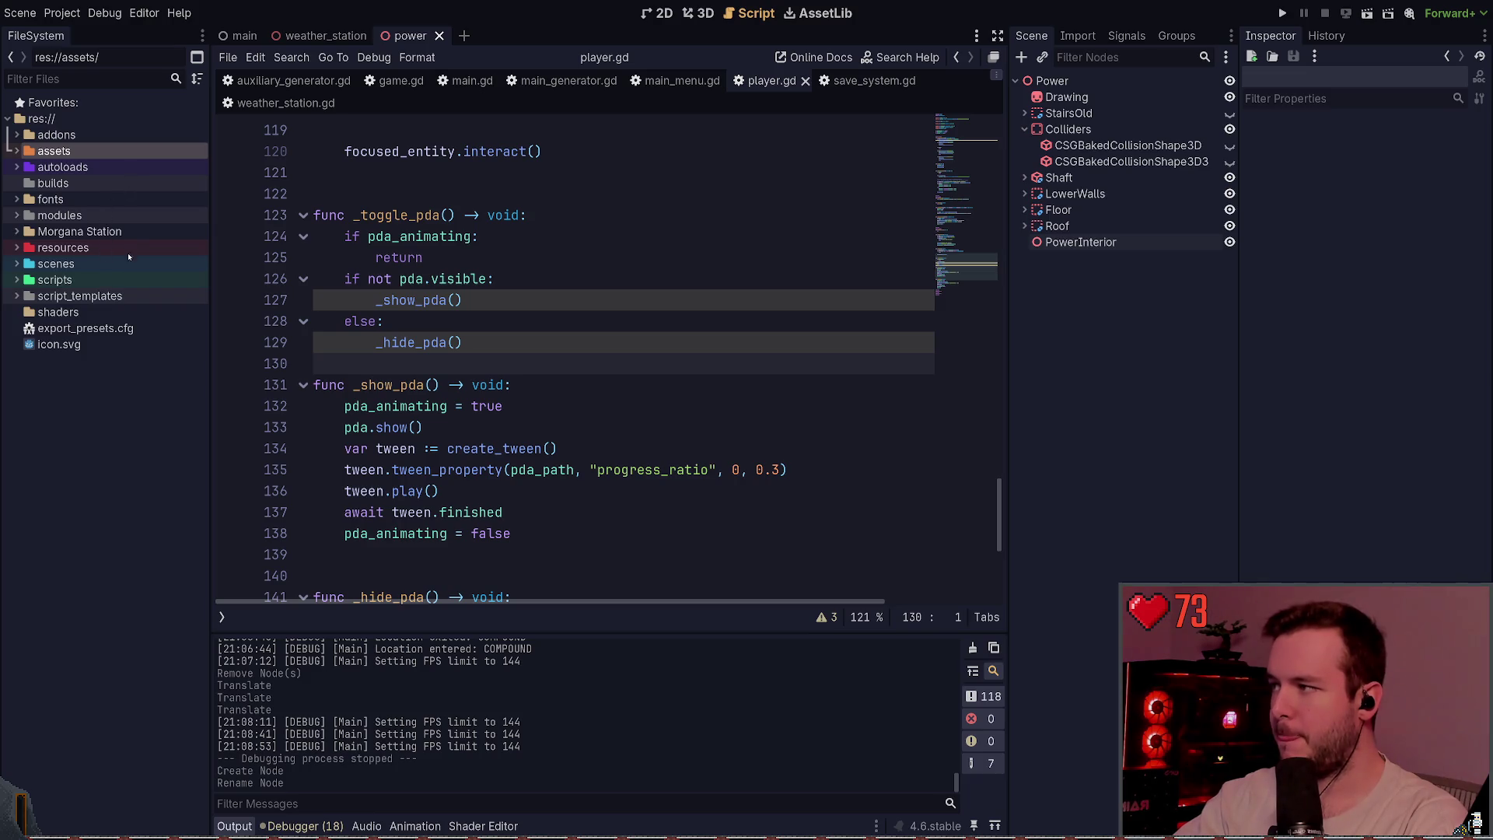
{"action": "left_click", "coordinate": [16, 166]}
{"action": "left_click", "coordinate": [16, 167]}
{"action": "left_click", "coordinate": [12, 183]}
- Expand and fold fonts, modules, Morgana Station, resources and scenes back to the top-level list
{"action": "left_click", "coordinate": [15, 199]}
{"action": "left_click", "coordinate": [15, 199]}
{"action": "left_click", "coordinate": [15, 216]}
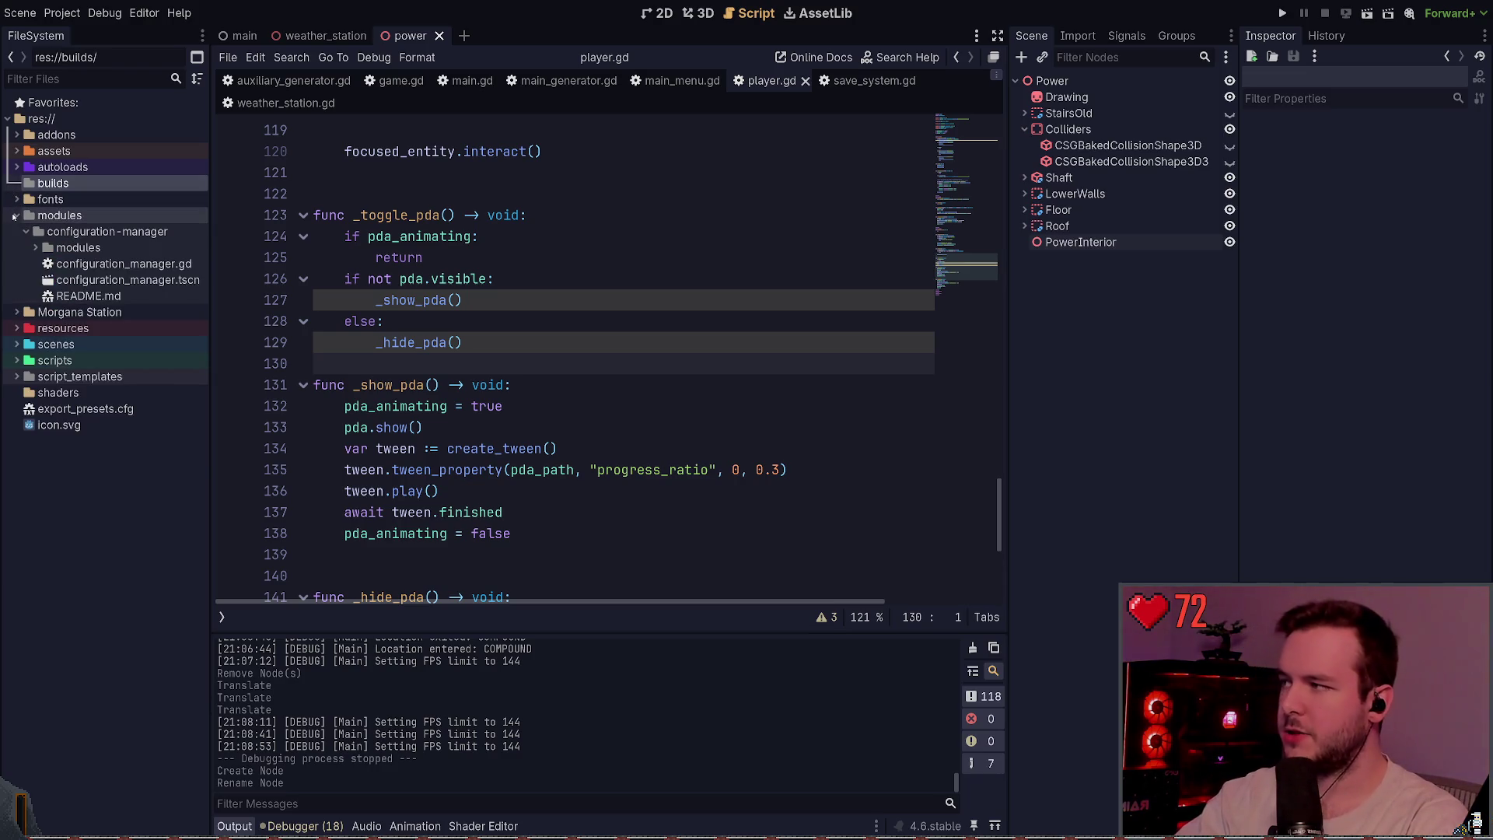
{"action": "left_click", "coordinate": [15, 216]}
{"action": "left_click", "coordinate": [11, 231]}
{"action": "left_click", "coordinate": [10, 231]}
{"action": "left_click", "coordinate": [7, 247]}
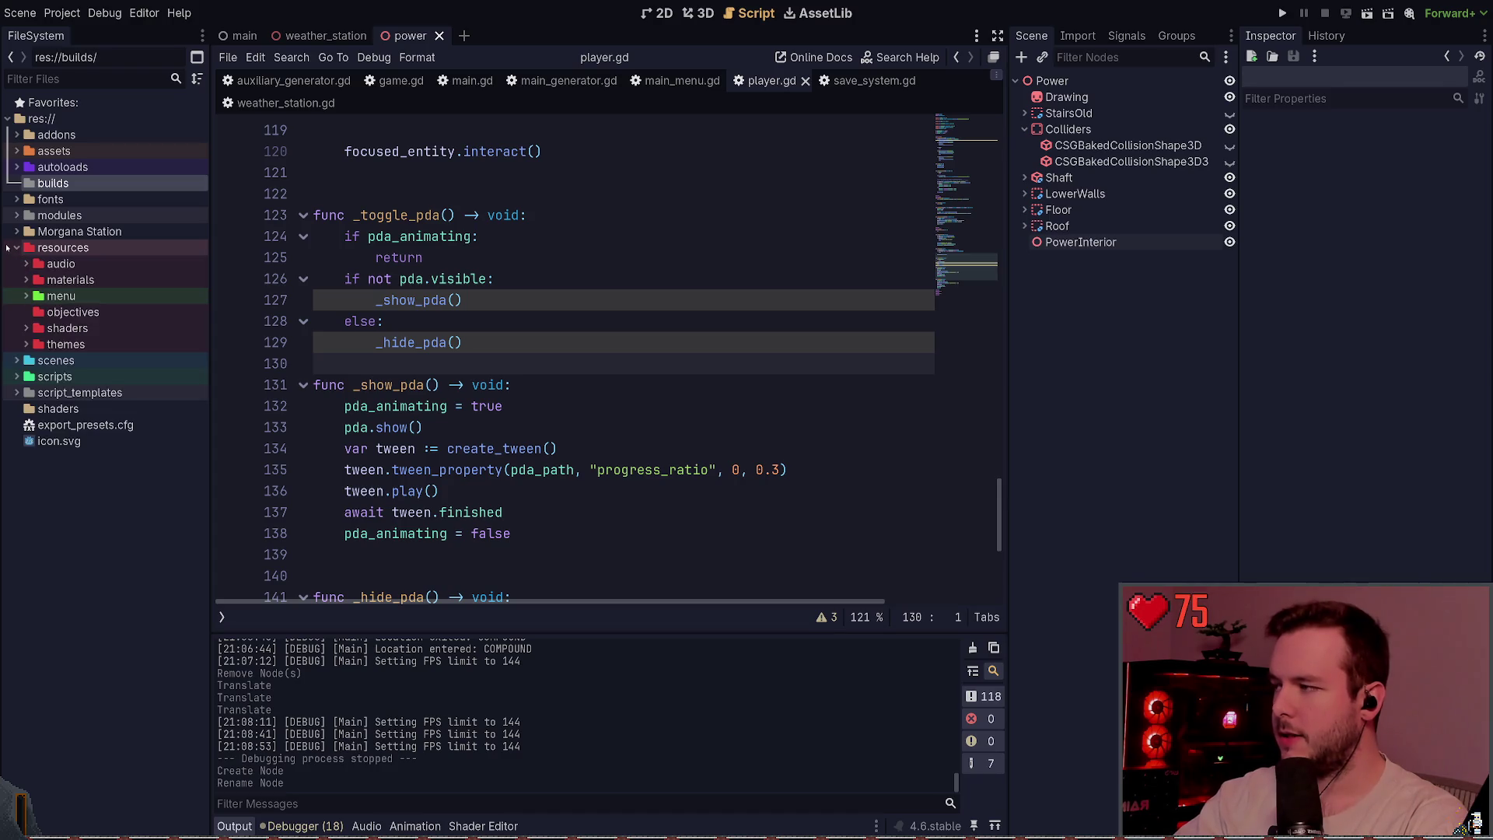
{"action": "left_click", "coordinate": [7, 247]}
{"action": "left_click", "coordinate": [17, 263]}
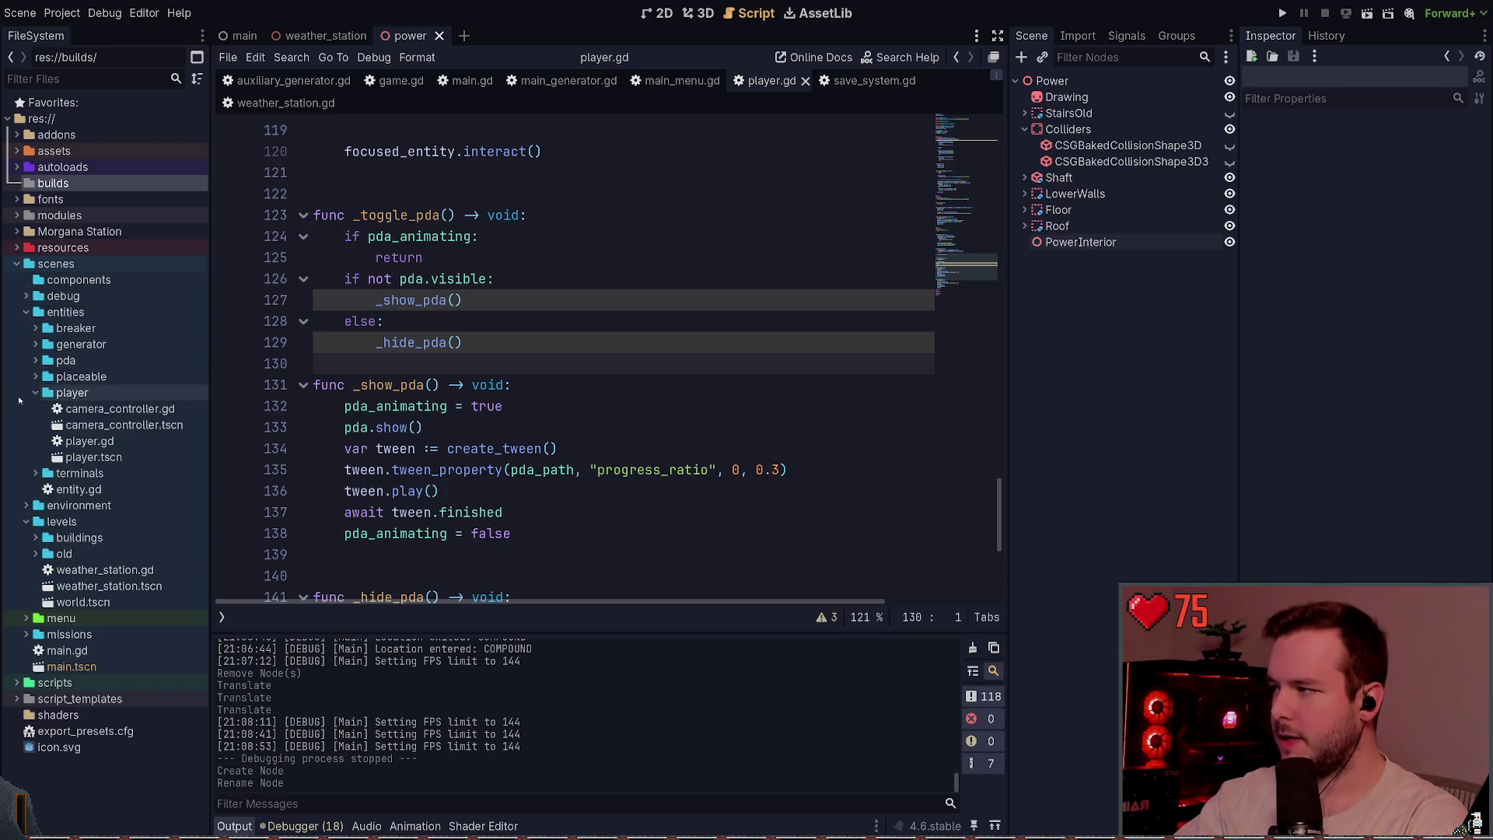
{"action": "left_click", "coordinate": [36, 392]}
{"action": "left_click", "coordinate": [26, 312]}
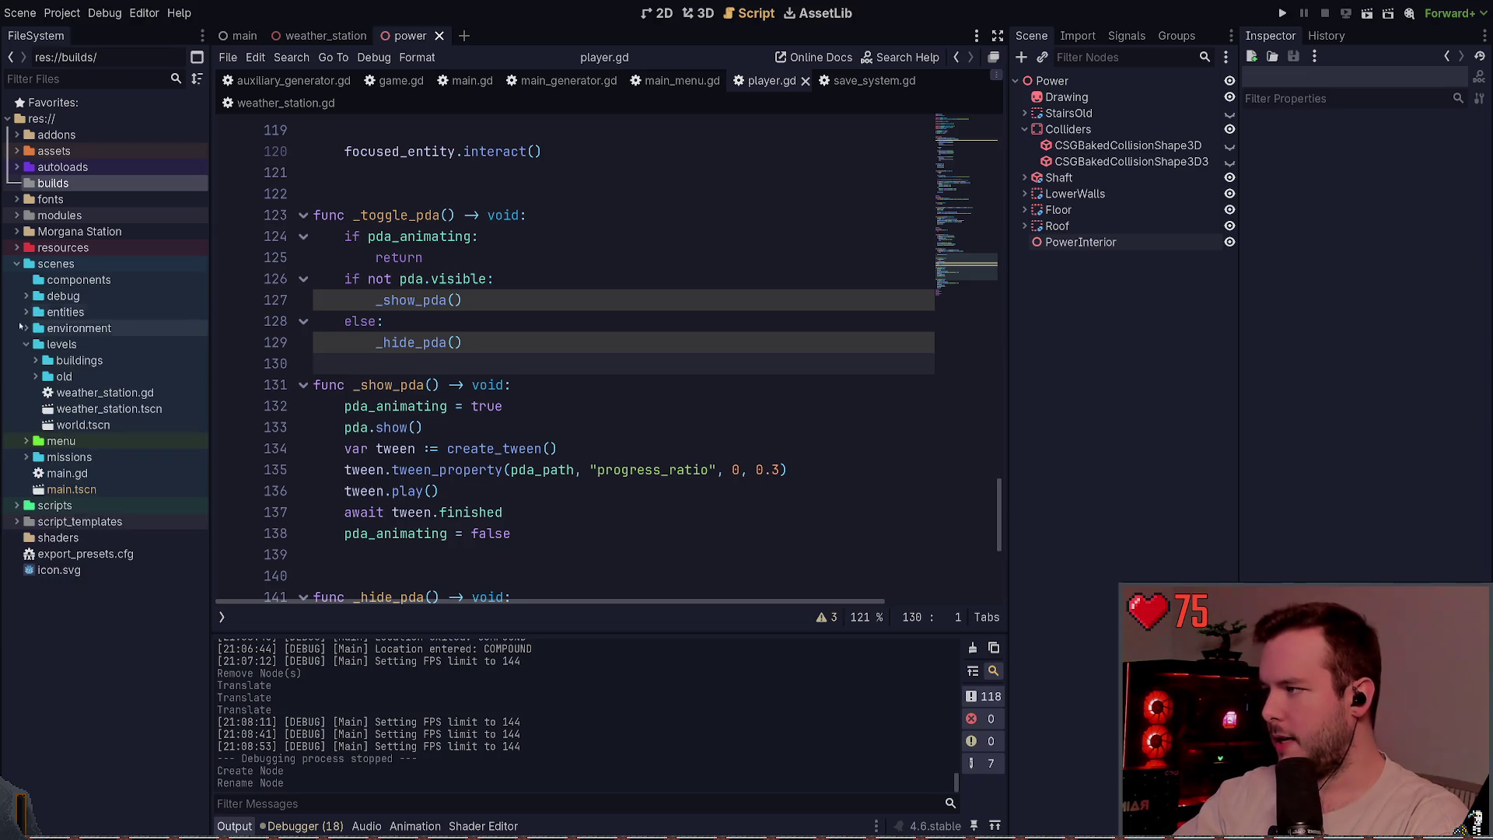
{"action": "left_click", "coordinate": [21, 343]}
{"action": "left_click", "coordinate": [16, 263]}
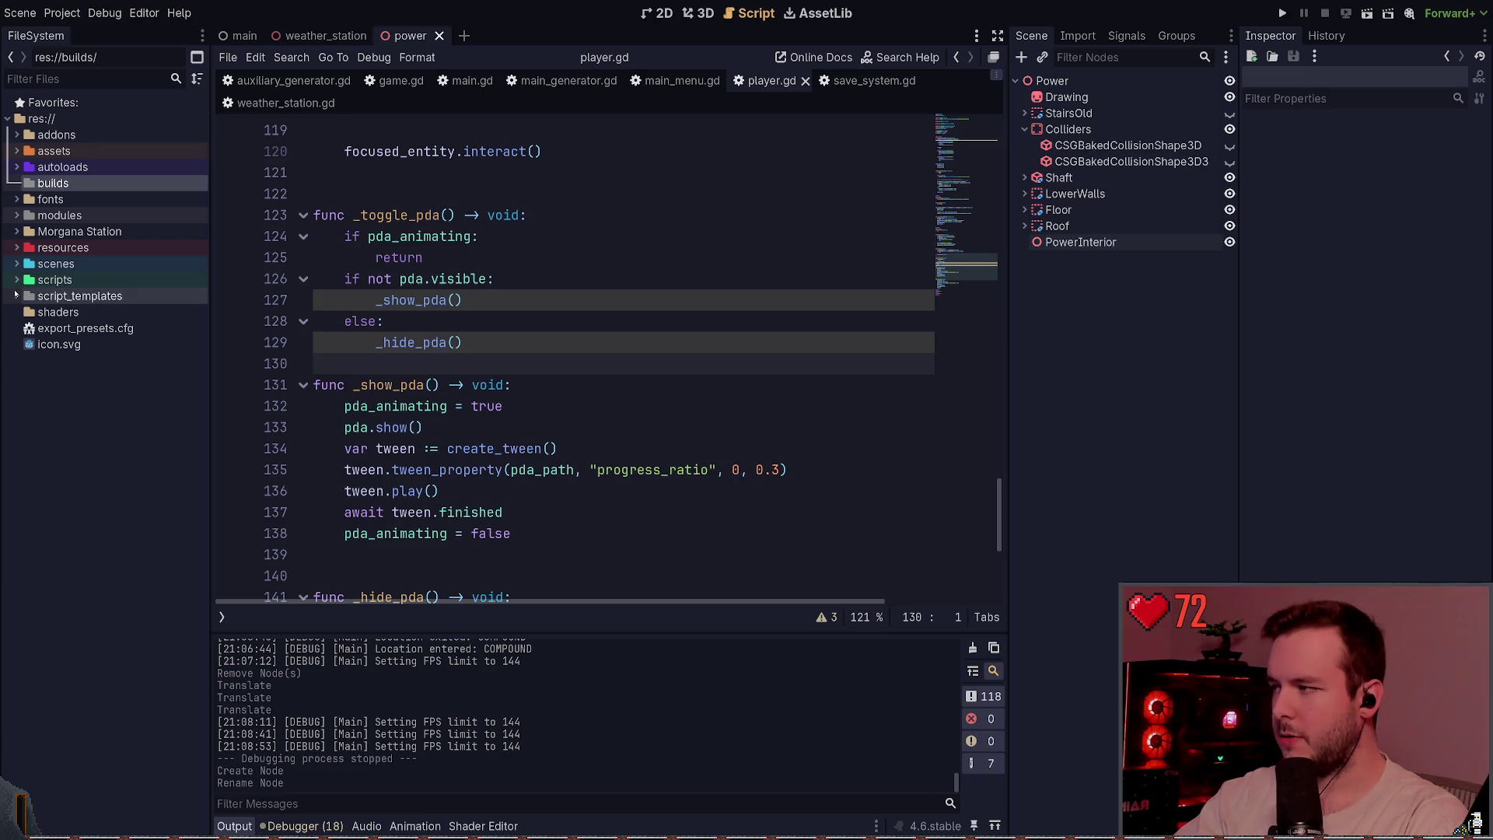
{"action": "left_click", "coordinate": [392, 322]}
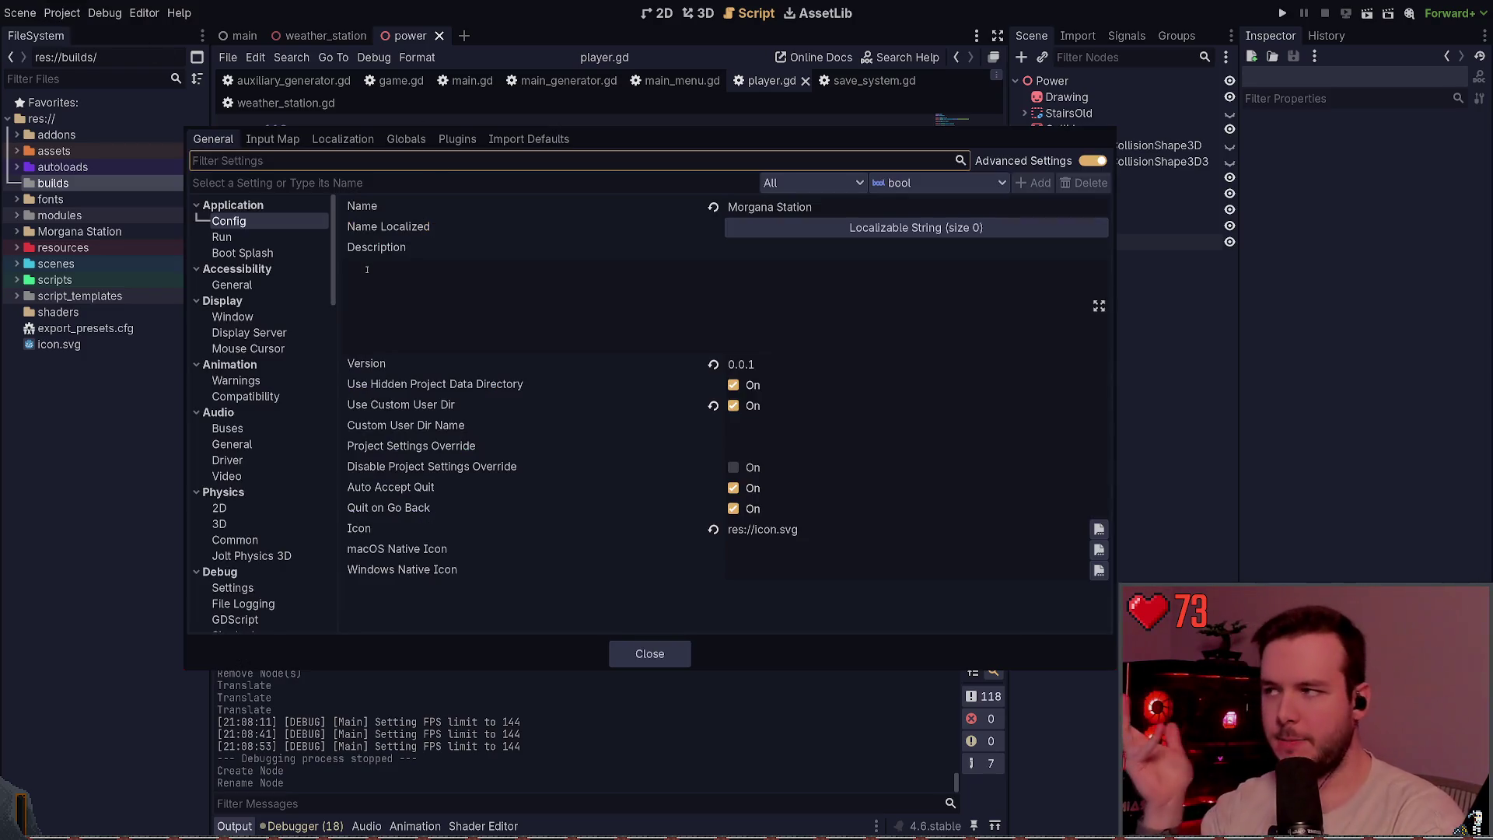
{"action": "left_click", "coordinate": [238, 317]}
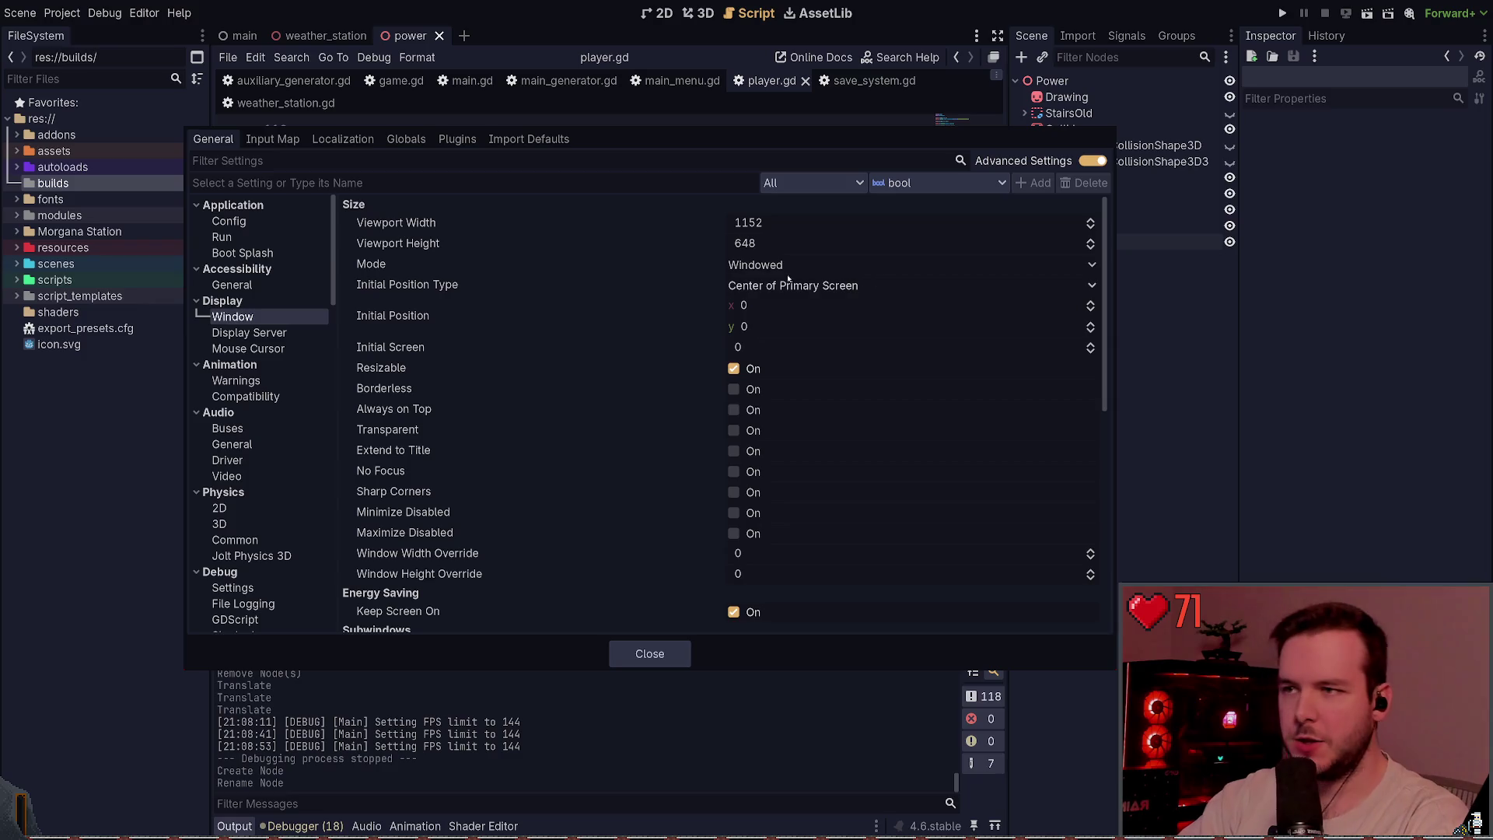
{"action": "scroll", "coordinate": [477, 366], "scroll_direction": "down", "scroll_amount": 5}
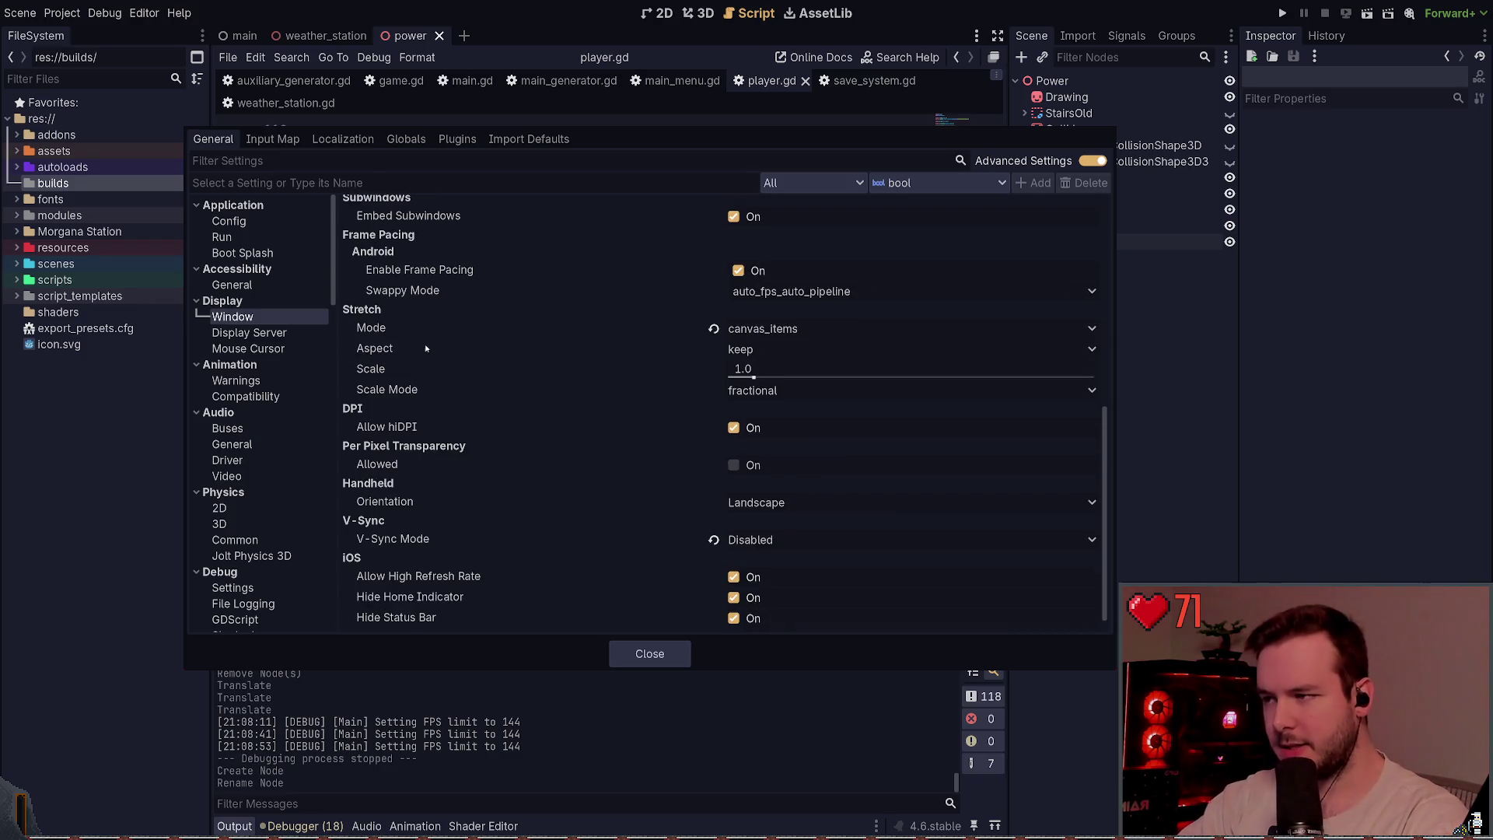
{"action": "scroll", "coordinate": [412, 349], "scroll_direction": "down", "scroll_amount": 1}
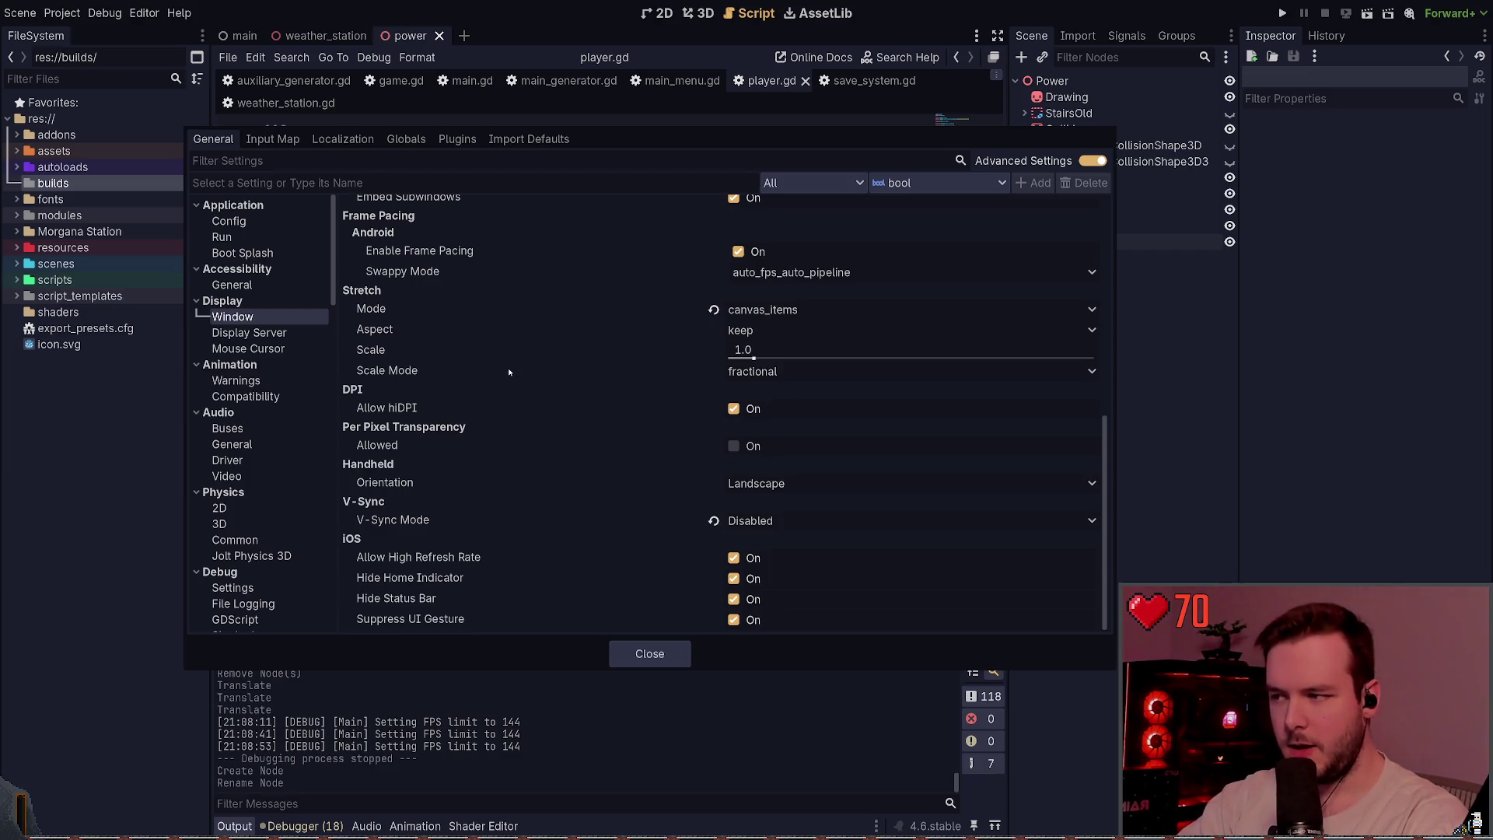
{"action": "left_click", "coordinate": [721, 371]}
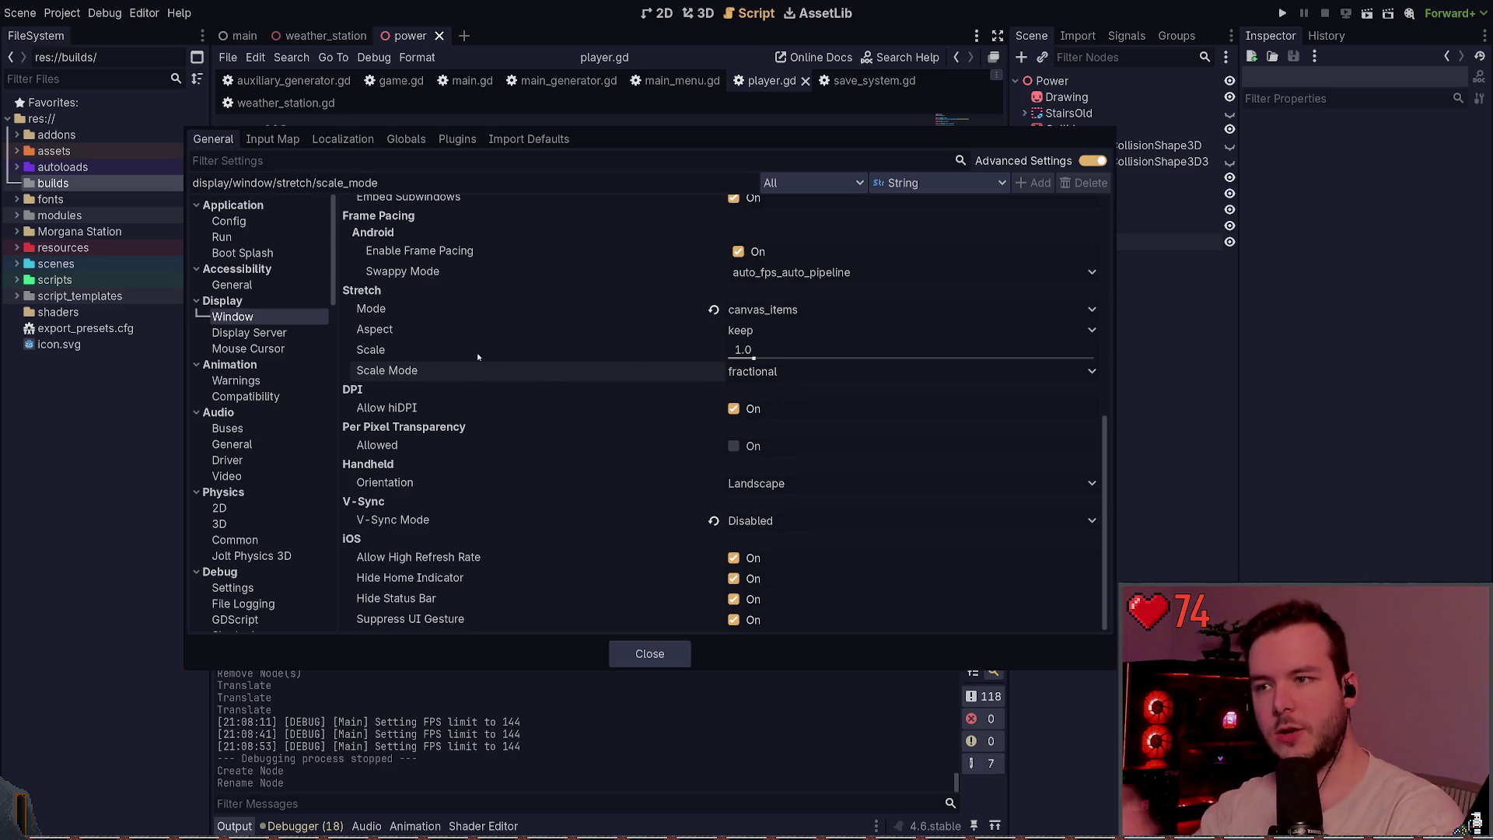
{"action": "left_click", "coordinate": [699, 310]}
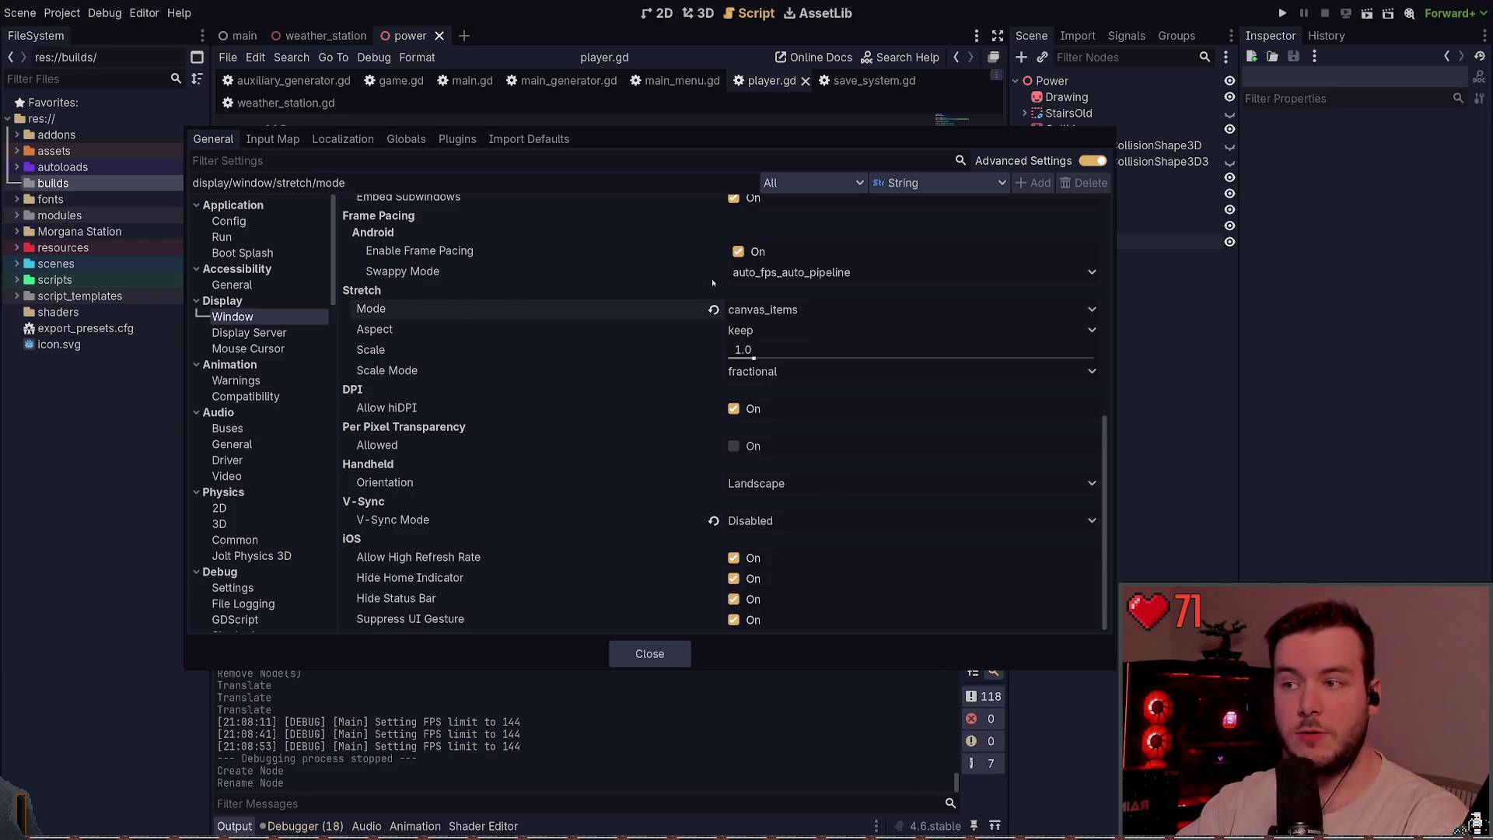
{"action": "scroll", "coordinate": [524, 381], "scroll_direction": "up", "scroll_amount": 1}
{"action": "scroll", "coordinate": [524, 381], "scroll_direction": "up", "scroll_amount": 5}
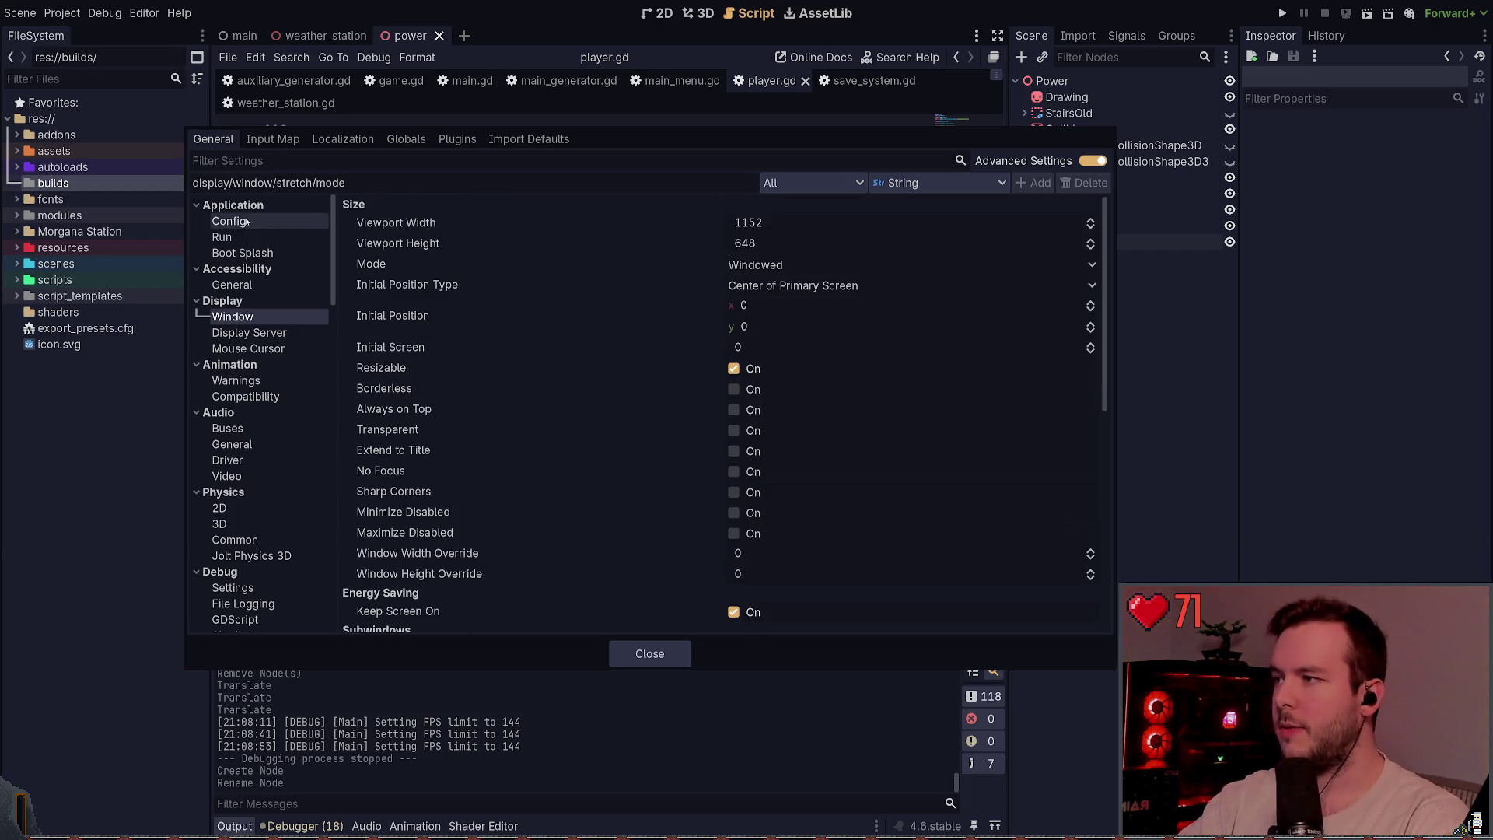
{"action": "key", "text": "Escape"}
{"action": "left_click", "coordinate": [587, 299]}
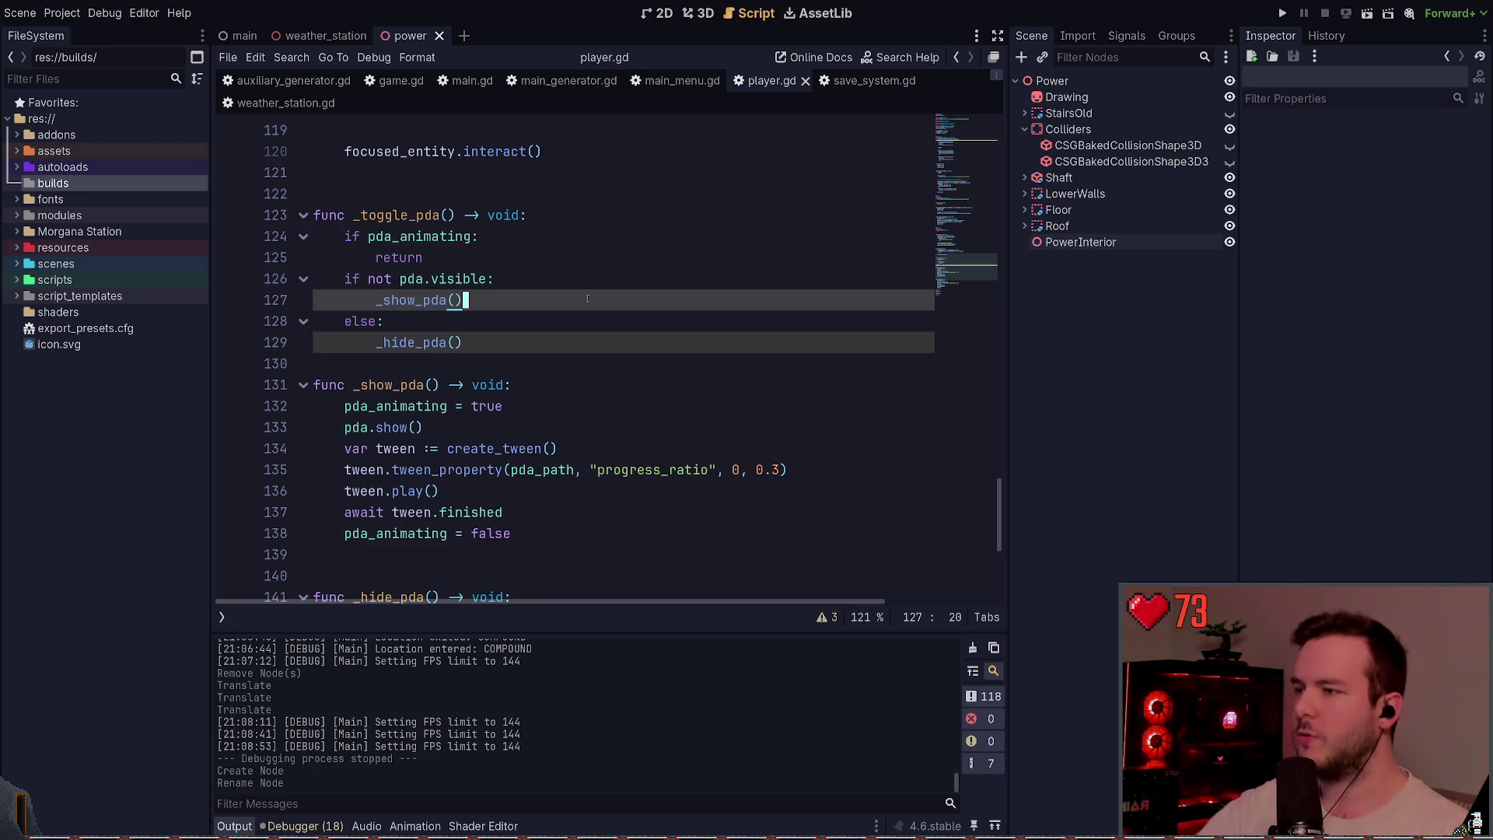
- Select PowerInterior, save the power scene, and switch from the script editor to 2D then 3D
{"action": "left_click", "coordinate": [1081, 241]}
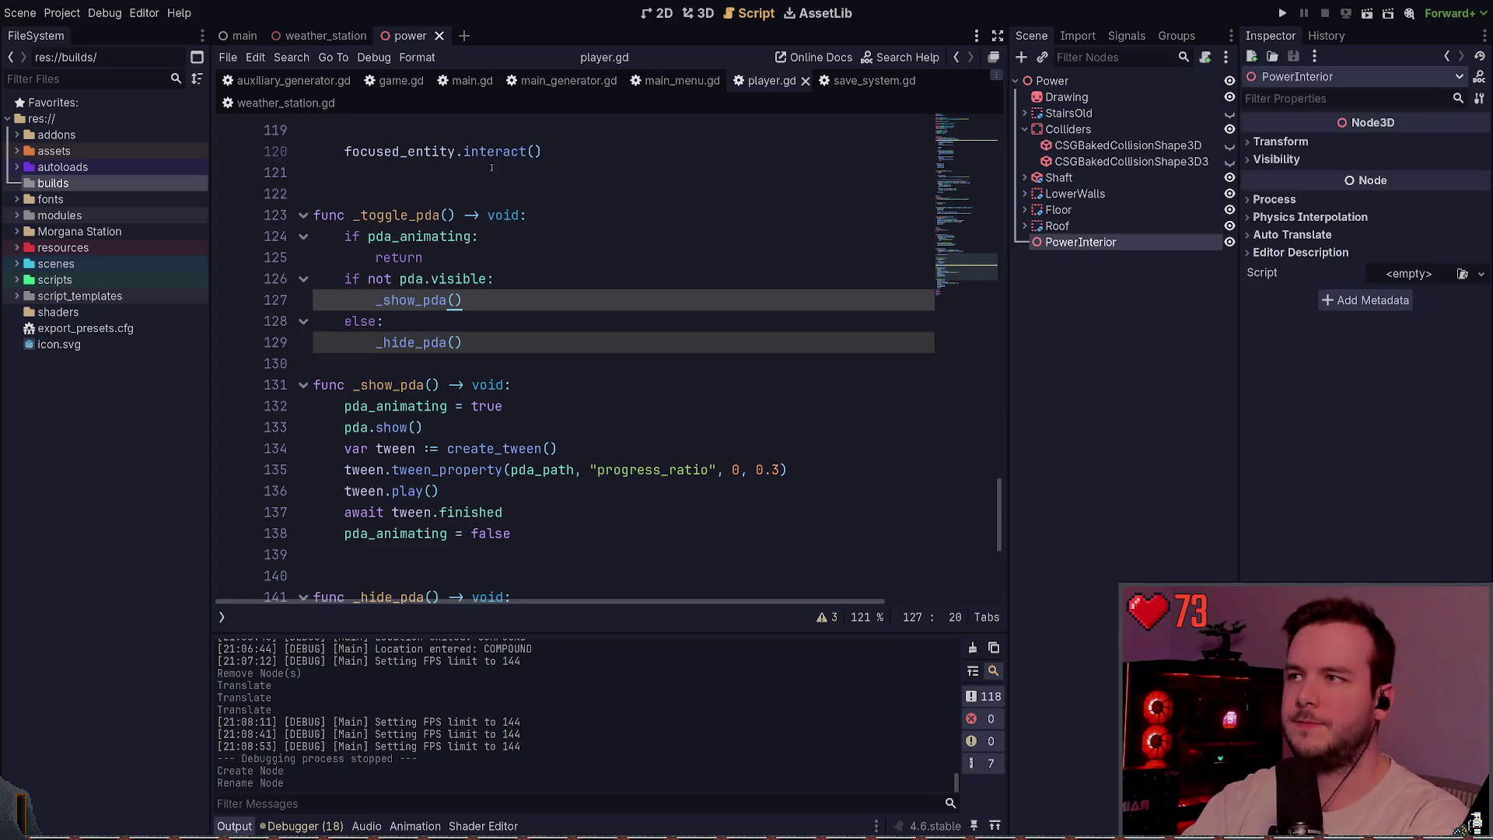
{"action": "left_click", "coordinate": [429, 168]}
{"action": "key", "text": "ctrl+s"}
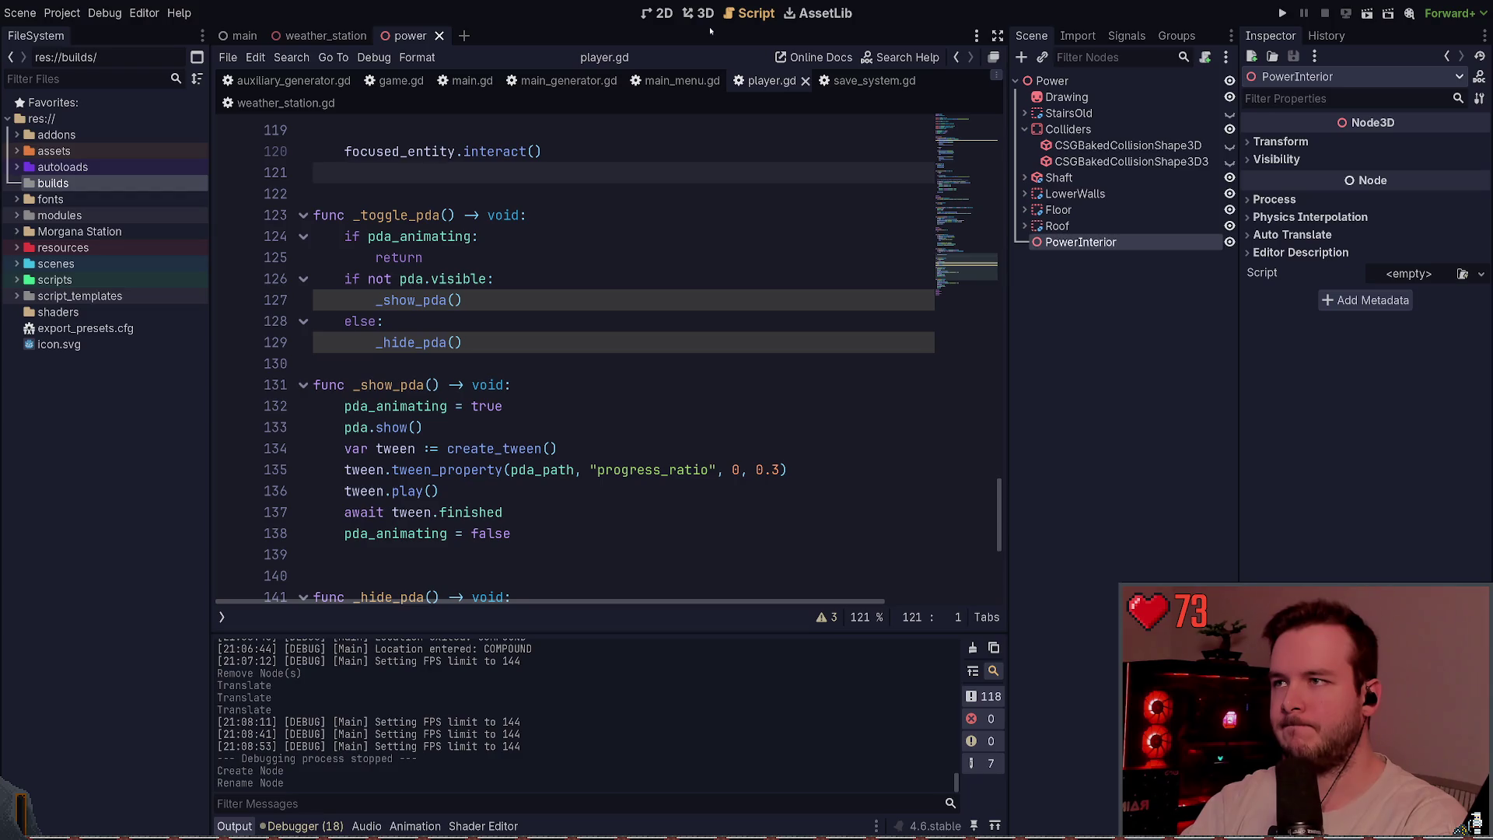
{"action": "left_click", "coordinate": [709, 23]}
{"action": "left_click", "coordinate": [640, 15]}
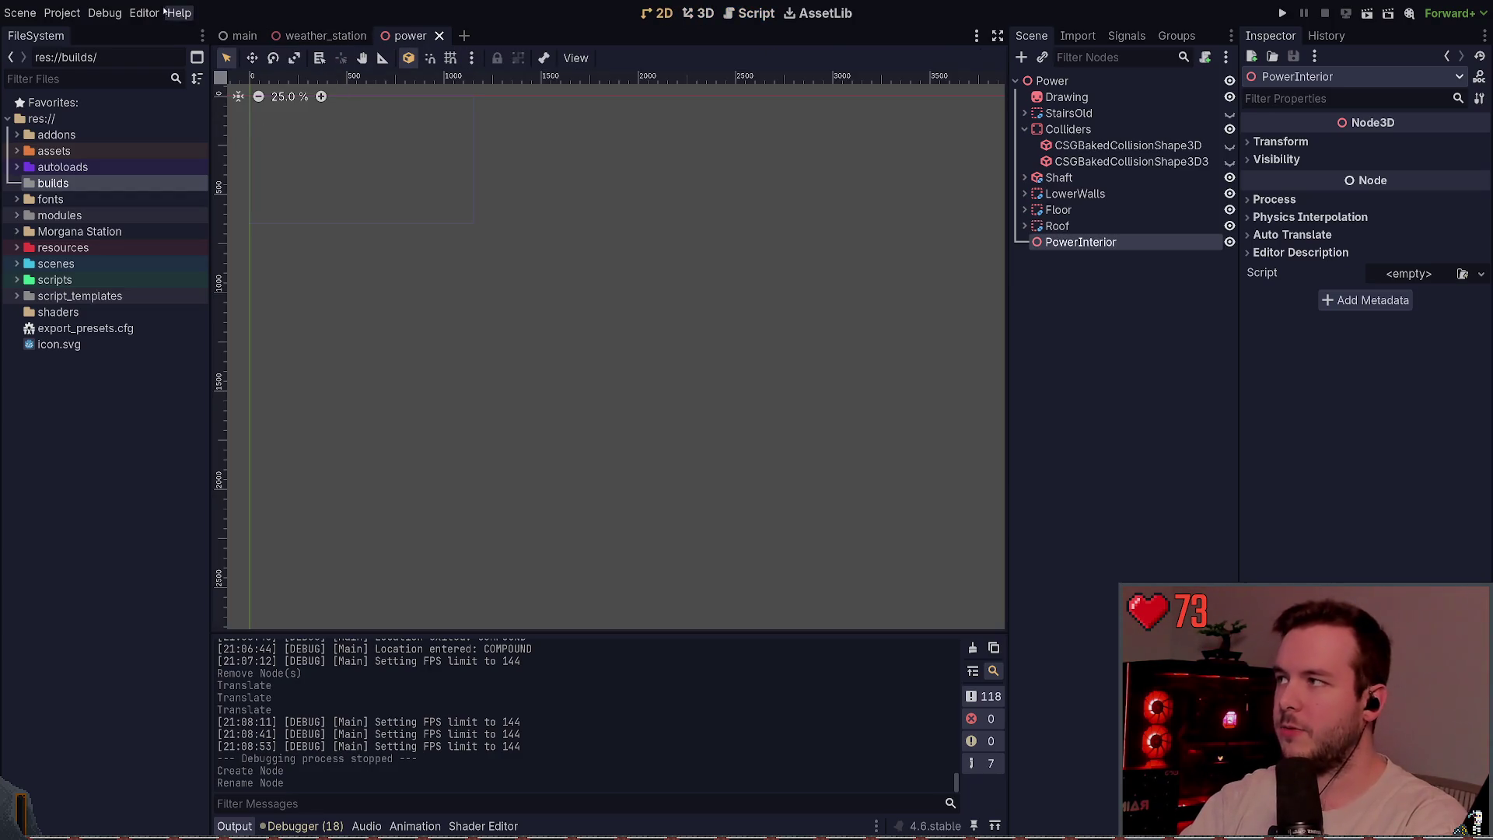
{"action": "left_click", "coordinate": [703, 15]}
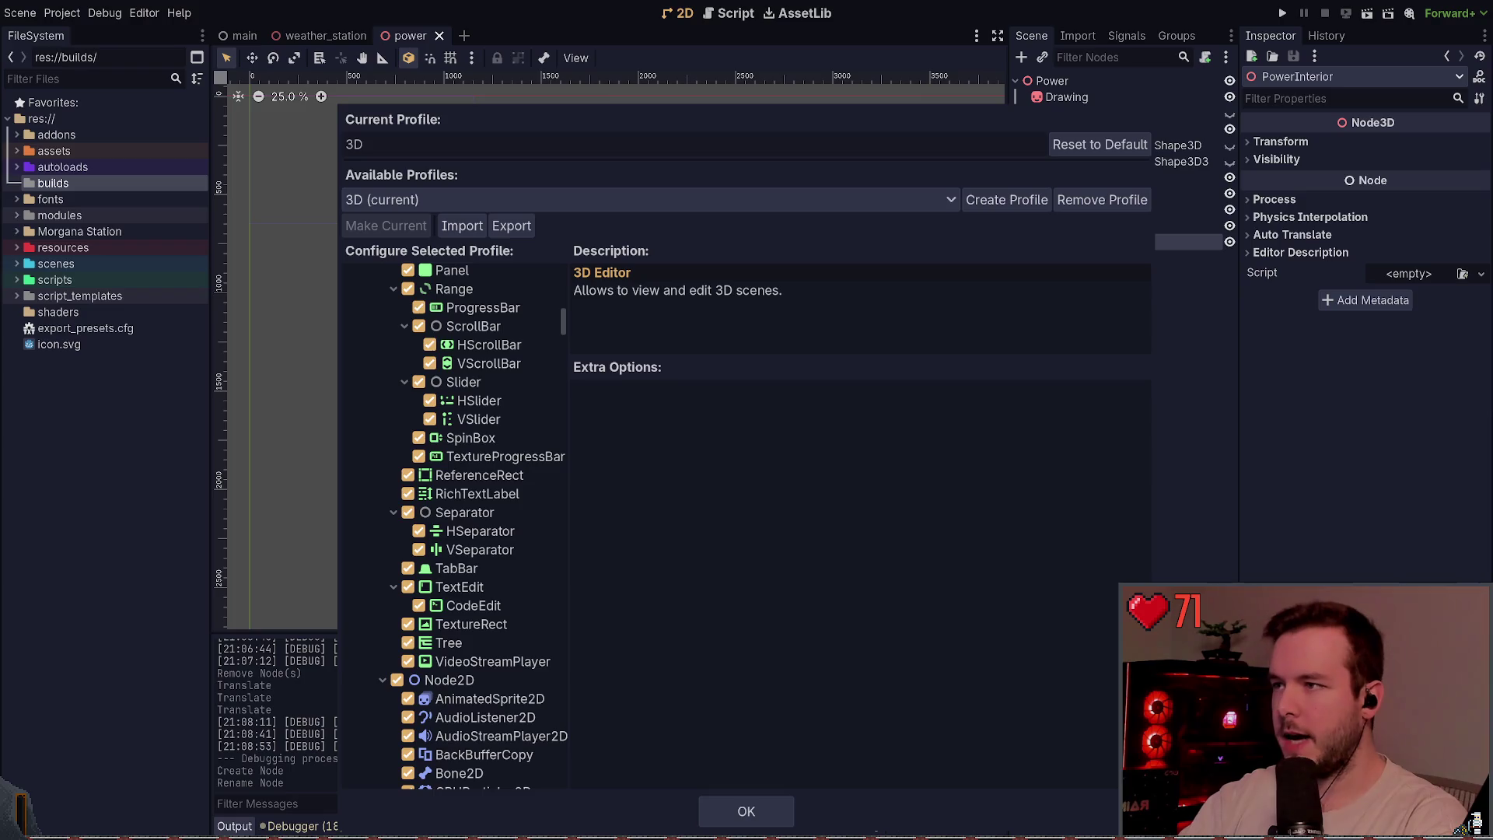
- Keep the 3D Editor enabled and disable the Asset Library in the 3D profile
{"action": "scroll", "coordinate": [455, 389], "scroll_direction": "up", "scroll_amount": 10}
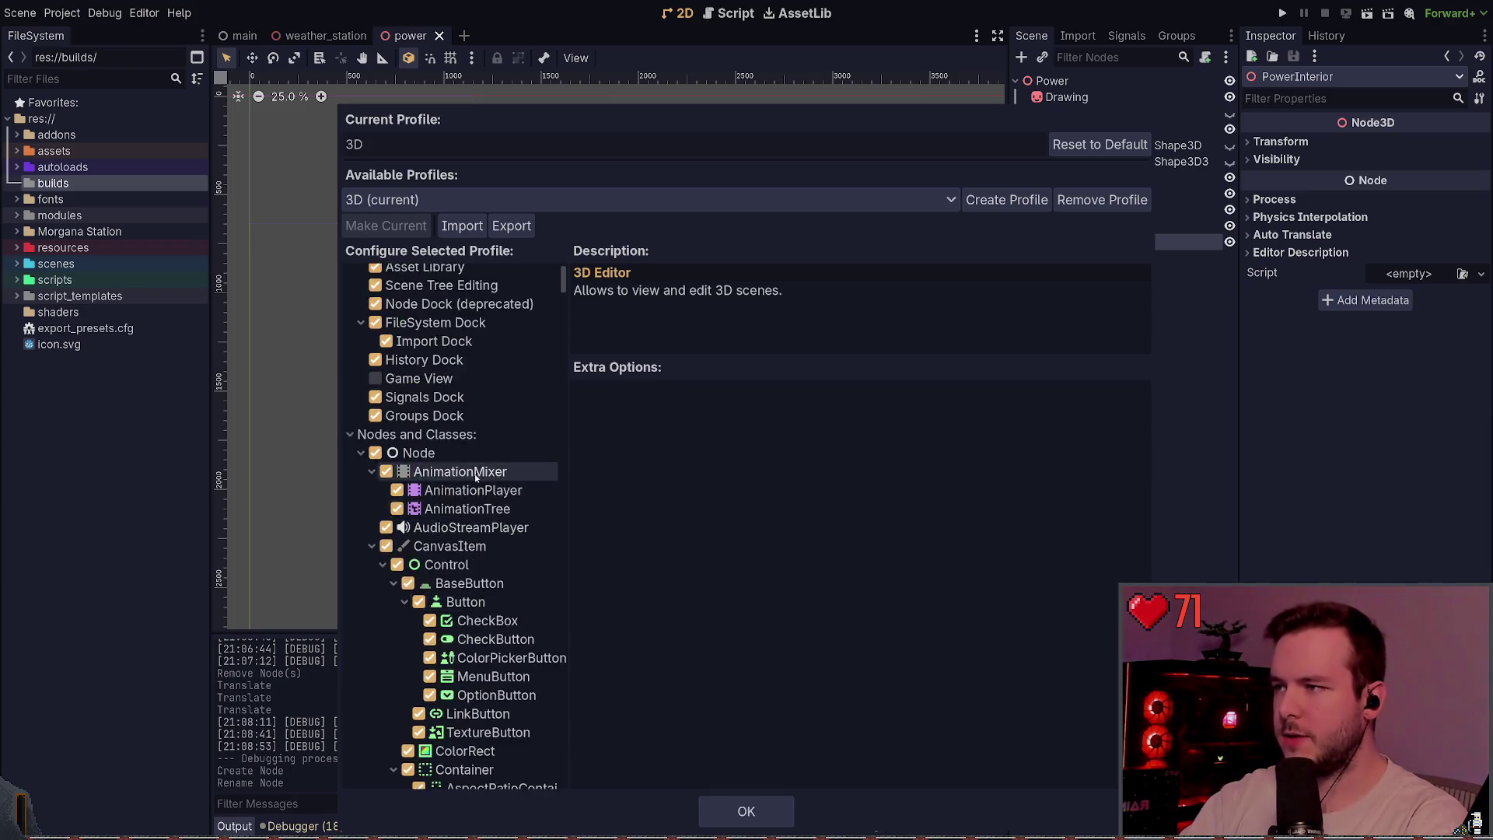
{"action": "left_click", "coordinate": [387, 295]}
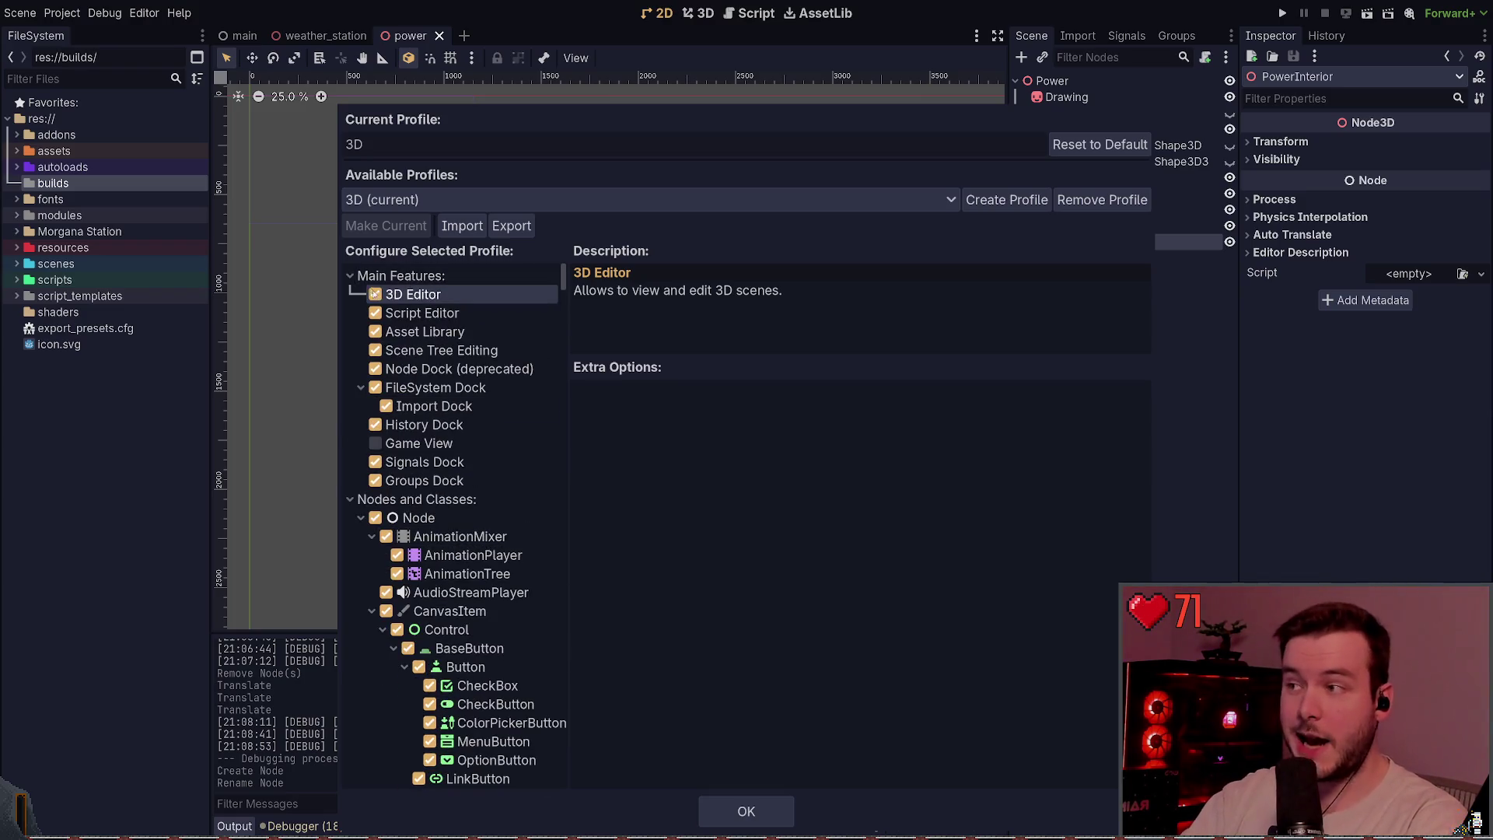
{"action": "left_click", "coordinate": [375, 331]}
{"action": "left_click", "coordinate": [442, 293]}
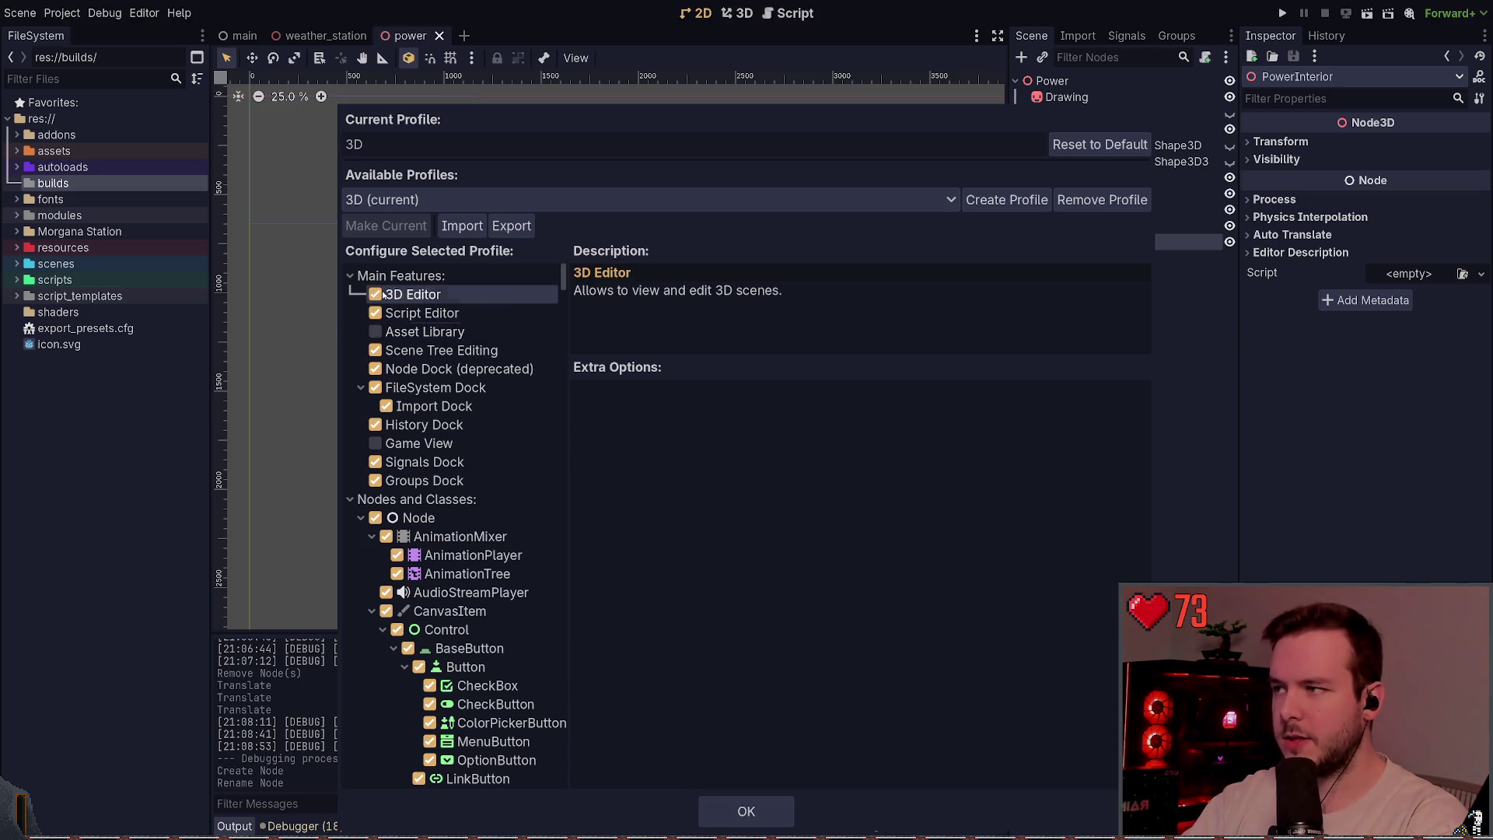
{"action": "left_click", "coordinate": [443, 294]}
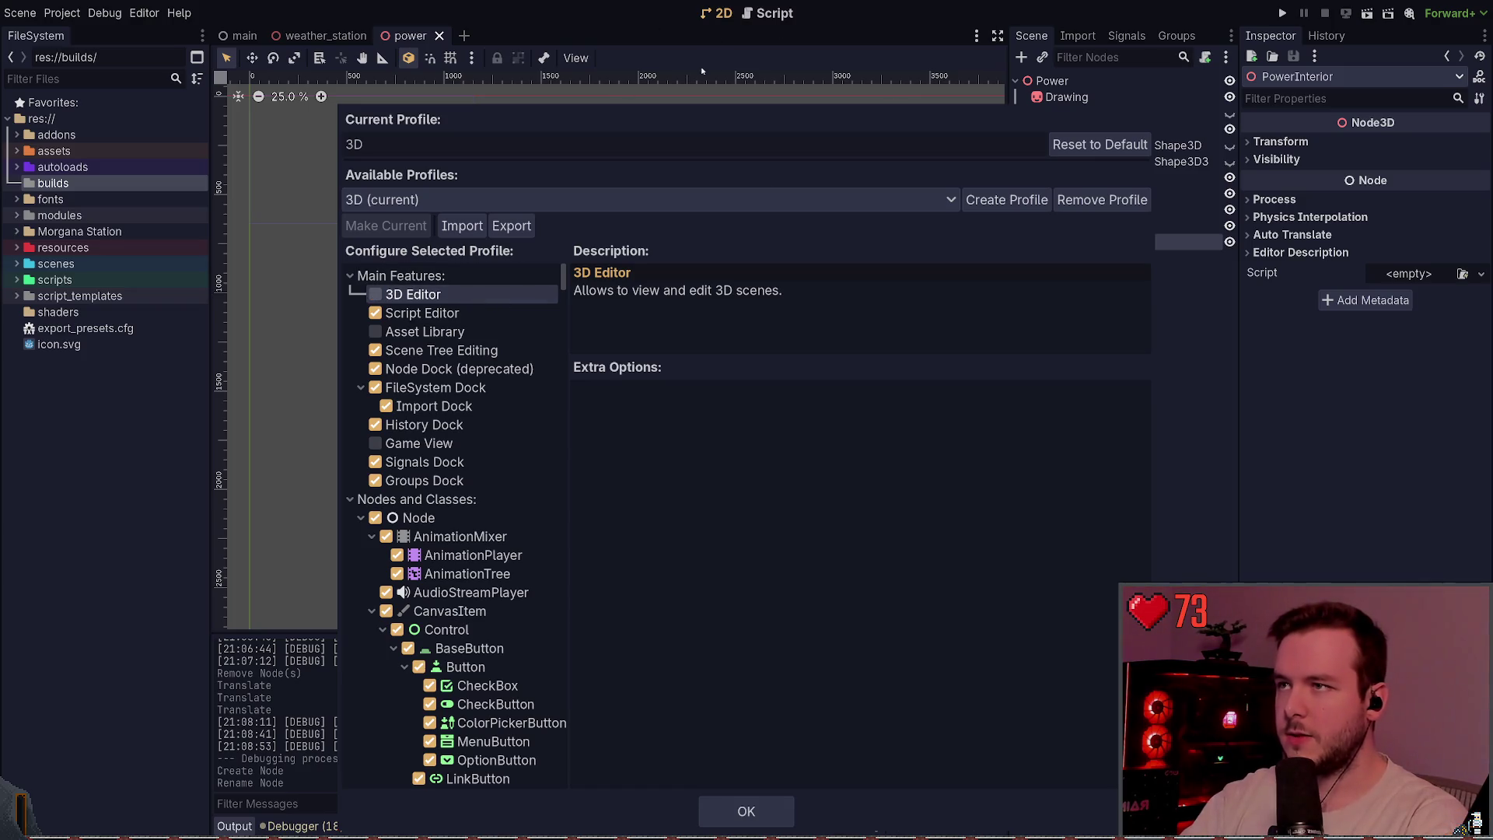
{"action": "left_click", "coordinate": [390, 294]}
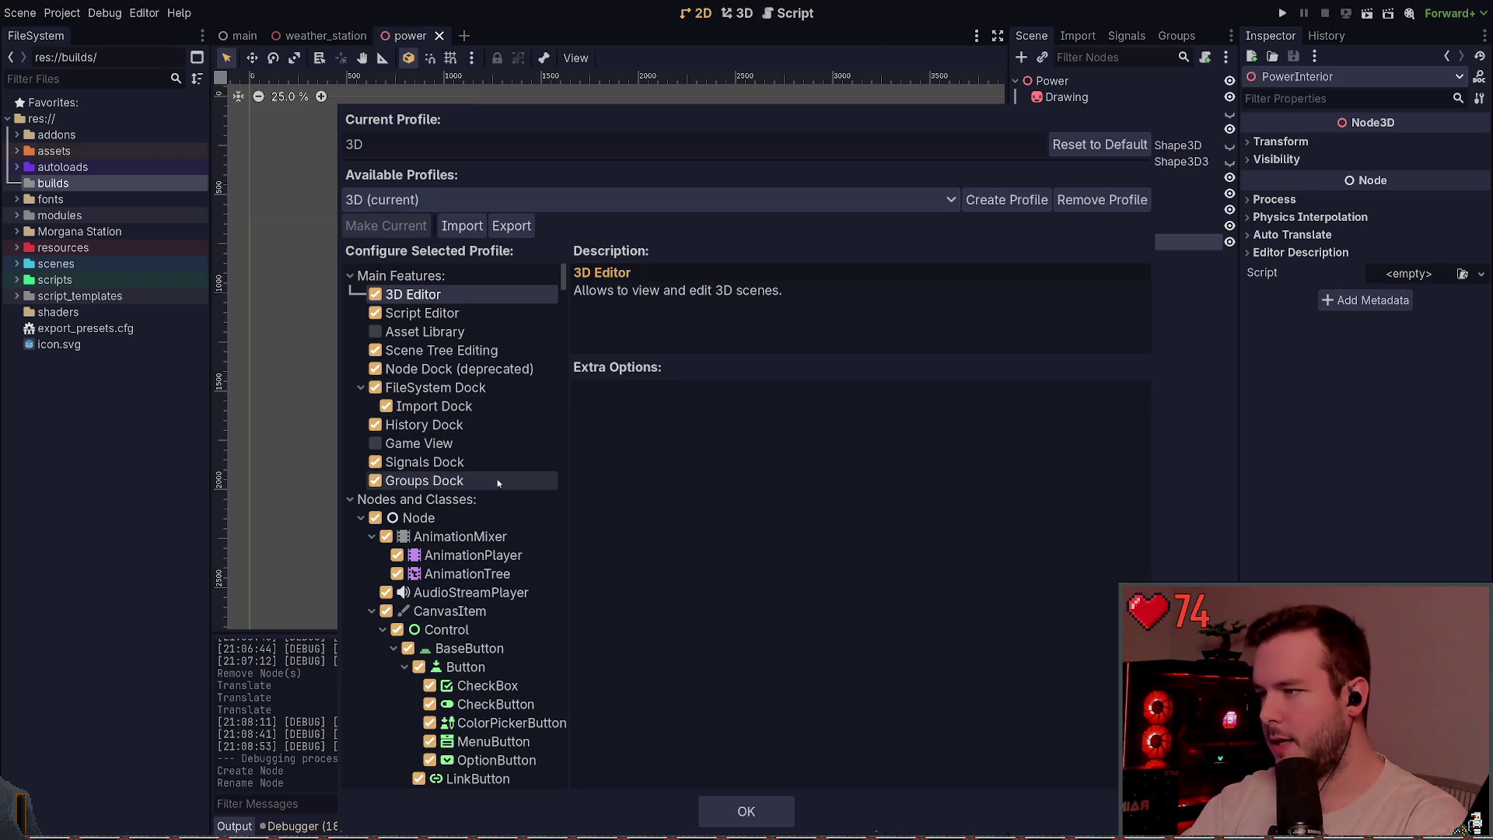
{"action": "scroll", "coordinate": [351, 290], "scroll_direction": "down", "scroll_amount": 5}
{"action": "scroll", "coordinate": [365, 350], "scroll_direction": "up", "scroll_amount": 5}
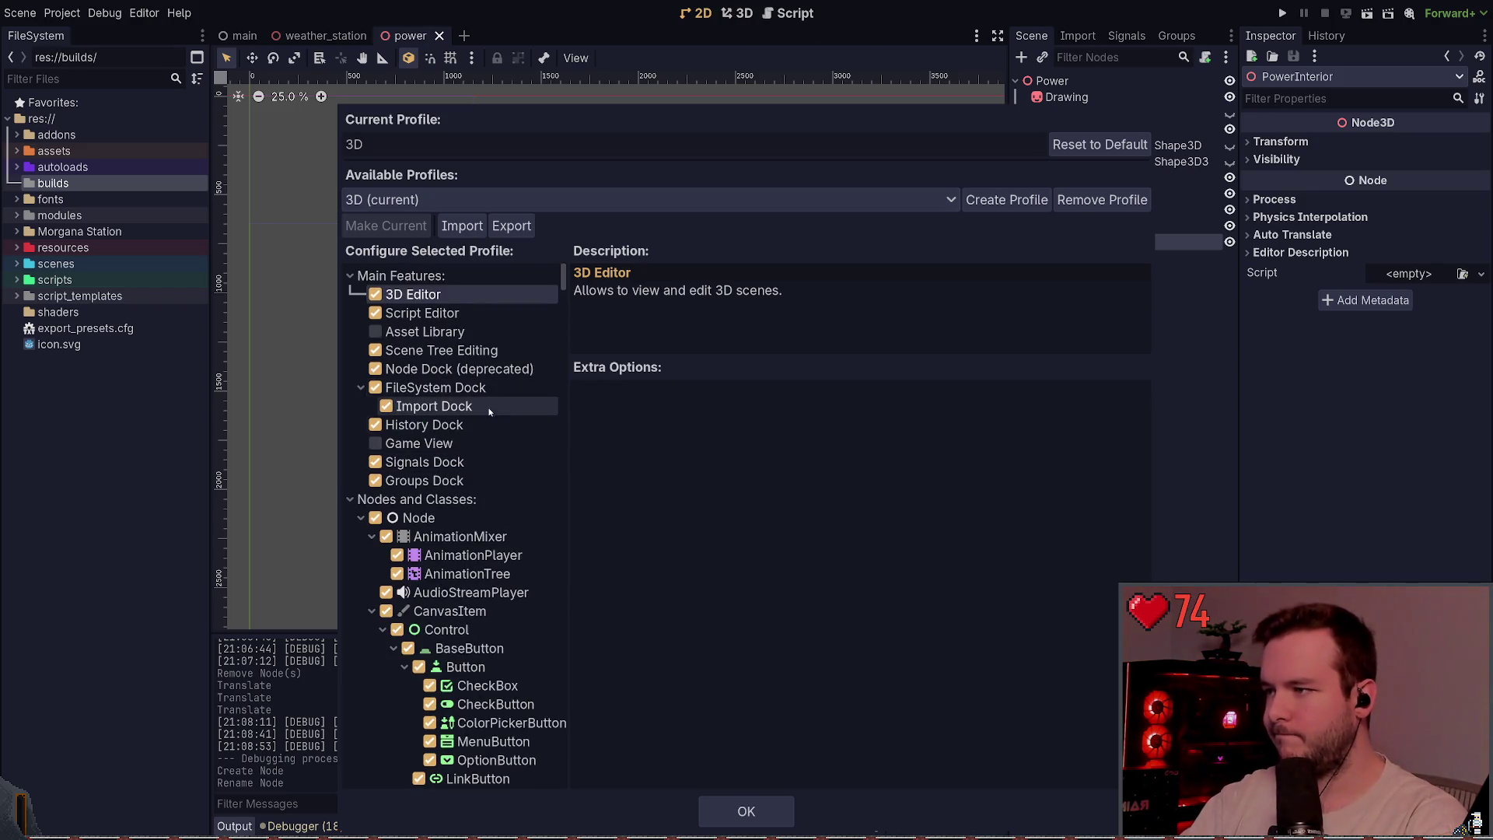
{"action": "left_click", "coordinate": [424, 443]}
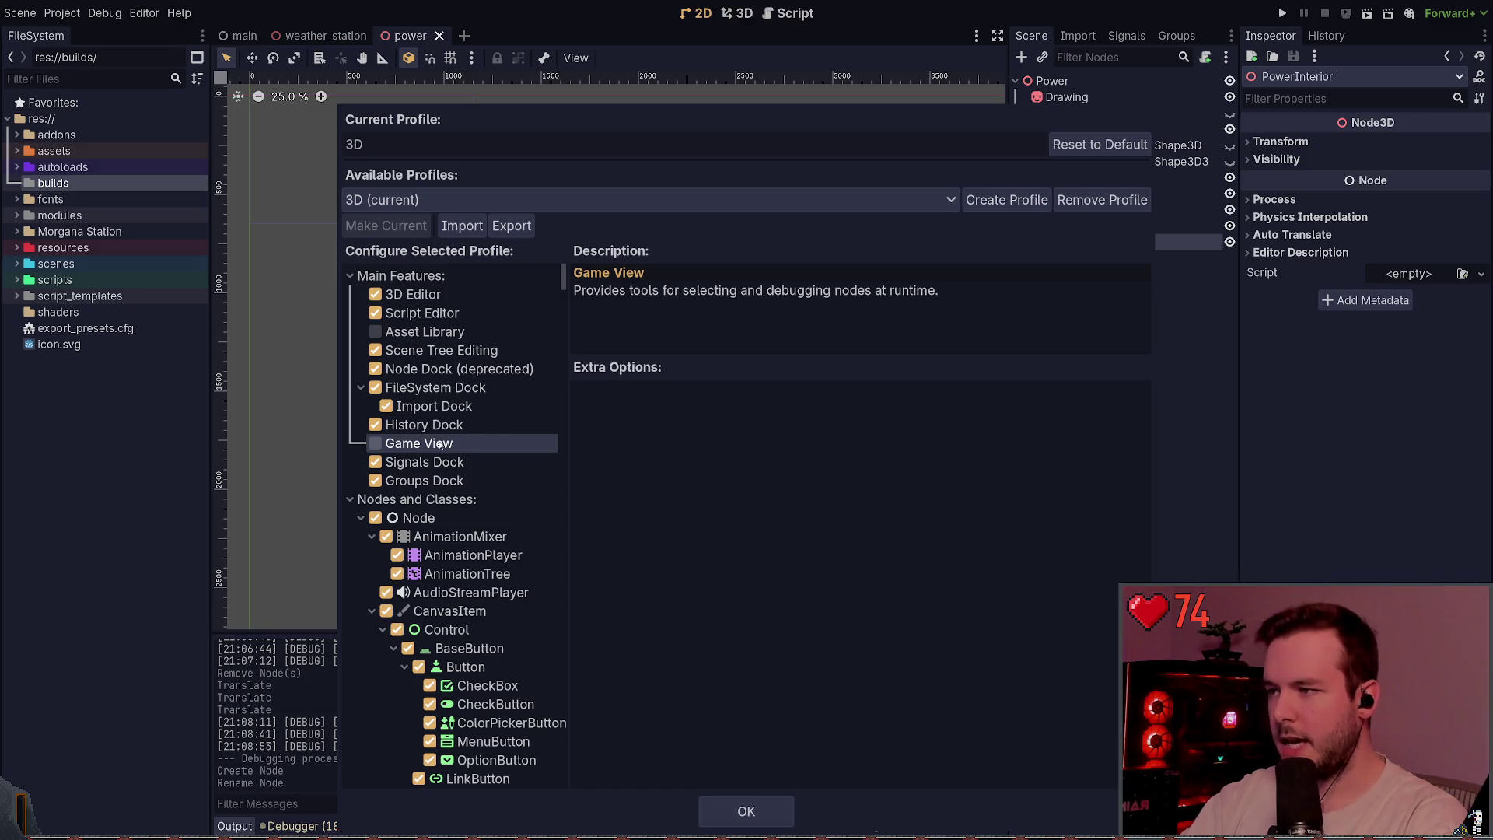
{"action": "scroll", "coordinate": [430, 442], "scroll_direction": "down", "scroll_amount": 10}
{"action": "scroll", "coordinate": [443, 432], "scroll_direction": "up", "scroll_amount": 10}
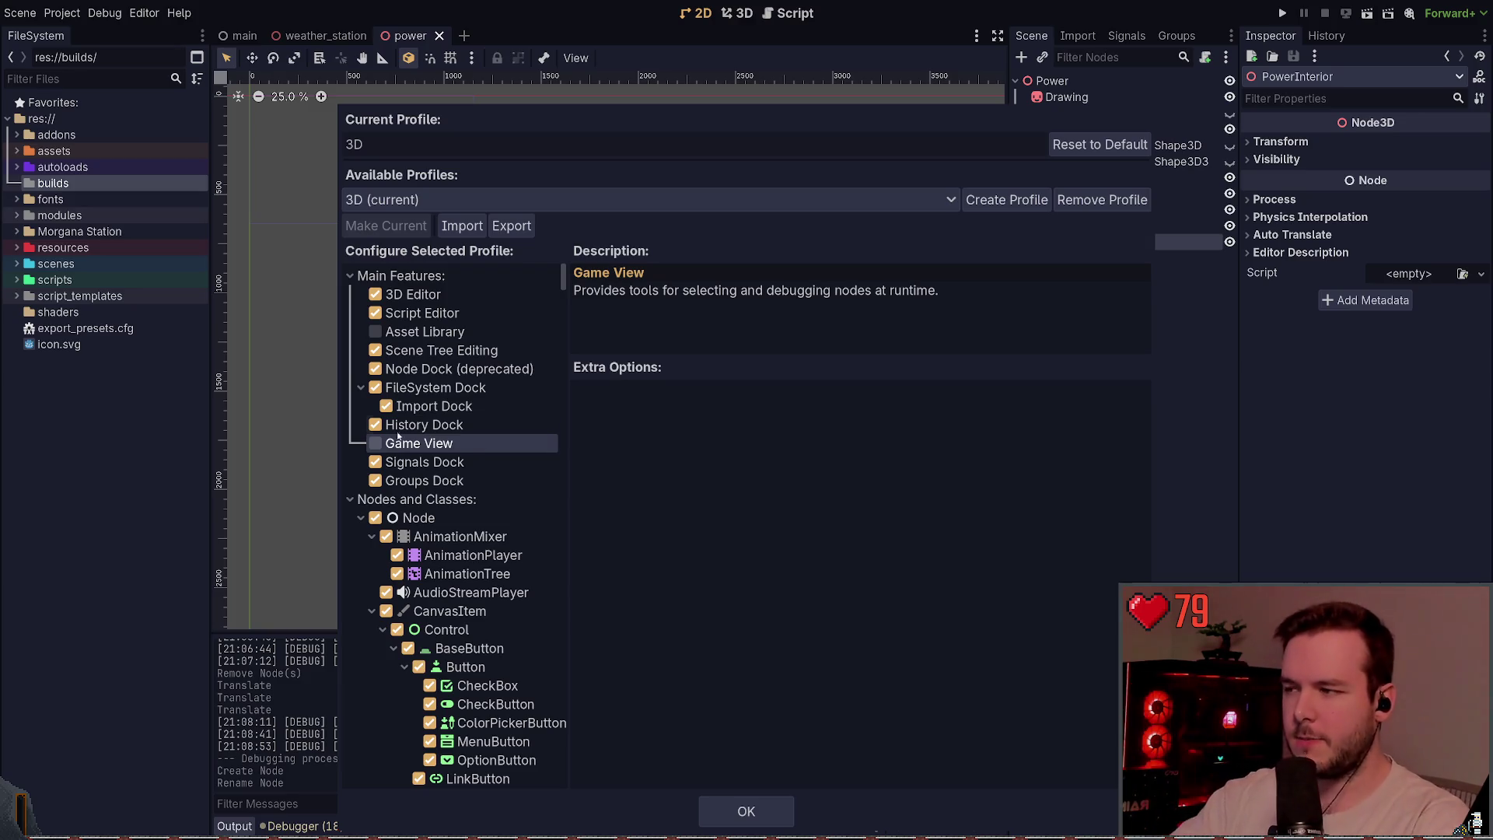
{"action": "scroll", "coordinate": [469, 474], "scroll_direction": "down", "scroll_amount": 15}
{"action": "scroll", "coordinate": [469, 474], "scroll_direction": "up", "scroll_amount": 15}
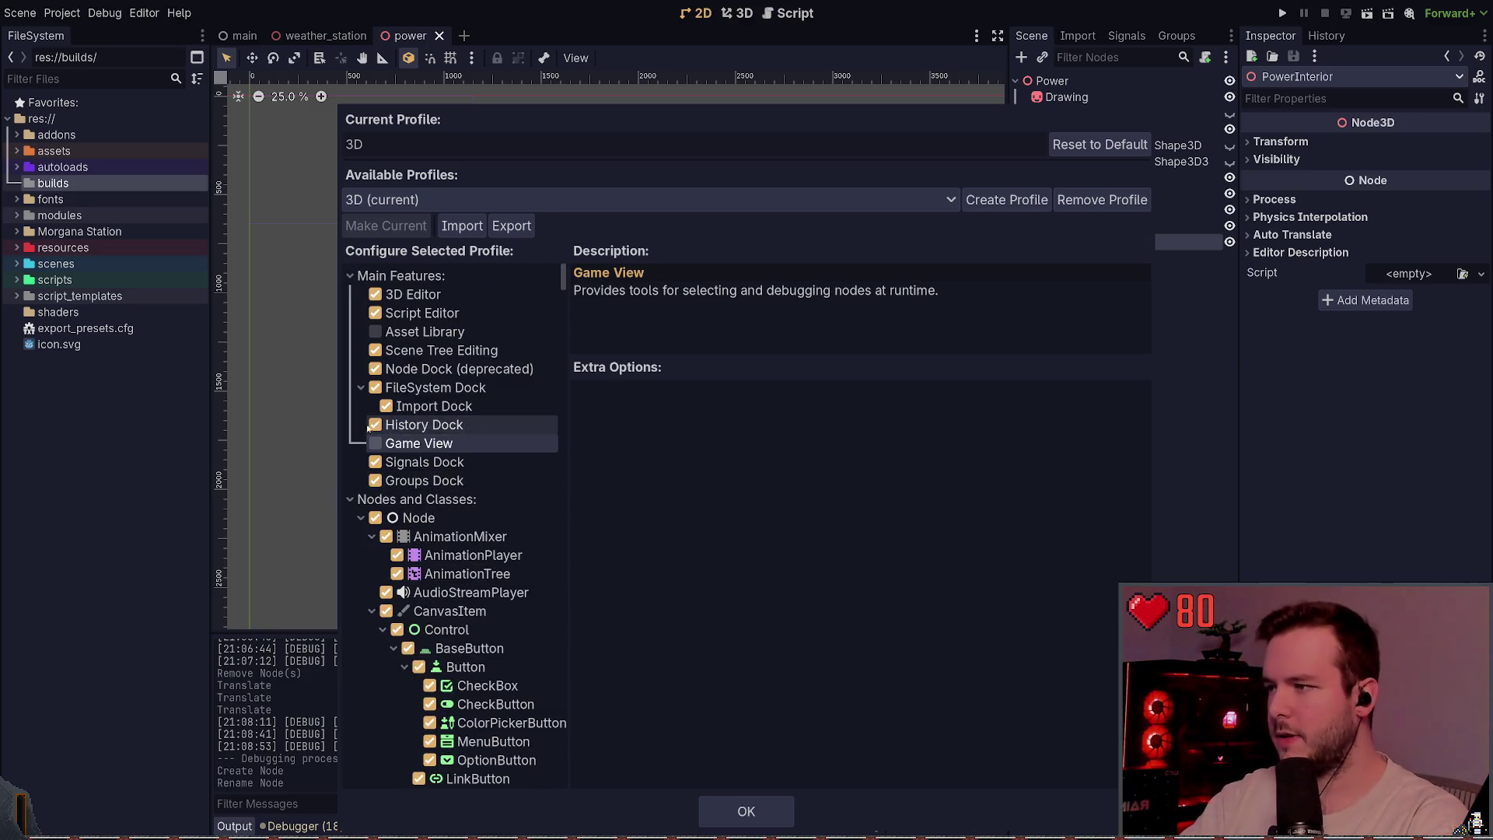
- Collapse the CanvasItem and Node3D branches and uncheck Node3D in the class tree
{"action": "left_click", "coordinate": [372, 482]}
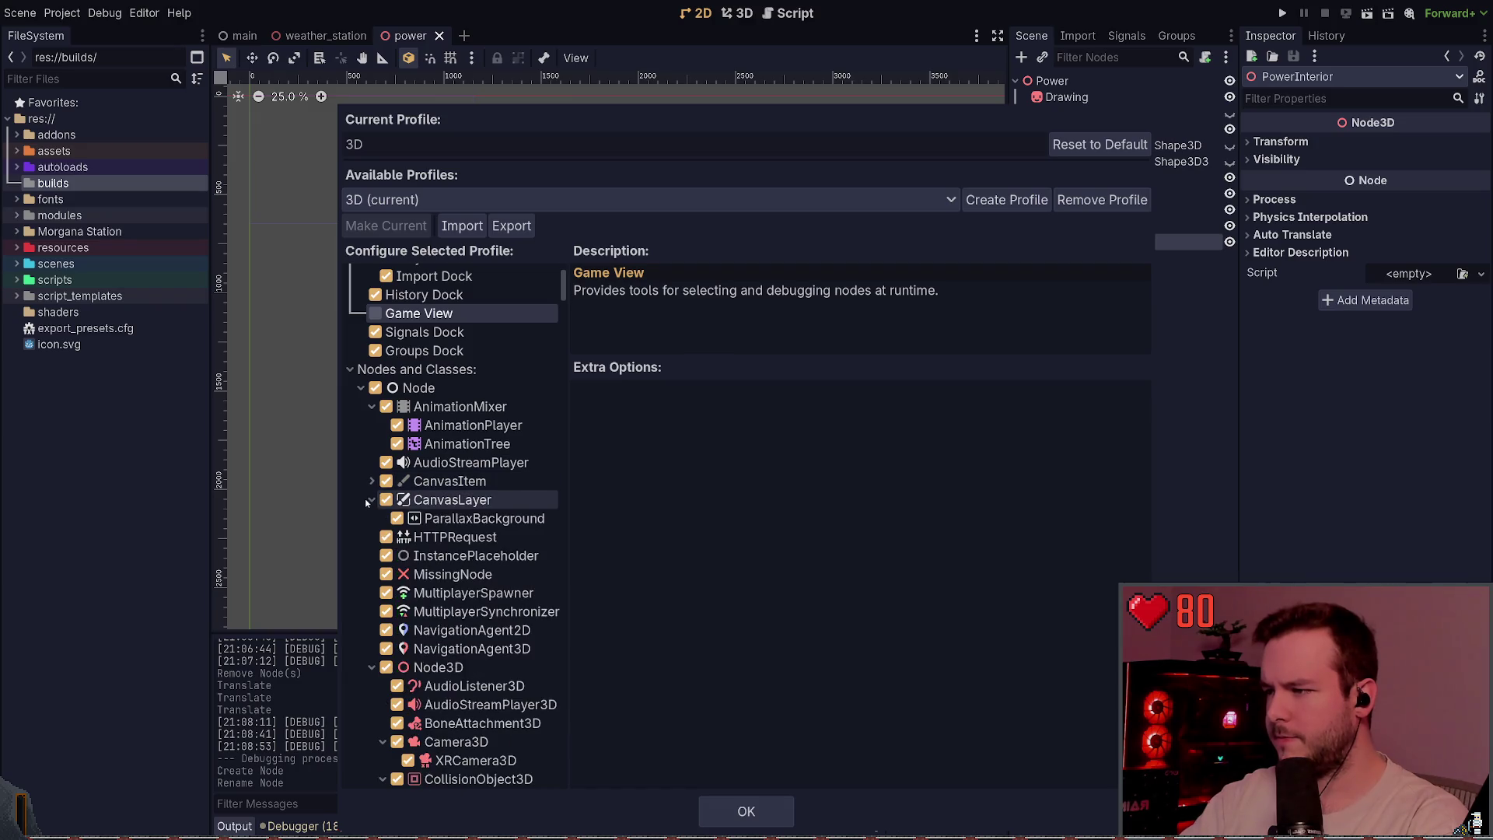
{"action": "scroll", "coordinate": [410, 475], "scroll_direction": "down", "scroll_amount": 5}
{"action": "left_click", "coordinate": [372, 454]}
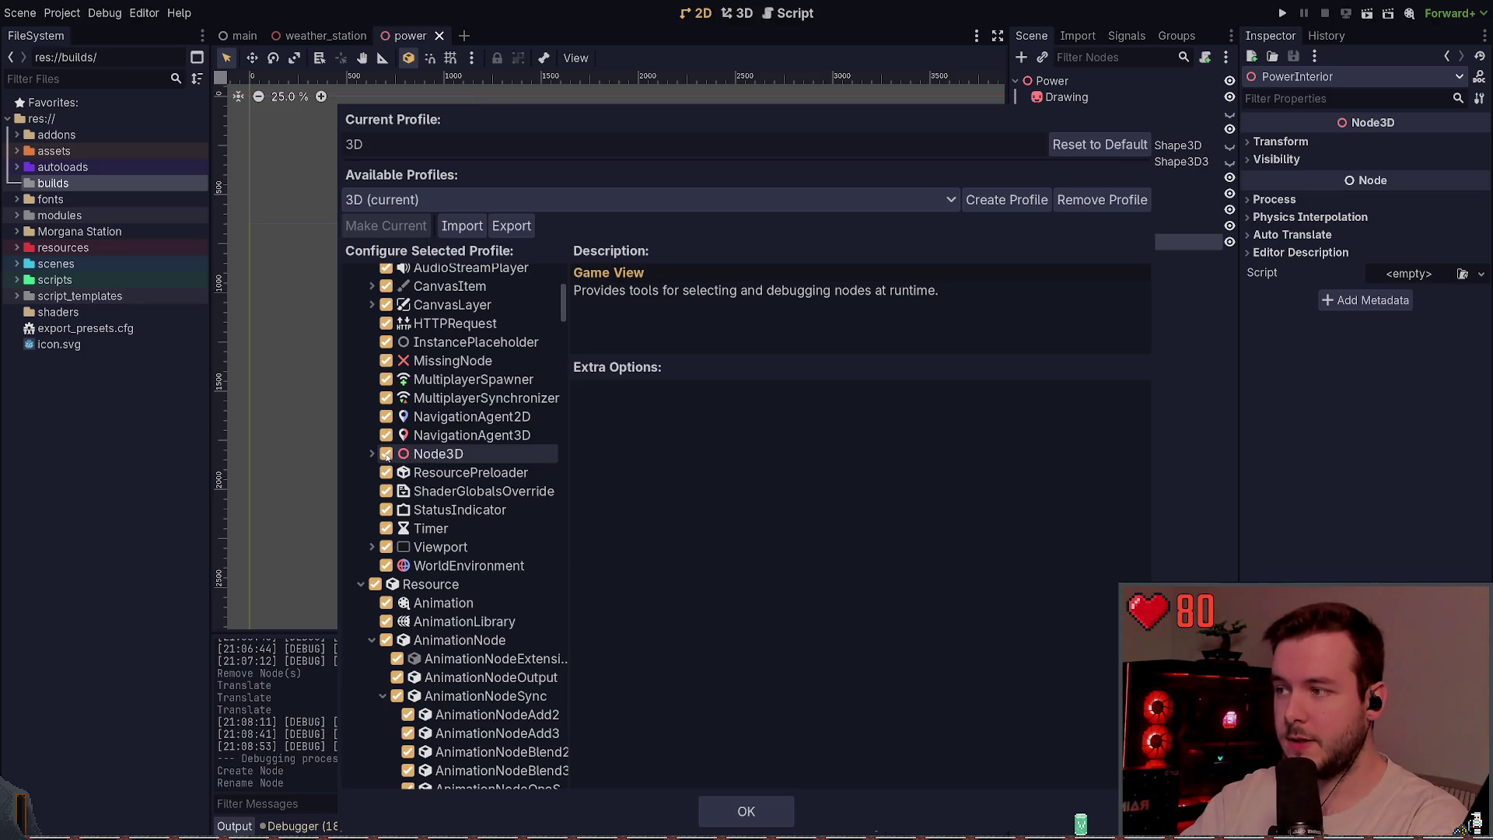
{"action": "left_click", "coordinate": [386, 454]}
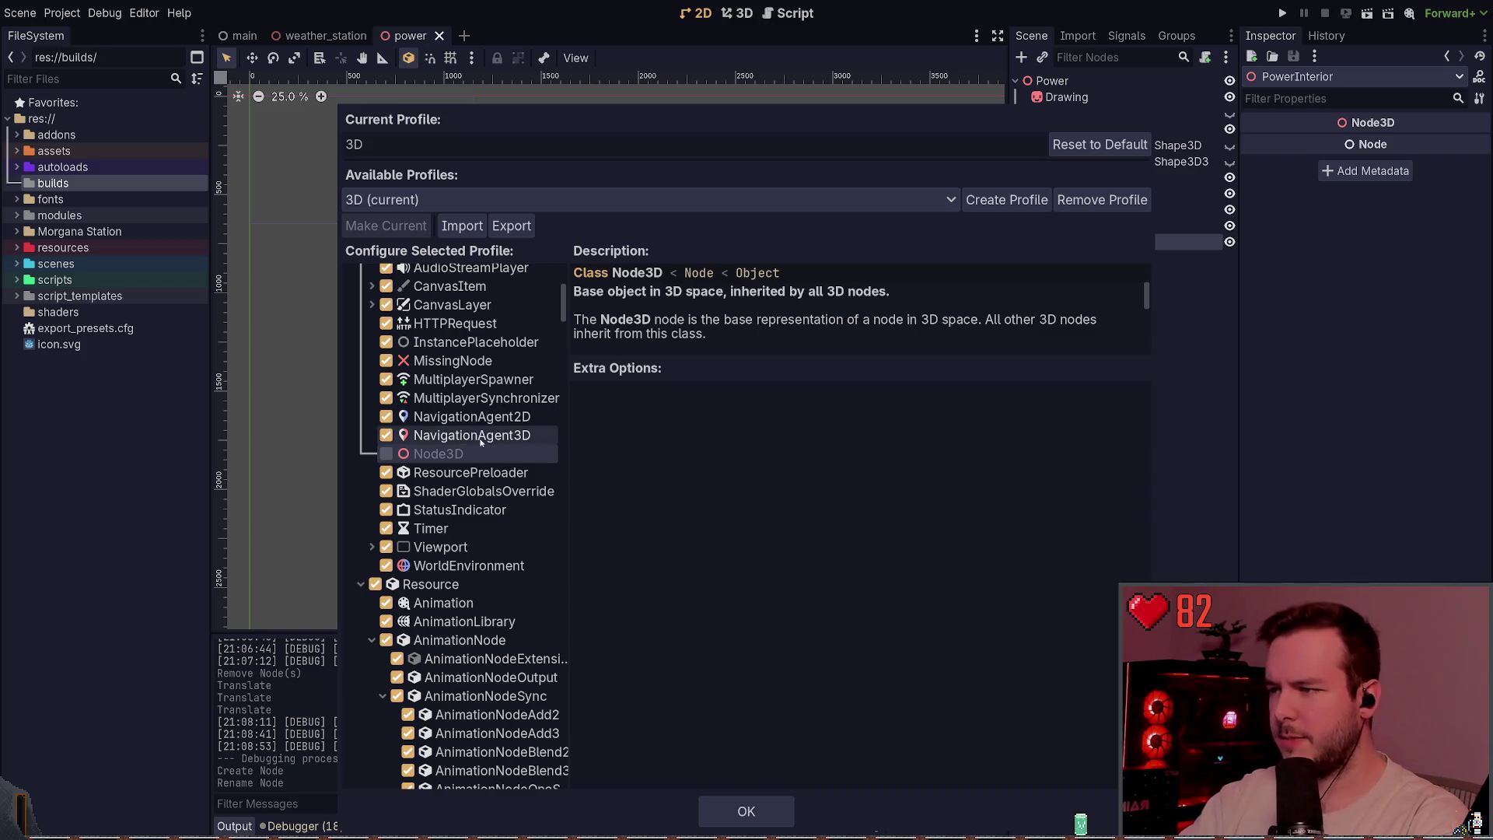
{"action": "left_click", "coordinate": [511, 437]}
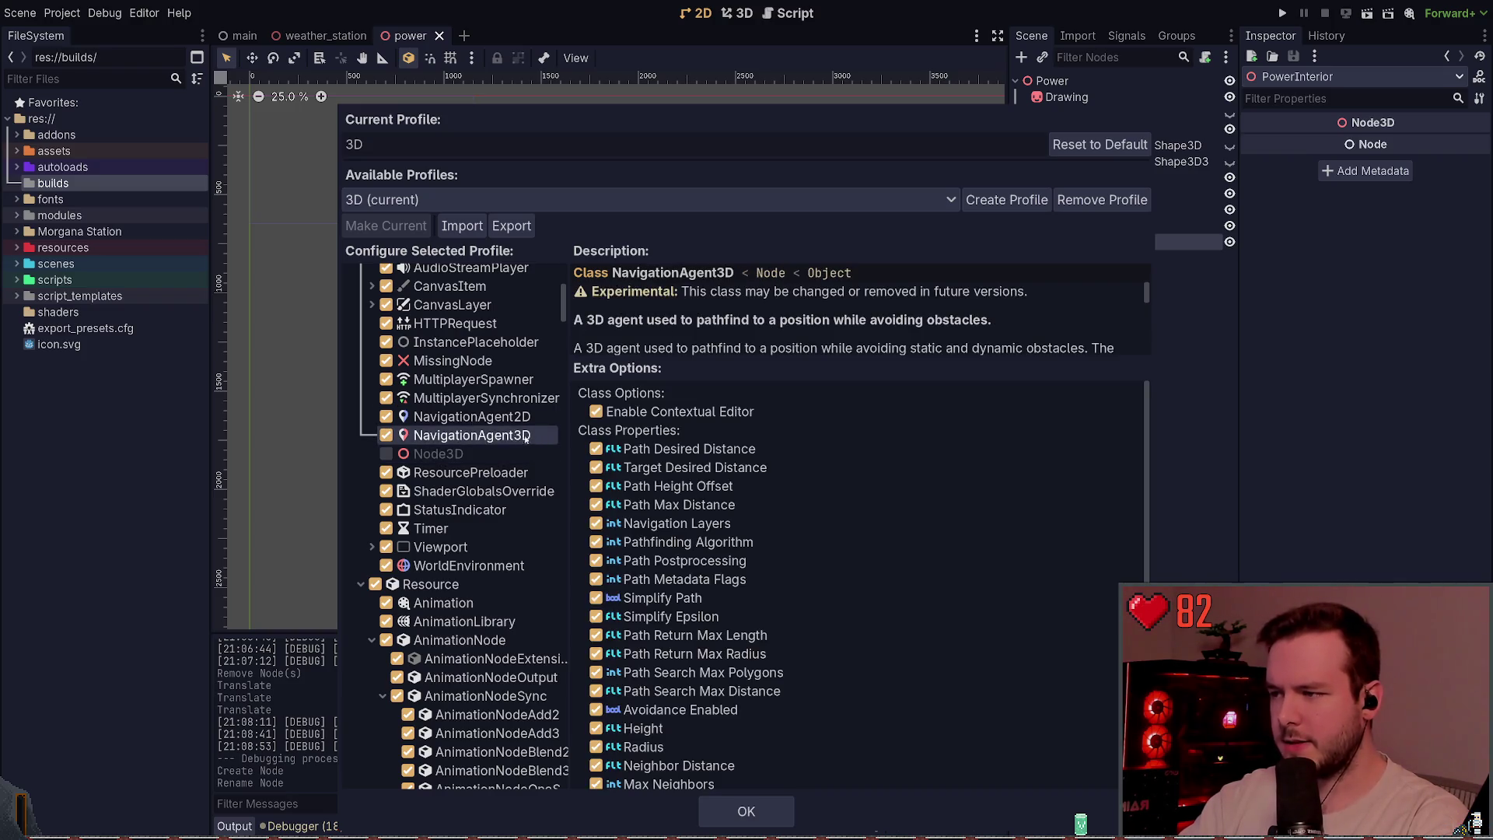
{"action": "scroll", "coordinate": [520, 438], "scroll_direction": "down", "scroll_amount": 3}
{"action": "scroll", "coordinate": [520, 438], "scroll_direction": "up", "scroll_amount": 2}
{"action": "scroll", "coordinate": [411, 513], "scroll_direction": "up", "scroll_amount": 5}
{"action": "scroll", "coordinate": [410, 513], "scroll_direction": "down", "scroll_amount": 2}
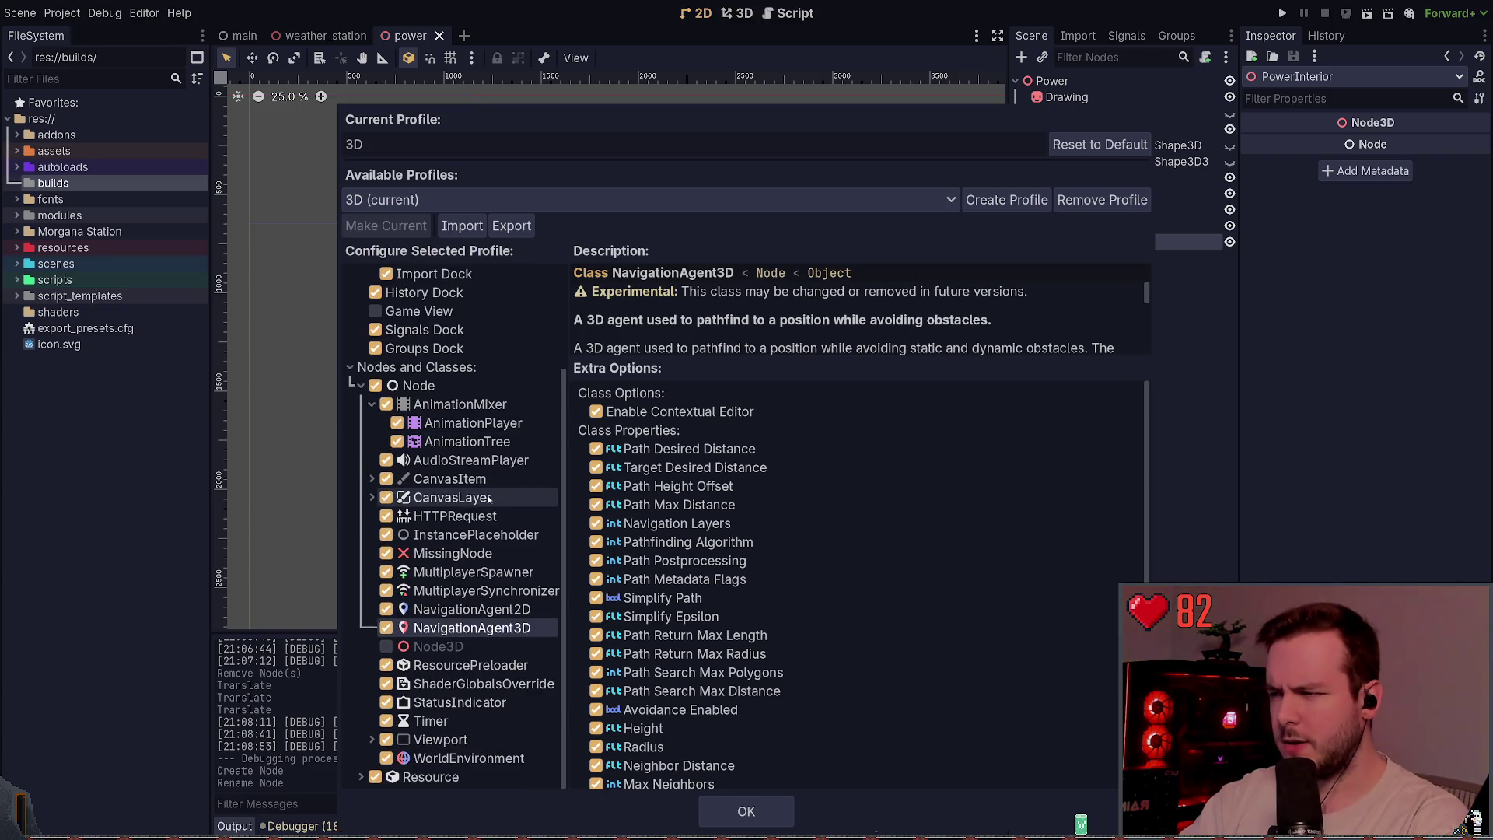
- Disable Node3D together with all its inheriting classes and confirm the profile with OK
{"action": "left_click", "coordinate": [386, 647]}
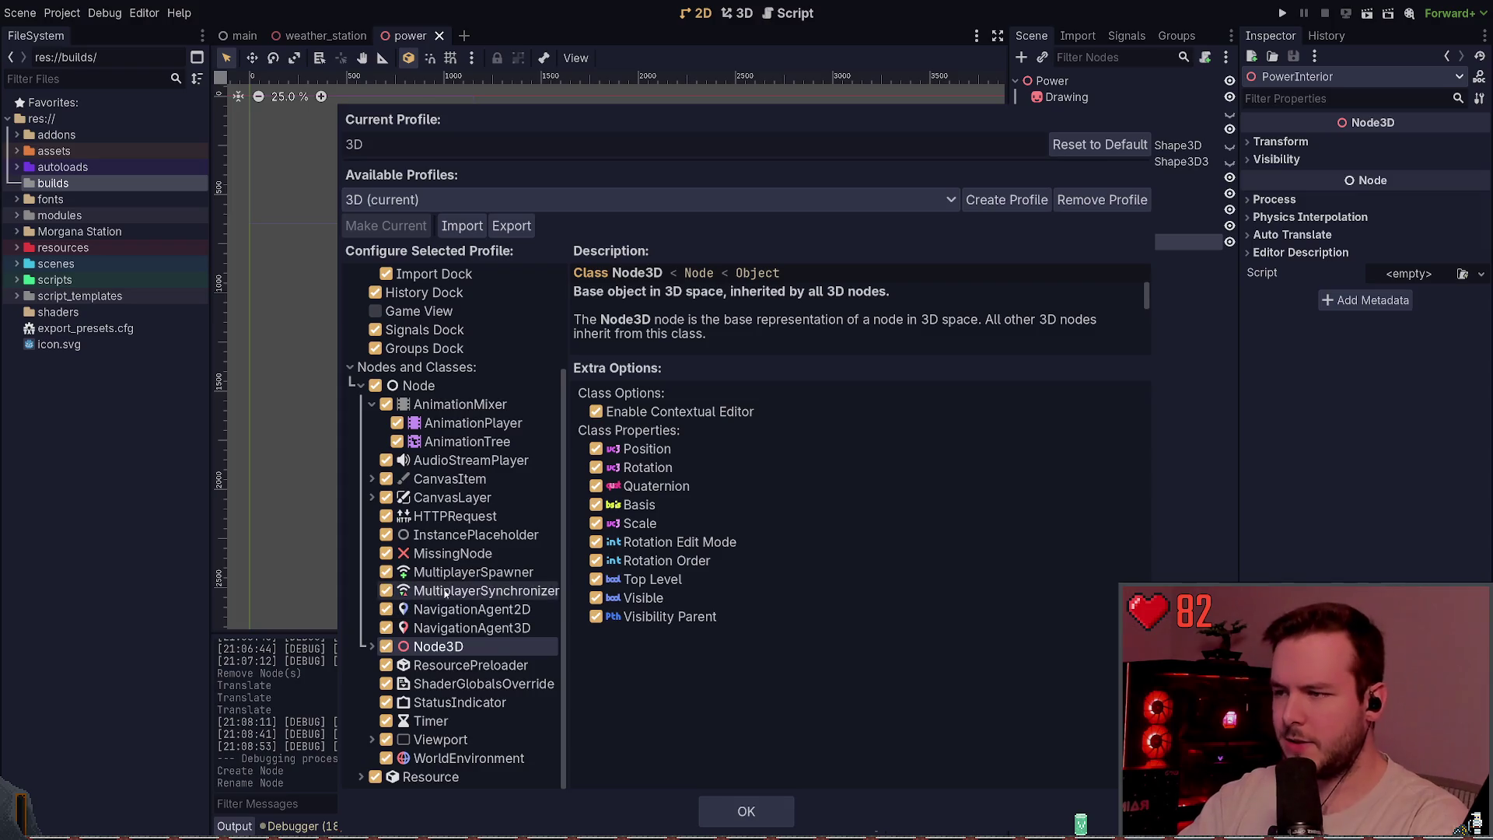
{"action": "left_click", "coordinate": [365, 647]}
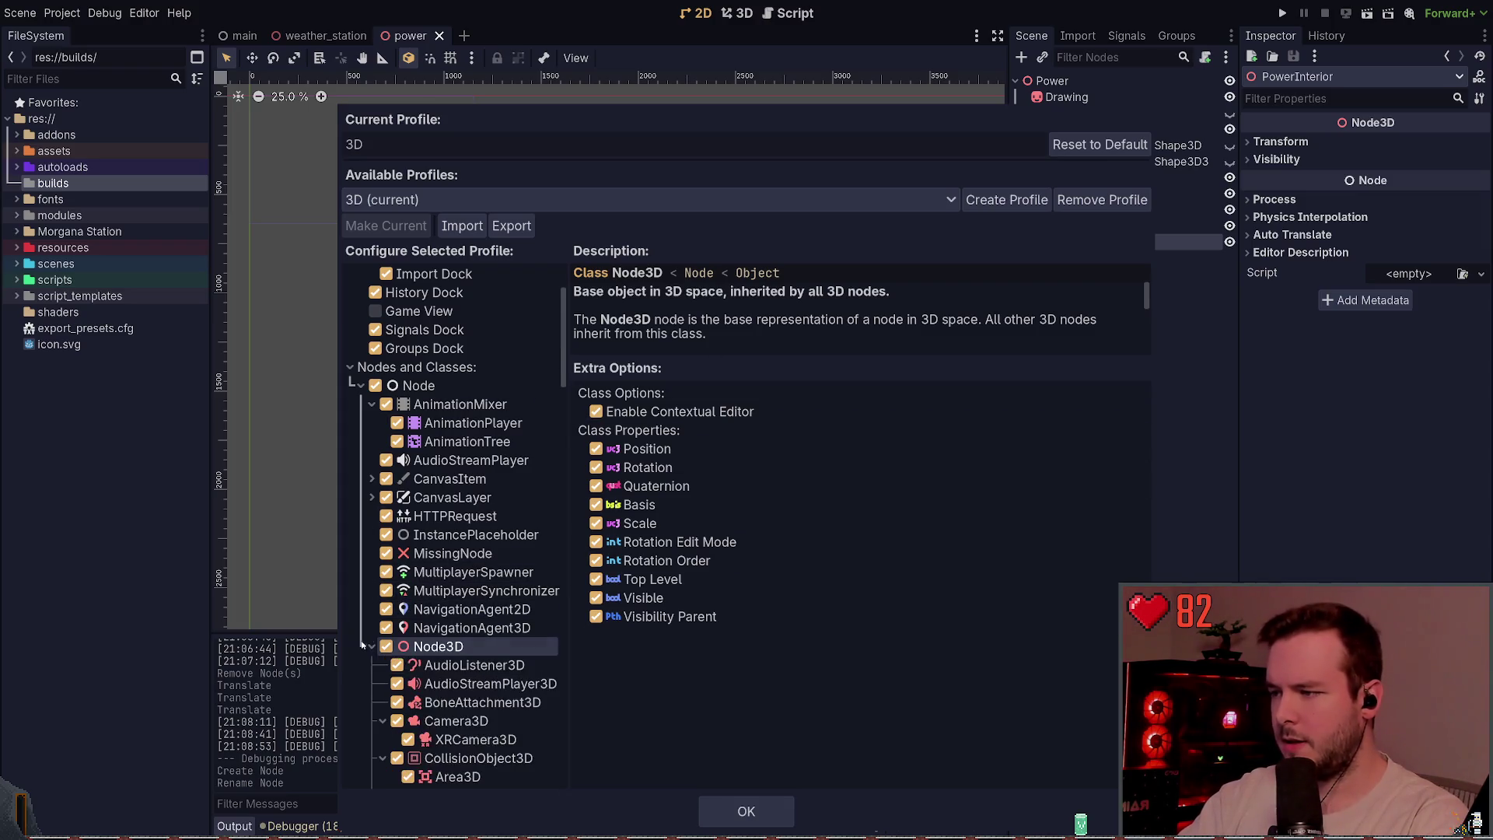
{"action": "scroll", "coordinate": [362, 647], "scroll_direction": "down", "scroll_amount": 20}
{"action": "scroll", "coordinate": [469, 391], "scroll_direction": "down", "scroll_amount": 15}
{"action": "scroll", "coordinate": [471, 476], "scroll_direction": "up", "scroll_amount": 20}
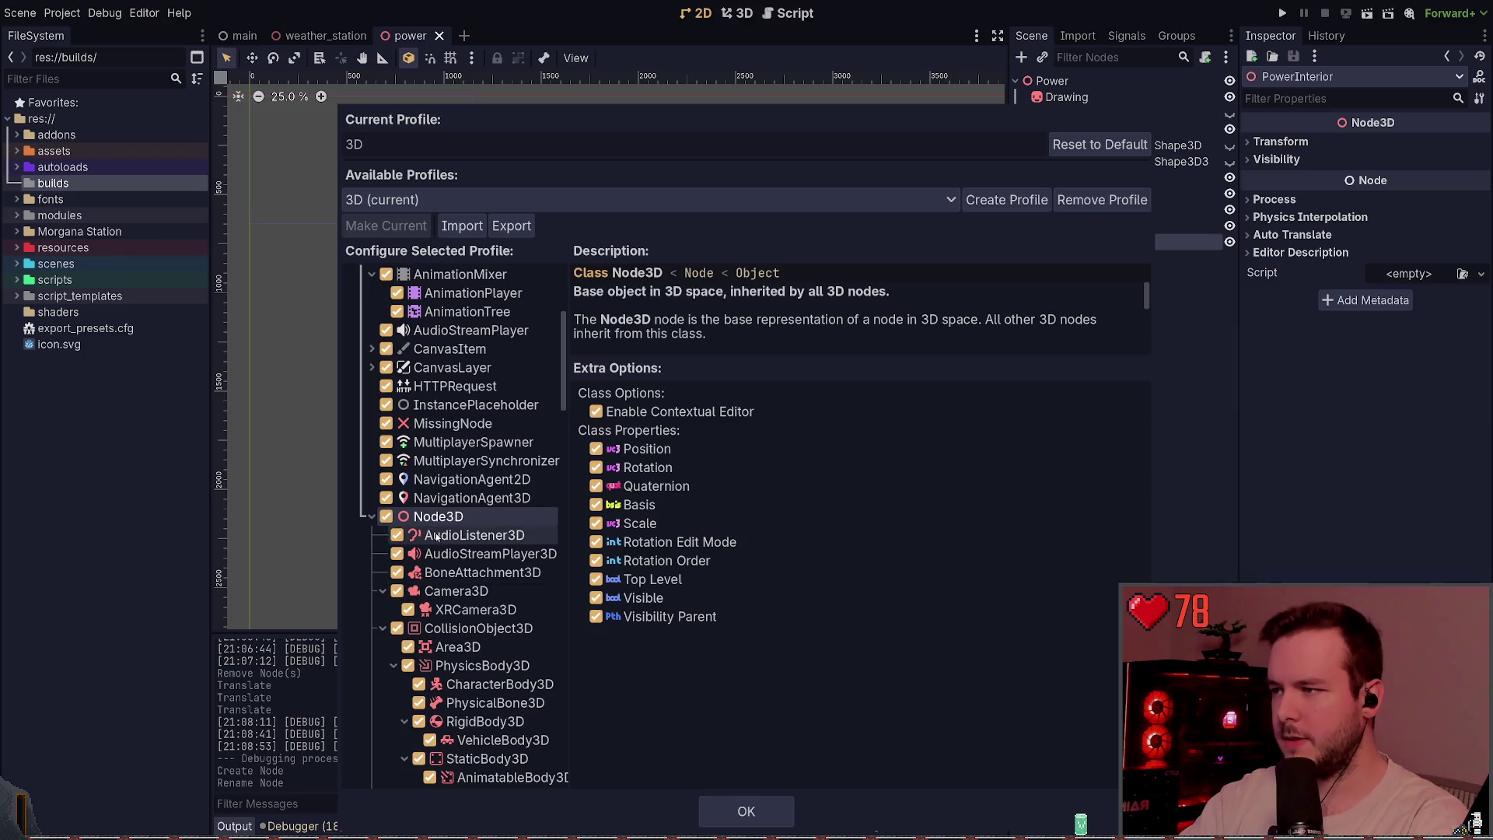
{"action": "left_click", "coordinate": [386, 516]}
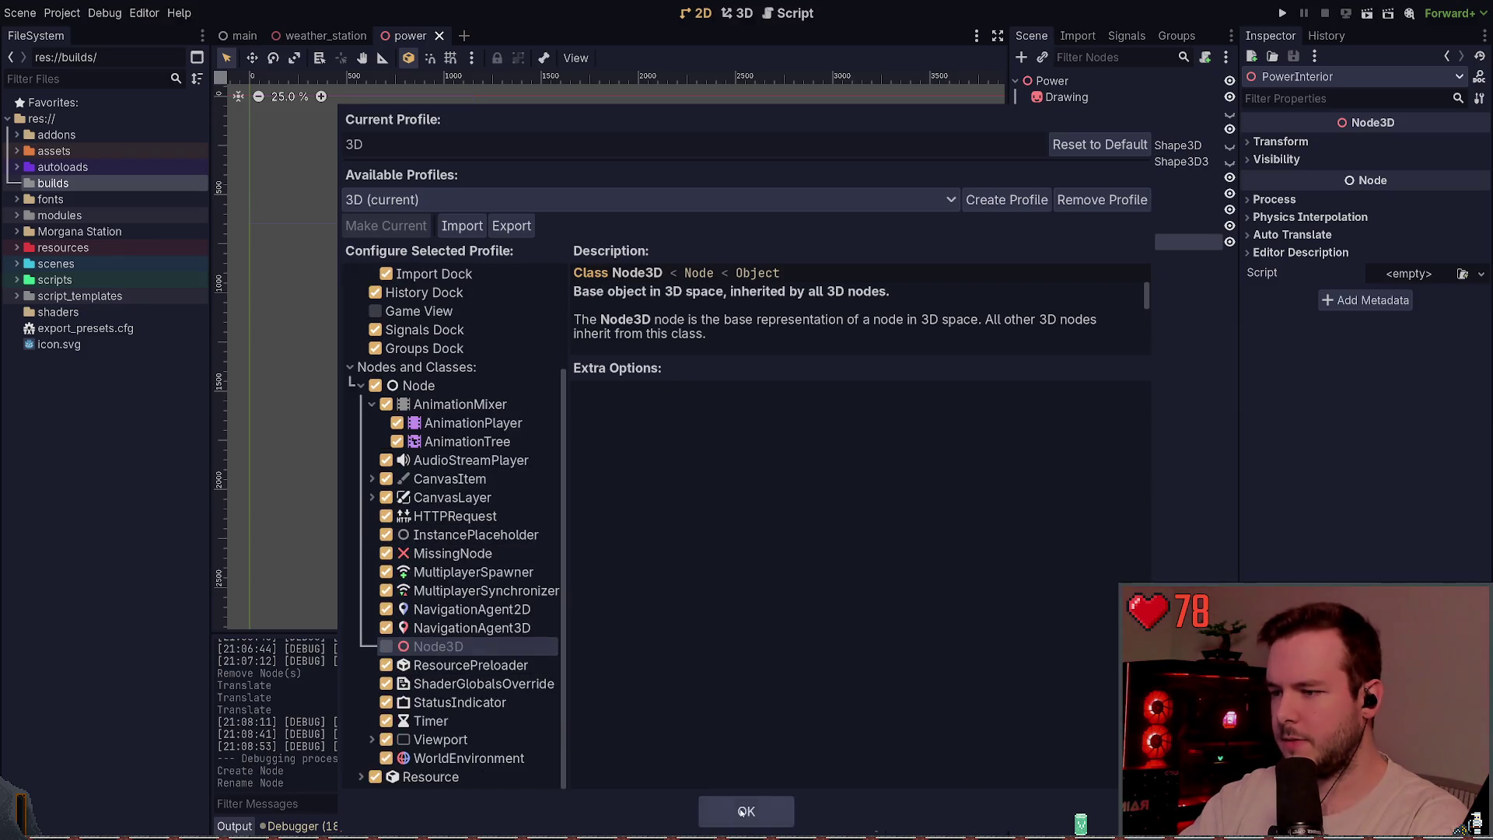
{"action": "left_click", "coordinate": [745, 811]}
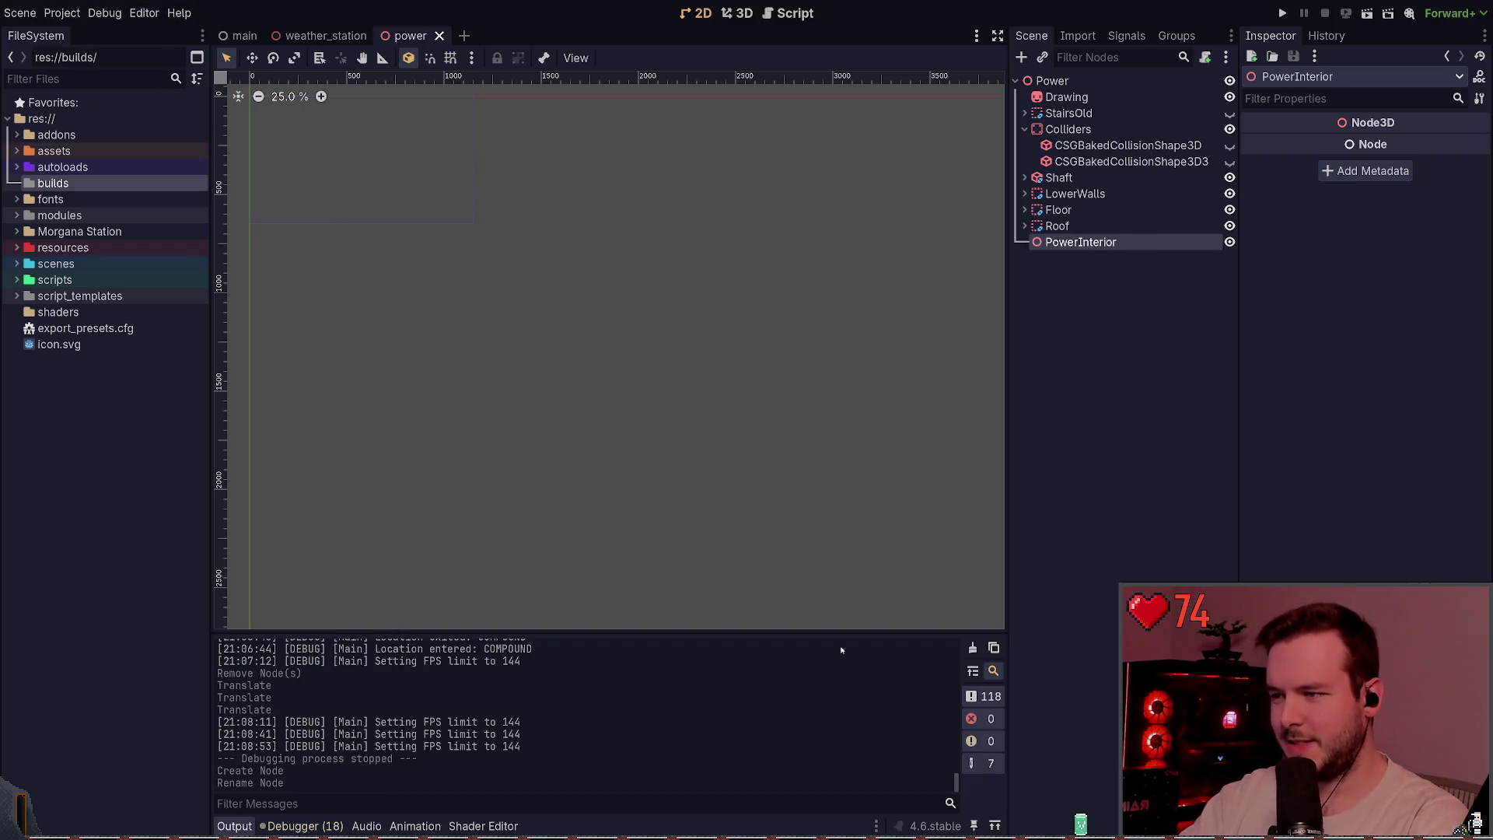
- Deselect PowerInterior and switch the main screen to the 3D view
{"action": "left_click", "coordinate": [1067, 343]}
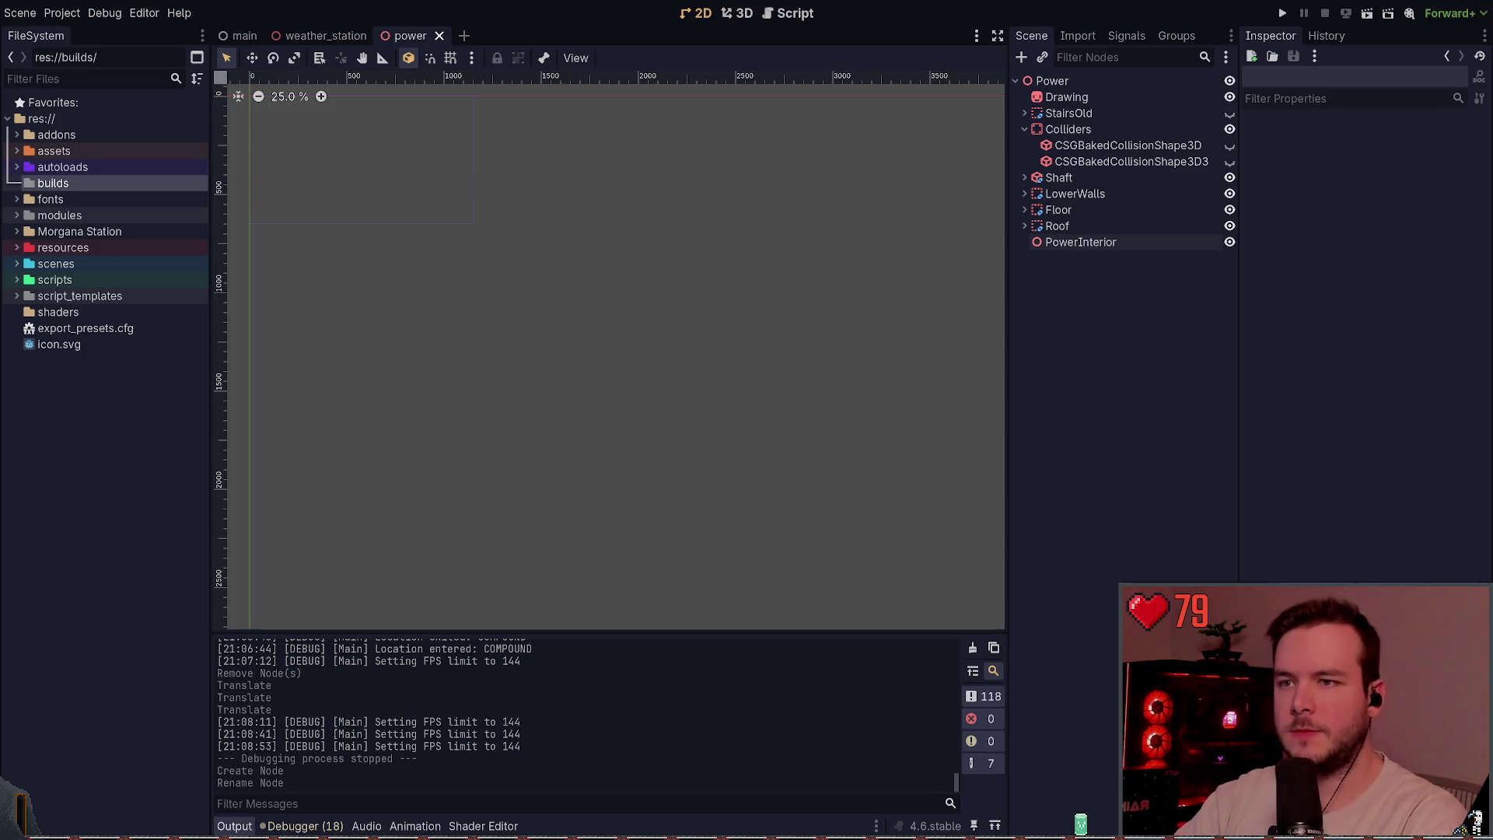
{"action": "key", "text": "ctrl+F2"}
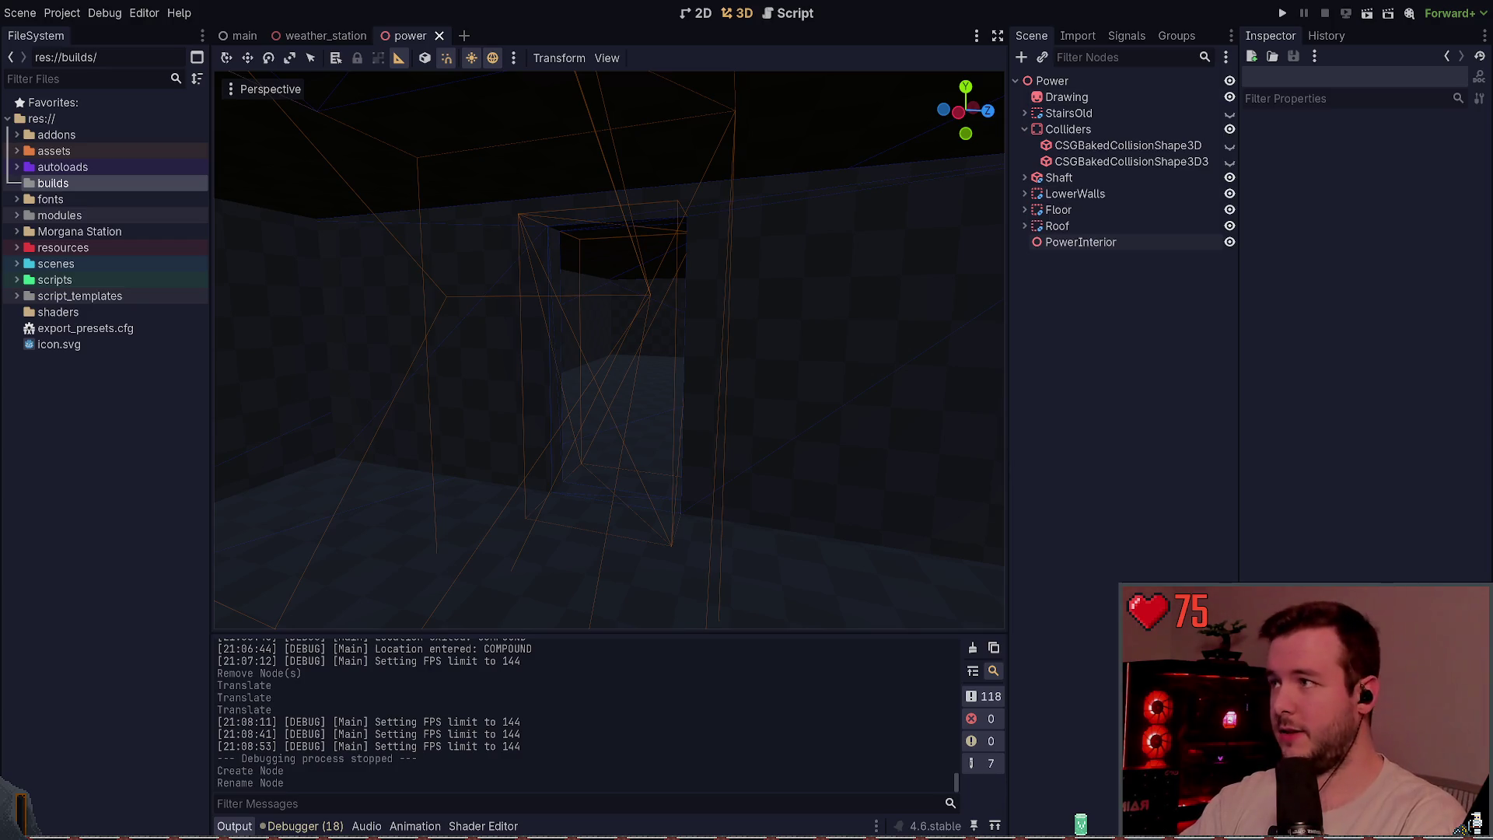
- Open the weather_station scene and orbit closer to the station buildings
{"action": "mouse_move", "coordinate": [501, 217]}
{"action": "left_mouse_down"}
{"action": "mouse_move", "coordinate": [544, 233]}
{"action": "mouse_move", "coordinate": [501, 218]}
{"action": "left_mouse_up"}
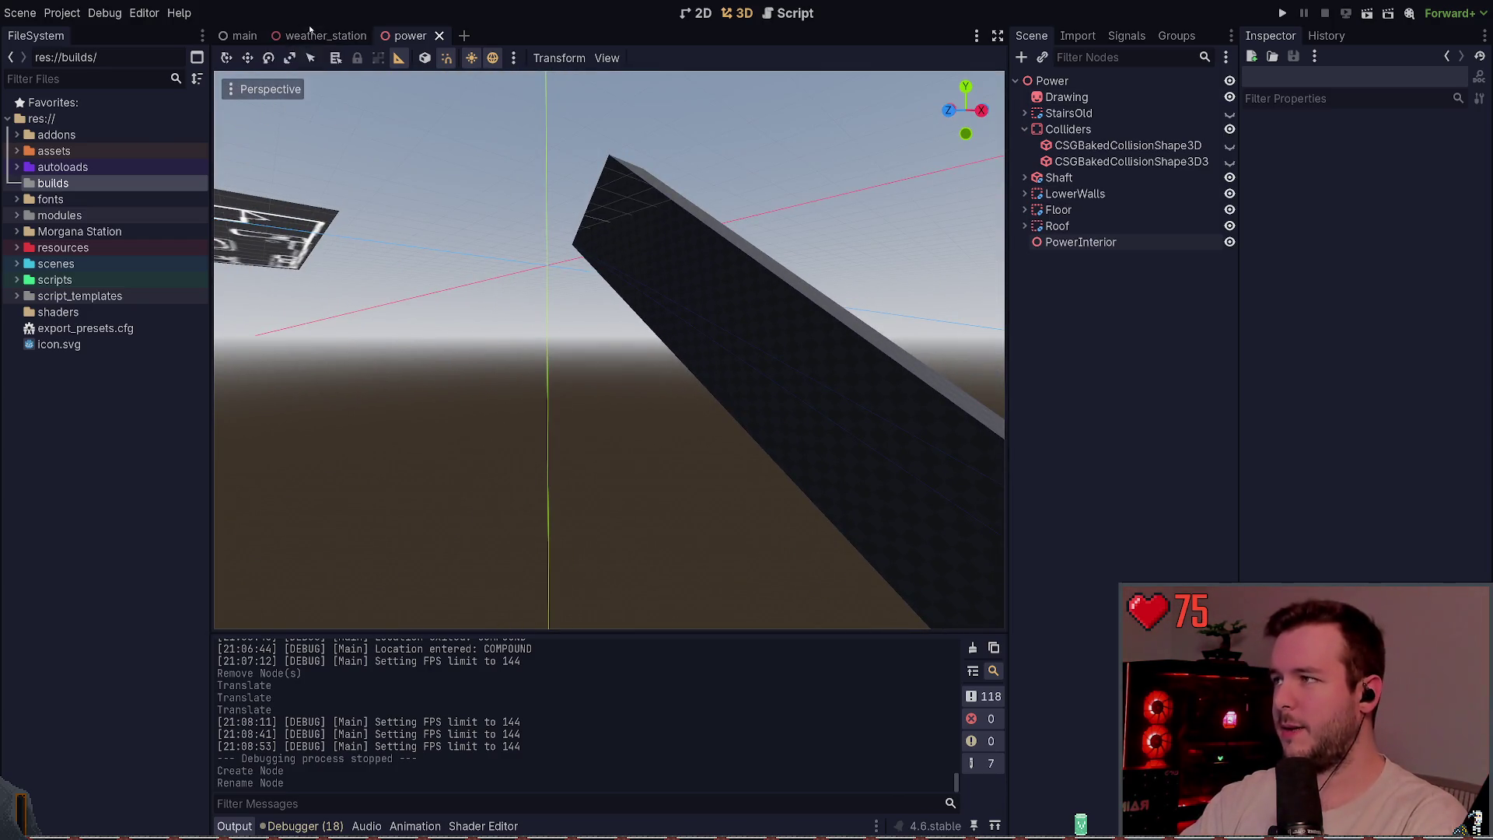
{"action": "left_click", "coordinate": [318, 35]}
{"action": "left_click", "coordinate": [244, 35]}
{"action": "left_click", "coordinate": [326, 35]}
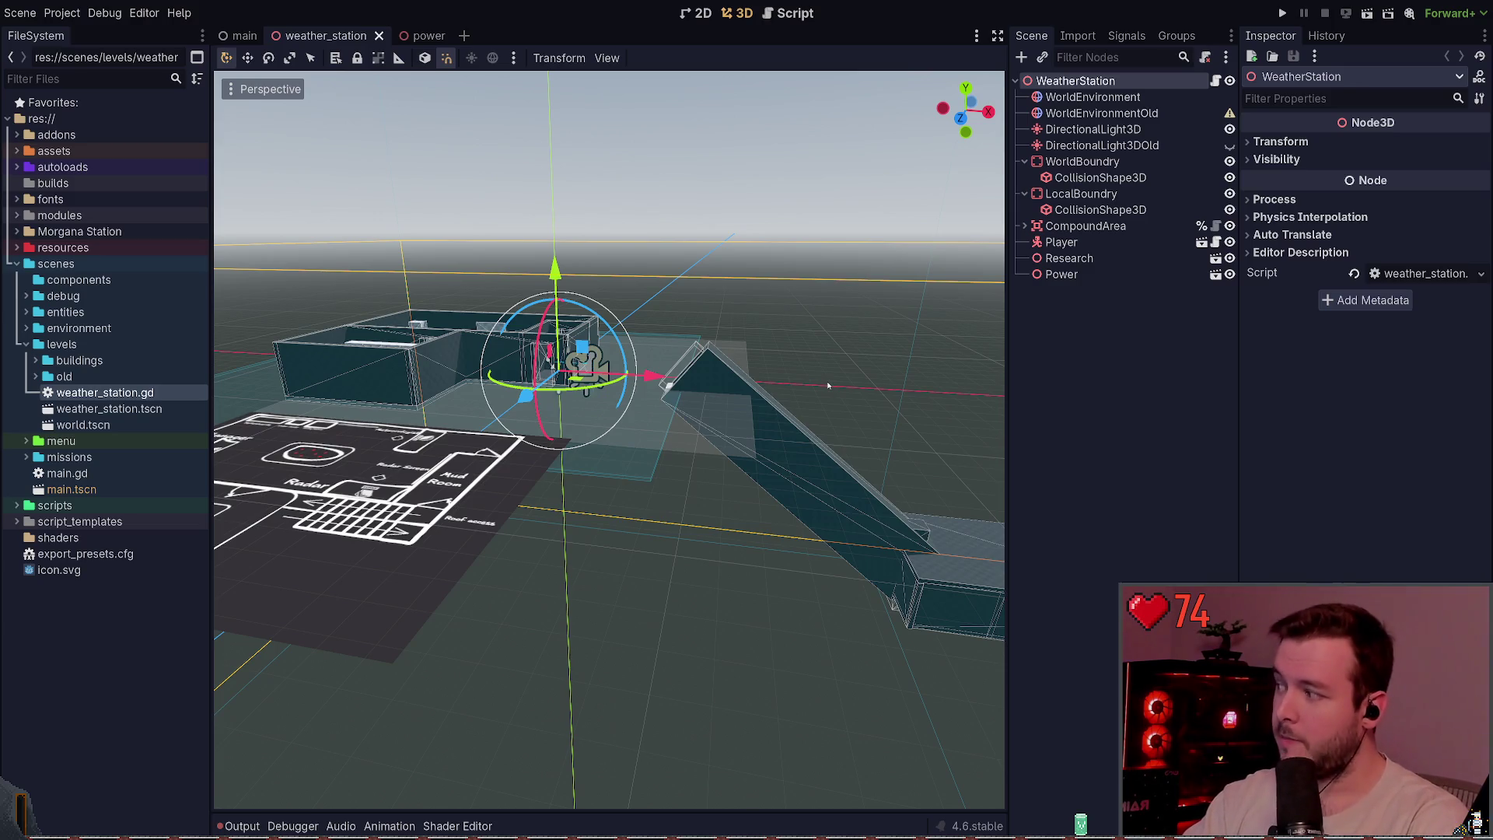
{"action": "left_click", "coordinate": [825, 312]}
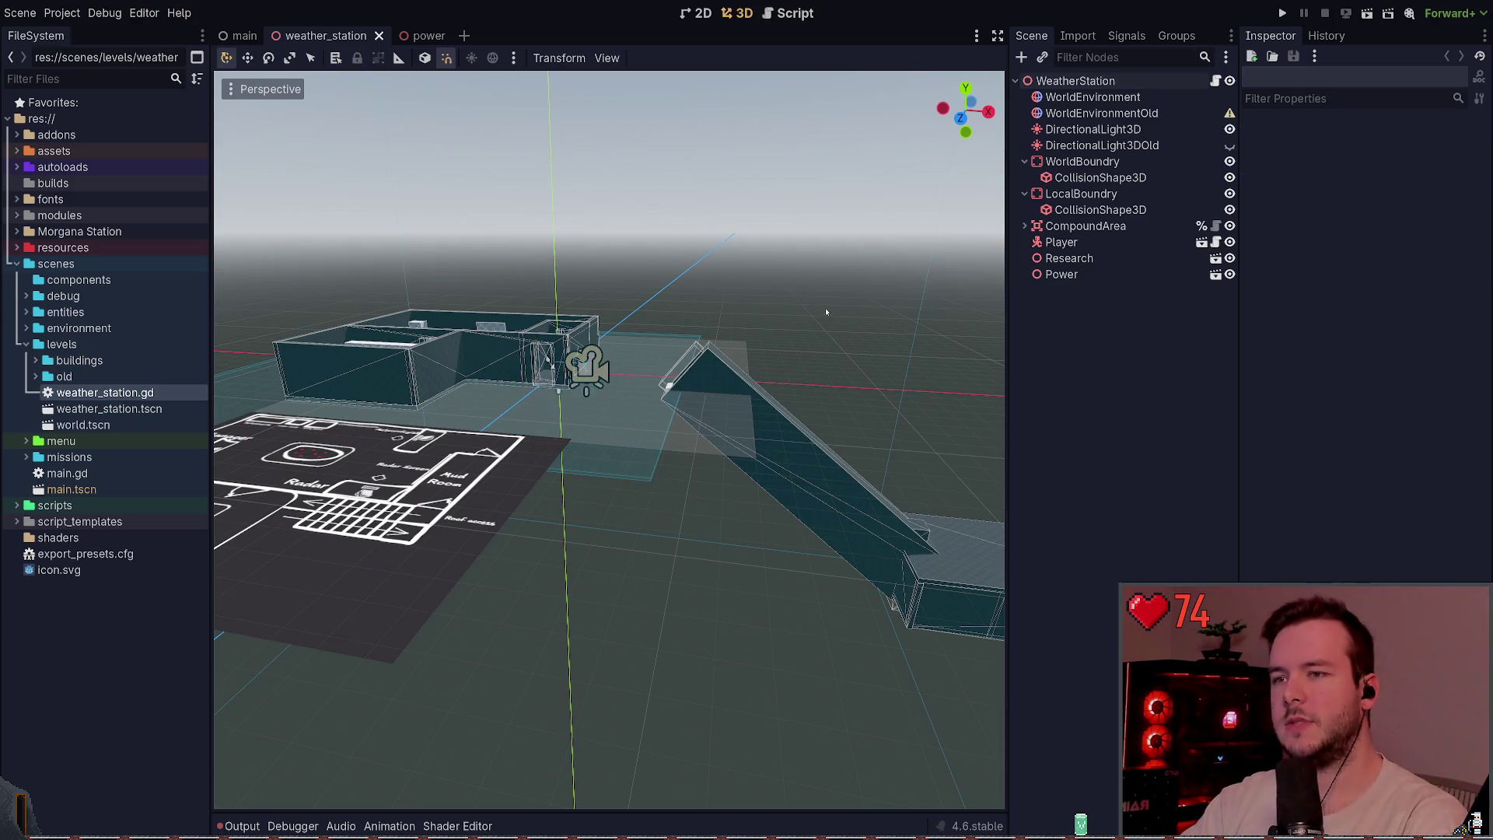
{"action": "left_click_drag", "start_coordinate": [871, 306], "coordinate": [725, 267]}
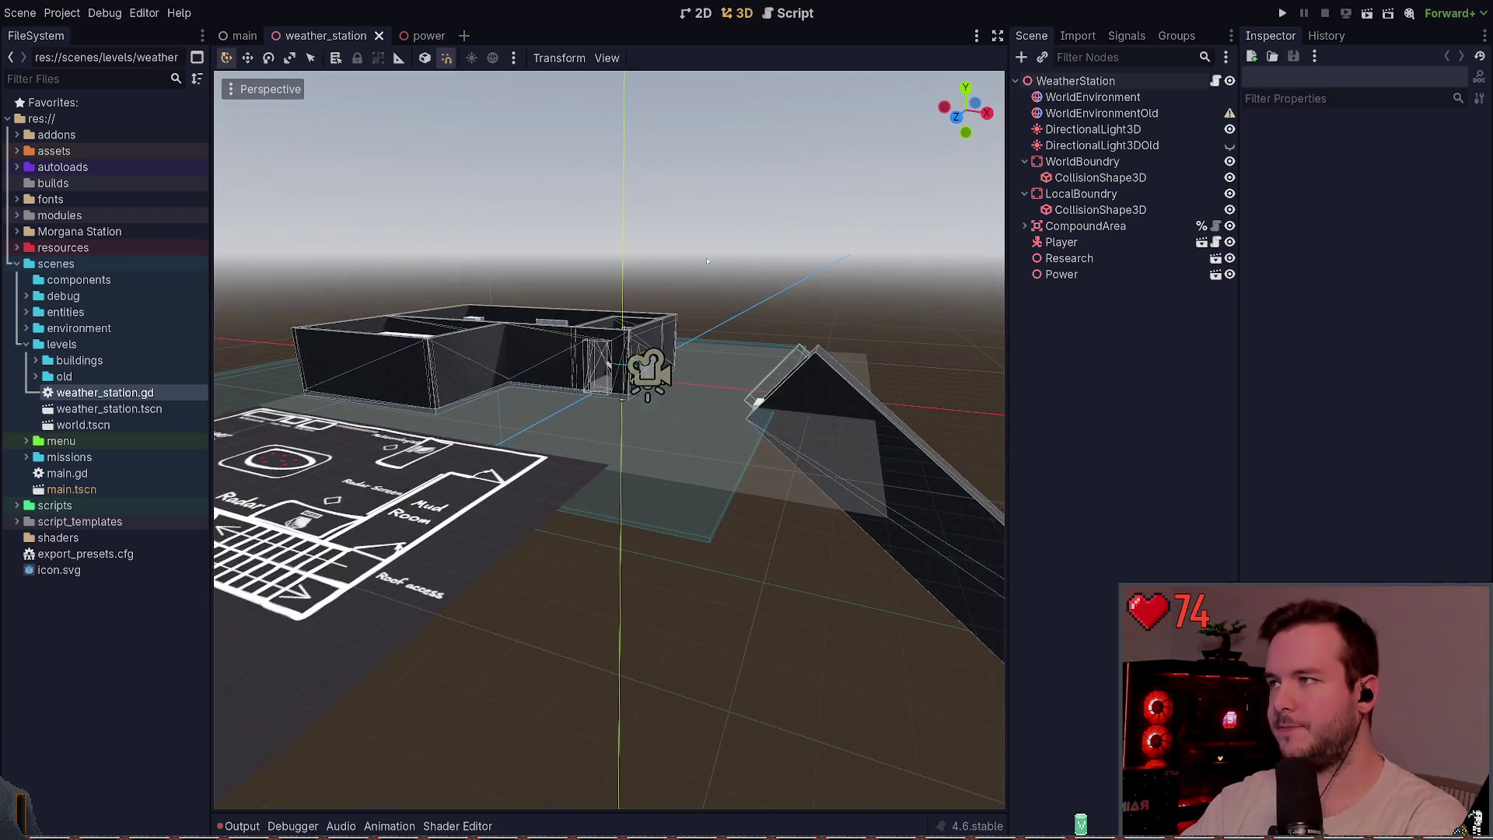
- Return to the power scene, look around its interior, then switch to the Obsidian layout sketch
{"action": "left_click", "coordinate": [424, 36]}
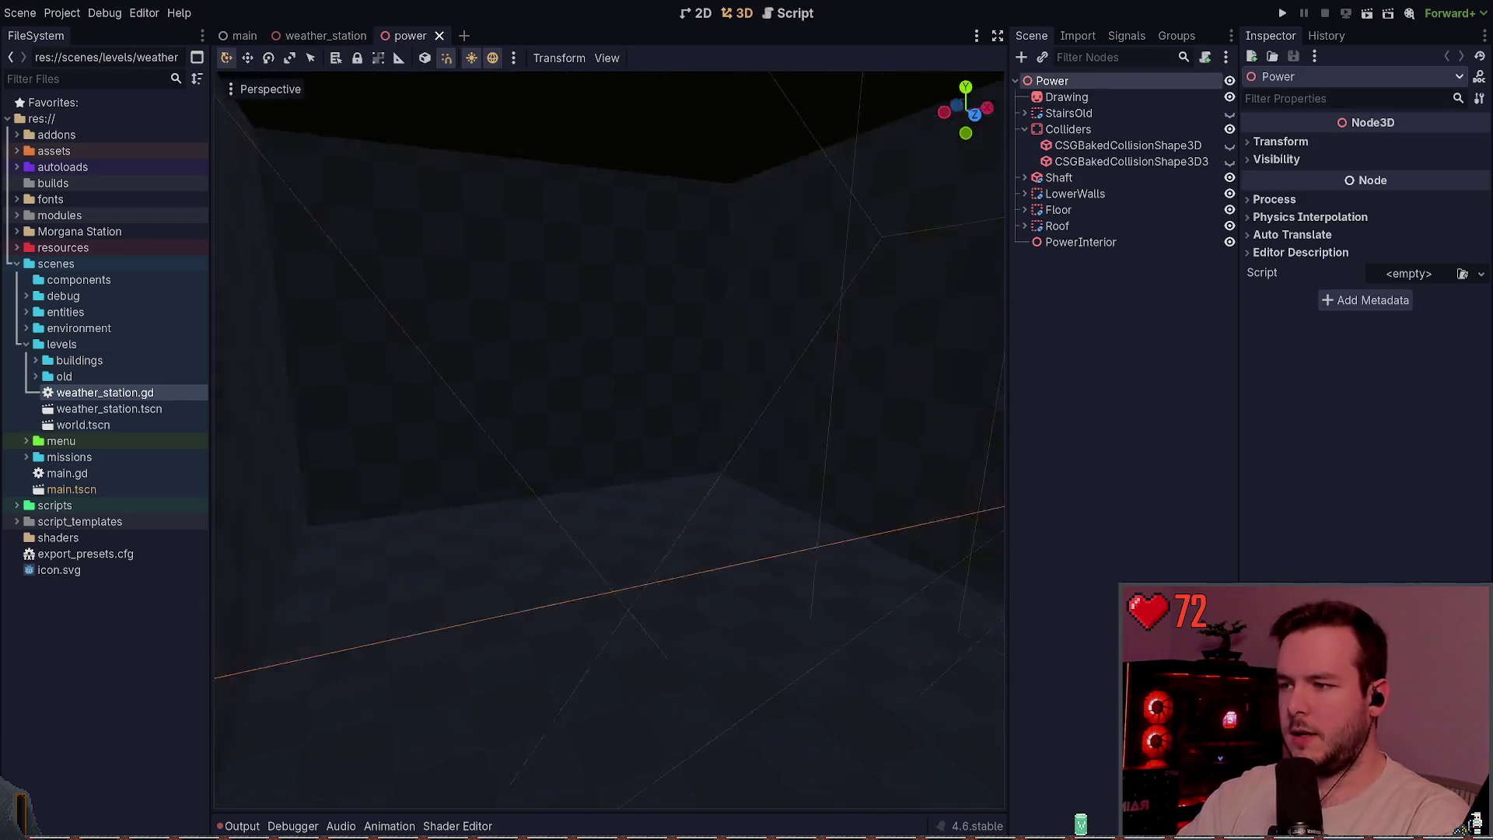
{"action": "left_click_drag", "start_coordinate": [742, 281], "coordinate": [742, 282]}
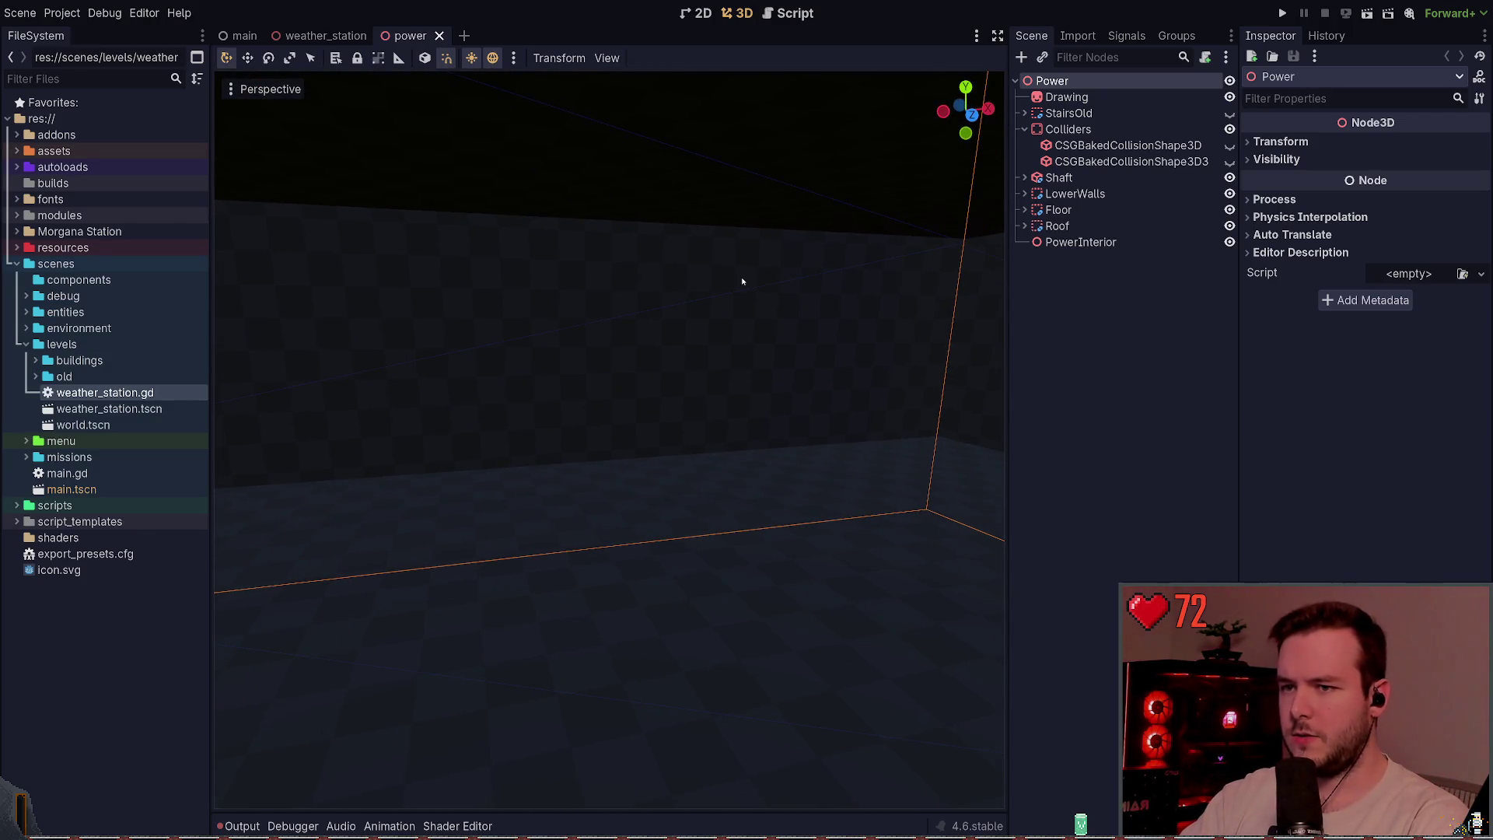
{"action": "key", "text": "alt+Tab"}
{"action": "scroll", "coordinate": [716, 437], "scroll_direction": "up", "scroll_amount": 15}
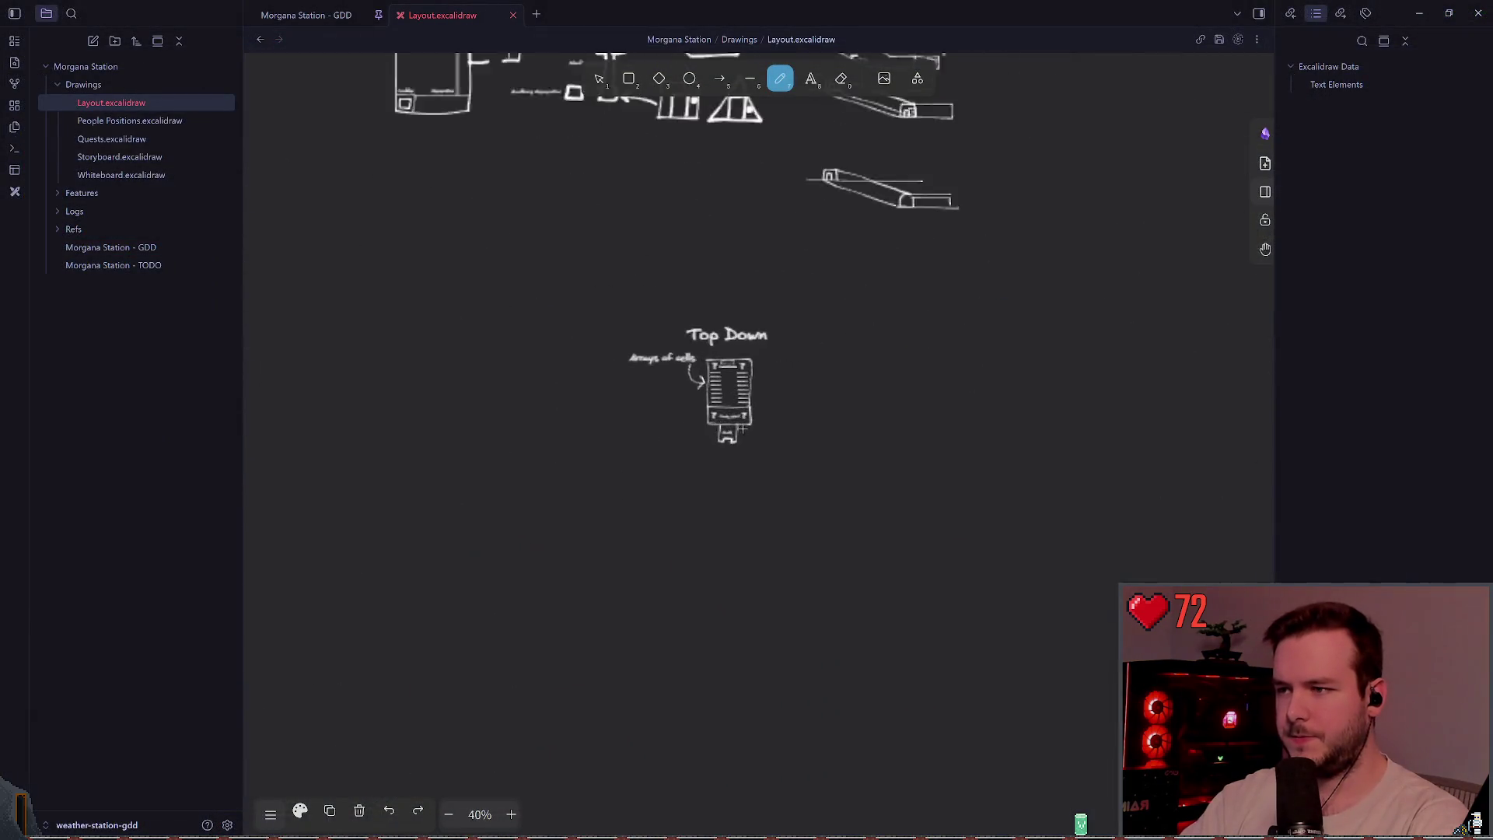
- Zoom onto the Top Down sketch, trial-copy the Tools box, undo it, and save the drawing
{"action": "scroll", "coordinate": [736, 312], "scroll_direction": "up", "scroll_amount": 2}
{"action": "scroll", "coordinate": [856, 293], "scroll_direction": "down", "scroll_amount": 3}
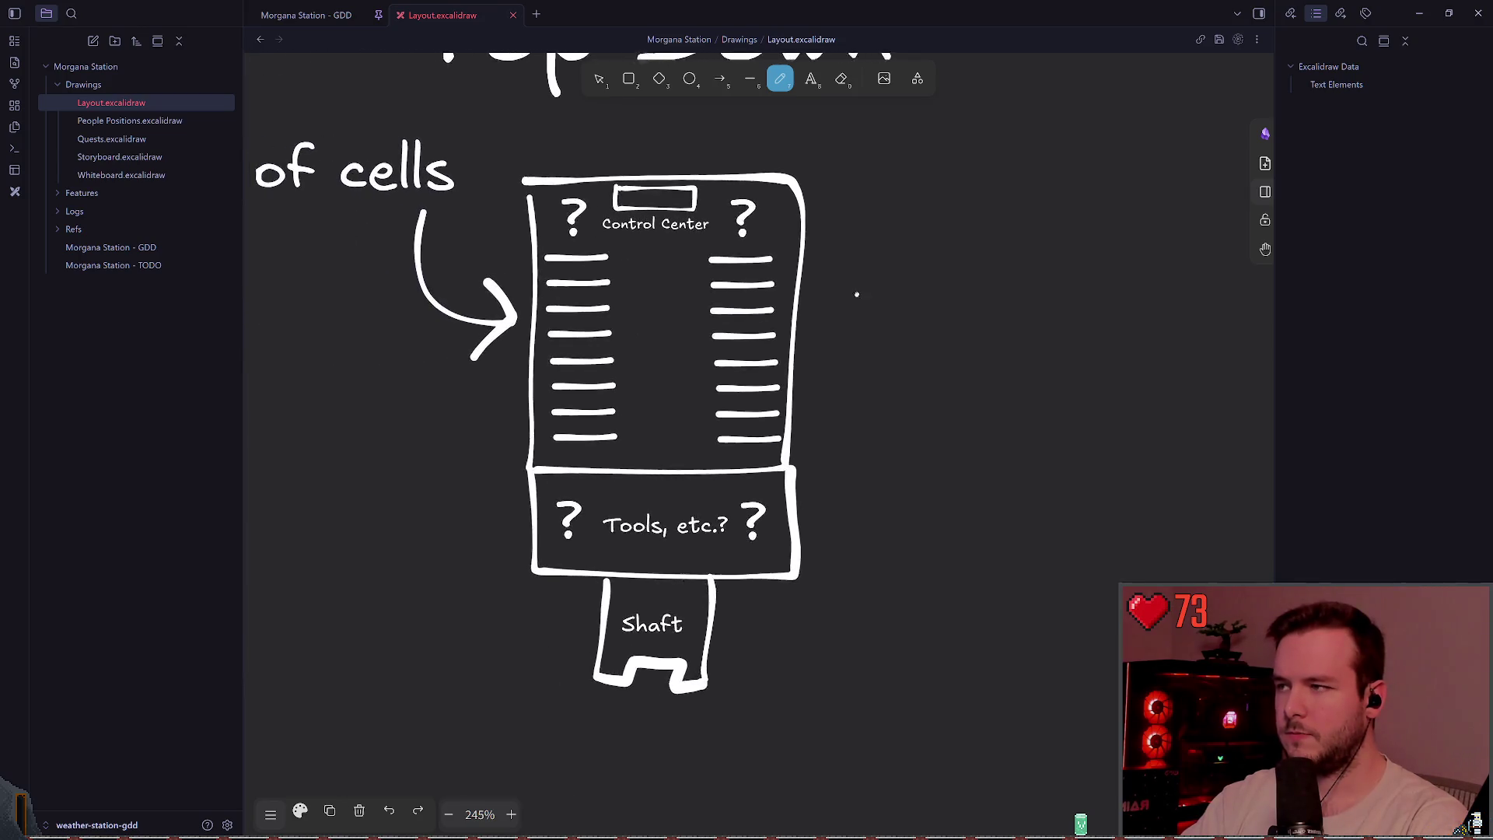
{"action": "left_click_drag", "start_coordinate": [962, 343], "coordinate": [943, 344]}
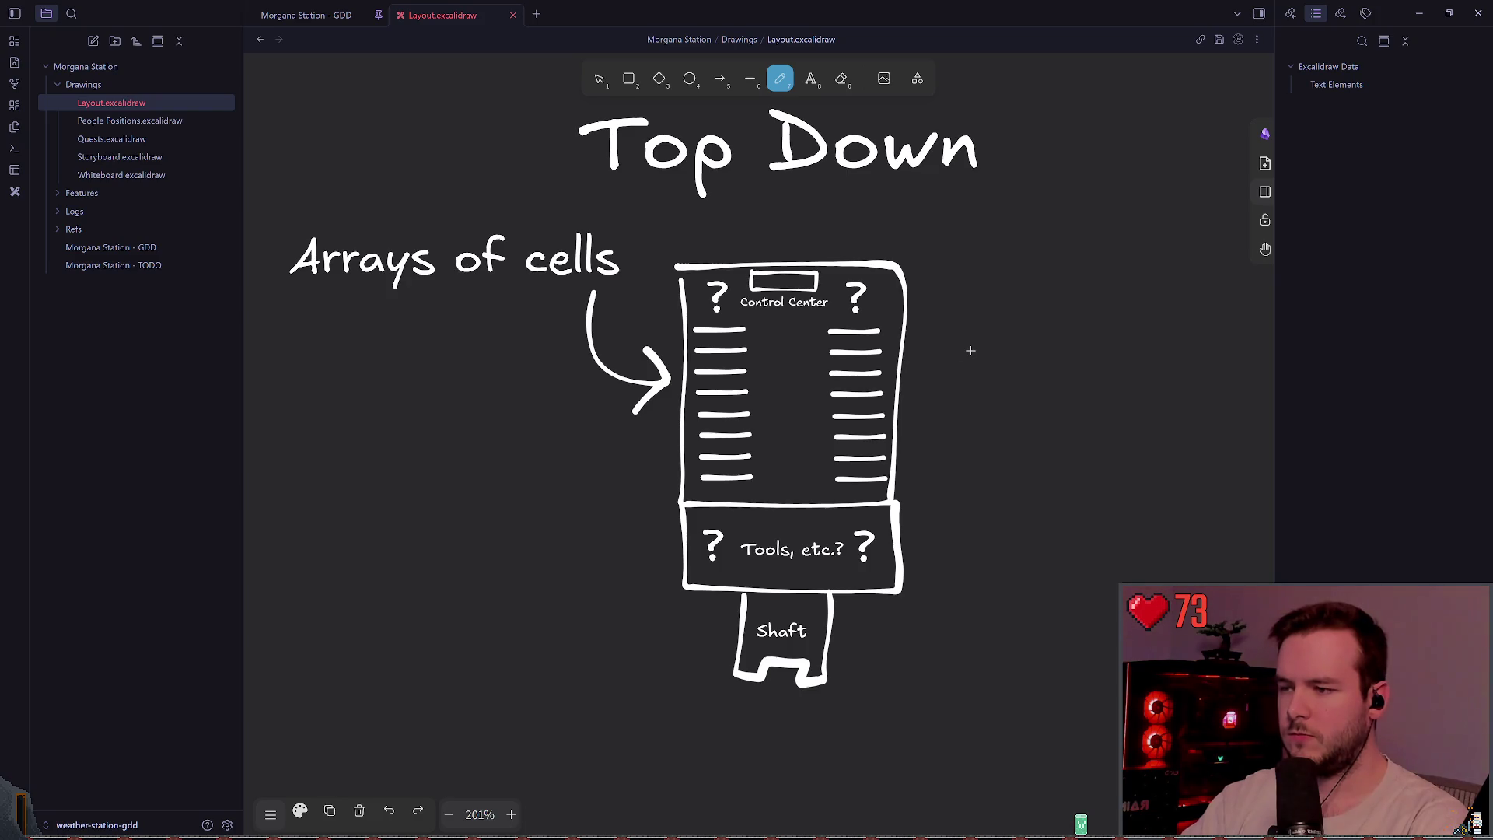
{"action": "left_click", "coordinate": [600, 78]}
{"action": "mouse_move", "coordinate": [660, 611]}
{"action": "left_mouse_down"}
{"action": "mouse_move", "coordinate": [952, 531]}
{"action": "mouse_move", "coordinate": [968, 486]}
{"action": "left_mouse_up"}
{"action": "mouse_move", "coordinate": [794, 553]}
{"action": "left_mouse_down"}
{"action": "mouse_move", "coordinate": [949, 520]}
{"action": "mouse_move", "coordinate": [1018, 455]}
{"action": "mouse_move", "coordinate": [1008, 471]}
{"action": "left_mouse_up"}
{"action": "left_click_drag", "start_coordinate": [1027, 381], "coordinate": [1007, 307]}
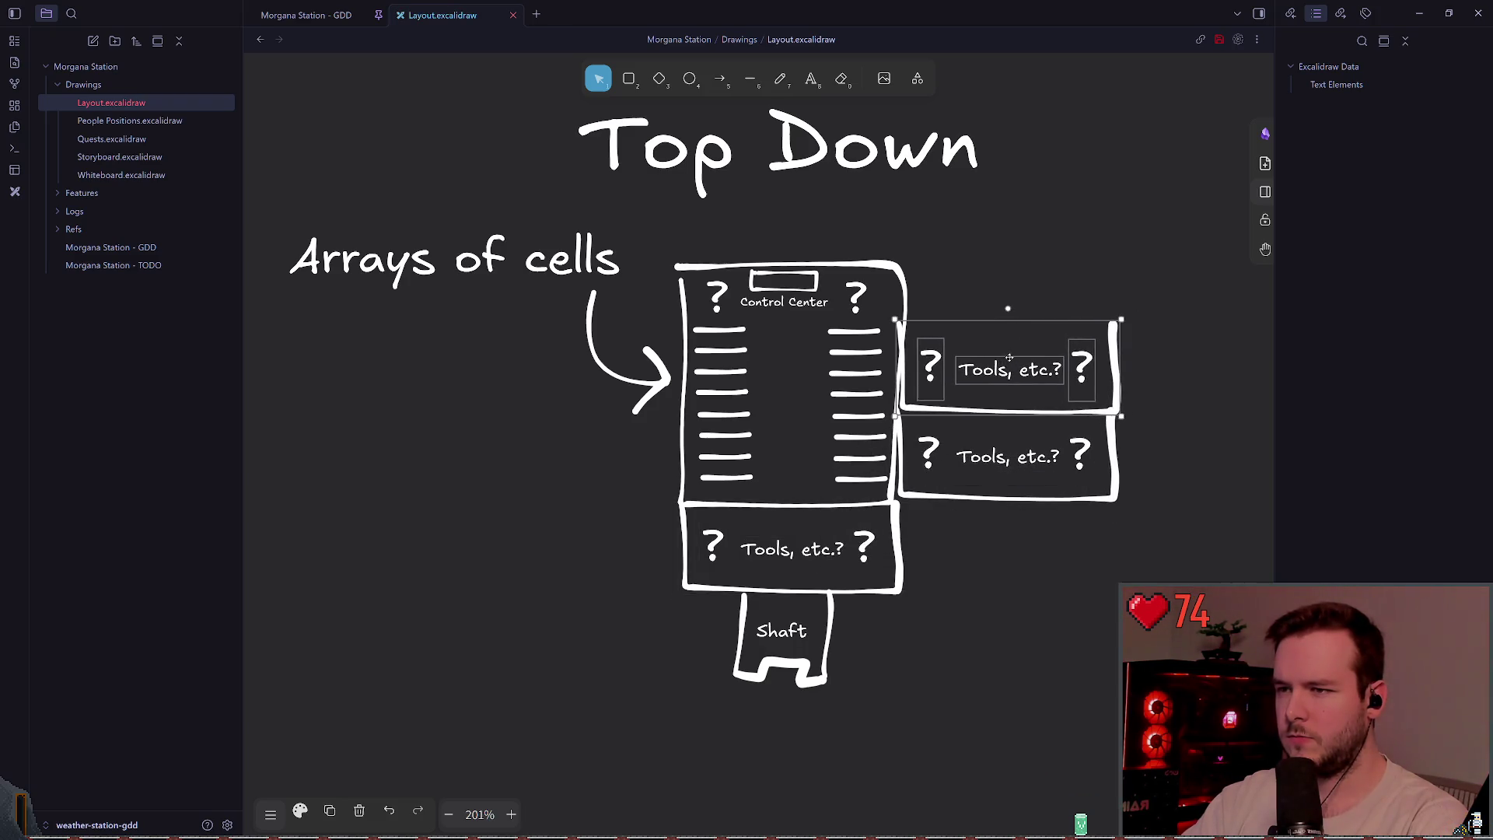
{"action": "key", "text": "ctrl+z"}
{"action": "key", "text": "ctrl+z"}
{"action": "key", "text": "ctrl+z"}
{"action": "key", "text": "ctrl+s"}
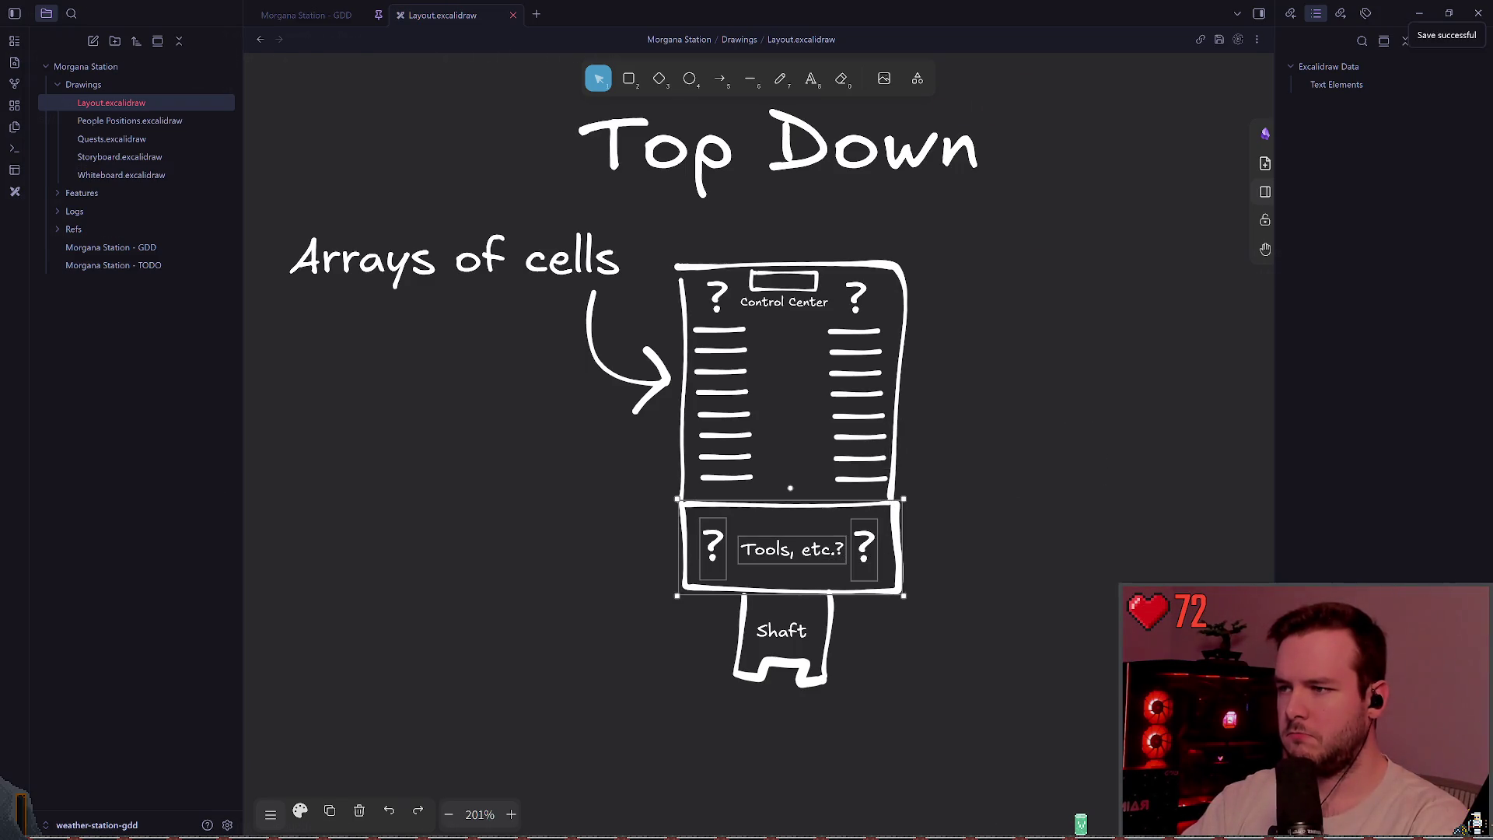
- Return to Godot and select Wall6 among the lower walls
{"action": "key", "text": "alt+Tab"}
{"action": "scroll", "coordinate": [625, 557], "scroll_direction": "up", "scroll_amount": 8}
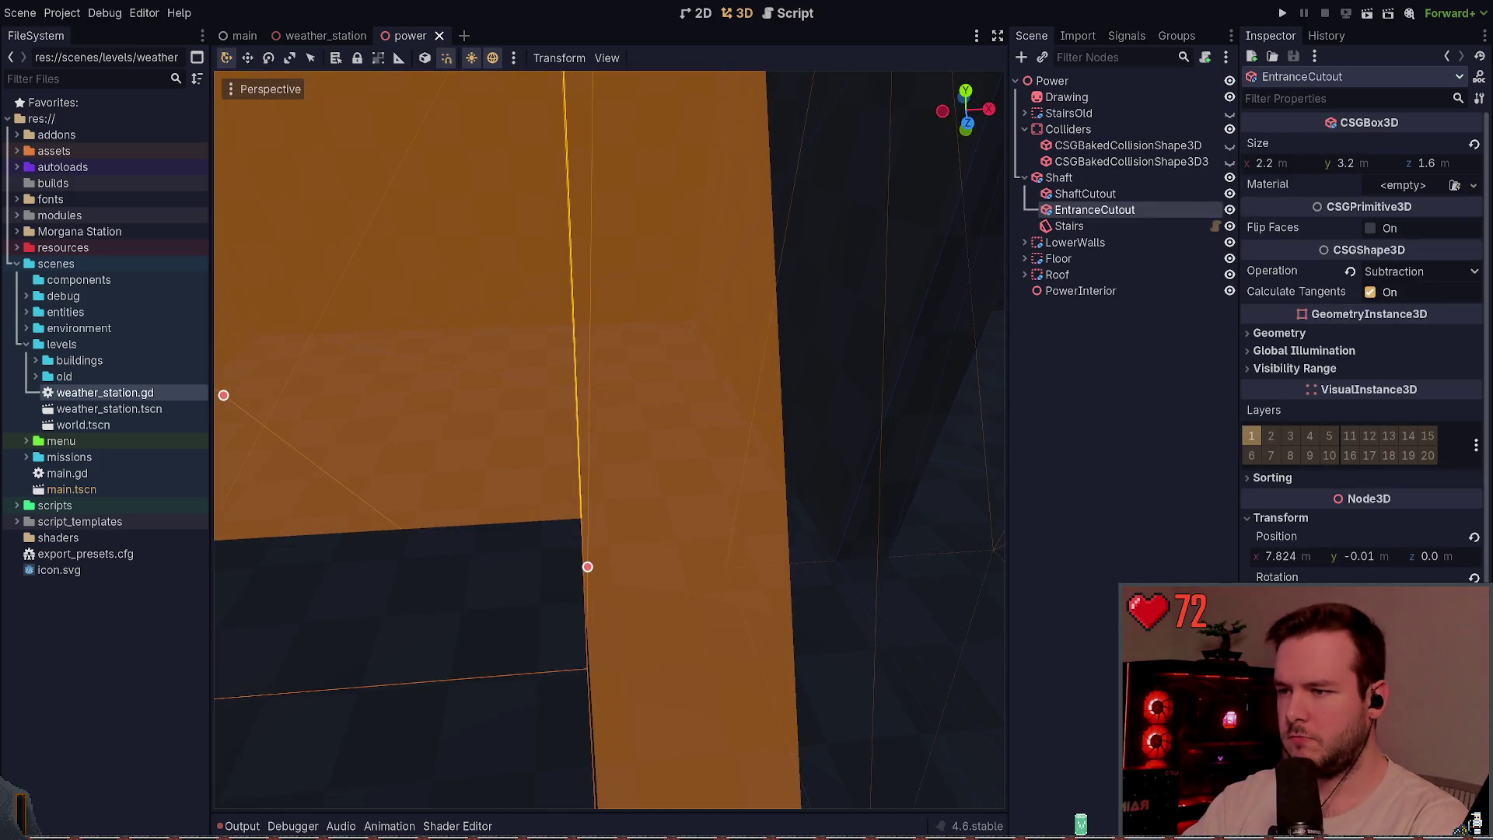
{"action": "left_click", "coordinate": [816, 350]}
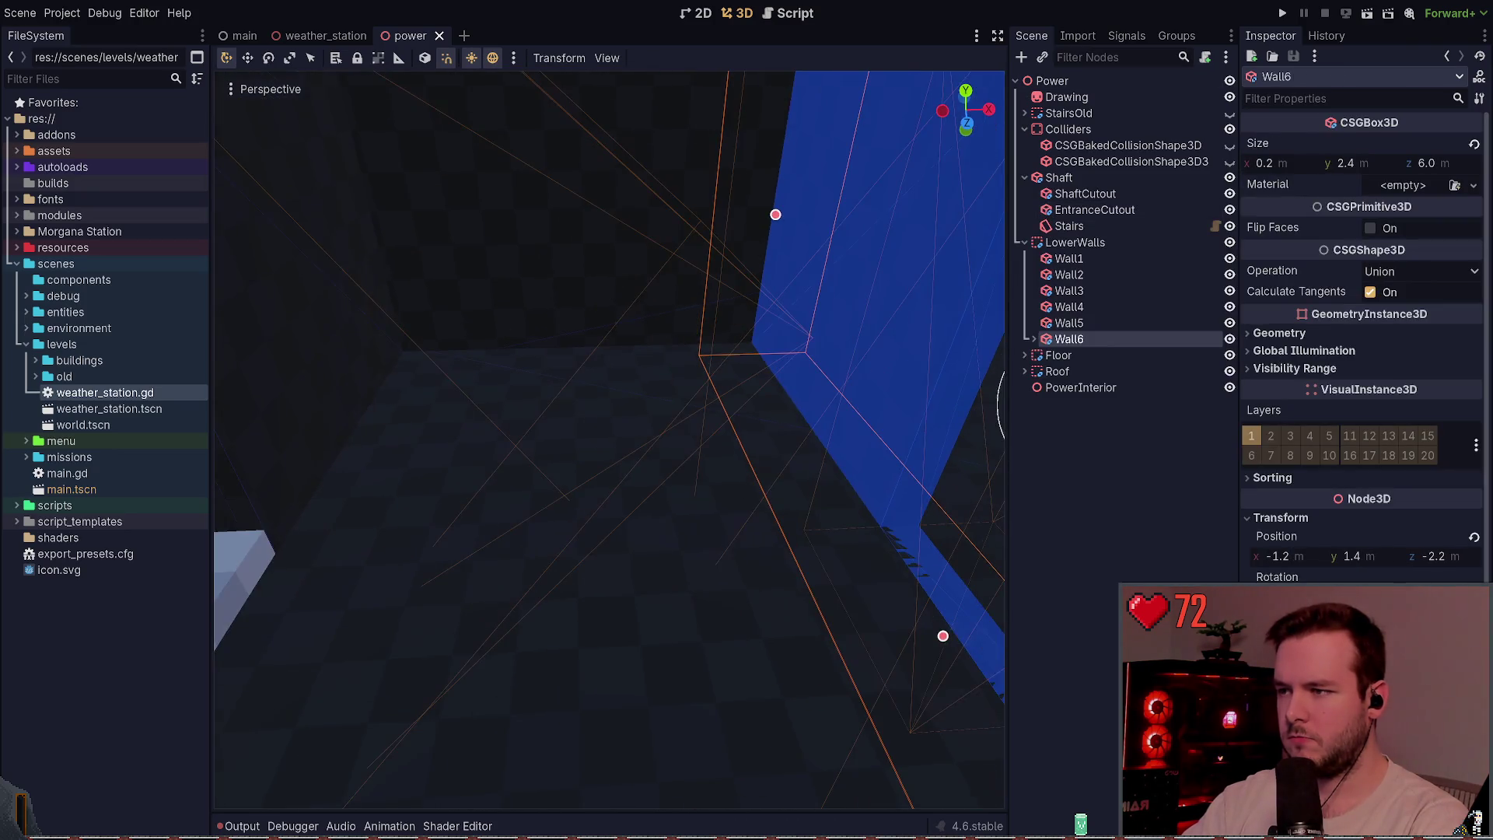
- Deselect Wall6, measure an 8.4 m span across the interior floor with the Ruler, and fold LowerWalls
{"action": "left_click", "coordinate": [676, 455]}
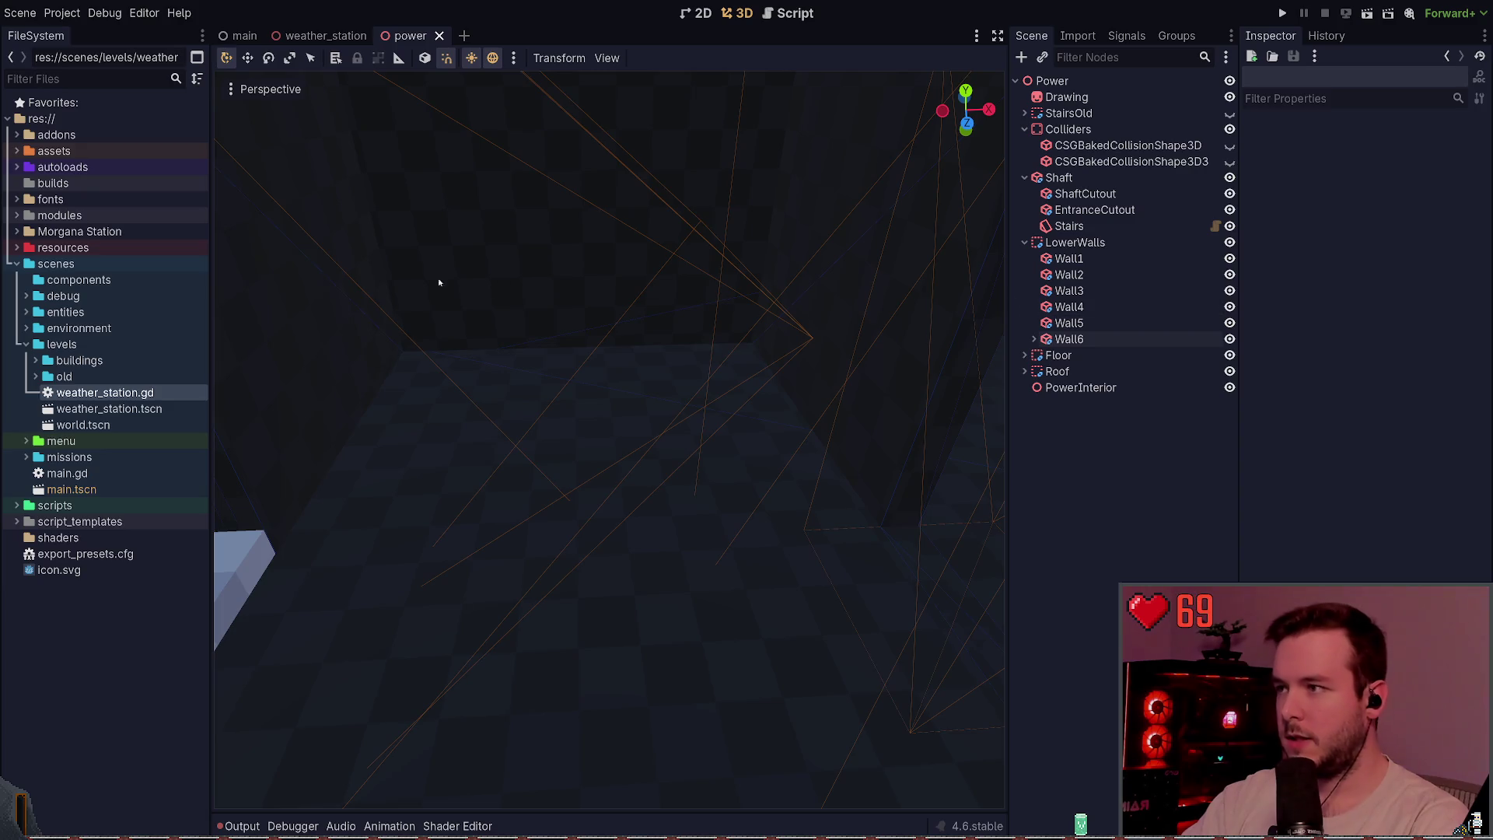
{"action": "left_click_drag", "start_coordinate": [809, 247], "coordinate": [810, 246]}
{"action": "left_click_drag", "start_coordinate": [606, 380], "coordinate": [607, 381]}
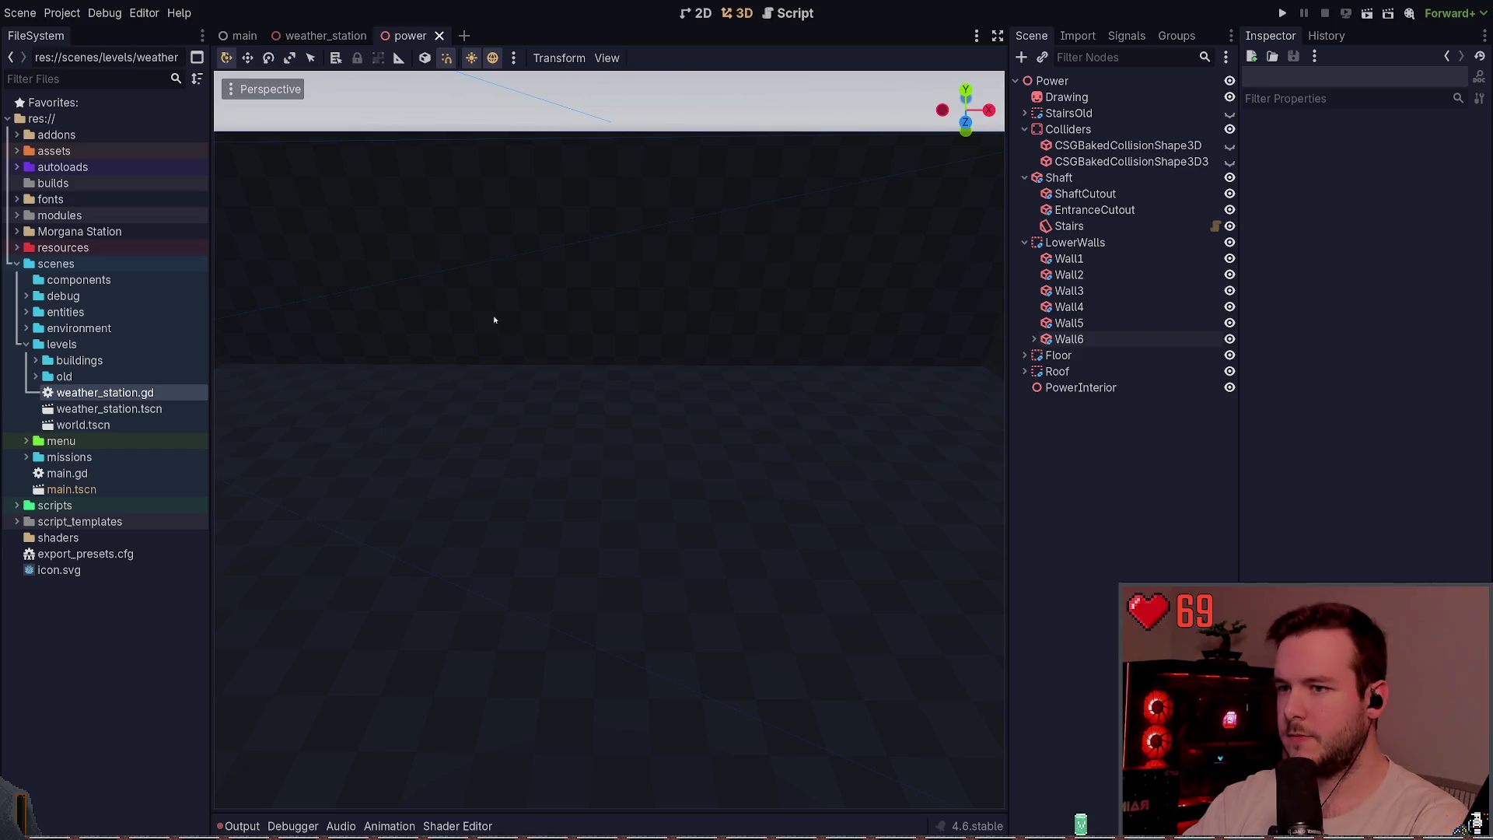
{"action": "left_click", "coordinate": [397, 59]}
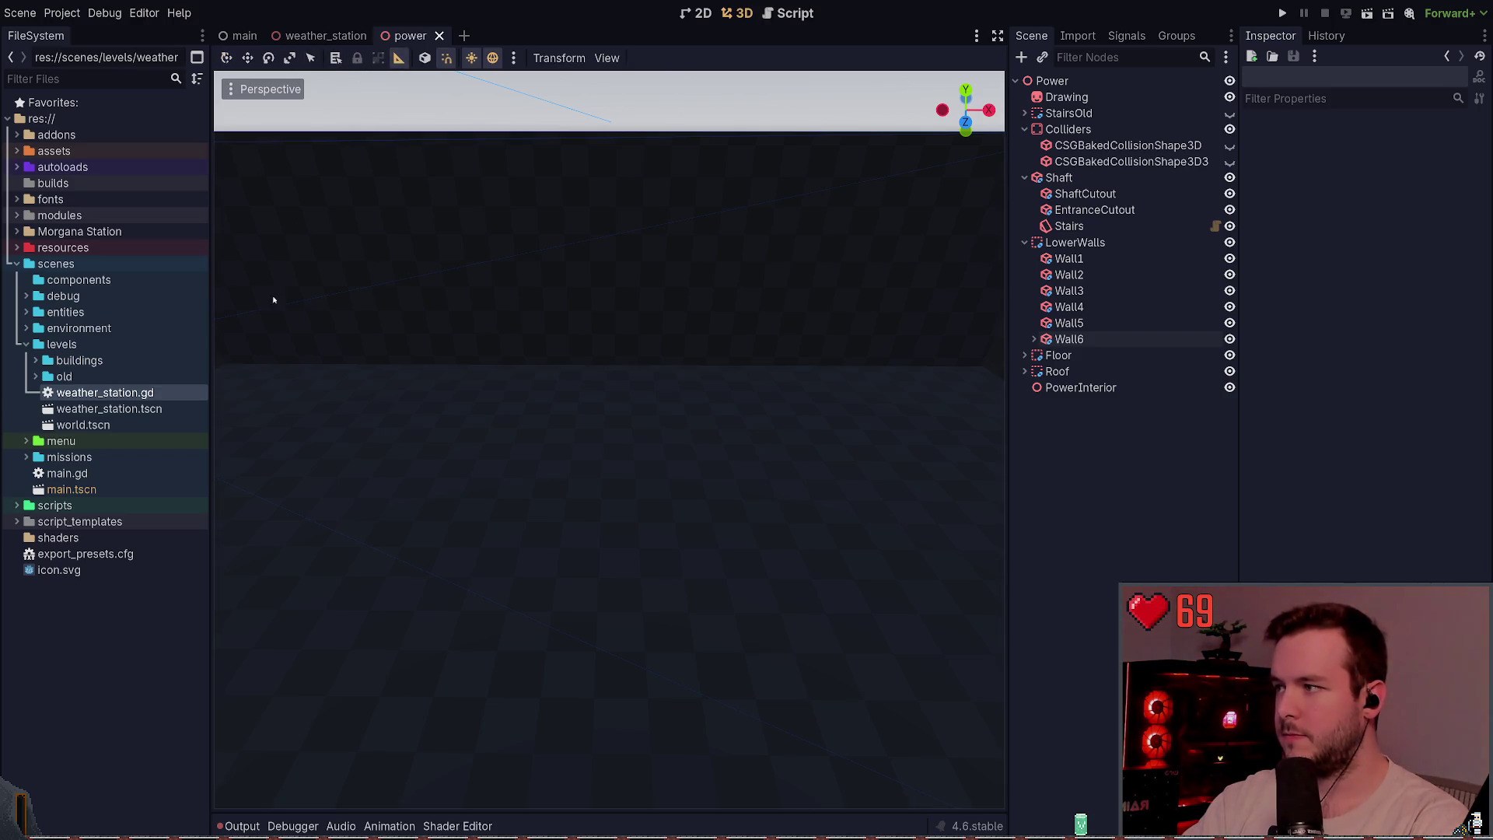
{"action": "left_click_drag", "start_coordinate": [224, 367], "coordinate": [986, 371]}
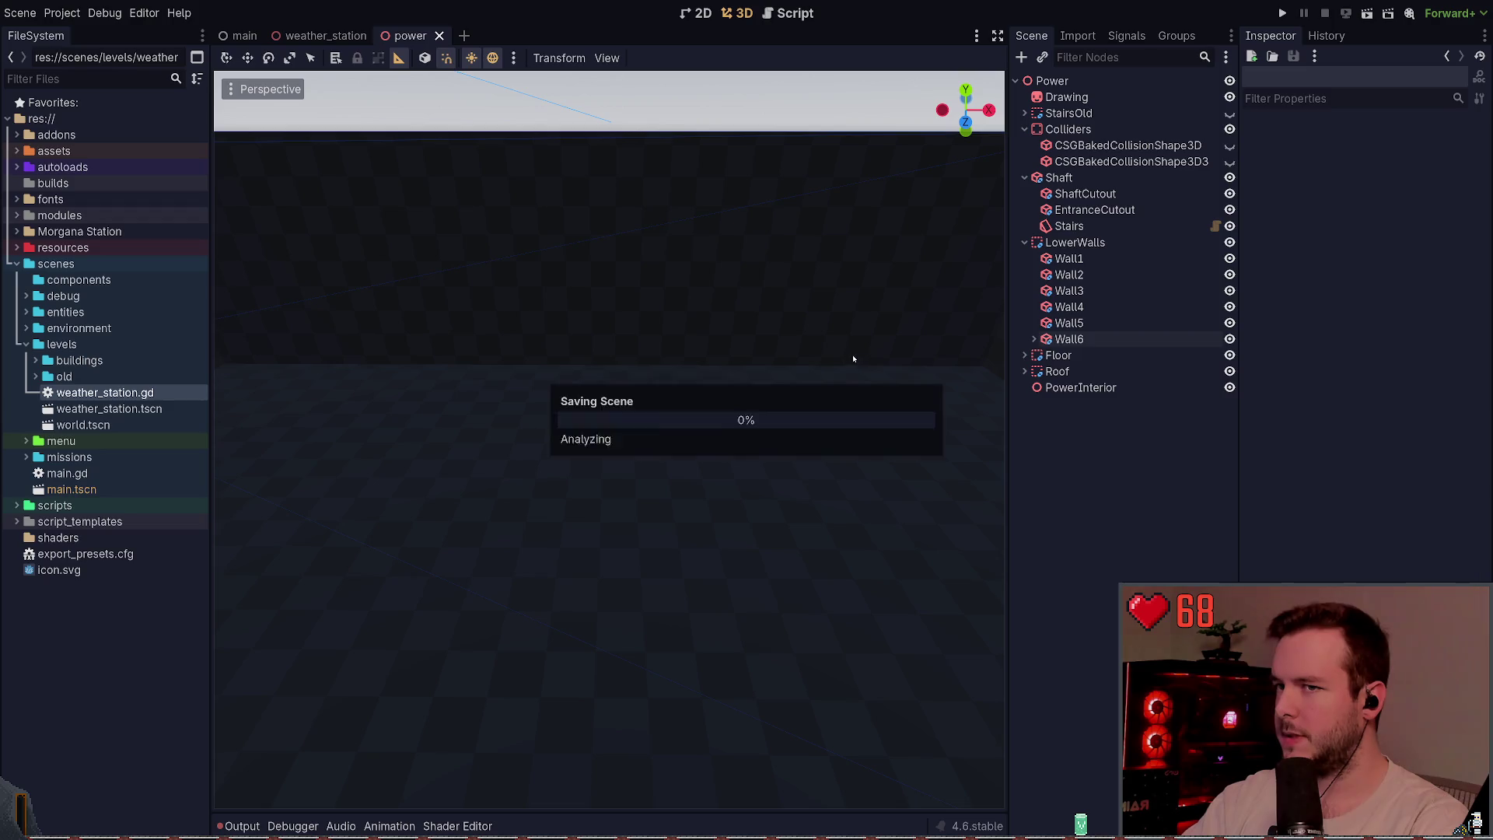
{"action": "left_click", "coordinate": [1025, 242]}
- Shrink Wall5's Z size from 2.6 m to 2.5 m with the Move tool, then deselect it
{"action": "key", "text": "s"}
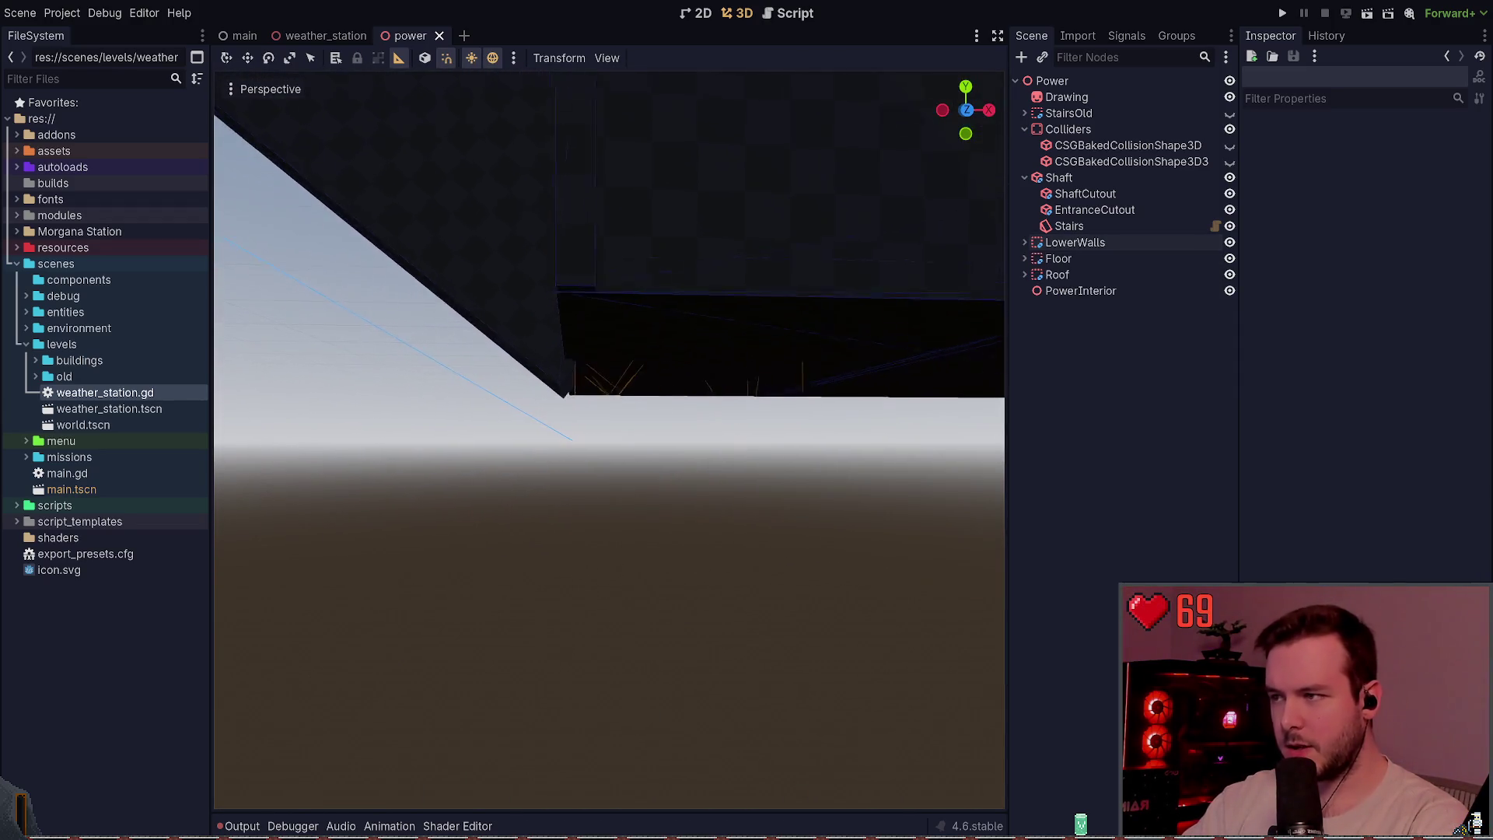
{"action": "key", "text": "s"}
{"action": "key", "text": "w"}
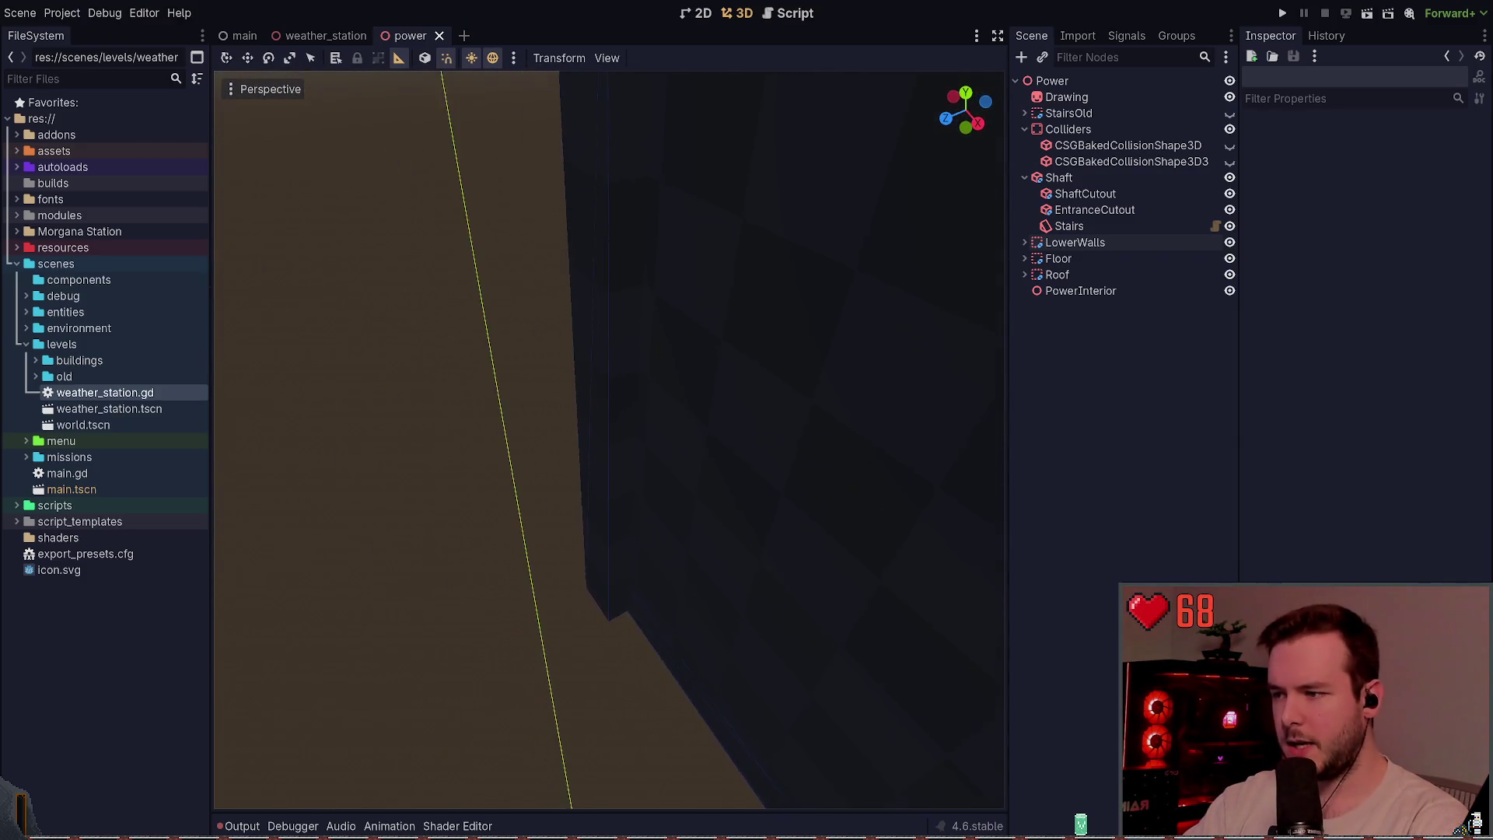
{"action": "key", "text": "w"}
{"action": "left_click", "coordinate": [602, 360]}
{"action": "left_click_drag", "start_coordinate": [602, 388], "coordinate": [571, 377]}
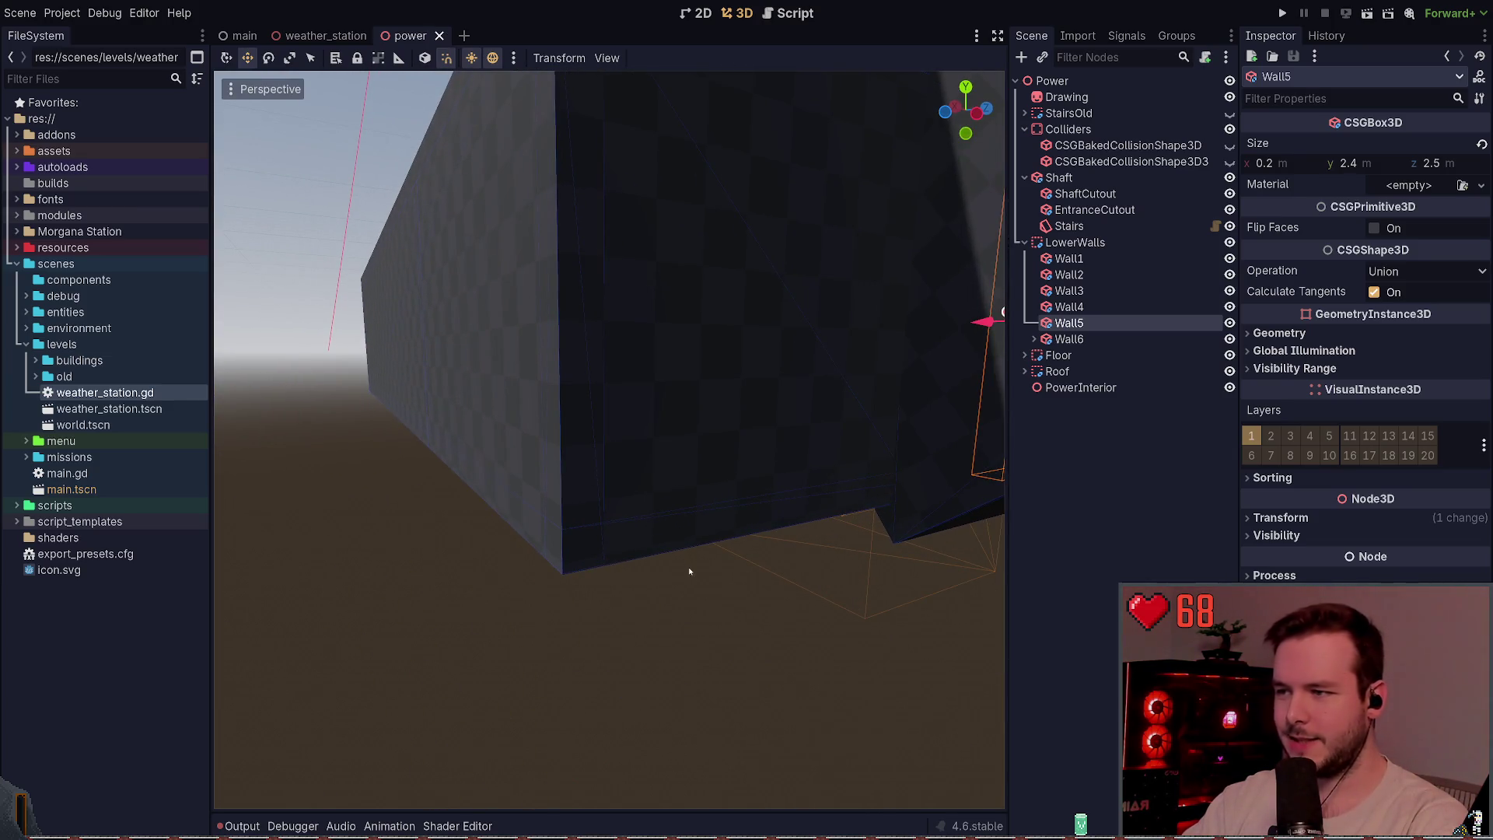
{"action": "left_click", "coordinate": [700, 549]}
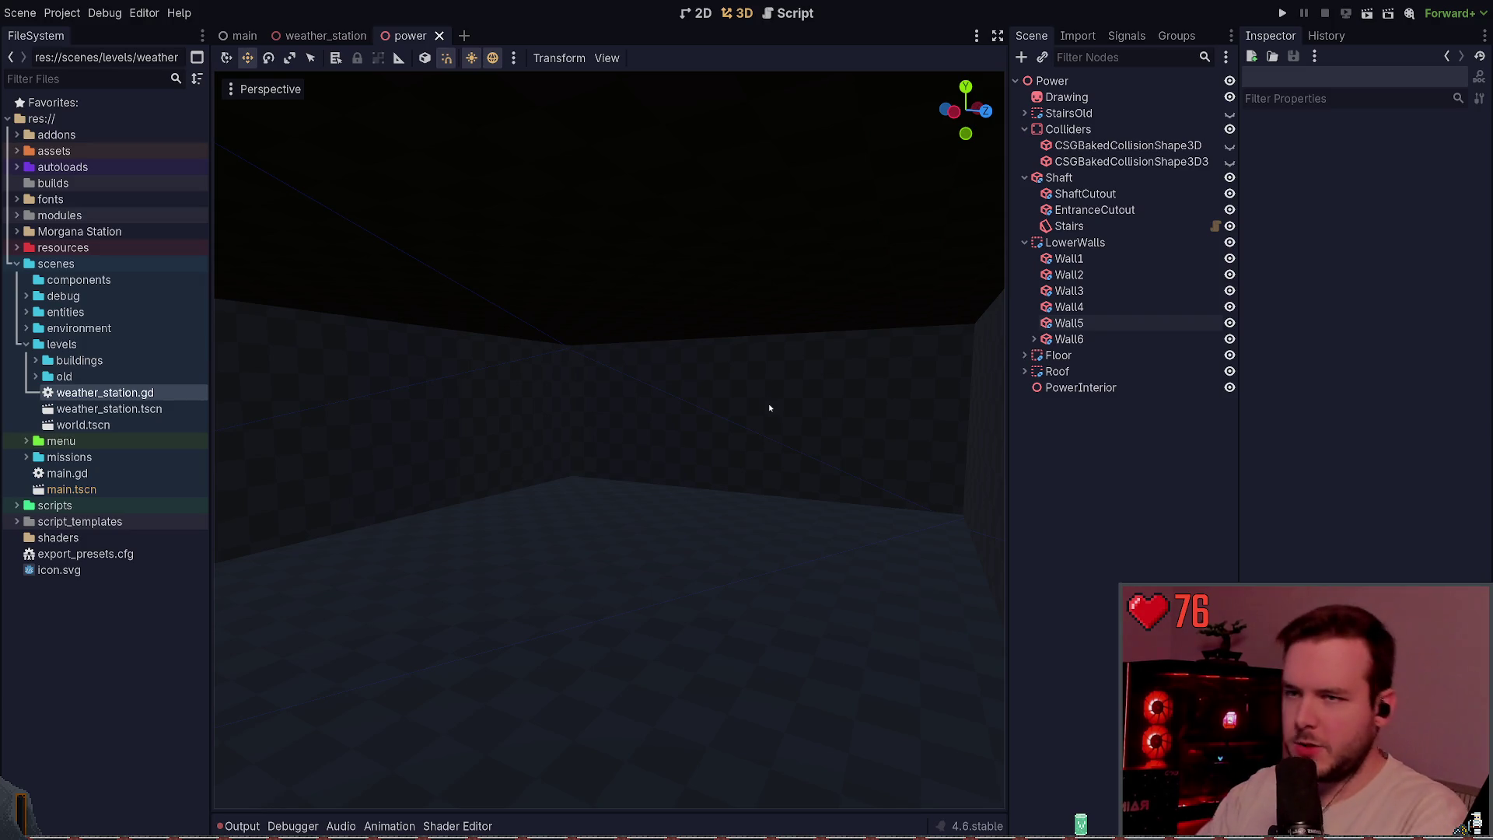
- Fold the LowerWalls, Shaft and Colliders branches and zoom out to review the power building
{"action": "left_click", "coordinate": [1024, 242]}
{"action": "left_click", "coordinate": [1024, 177]}
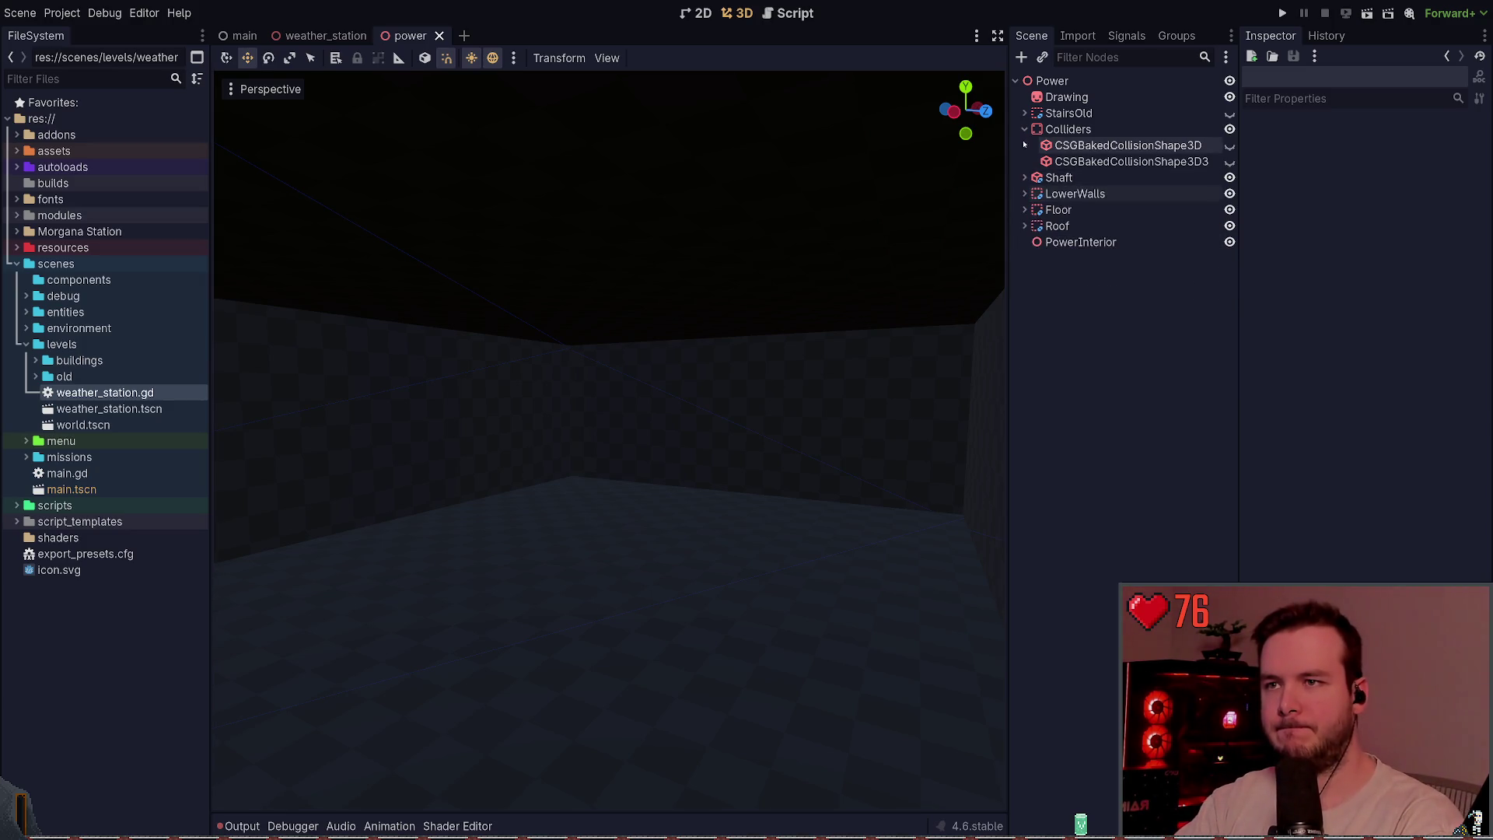
{"action": "left_click", "coordinate": [1024, 130]}
{"action": "key", "text": "w"}
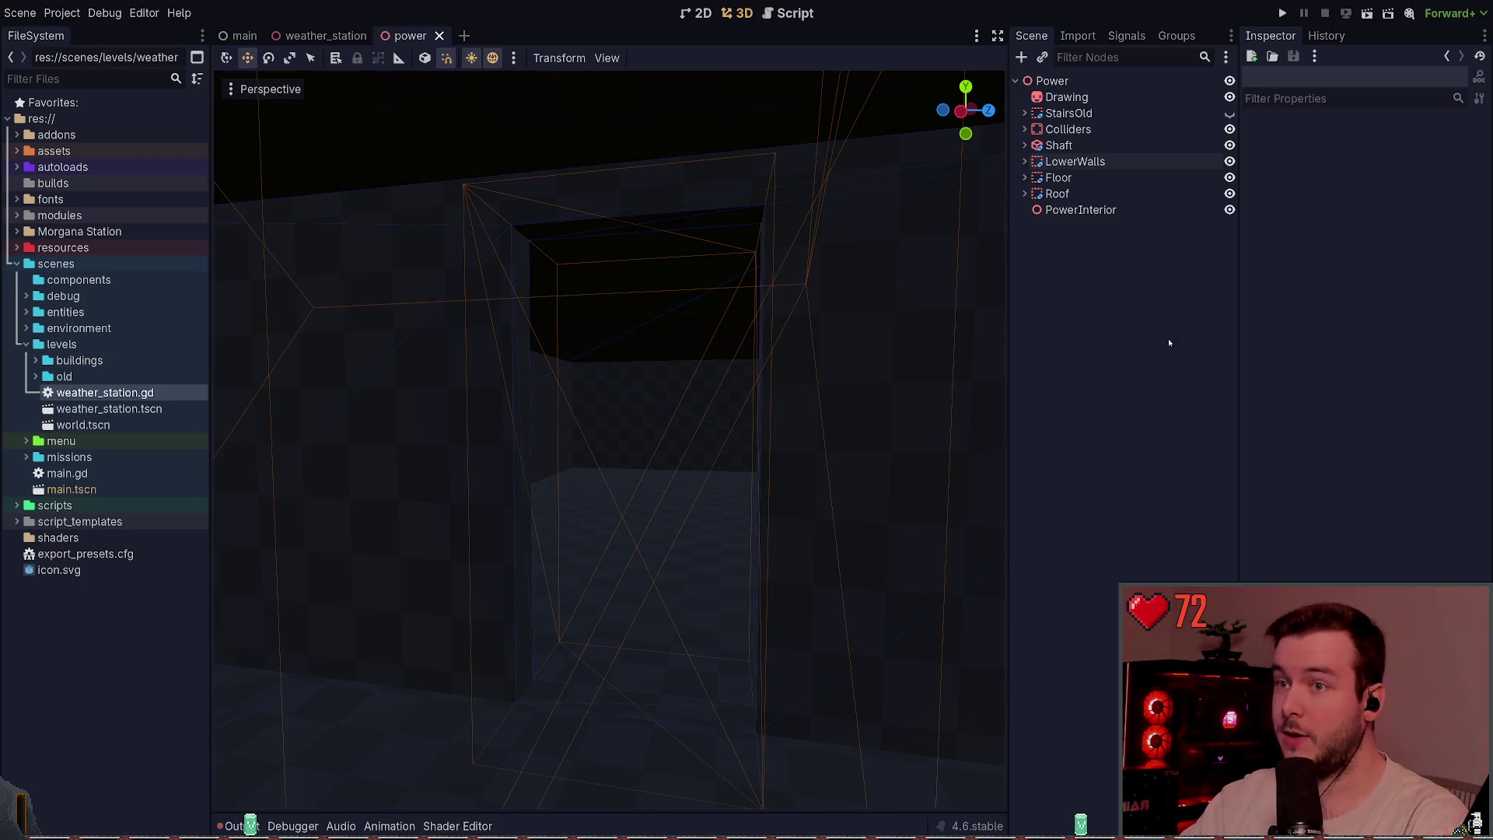
{"action": "scroll", "coordinate": [609, 439], "scroll_direction": "down", "scroll_amount": 10}
{"action": "scroll", "coordinate": [399, 121], "scroll_direction": "down", "scroll_amount": 10}
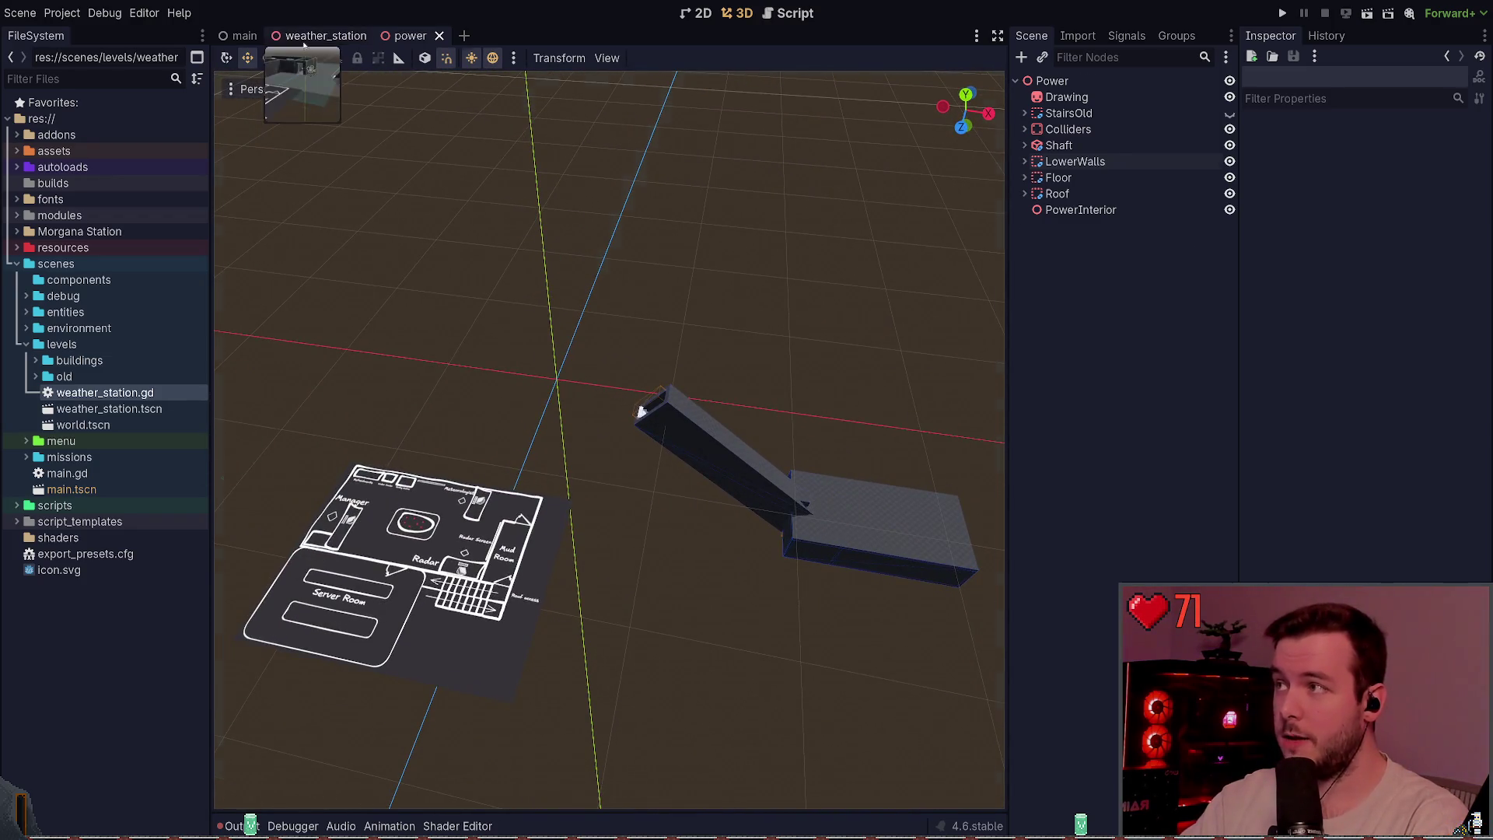
- Switch to the weather_station scene and browse the debug, environment and levels/old folders in FileSystem
{"action": "left_click", "coordinate": [326, 36]}
{"action": "scroll", "coordinate": [609, 440], "scroll_direction": "down", "scroll_amount": 2}
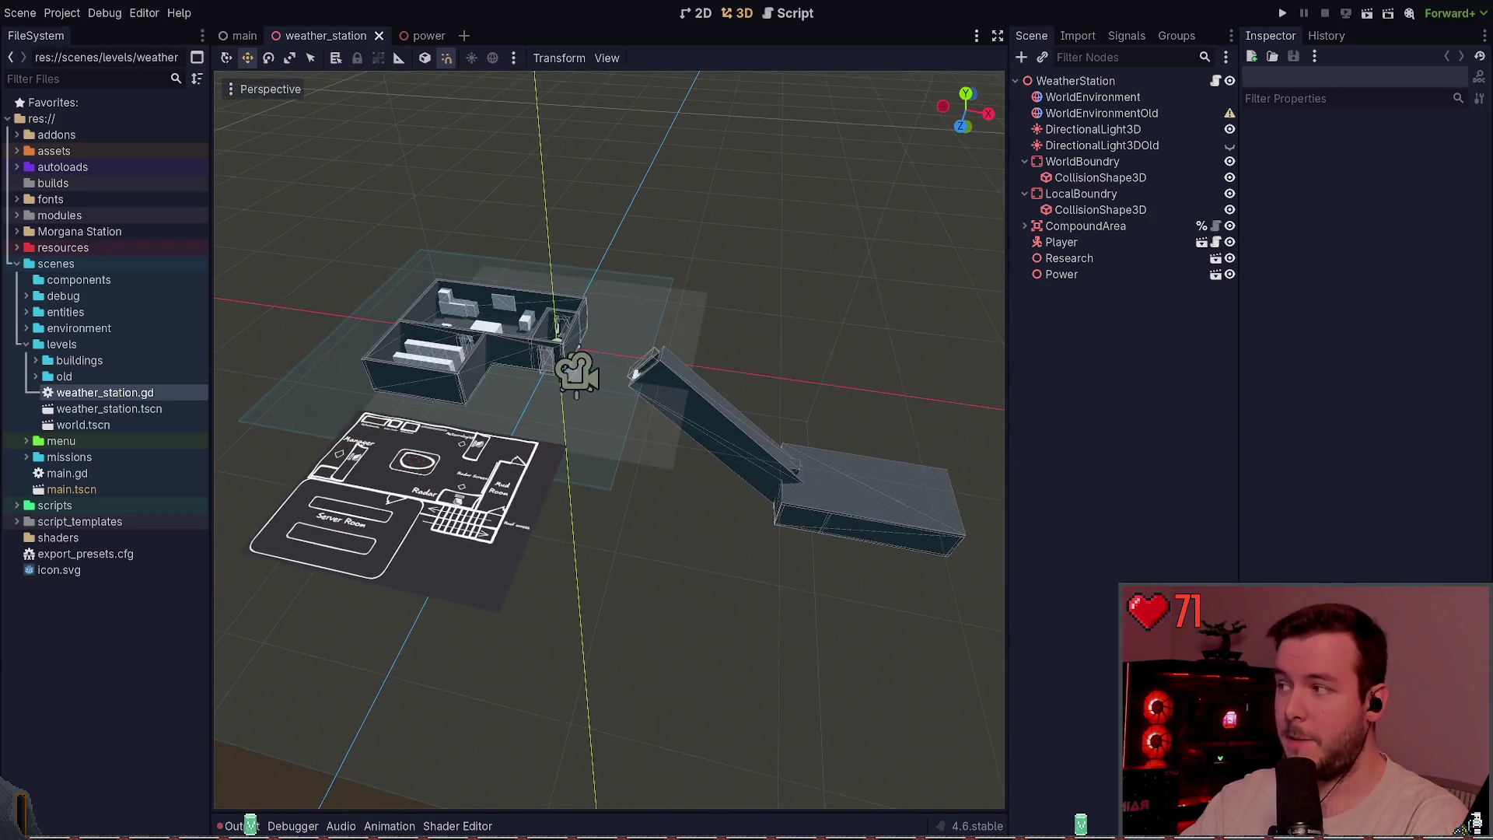
{"action": "left_click", "coordinate": [63, 295]}
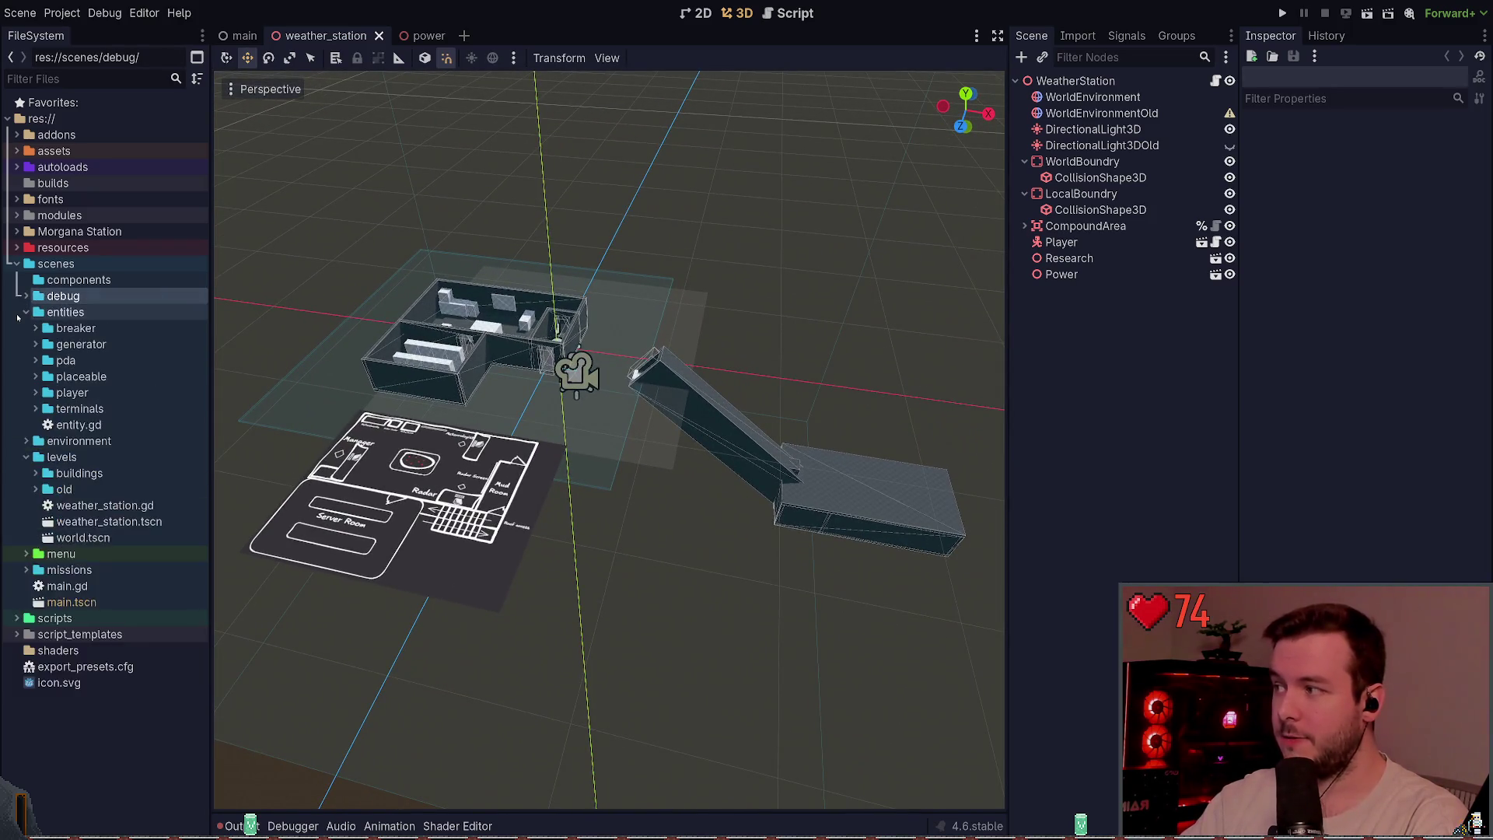
{"action": "left_click", "coordinate": [21, 329]}
{"action": "left_click", "coordinate": [21, 329]}
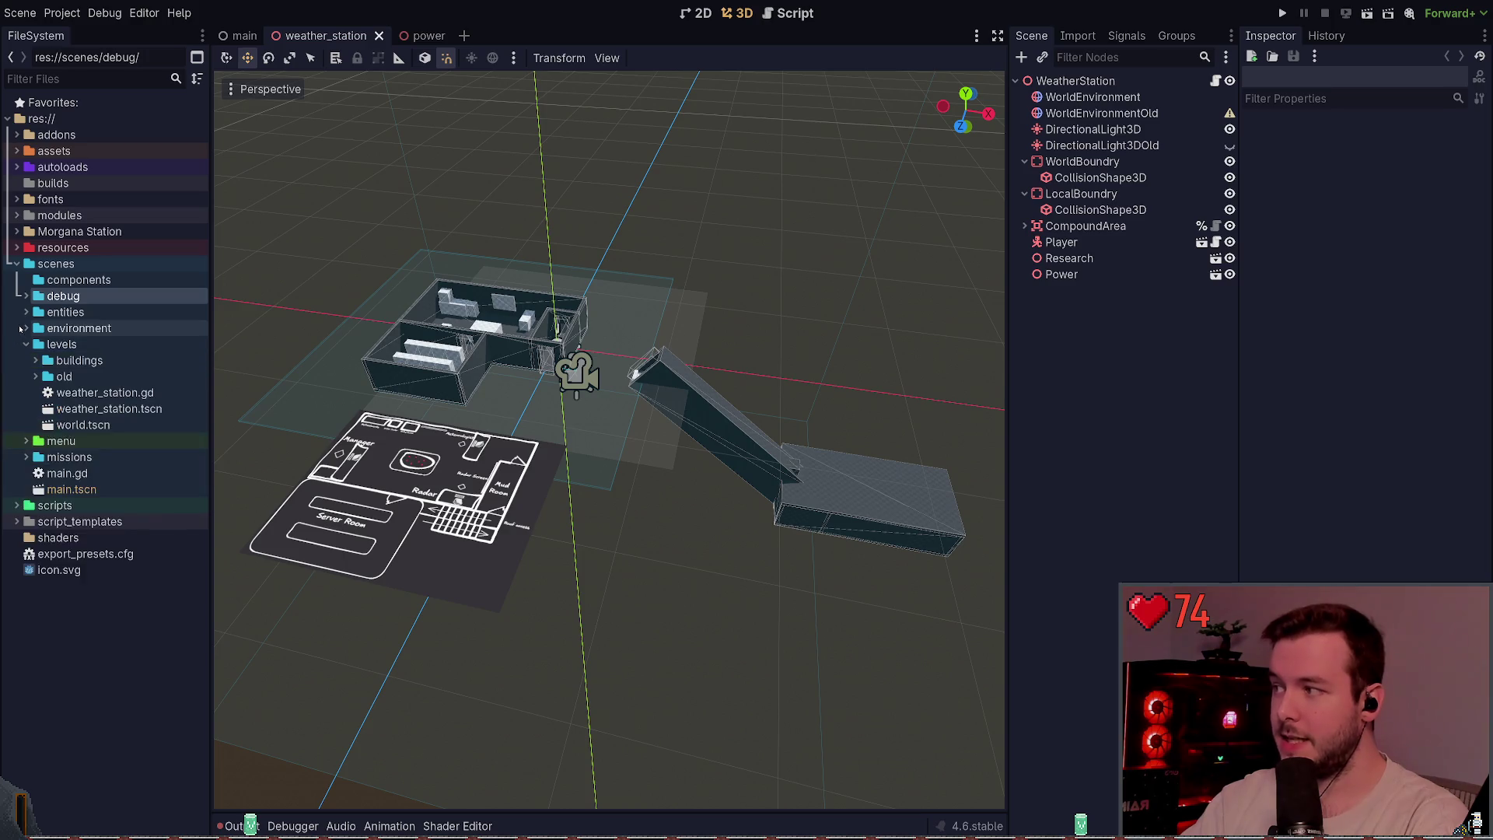
{"action": "left_click", "coordinate": [21, 329]}
{"action": "left_click", "coordinate": [24, 329]}
{"action": "left_click", "coordinate": [36, 376]}
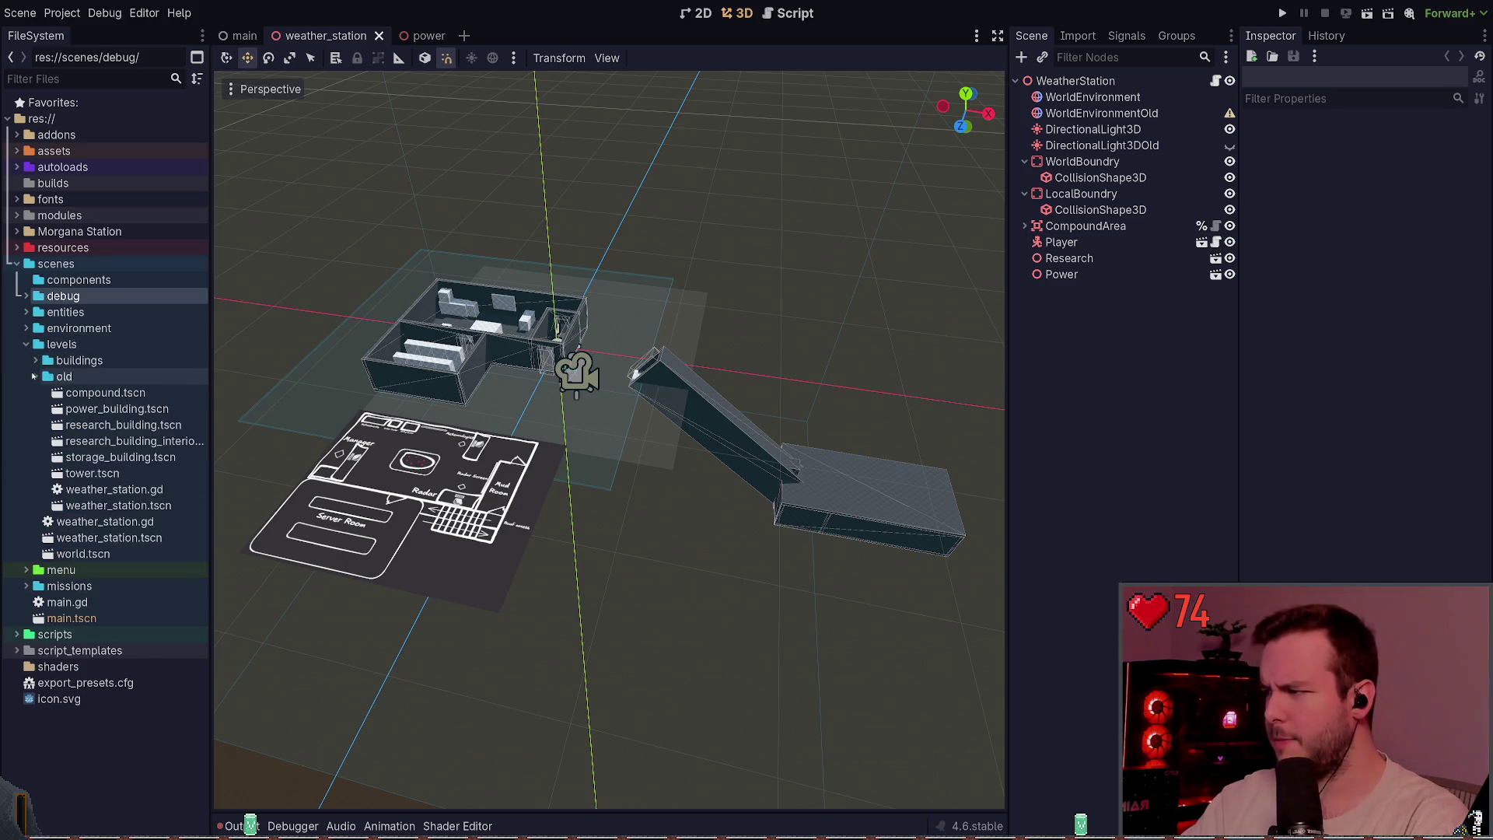
{"action": "left_click", "coordinate": [78, 376]}
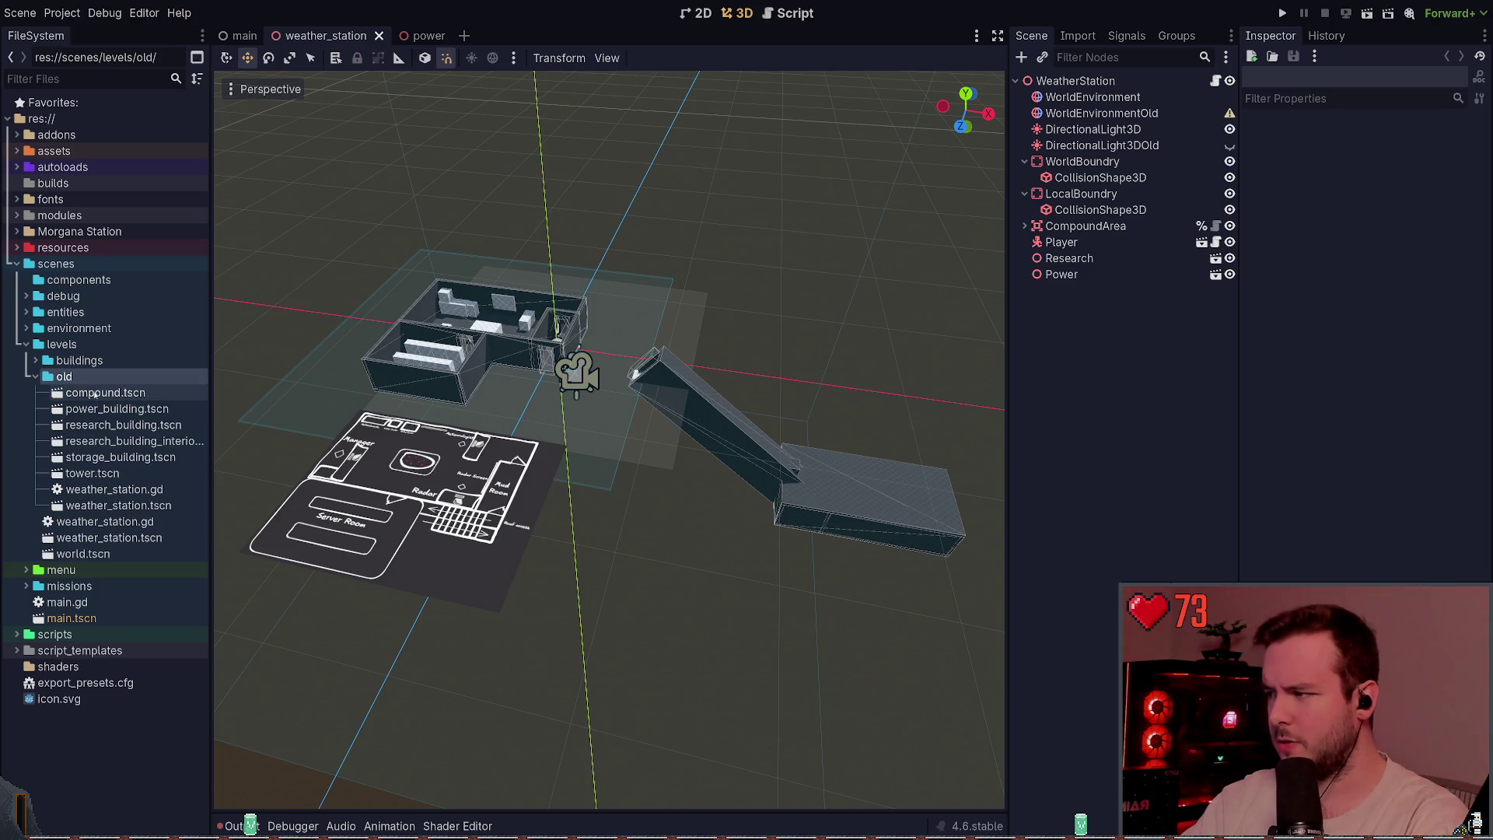
{"action": "double_click", "coordinate": [61, 377]}
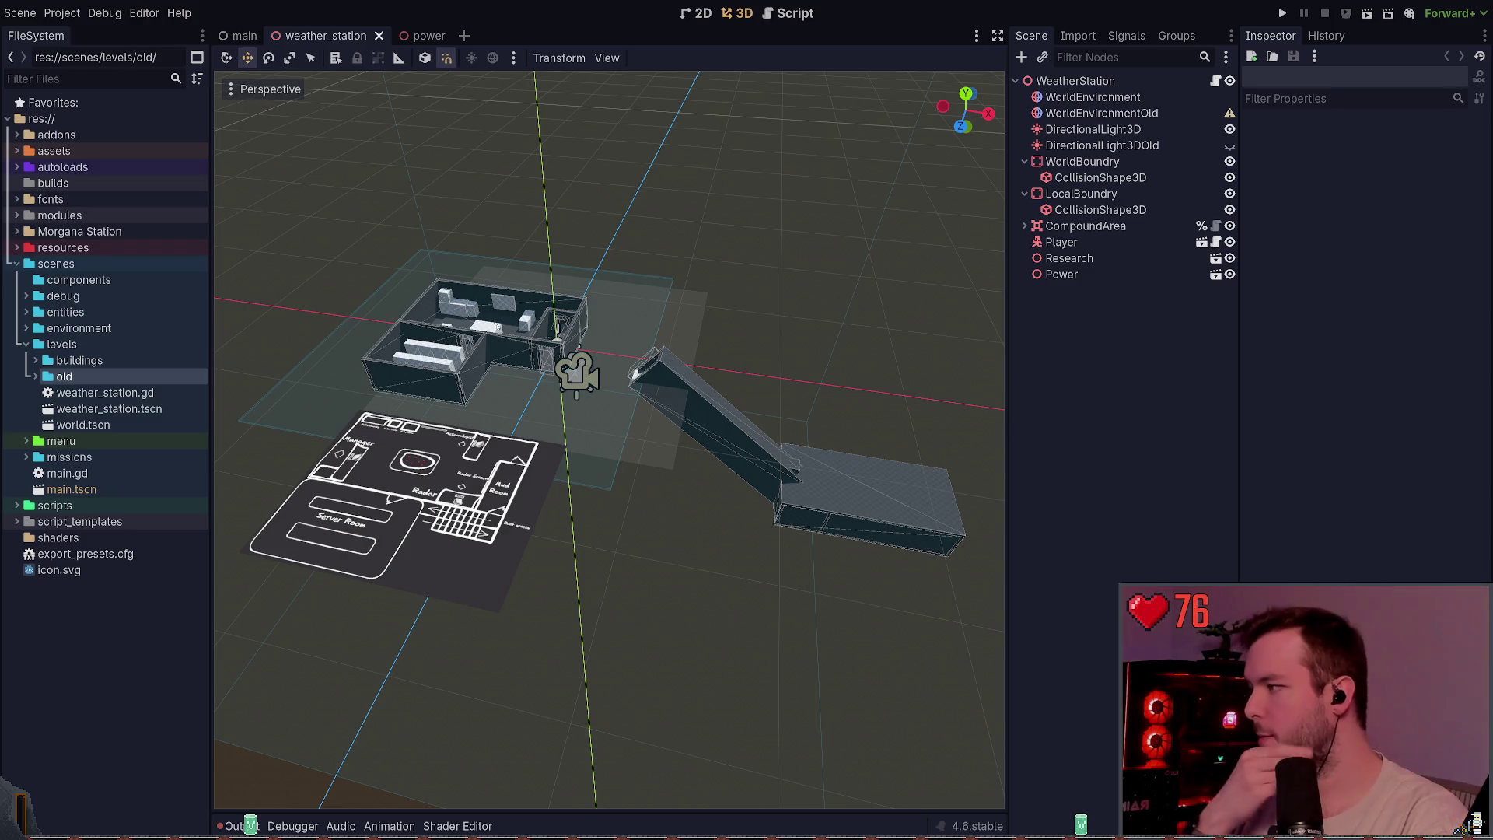
- Expand the addons folder and select the AsepriteWizard addon
{"action": "left_click_drag", "start_coordinate": [435, 109], "coordinate": [436, 140]}
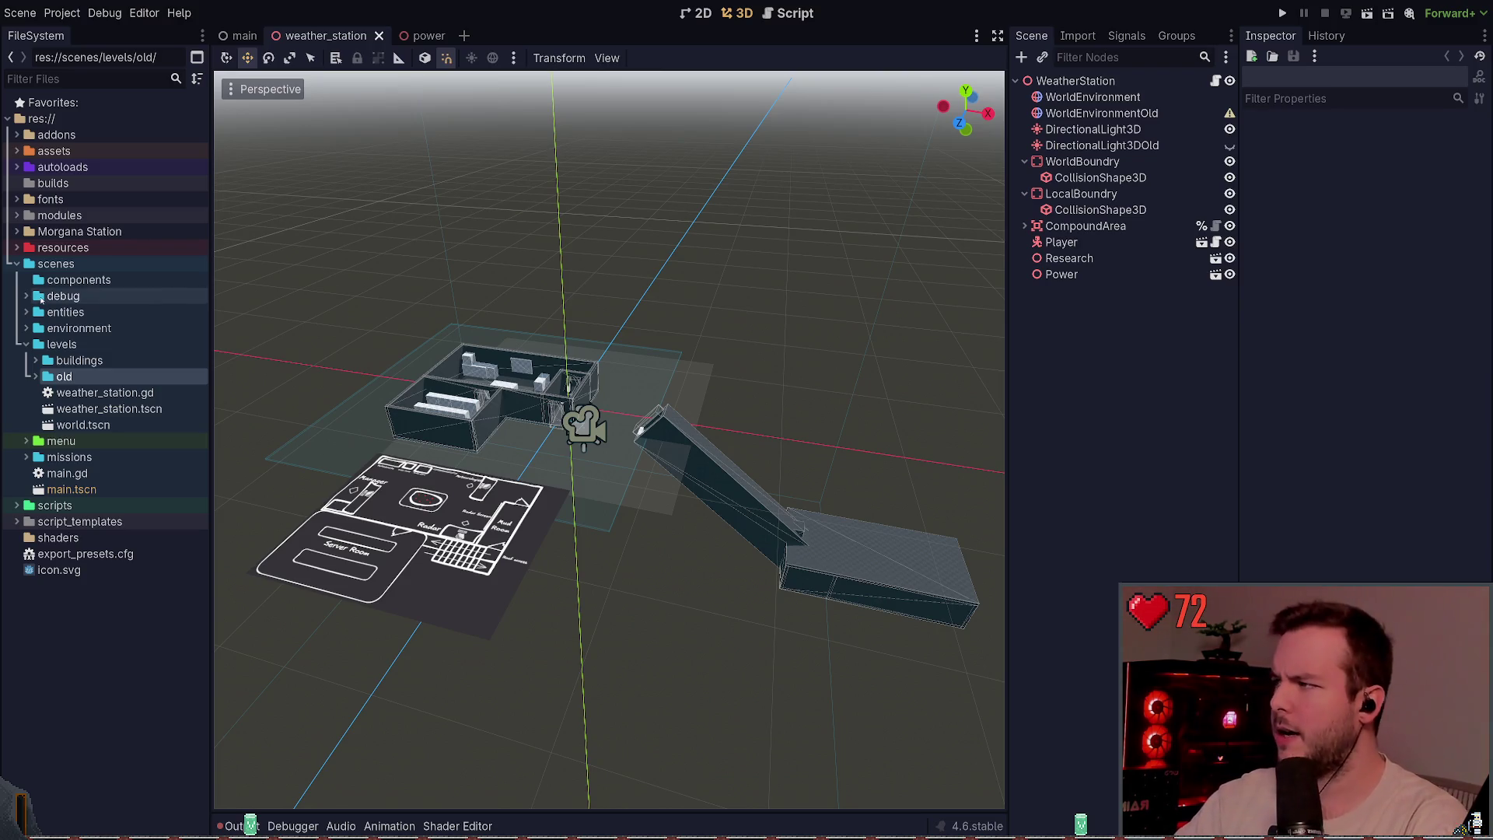
{"action": "left_click", "coordinate": [16, 134]}
{"action": "left_click", "coordinate": [50, 151]}
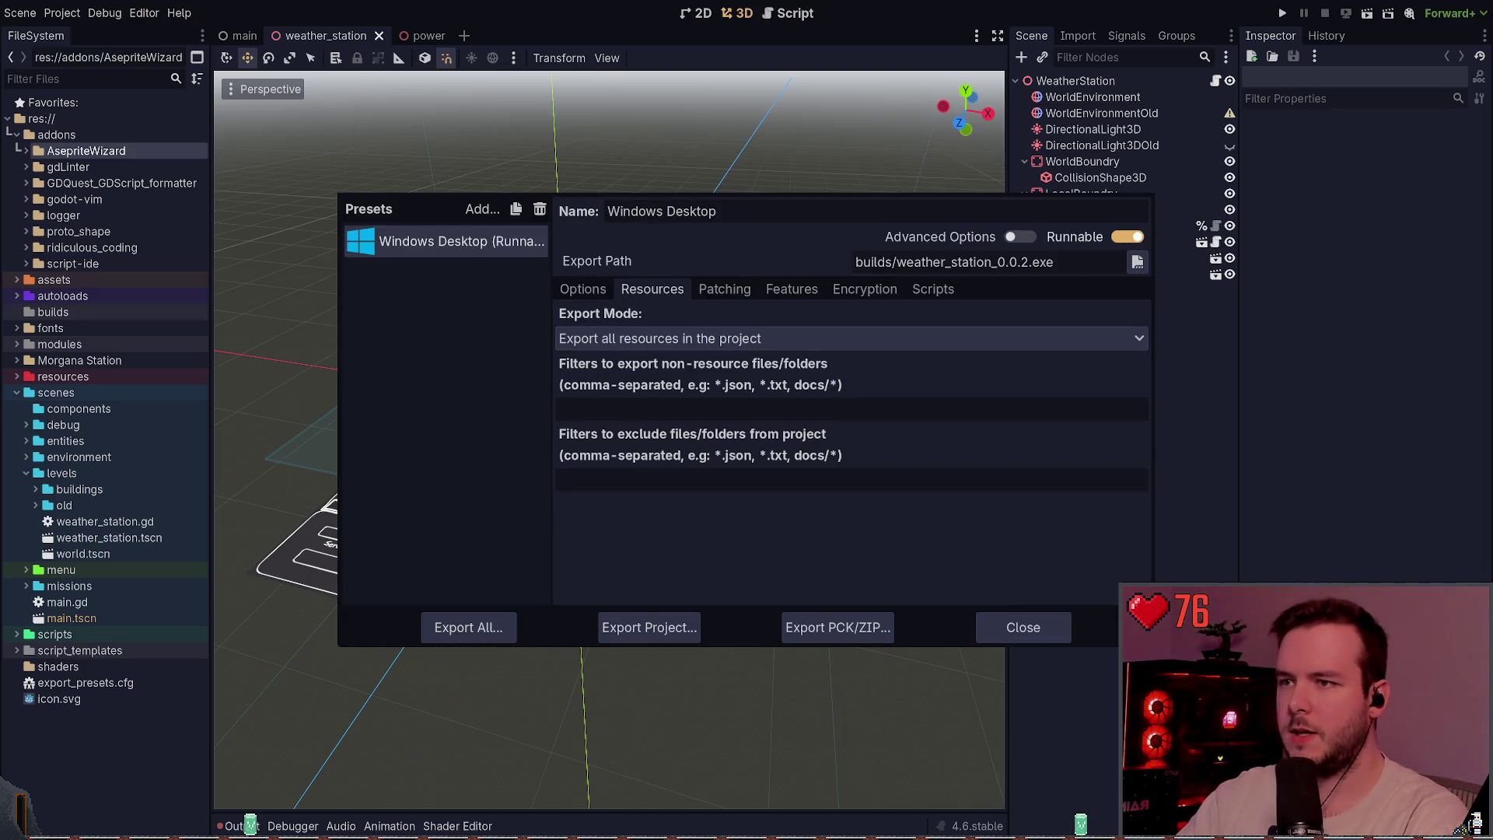
- Set Export Mode to export all except resources checked below, and tick the addons folder
{"action": "left_click", "coordinate": [583, 289]}
{"action": "scroll", "coordinate": [571, 582], "scroll_direction": "down", "scroll_amount": 5}
{"action": "scroll", "coordinate": [591, 467], "scroll_direction": "up", "scroll_amount": 5}
{"action": "left_click", "coordinate": [649, 289]}
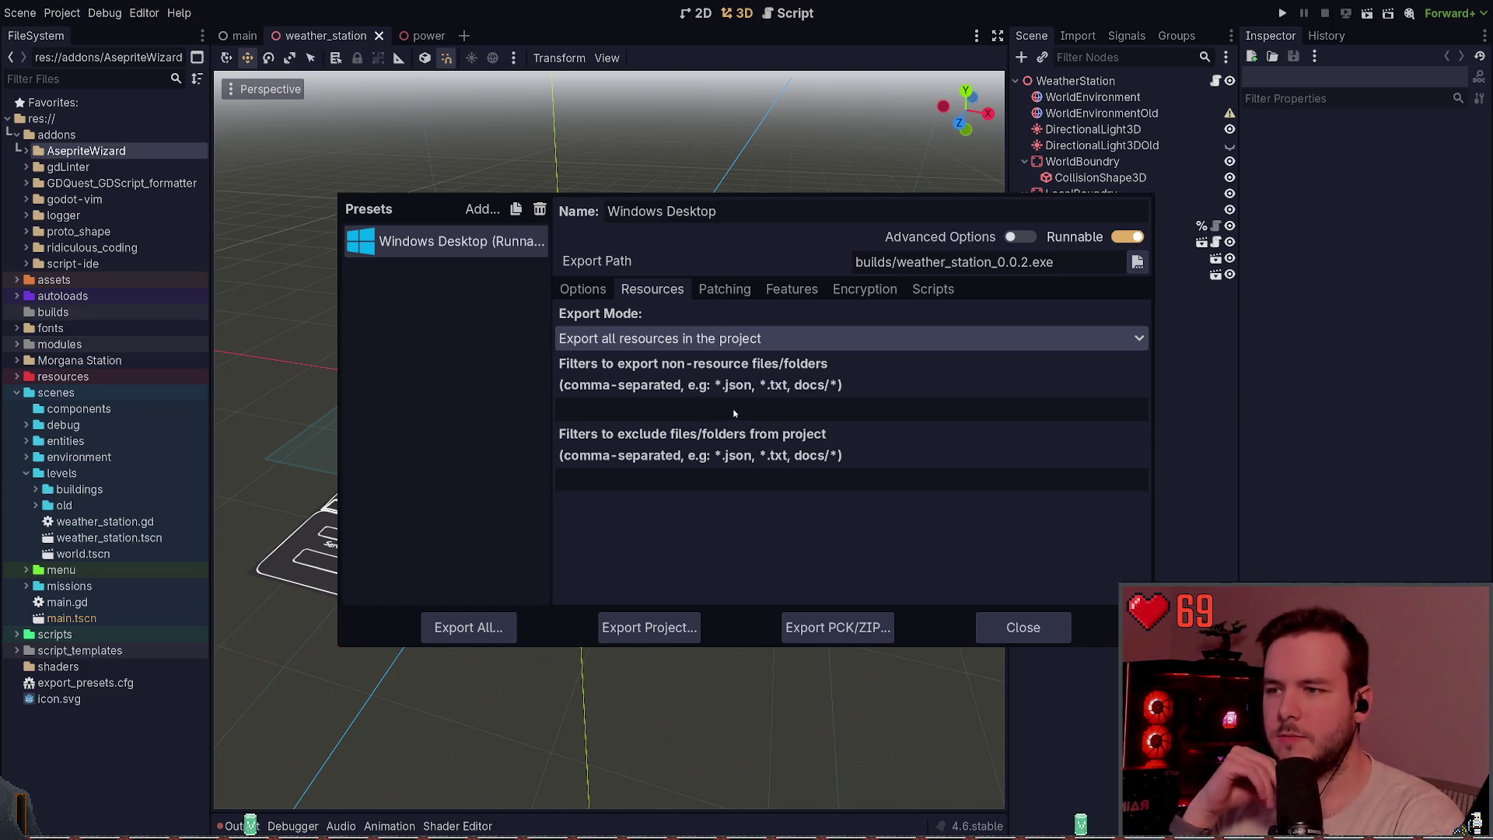
{"action": "left_click", "coordinate": [794, 338]}
{"action": "left_click", "coordinate": [795, 412]}
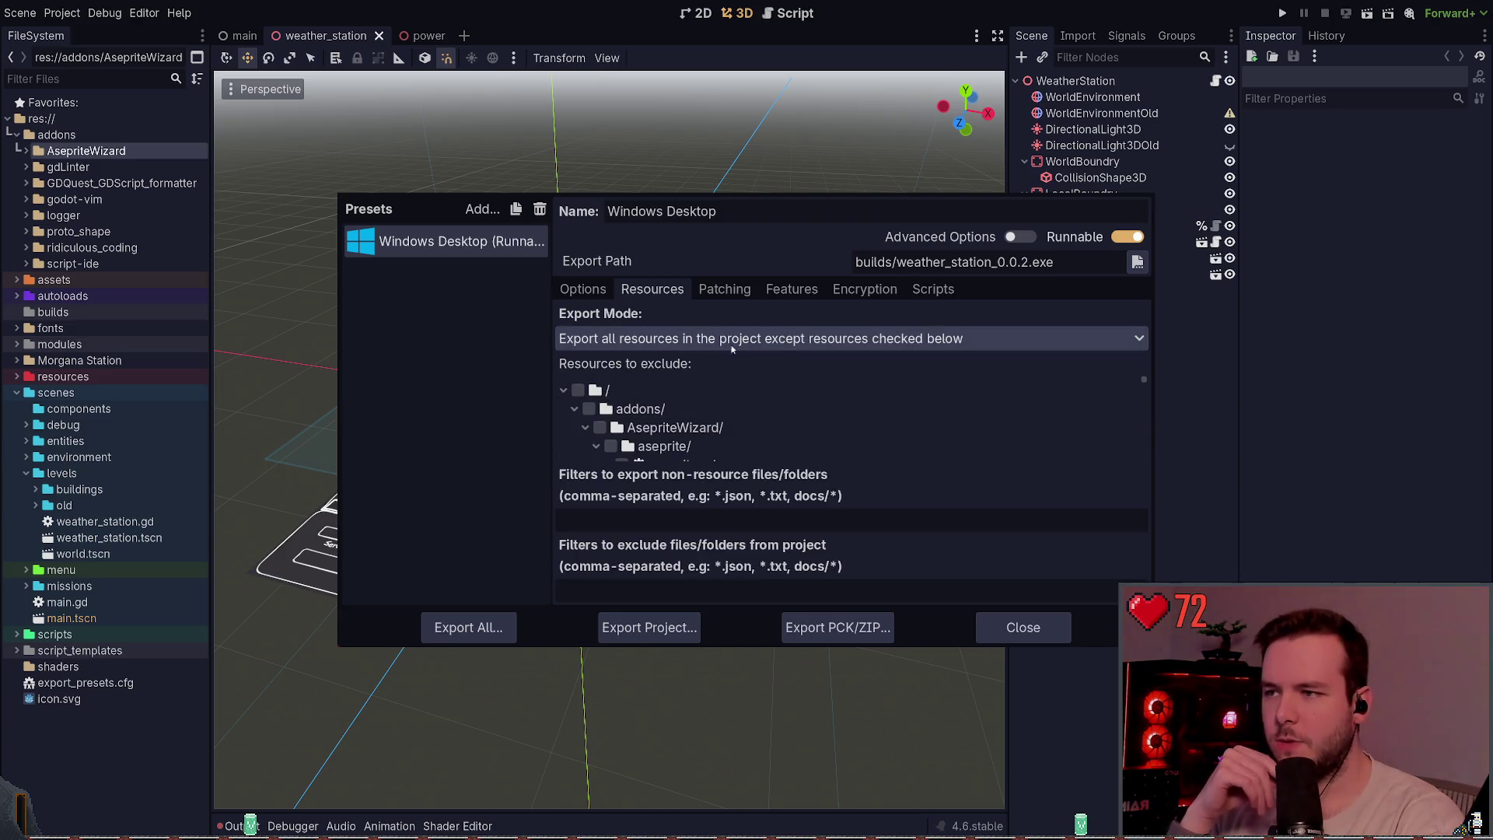
{"action": "left_click", "coordinate": [689, 395]}
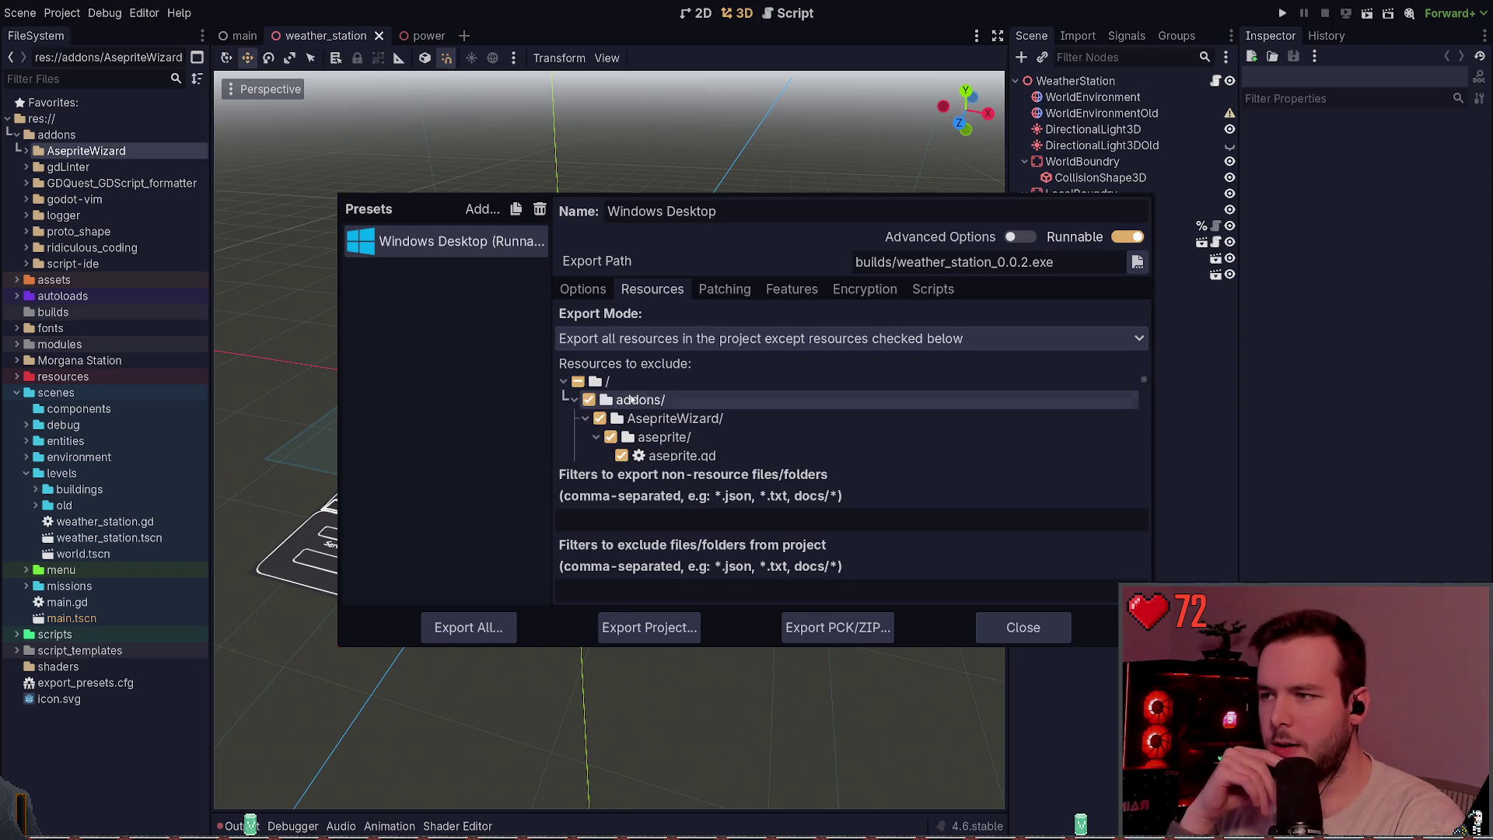
- Enlarge the Export dialog and collapse the creators folder in the resource tree
{"action": "scroll", "coordinate": [705, 400], "scroll_direction": "down", "scroll_amount": 6}
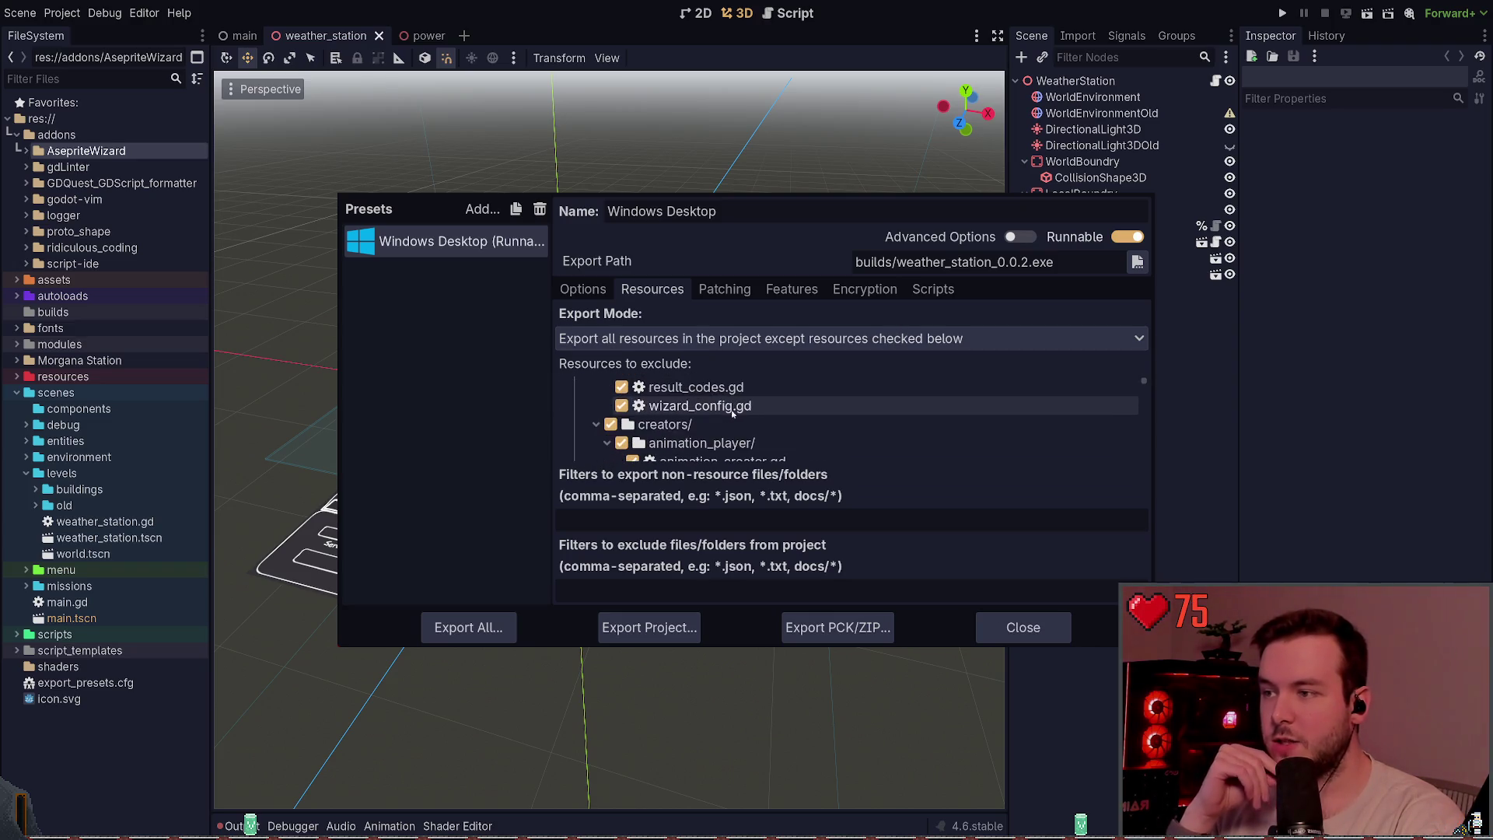
{"action": "left_click_drag", "start_coordinate": [1151, 646], "coordinate": [1263, 785]}
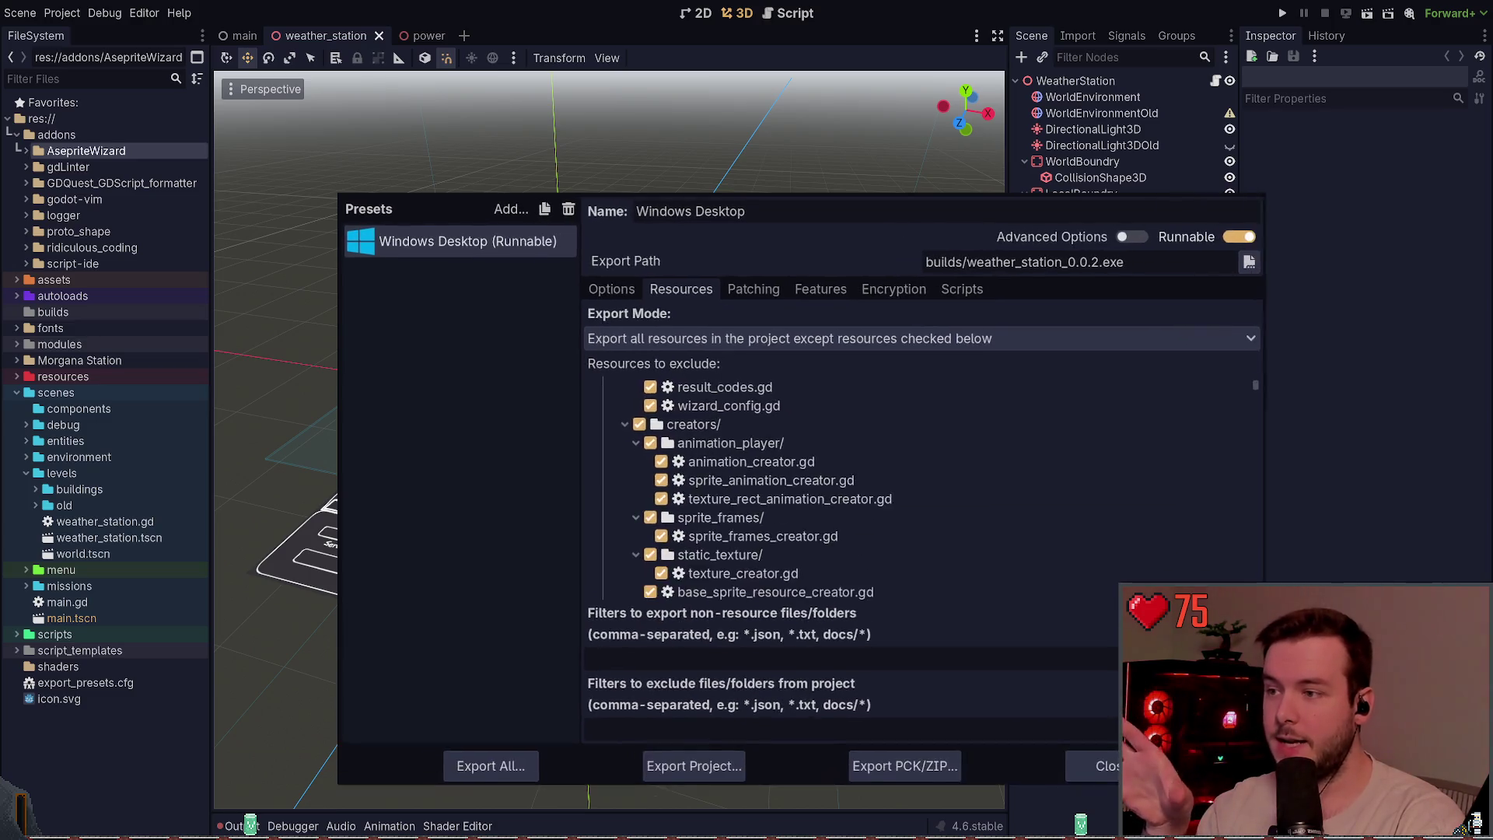
{"action": "left_click", "coordinate": [624, 424]}
- Collapse the AsepriteWizard, gdLinter, formatter, godot-vim, logger, proto_shape, ridiculous_coding and script-ide addon folders
{"action": "scroll", "coordinate": [622, 427], "scroll_direction": "up", "scroll_amount": 6}
{"action": "left_click", "coordinate": [614, 427]}
{"action": "left_click", "coordinate": [614, 446]}
{"action": "left_click", "coordinate": [614, 464]}
{"action": "left_click", "coordinate": [614, 483]}
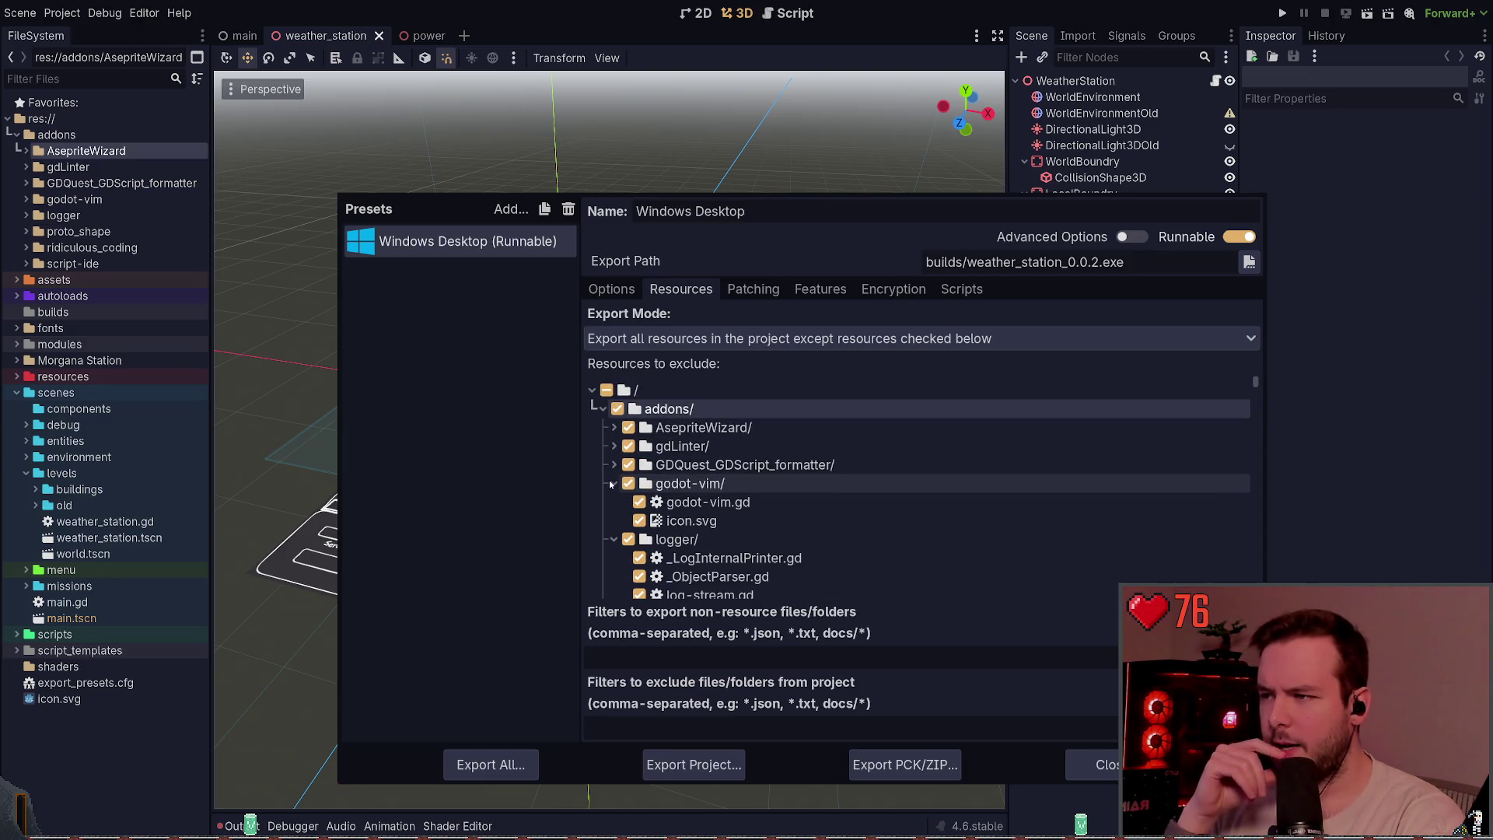
{"action": "scroll", "coordinate": [678, 478], "scroll_direction": "down", "scroll_amount": 1}
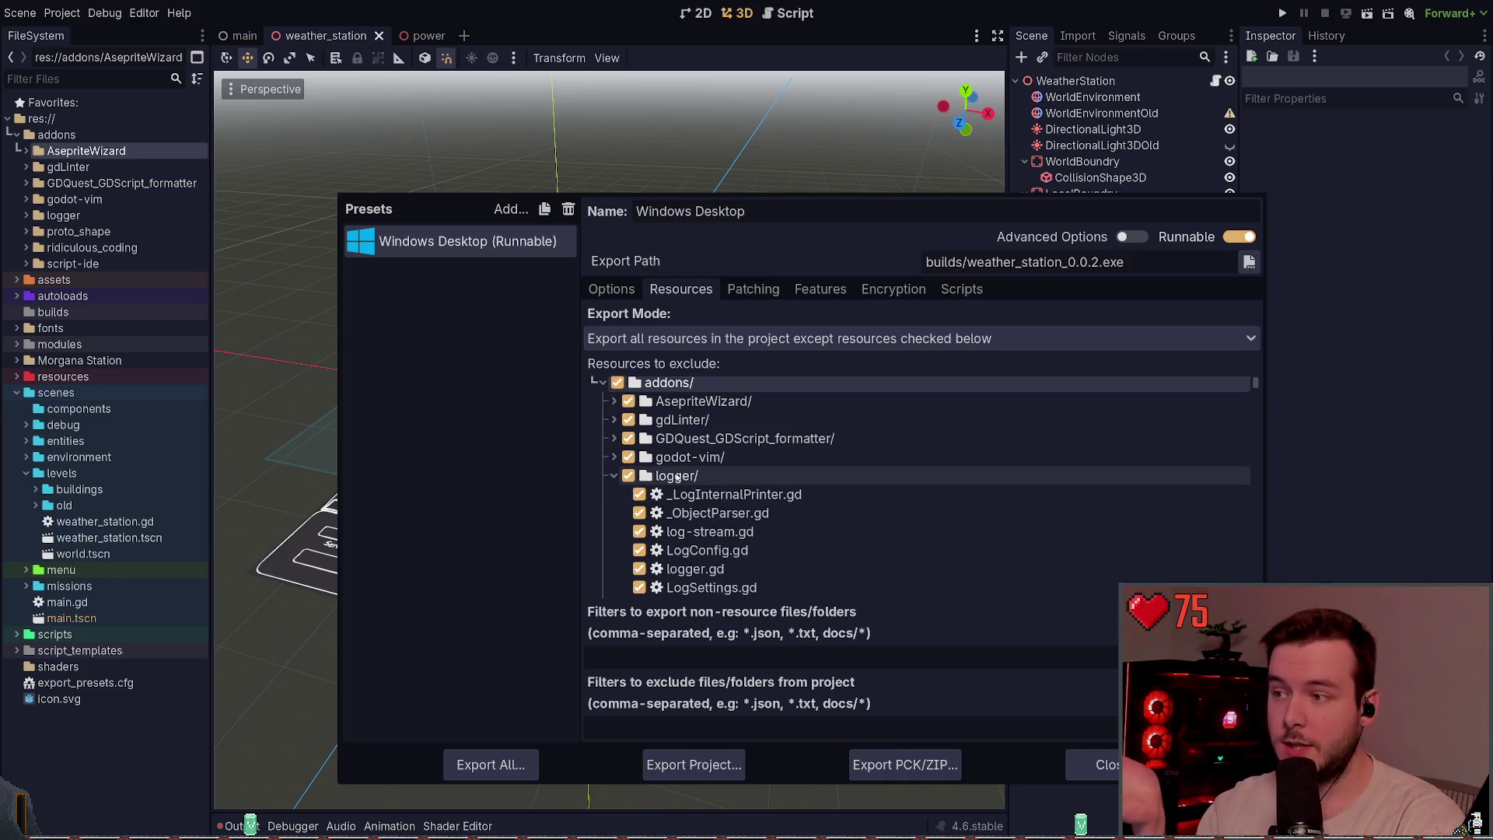
{"action": "left_click", "coordinate": [615, 476]}
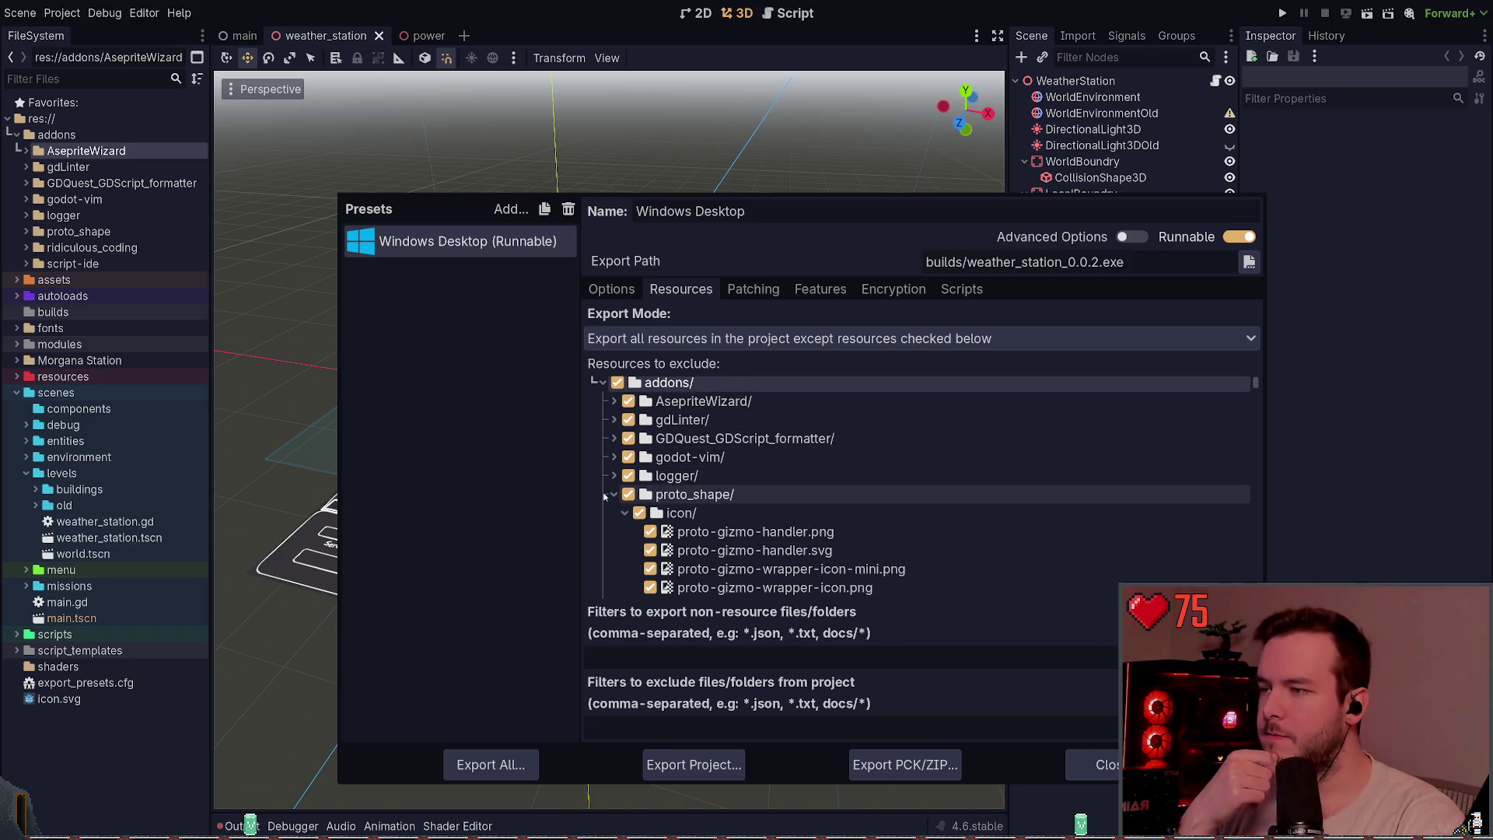
{"action": "scroll", "coordinate": [700, 459], "scroll_direction": "down", "scroll_amount": 2}
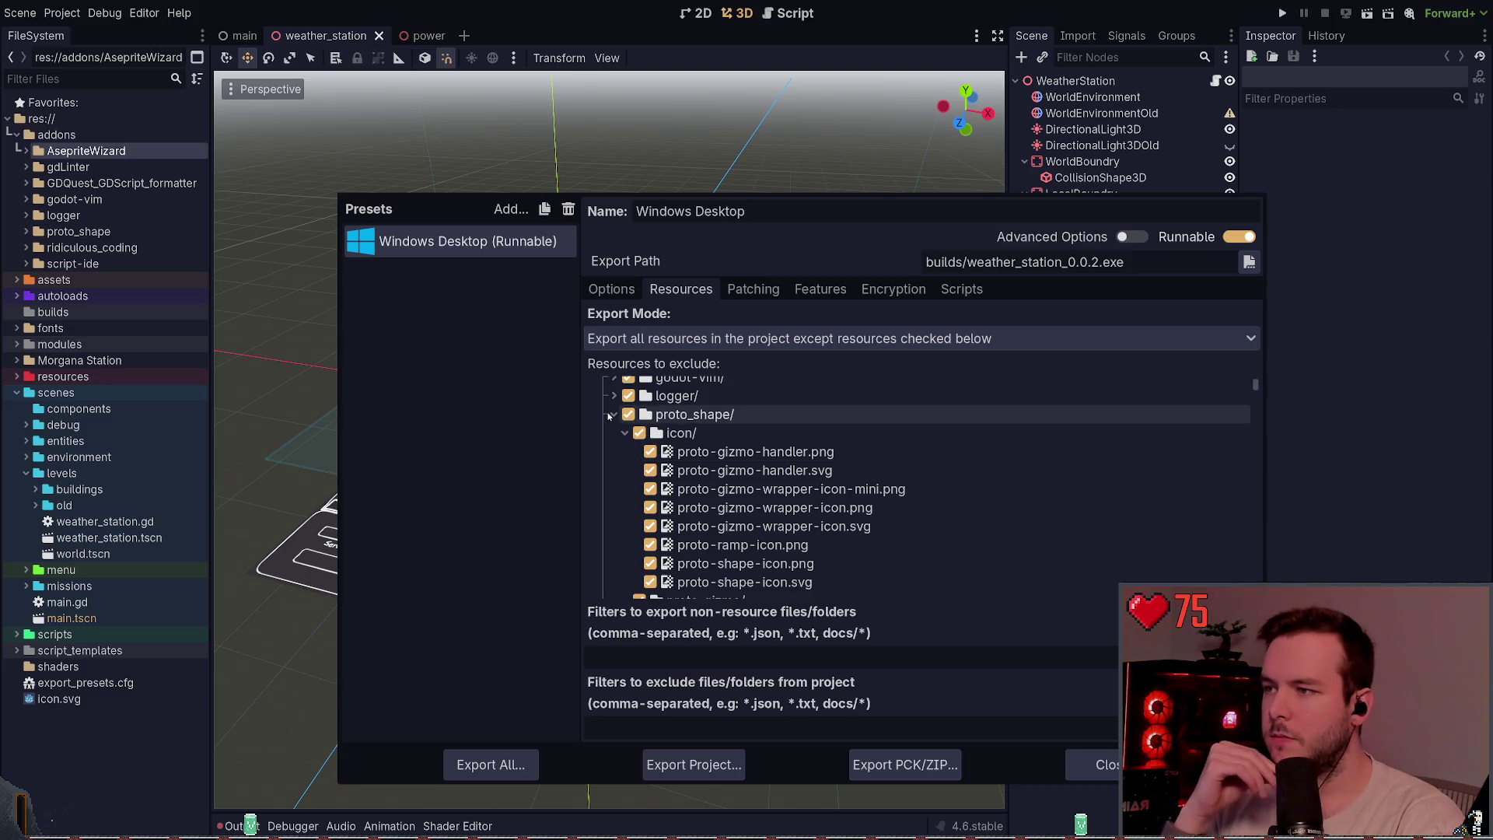
{"action": "left_click", "coordinate": [611, 415]}
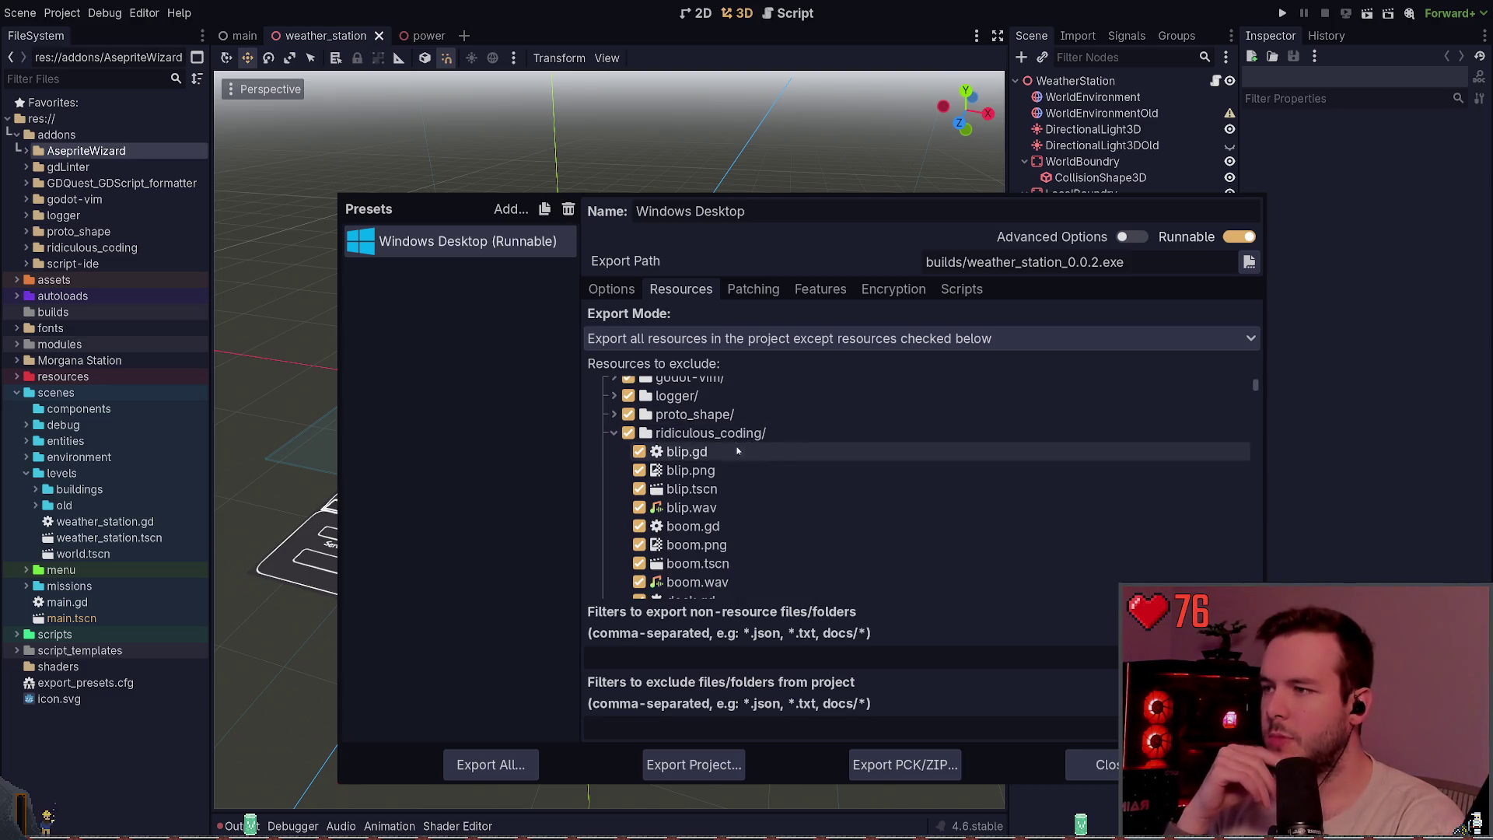
{"action": "left_click", "coordinate": [611, 433]}
{"action": "left_click", "coordinate": [611, 452]}
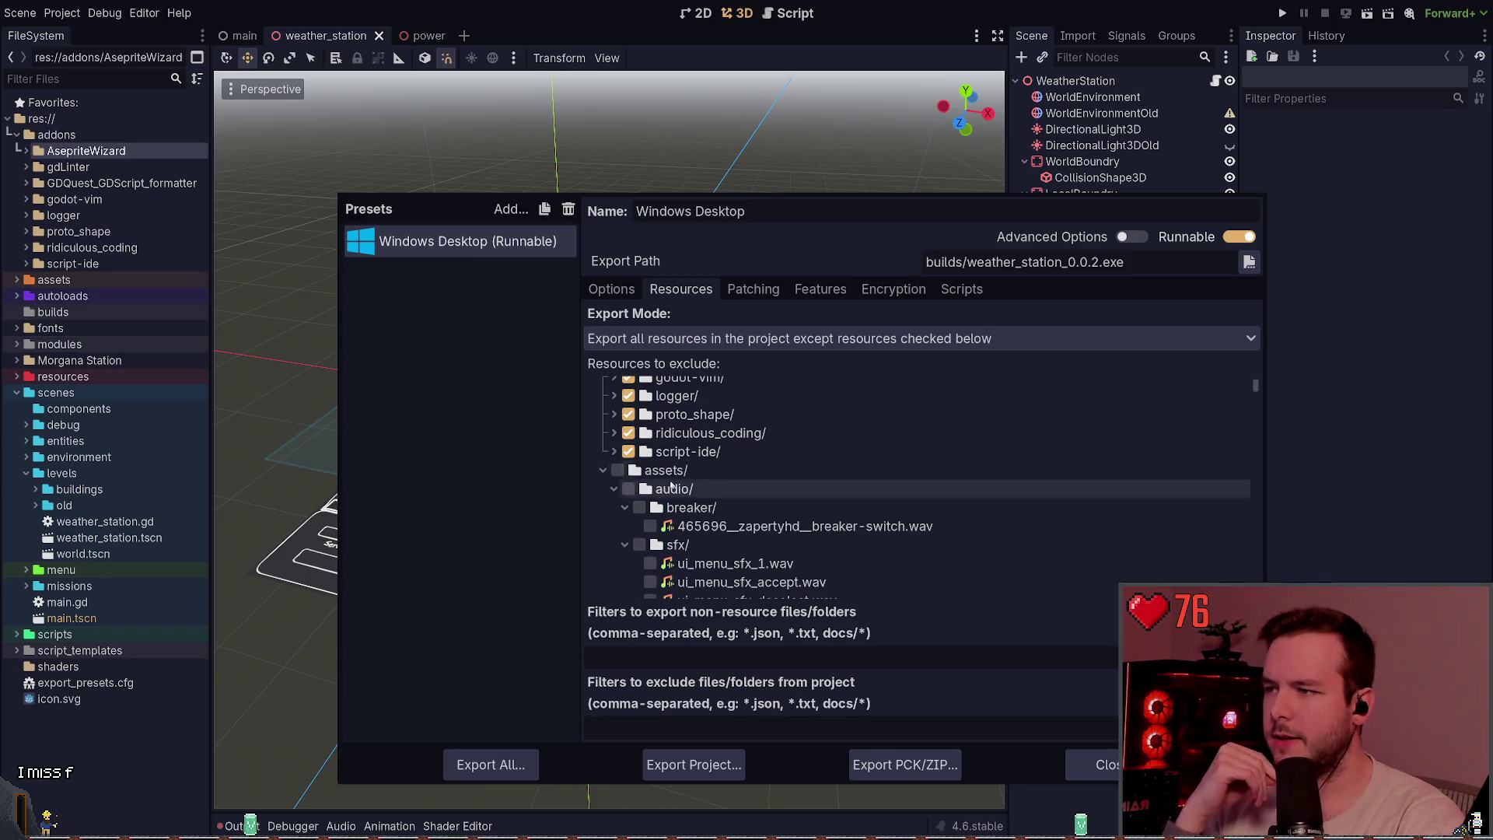
- Leave the models folder unchecked so it is still exported, and close the Export dialog
{"action": "scroll", "coordinate": [762, 486], "scroll_direction": "down", "scroll_amount": 1}
{"action": "scroll", "coordinate": [885, 506], "scroll_direction": "down", "scroll_amount": 10}
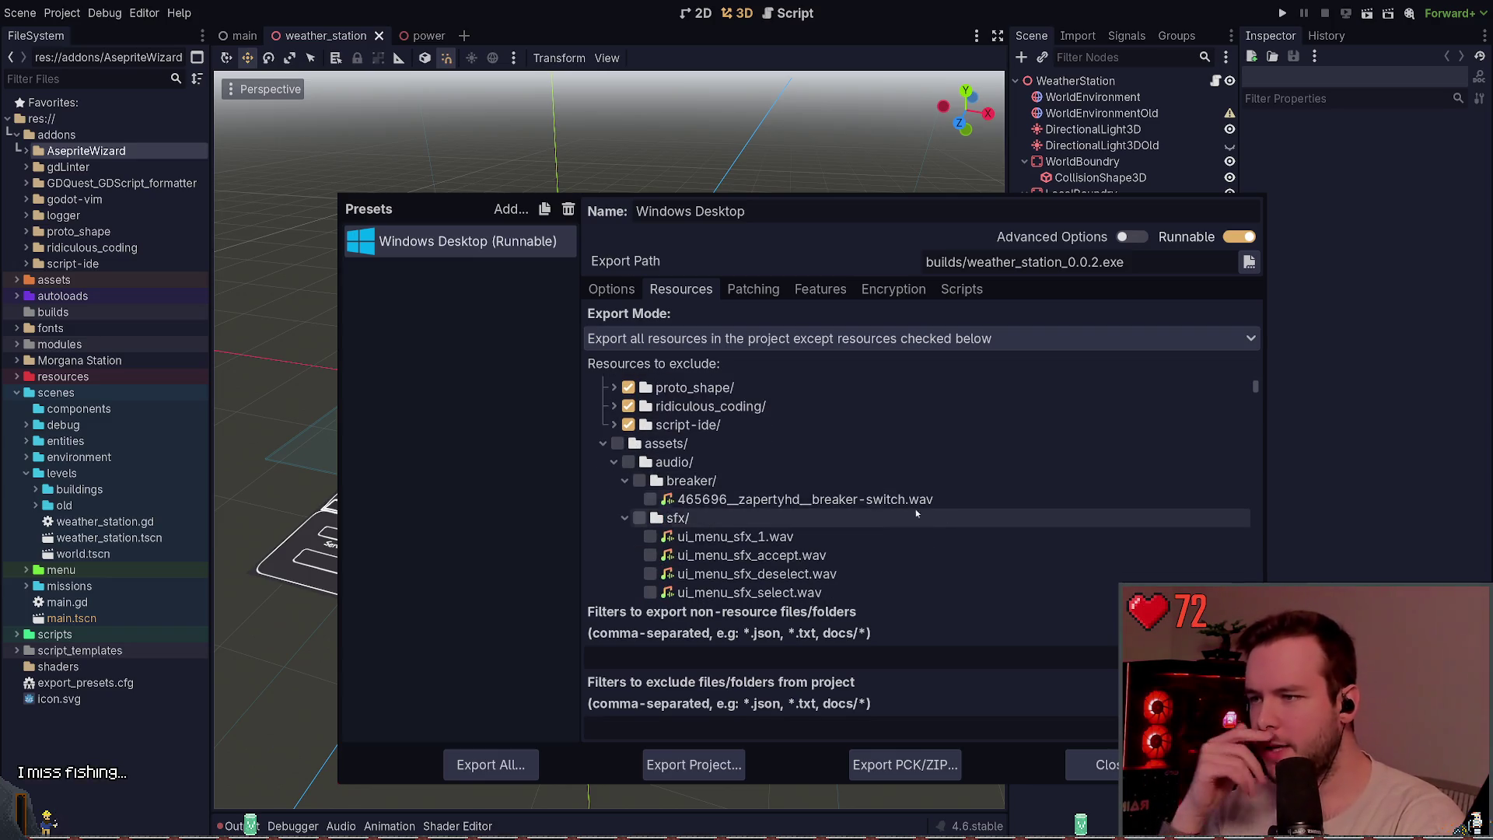
{"action": "scroll", "coordinate": [923, 488], "scroll_direction": "up", "scroll_amount": 3}
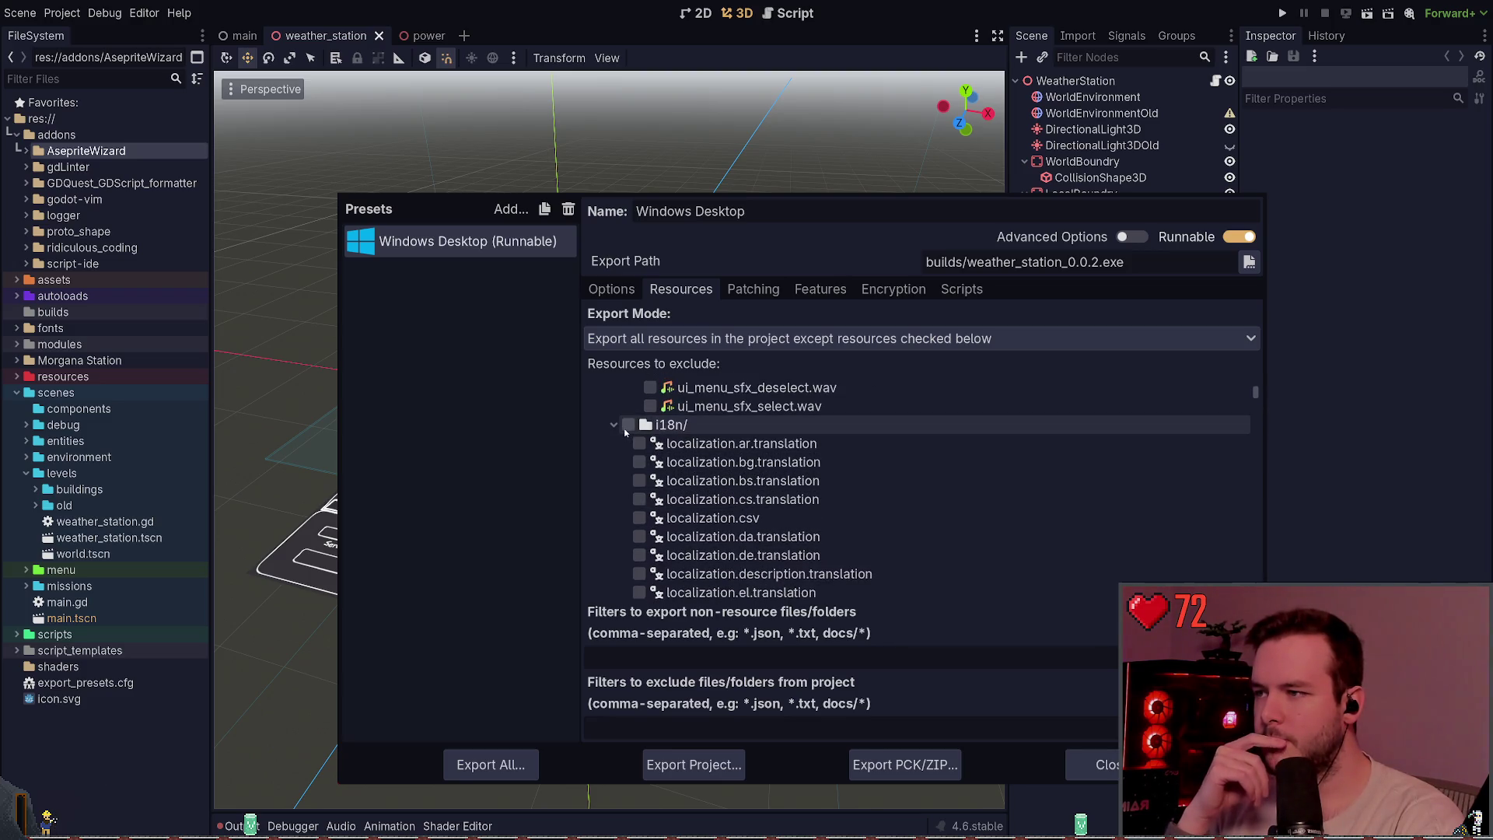
{"action": "scroll", "coordinate": [956, 474], "scroll_direction": "down", "scroll_amount": 6}
{"action": "scroll", "coordinate": [955, 479], "scroll_direction": "down", "scroll_amount": 5}
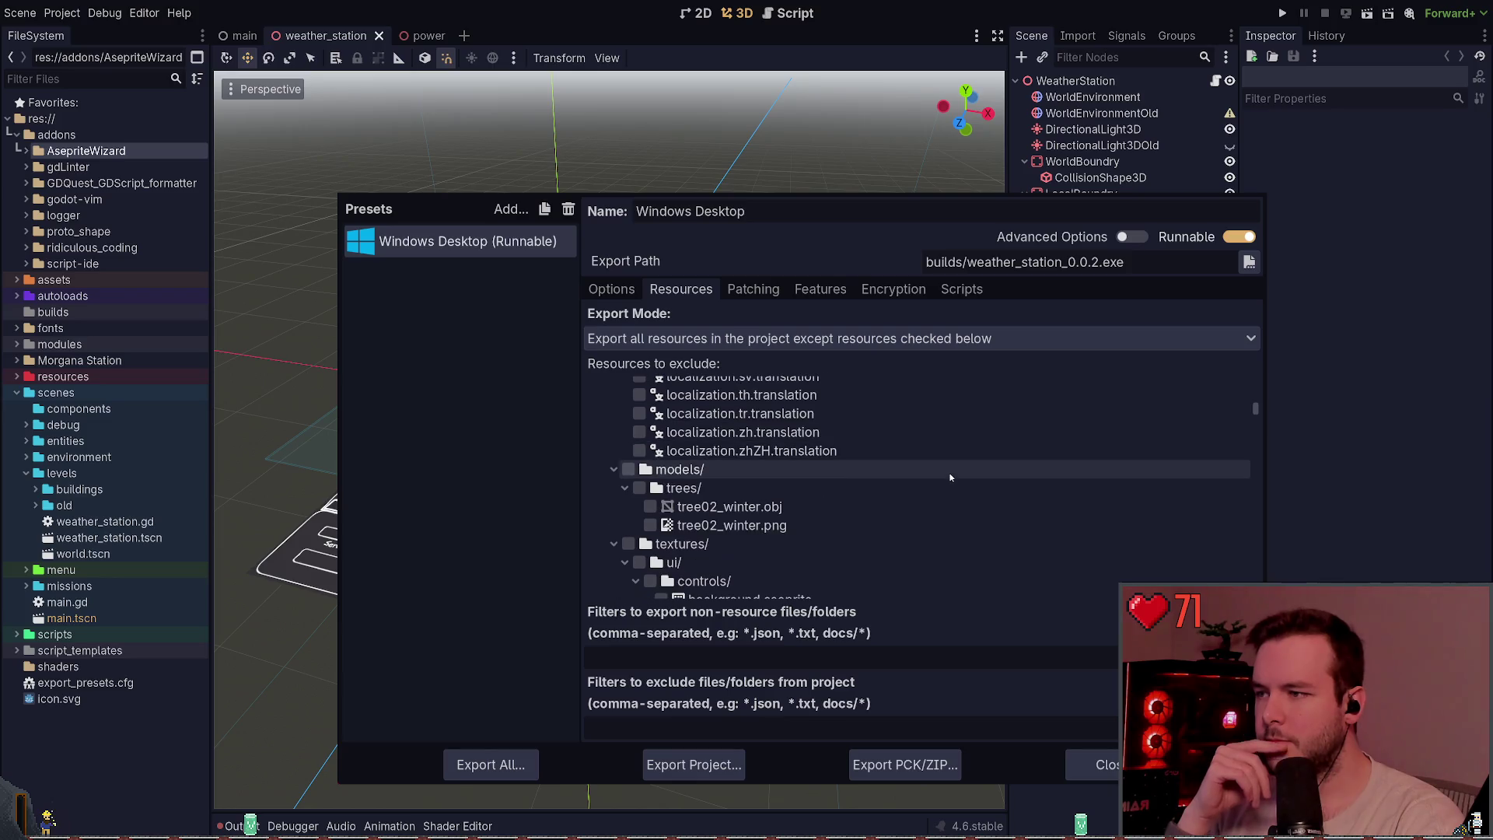
{"action": "left_click", "coordinate": [629, 389]}
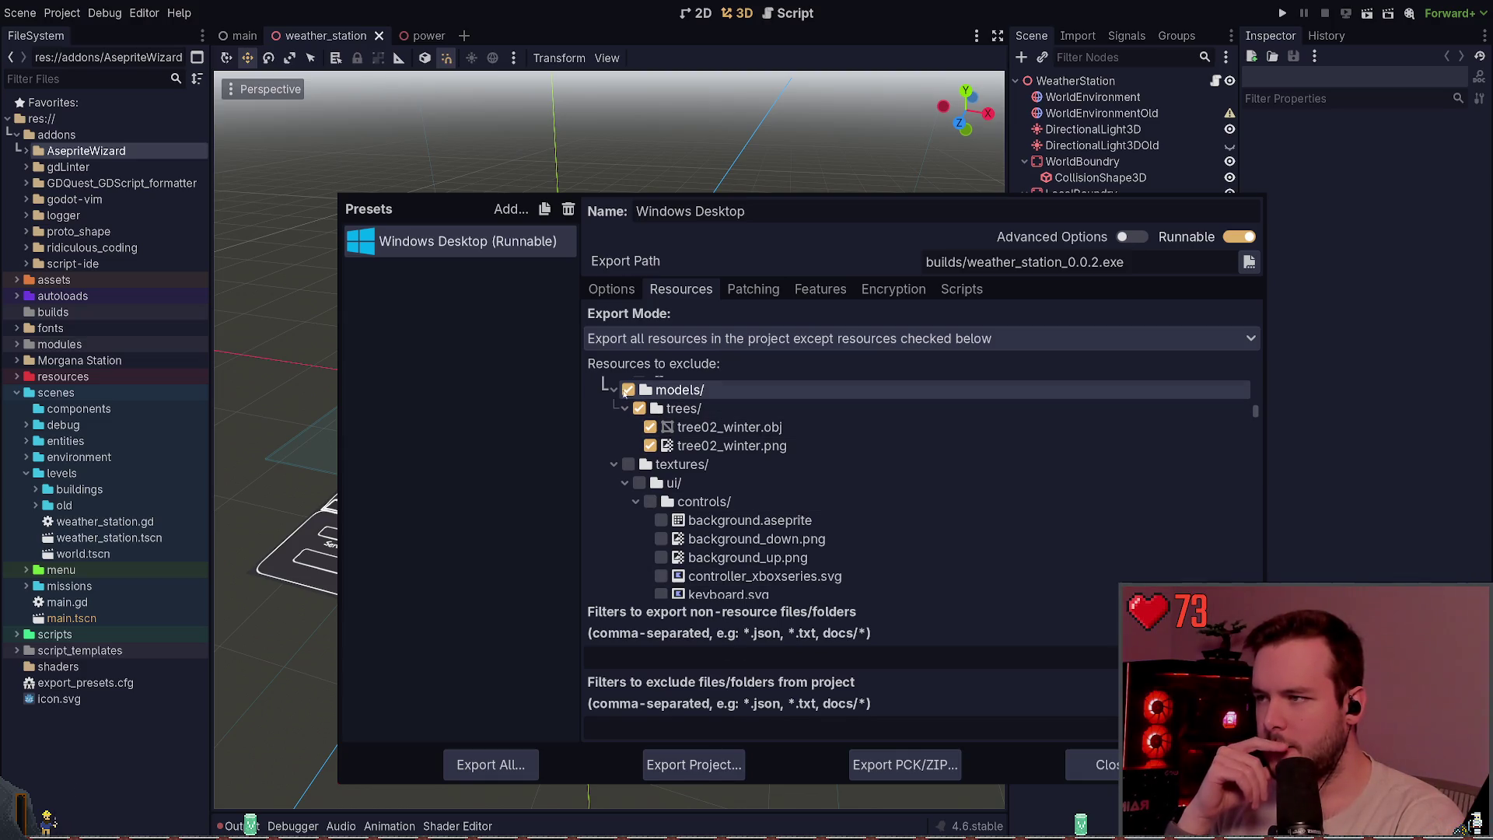
{"action": "left_click", "coordinate": [629, 390]}
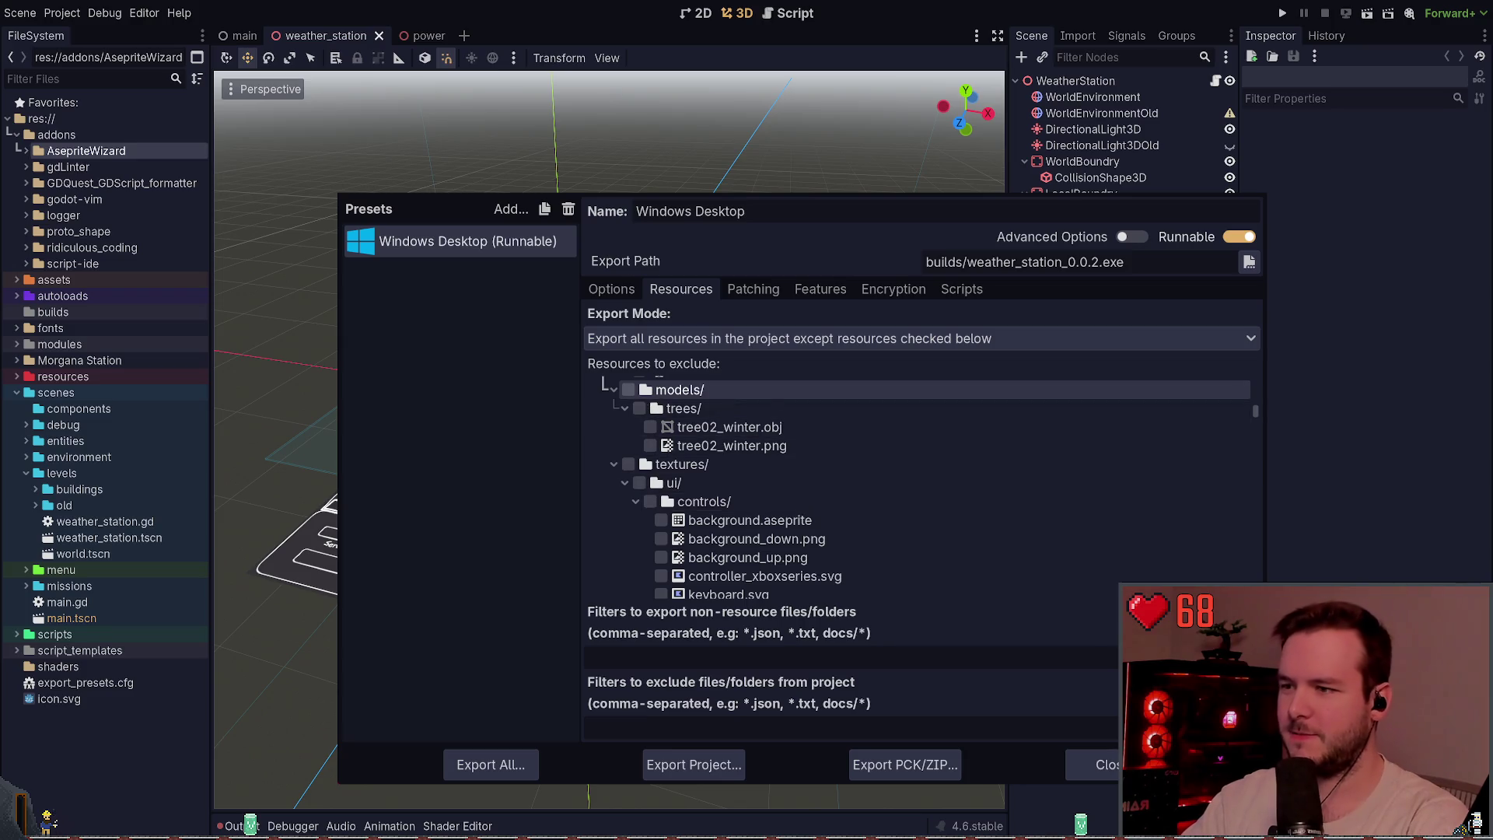
{"action": "key", "text": "Escape"}
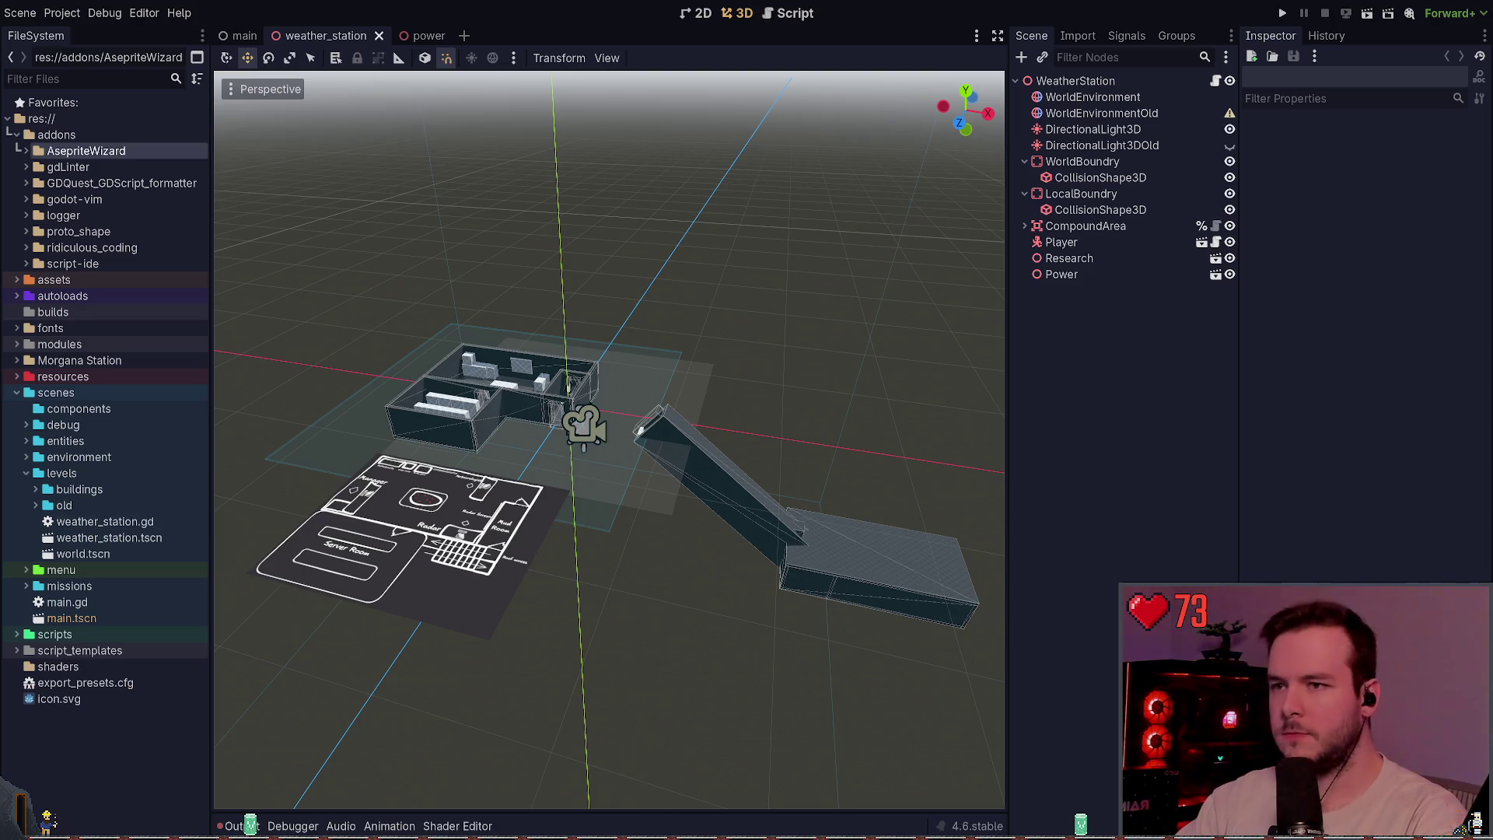
- In the power scene, deselect Wall5 and collapse LowerWalls, then return to weather_station
{"action": "left_click", "coordinate": [420, 36]}
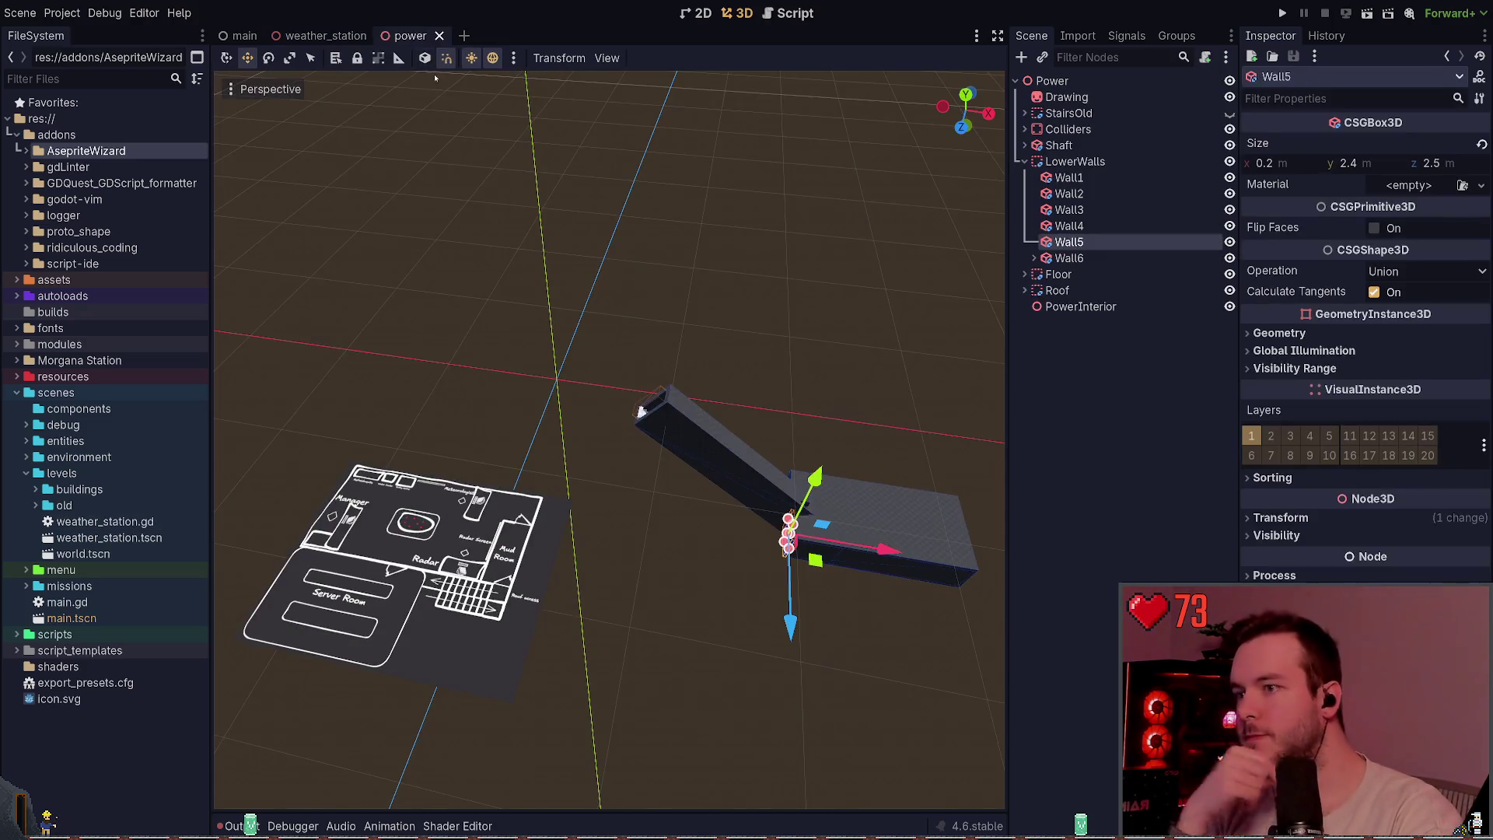
{"action": "left_click", "coordinate": [853, 360]}
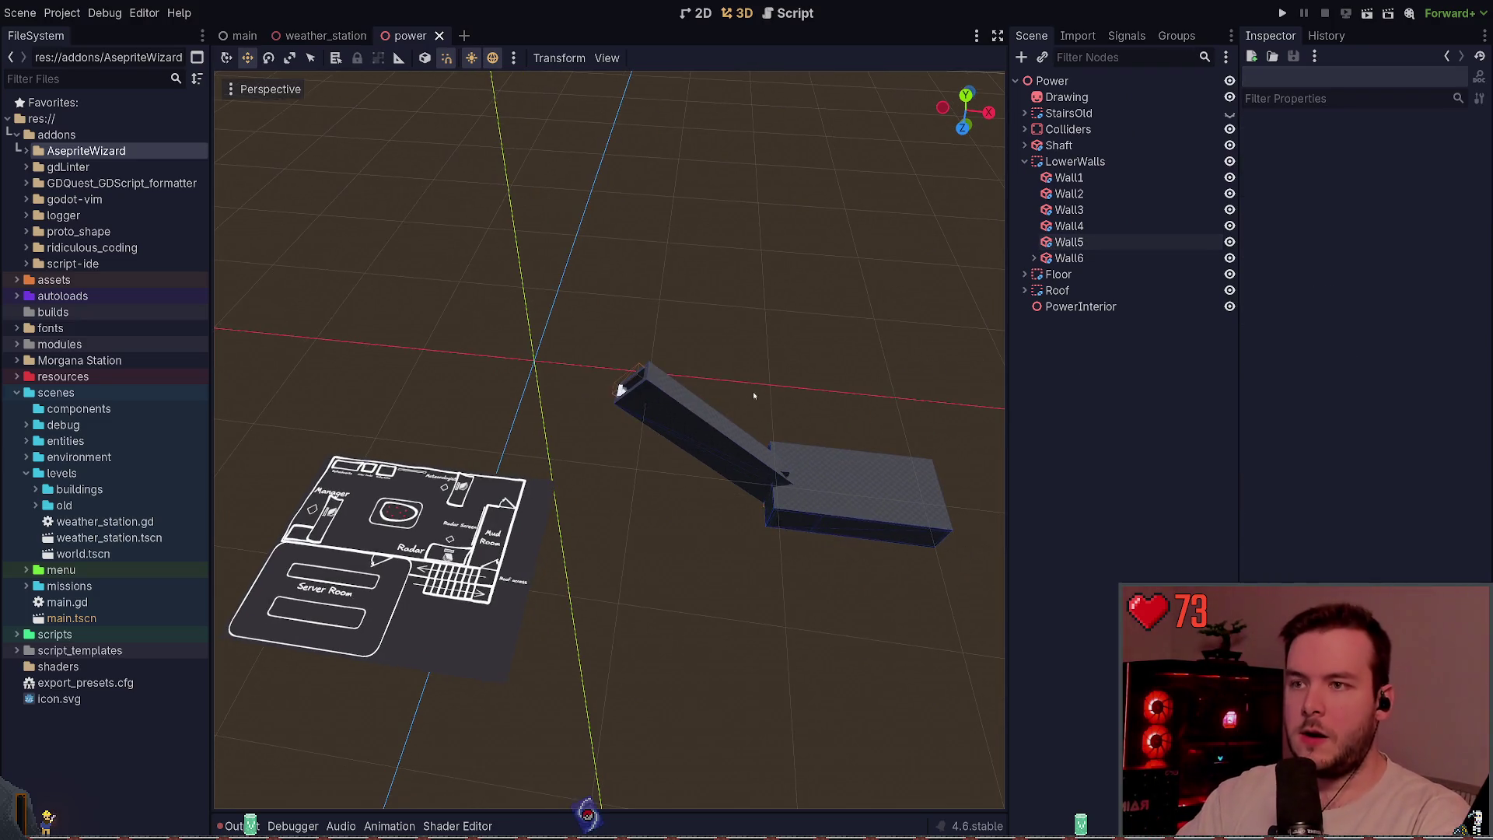
{"action": "left_click", "coordinate": [1025, 161]}
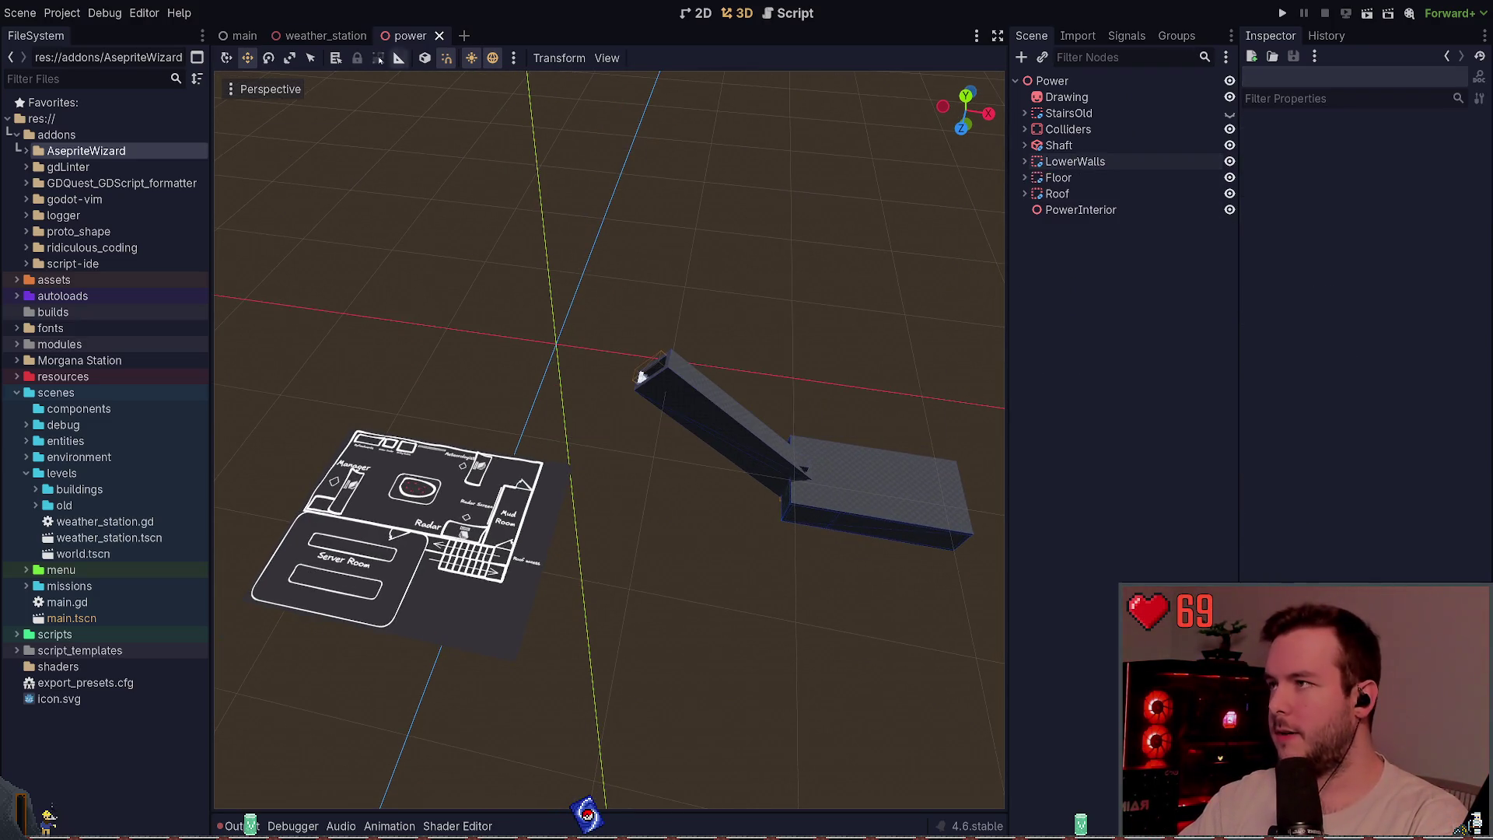
{"action": "left_click", "coordinate": [323, 37]}
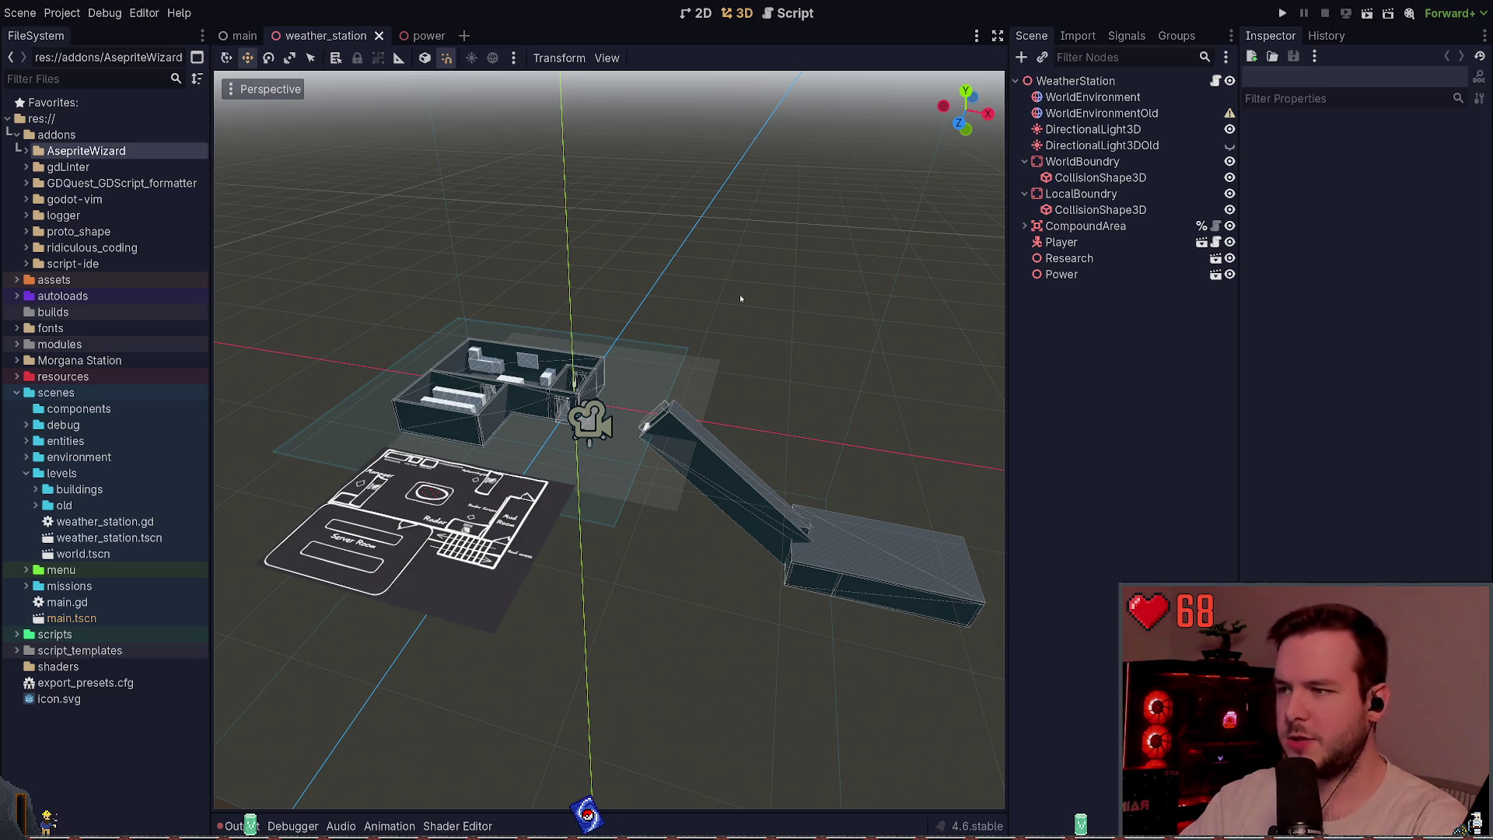
{"action": "key", "text": "alt+Tab"}
- Zoom and pan Layout.excalidraw to centre the station map
{"action": "scroll", "coordinate": [853, 430], "scroll_direction": "down", "scroll_amount": 5}
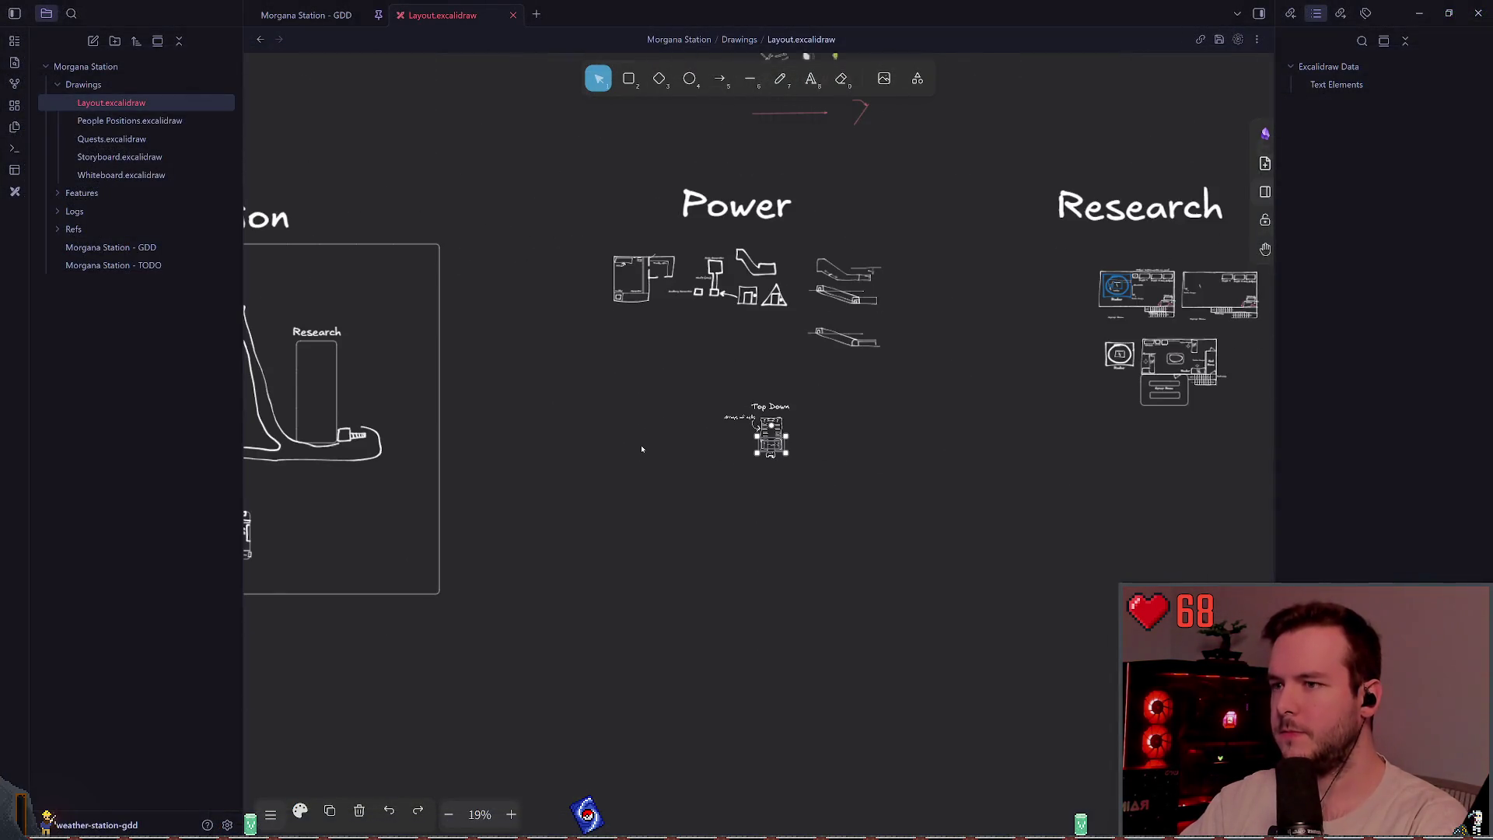
{"action": "scroll", "coordinate": [982, 393], "scroll_direction": "left", "scroll_amount": 5}
{"action": "scroll", "coordinate": [896, 458], "scroll_direction": "up", "scroll_amount": 3}
{"action": "left_click_drag", "start_coordinate": [896, 458], "coordinate": [679, 467]}
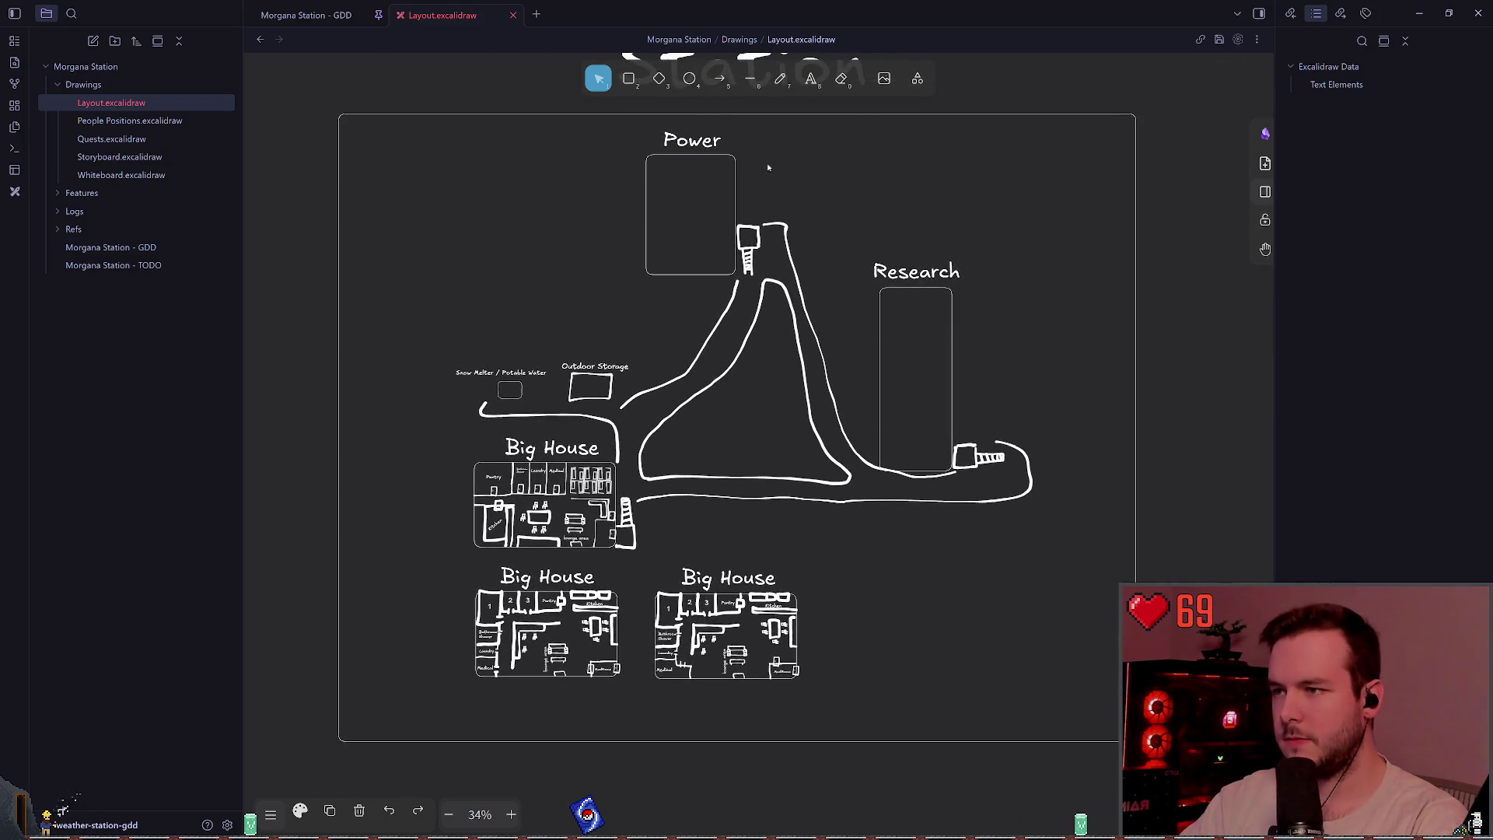
{"action": "scroll", "coordinate": [600, 360], "scroll_direction": "up", "scroll_amount": 1}
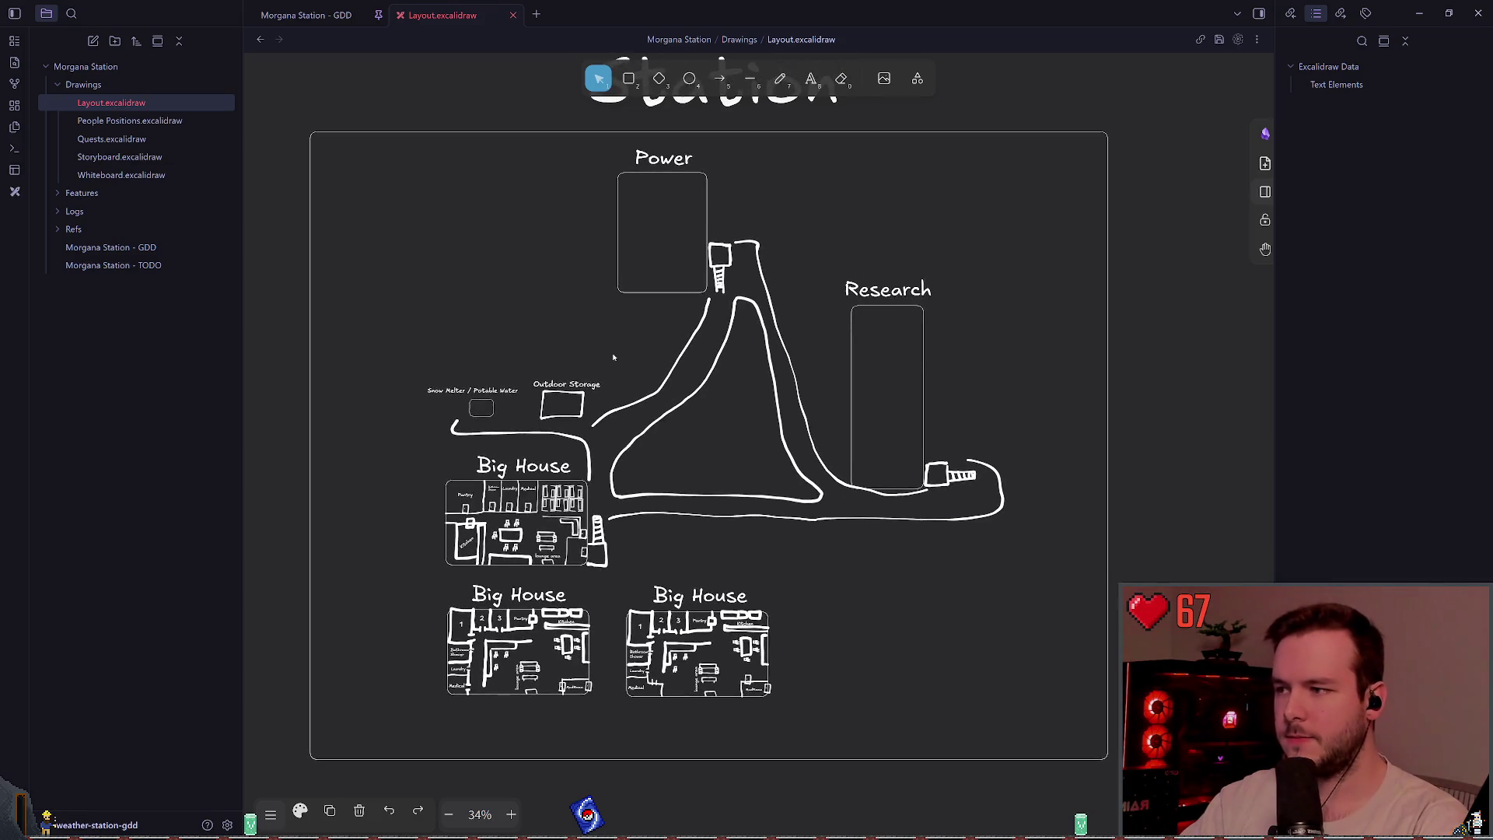
{"action": "scroll", "coordinate": [623, 367], "scroll_direction": "down", "scroll_amount": 1}
{"action": "scroll", "coordinate": [605, 375], "scroll_direction": "up", "scroll_amount": 1}
- Circle the Big House, Power and Research buildings with the laser pointer, then open the GDD note
{"action": "key", "text": "p"}
{"action": "left_click_drag", "start_coordinate": [519, 355], "coordinate": [532, 340]}
{"action": "mouse_move", "coordinate": [626, 398]}
{"action": "left_mouse_down"}
{"action": "mouse_move", "coordinate": [746, 124]}
{"action": "mouse_move", "coordinate": [854, 279]}
{"action": "mouse_move", "coordinate": [880, 293]}
{"action": "mouse_move", "coordinate": [815, 350]}
{"action": "left_mouse_up"}
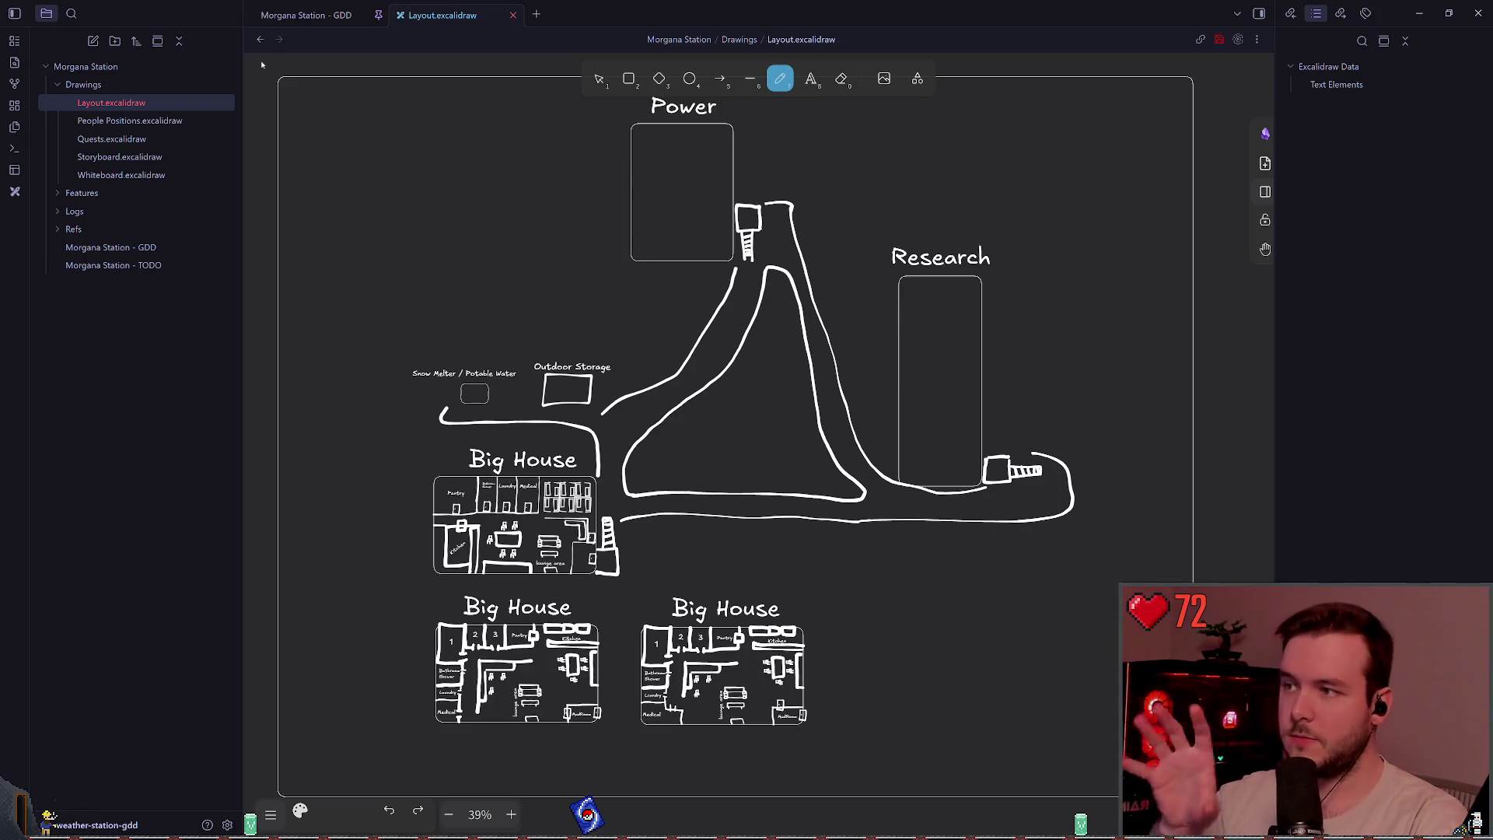
{"action": "left_click", "coordinate": [305, 15]}
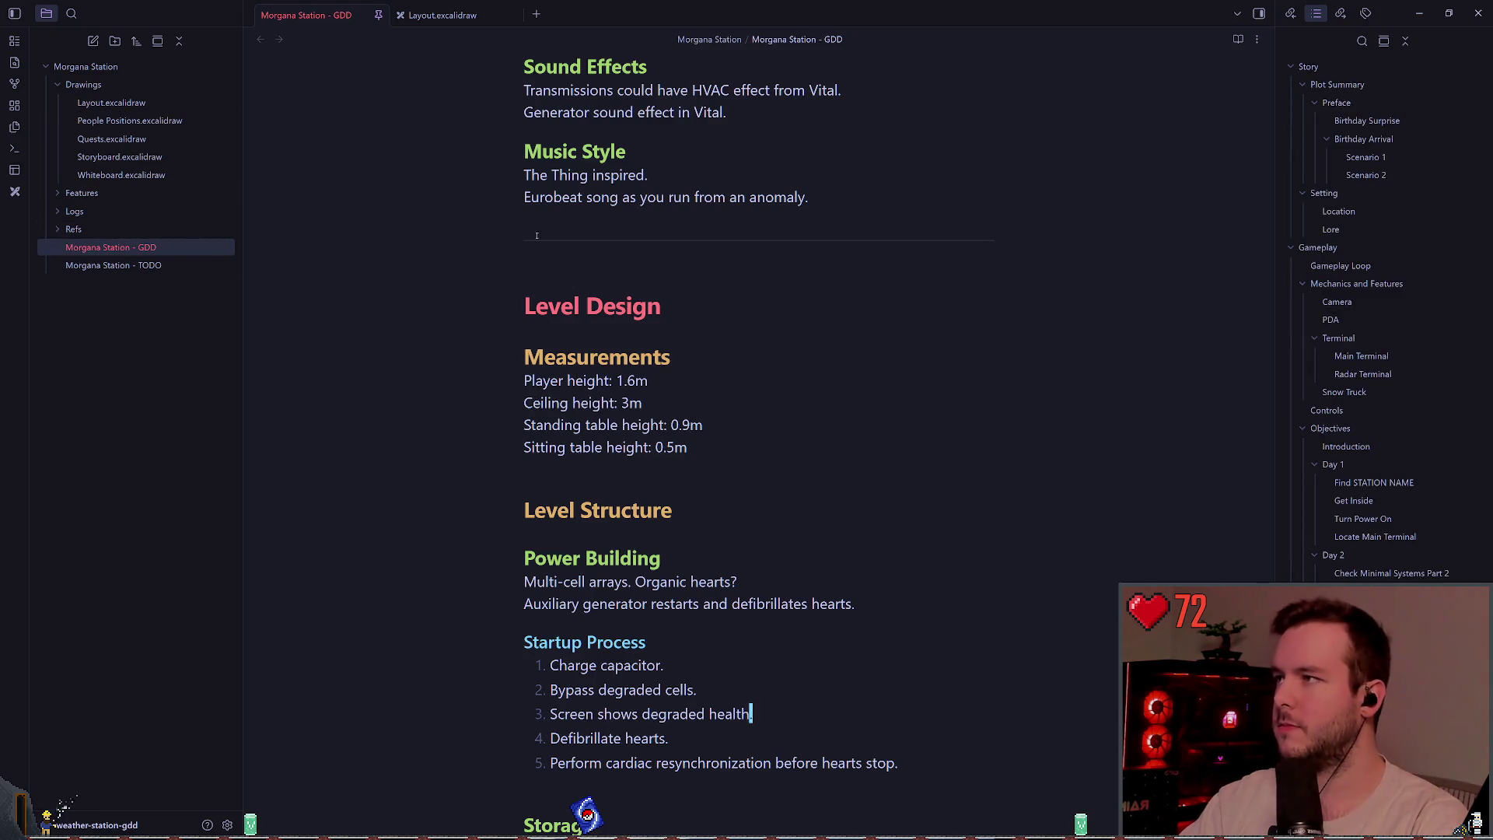
- Scroll through the Morgana Station - GDD note's Level Design section
{"action": "scroll", "coordinate": [510, 200], "scroll_direction": "down", "scroll_amount": 10}
{"action": "scroll", "coordinate": [1138, 407], "scroll_direction": "down", "scroll_amount": 20}
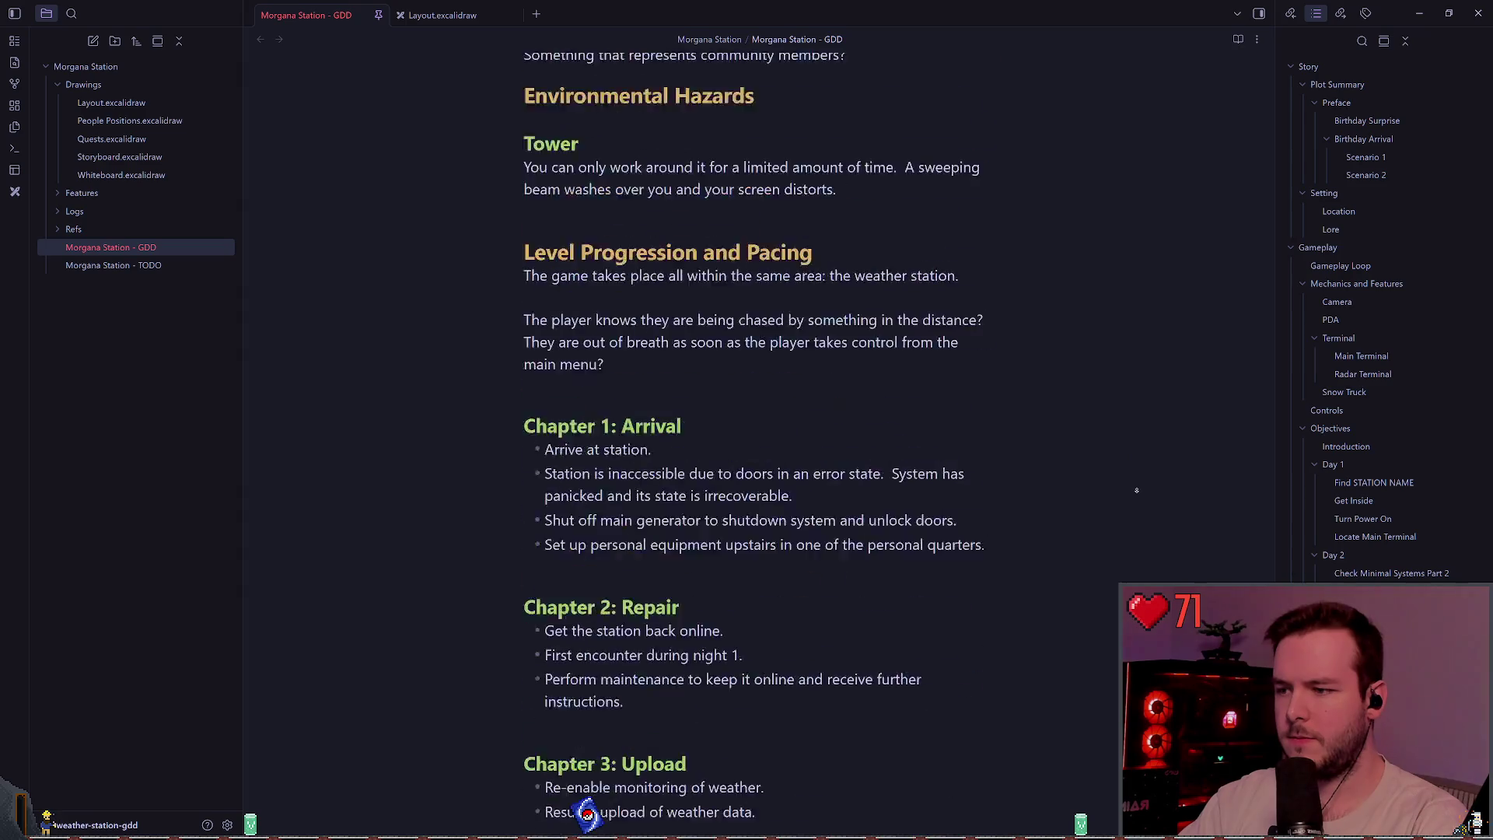
{"action": "scroll", "coordinate": [1384, 435], "scroll_direction": "down", "scroll_amount": 6}
{"action": "scroll", "coordinate": [1380, 474], "scroll_direction": "down", "scroll_amount": 6}
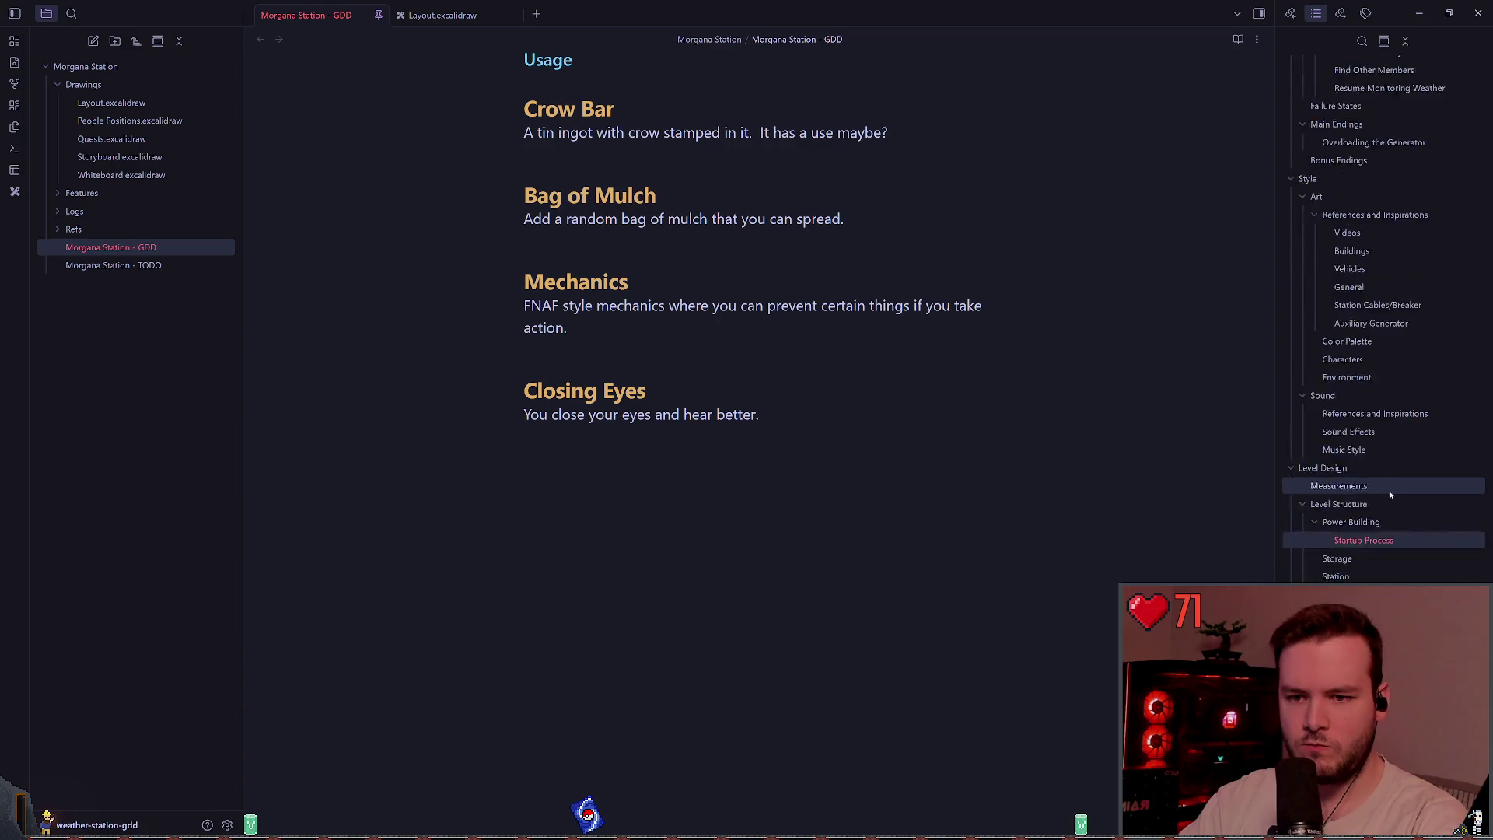
{"action": "scroll", "coordinate": [1374, 474], "scroll_direction": "up", "scroll_amount": 10}
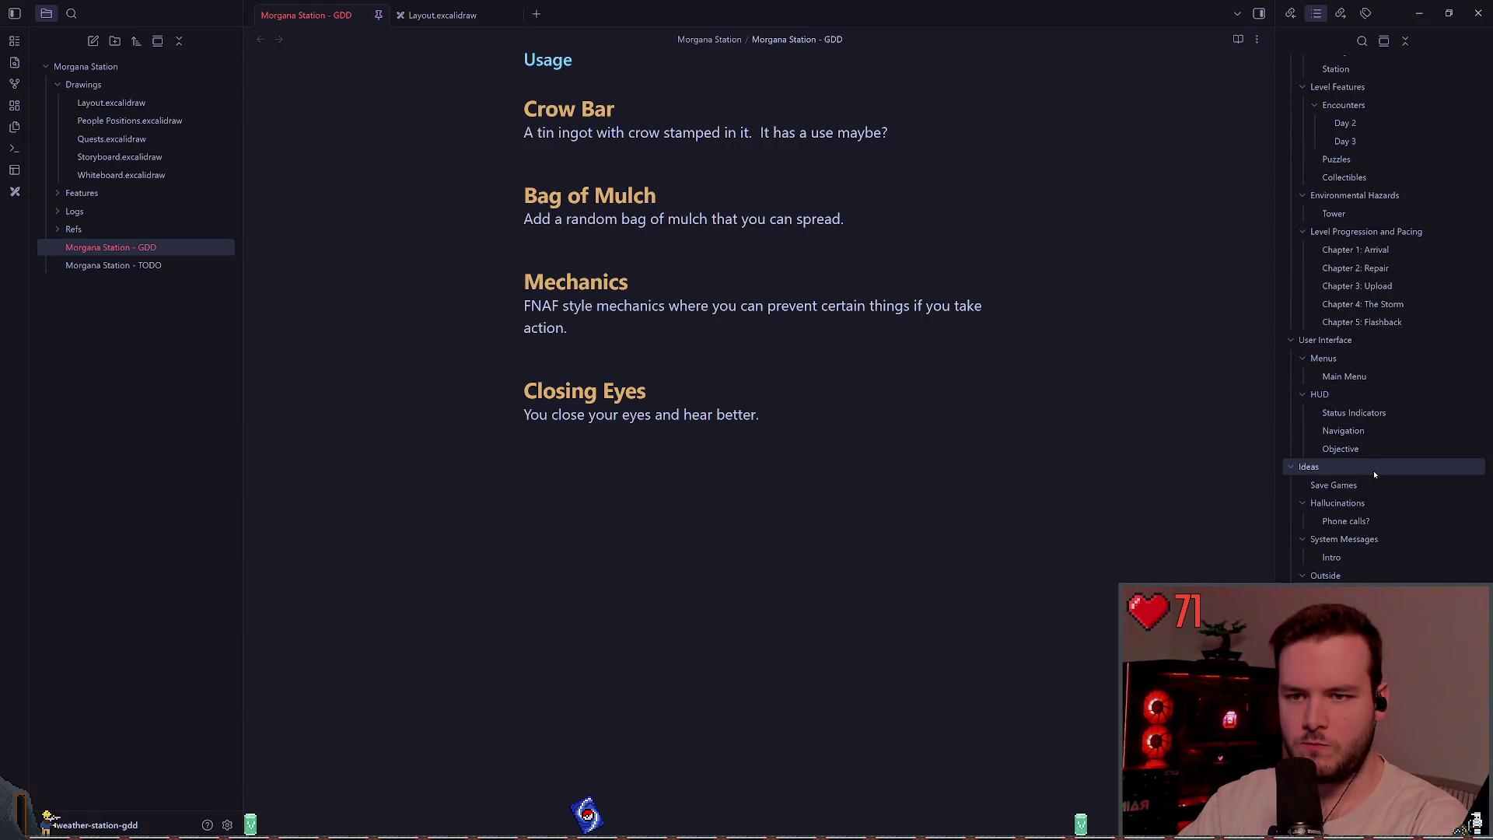
{"action": "scroll", "coordinate": [1368, 465], "scroll_direction": "up", "scroll_amount": 2}
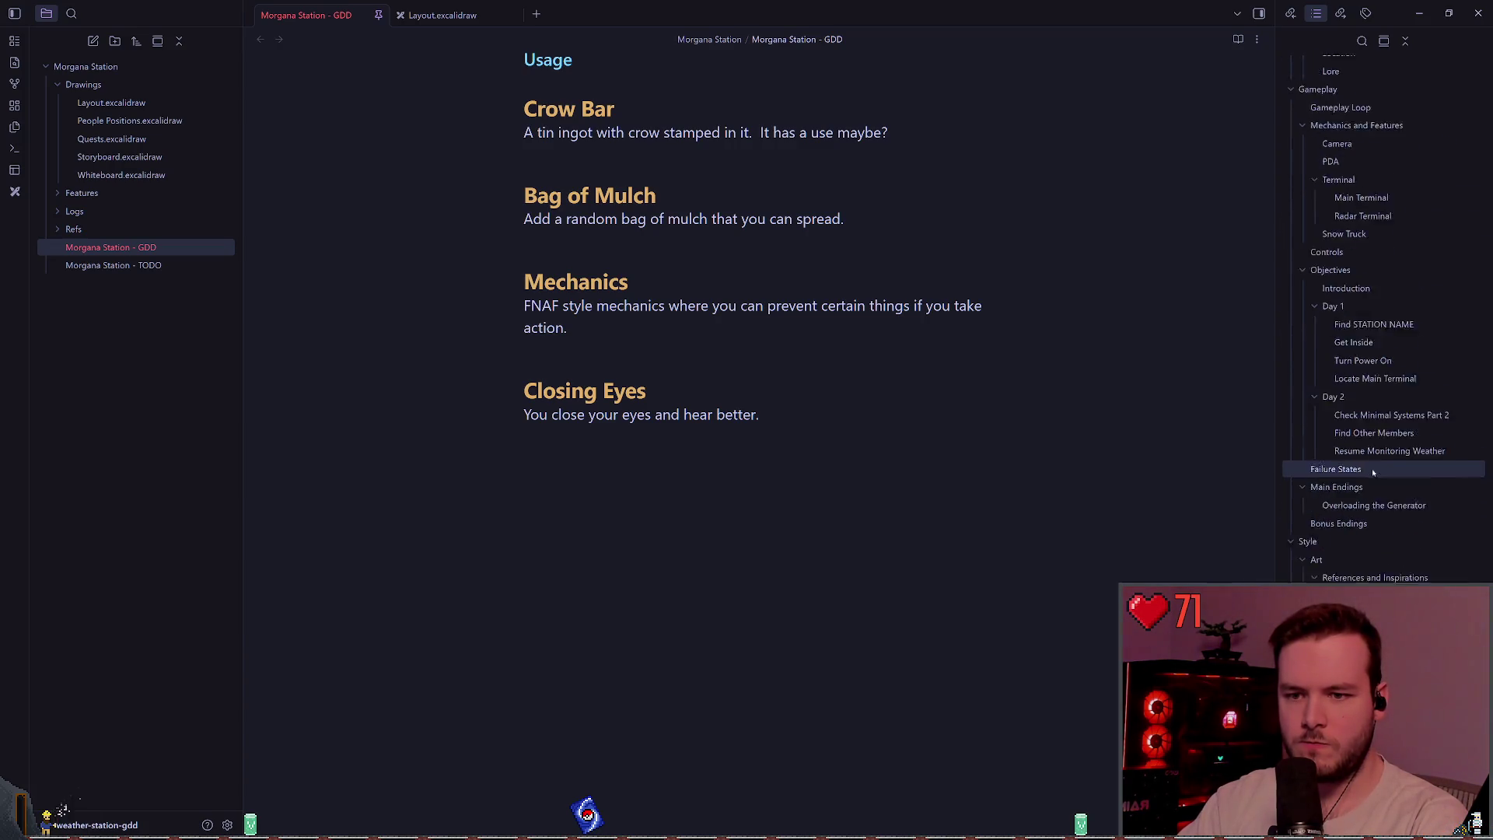
- Jump to the Videos section via the Outline and browse the polar research station reference photos
{"action": "left_click", "coordinate": [1348, 443]}
{"action": "scroll", "coordinate": [735, 410], "scroll_direction": "down", "scroll_amount": 15}
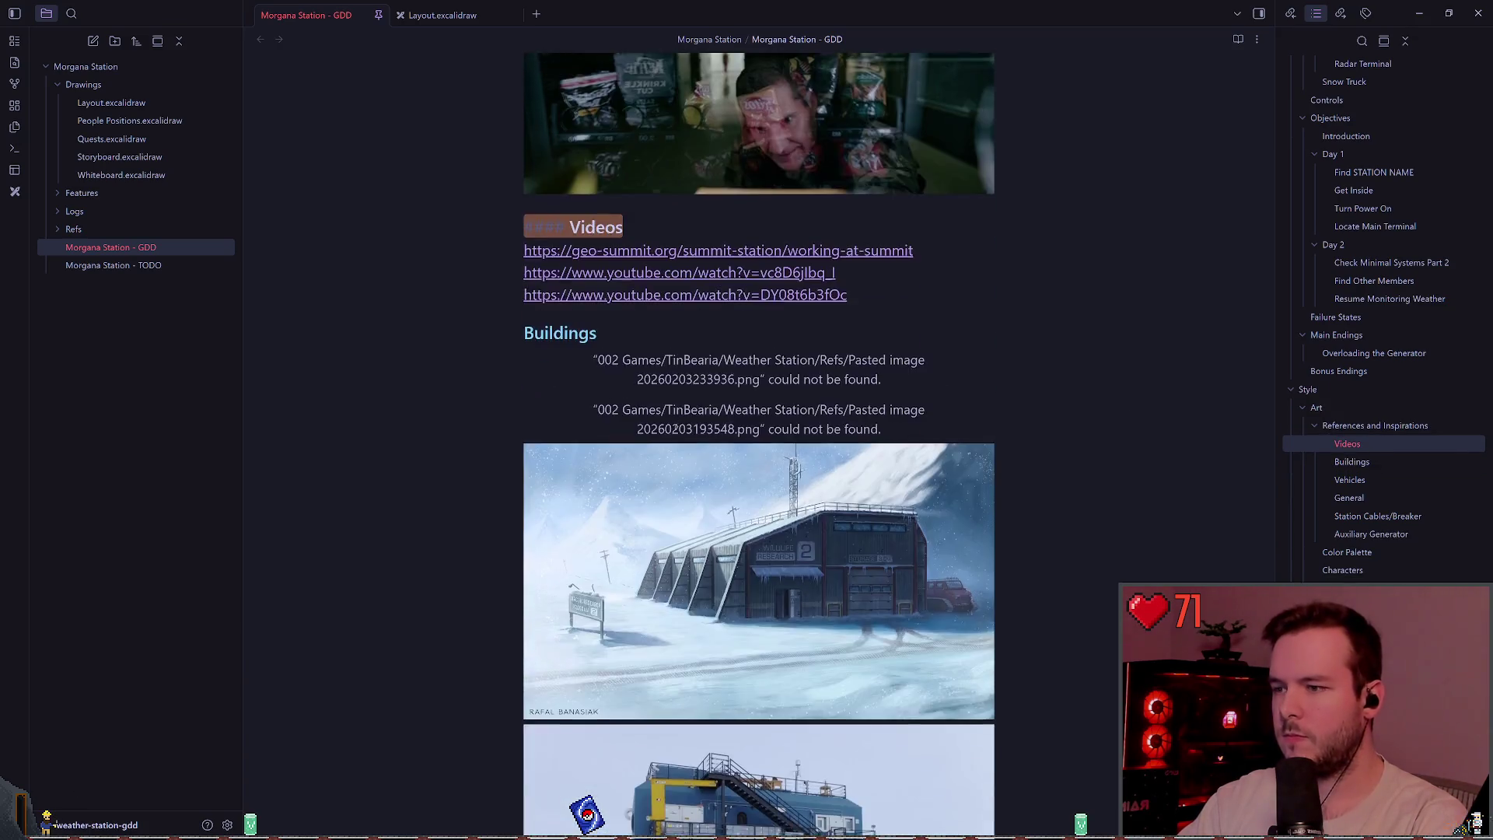
{"action": "scroll", "coordinate": [745, 305], "scroll_direction": "up", "scroll_amount": 8}
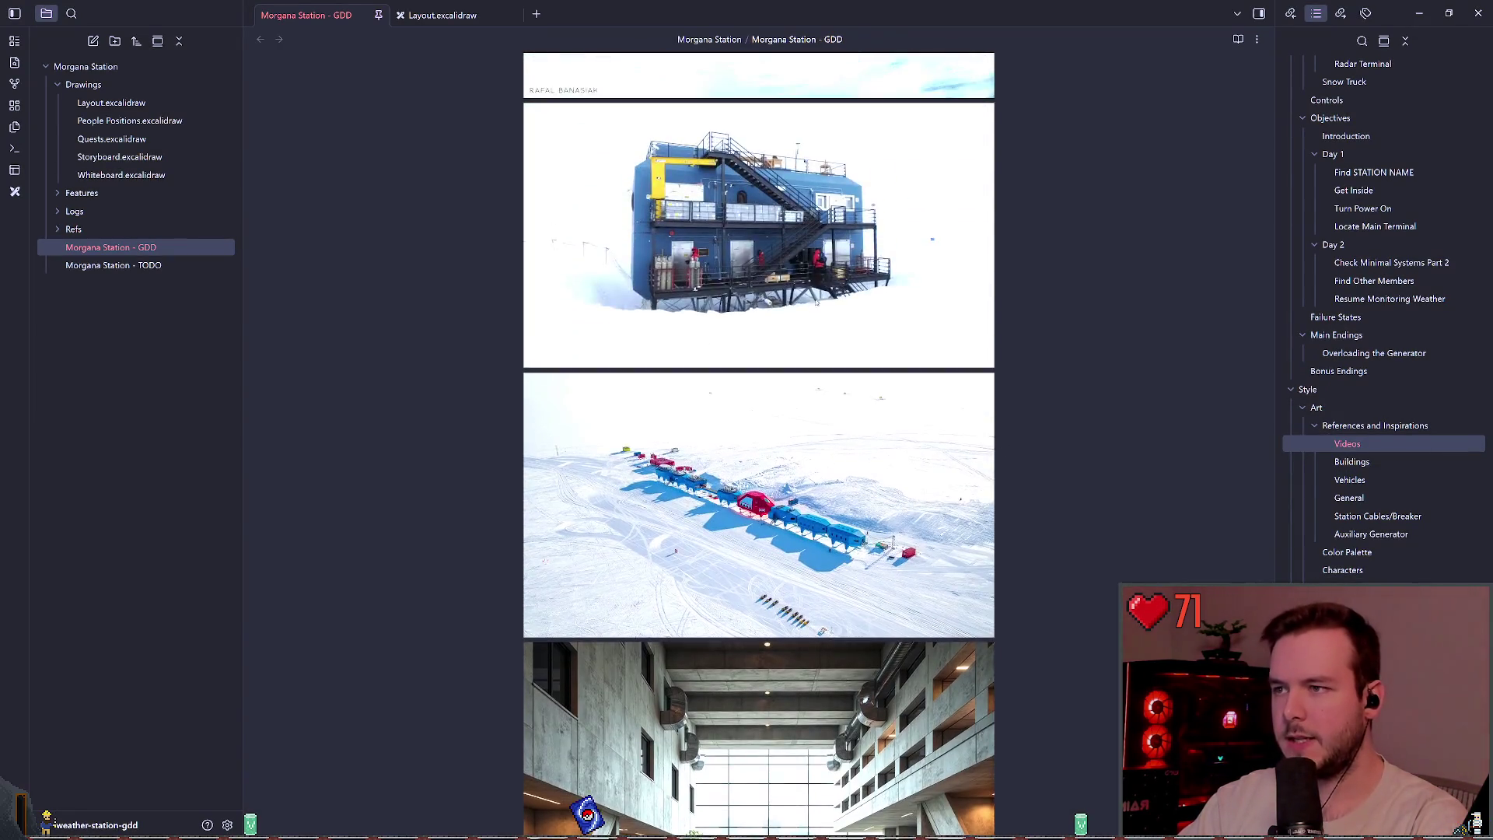
{"action": "scroll", "coordinate": [745, 304], "scroll_direction": "down", "scroll_amount": 7}
{"action": "scroll", "coordinate": [745, 304], "scroll_direction": "down", "scroll_amount": 15}
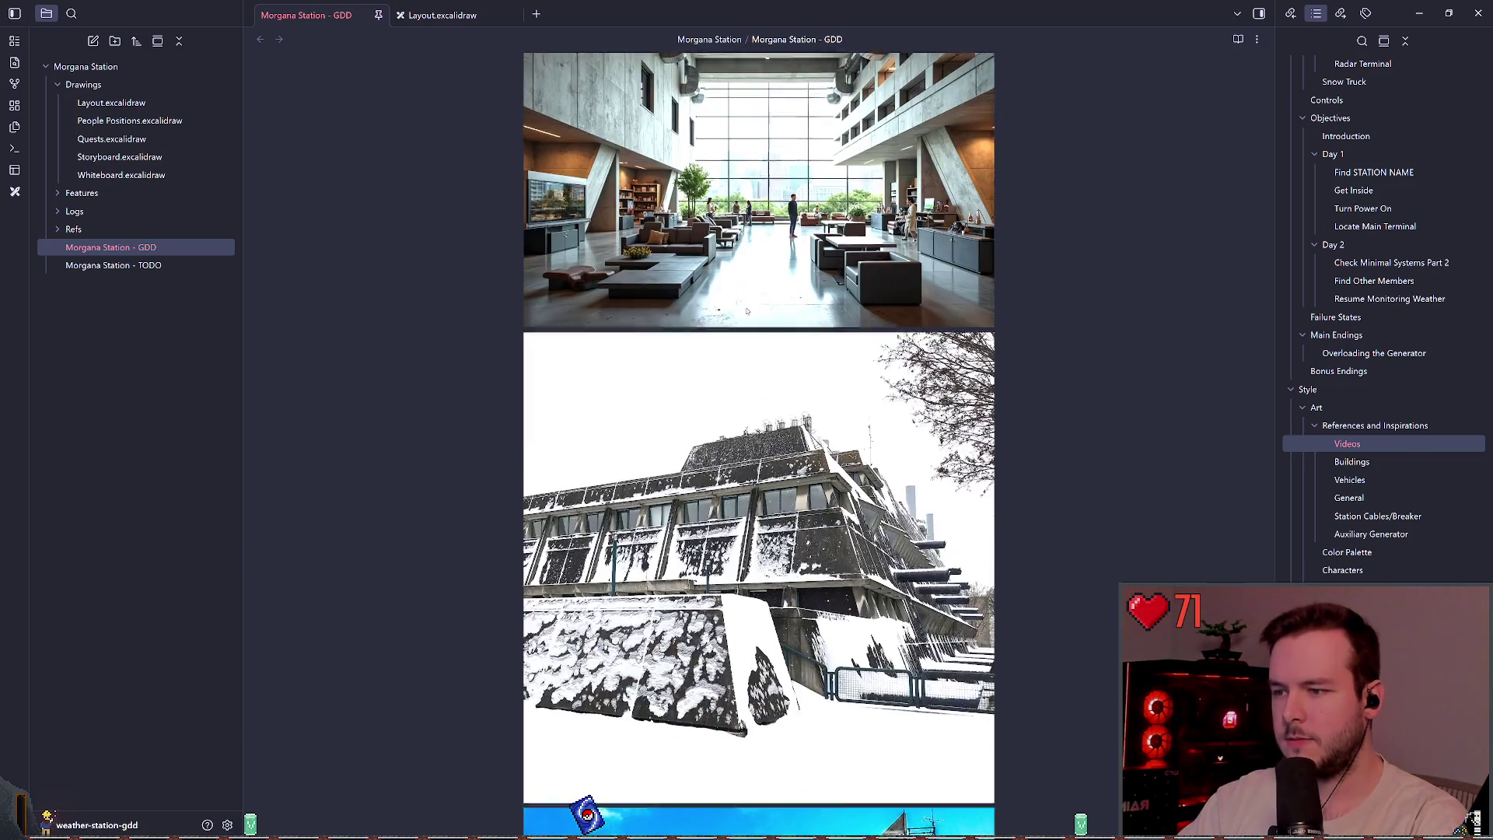
{"action": "scroll", "coordinate": [766, 266], "scroll_direction": "down", "scroll_amount": 4}
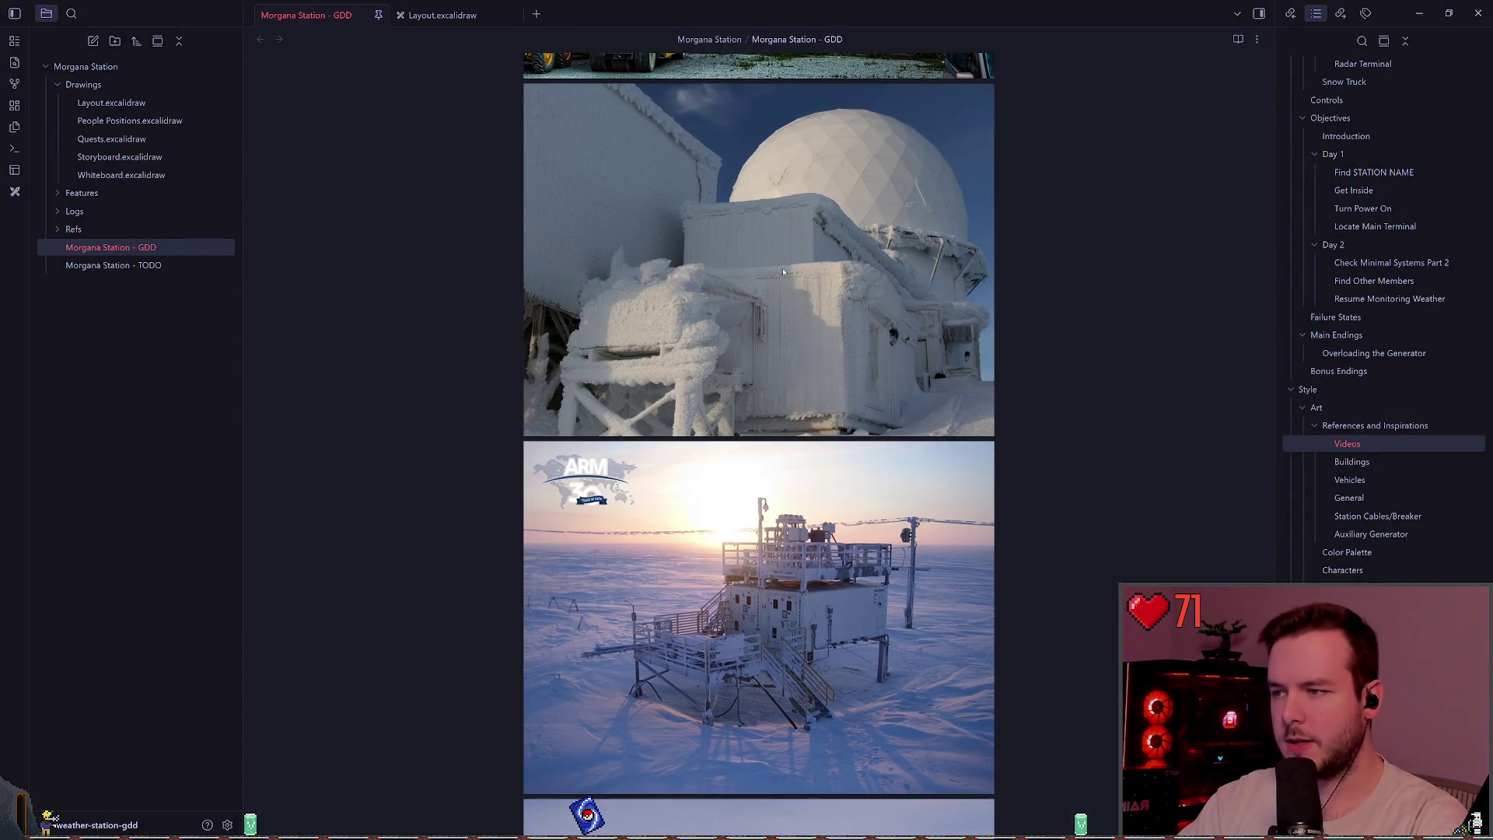
{"action": "scroll", "coordinate": [758, 423], "scroll_direction": "down", "scroll_amount": 15}
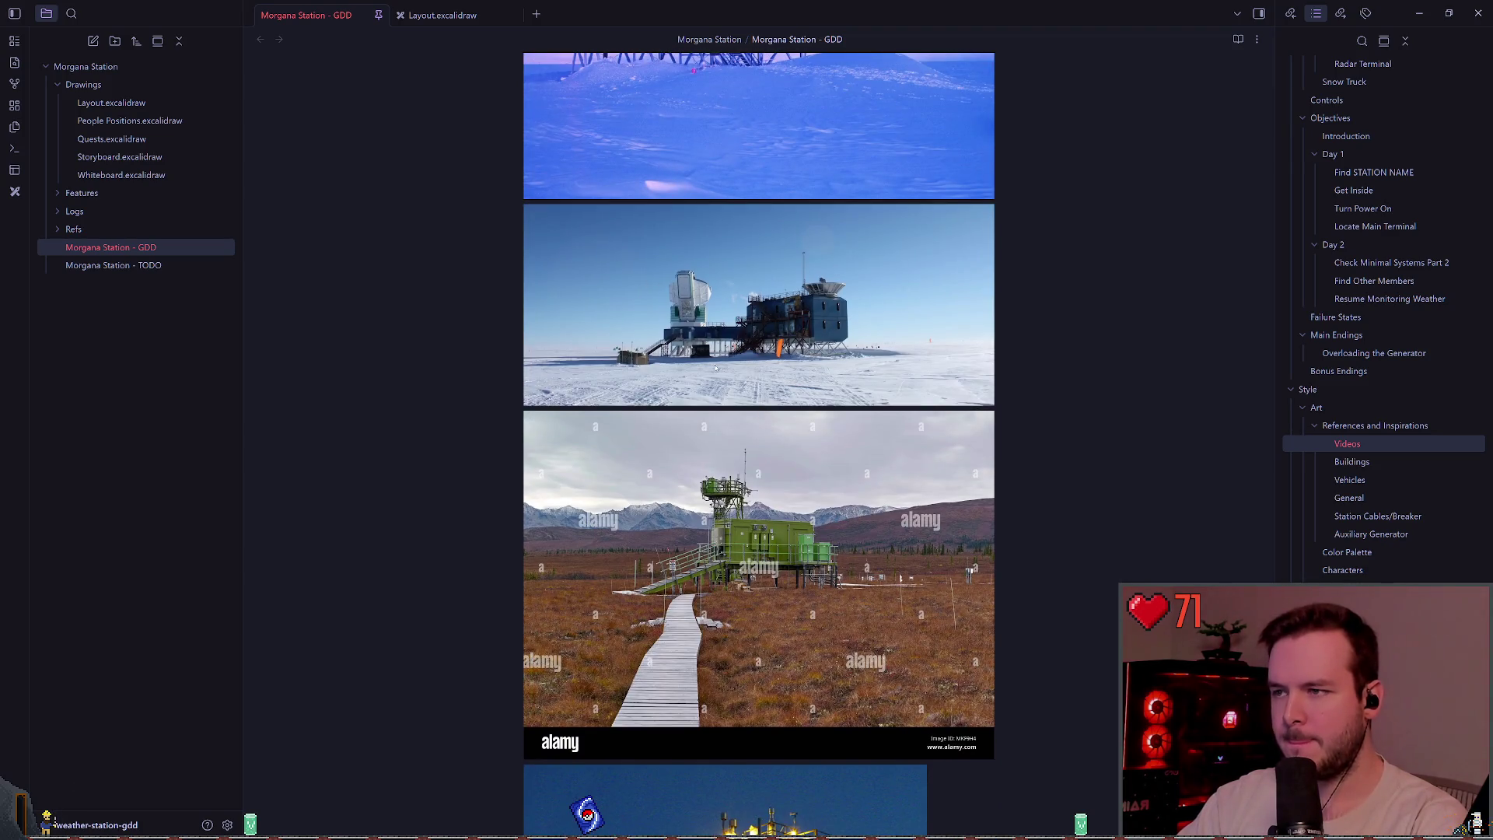
{"action": "scroll", "coordinate": [766, 417], "scroll_direction": "down", "scroll_amount": 15}
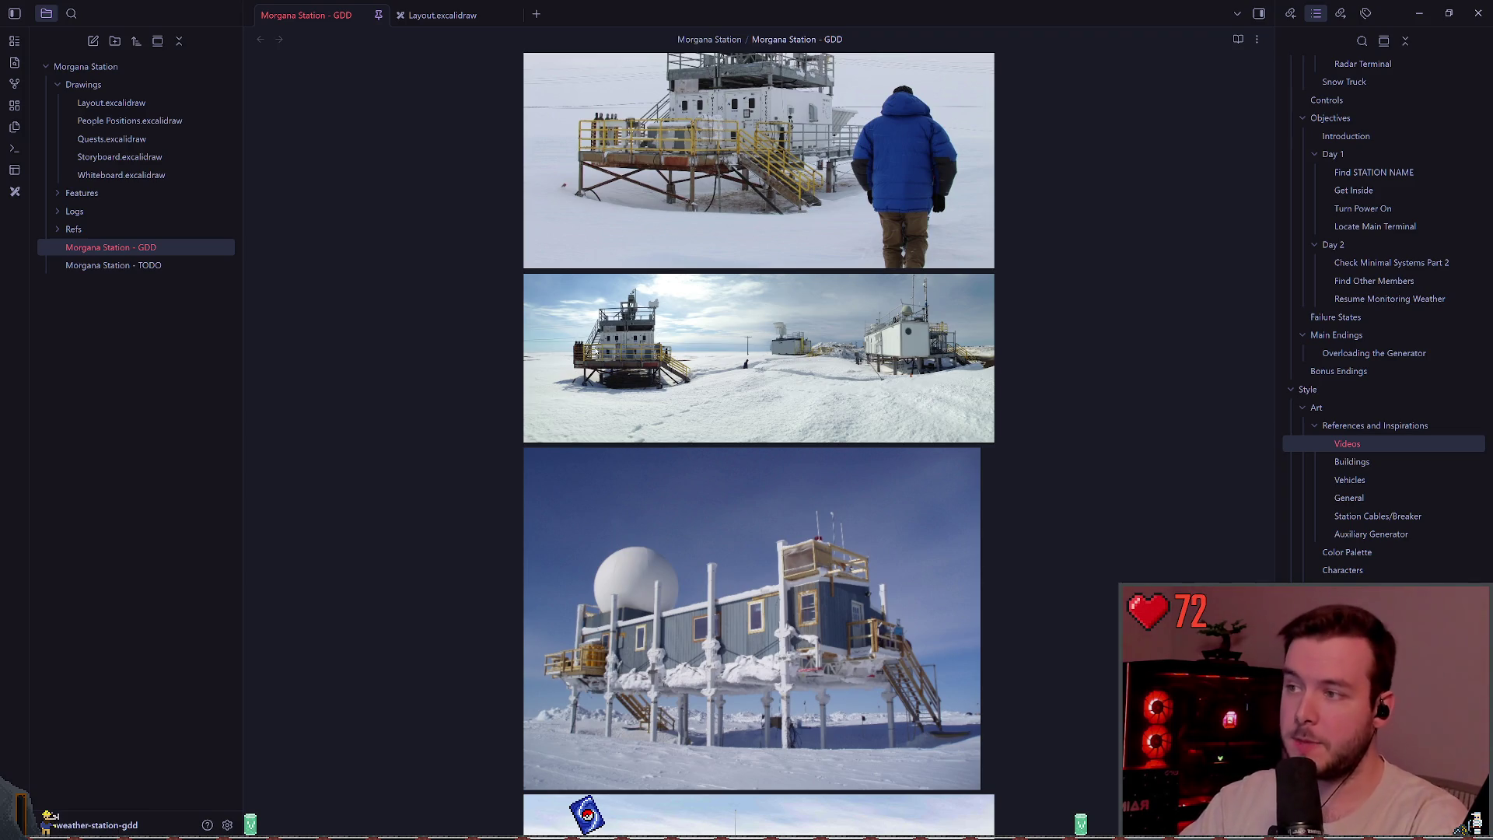
{"action": "scroll", "coordinate": [609, 374], "scroll_direction": "down", "scroll_amount": 5}
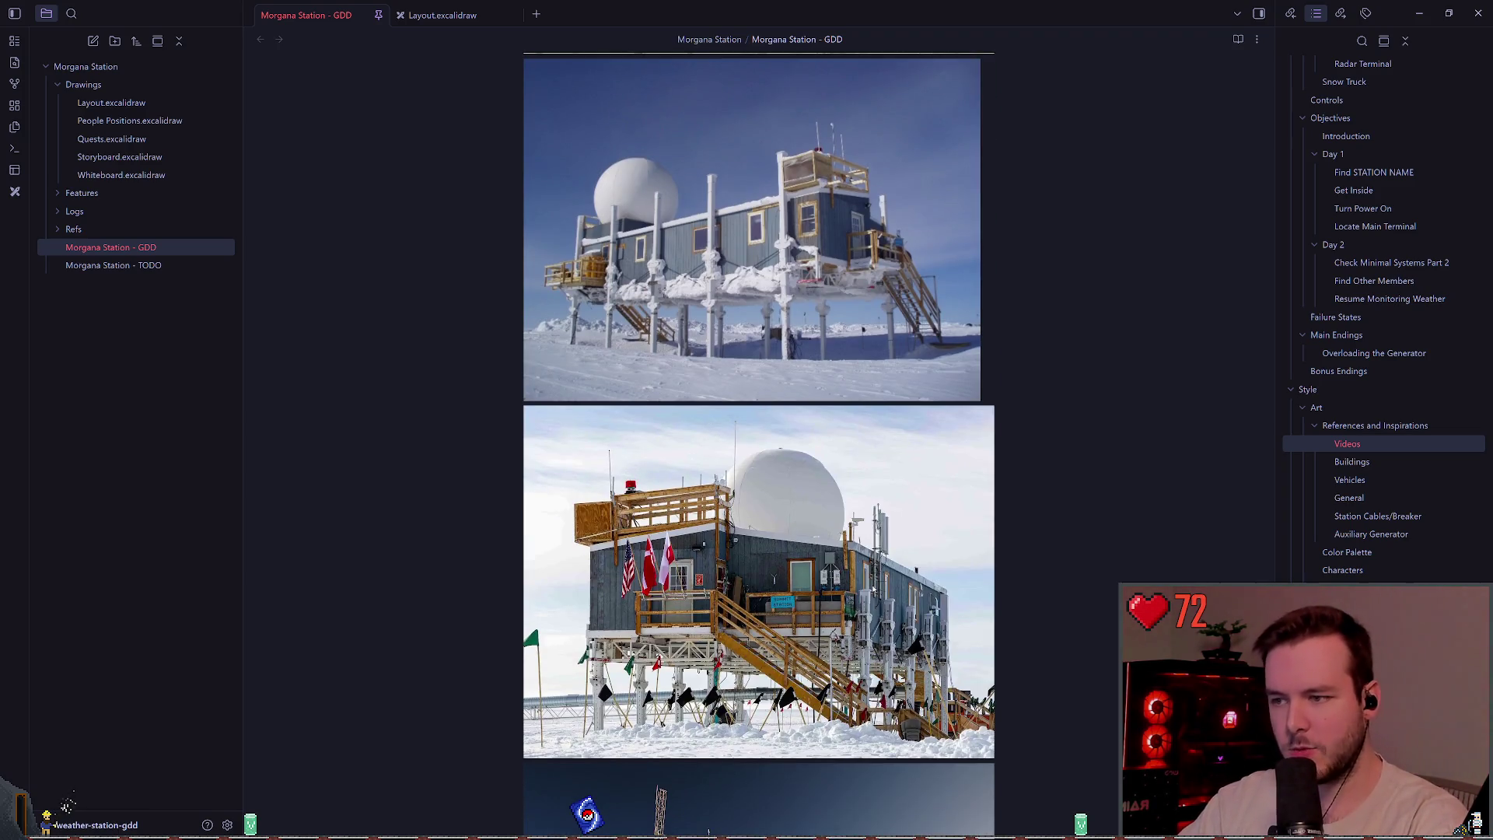
{"action": "scroll", "coordinate": [667, 436], "scroll_direction": "up", "scroll_amount": 8}
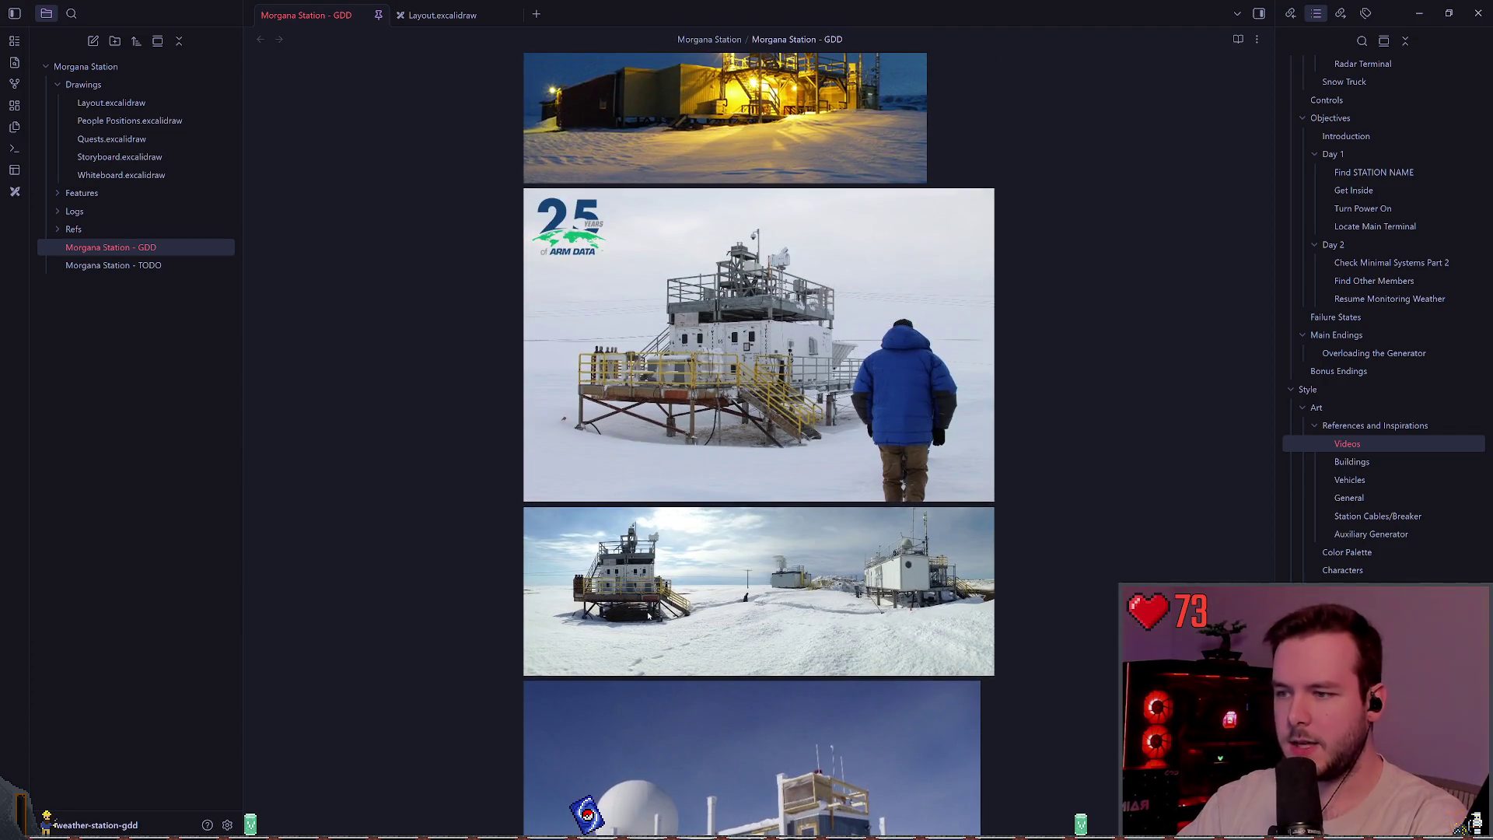
{"action": "scroll", "coordinate": [667, 436], "scroll_direction": "down", "scroll_amount": 3}
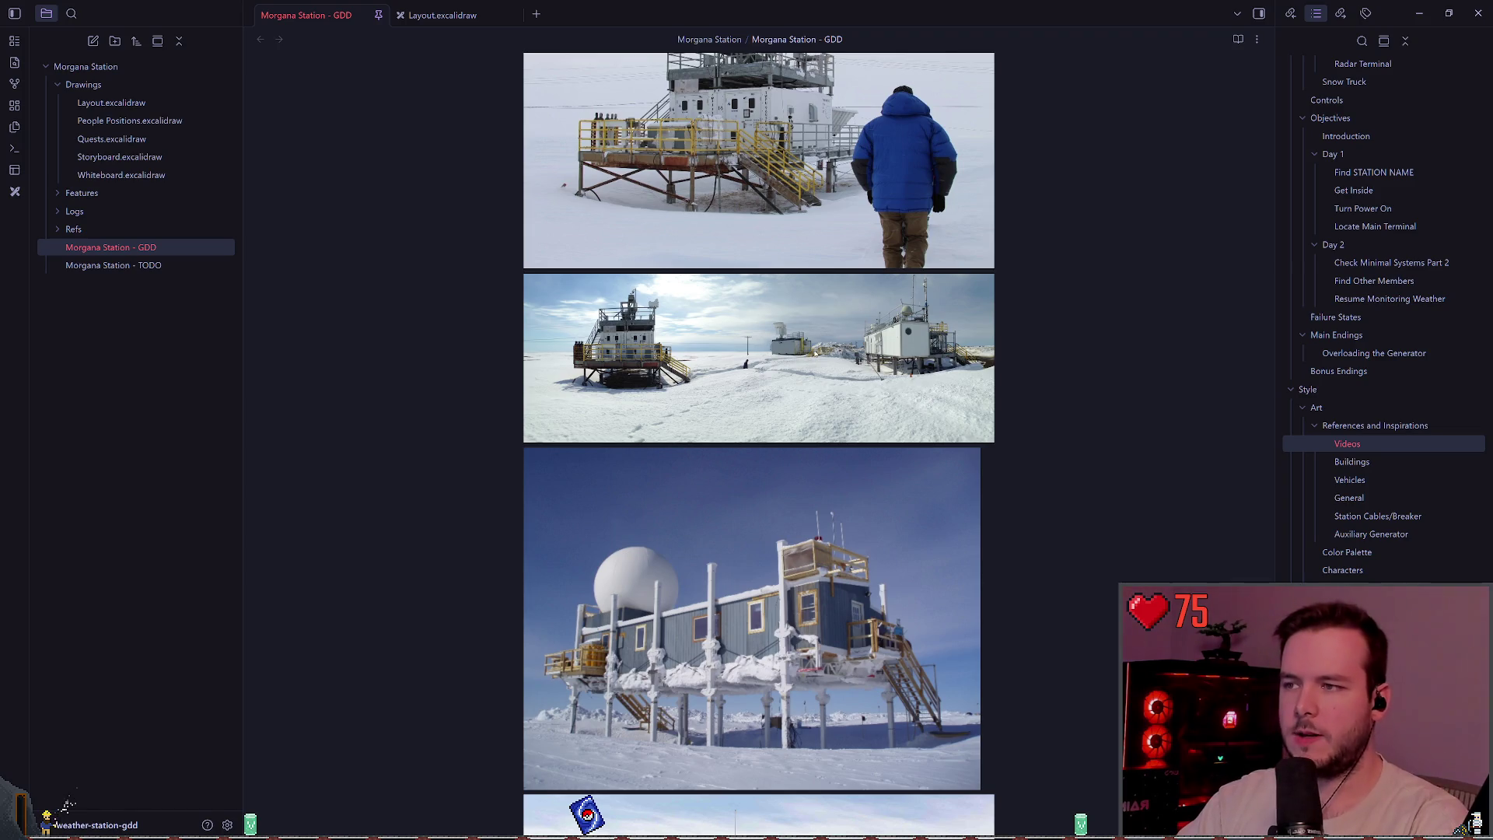
{"action": "scroll", "coordinate": [797, 357], "scroll_direction": "down", "scroll_amount": 3}
{"action": "scroll", "coordinate": [754, 357], "scroll_direction": "up", "scroll_amount": 4}
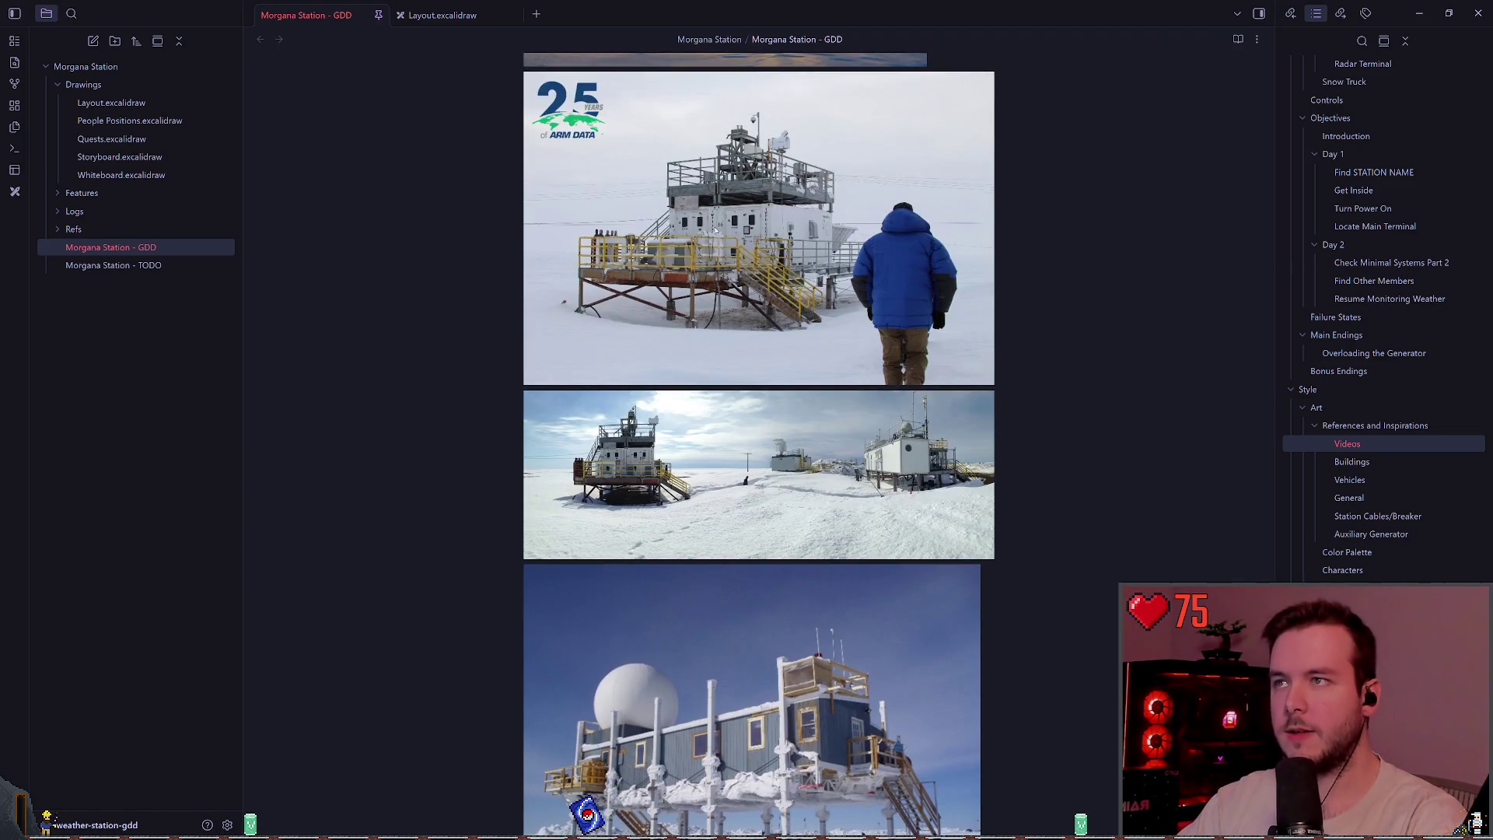
- Back in Godot, open the power scene and fly the view inside the power building
{"action": "key", "text": "alt+Tab"}
{"action": "left_click_drag", "start_coordinate": [664, 339], "coordinate": [749, 422]}
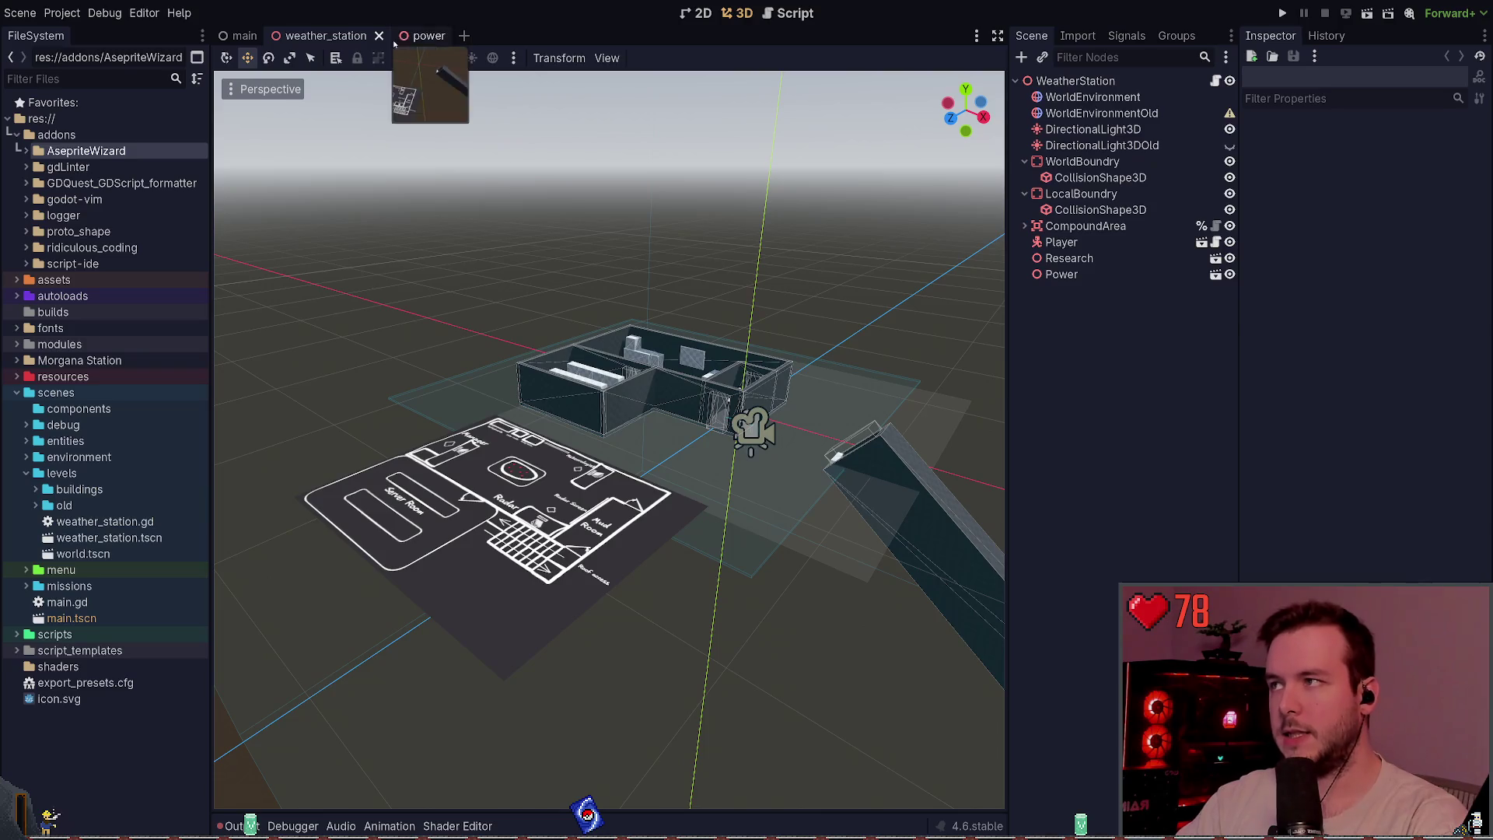
{"action": "left_click", "coordinate": [426, 36]}
{"action": "left_click_drag", "start_coordinate": [747, 313], "coordinate": [672, 346]}
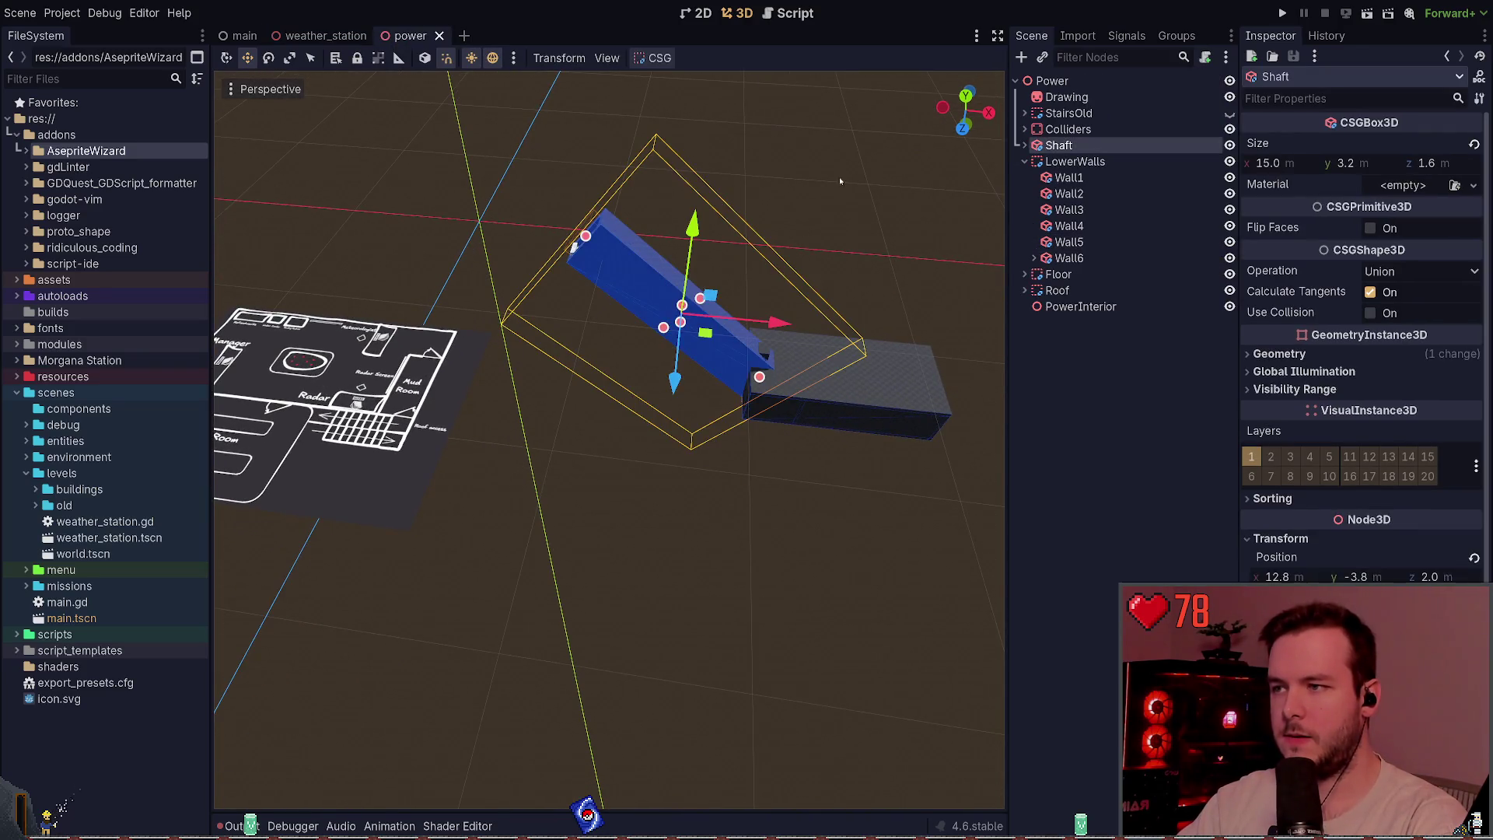
{"action": "left_click", "coordinate": [832, 258]}
{"action": "mouse_move", "coordinate": [832, 258]}
{"action": "left_mouse_down"}
{"action": "mouse_move", "coordinate": [793, 295]}
{"action": "mouse_move", "coordinate": [778, 234]}
{"action": "mouse_move", "coordinate": [736, 418]}
{"action": "left_mouse_up"}
{"action": "left_click_drag", "start_coordinate": [717, 283], "coordinate": [684, 233]}
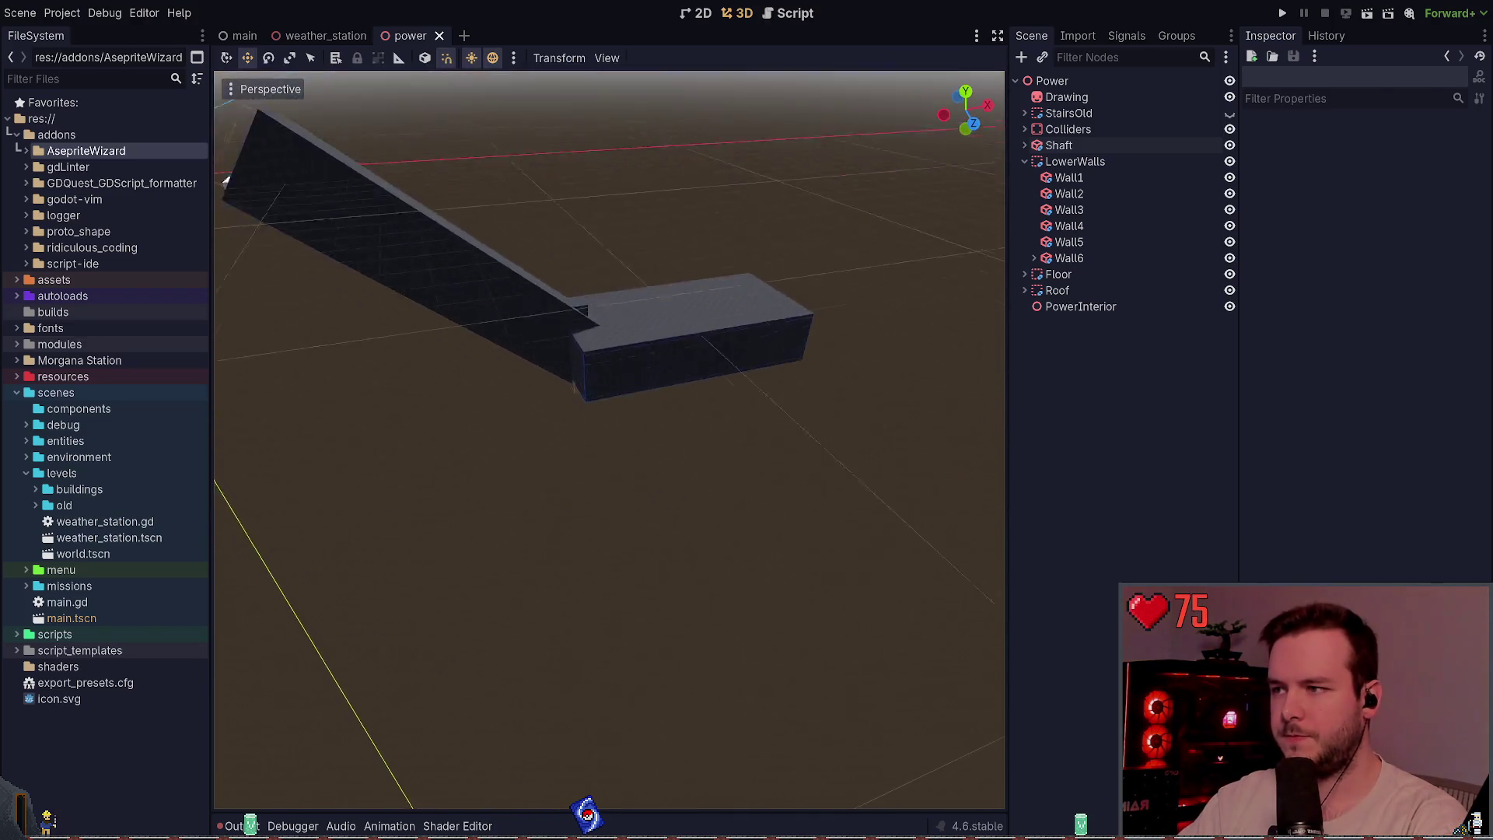
{"action": "key", "text": "w"}
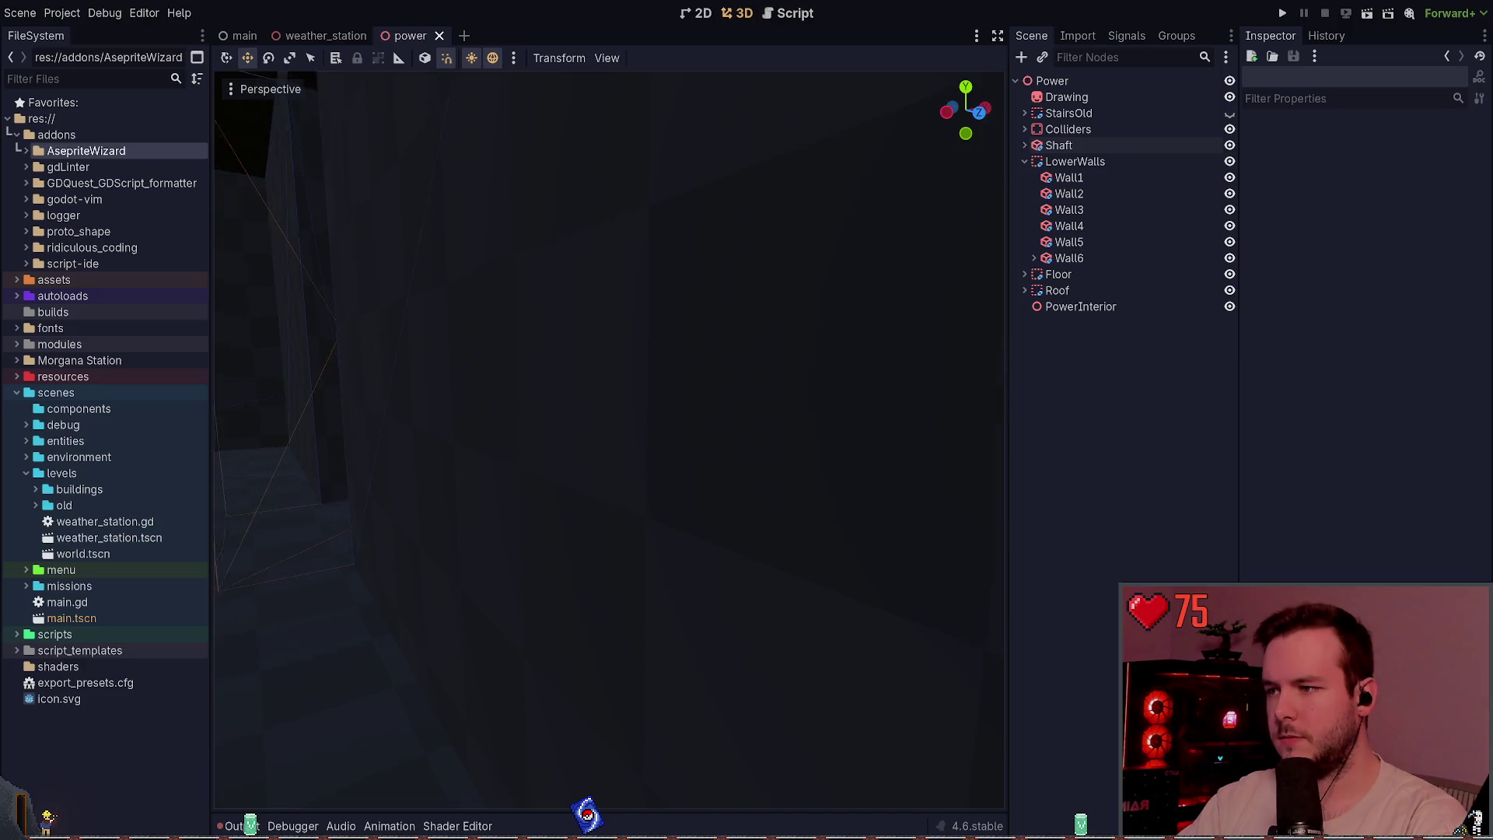
{"action": "key", "text": "w"}
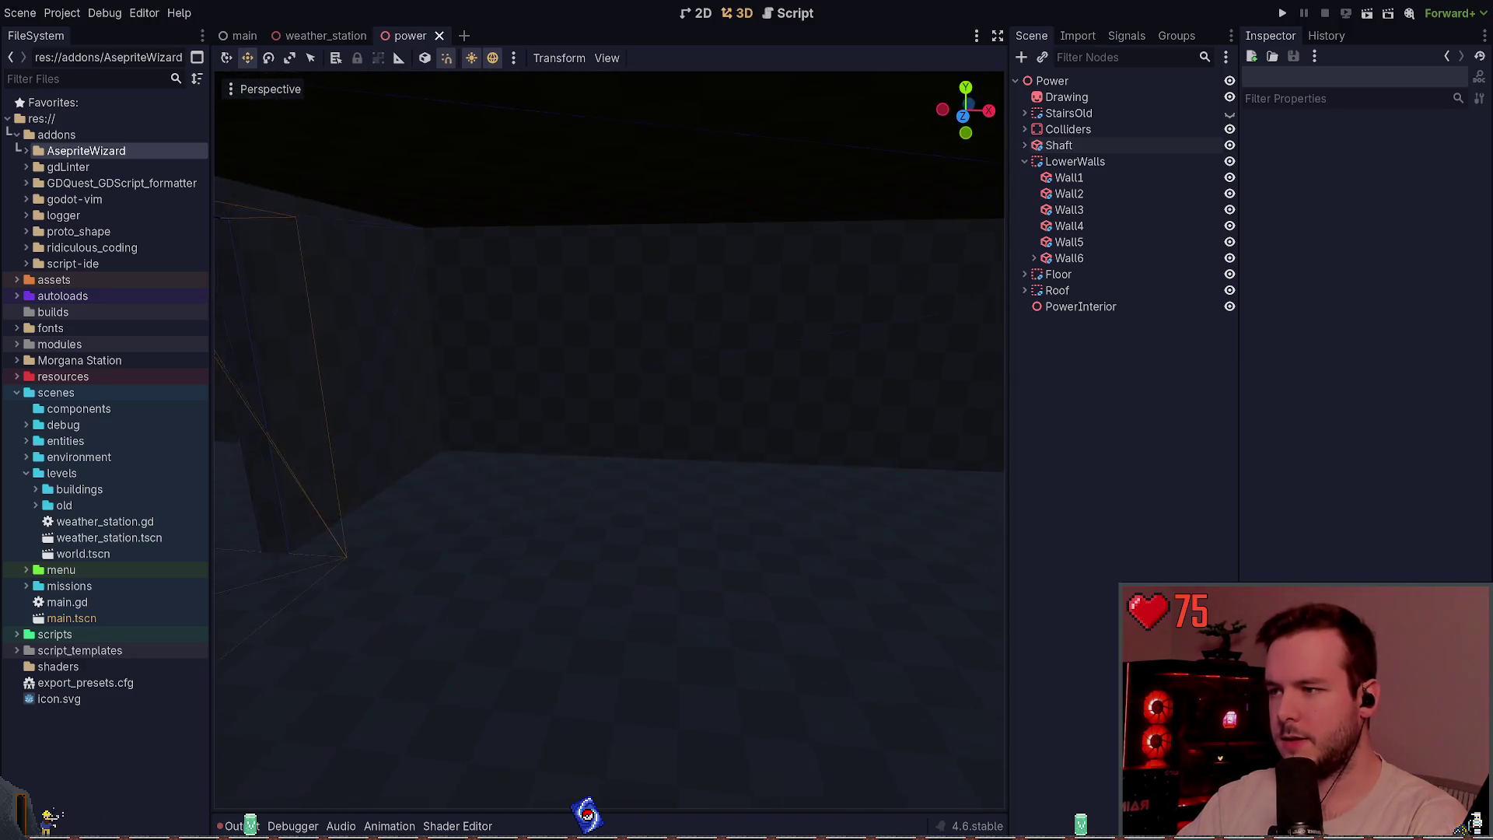
{"action": "key", "text": "w"}
- Add a CSGBox3D as a child of PowerInterior and frame the view on it
{"action": "left_click", "coordinate": [1108, 307]}
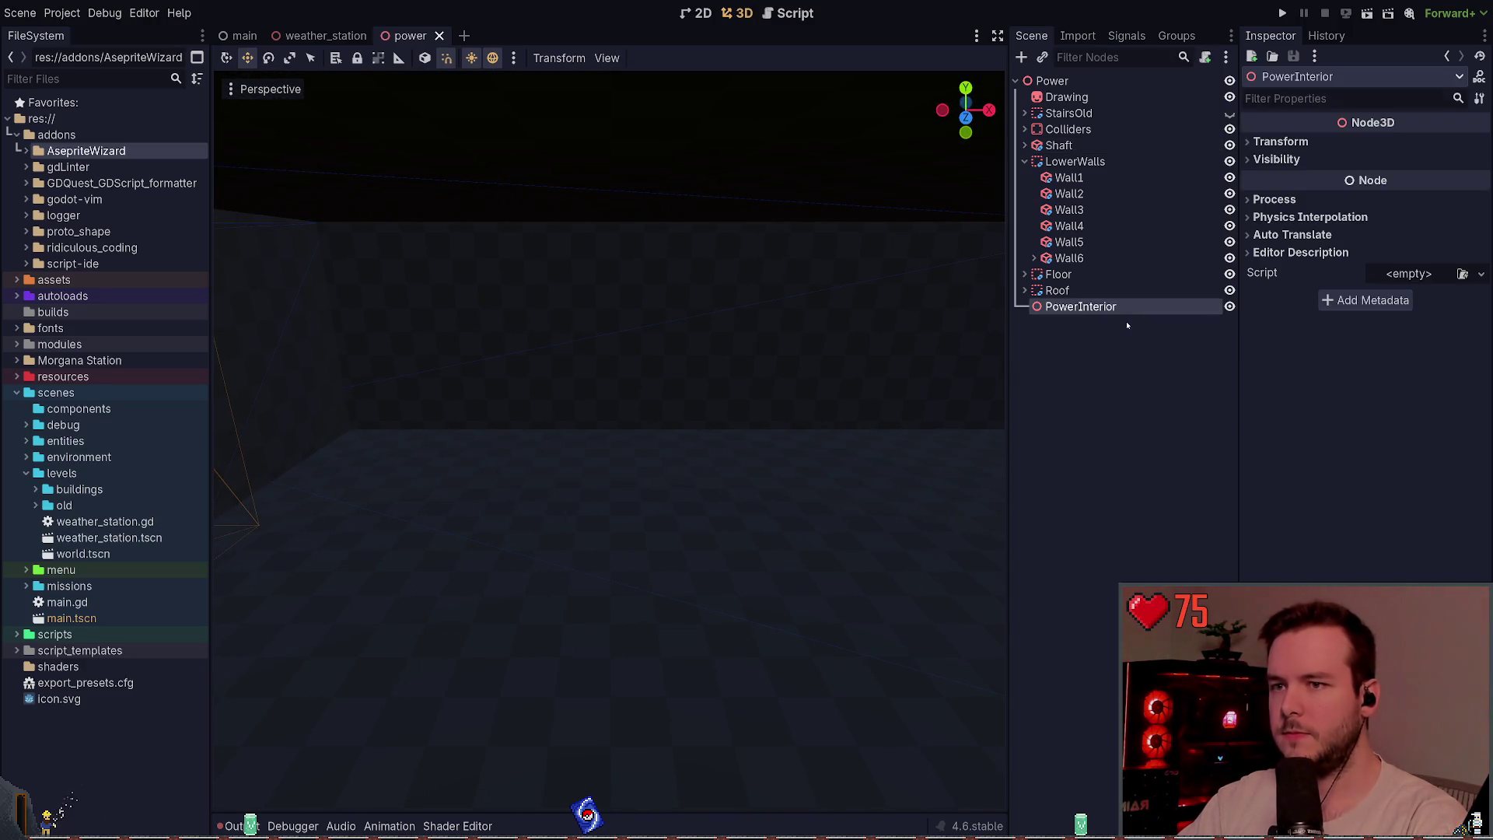
{"action": "key", "text": "ctrl+a"}
{"action": "key", "text": "Return"}
{"action": "key", "text": "f"}
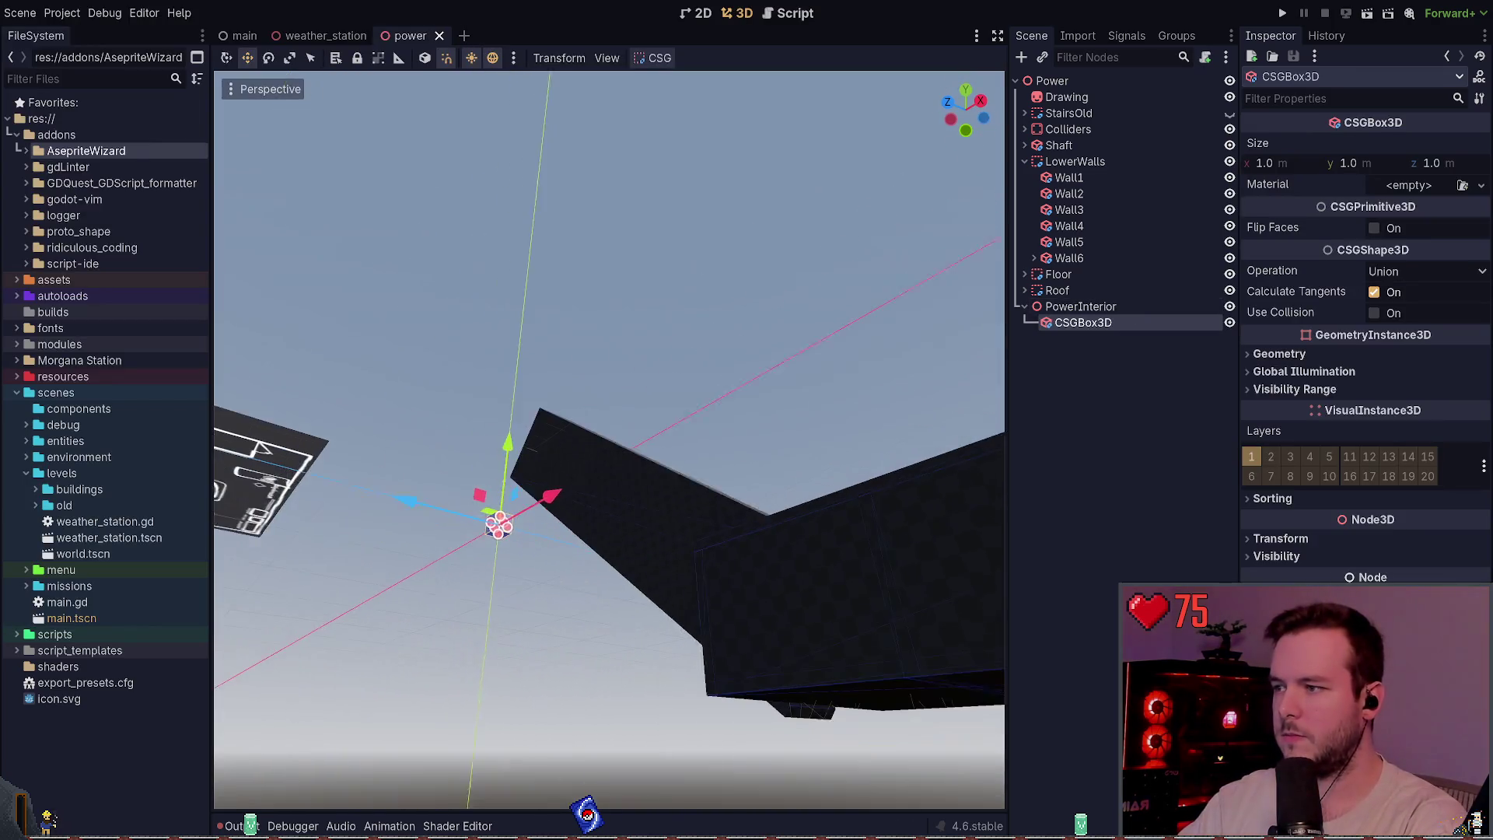
- Move PowerInterior along X and 0.7 m up, then shift the box 0.3 m along X
{"action": "key", "text": "Up"}
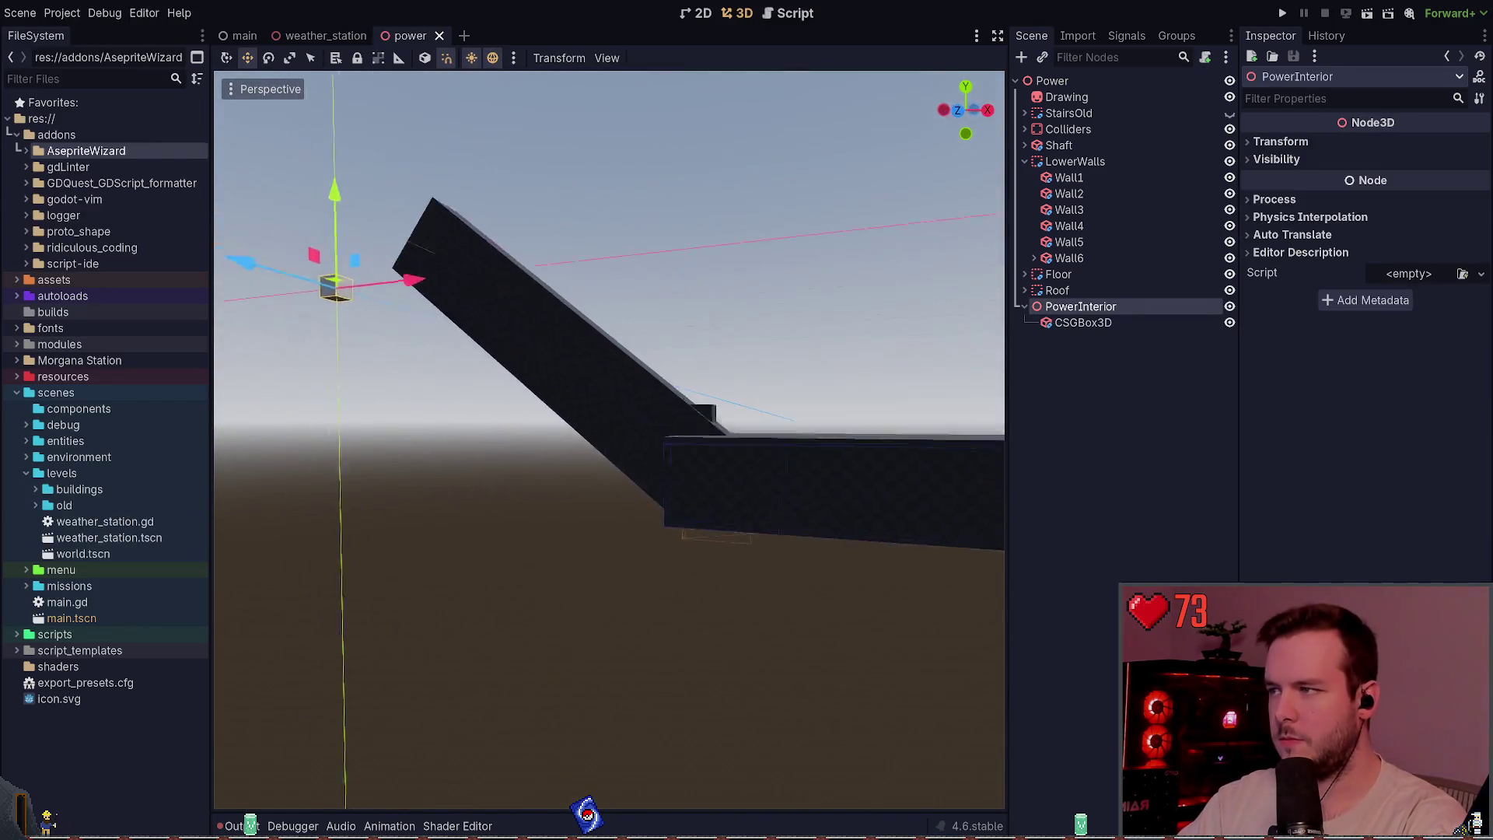
{"action": "left_click_drag", "start_coordinate": [559, 363], "coordinate": [933, 365]}
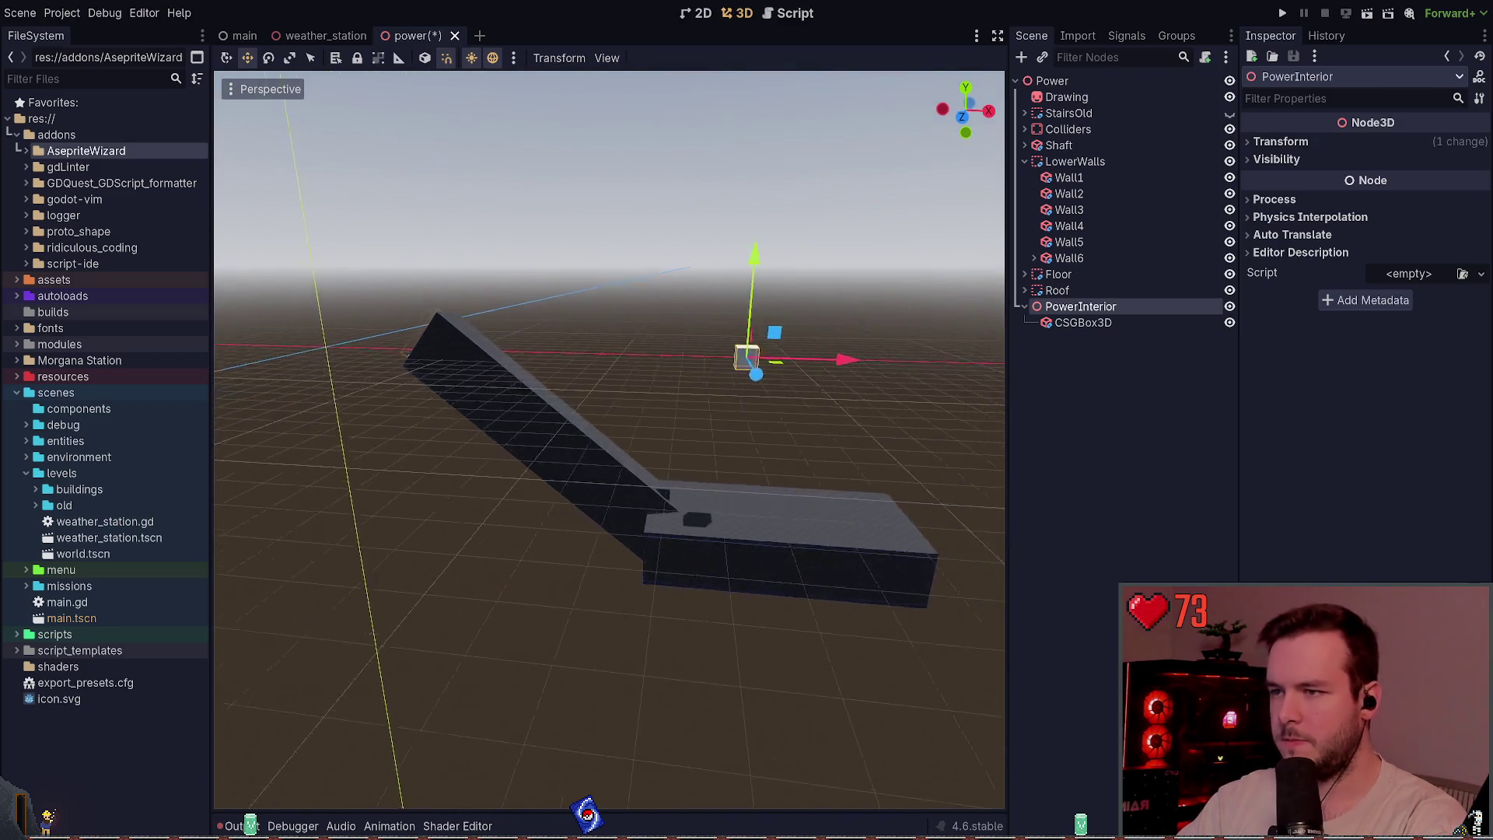
{"action": "left_click_drag", "start_coordinate": [746, 328], "coordinate": [795, 328]}
{"action": "key", "text": "w"}
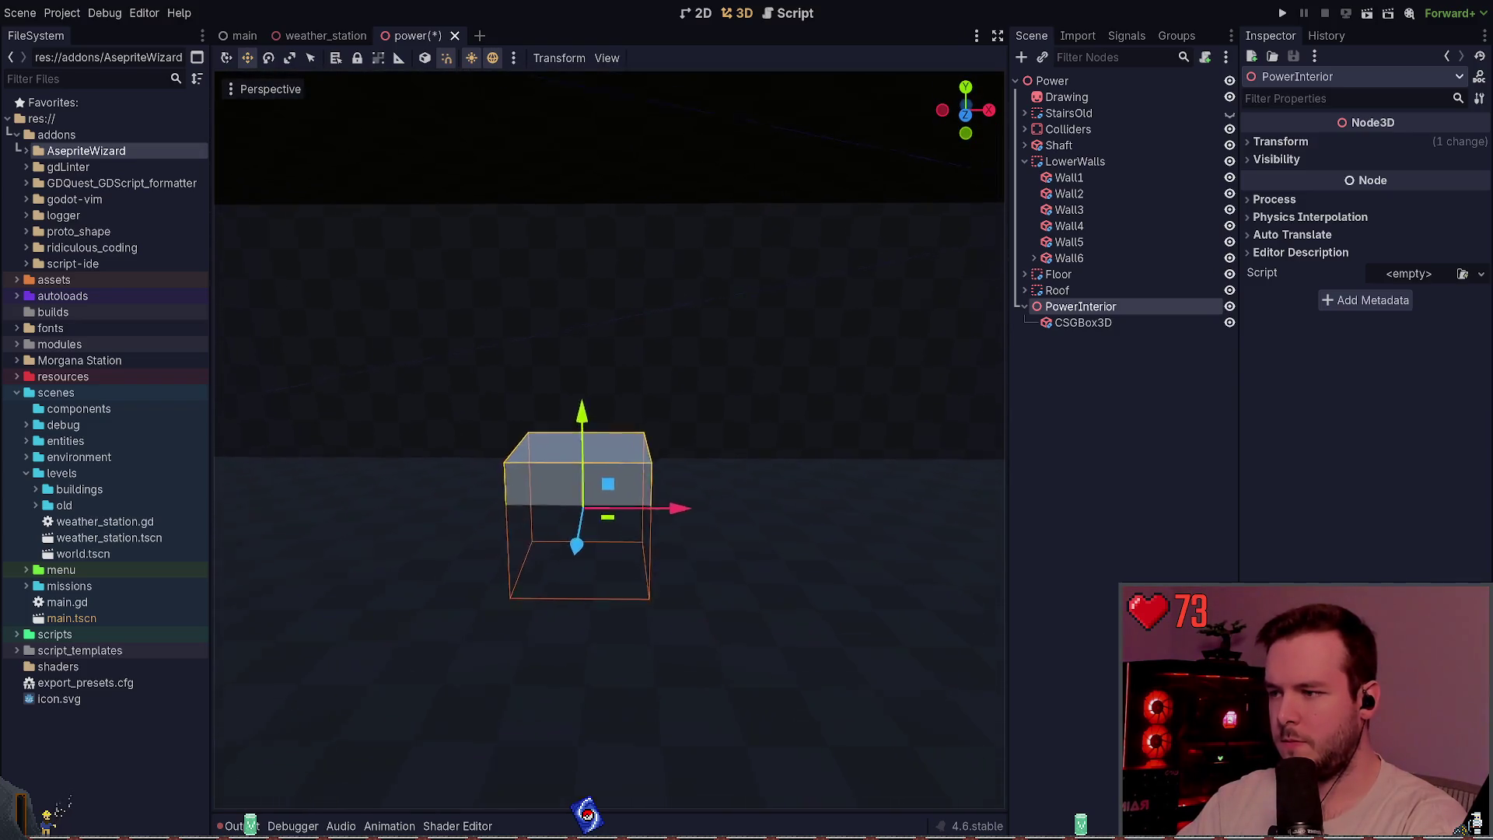
{"action": "left_click_drag", "start_coordinate": [657, 400], "coordinate": [640, 320]}
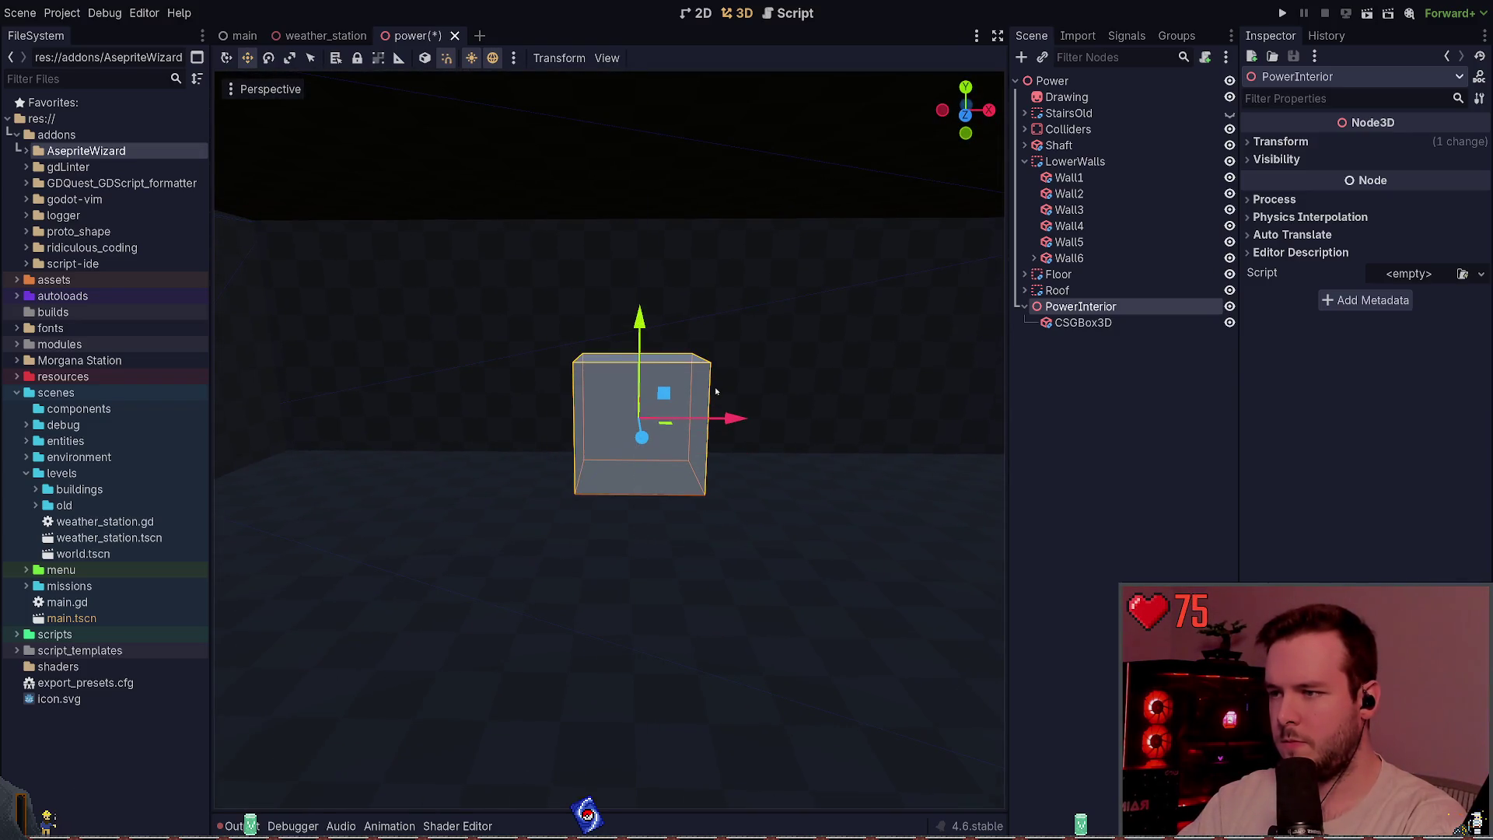
{"action": "mouse_move", "coordinate": [874, 434]}
{"action": "left_mouse_down"}
{"action": "mouse_move", "coordinate": [591, 357]}
{"action": "mouse_move", "coordinate": [739, 377]}
{"action": "mouse_move", "coordinate": [653, 367]}
{"action": "left_mouse_up"}
{"action": "left_click_drag", "start_coordinate": [676, 526], "coordinate": [731, 527]}
- Hide the Roof, switch to a top orthographic view of the room, and save the power scene
{"action": "left_click", "coordinate": [1229, 290]}
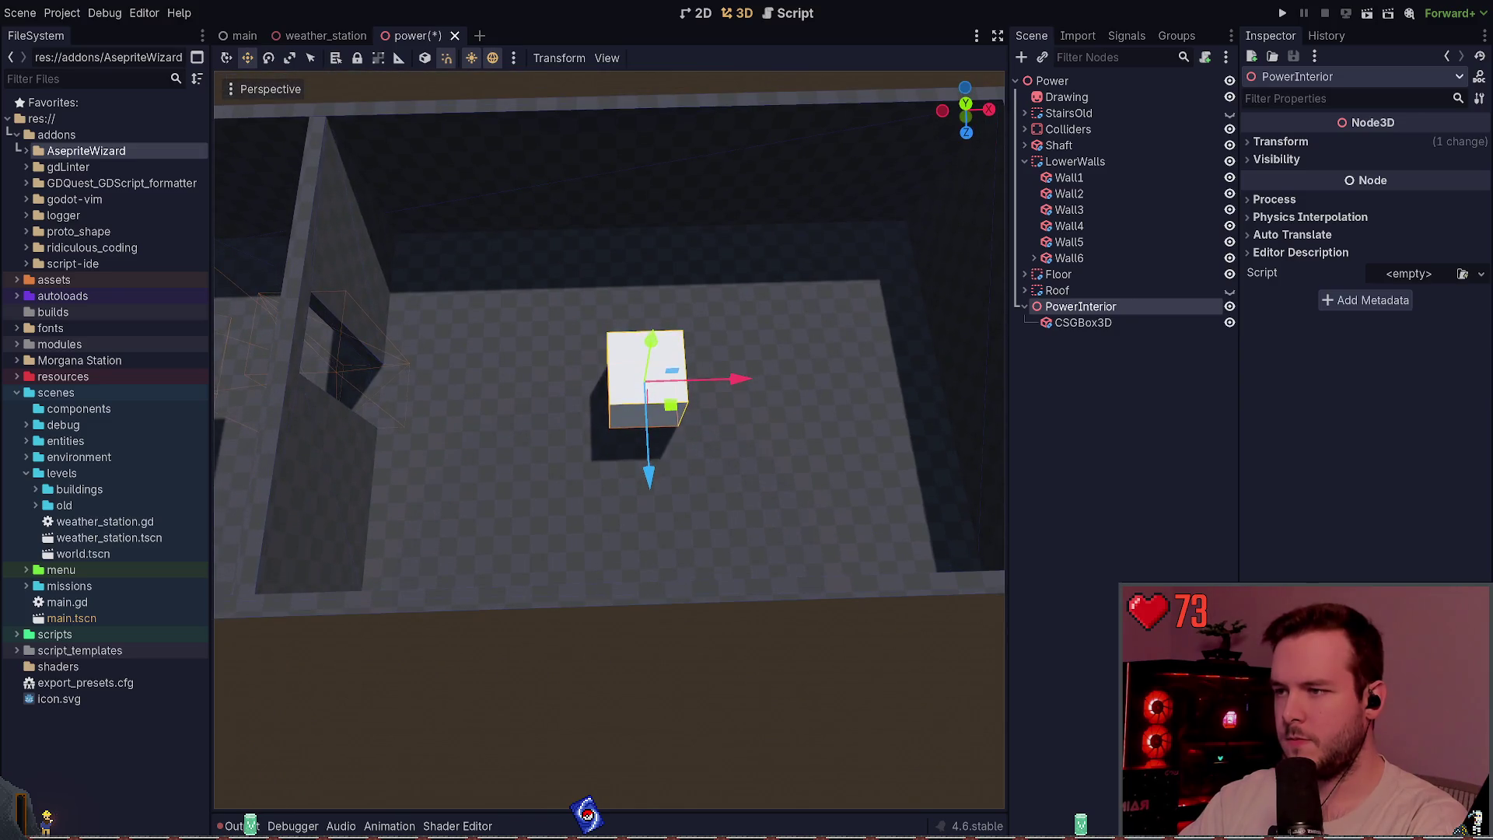
{"action": "left_click", "coordinate": [965, 110]}
{"action": "scroll", "coordinate": [736, 334], "scroll_direction": "down", "scroll_amount": 6}
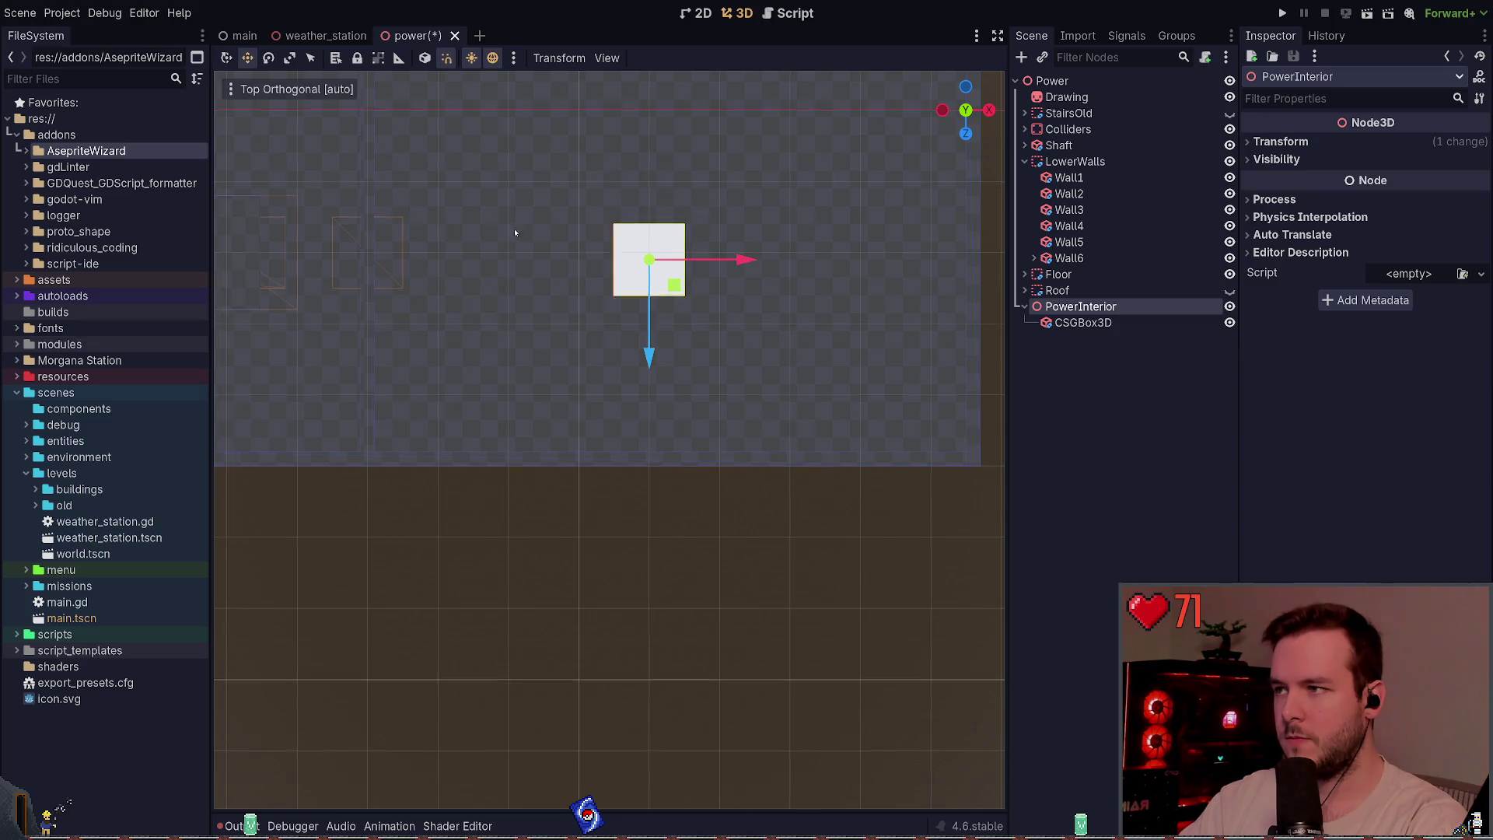
{"action": "left_click_drag", "start_coordinate": [516, 227], "coordinate": [493, 317]}
{"action": "mouse_move", "coordinate": [709, 449]}
{"action": "left_mouse_down"}
{"action": "mouse_move", "coordinate": [736, 449]}
{"action": "mouse_move", "coordinate": [709, 450]}
{"action": "left_mouse_up"}
{"action": "key", "text": "ctrl+s"}
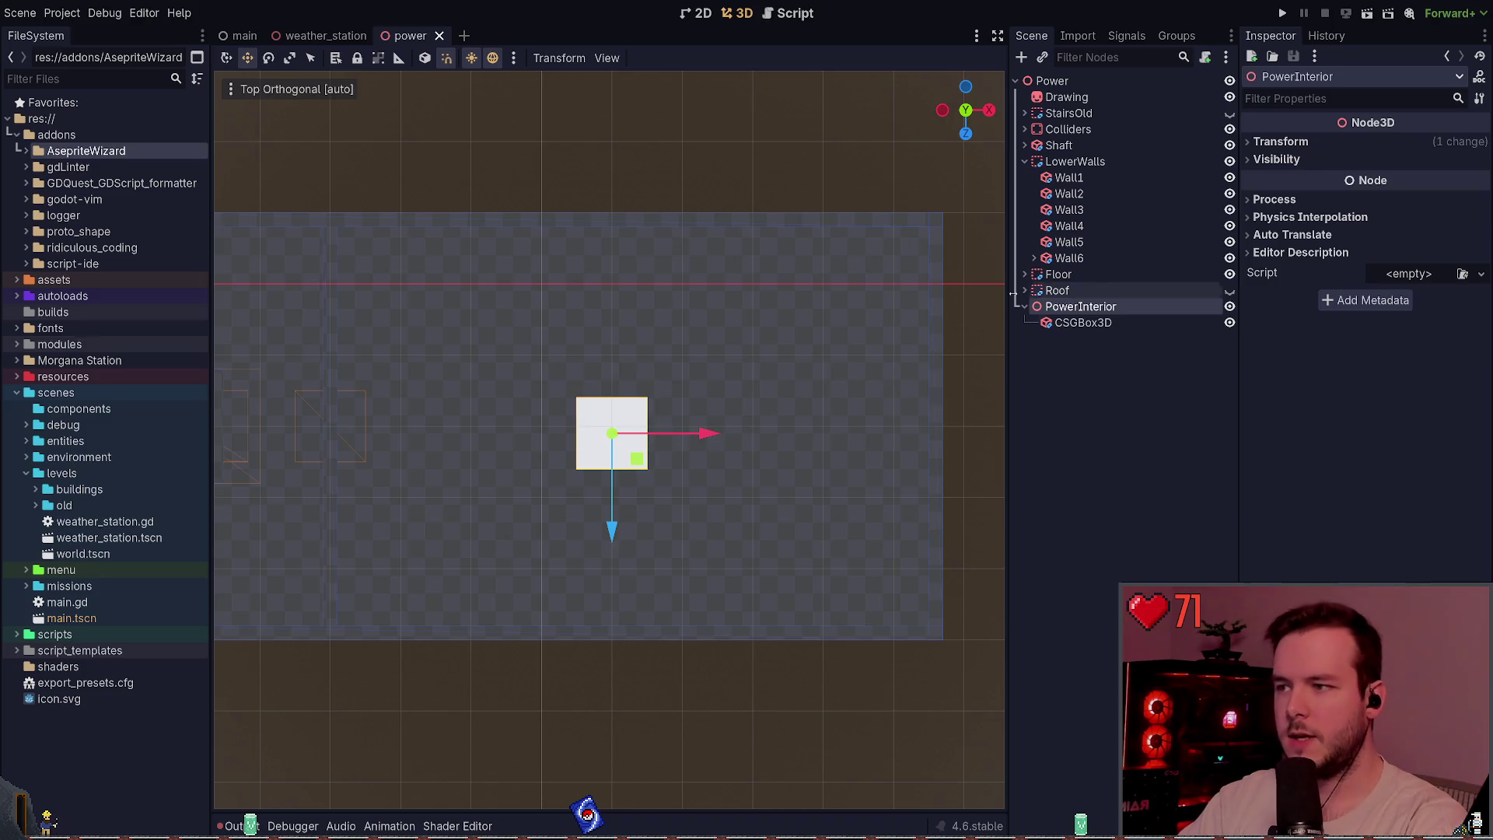
{"action": "left_click_drag", "start_coordinate": [612, 501], "coordinate": [612, 494]}
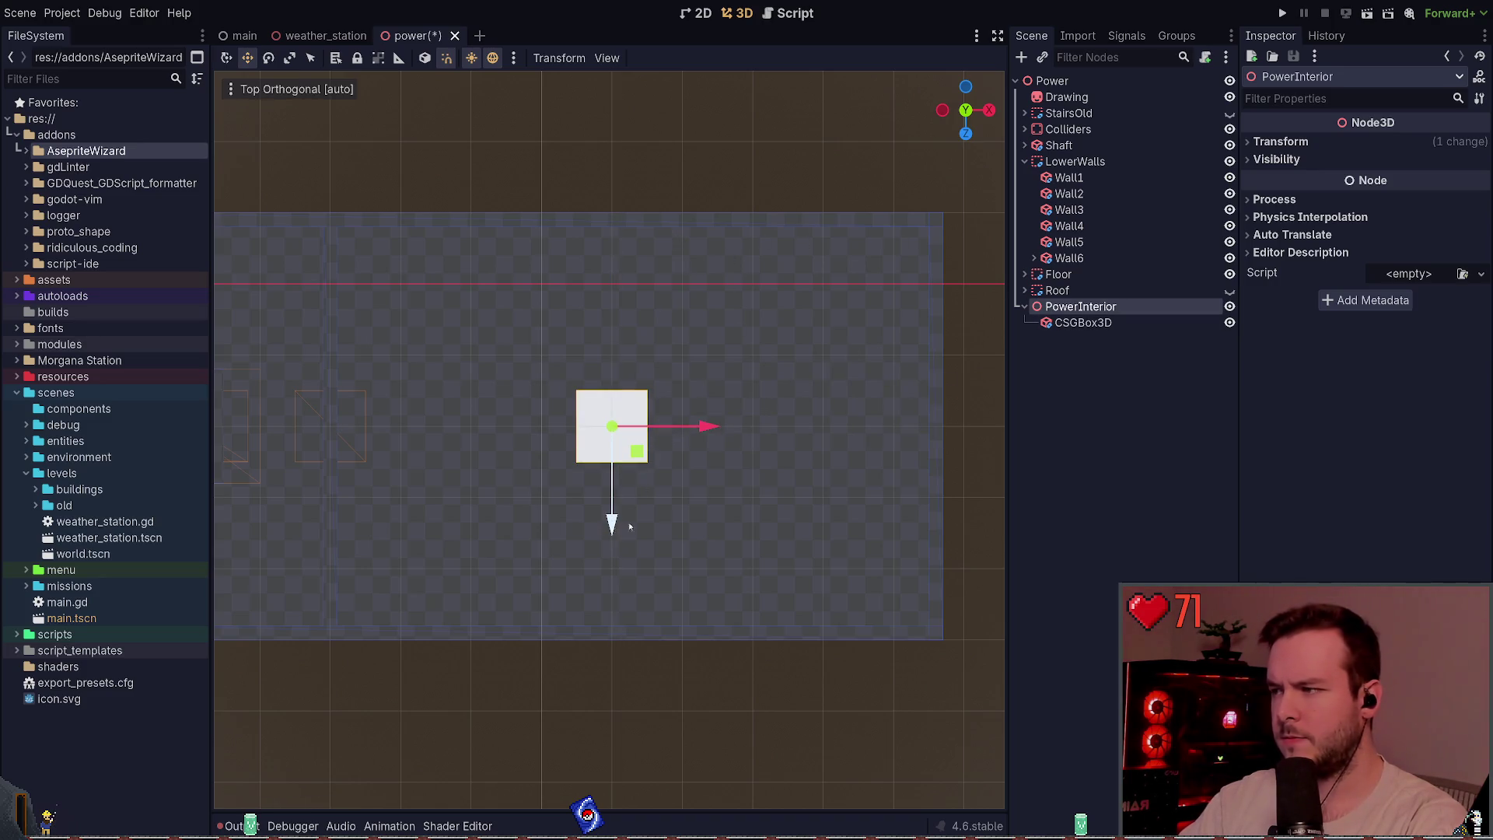
- Reparent the CSG box under a new CSGCombiner3D named CellsLeft
{"action": "left_click", "coordinate": [1072, 323]}
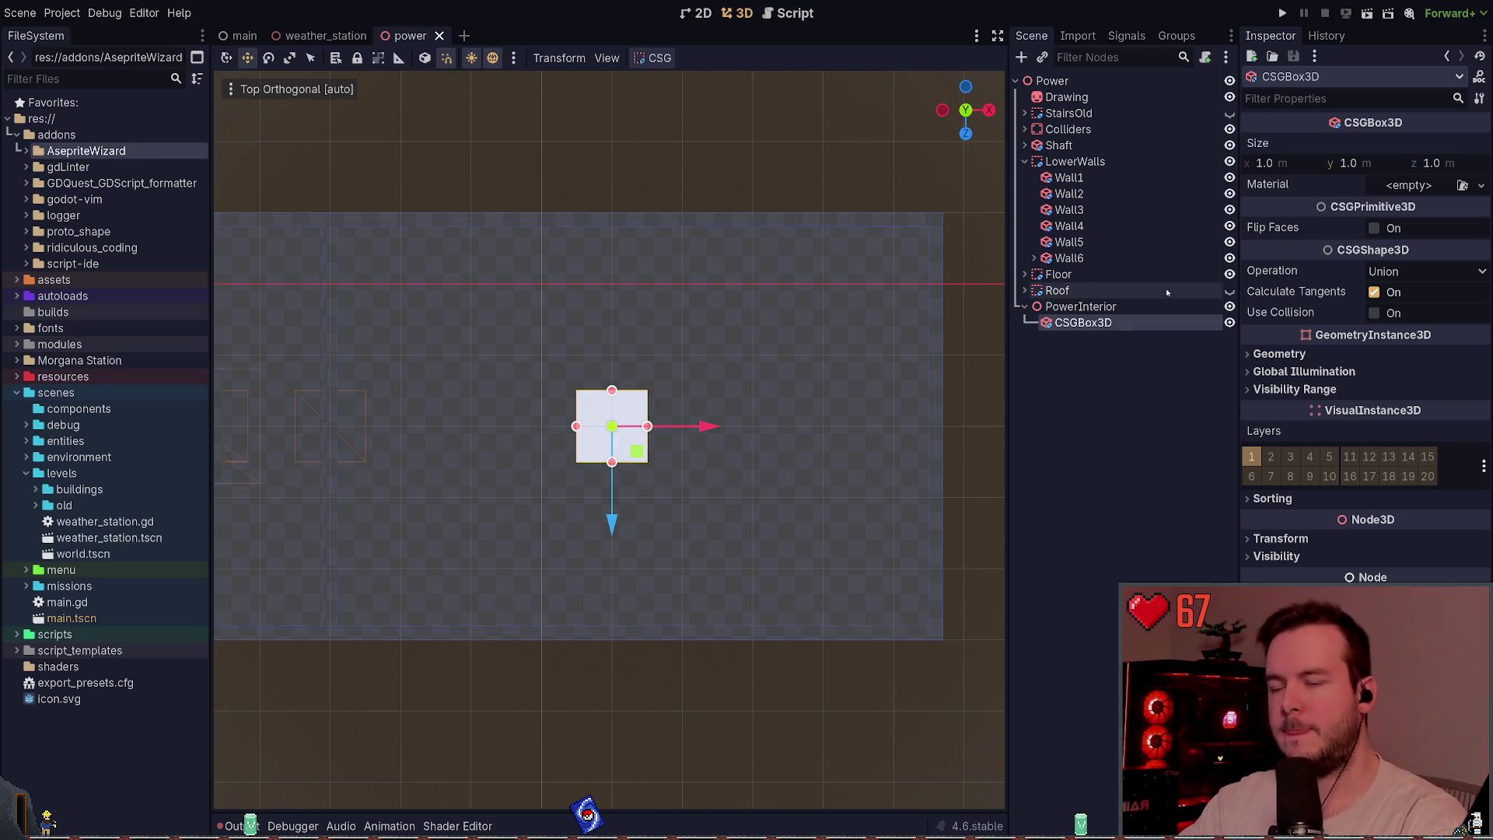
{"action": "left_click", "coordinate": [1135, 307]}
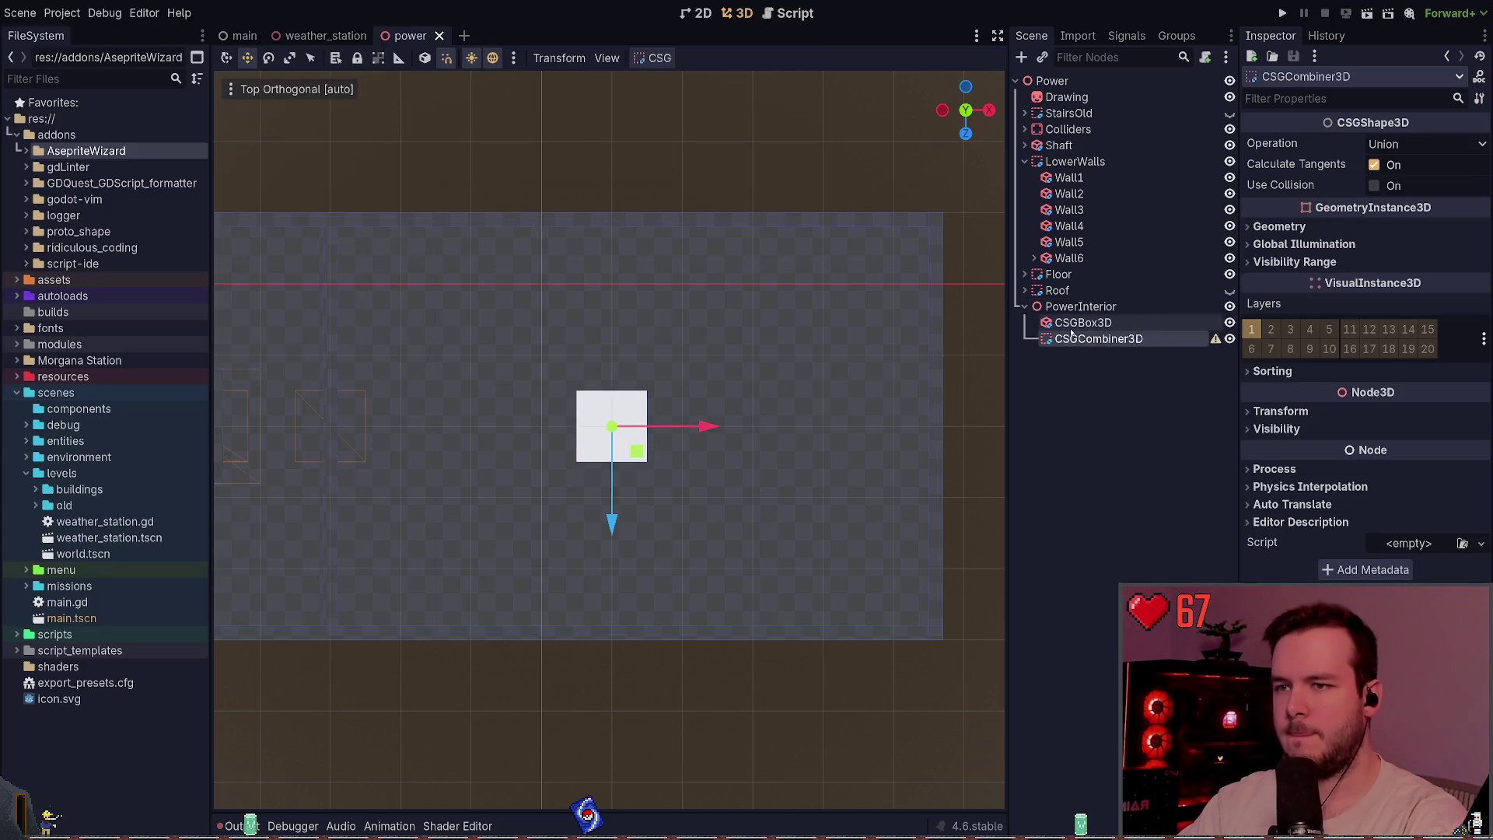
{"action": "left_click", "coordinate": [1076, 340]}
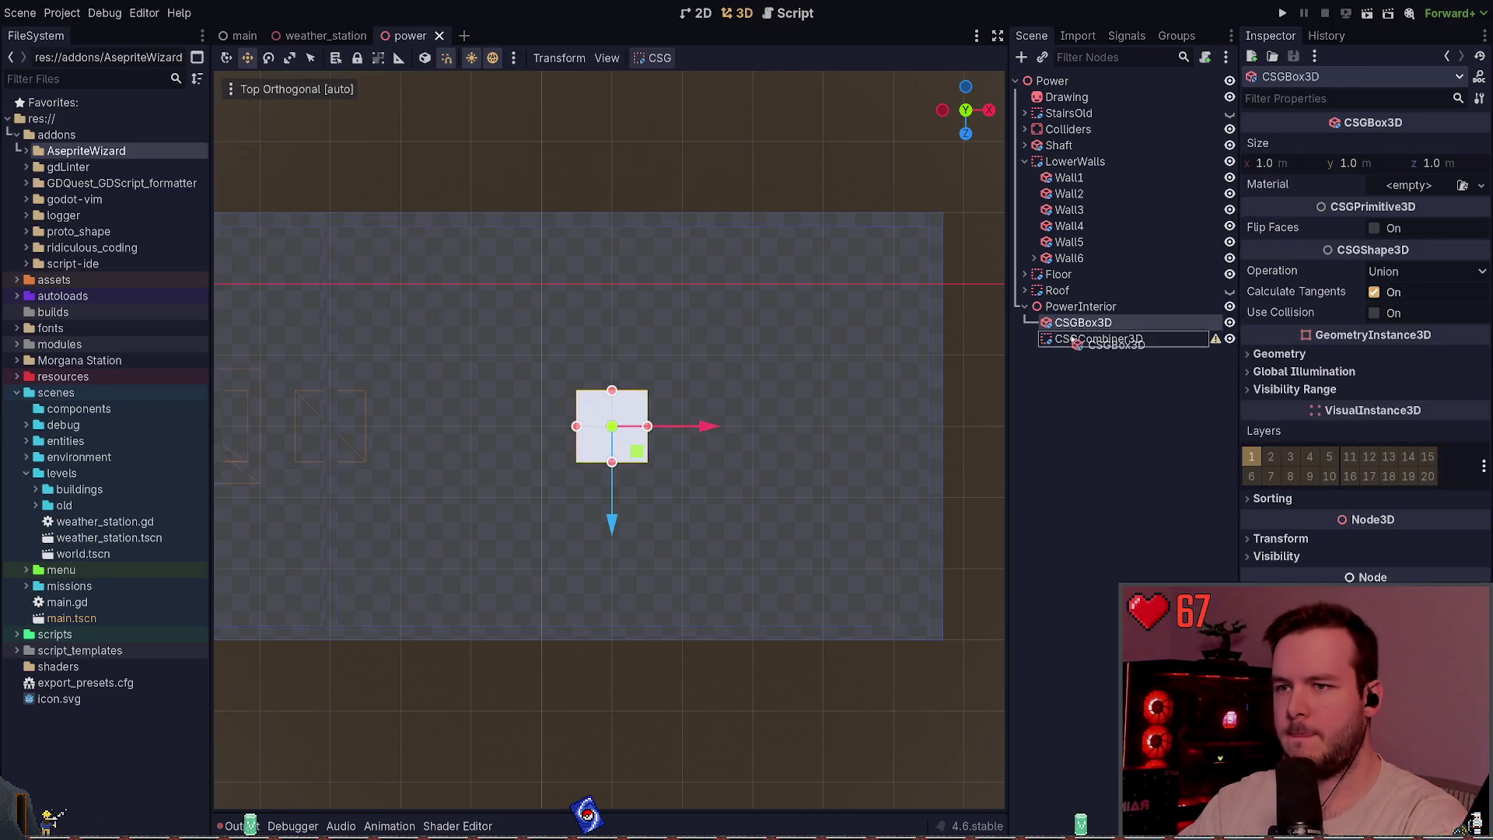
{"action": "left_click", "coordinate": [1080, 323]}
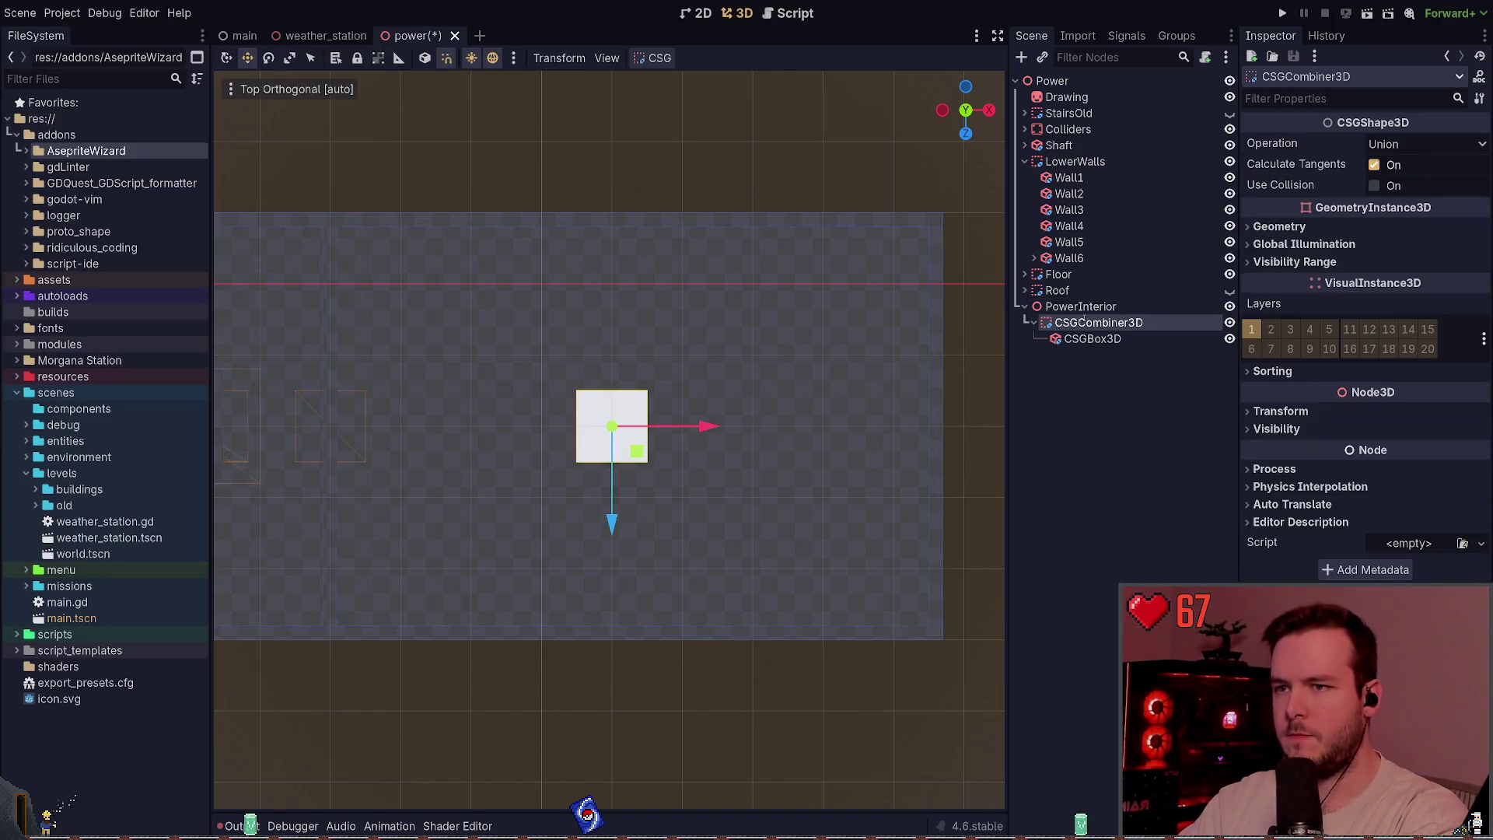
{"action": "type", "text": "CellsLeft"}
{"action": "key", "text": "Return"}
{"action": "key", "text": "ctrl+s"}
- Move the box to the upper wall, rename it Cell1, narrow it to 0.3 m, then save and run
{"action": "left_click_drag", "start_coordinate": [622, 526], "coordinate": [620, 365]}
{"action": "left_click", "coordinate": [1127, 337]}
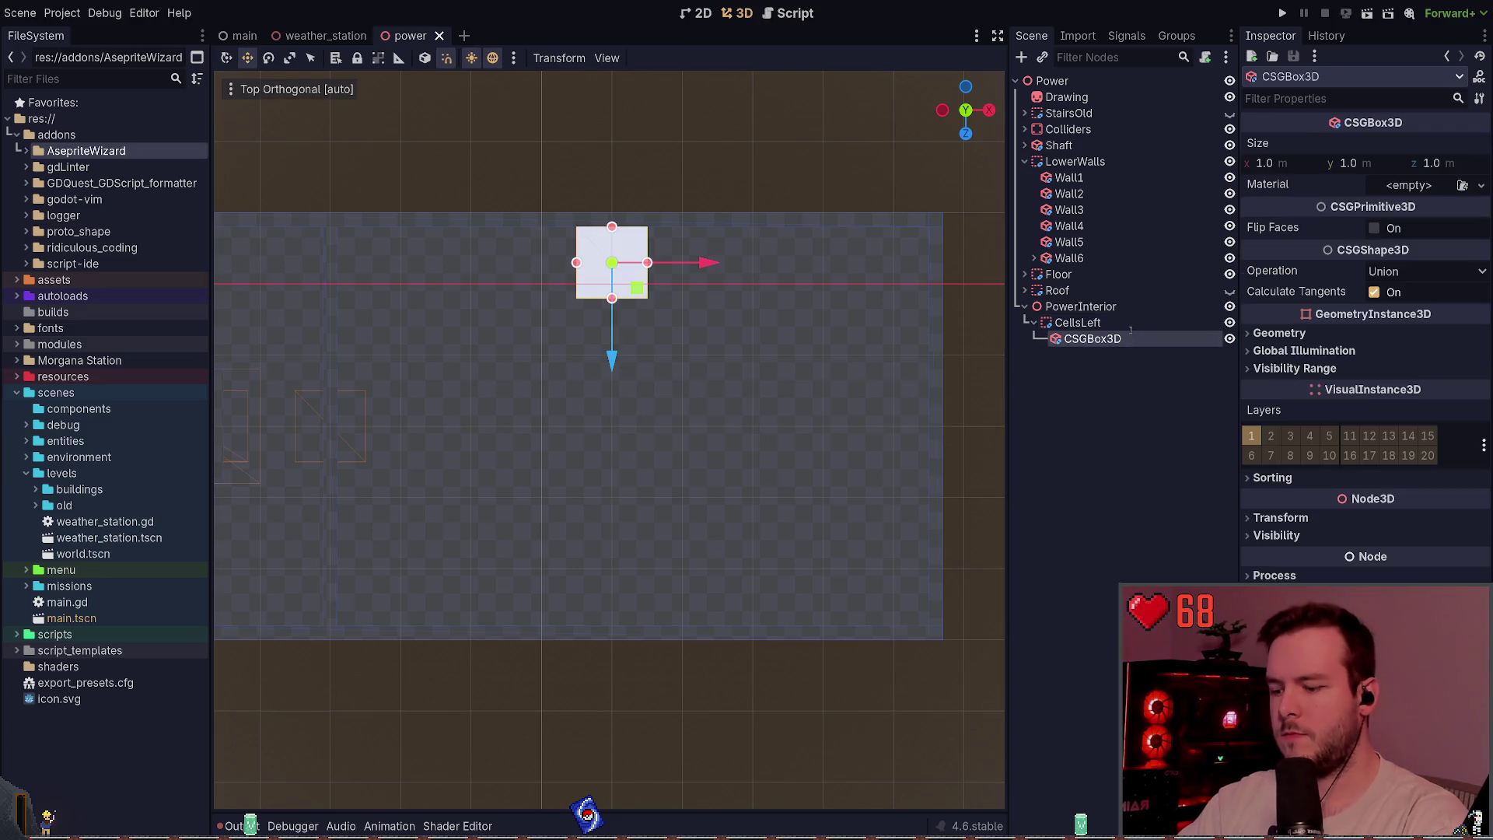
{"action": "double_click", "coordinate": [1129, 335]}
{"action": "type", "text": "Cell1"}
{"action": "key", "text": "Return"}
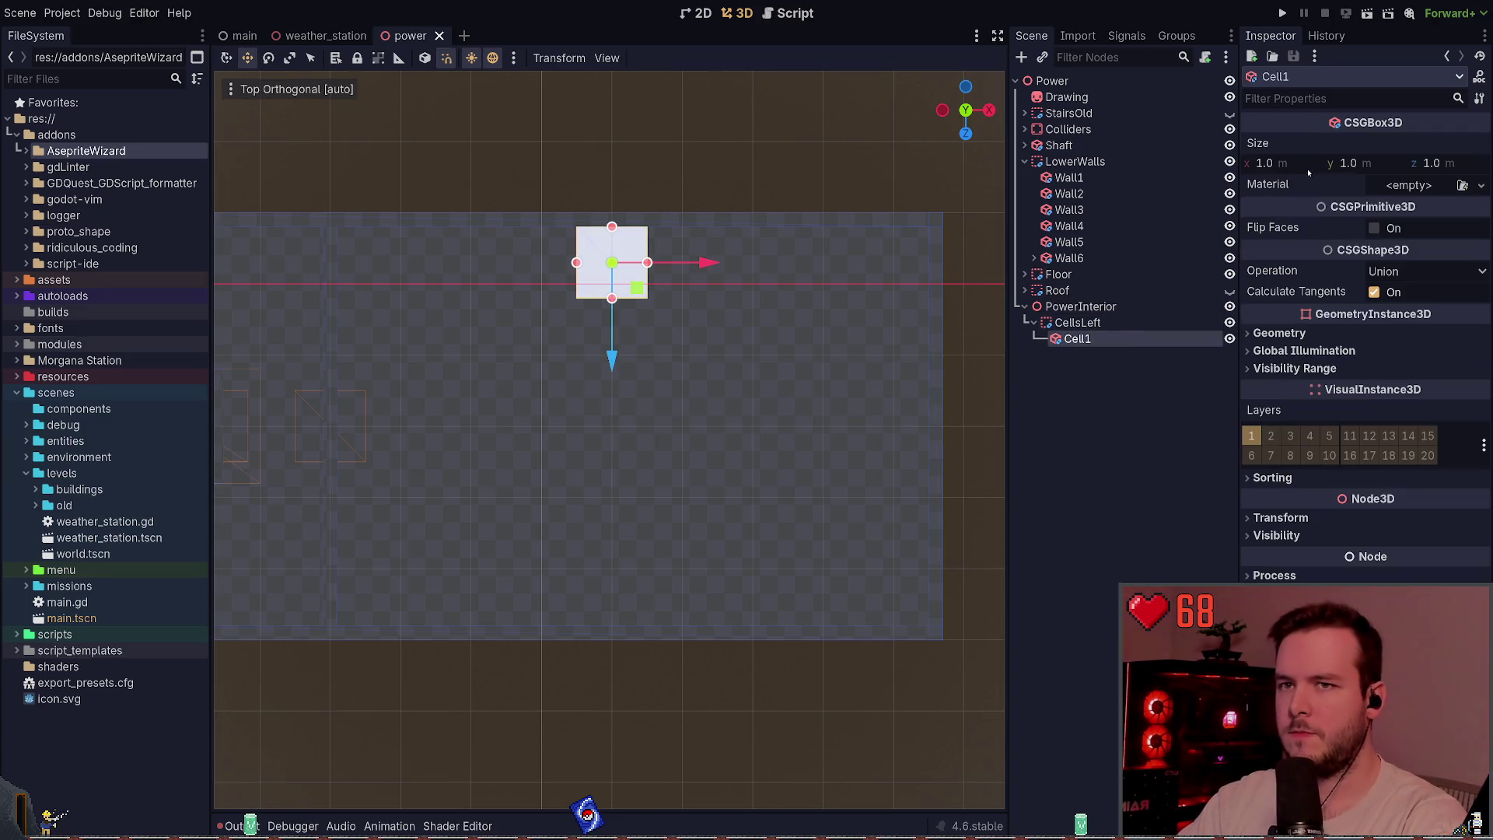
{"action": "left_click_drag", "start_coordinate": [648, 264], "coordinate": [598, 269]}
{"action": "key", "text": "F5"}
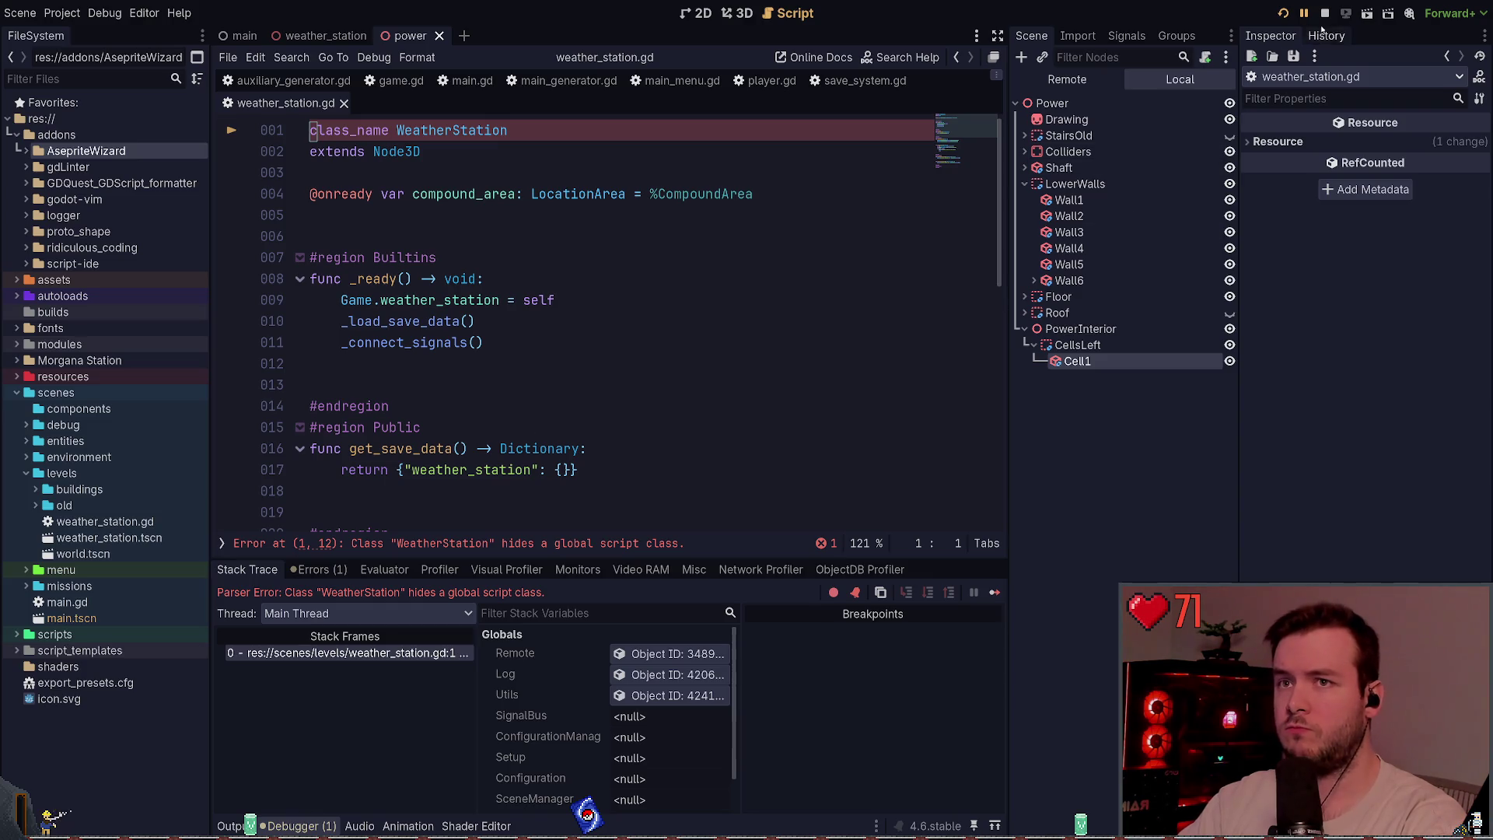
- Stop the running game, save, and collapse the addons folder
{"action": "key", "text": "F8"}
{"action": "key", "text": "j"}
{"action": "key", "text": "j"}
{"action": "key", "text": "j"}
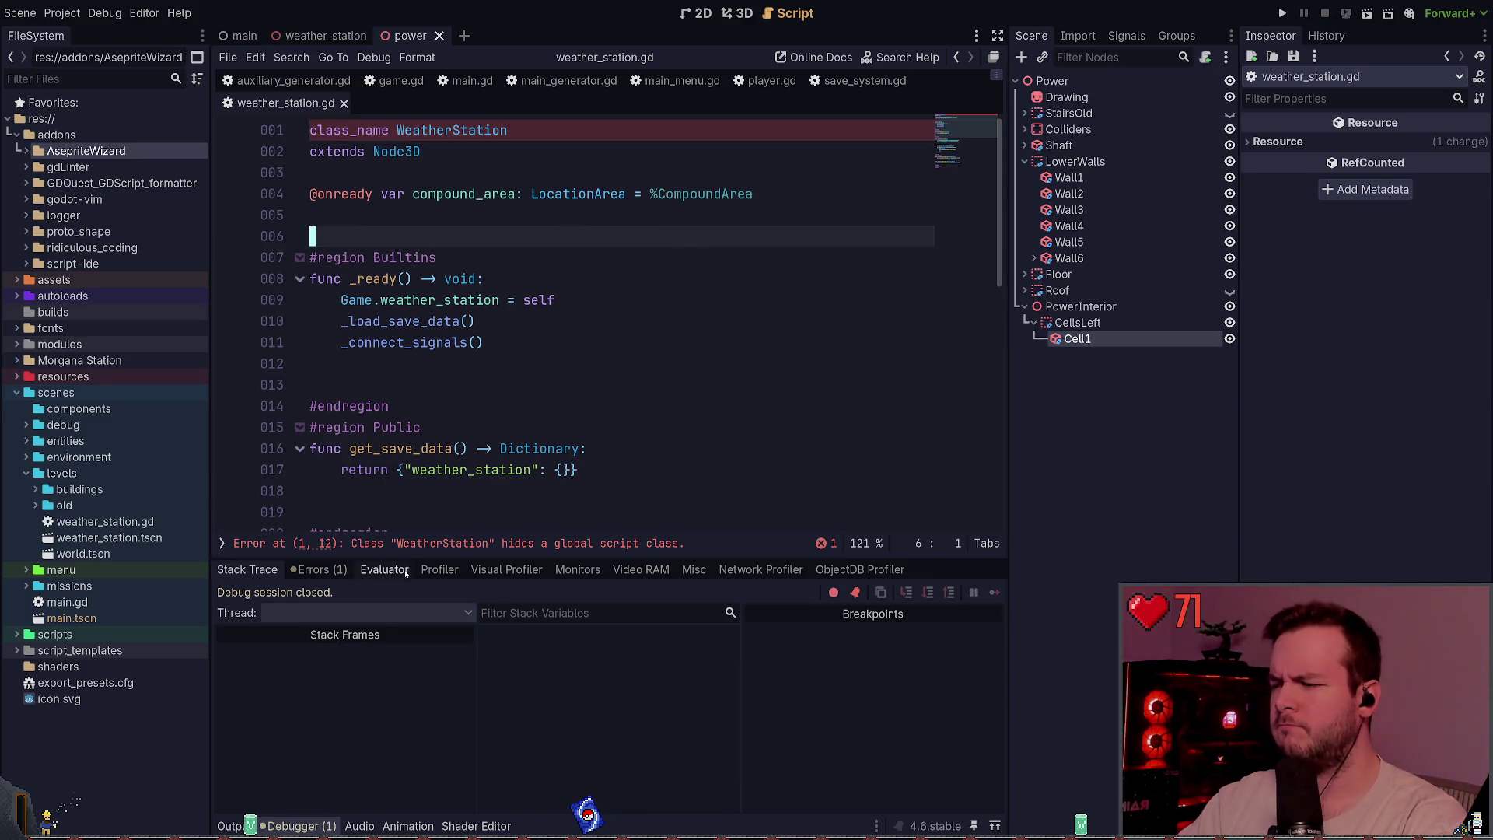
{"action": "left_click", "coordinate": [342, 132]}
{"action": "key", "text": "j"}
{"action": "key", "text": "j"}
{"action": "key", "text": "j"}
{"action": "key", "text": "ctrl+s"}
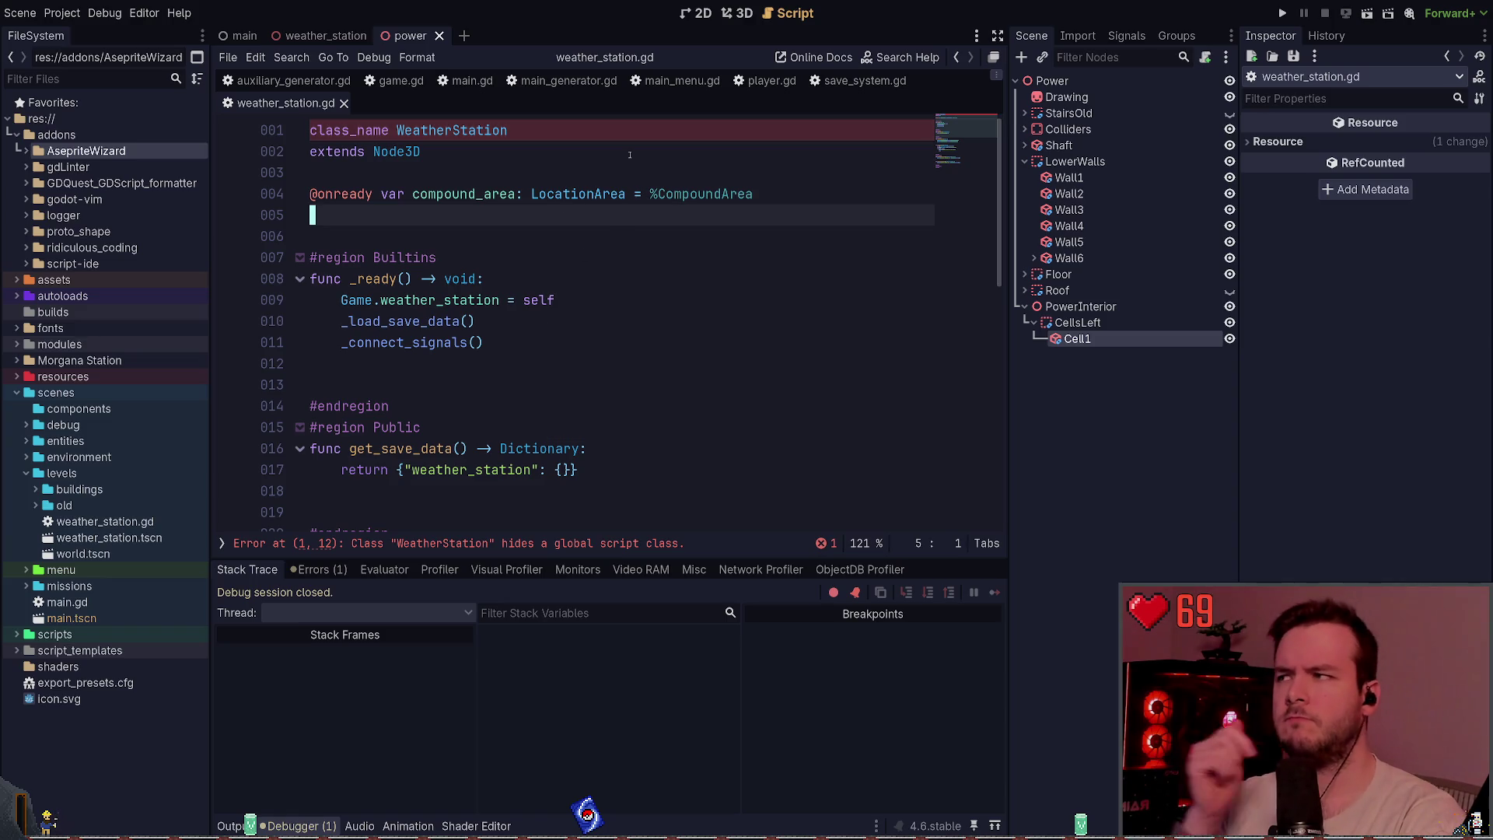
{"action": "left_click", "coordinate": [17, 135]}
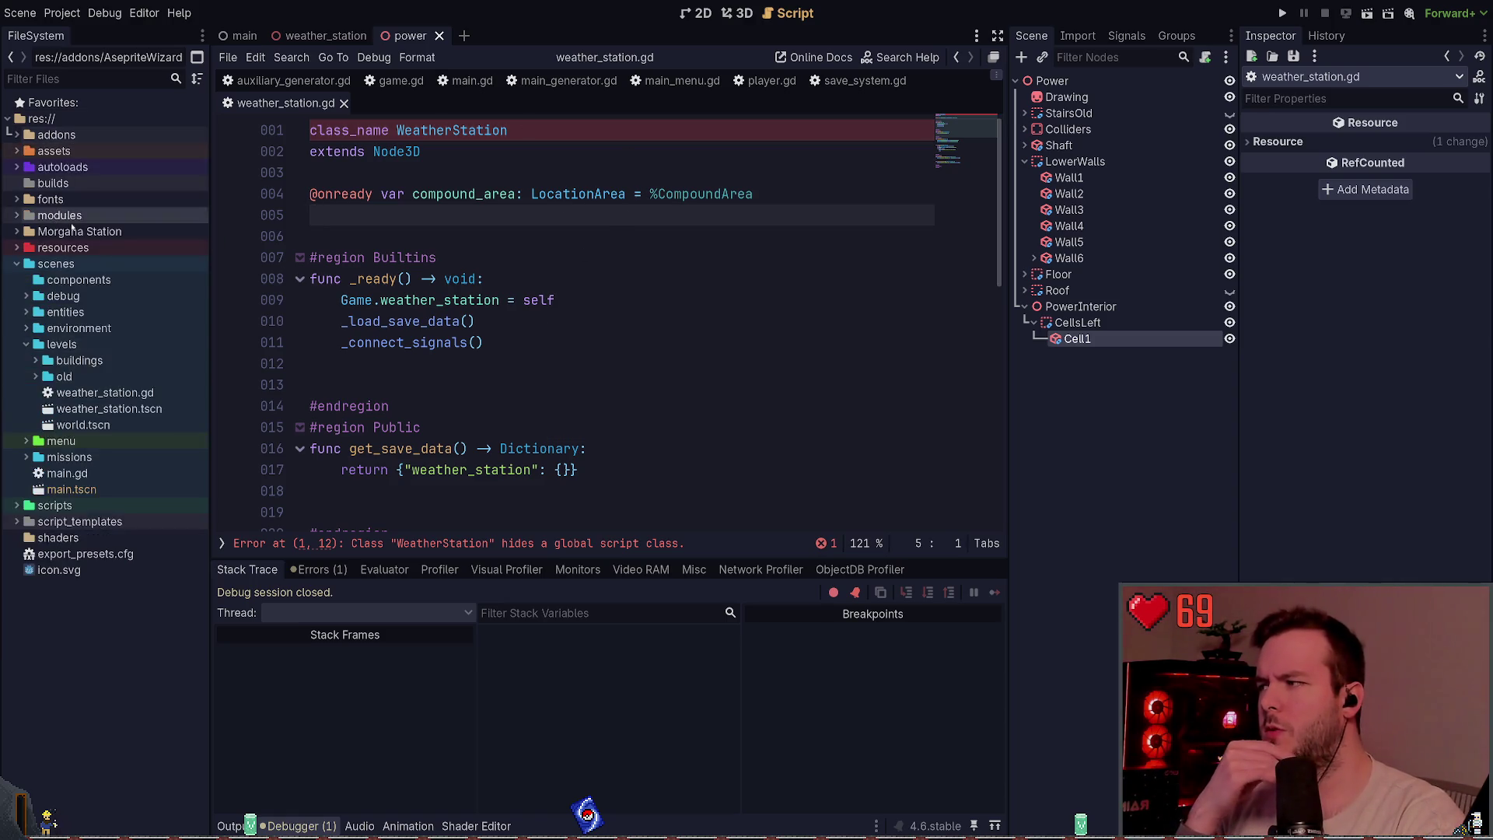
- Open the weather_station.tscn and world.tscn scenes from FileSystem
{"action": "left_click", "coordinate": [105, 393]}
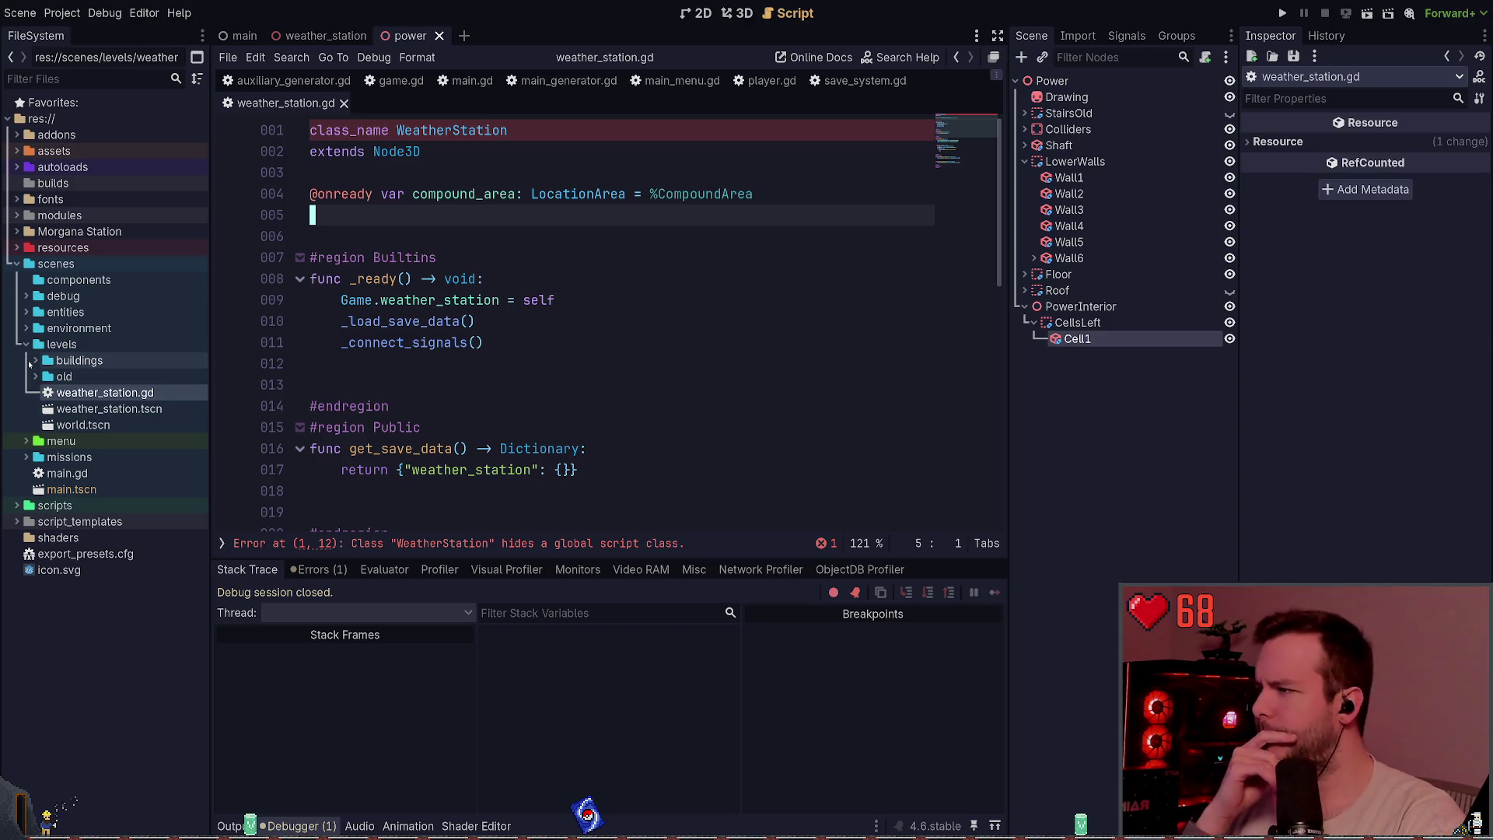
{"action": "double_click", "coordinate": [109, 408]}
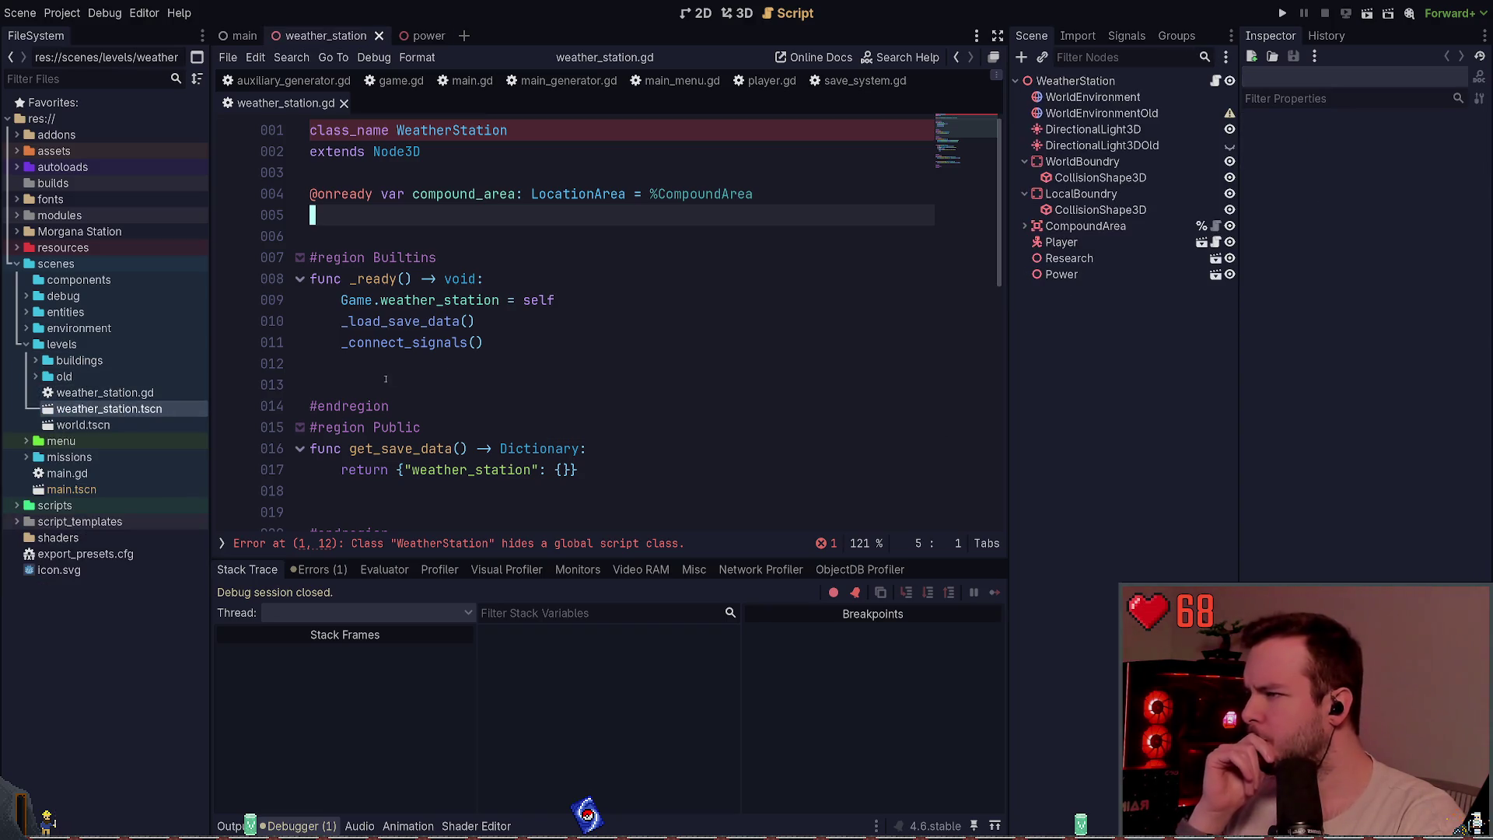
{"action": "left_click", "coordinate": [869, 234]}
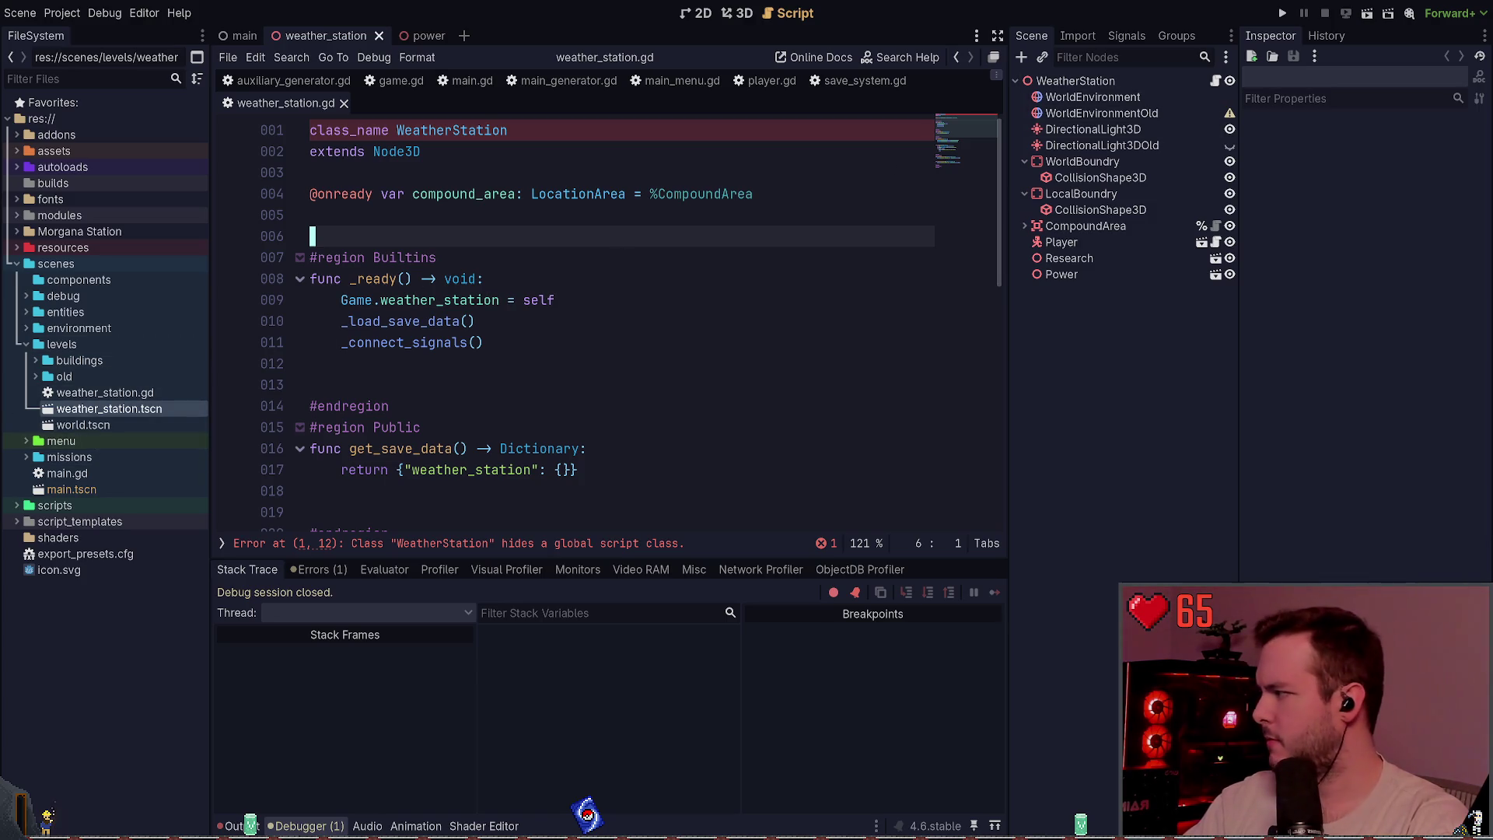
{"action": "double_click", "coordinate": [123, 426]}
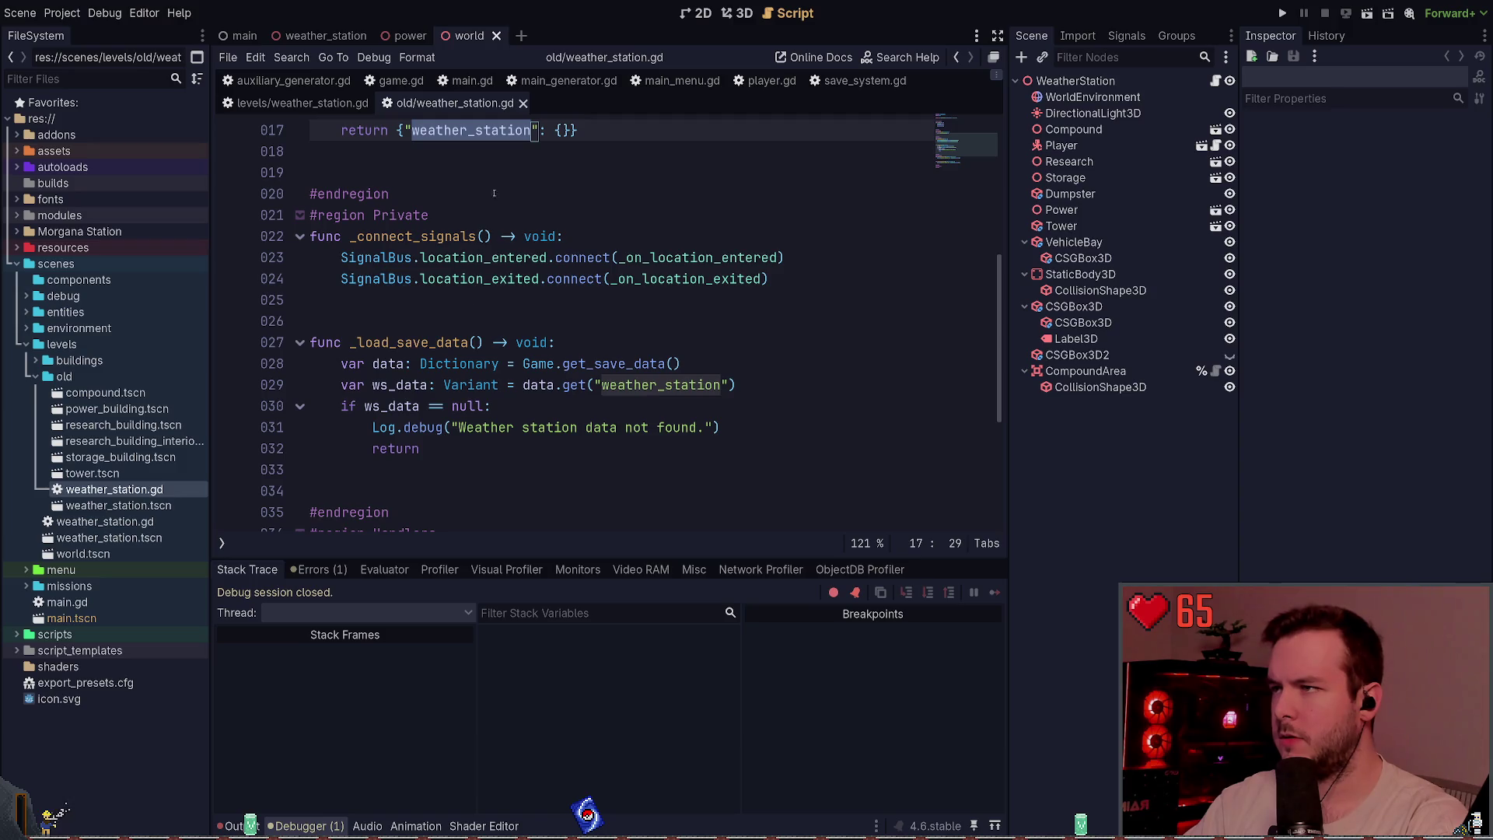
{"action": "scroll", "coordinate": [486, 241], "scroll_direction": "up", "scroll_amount": 5}
- Close the old weather_station.gd script, rerun the project with F5, then stop it
{"action": "key", "text": "ctrl+w"}
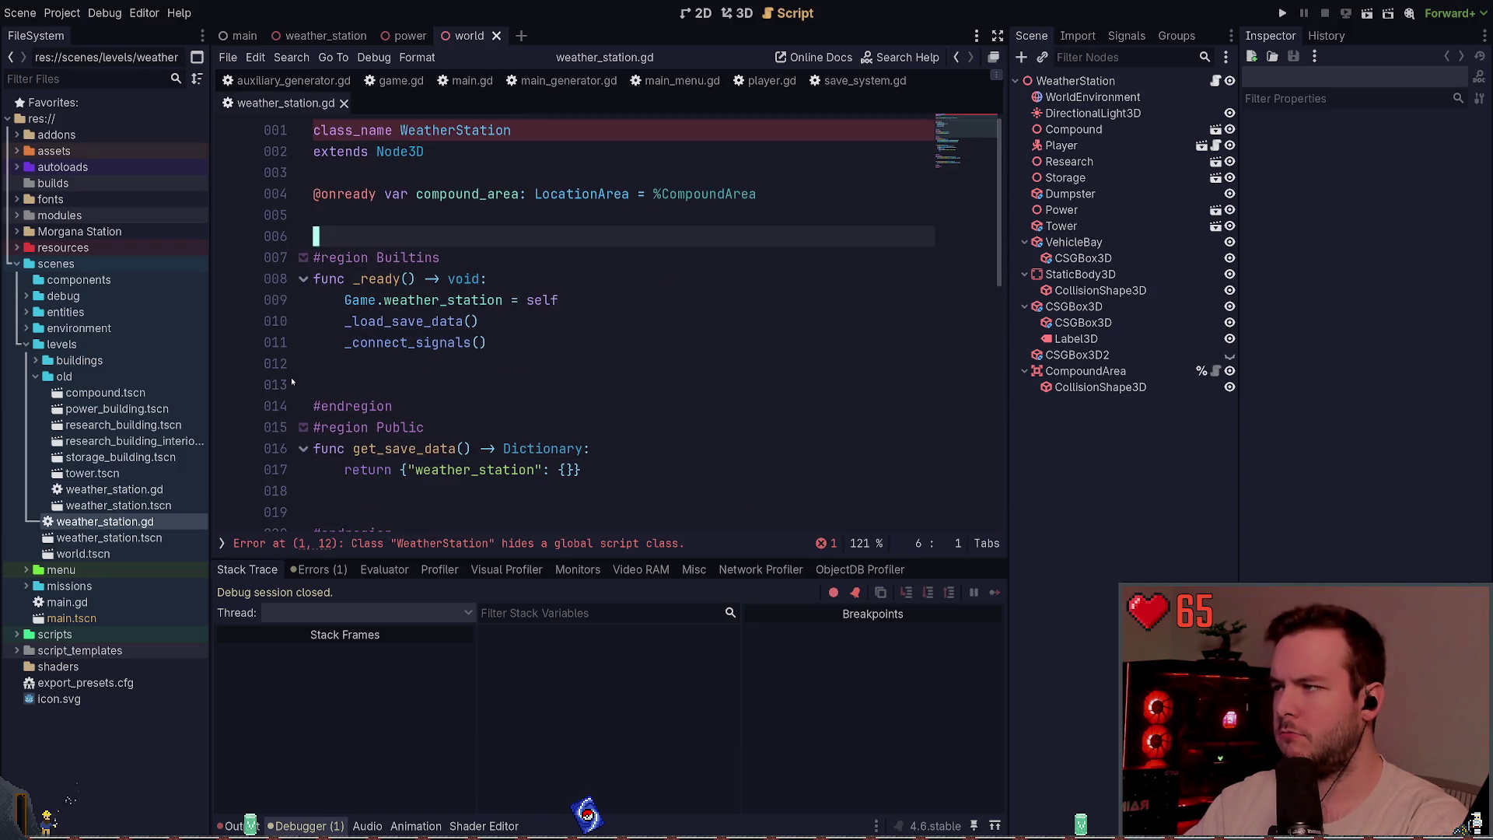
{"action": "left_click", "coordinate": [442, 321]}
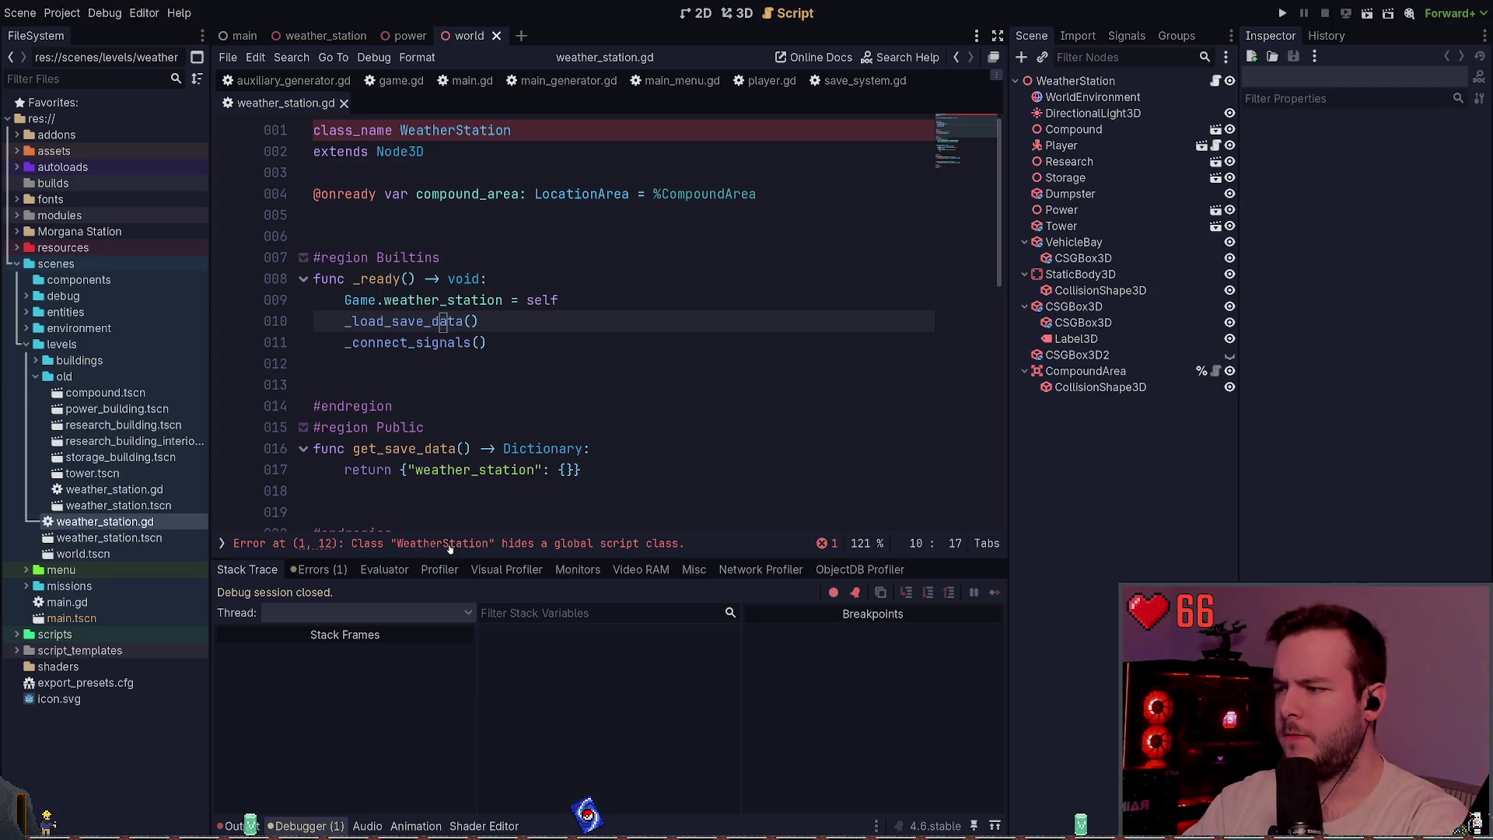
{"action": "key", "text": "F5"}
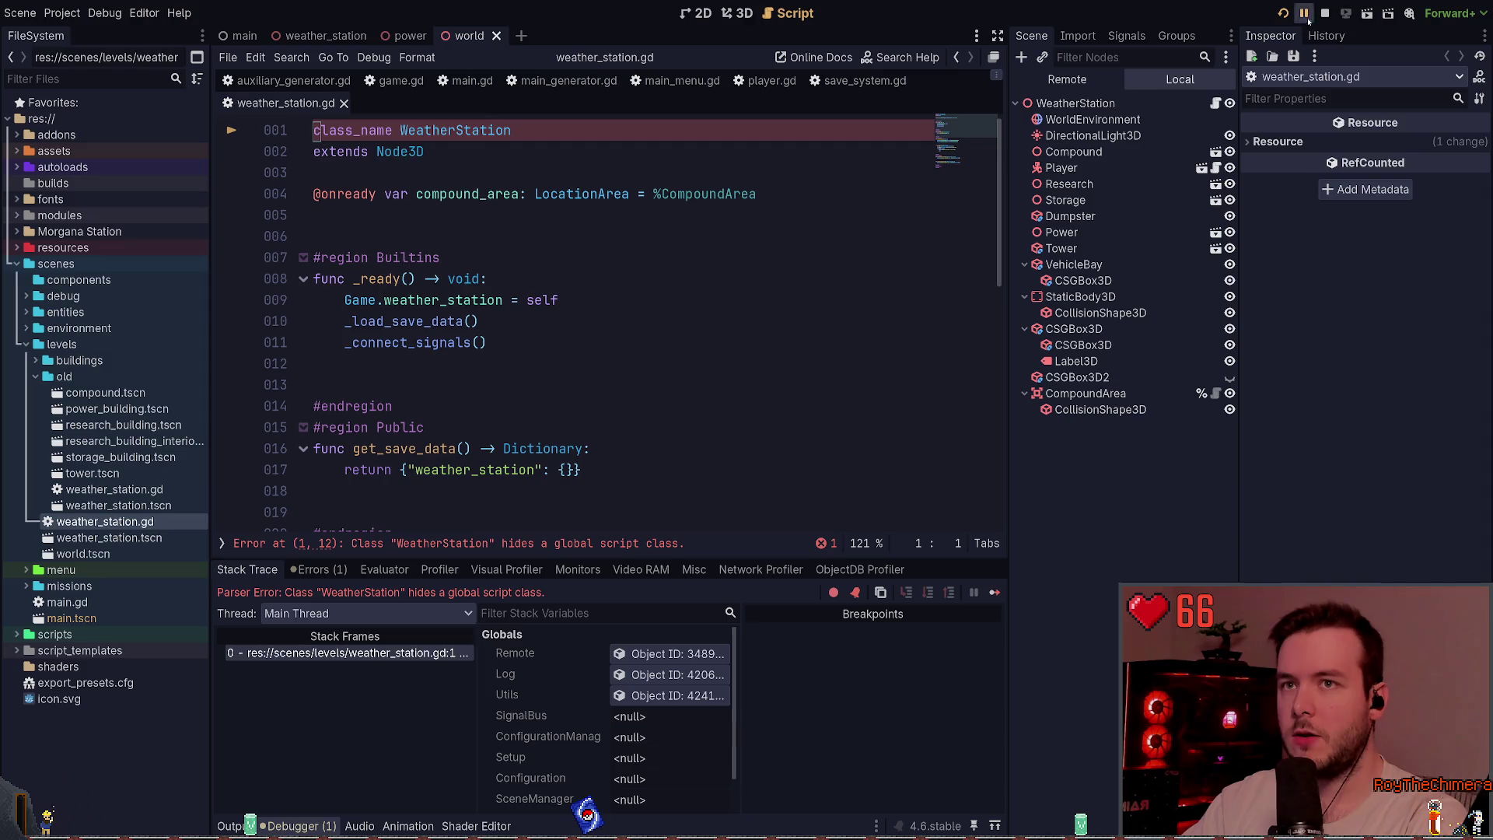
{"action": "key", "text": "F8"}
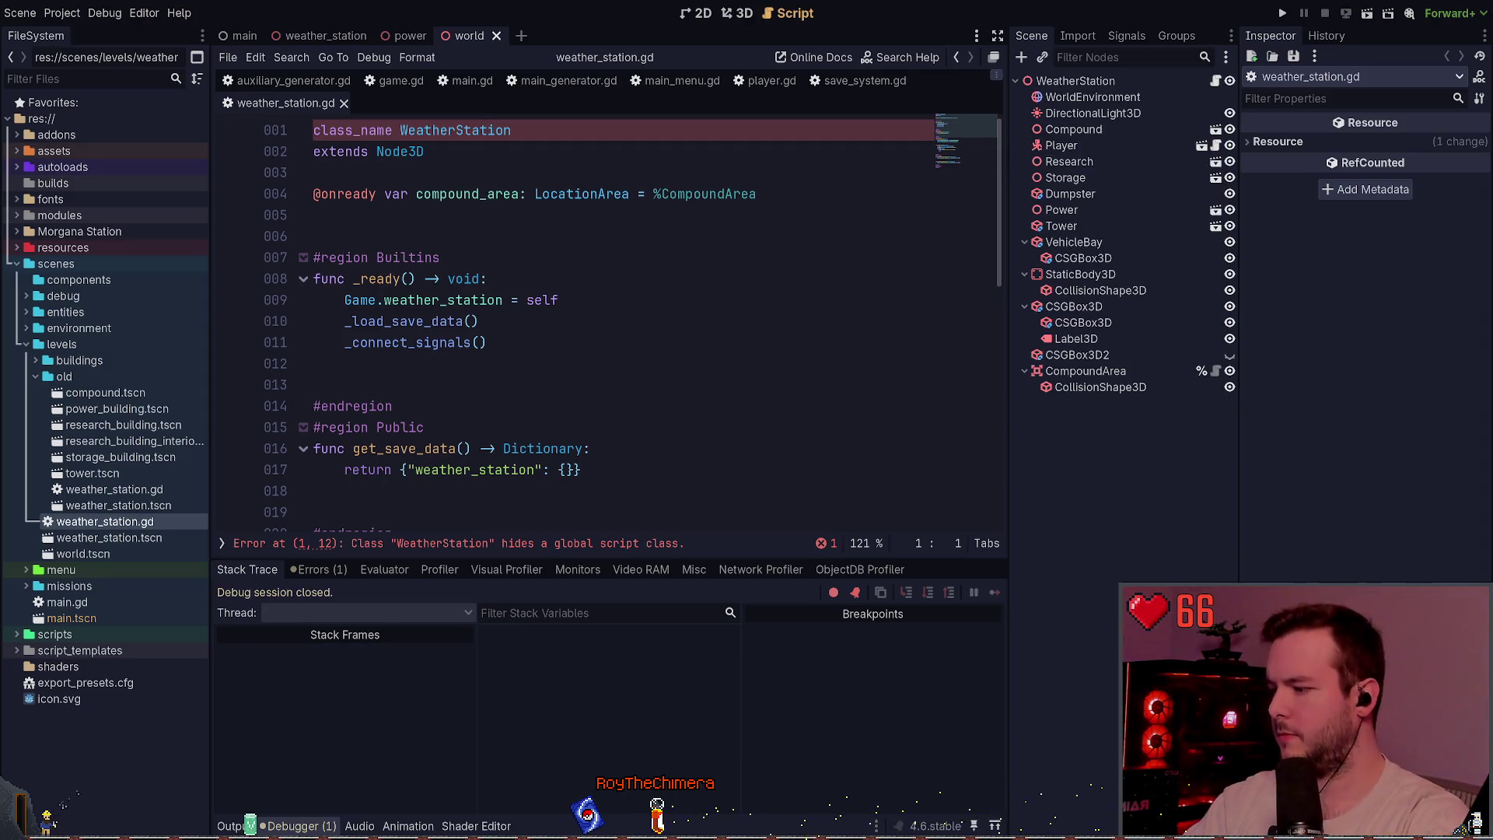
- Run git status in the drop-down terminal and start typing git diff
{"action": "key", "text": "super+grave"}
{"action": "type", "text": "git status"}
{"action": "key", "text": "Return"}
{"action": "type", "text": "git dif"}
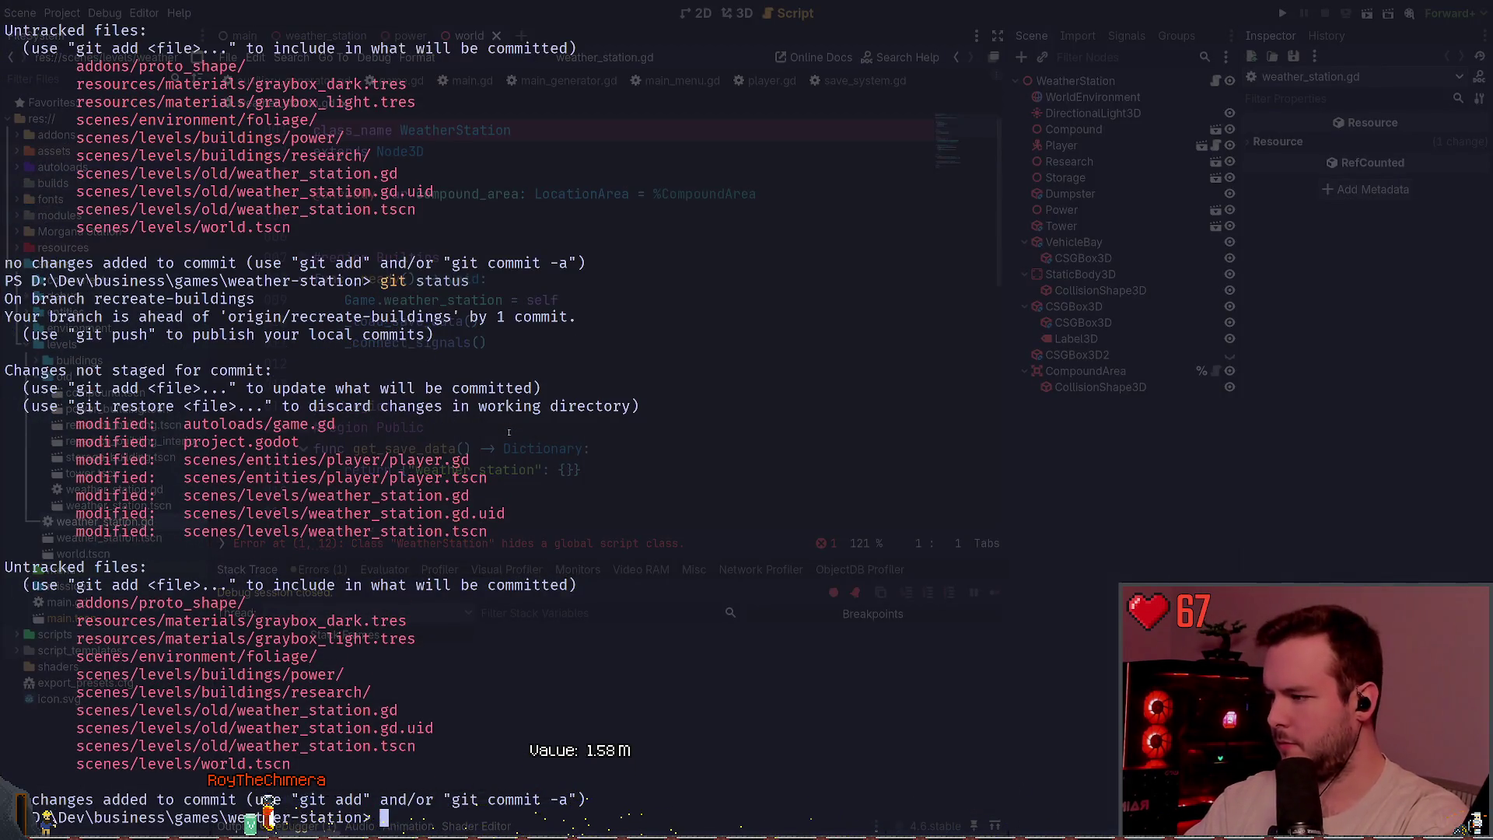
{"action": "type", "text": "f"}
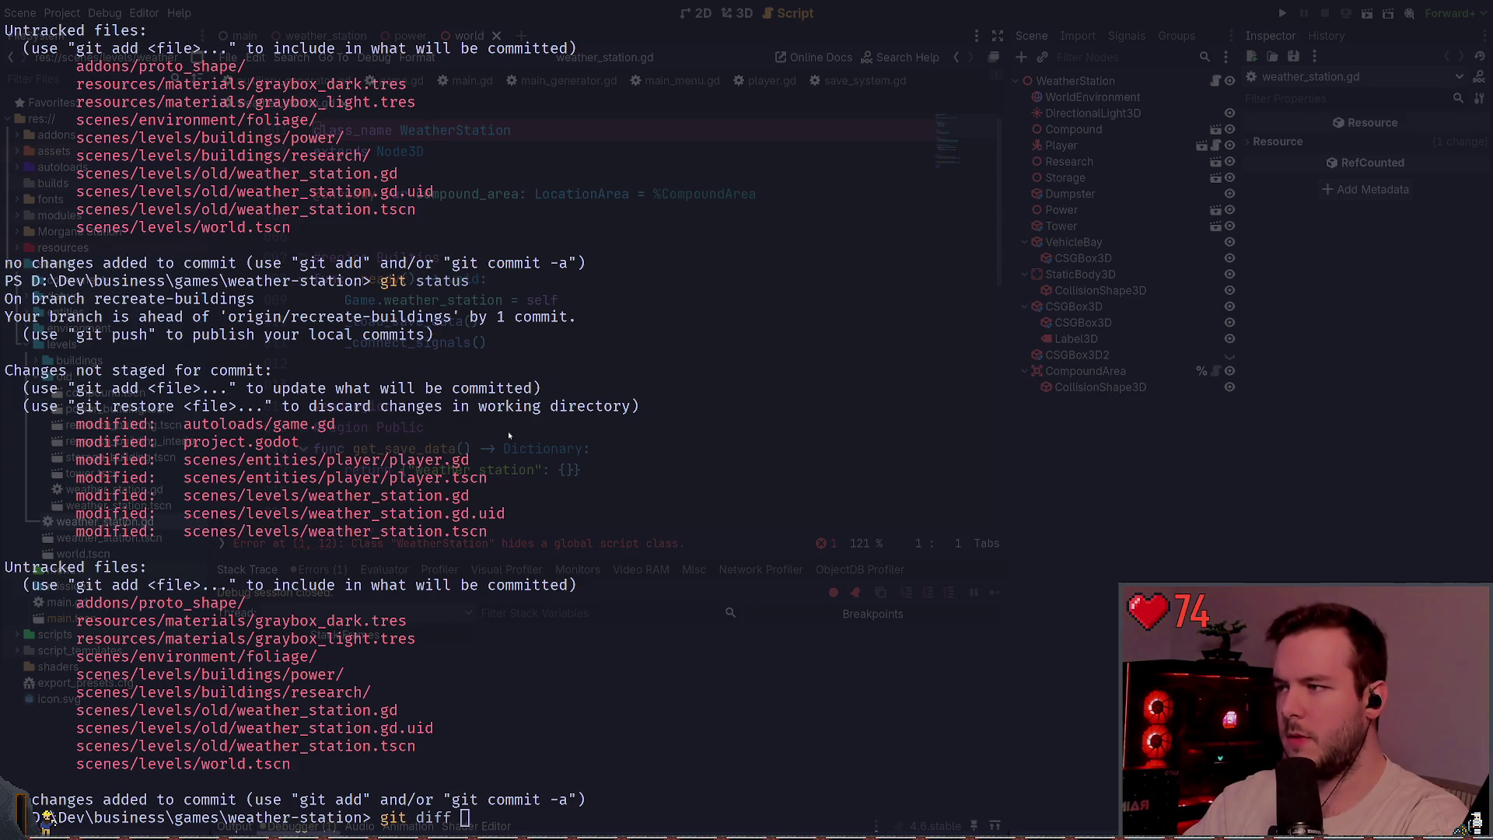
{"action": "key", "text": "alt+Tab"}
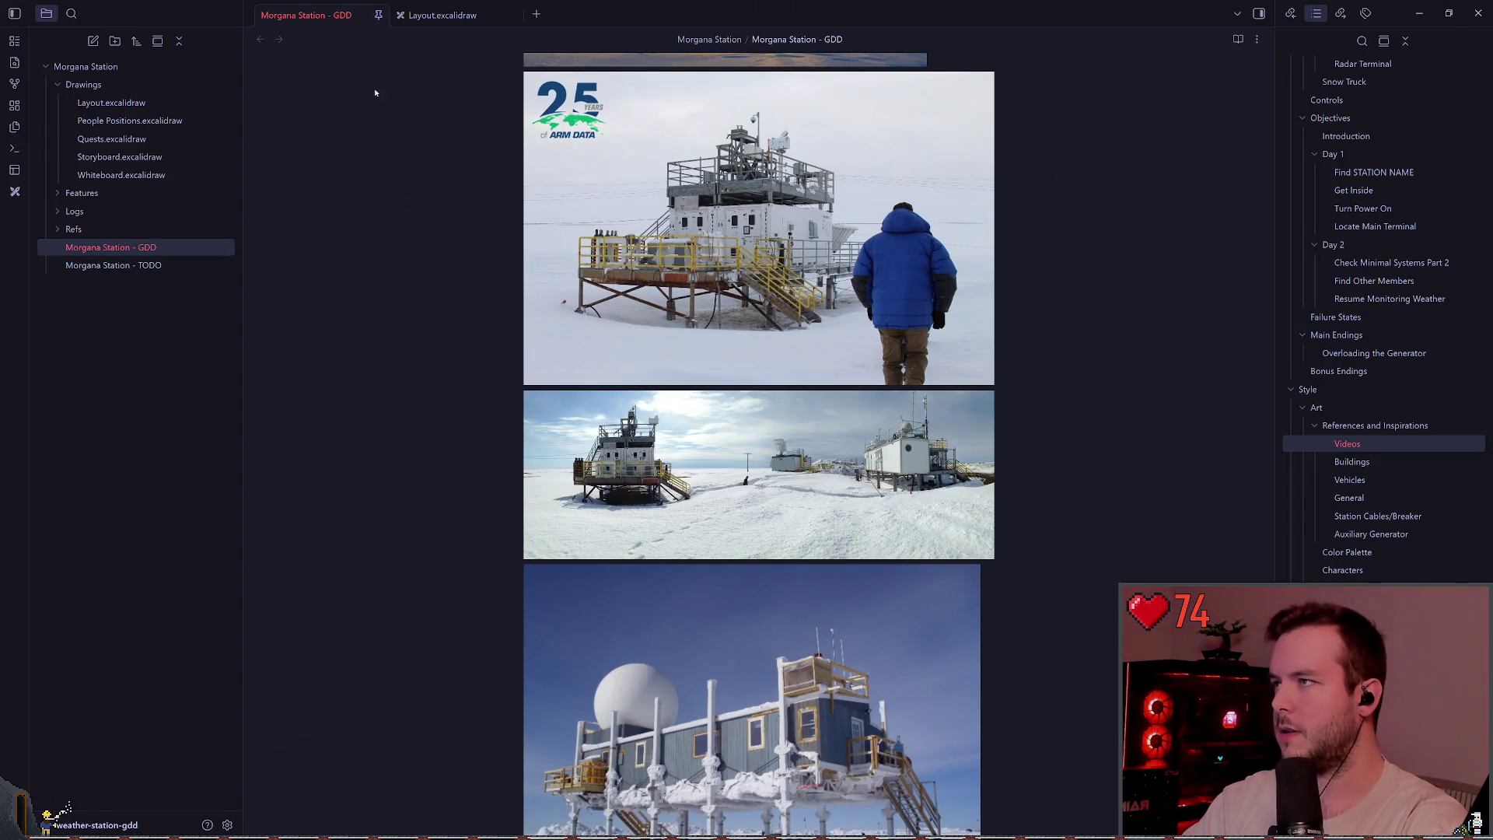
- Open the Morgana Station - TODO note and scroll to its end
{"action": "key", "text": "ctrl+Tab"}
{"action": "left_click", "coordinate": [156, 266]}
{"action": "scroll", "coordinate": [681, 318], "scroll_direction": "down", "scroll_amount": 3}
{"action": "scroll", "coordinate": [681, 319], "scroll_direction": "down", "scroll_amount": 3}
{"action": "scroll", "coordinate": [681, 319], "scroll_direction": "up", "scroll_amount": 4}
{"action": "scroll", "coordinate": [677, 492], "scroll_direction": "down", "scroll_amount": 5}
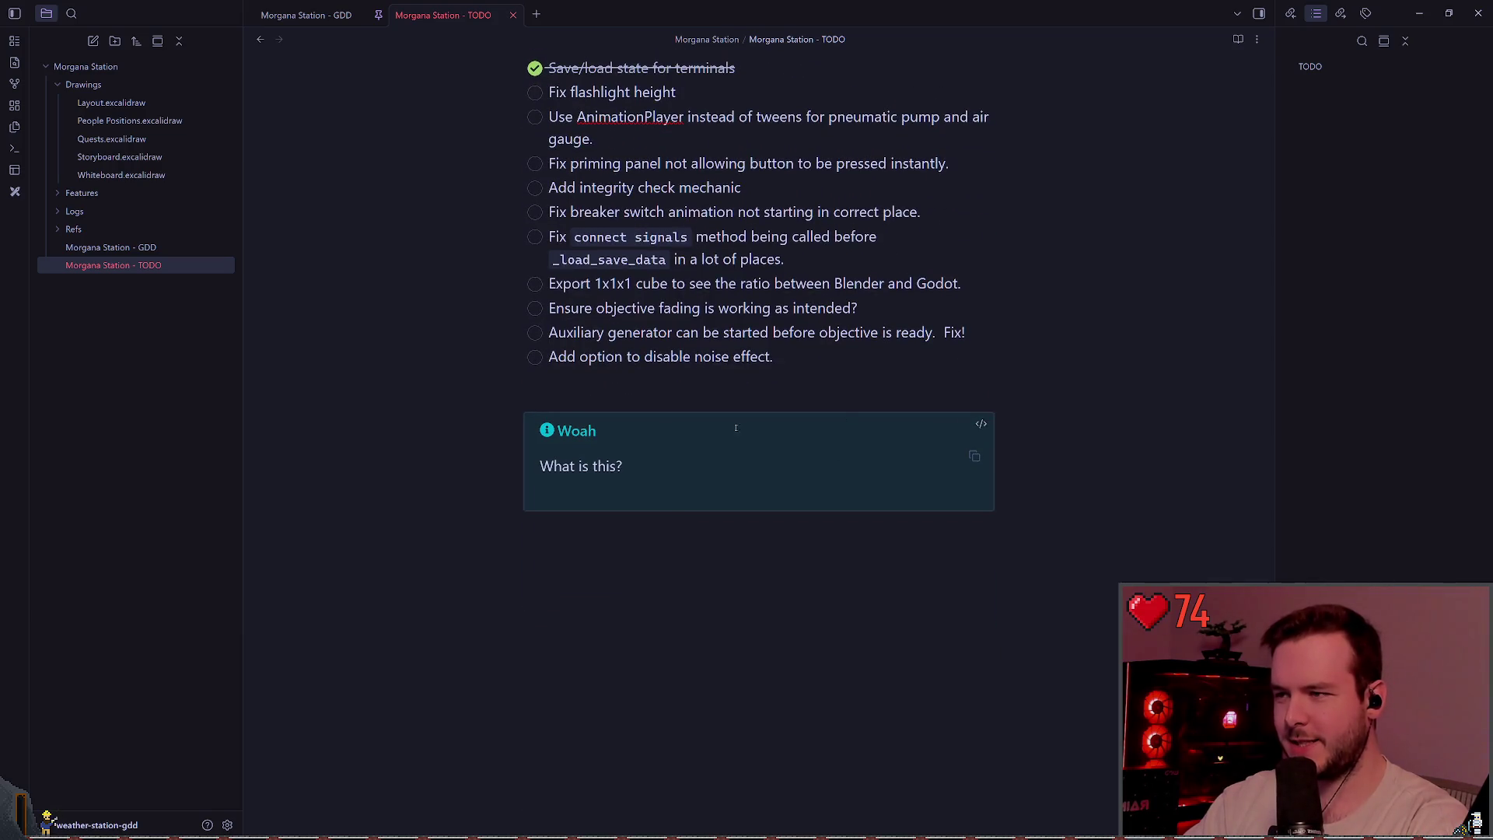
- Delete the 'Woah — What is this?' callout lines from the note's source
{"action": "right_click", "coordinate": [728, 447]}
{"action": "key", "text": "Escape"}
{"action": "left_click", "coordinate": [665, 463]}
{"action": "key", "text": "d"}
{"action": "key", "text": "d"}
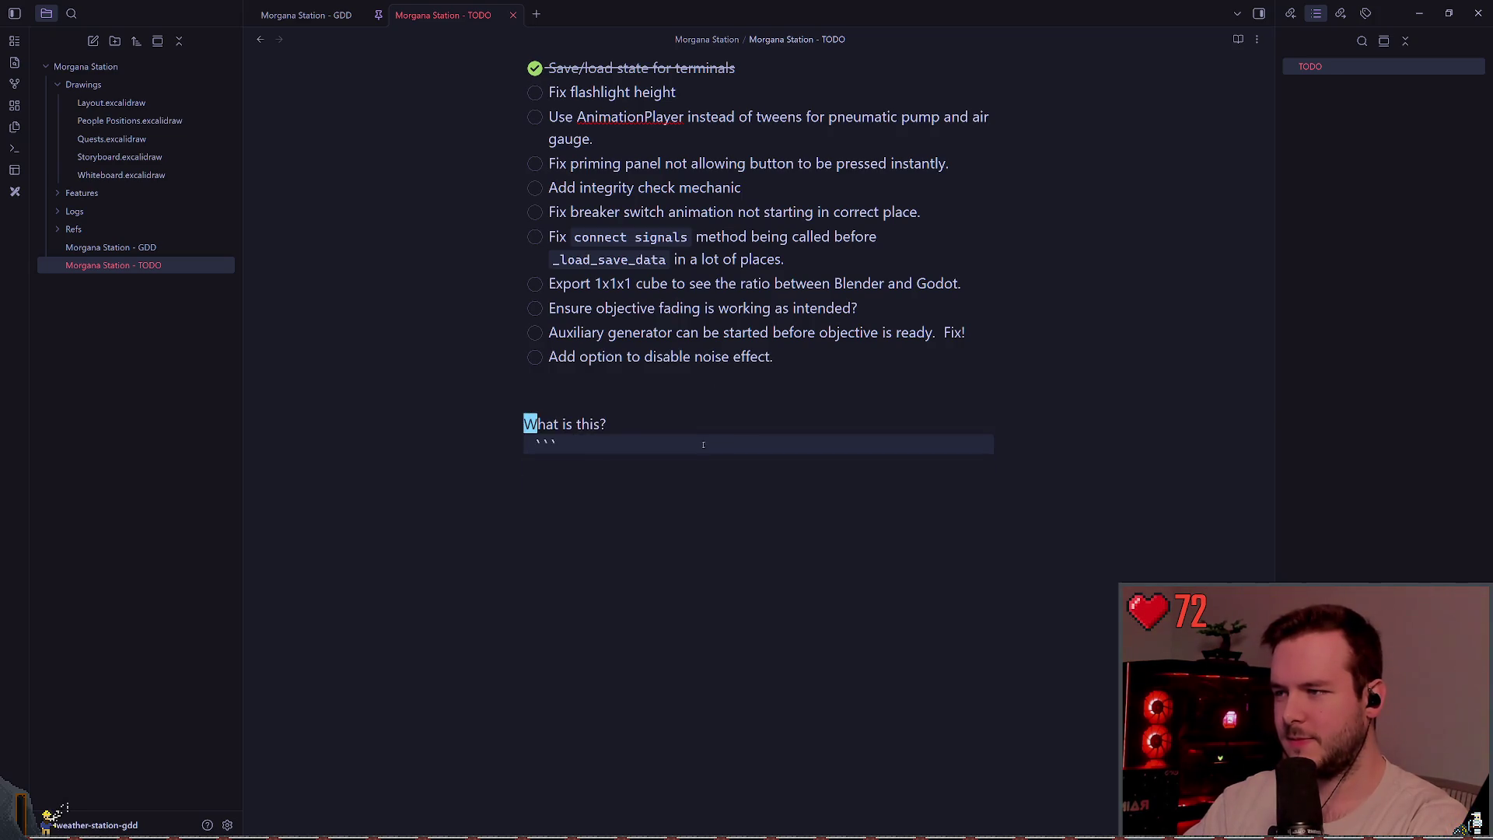
{"action": "key", "text": "d"}
{"action": "key", "text": "d"}
{"action": "key", "text": "d"}
{"action": "scroll", "coordinate": [612, 413], "scroll_direction": "up", "scroll_amount": 4}
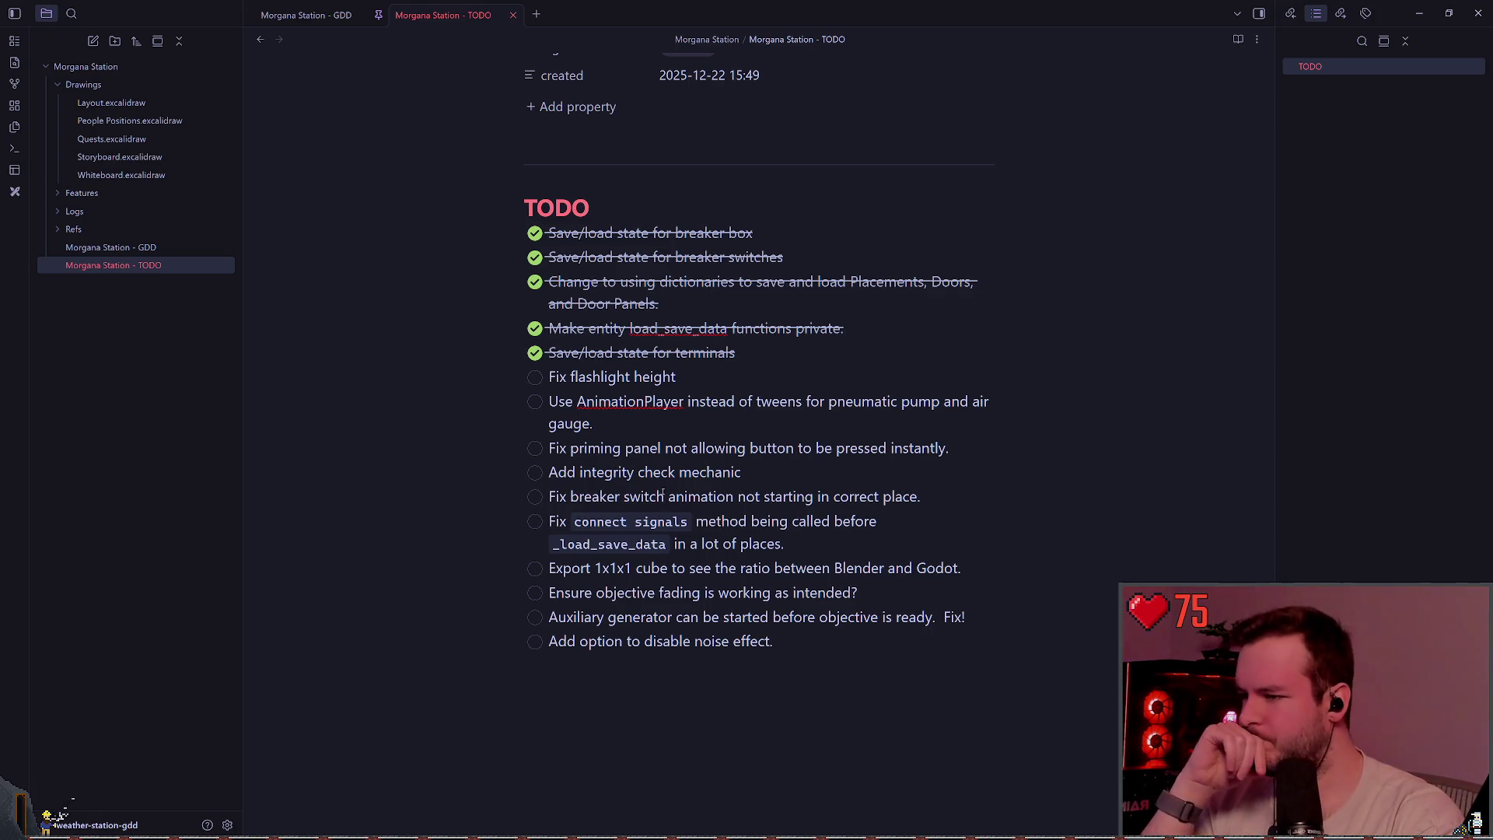
{"action": "key", "text": "ctrl+Tab"}
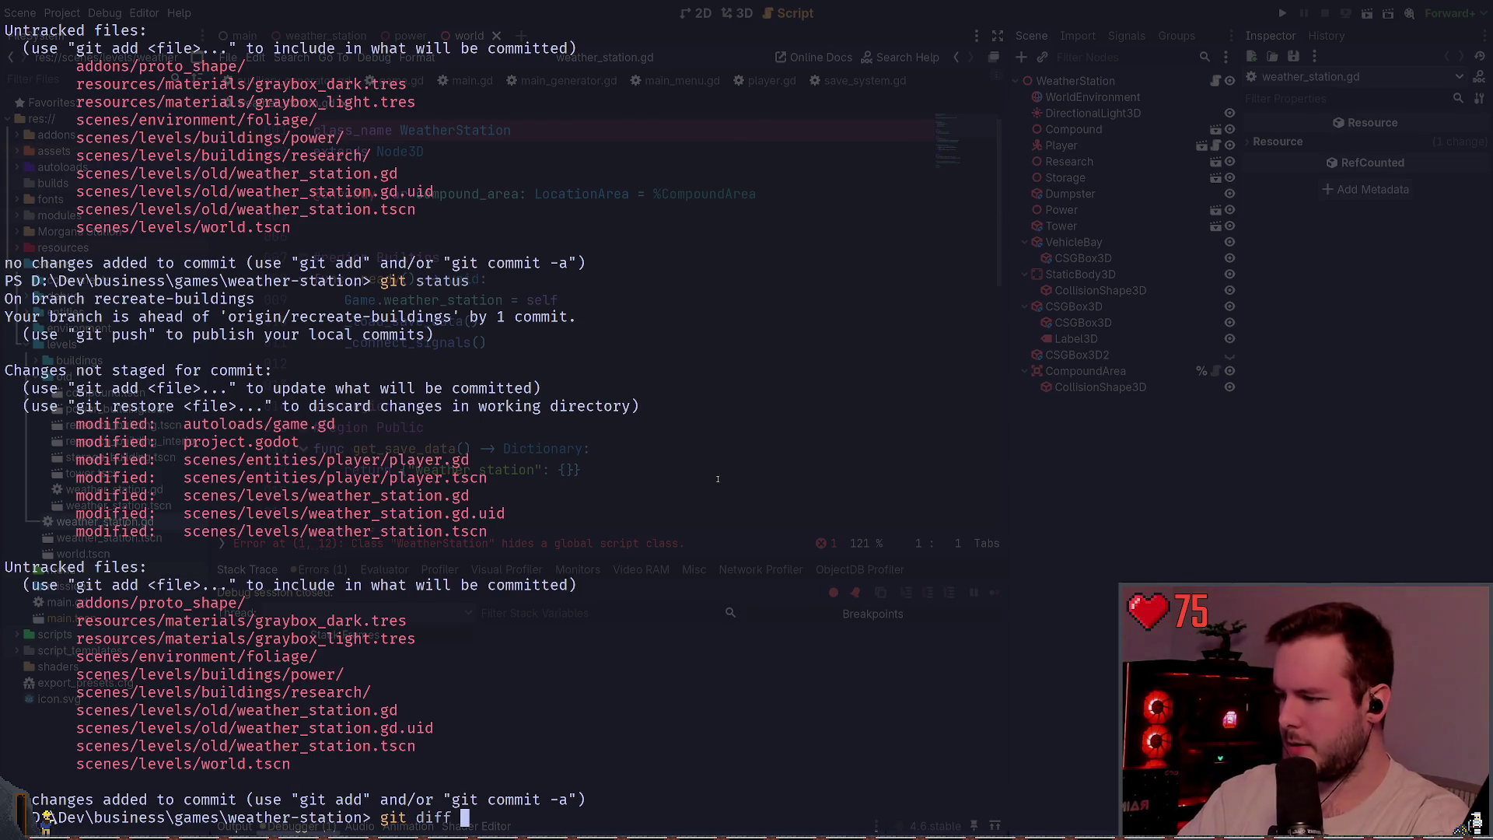
- Cancel the unfinished git diff and rerun git status, reviewing its output
{"action": "type", "text": "we"}
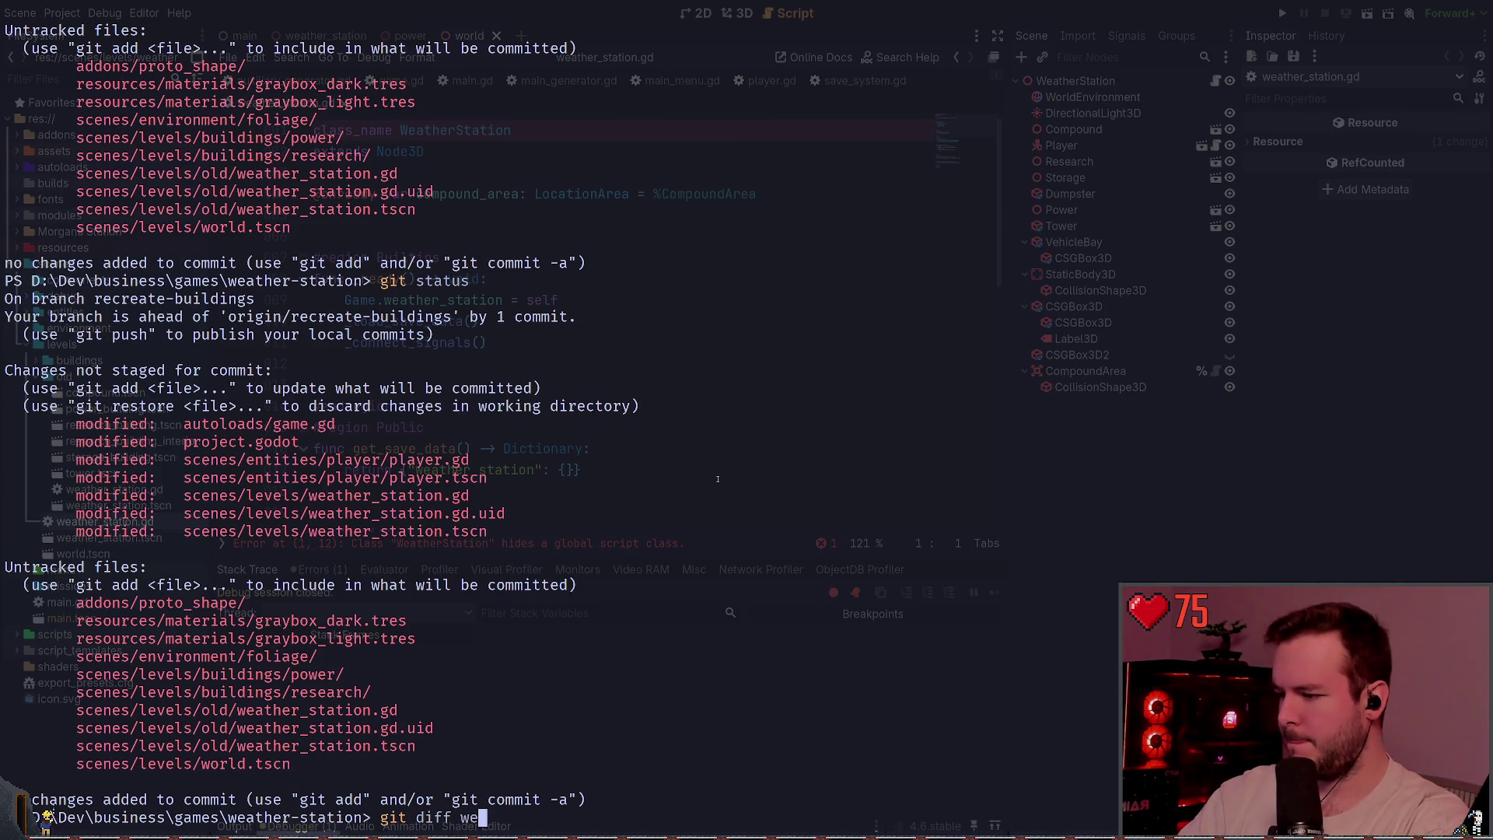
{"action": "key", "text": "ctrl+c"}
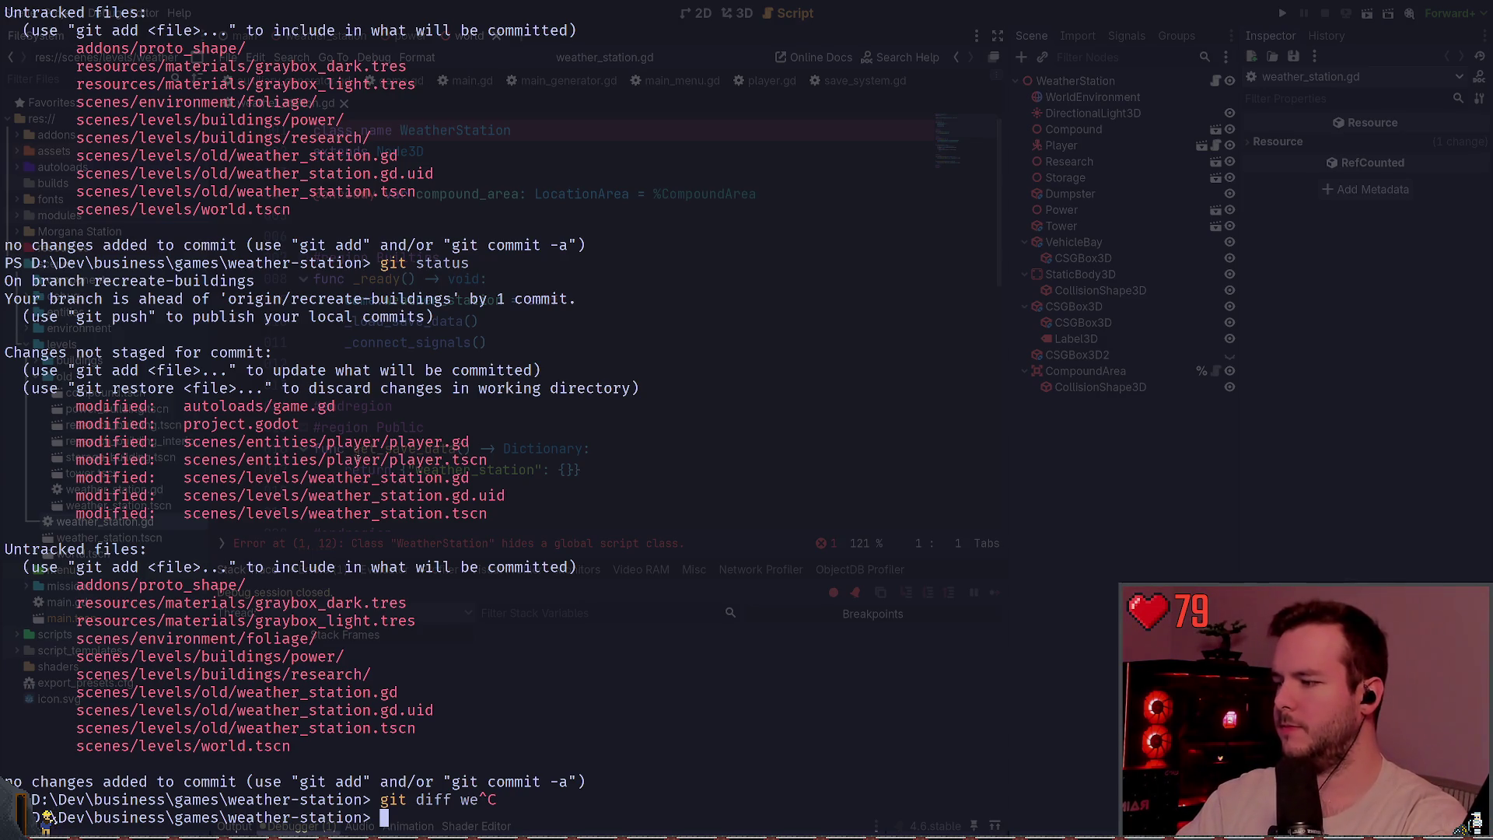
{"action": "key", "text": "Up"}
{"action": "key", "text": "Return"}
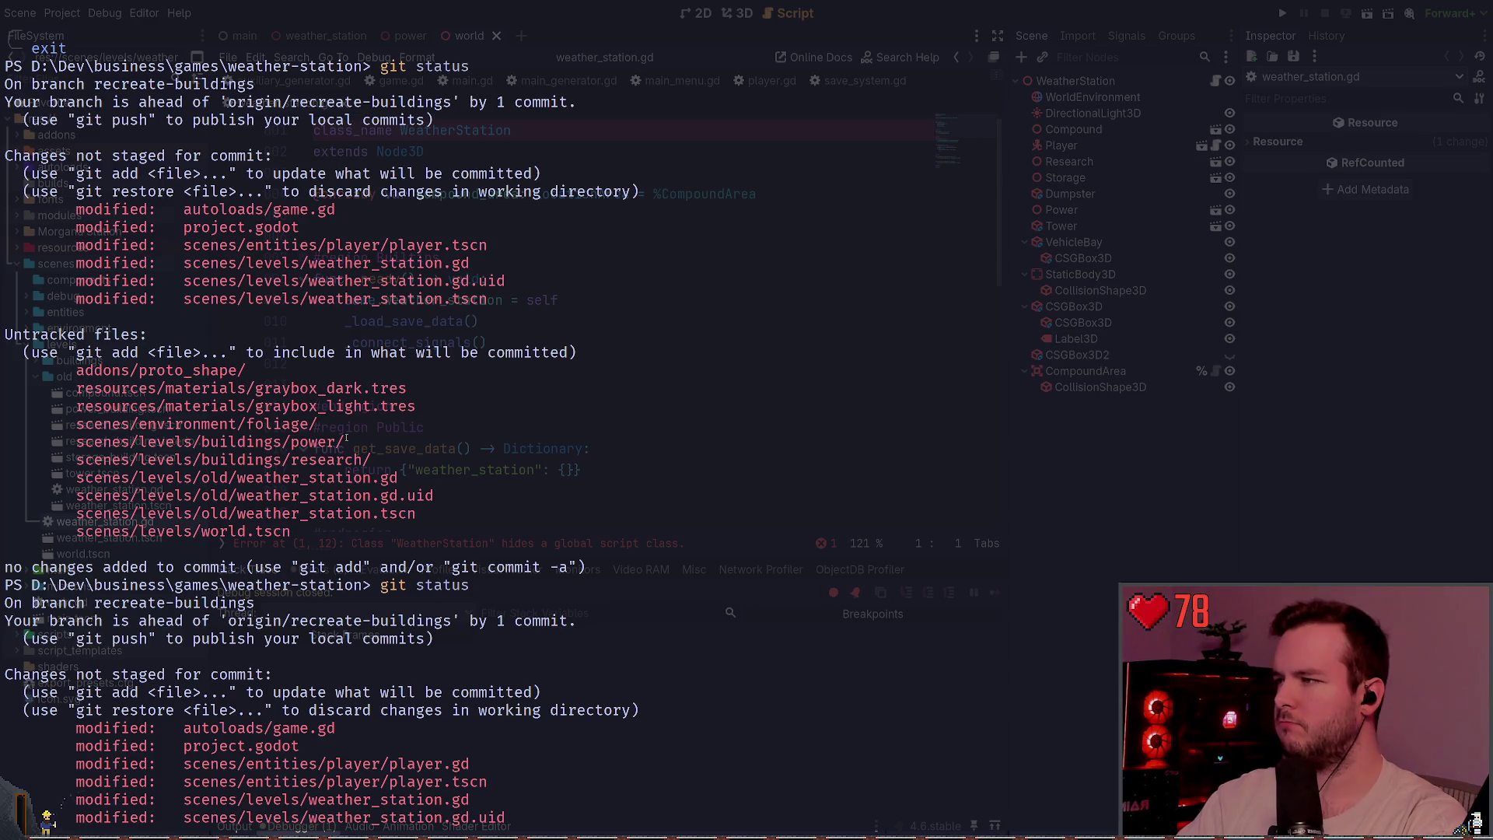
{"action": "scroll", "coordinate": [347, 438], "scroll_direction": "up", "scroll_amount": 2}
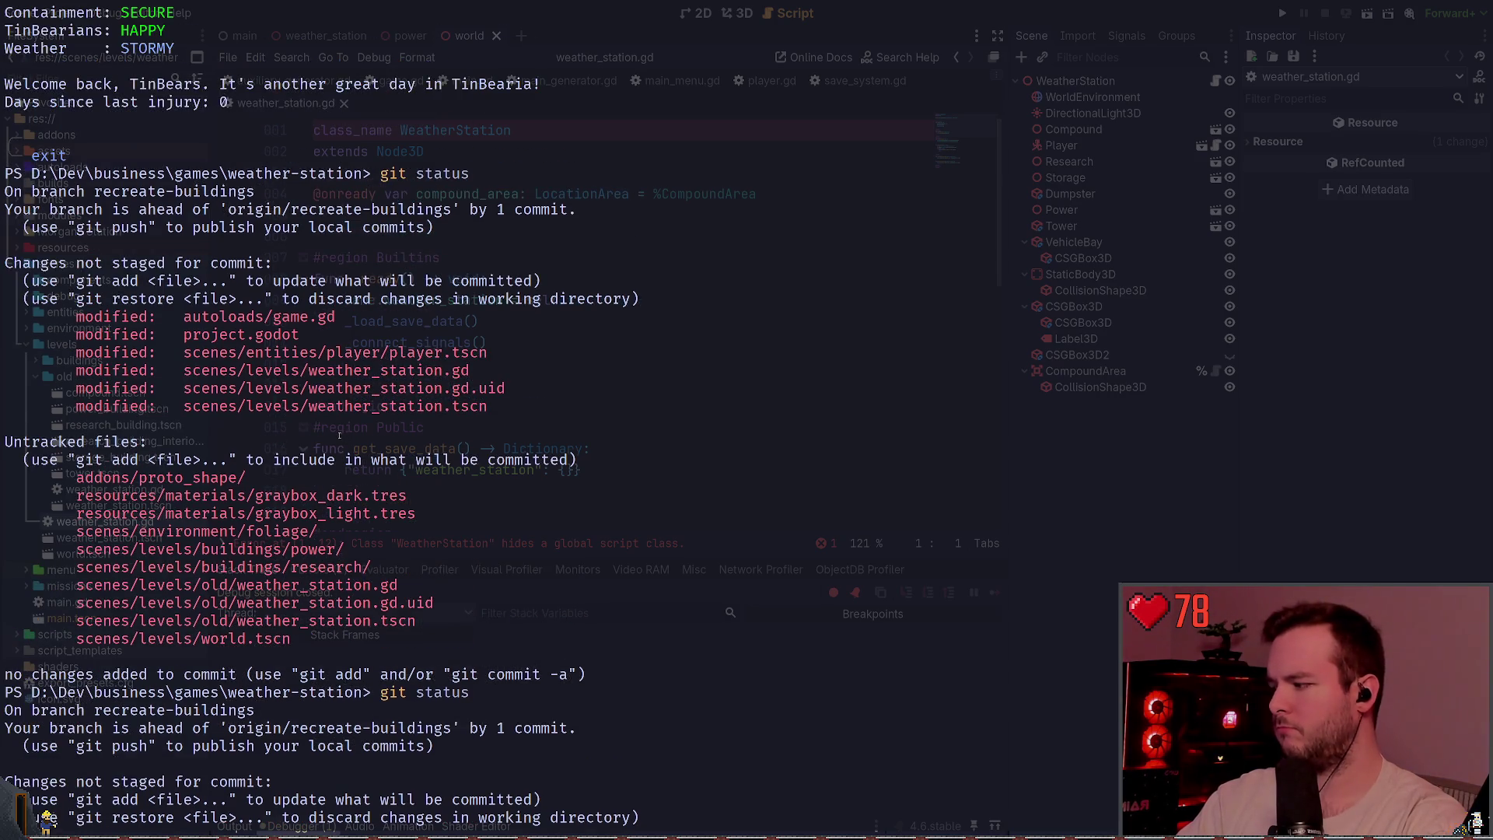
{"action": "scroll", "coordinate": [339, 435], "scroll_direction": "up", "scroll_amount": 10}
{"action": "scroll", "coordinate": [350, 431], "scroll_direction": "down", "scroll_amount": 10}
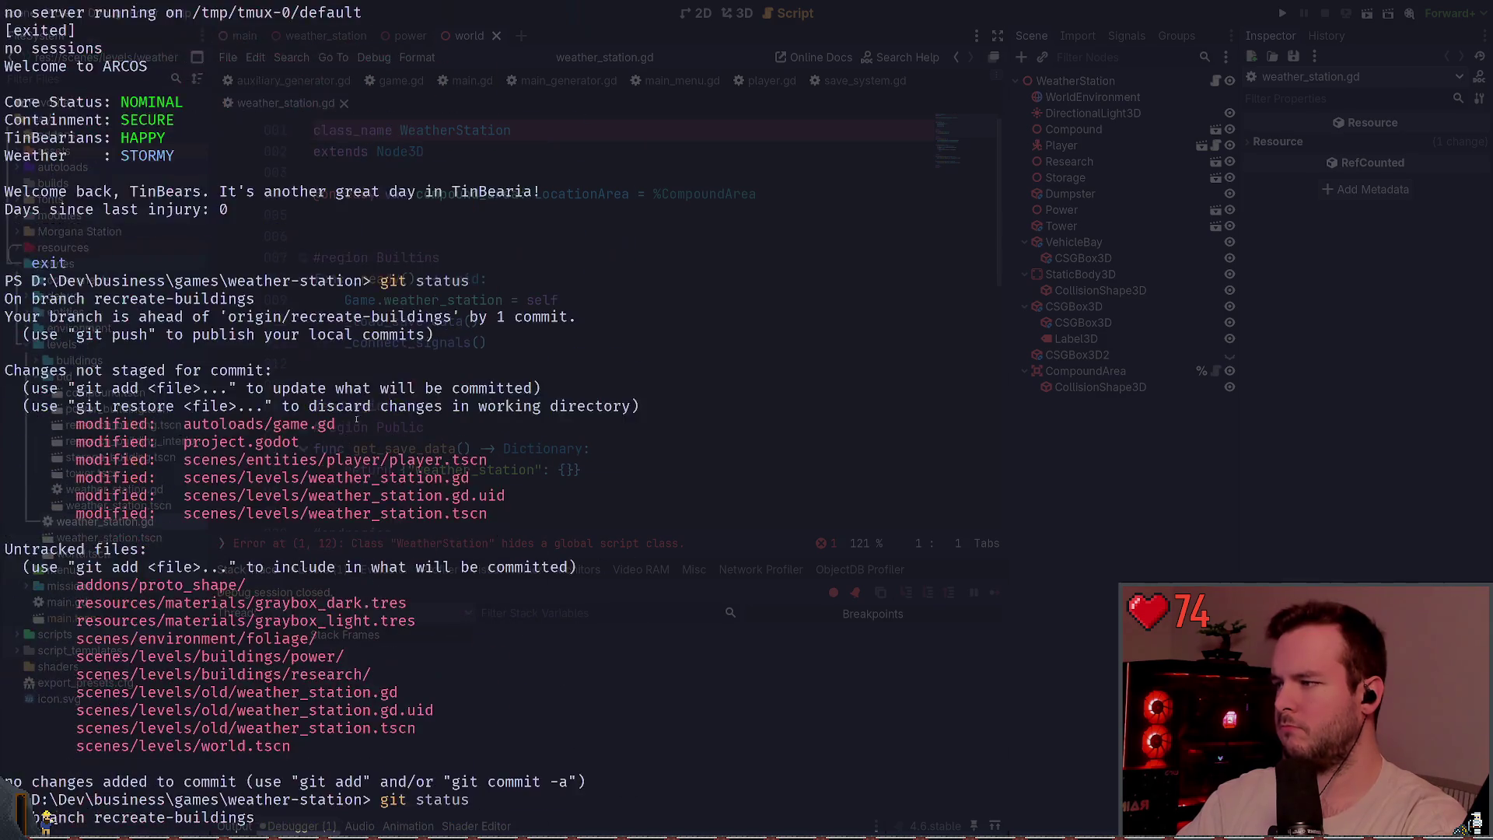
- Clear the partial command for a fresh prompt and return through Obsidian to Godot
{"action": "key", "text": "ctrl+c"}
{"action": "key", "text": "alt+Tab"}
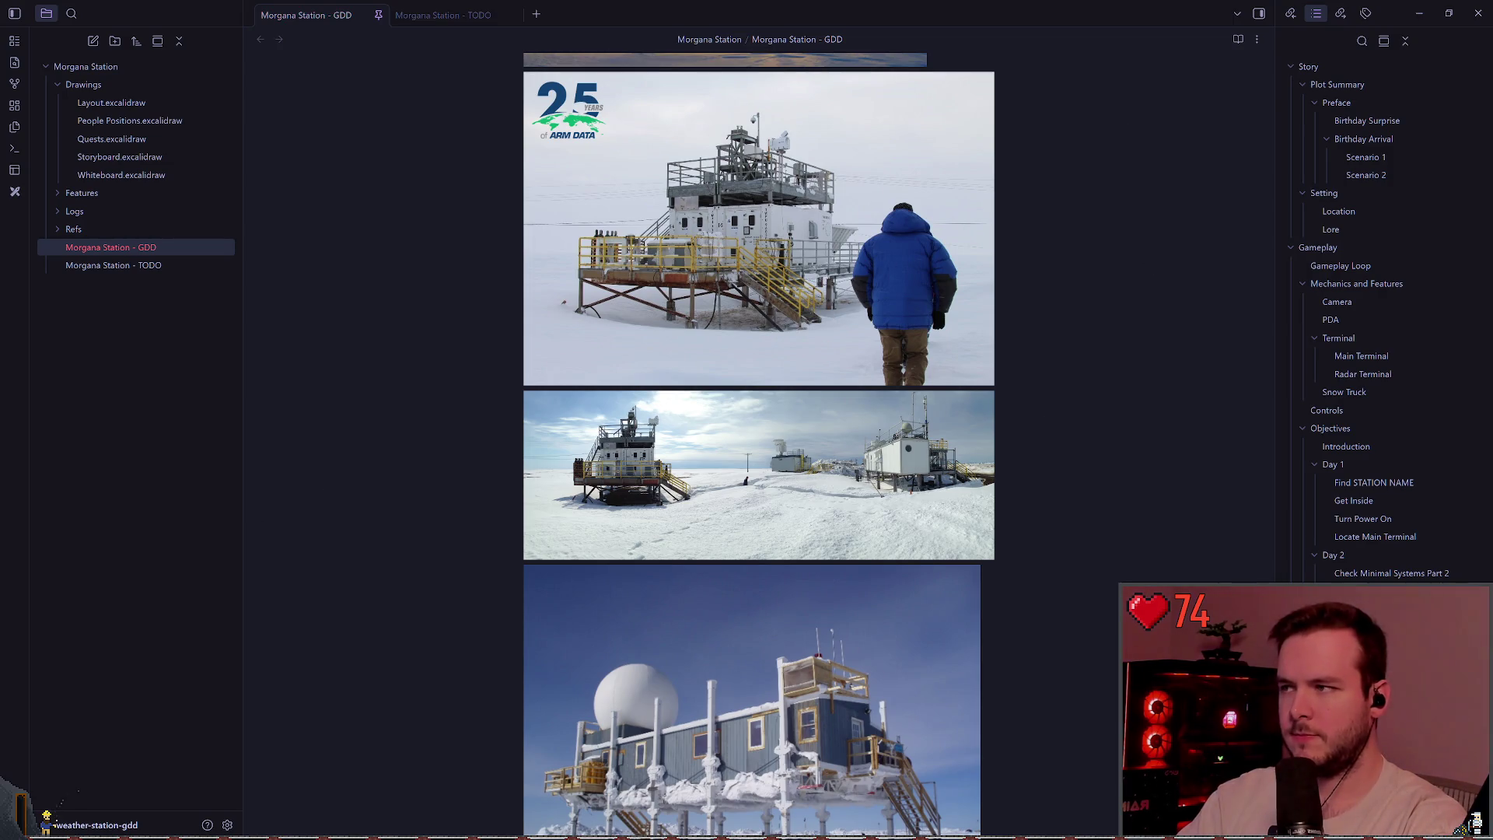
{"action": "key", "text": "alt+Tab"}
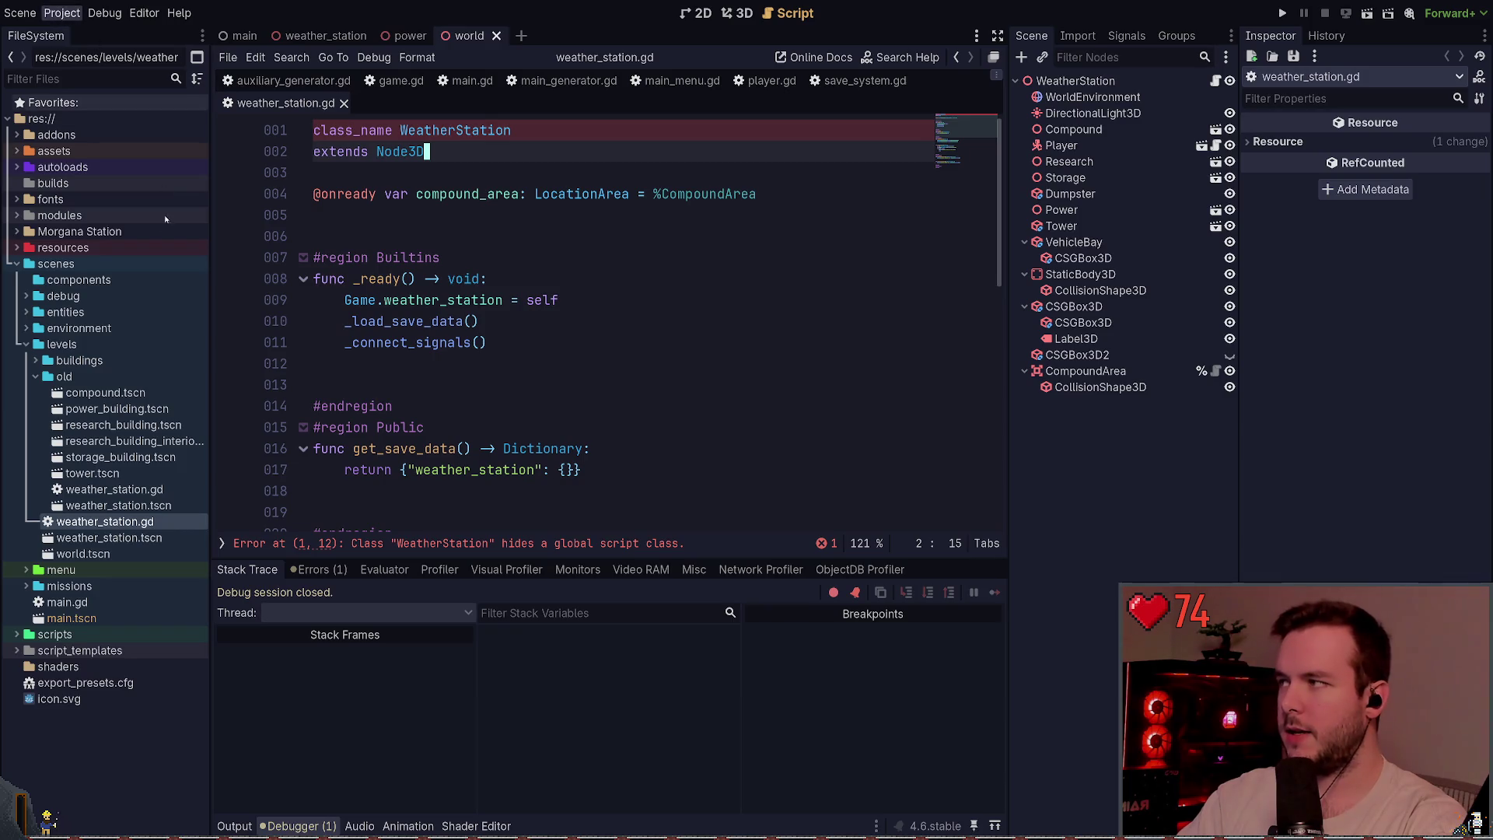
- Collapse the old levels folder, save the current scene, and select world.tscn
{"action": "key", "text": "alt+Tab"}
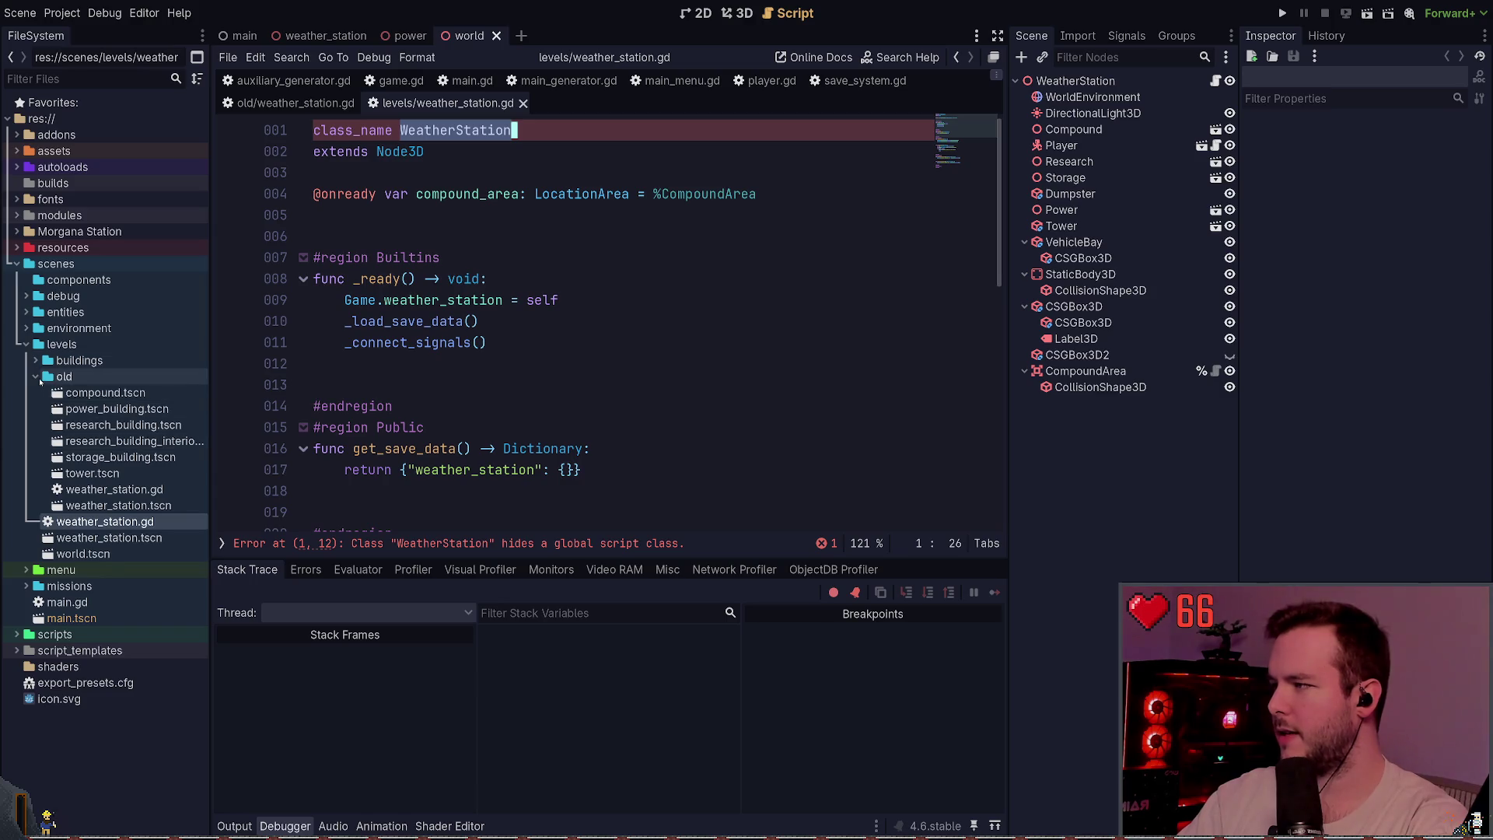
{"action": "left_click", "coordinate": [36, 377]}
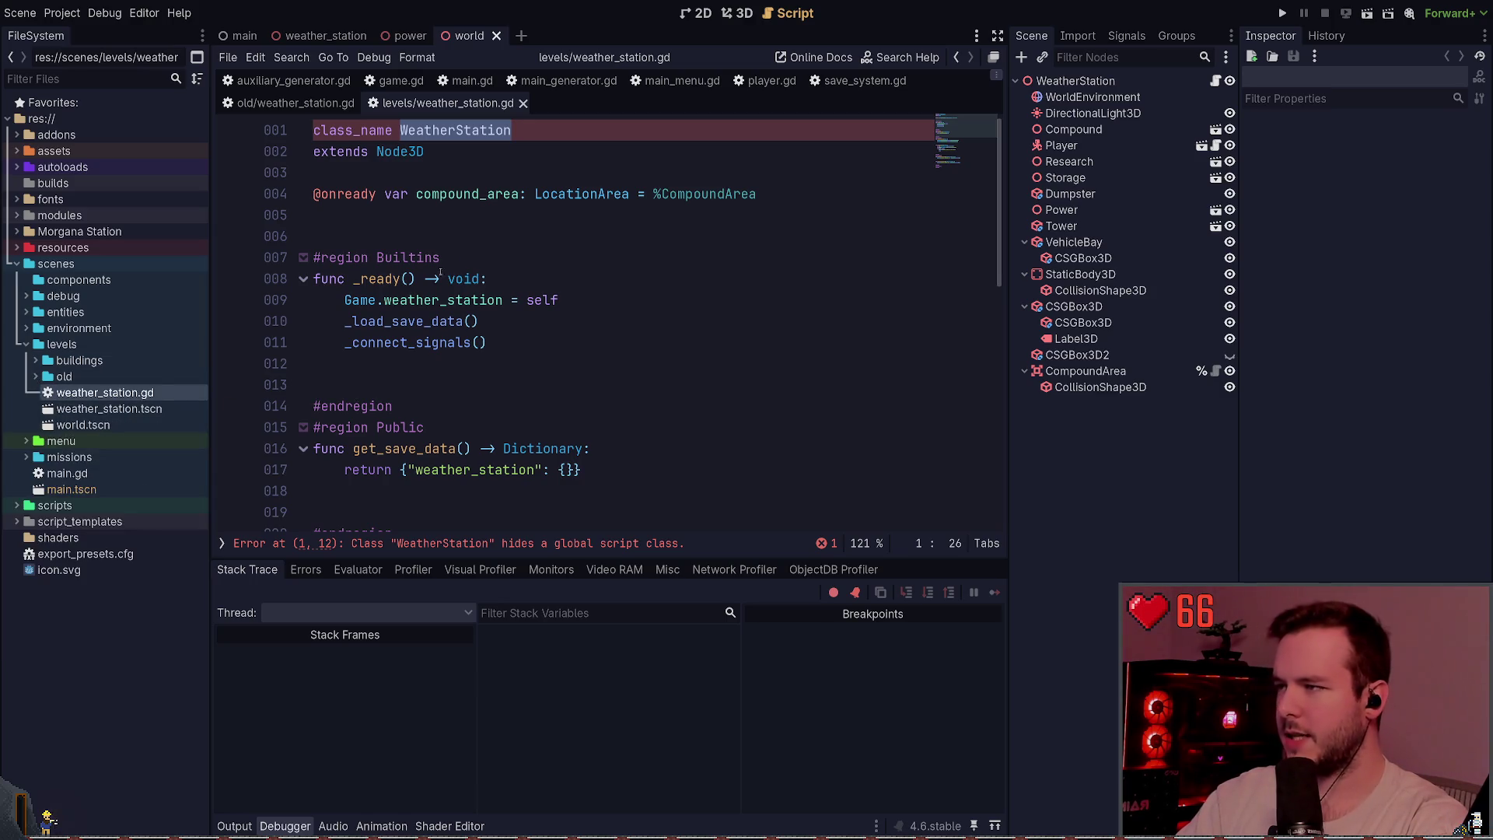
{"action": "left_click", "coordinate": [631, 257]}
{"action": "key", "text": "ctrl+s"}
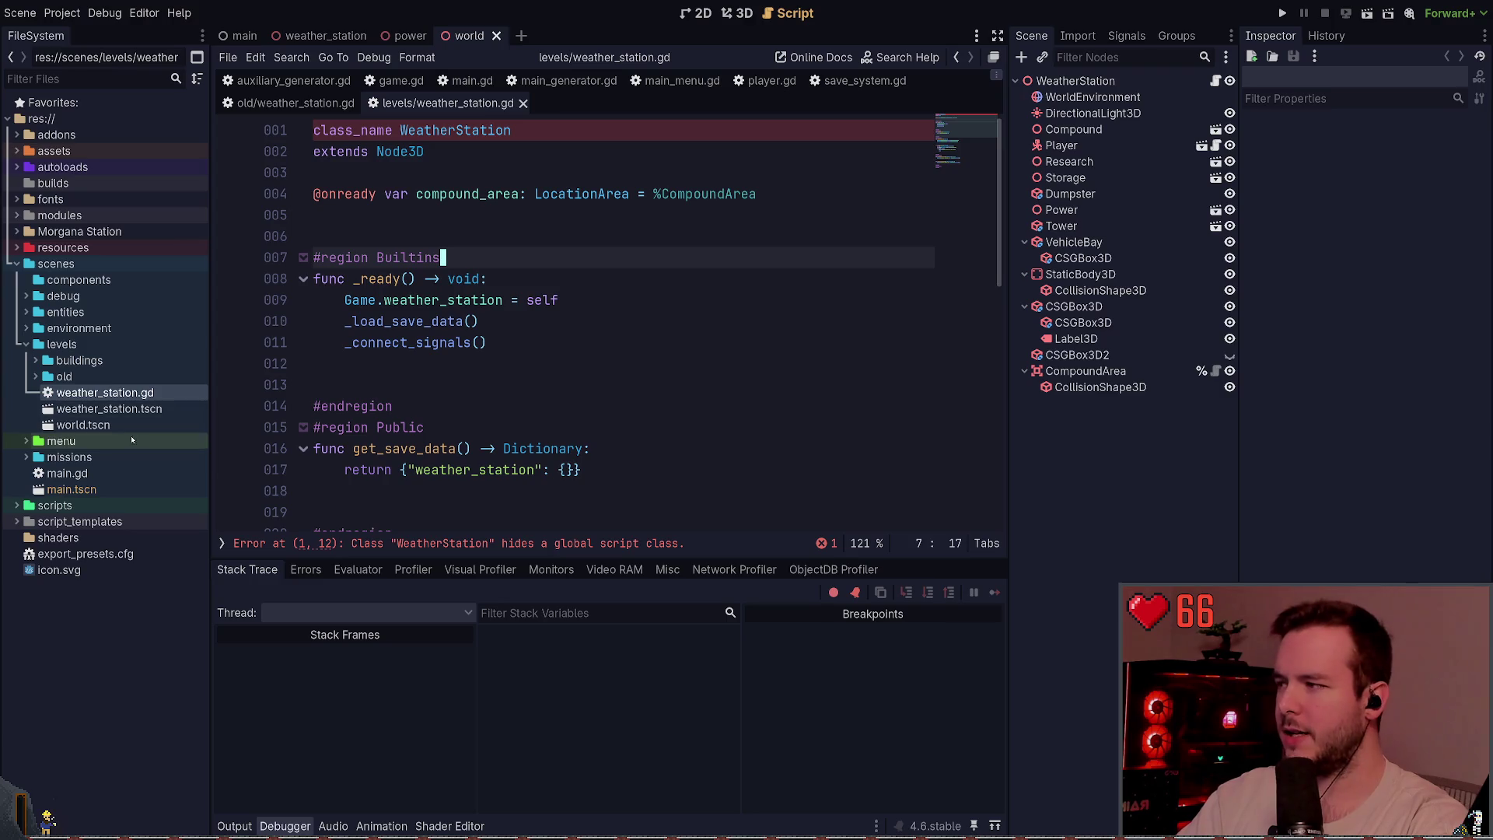
{"action": "left_click", "coordinate": [105, 425]}
{"action": "left_click", "coordinate": [327, 173]}
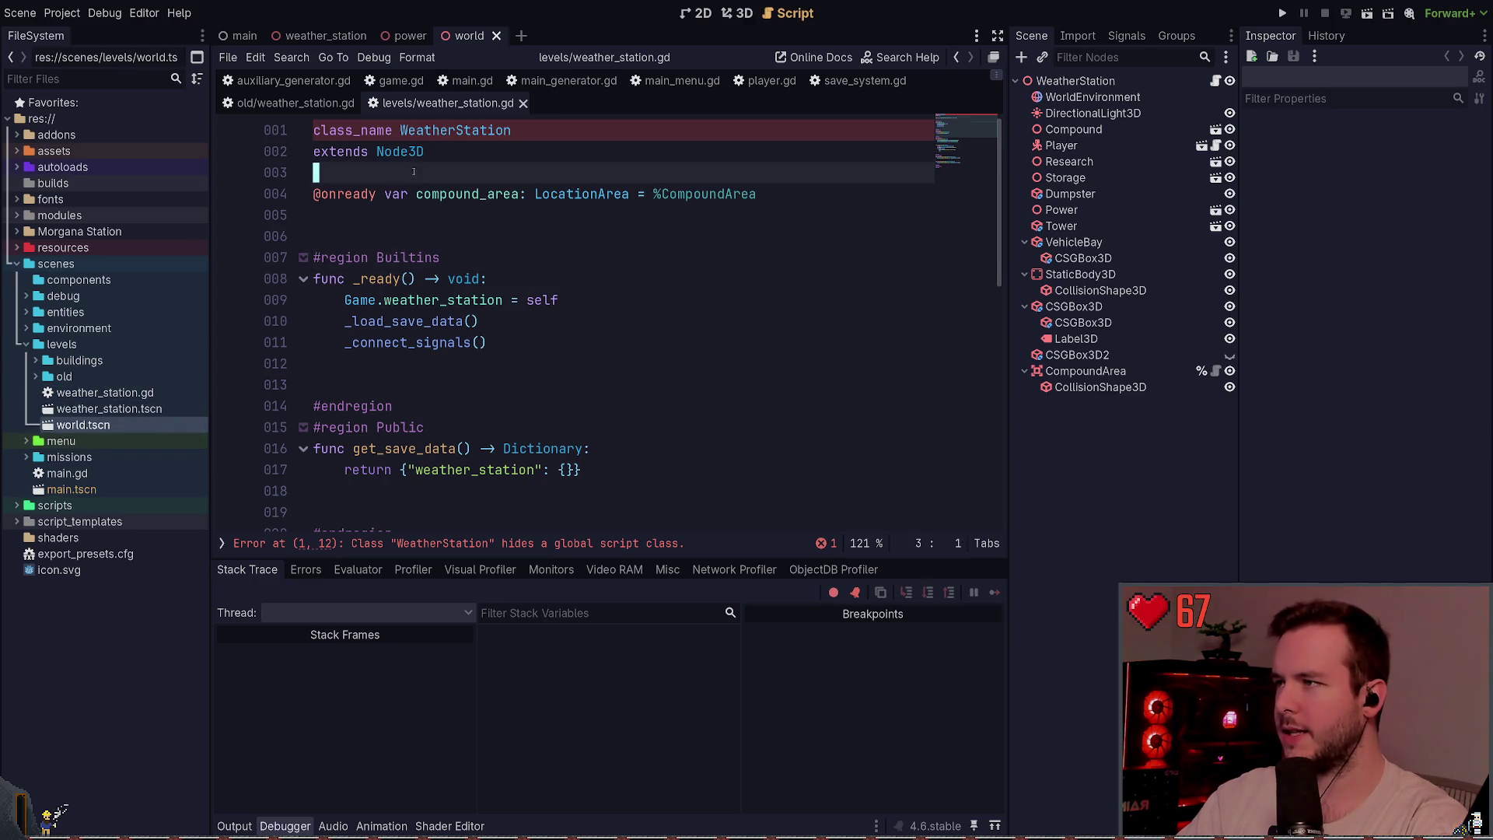
{"action": "scroll", "coordinate": [253, 412], "scroll_direction": "down", "scroll_amount": 5}
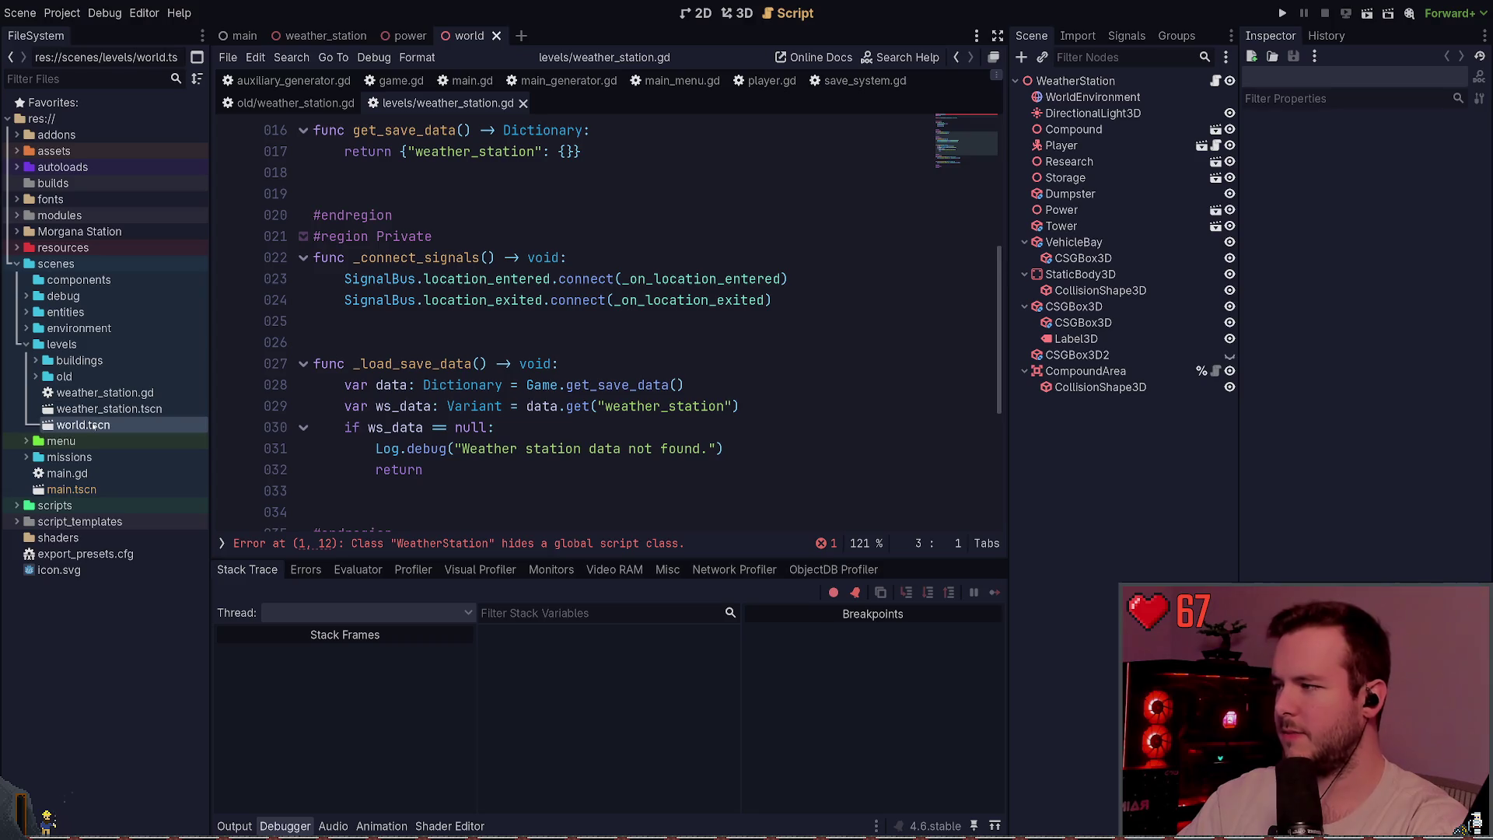
{"action": "scroll", "coordinate": [472, 300], "scroll_direction": "up", "scroll_amount": 5}
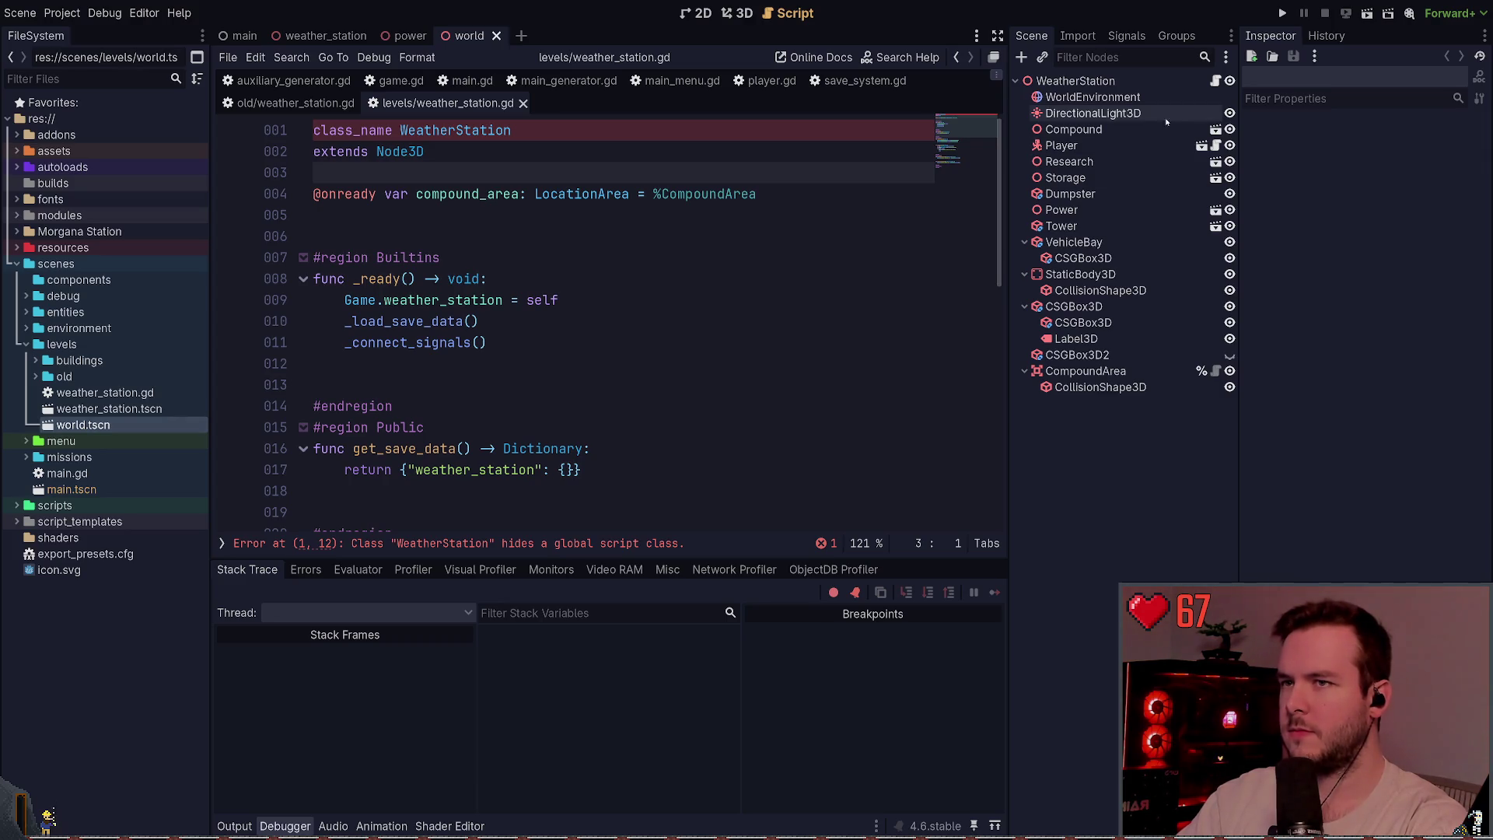
- Inspect the WeatherStation root node, save the world scene, and open old/weather_station.gd
{"action": "left_click", "coordinate": [1089, 81]}
{"action": "left_click", "coordinate": [1205, 56]}
{"action": "left_click", "coordinate": [458, 258]}
{"action": "key", "text": "ctrl+s"}
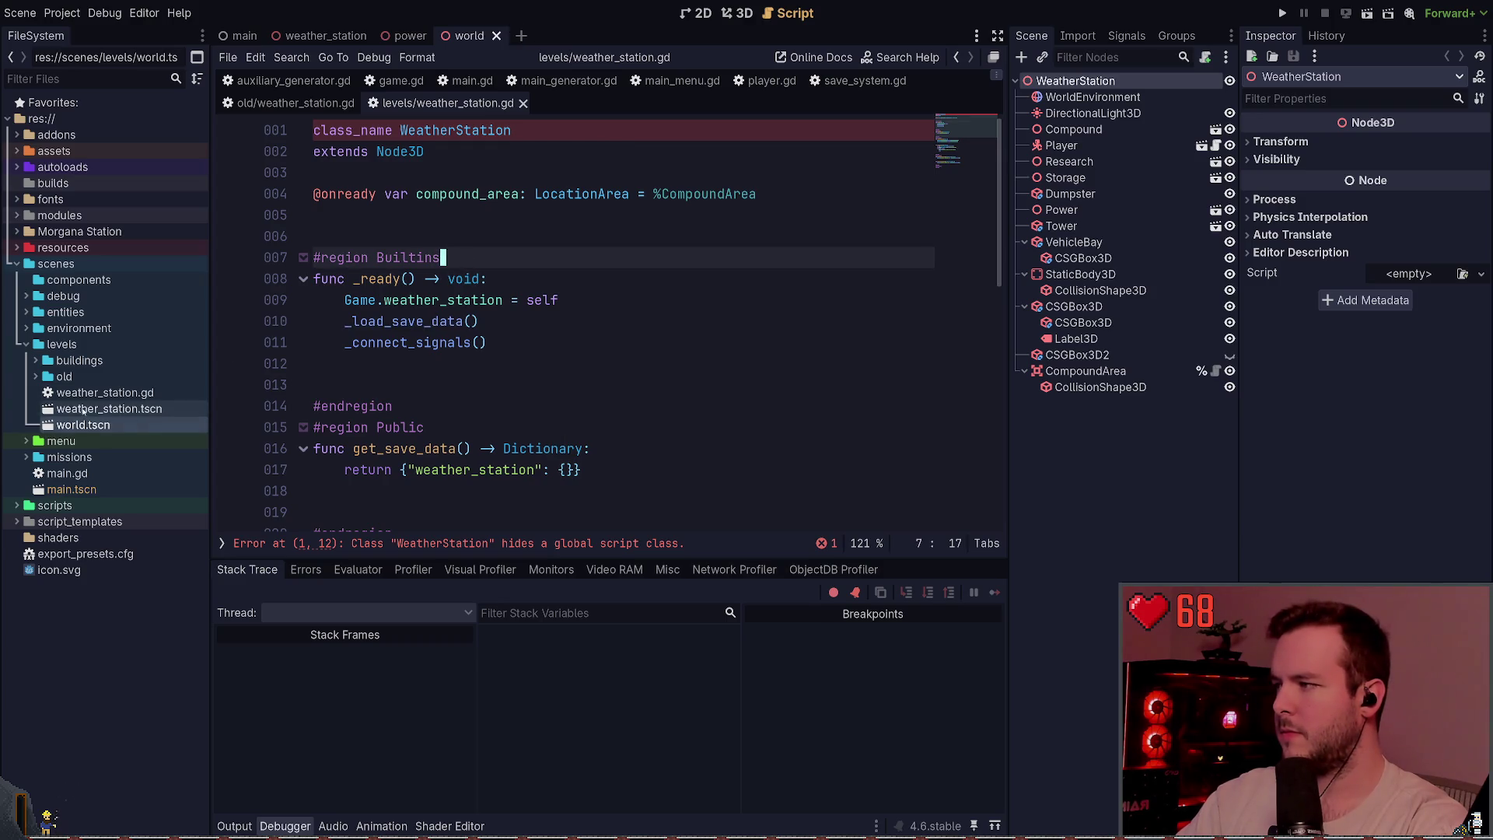
{"action": "left_click", "coordinate": [36, 377]}
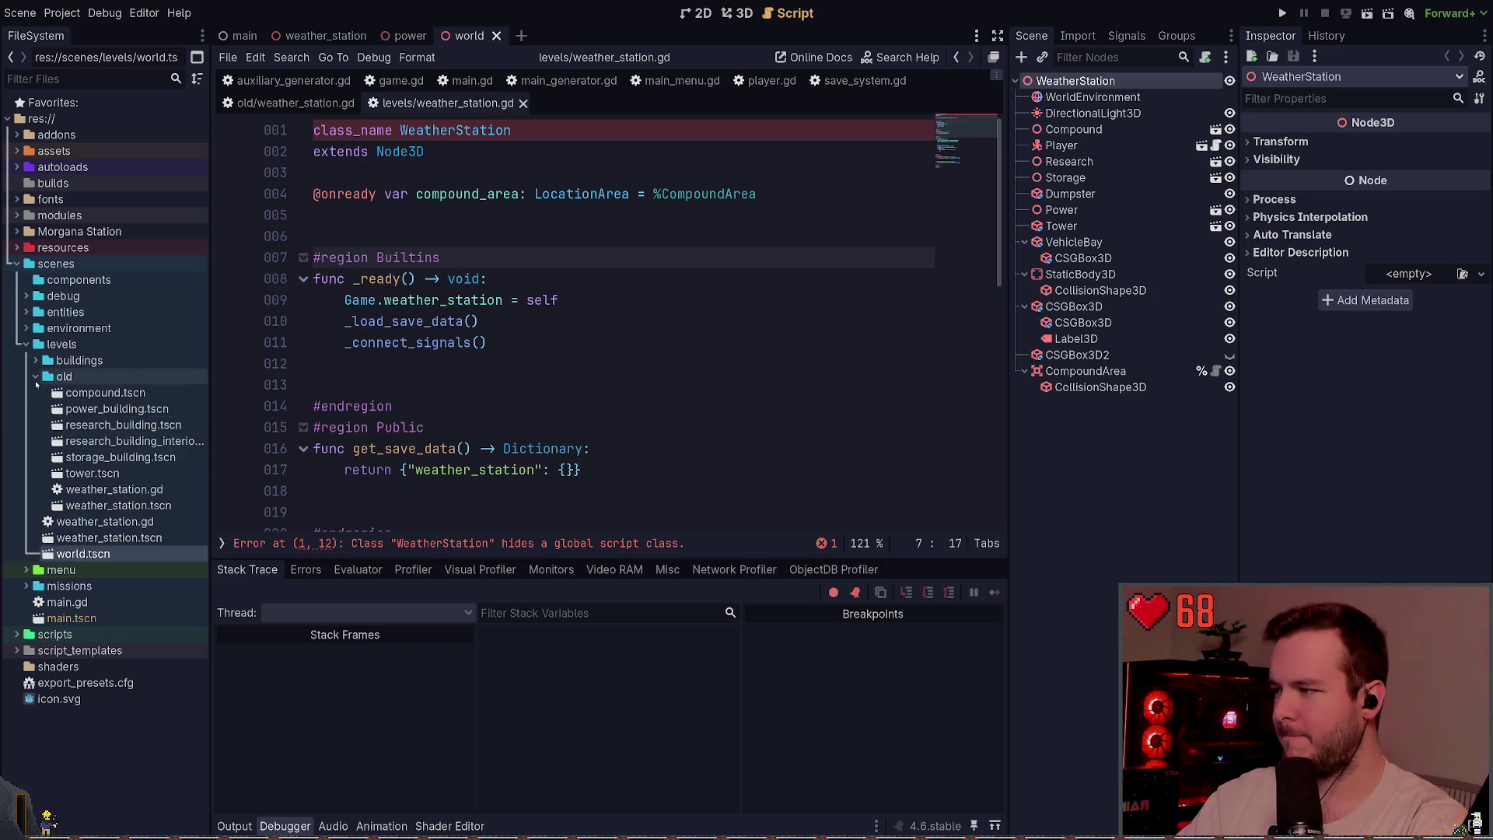
{"action": "double_click", "coordinate": [124, 491]}
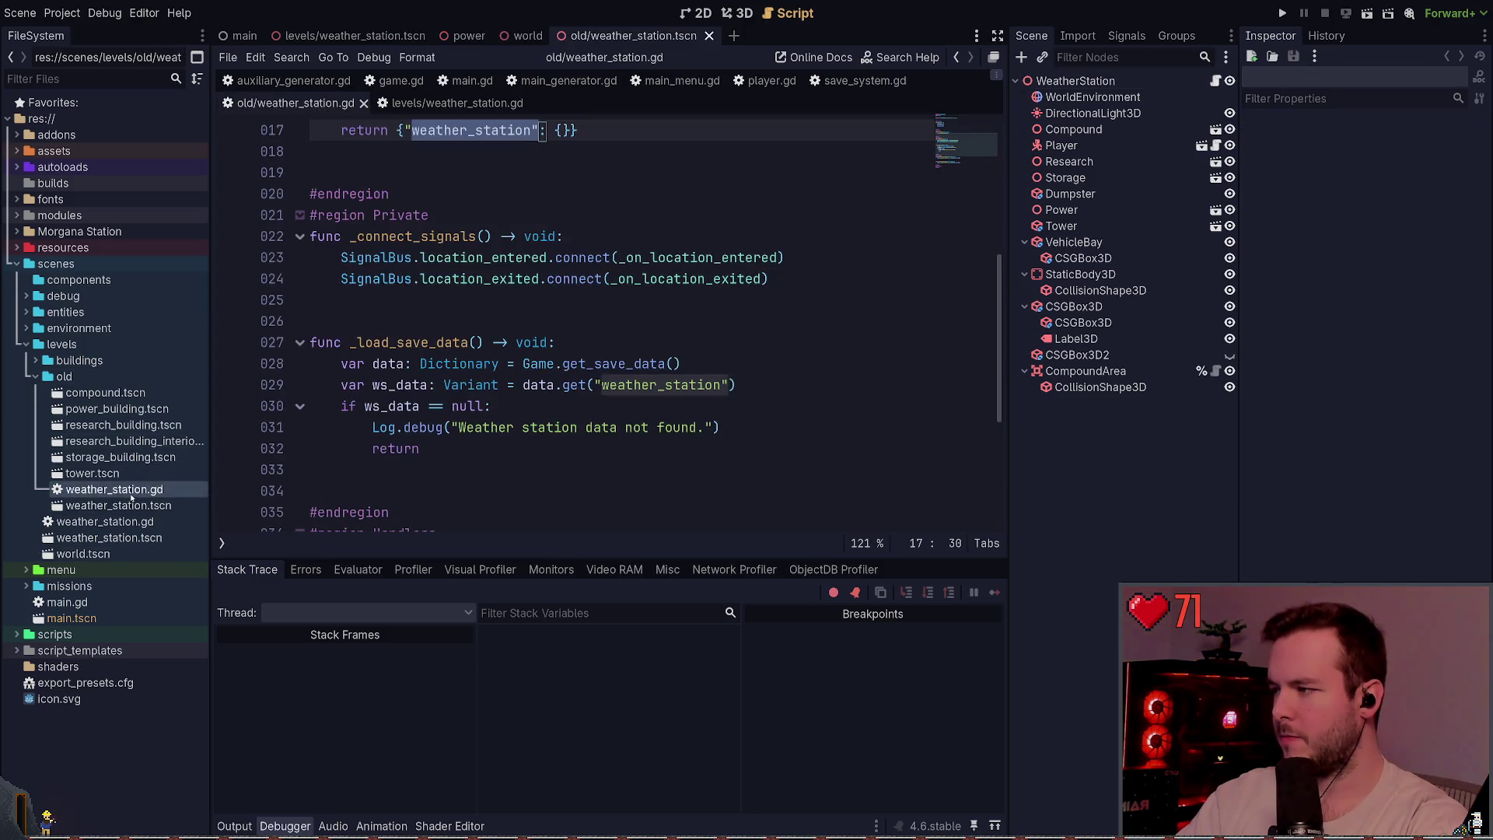
- Change the old script's class_name to WeatherStationOld, close its tab, and run the project
{"action": "scroll", "coordinate": [397, 291], "scroll_direction": "up", "scroll_amount": 5}
{"action": "left_click", "coordinate": [530, 130]}
{"action": "type", "text": "Old"}
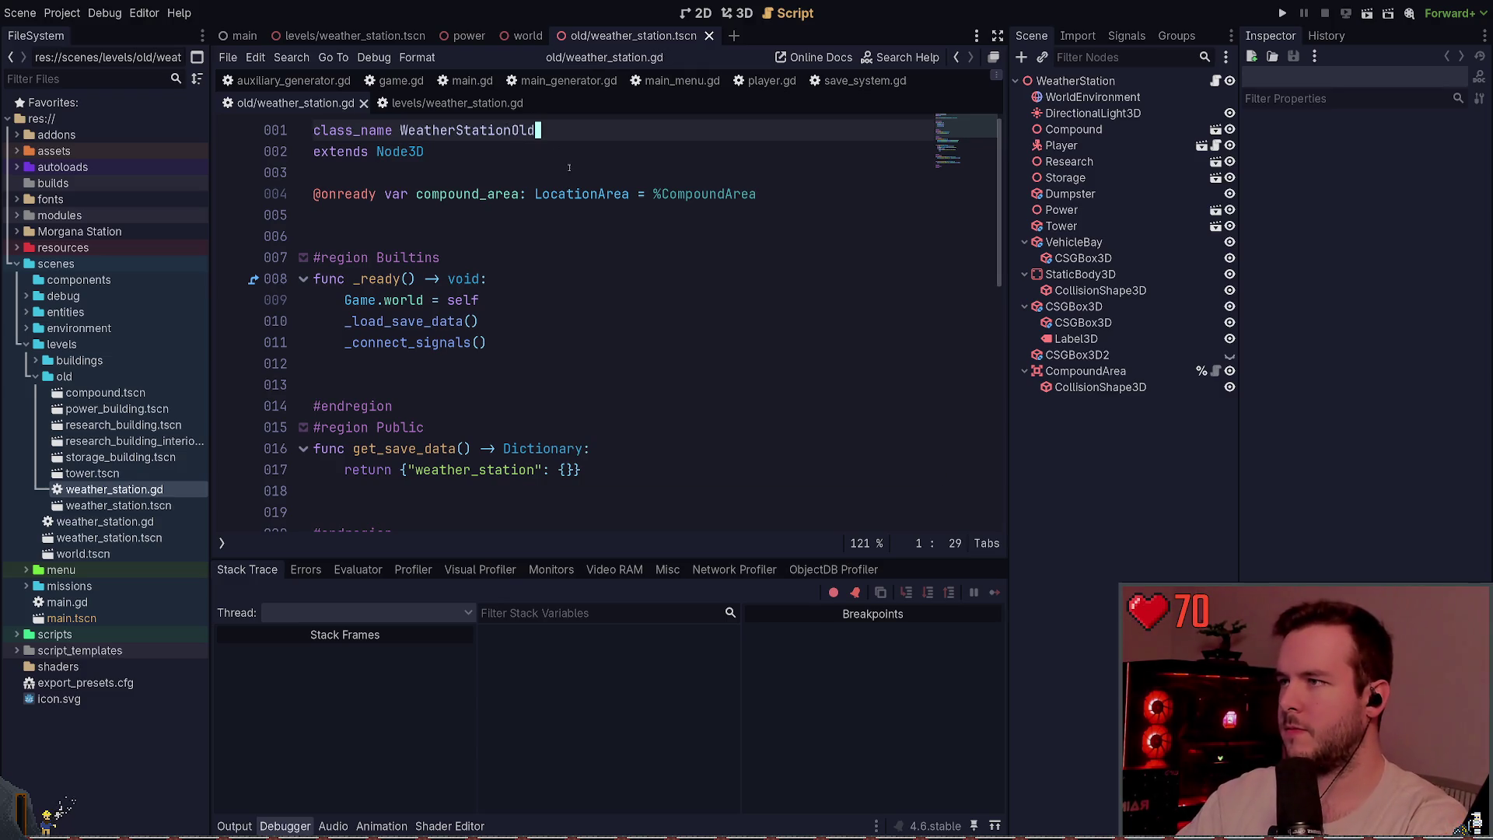
{"action": "left_click", "coordinate": [448, 102]}
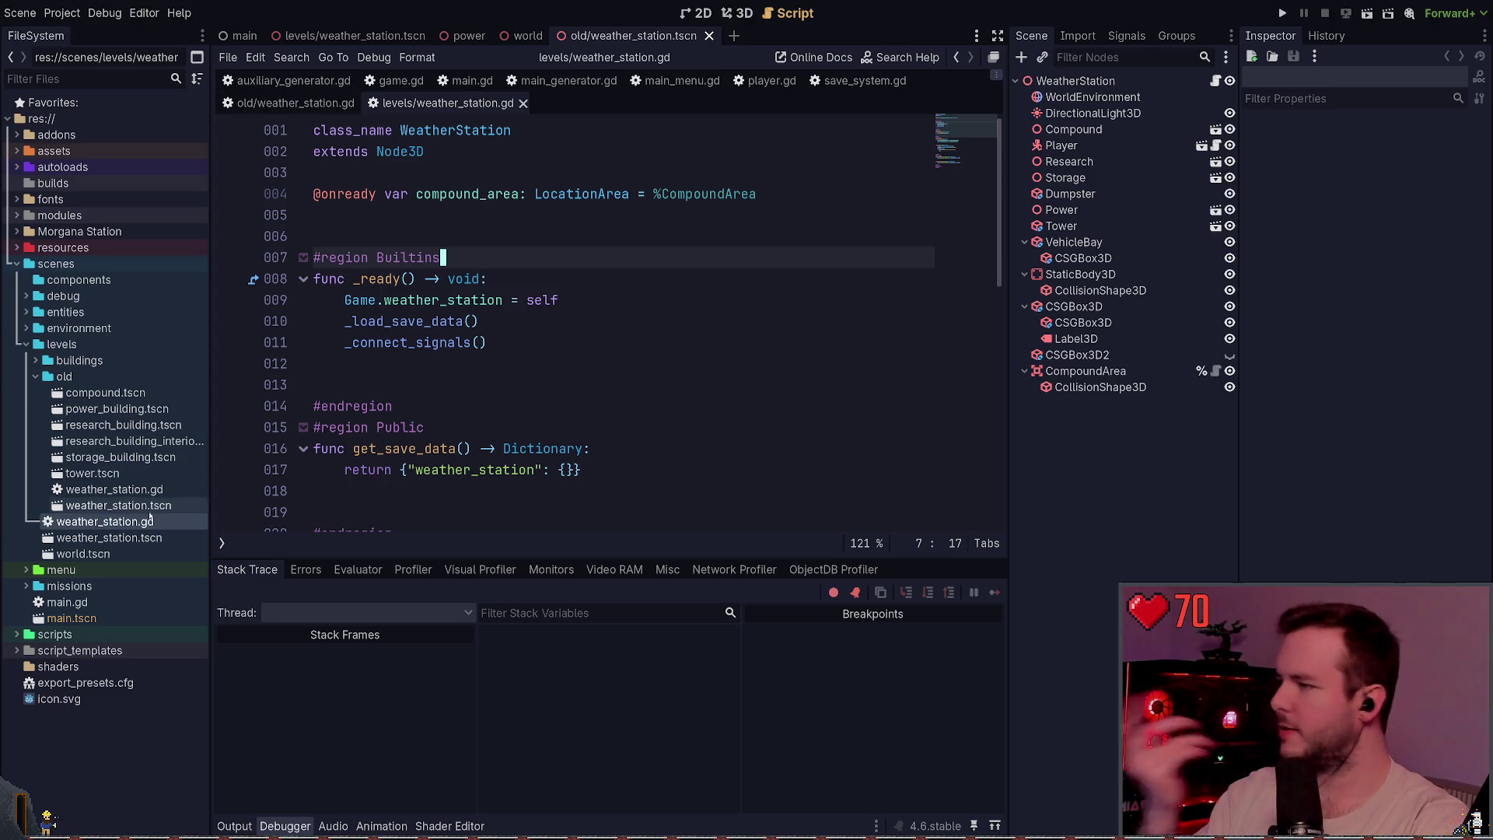
{"action": "left_click", "coordinate": [291, 99]}
{"action": "key", "text": "shift+Home"}
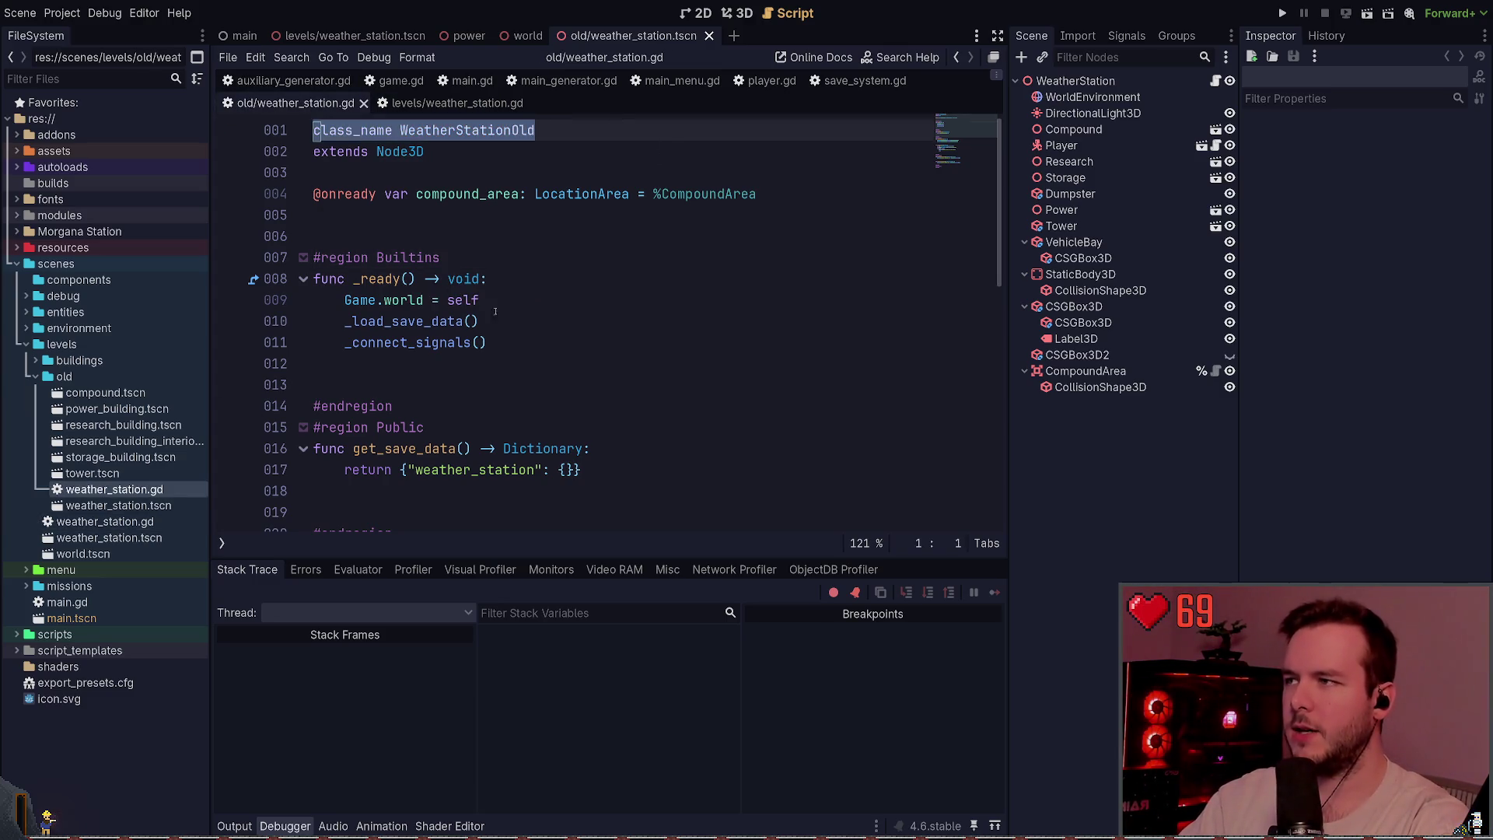
{"action": "key", "text": "ctrl+w"}
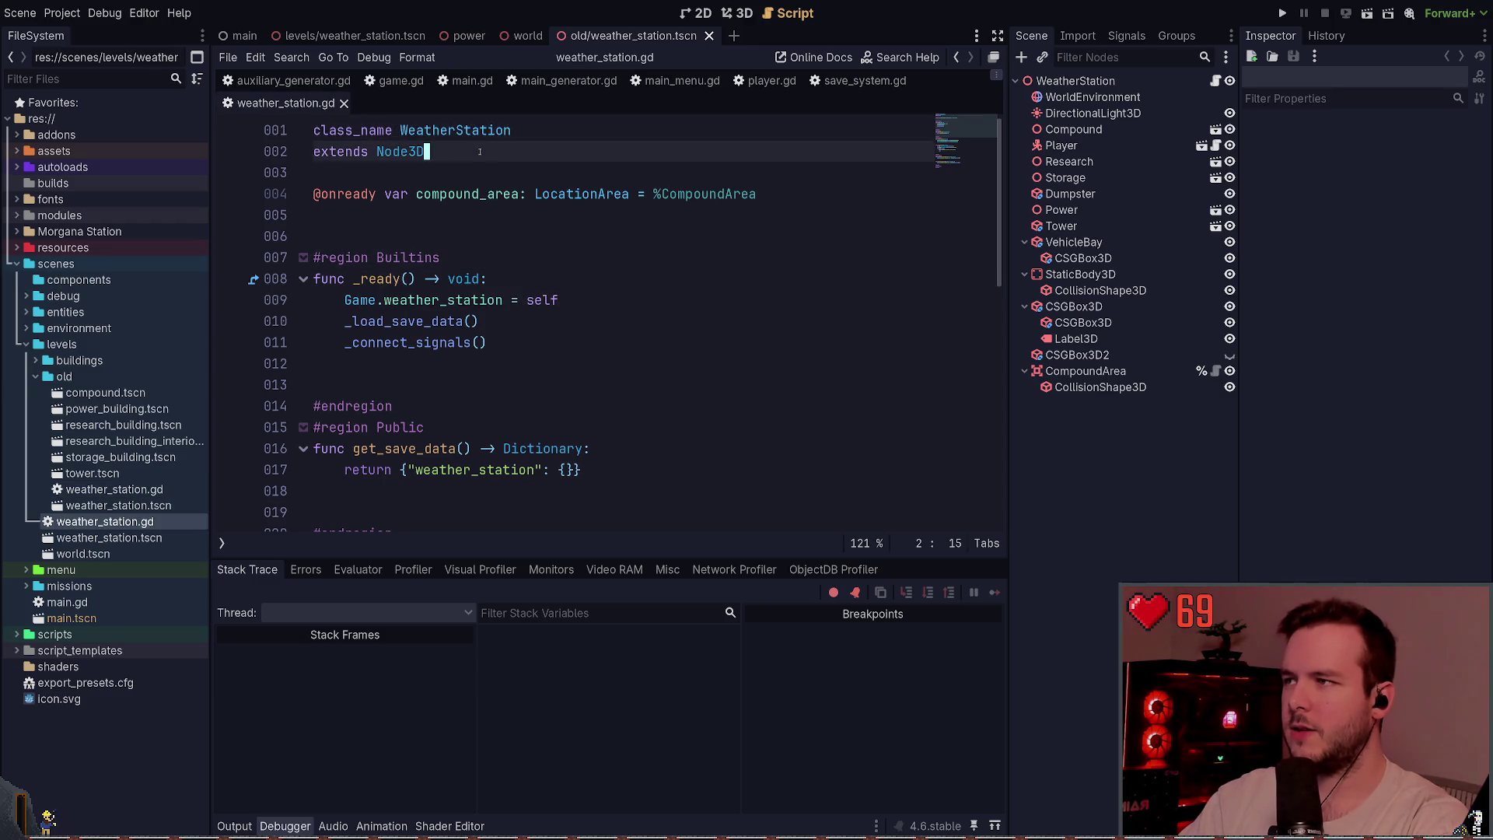
{"action": "left_click", "coordinate": [368, 167]}
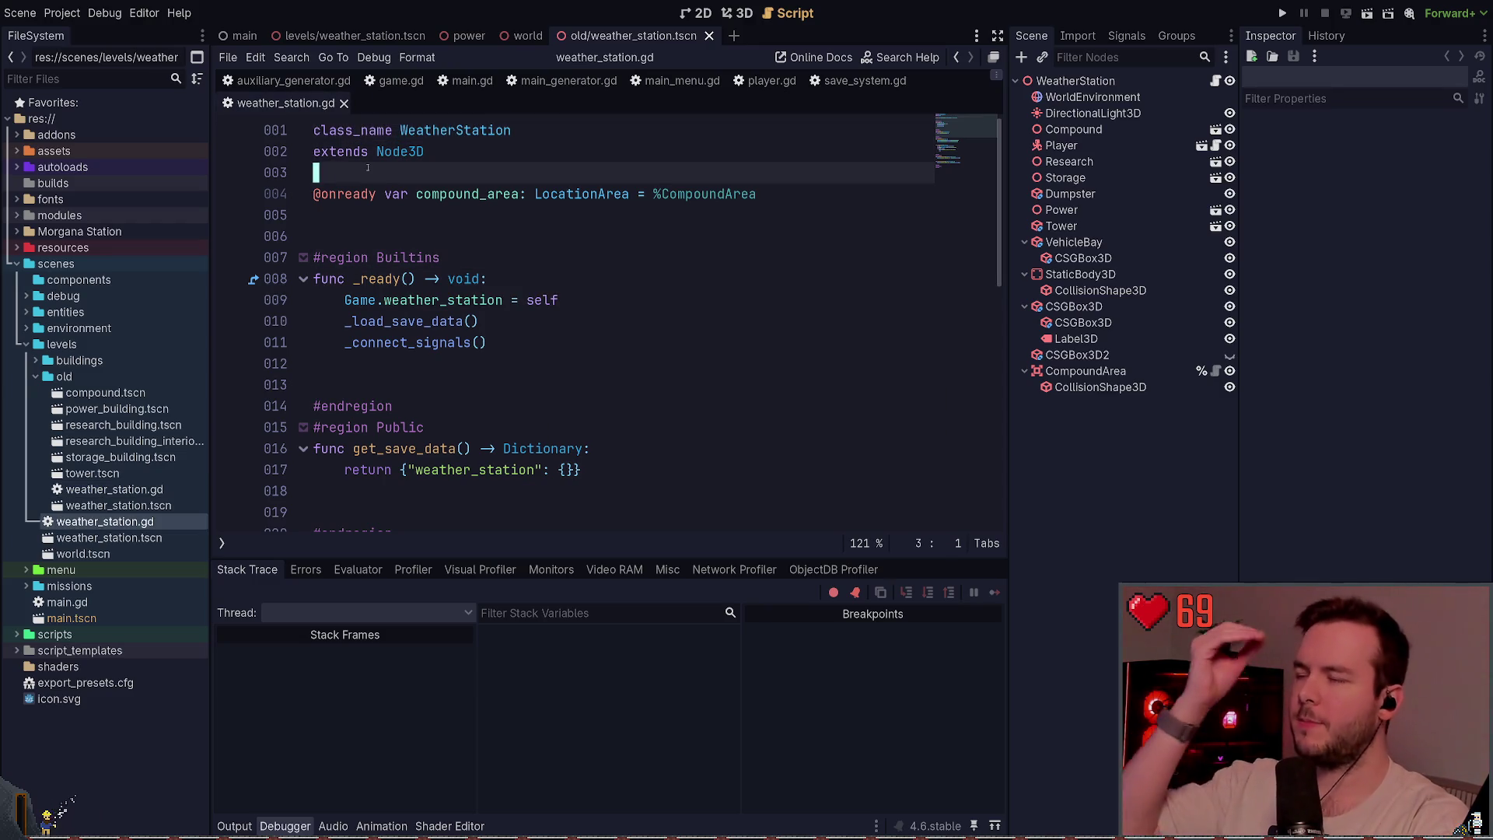
{"action": "left_click", "coordinate": [1282, 13]}
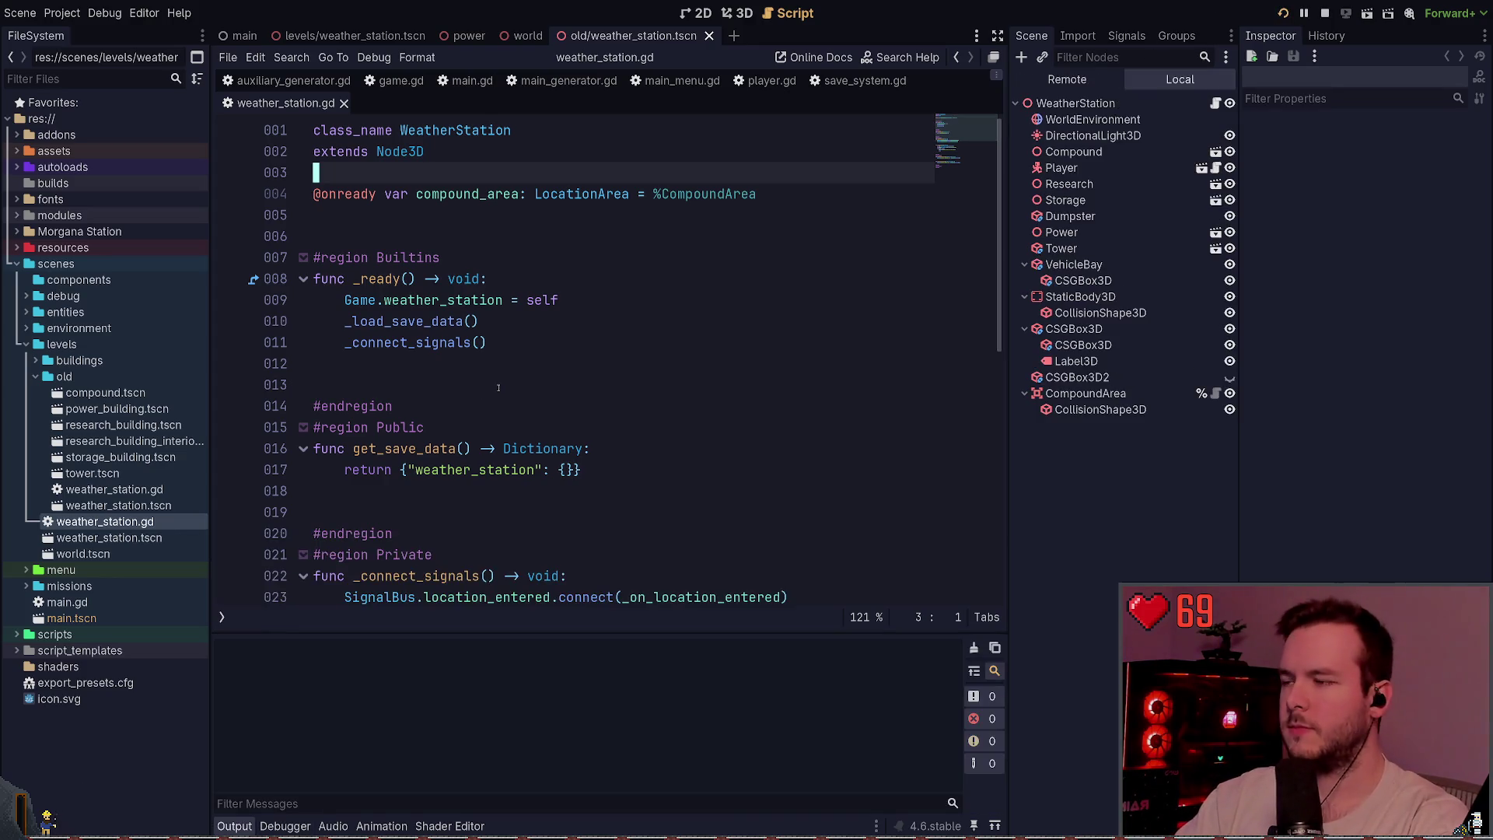
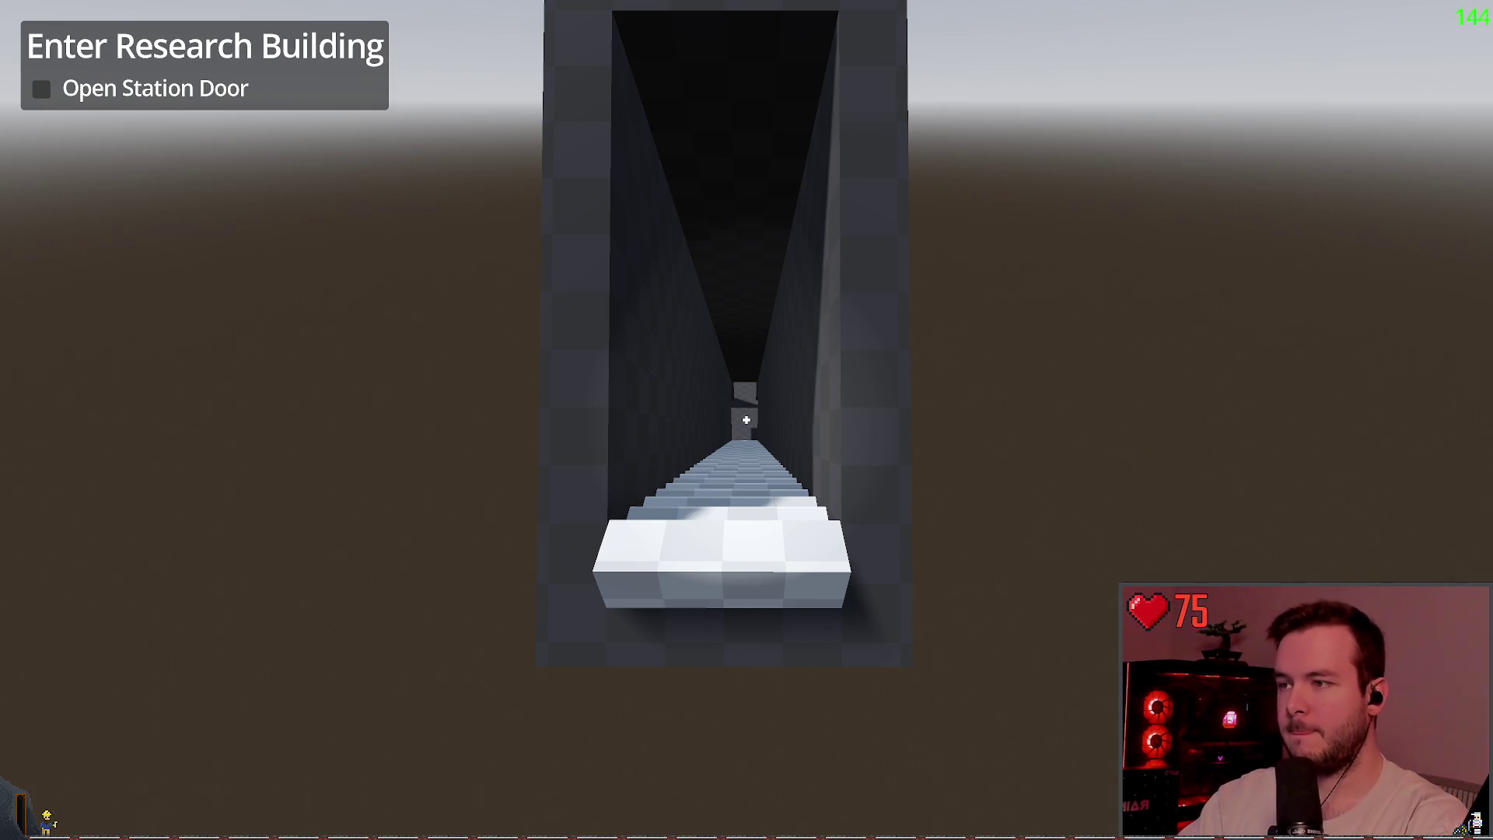
- Stop the game, review and save weather_station.gd, then restart the game to see the power room
{"action": "key", "text": "F8"}
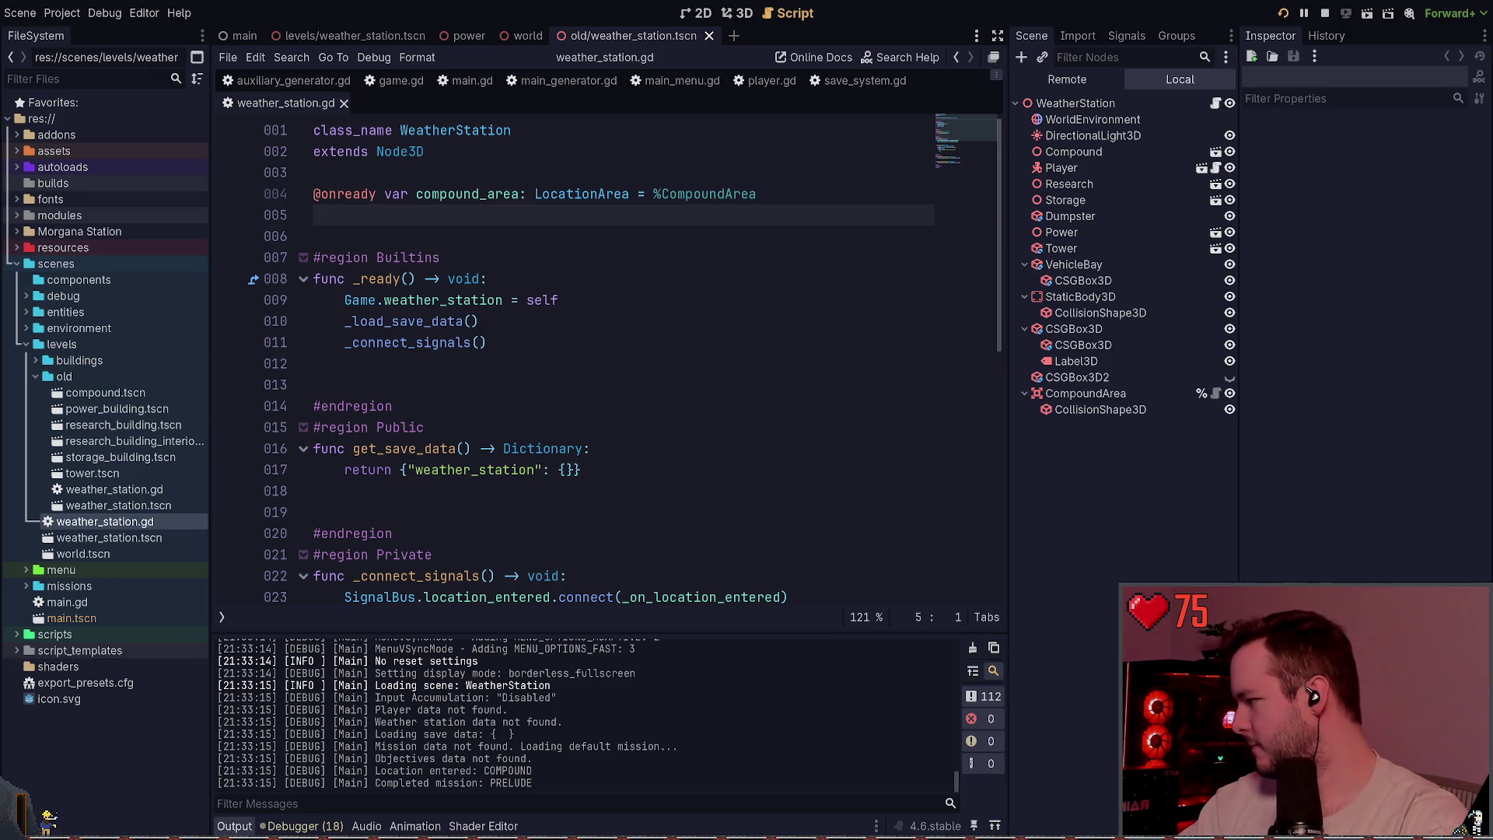
{"action": "left_click", "coordinate": [585, 299]}
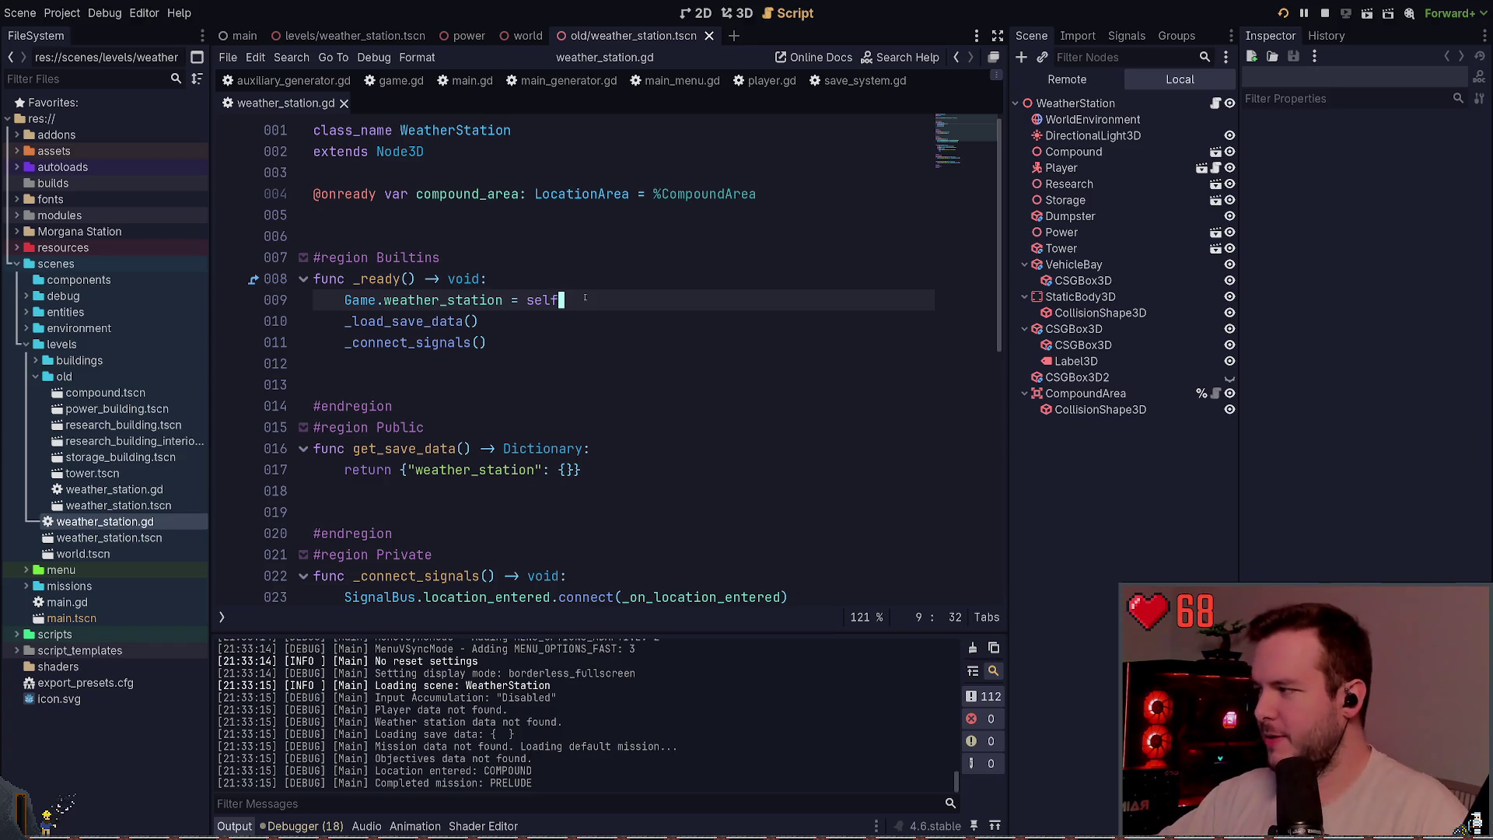
{"action": "left_click", "coordinate": [478, 218]}
{"action": "key", "text": "ctrl+s"}
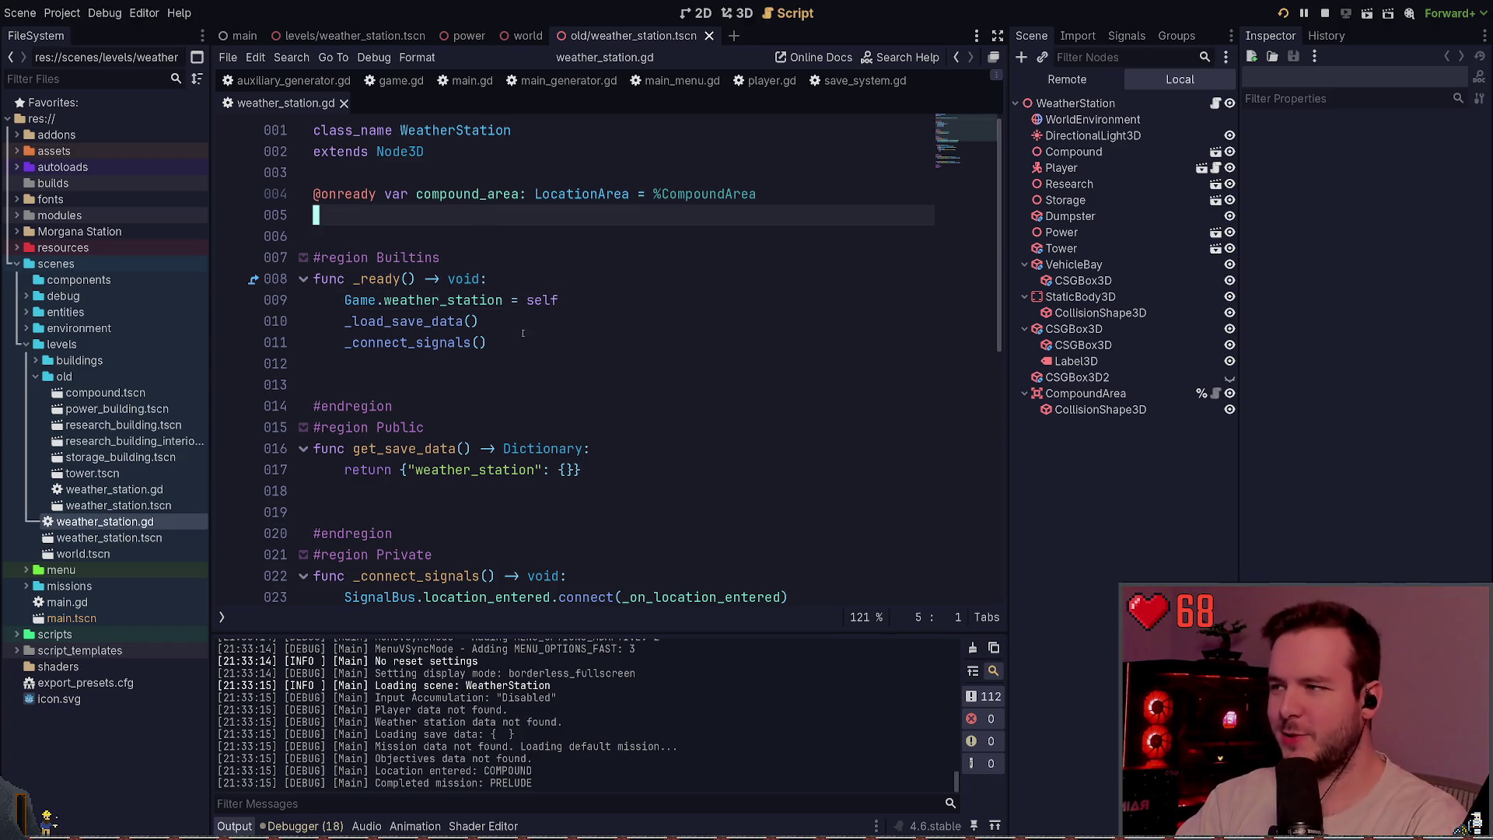
{"action": "left_click", "coordinate": [465, 355]}
{"action": "scroll", "coordinate": [428, 257], "scroll_direction": "down", "scroll_amount": 3}
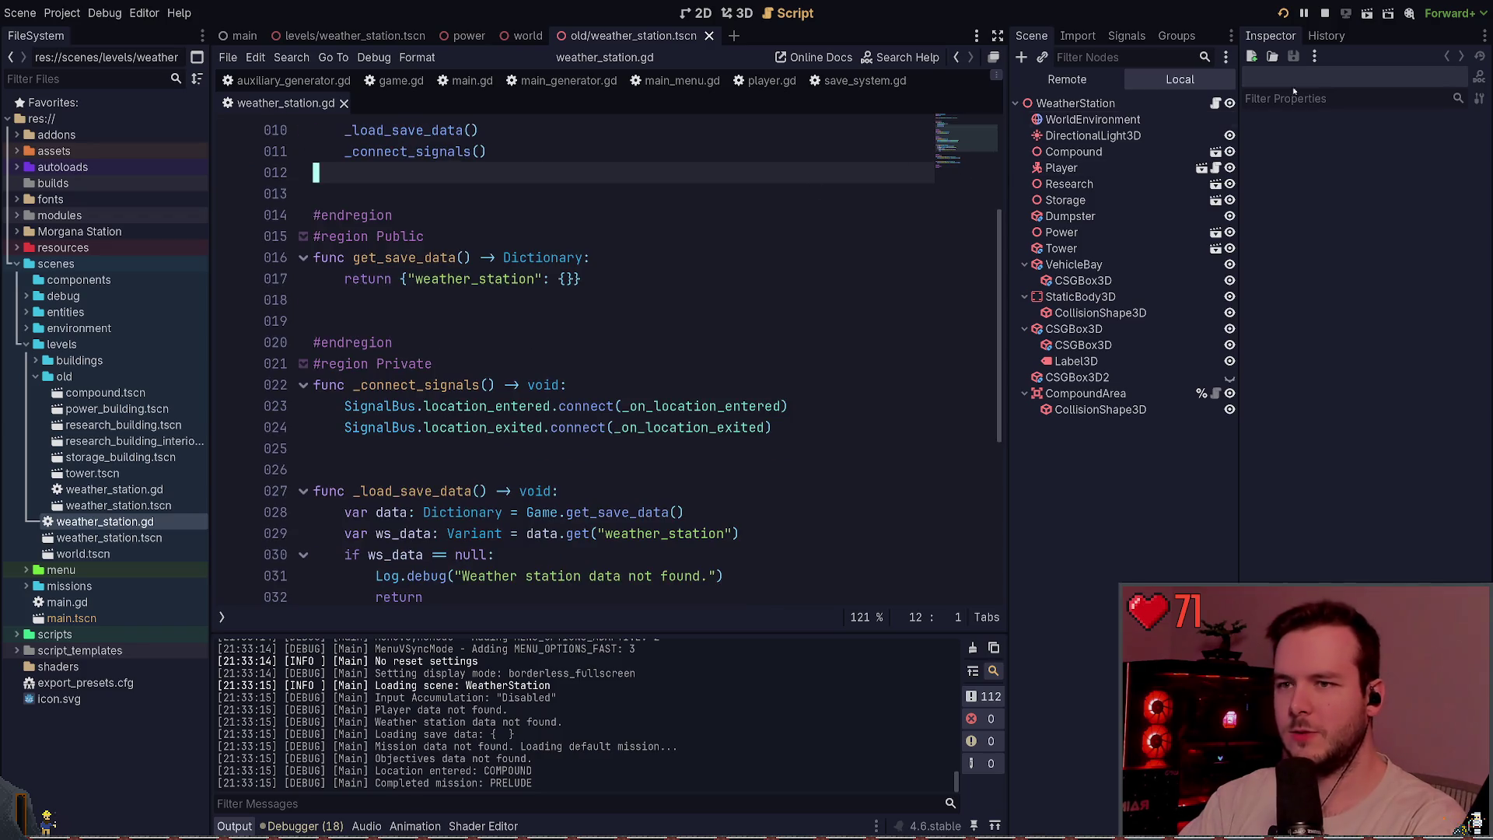
{"action": "left_click", "coordinate": [1279, 15]}
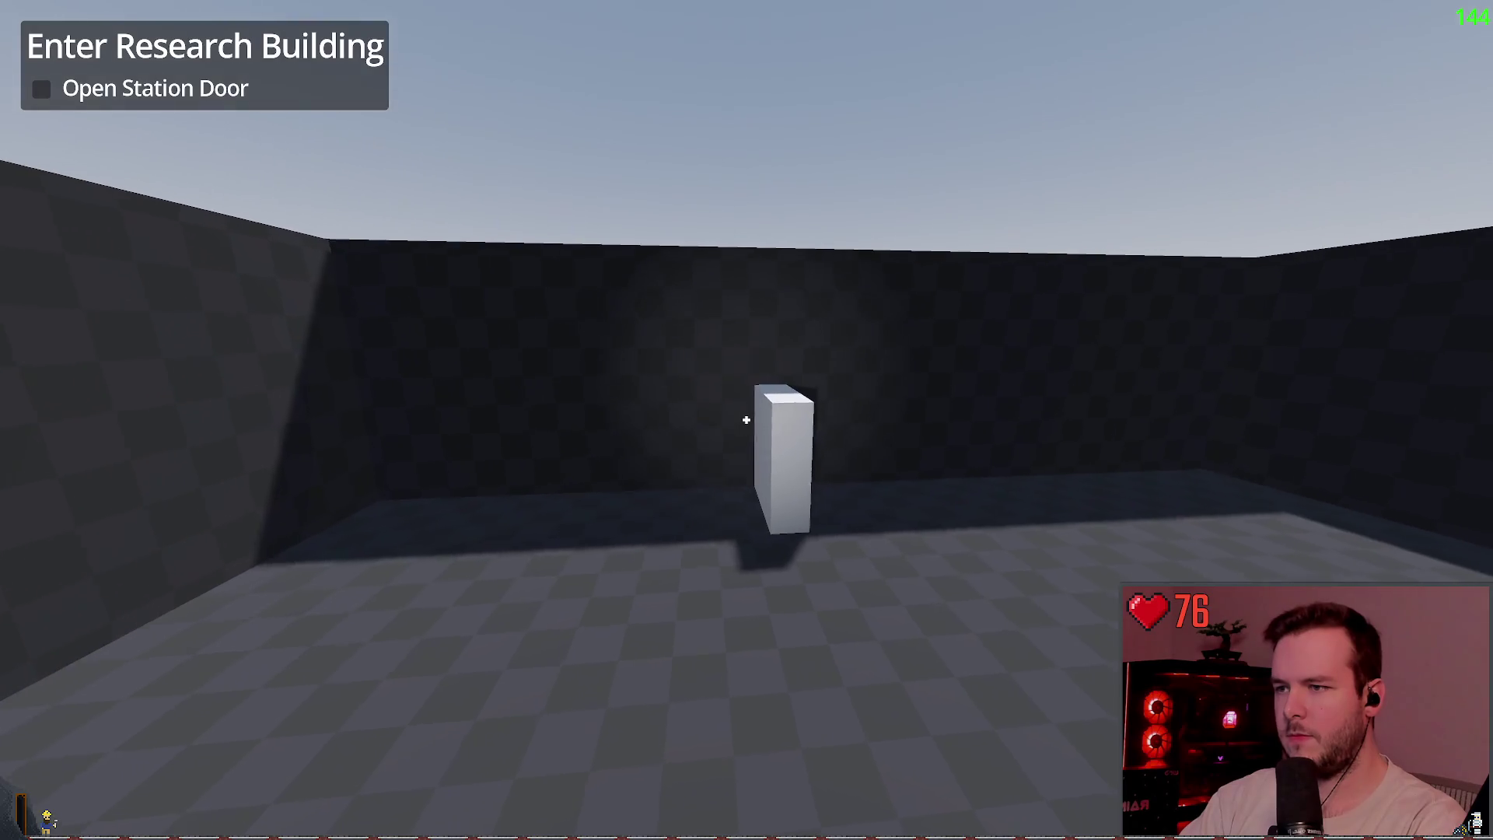
- Pick up and drop the white box in-game, then close the weather_station and world scene tabs
{"action": "left_click", "coordinate": [746, 420]}
{"action": "left_click", "coordinate": [746, 420]}
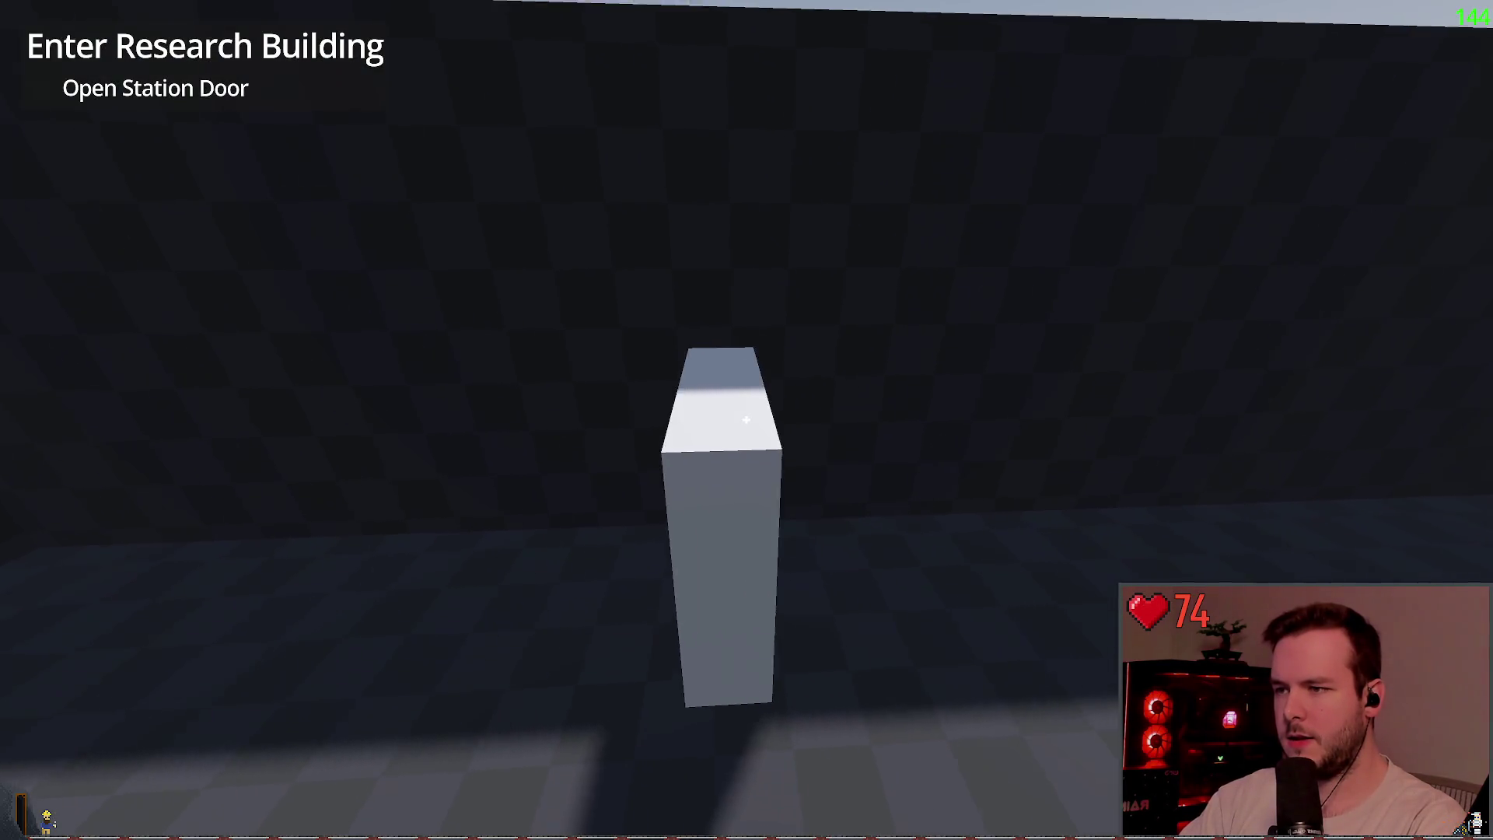
{"action": "key", "text": "F8"}
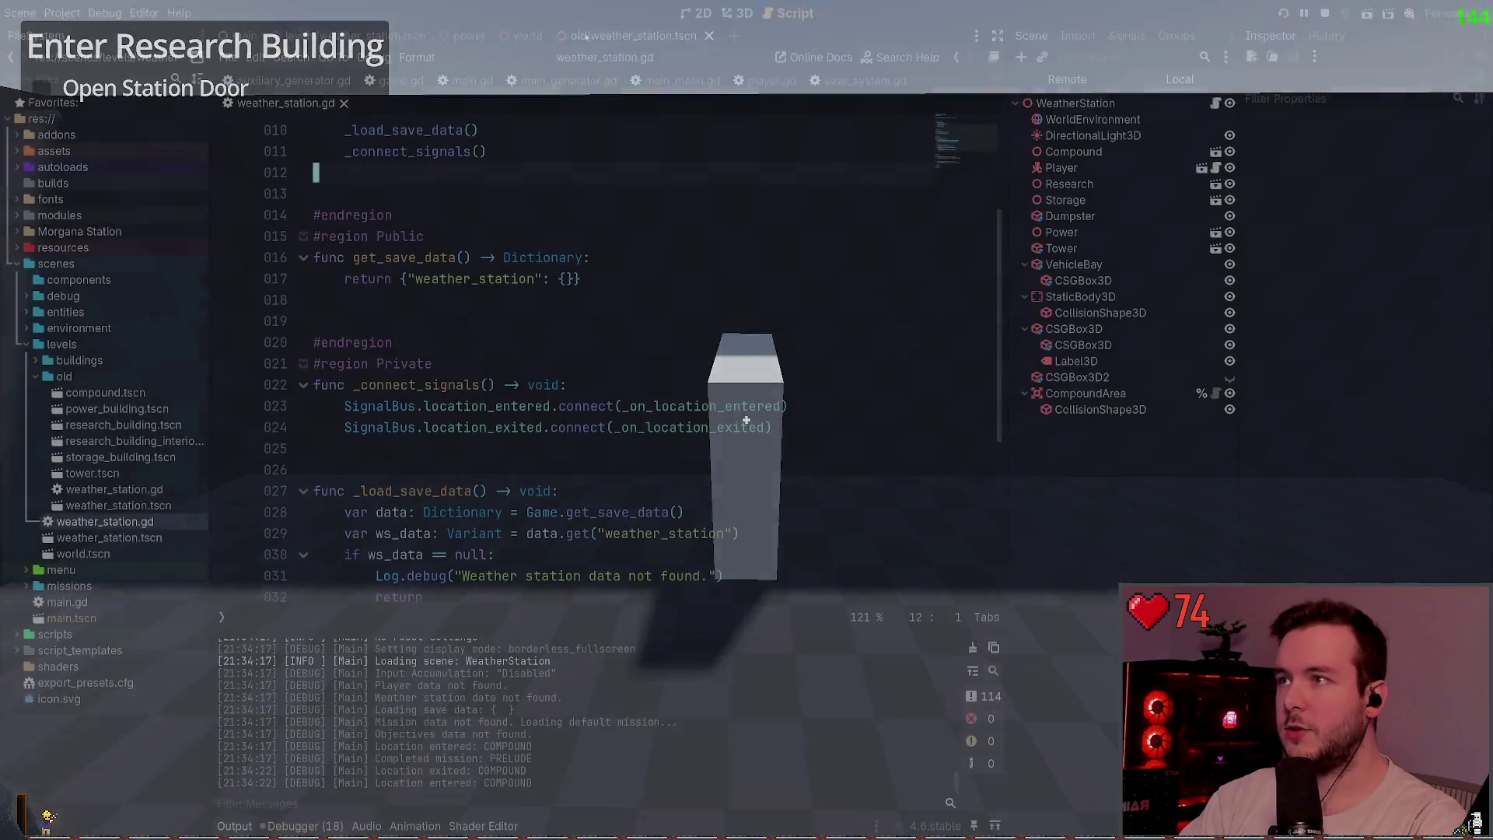
{"action": "left_click", "coordinate": [709, 37]}
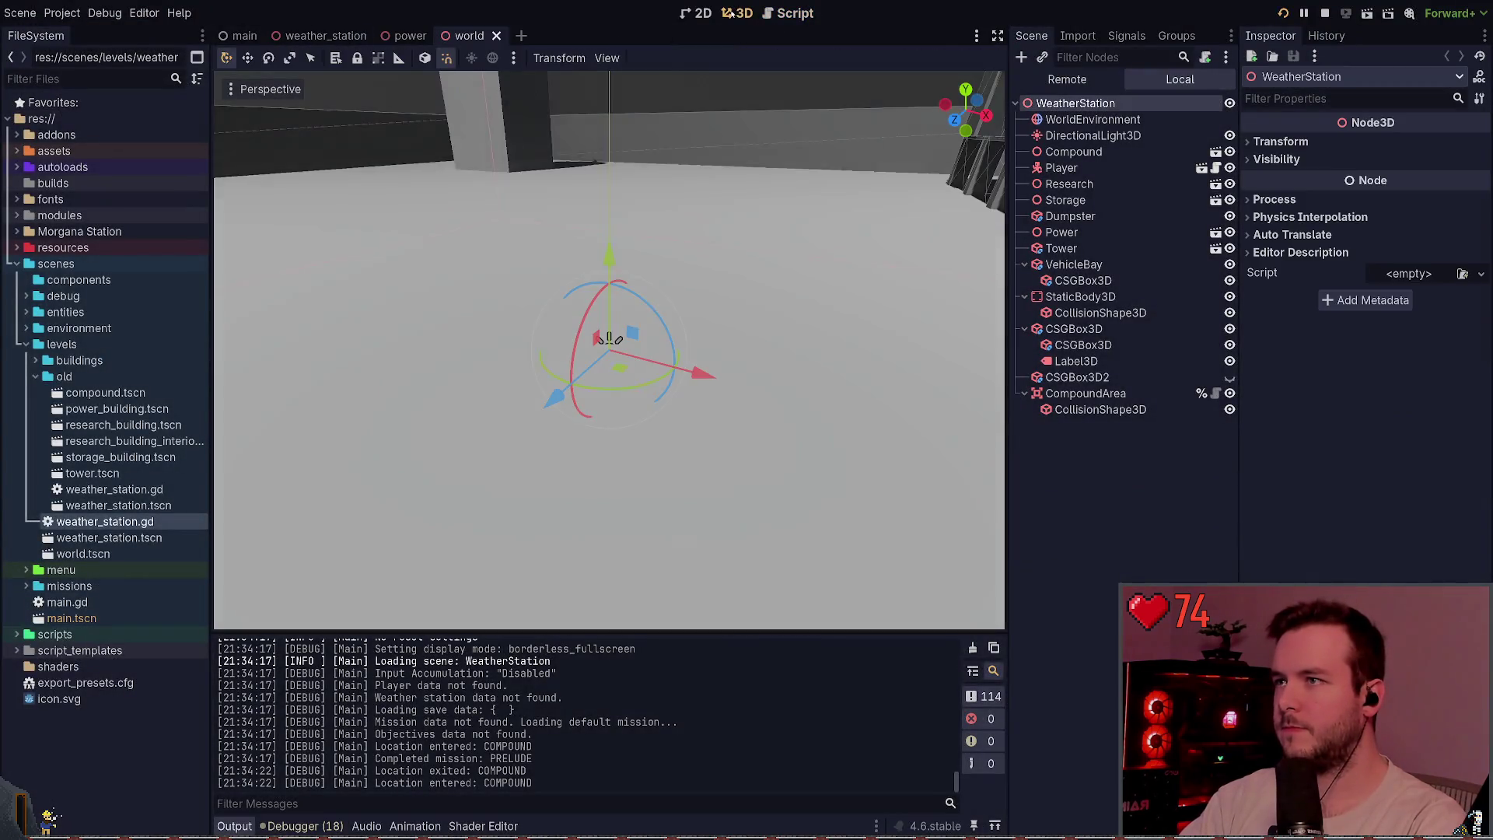
{"action": "left_click", "coordinate": [498, 35]}
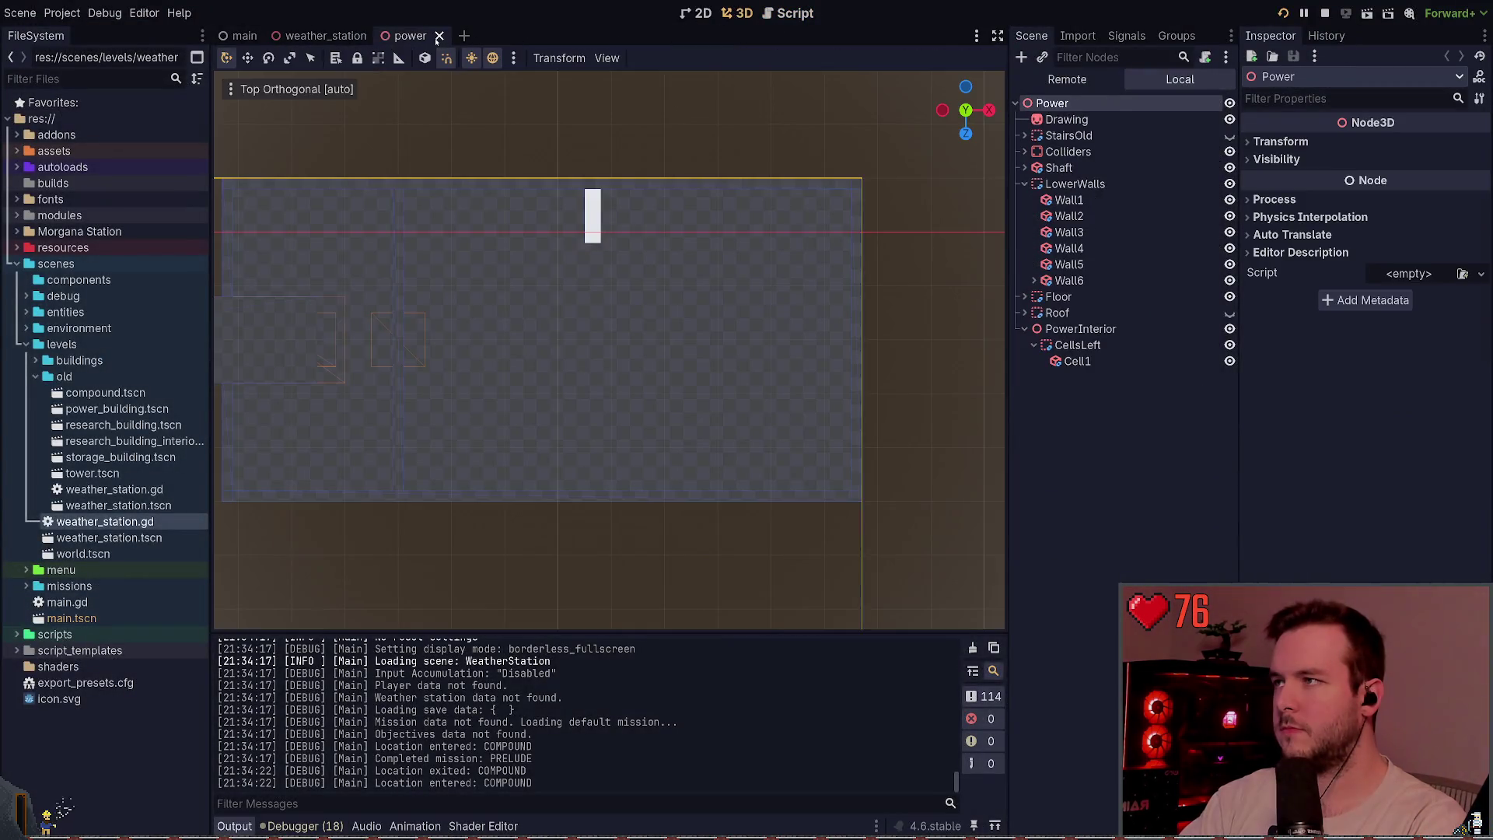
- Widen Cell1 along X to 0.5 m and relaunch the game to check it
{"action": "left_click", "coordinate": [595, 219]}
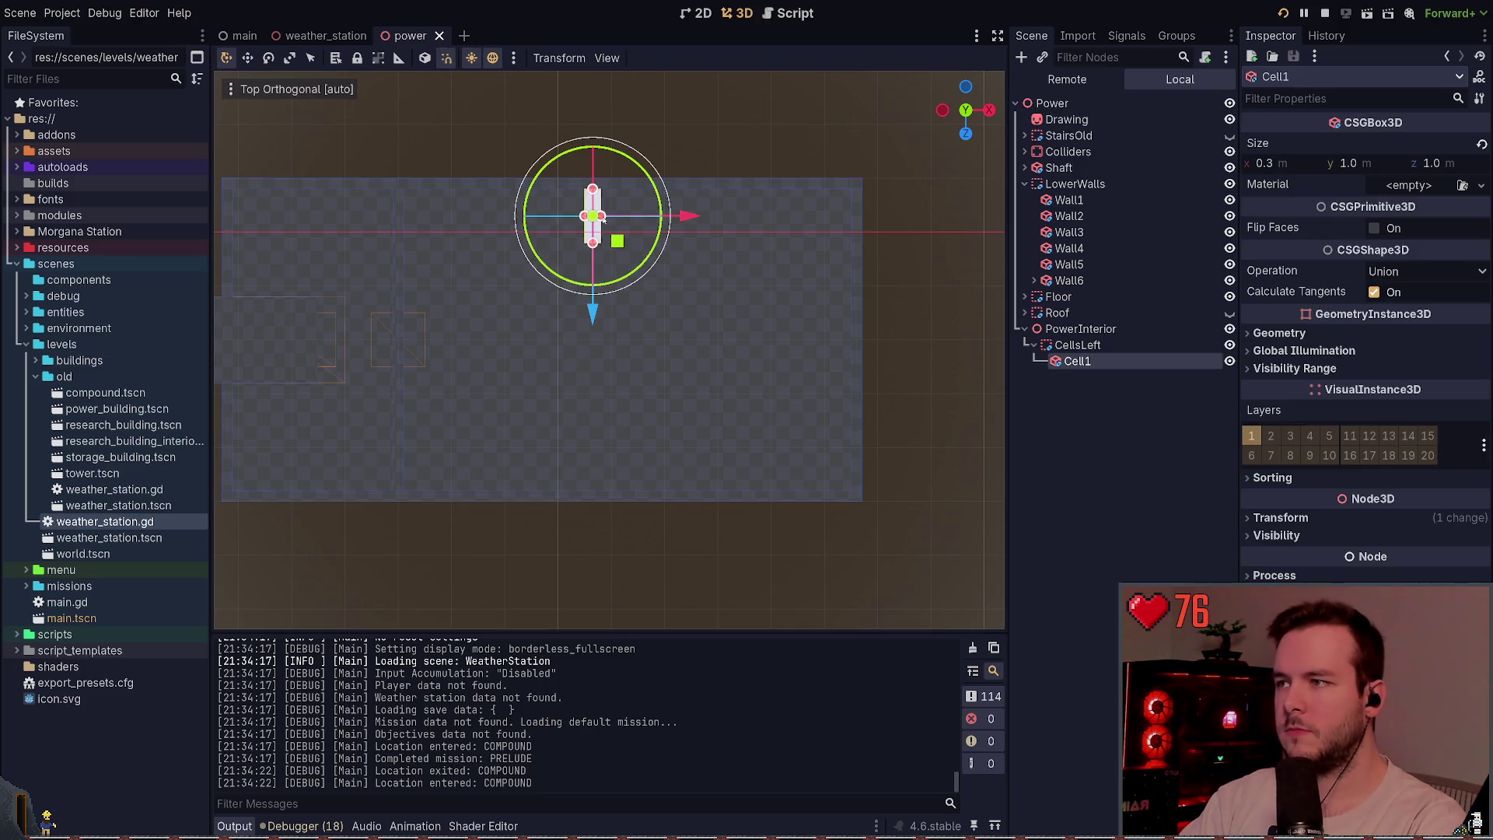
{"action": "left_click_drag", "start_coordinate": [602, 219], "coordinate": [606, 221]}
{"action": "key", "text": "F5"}
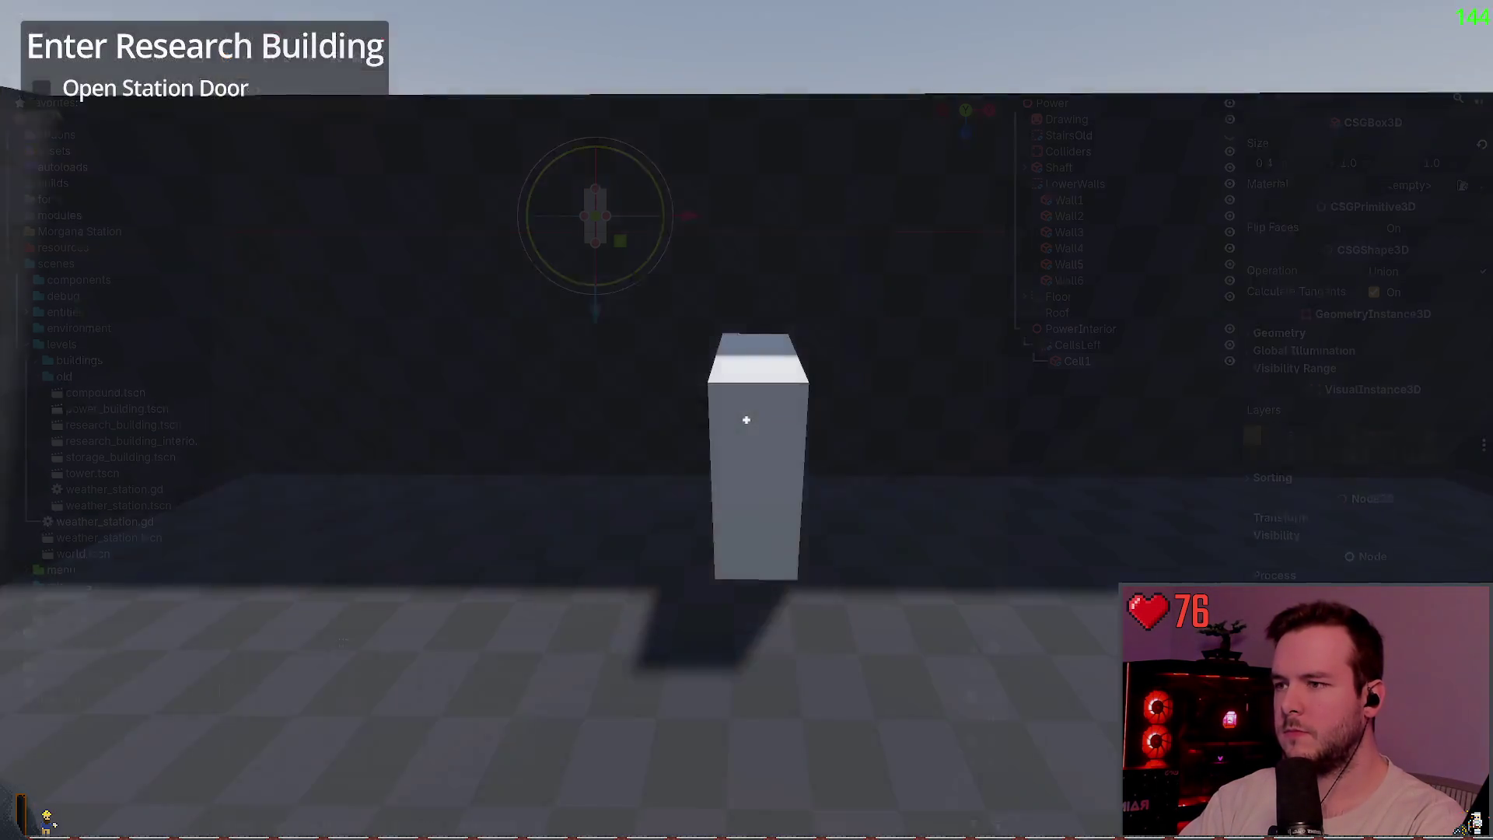
{"action": "key", "text": "F8"}
{"action": "key", "text": "F5"}
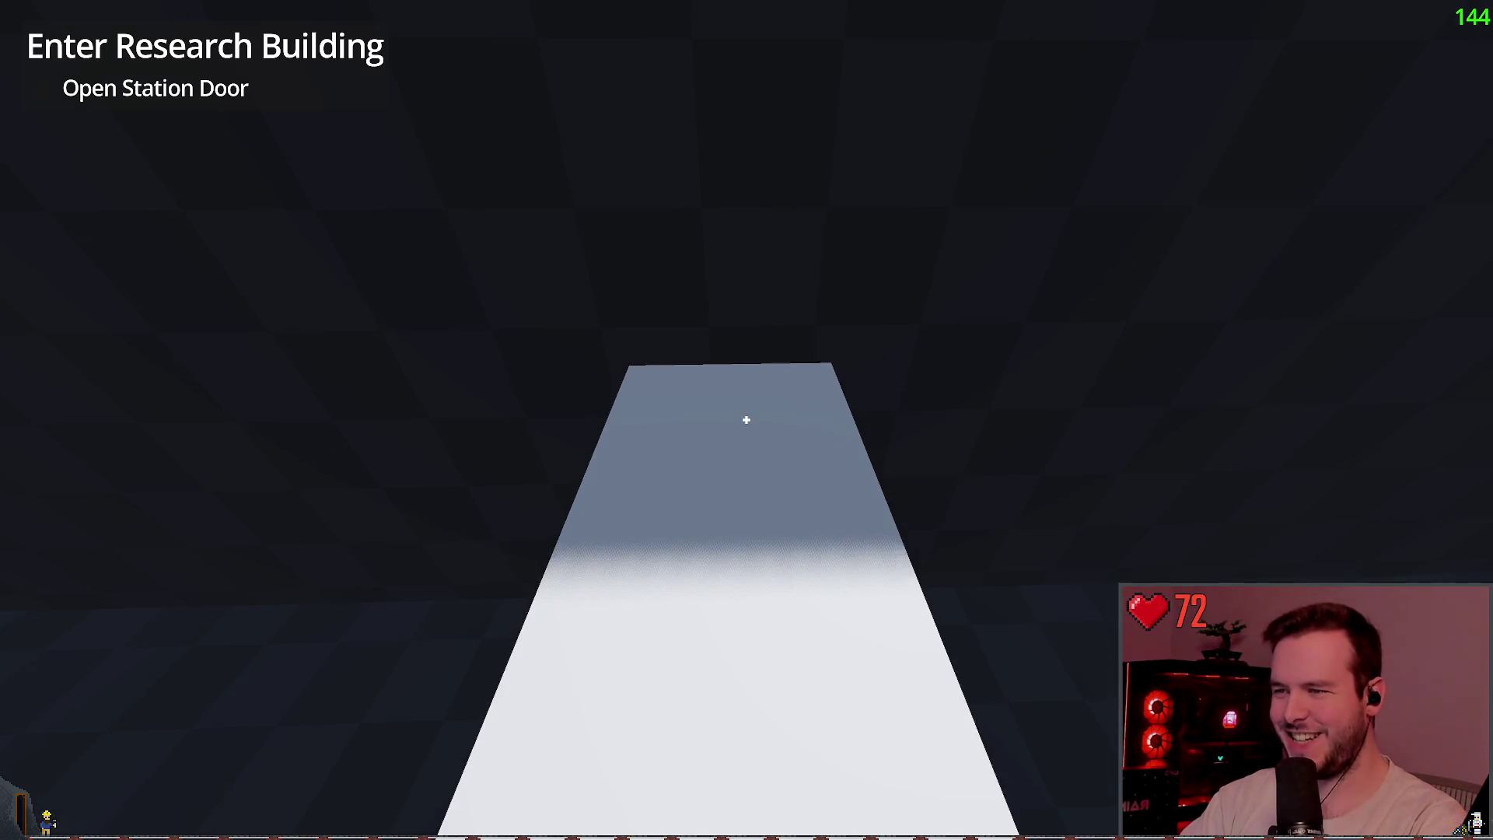
- Widen Cell1 further to 0.6 m and view the wider block in-game
{"action": "key", "text": "alt+Tab"}
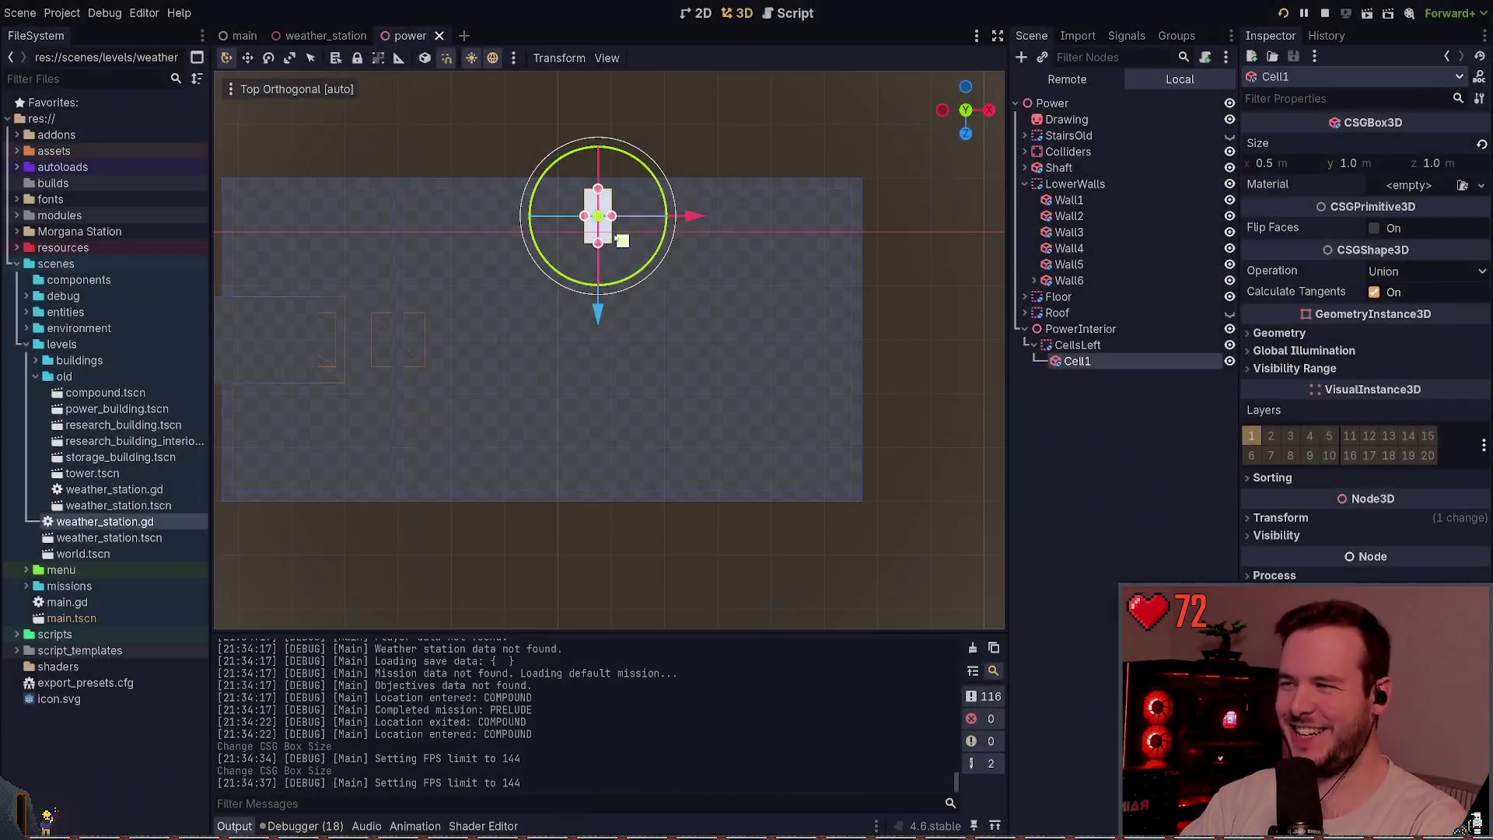
{"action": "left_click_drag", "start_coordinate": [612, 216], "coordinate": [618, 216]}
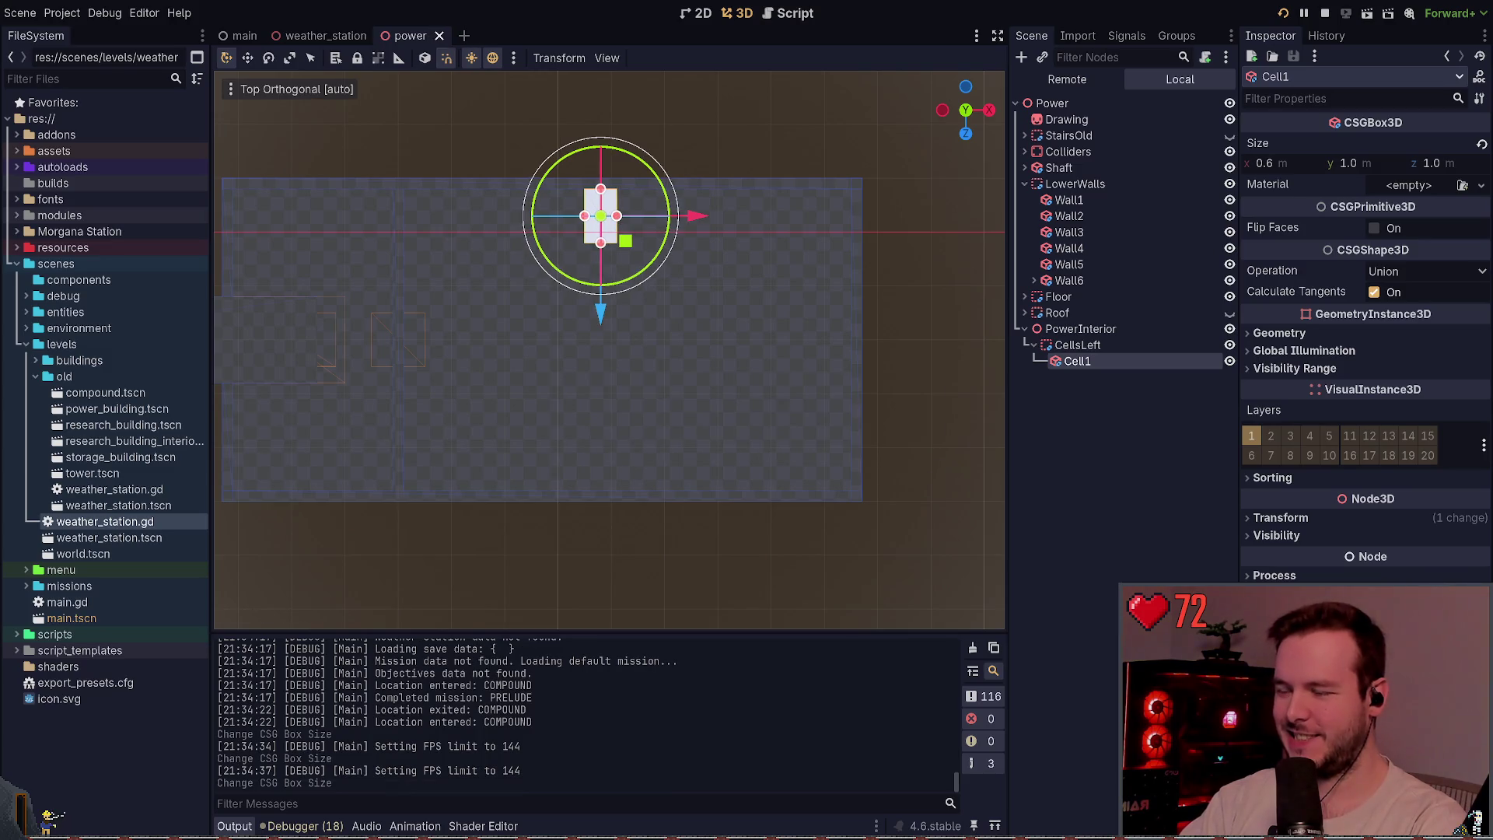
{"action": "key", "text": "alt+Tab"}
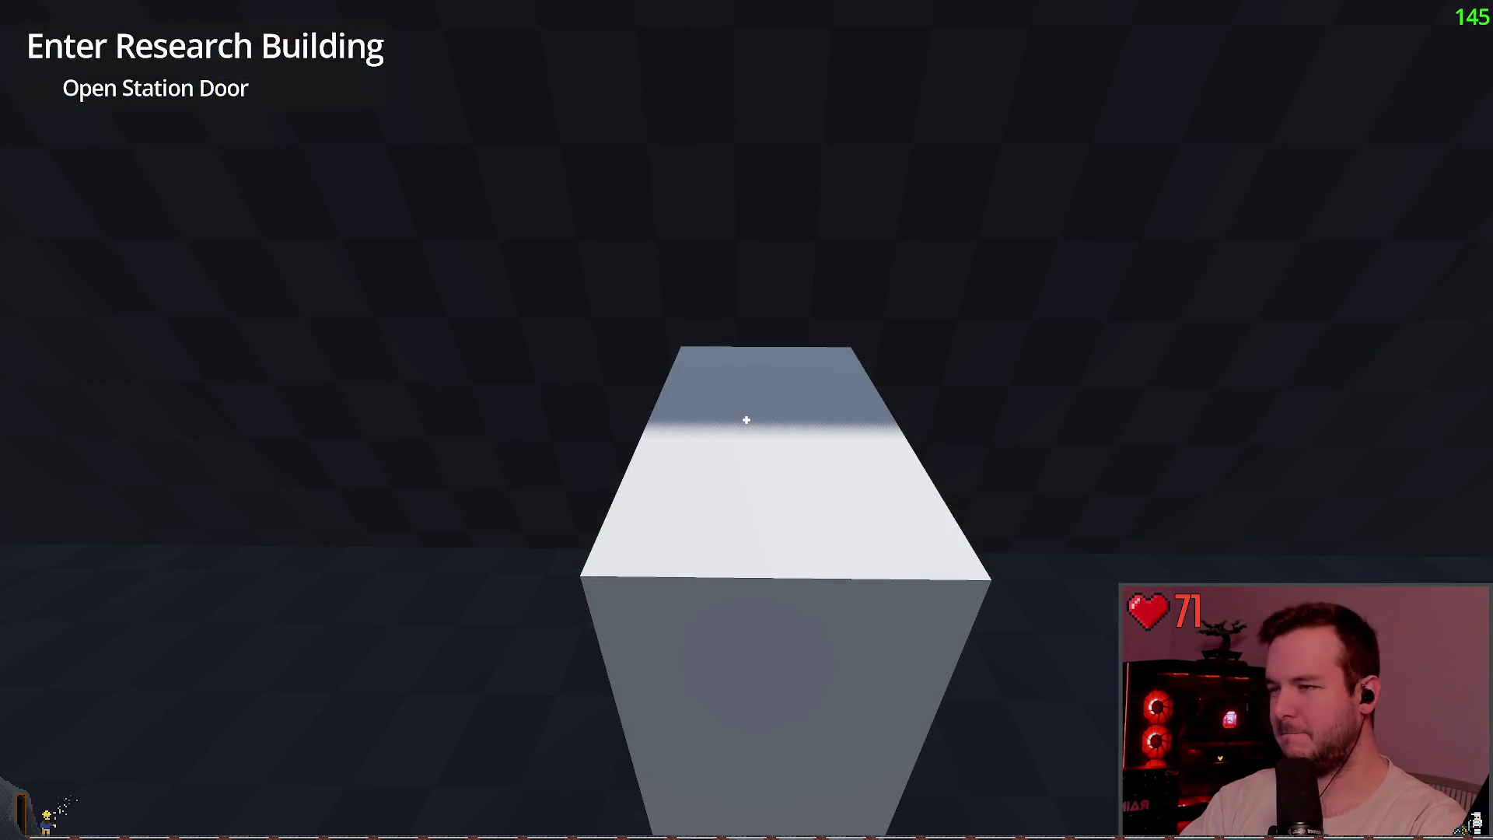
{"action": "key", "text": "alt+Tab"}
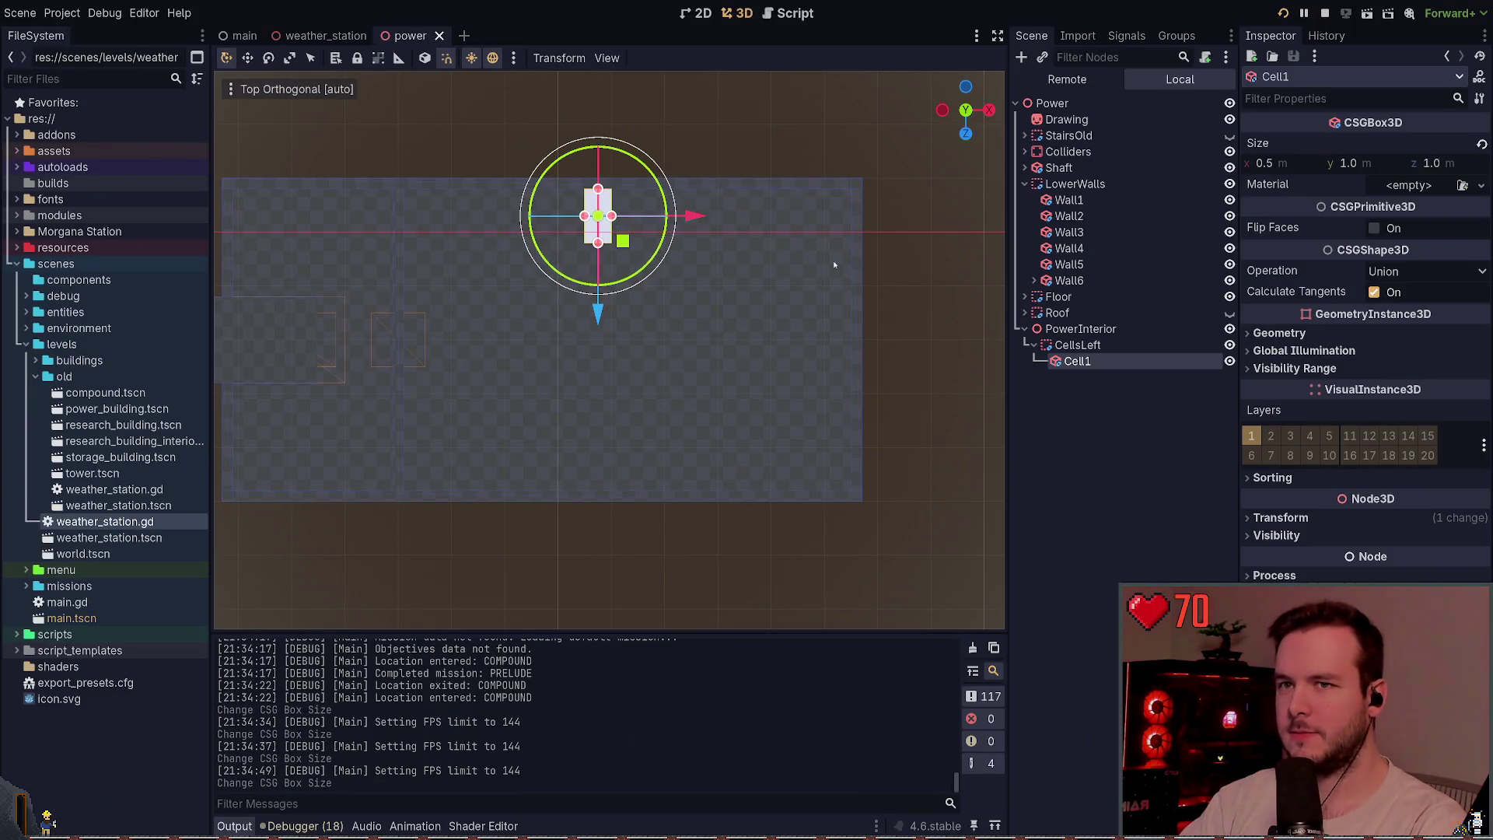
- Duplicate Cell1 into Cell2, place it beside Cell1, and save the power scene
{"action": "key", "text": "w"}
{"action": "left_click_drag", "start_coordinate": [693, 181], "coordinate": [766, 231]}
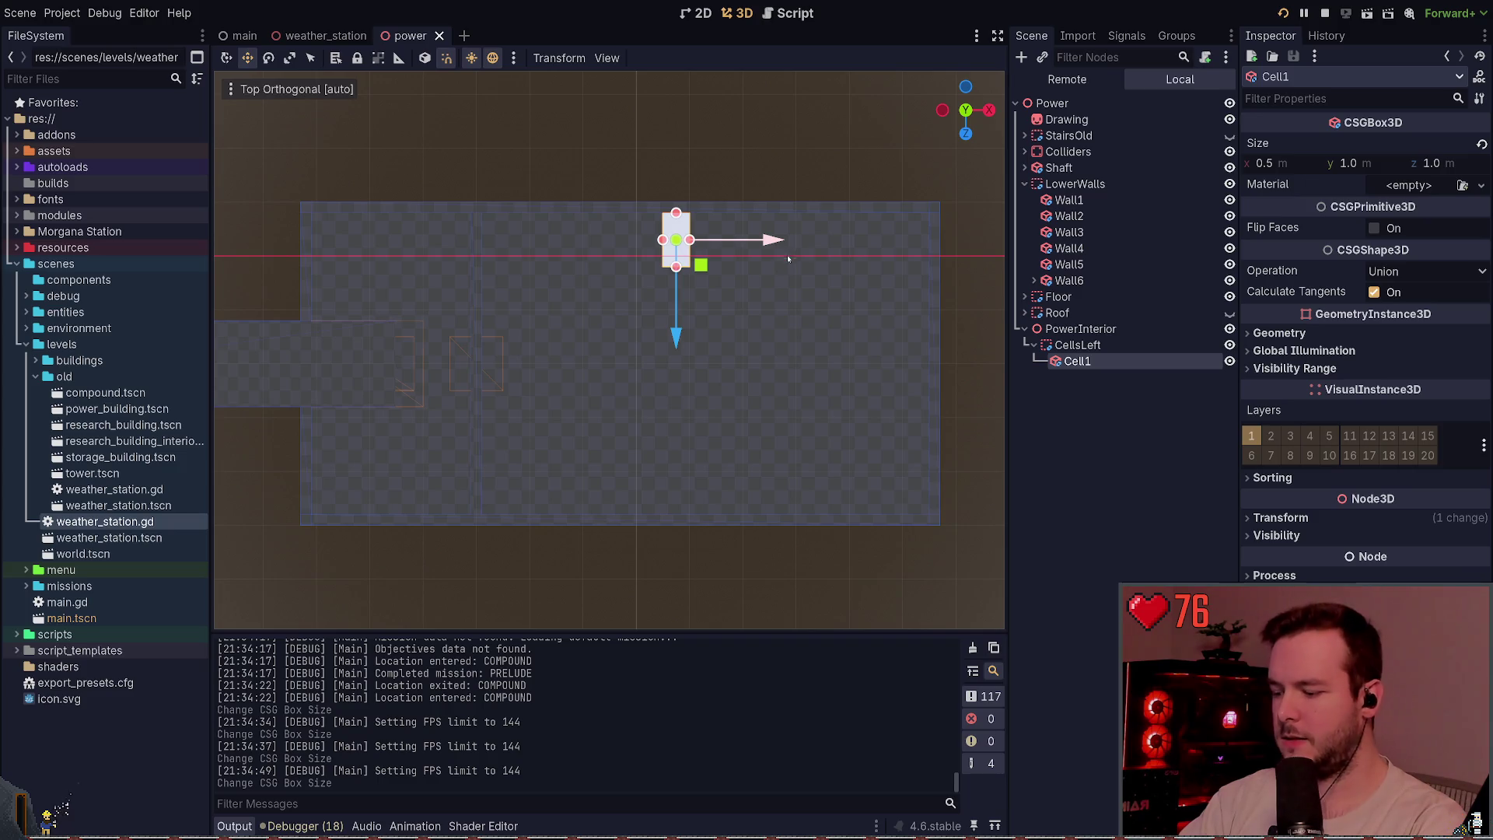
{"action": "key", "text": "ctrl+d"}
{"action": "left_click_drag", "start_coordinate": [769, 240], "coordinate": [841, 241]}
{"action": "key", "text": "ctrl+s"}
- Duplicate the cells into Cell3–Cell6 and line them up beside the first ones
{"action": "key", "text": "ctrl+d"}
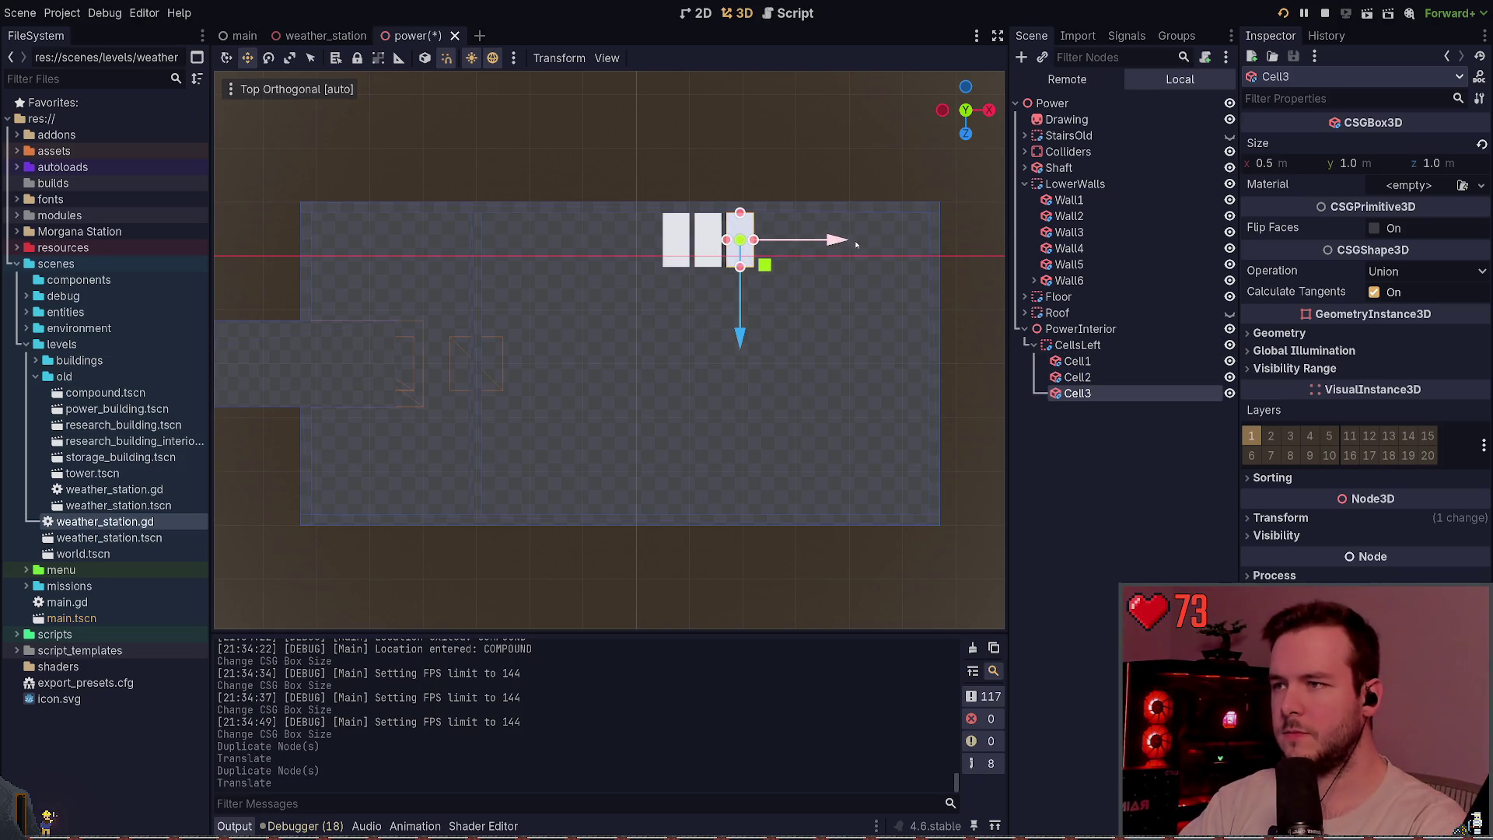
{"action": "left_click", "coordinate": [1077, 361], "text": "shift"}
{"action": "key", "text": "ctrl+d"}
{"action": "left_click_drag", "start_coordinate": [799, 248], "coordinate": [896, 241]}
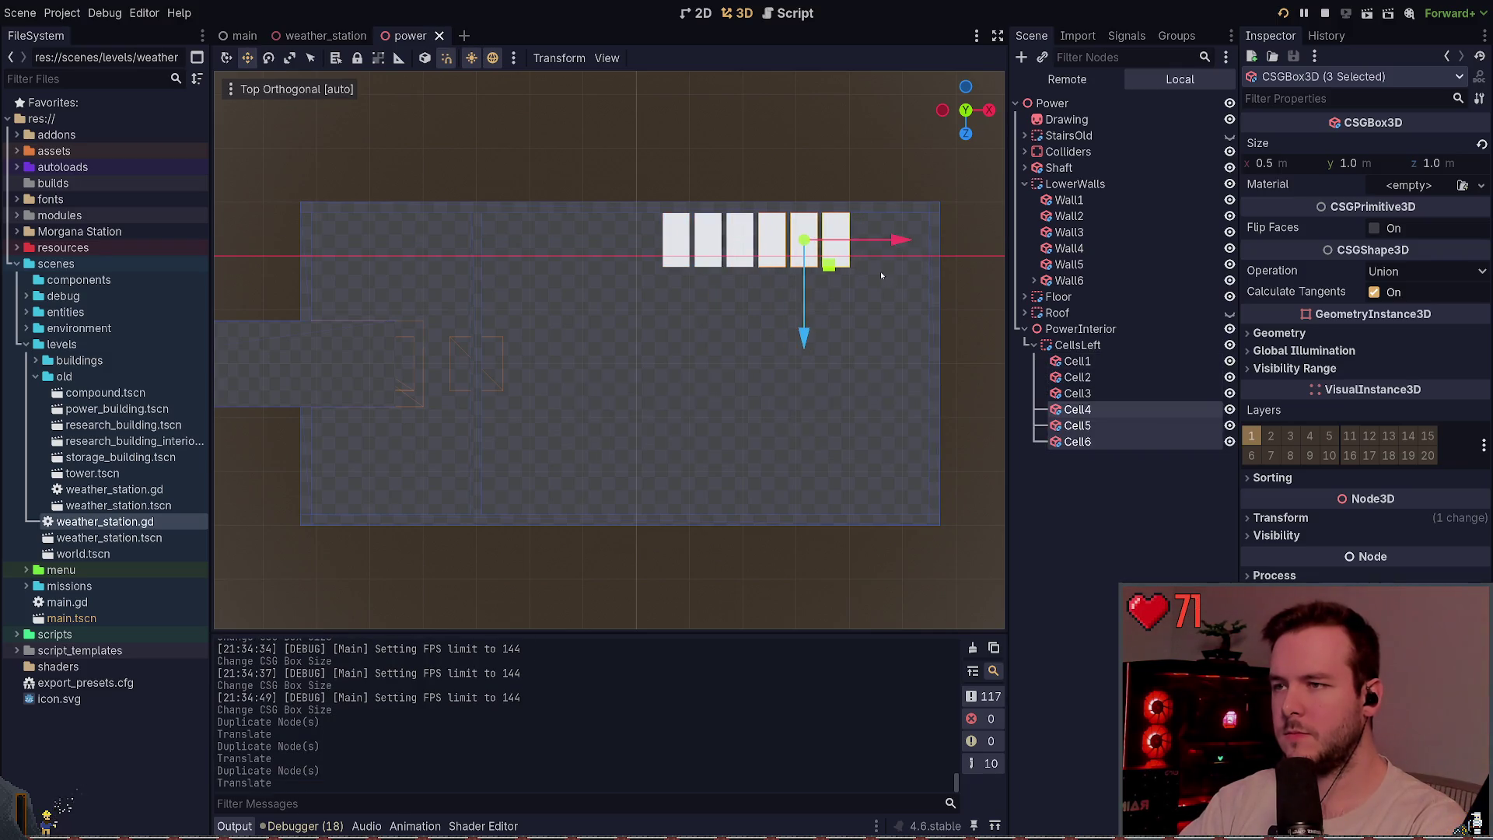
{"action": "left_click_drag", "start_coordinate": [794, 303], "coordinate": [765, 307]}
- Shift the CellsLeft group left along the wall and run the game to check the row
{"action": "left_click", "coordinate": [1077, 345]}
{"action": "mouse_move", "coordinate": [725, 244]}
{"action": "left_mouse_down"}
{"action": "mouse_move", "coordinate": [555, 246]}
{"action": "mouse_move", "coordinate": [607, 246]}
{"action": "mouse_move", "coordinate": [582, 254]}
{"action": "left_mouse_up"}
{"action": "key", "text": "F5"}
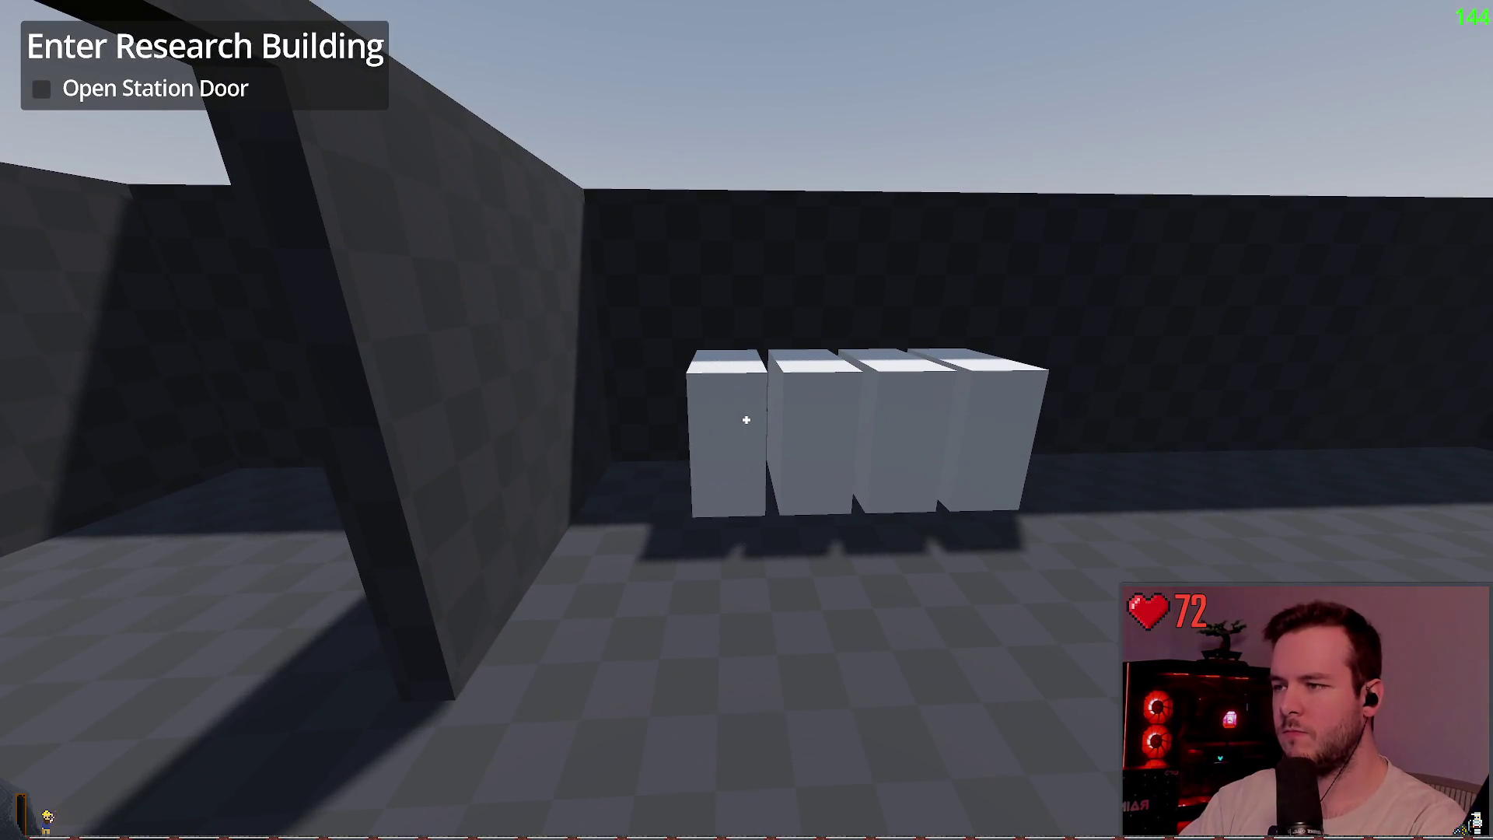
- Re-check the cell row in-game, then rename the CellsLeft group to CellsLeftBottom
{"action": "key", "text": "F8"}
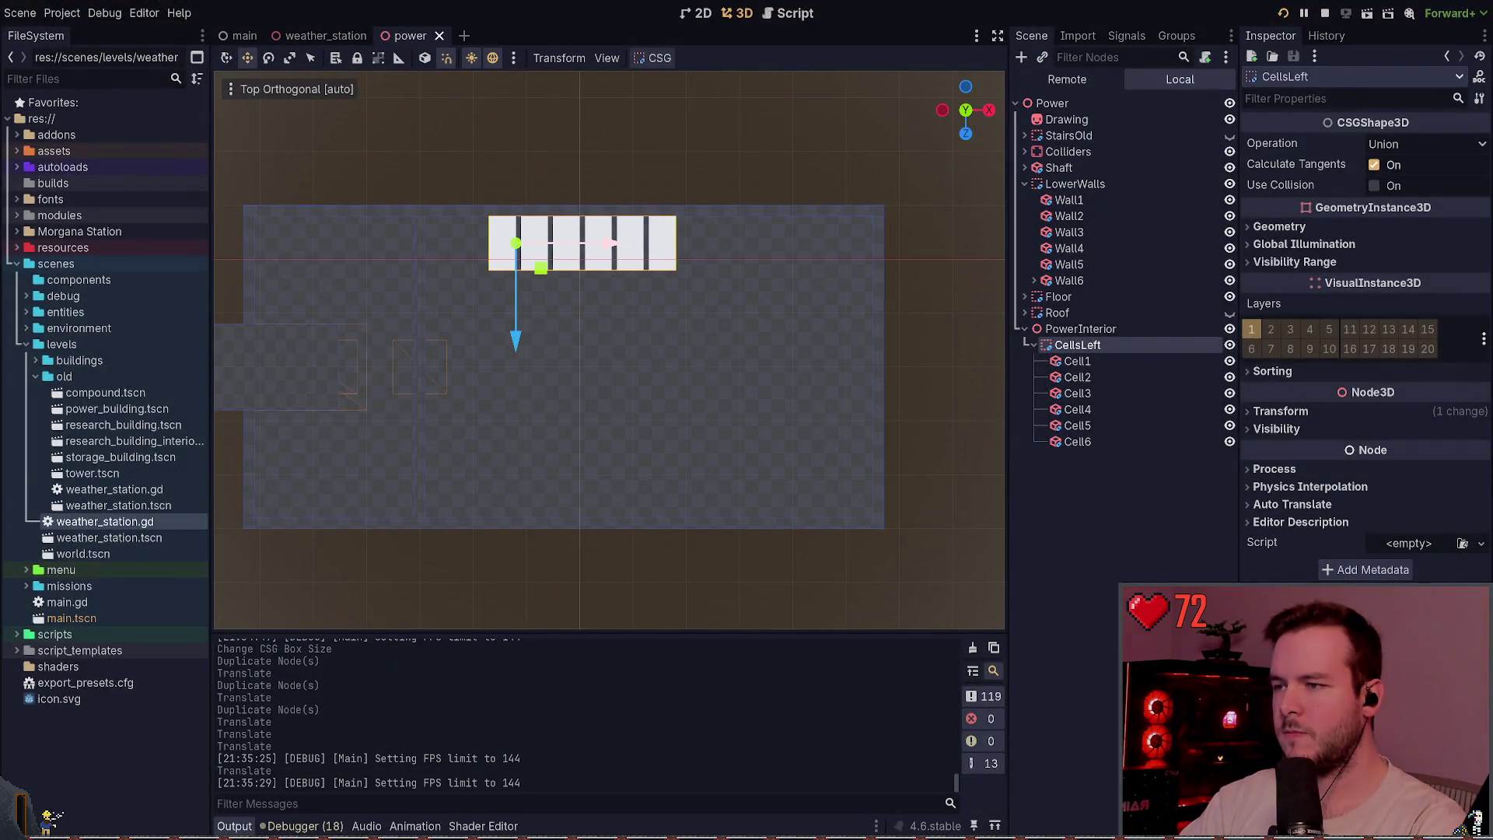
{"action": "key", "text": "F5"}
{"action": "key", "text": "F8"}
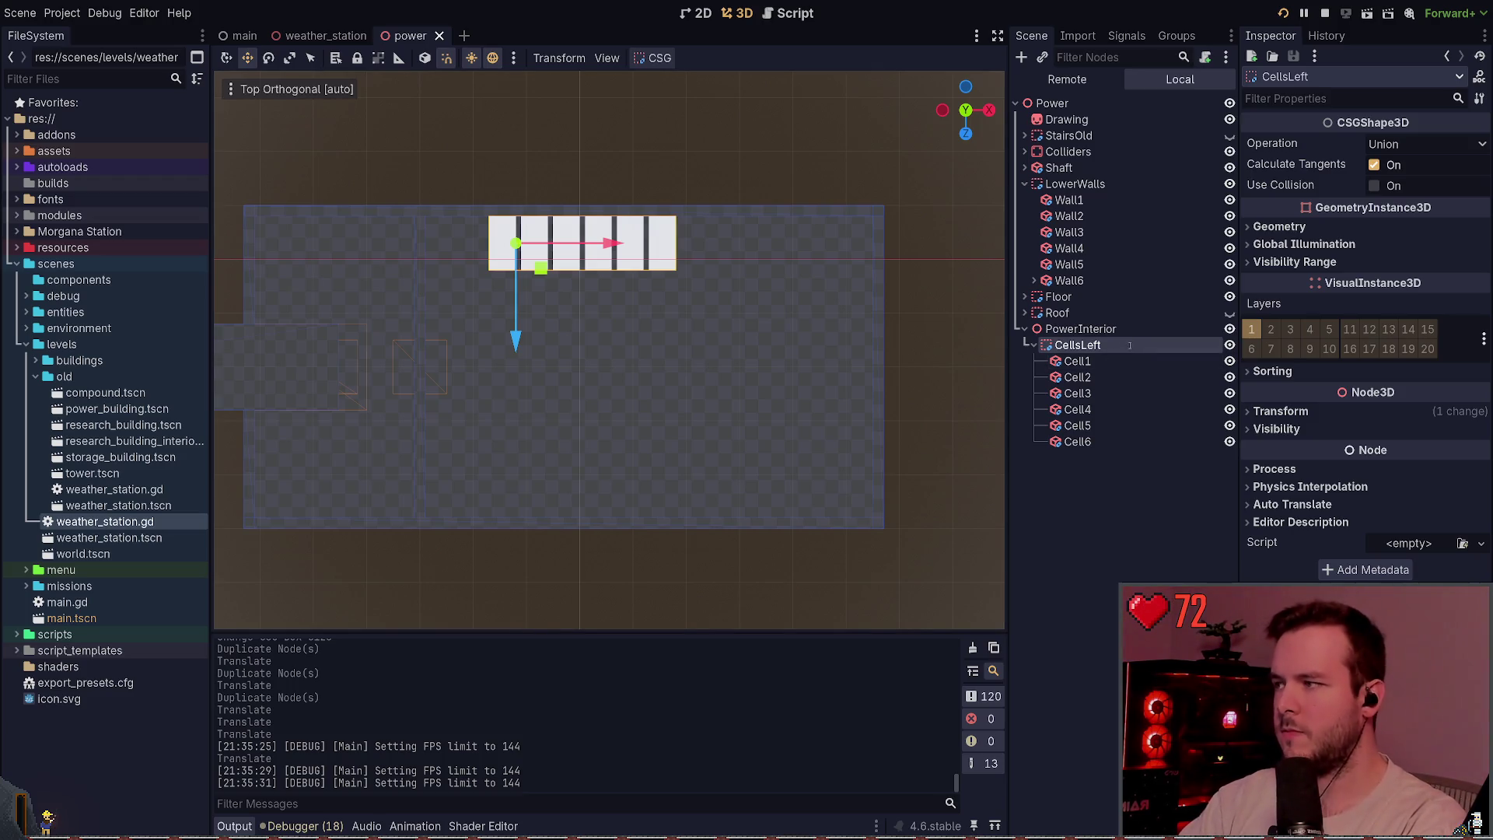
{"action": "type", "text": "Bottom"}
{"action": "key", "text": "Return"}
{"action": "key", "text": "ctrl+d"}
{"action": "key", "text": "ctrl+z"}
- Duplicate Cell4–Cell6 into Cell7–Cell9 and slide them along X to extend the row
{"action": "left_click", "coordinate": [1104, 441]}
{"action": "left_click", "coordinate": [1104, 409], "text": "shift"}
{"action": "key", "text": "ctrl+d"}
{"action": "left_click_drag", "start_coordinate": [727, 247], "coordinate": [835, 263]}
- Run the scene and walk back to view all nine cells along the wall
{"action": "key", "text": "F6"}
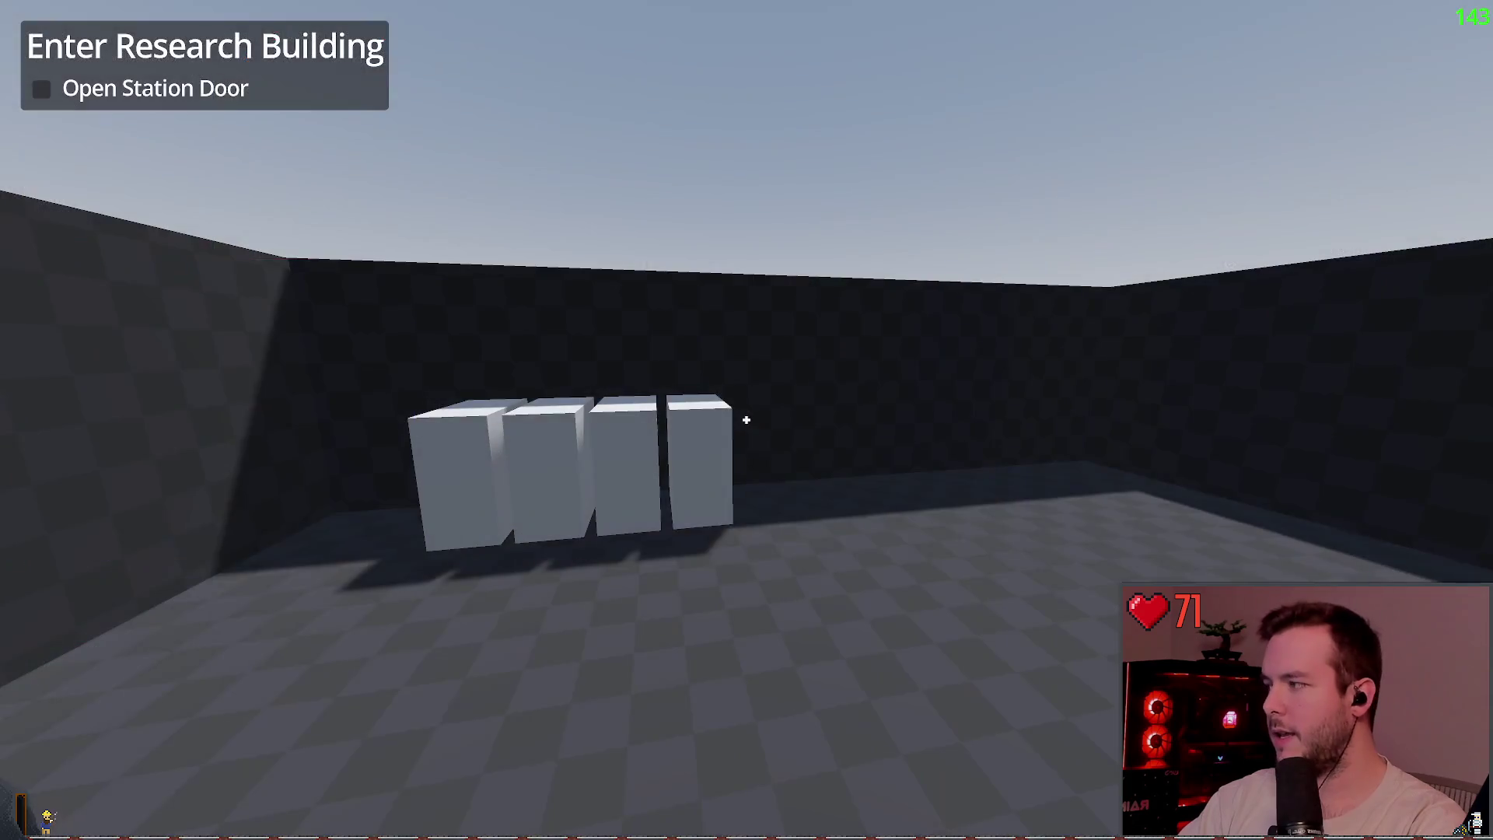
{"action": "key", "text": "s"}
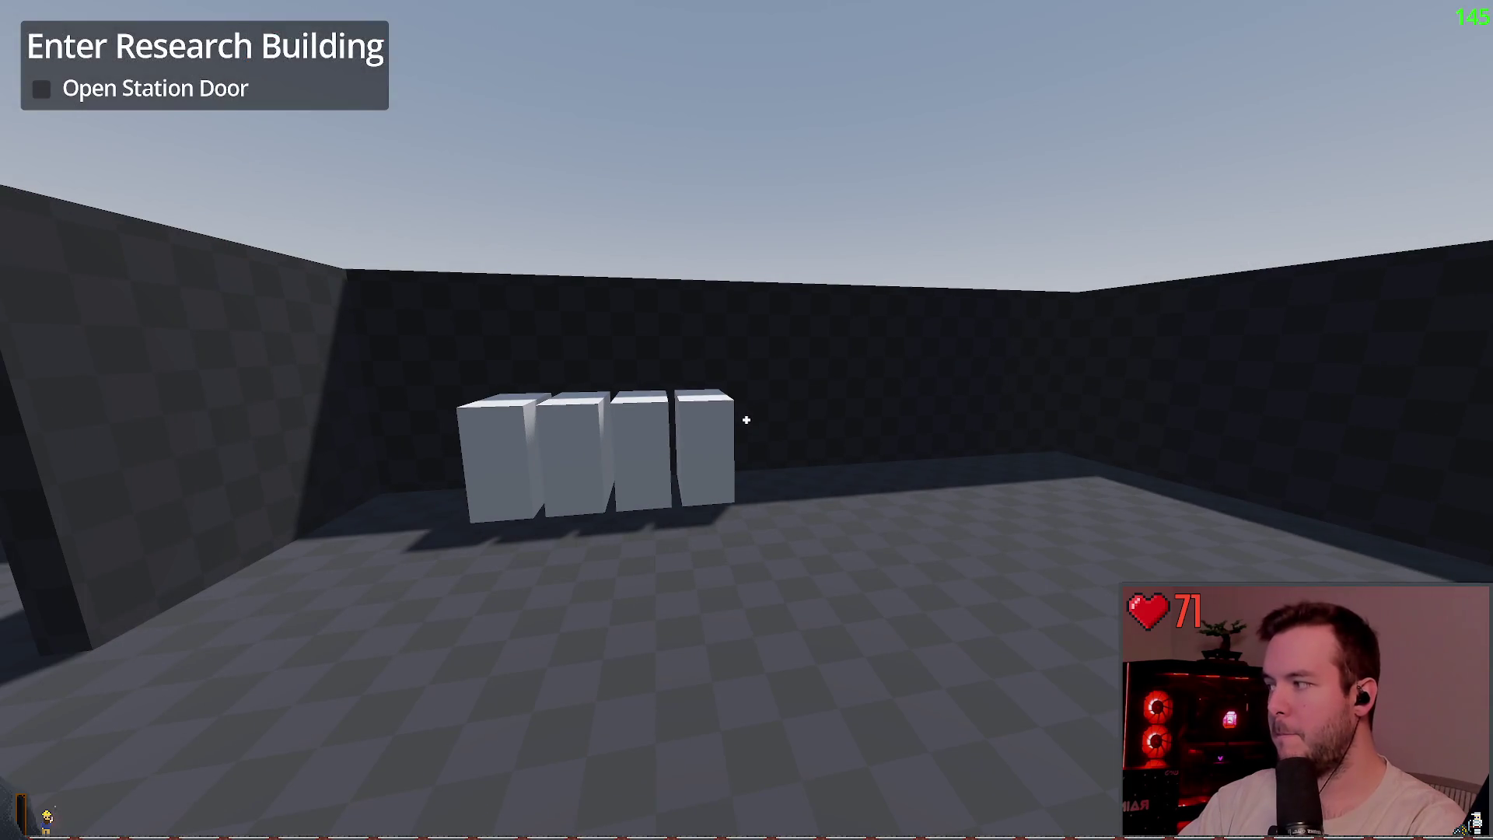
{"action": "key", "text": "w"}
{"action": "key", "text": "s"}
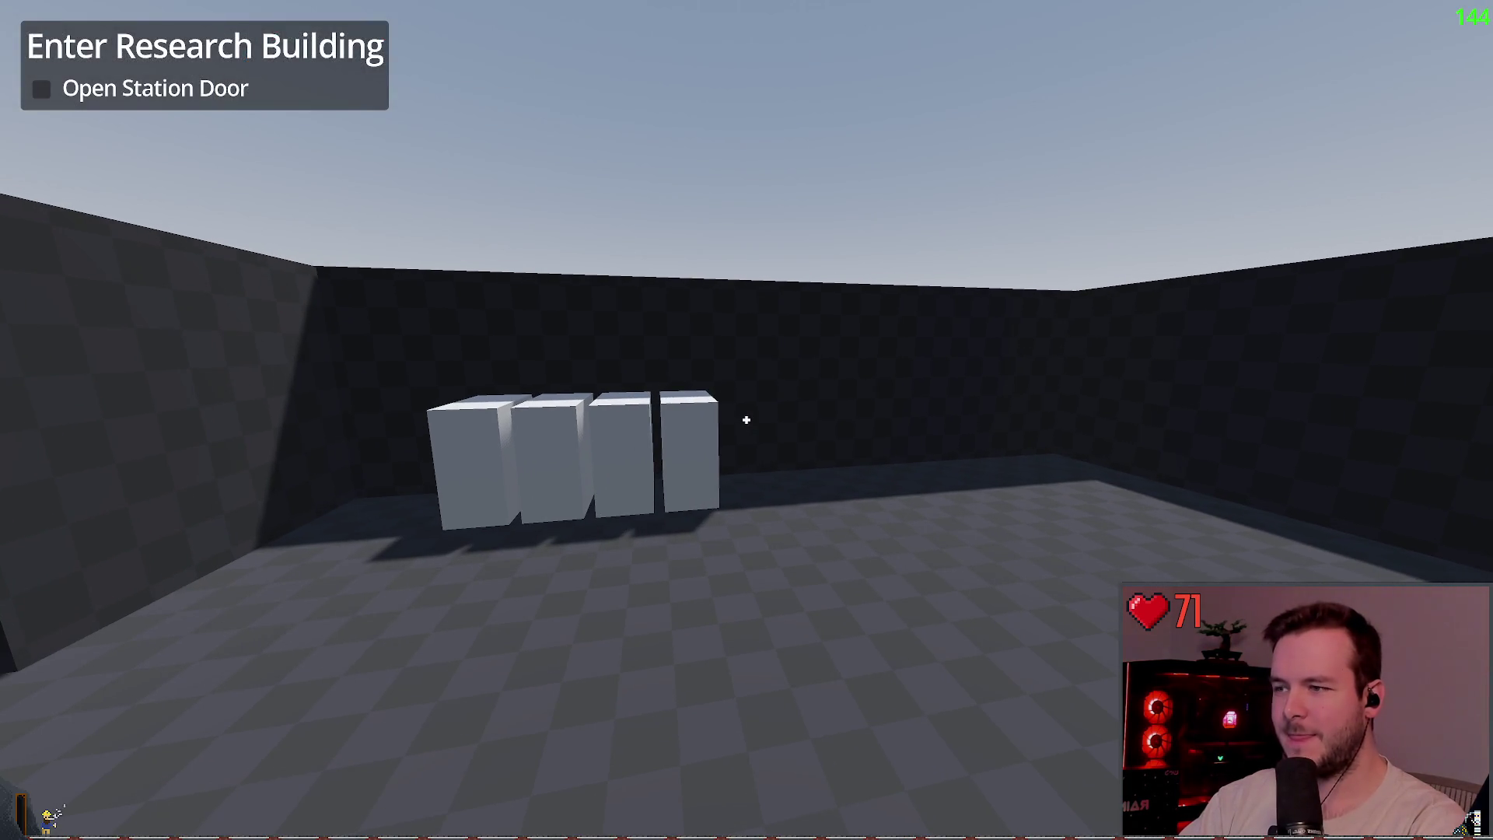
{"action": "key", "text": "s"}
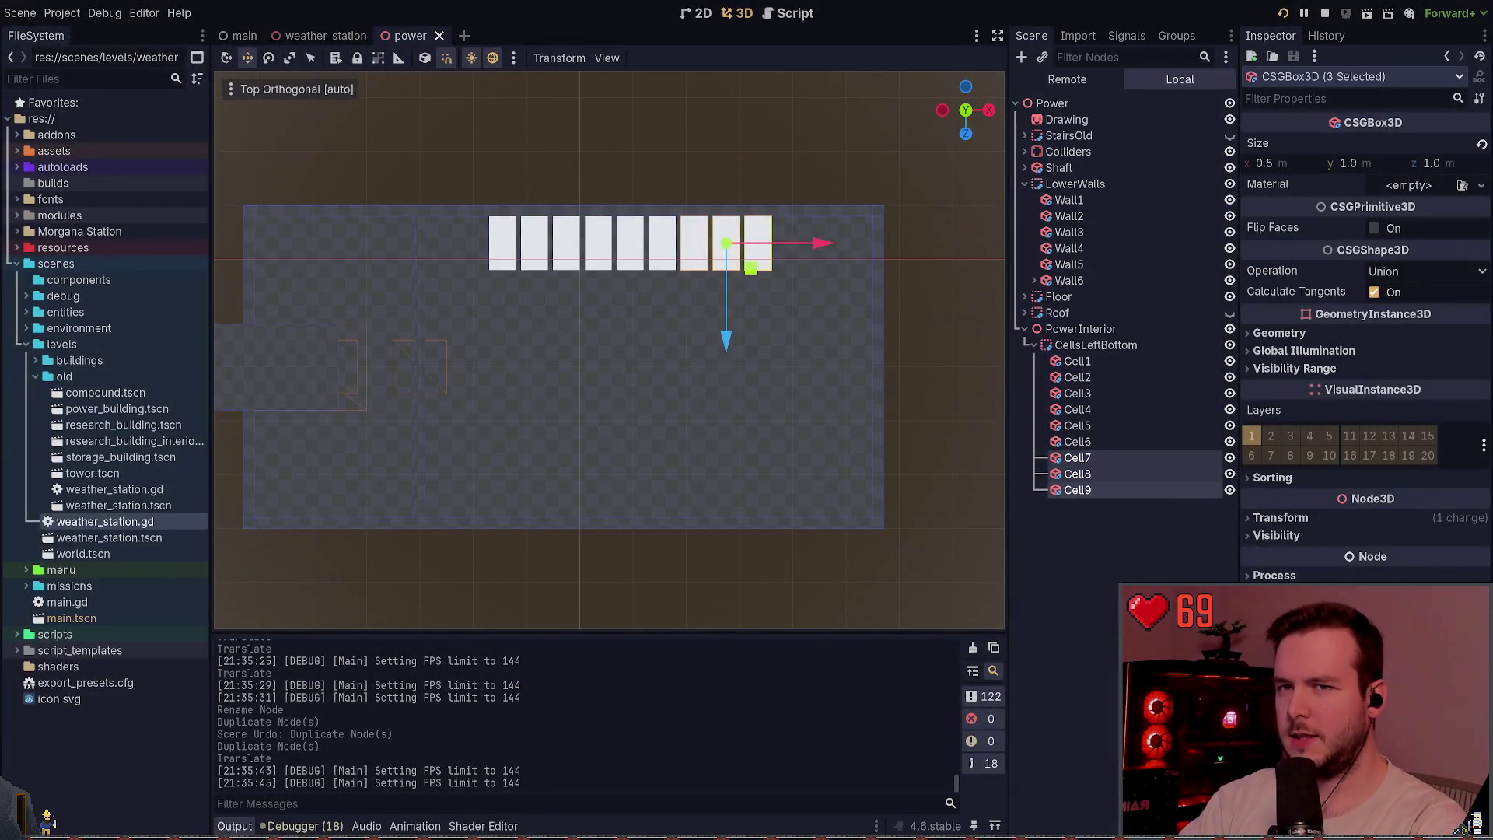
{"action": "left_click", "coordinate": [1376, 164]}
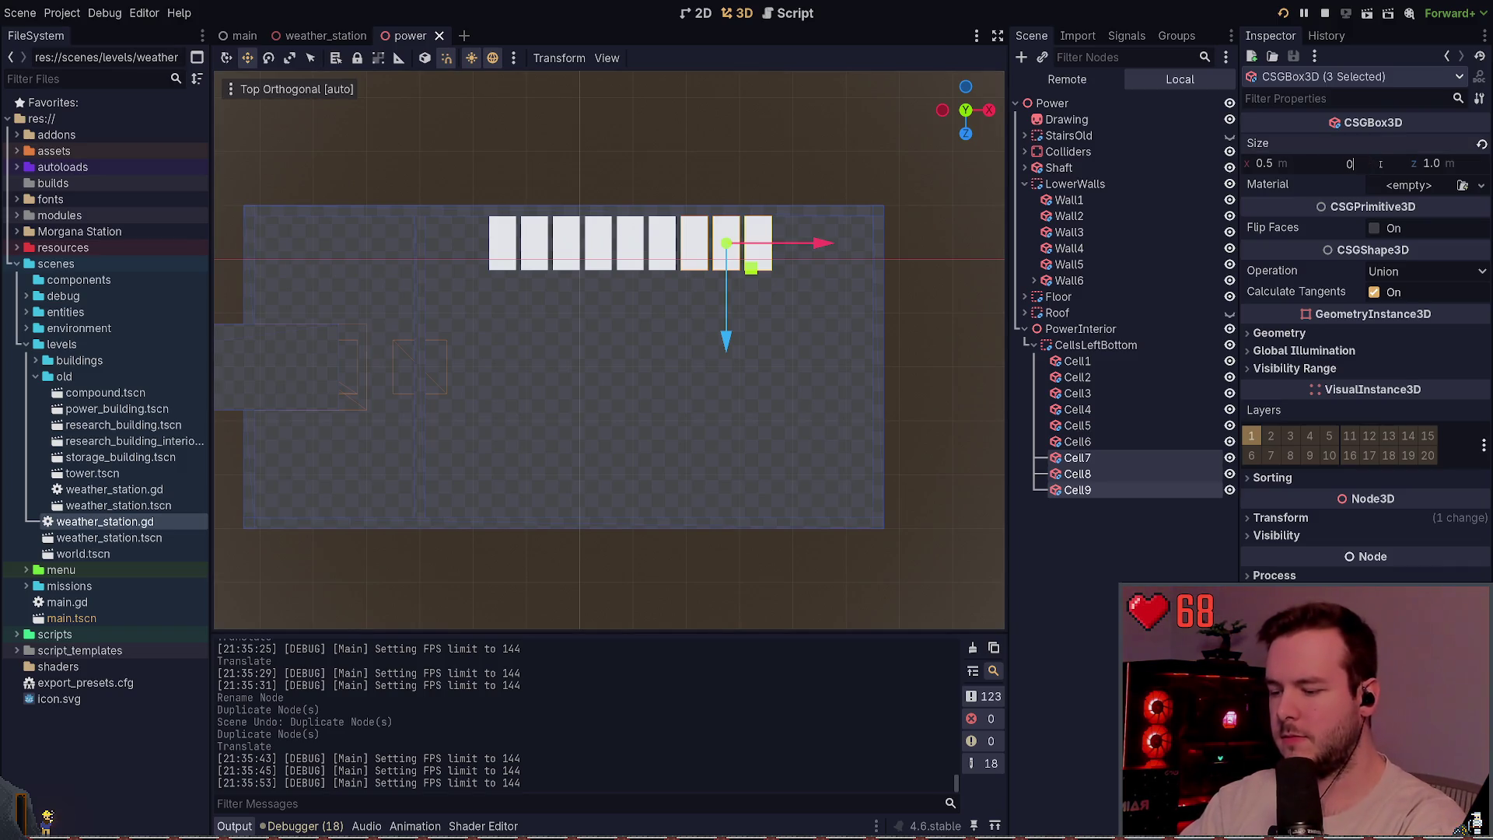
{"action": "type", "text": ".2"}
- Set the height of all nine cells, Cell1–Cell9, to 0.2 m and save the power scene
{"action": "key", "text": "Return"}
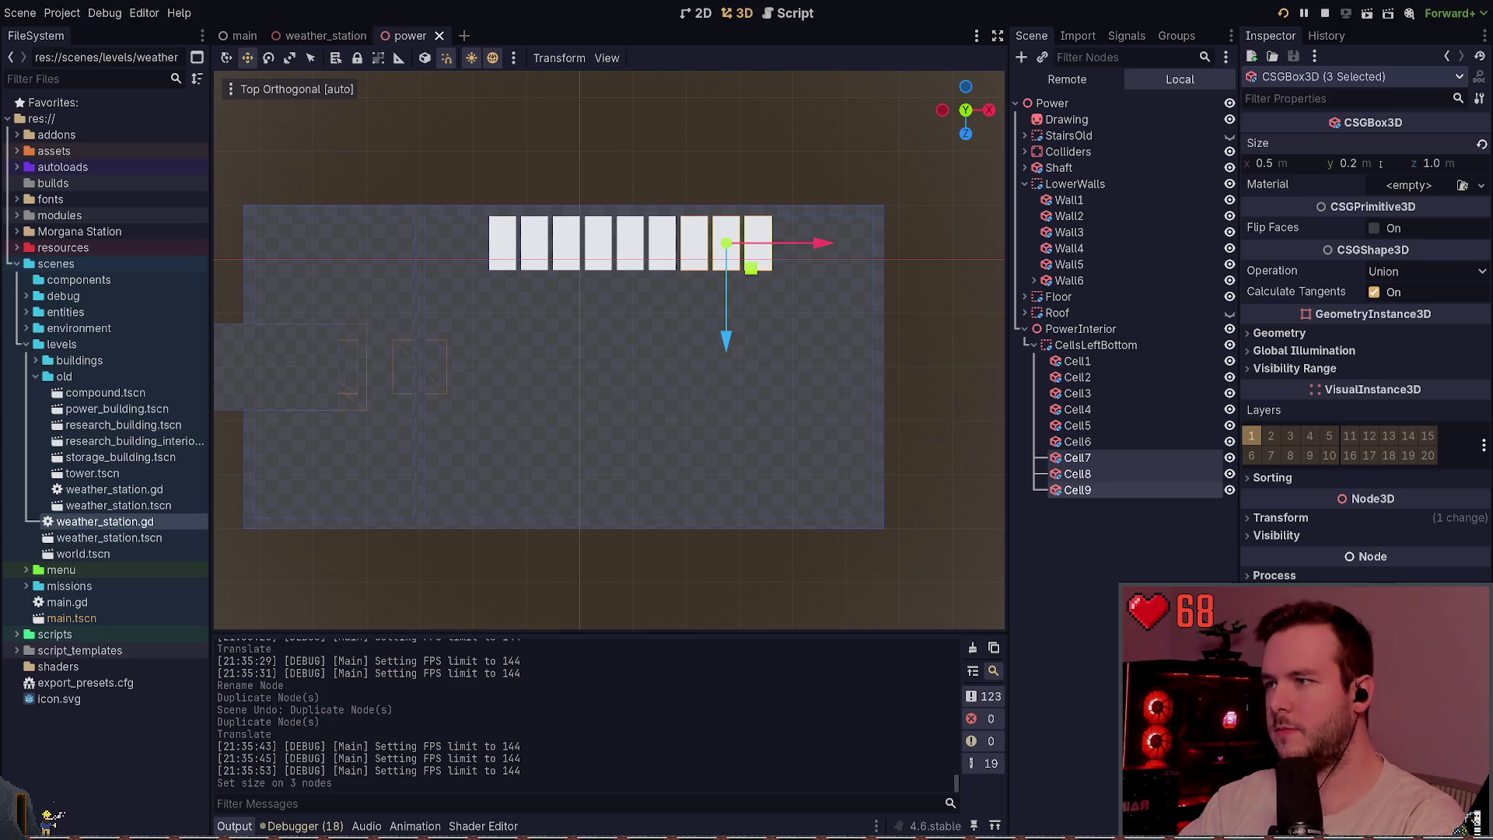
{"action": "key", "text": "ctrl+z"}
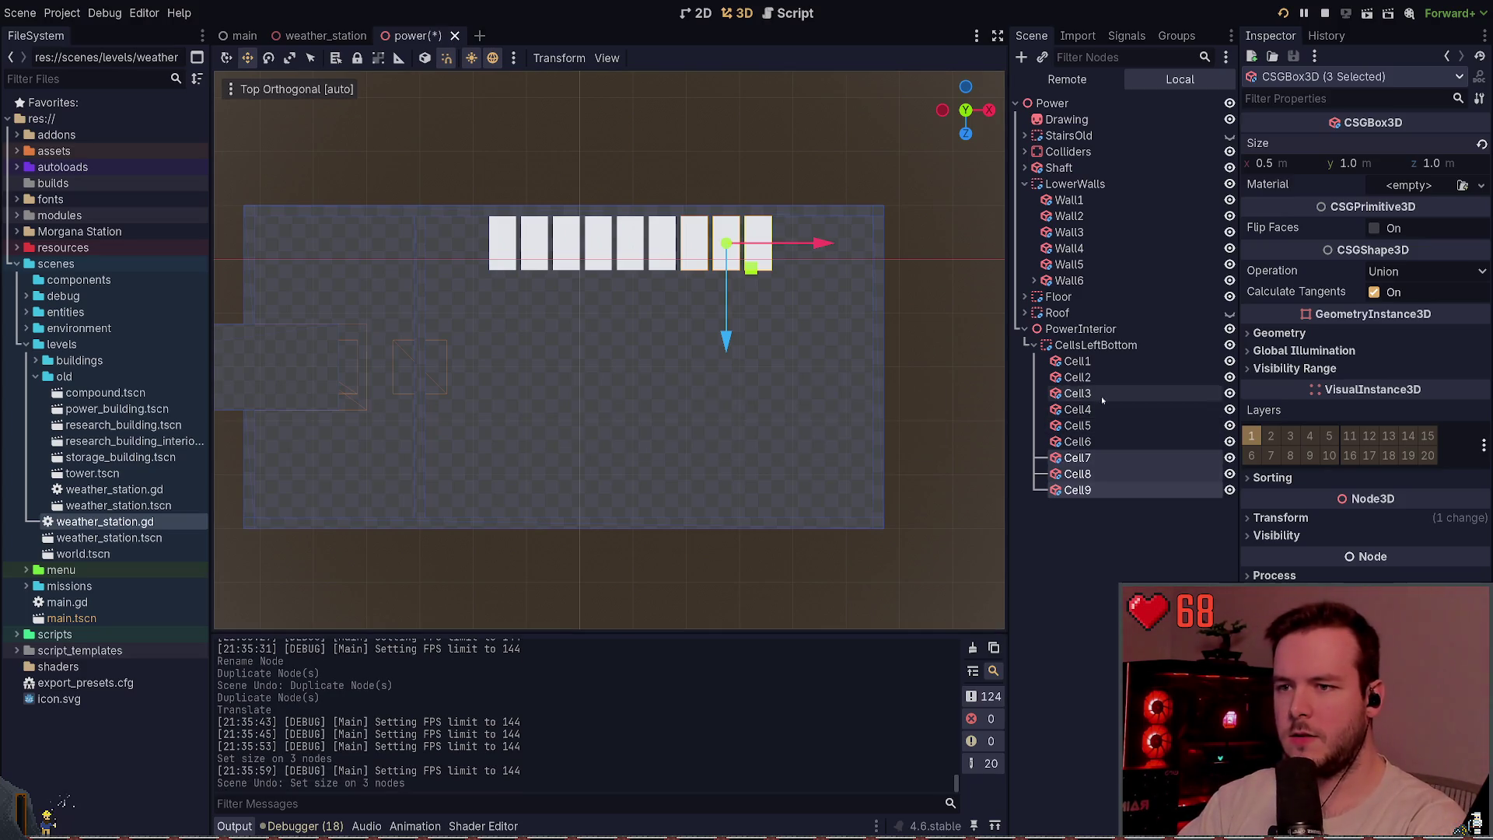
{"action": "left_click", "coordinate": [1077, 361]}
{"action": "left_click", "coordinate": [1089, 491], "text": "shift"}
{"action": "left_click", "coordinate": [1285, 161]}
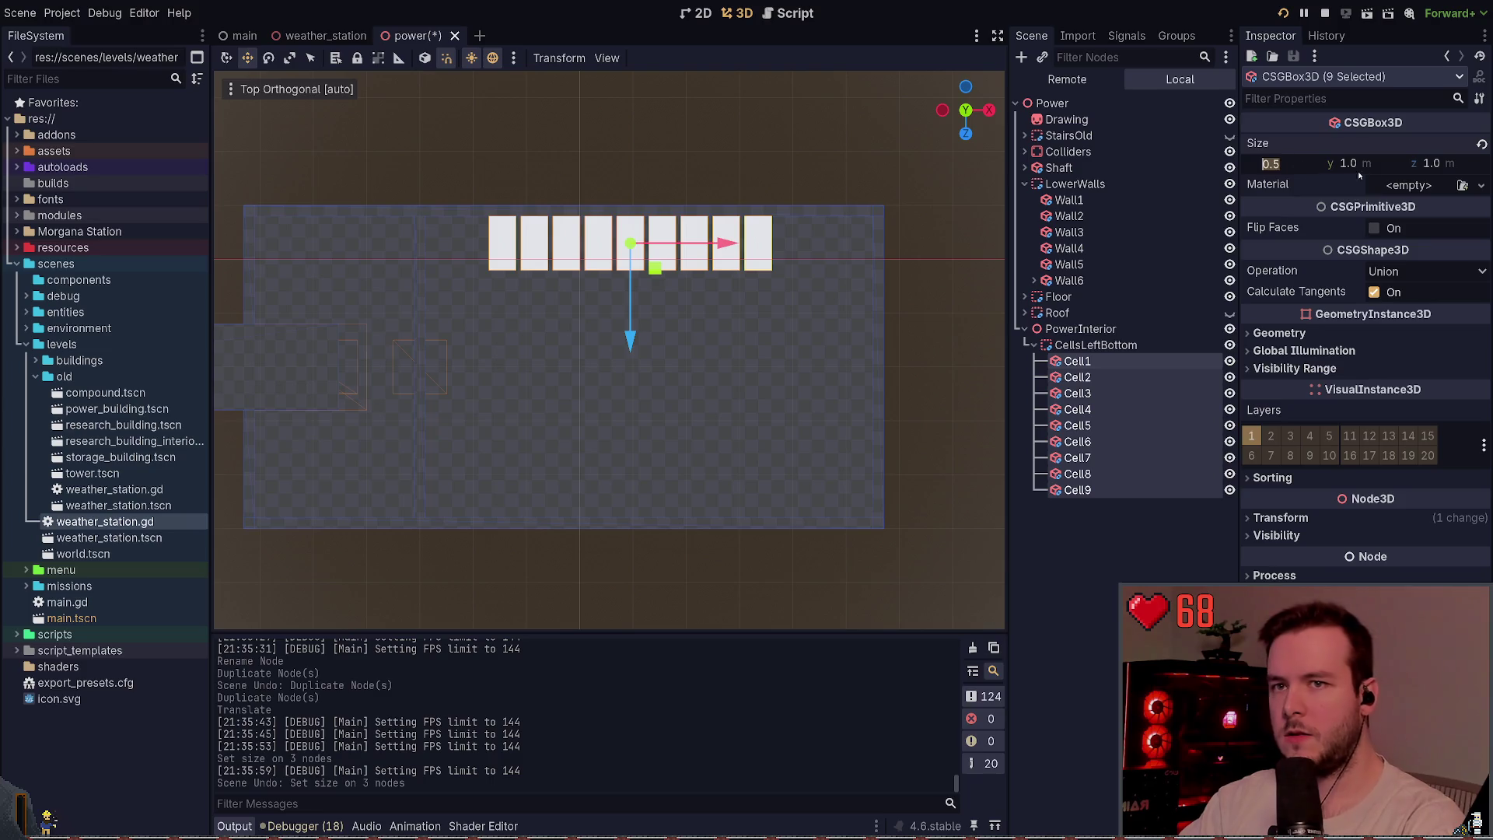
{"action": "type", "text": "0.2"}
{"action": "key", "text": "Return"}
{"action": "key", "text": "ctrl+s"}
- Quit and relaunch the game to see the flat slabs, then return to the editor
{"action": "key", "text": "alt+Tab"}
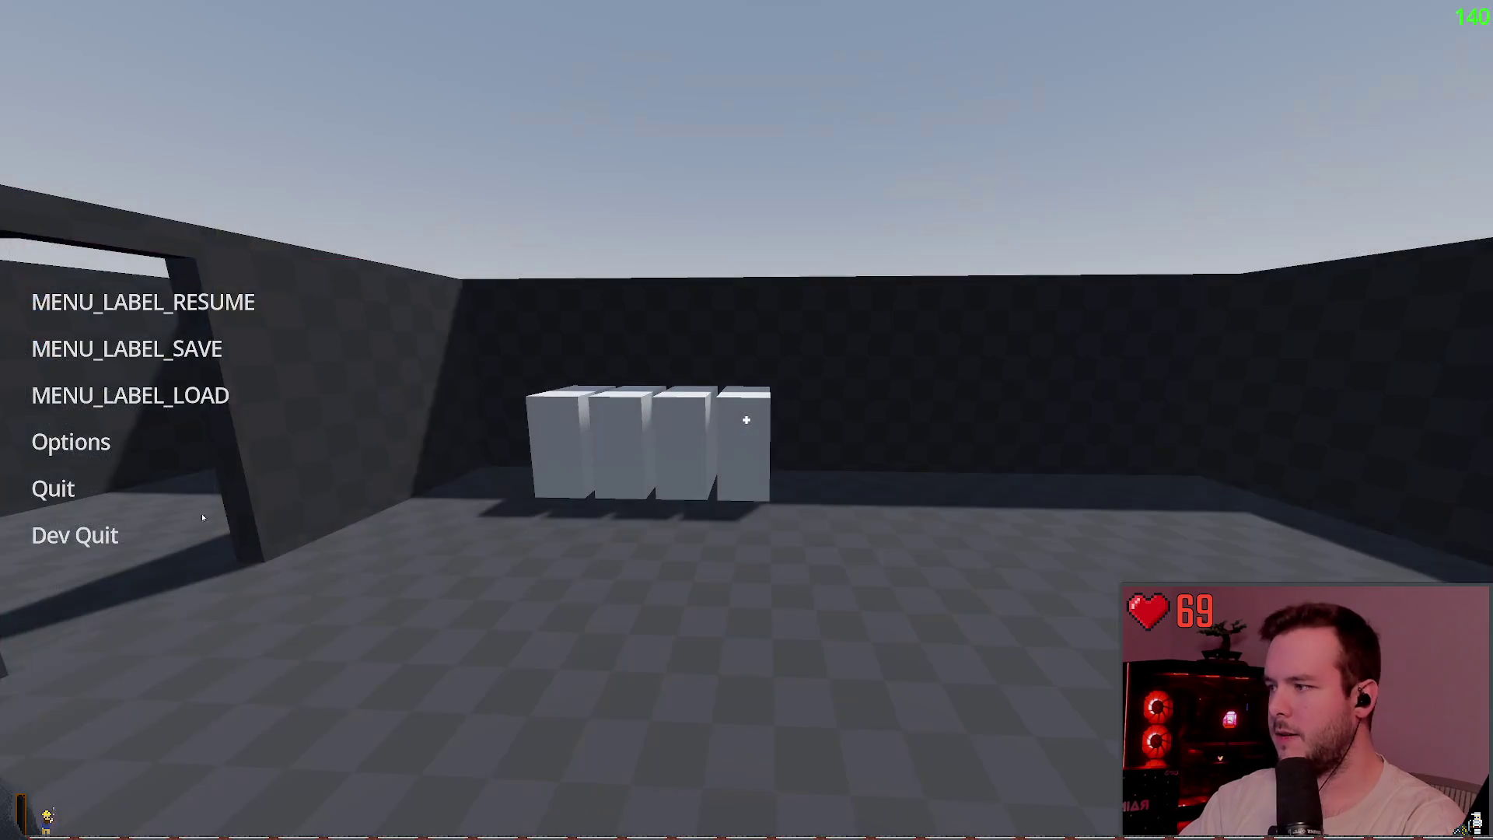
{"action": "left_click", "coordinate": [53, 535]}
{"action": "left_click", "coordinate": [1282, 13]}
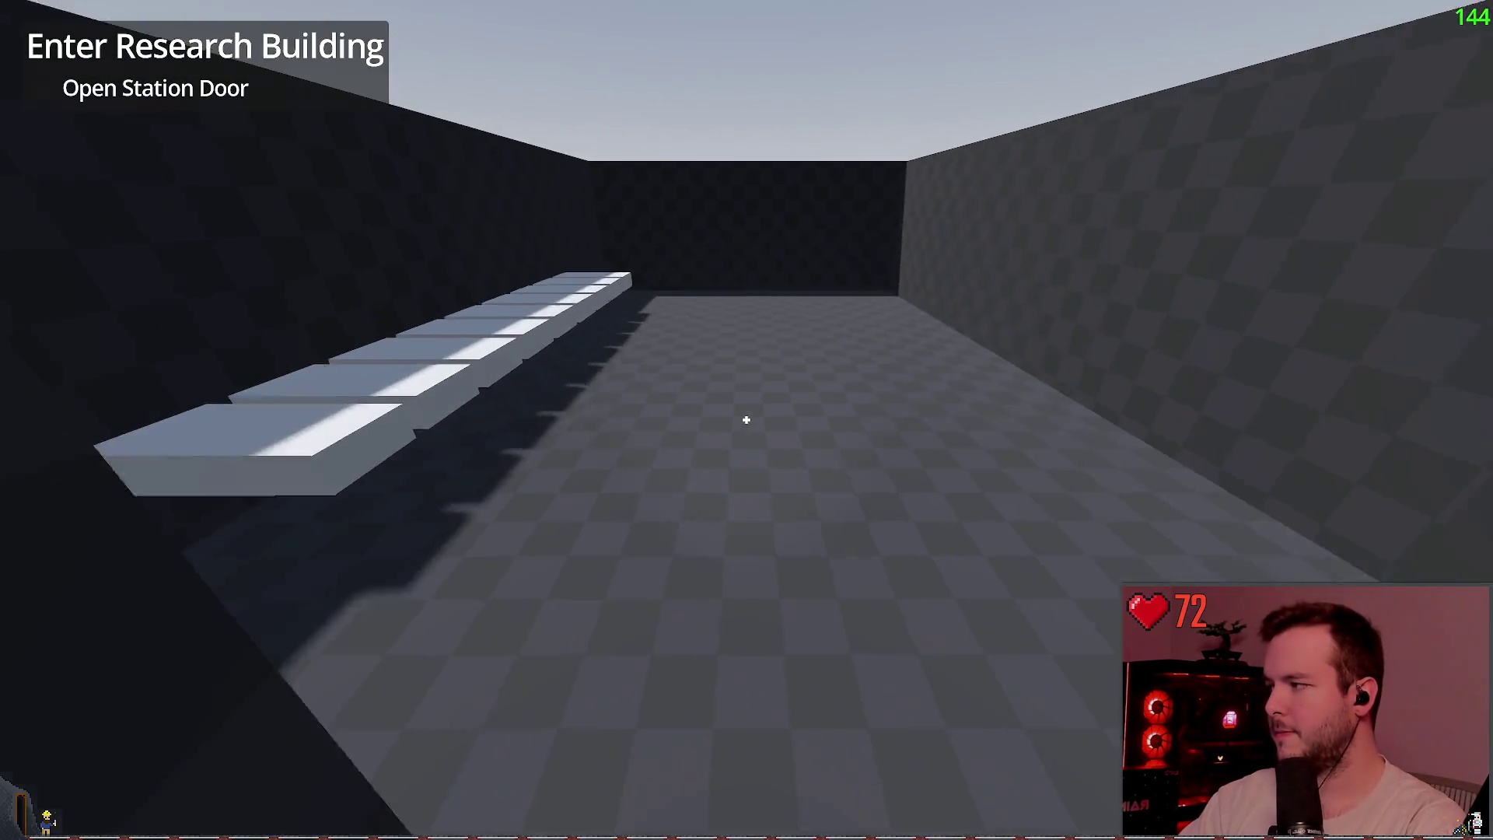
{"action": "key", "text": "alt+Tab"}
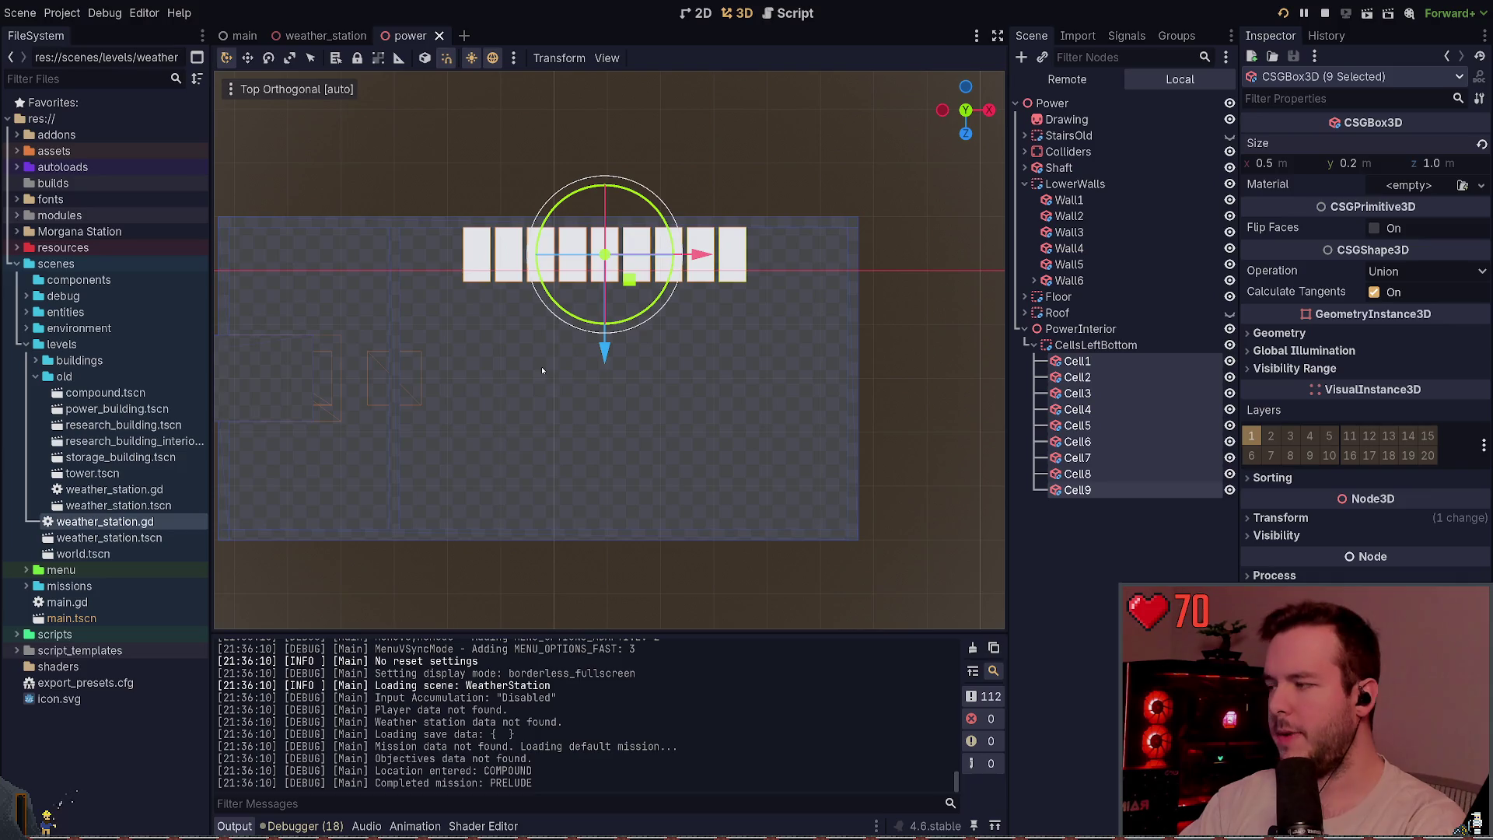
- Select Cell1 through Cell9 in the Scene dock and delete all nine slabs
{"action": "left_click", "coordinate": [36, 377]}
{"action": "left_click_drag", "start_coordinate": [681, 330], "coordinate": [663, 451]}
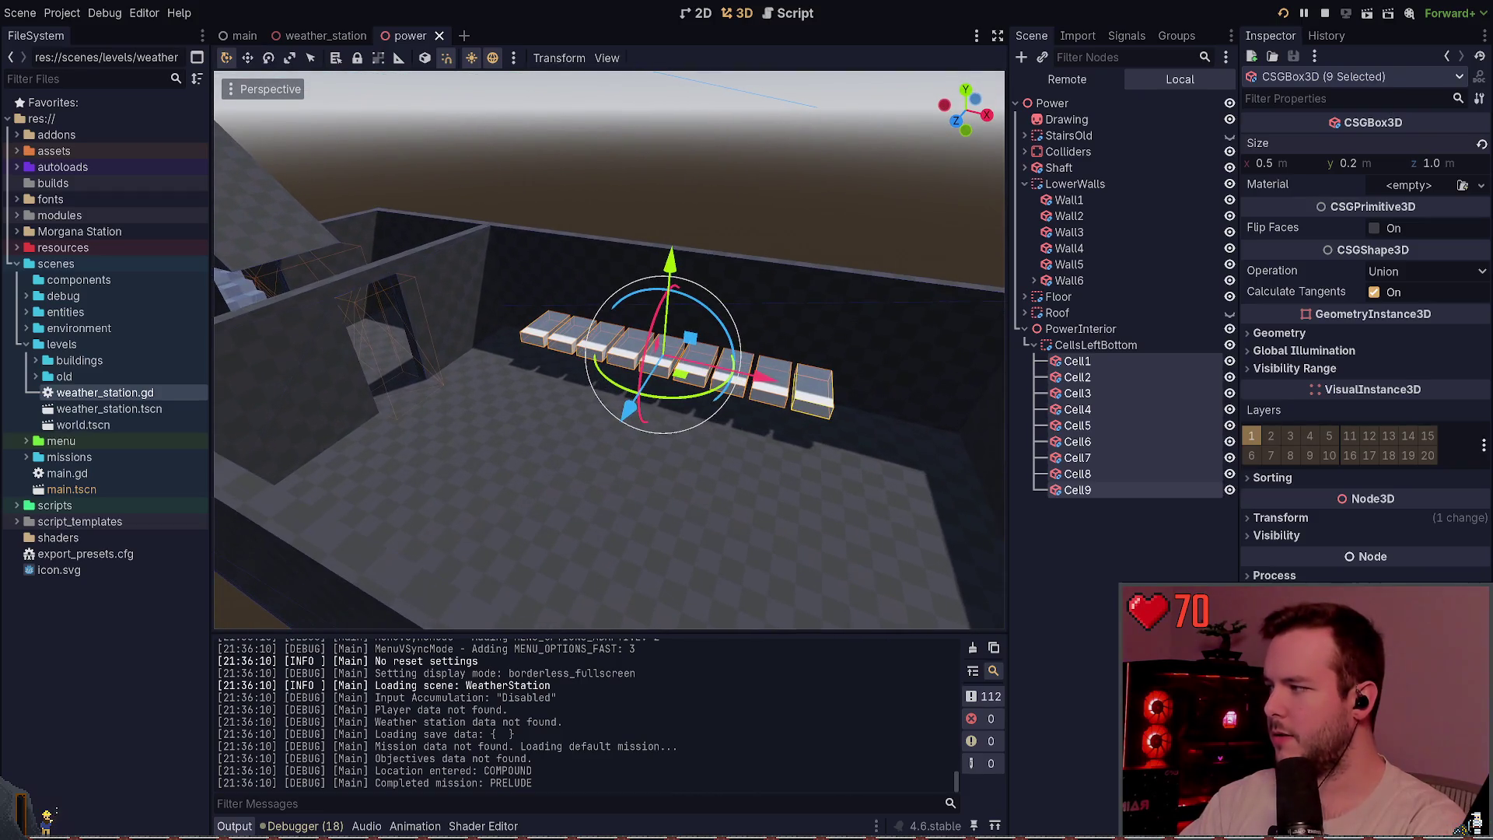
{"action": "left_click", "coordinate": [1135, 518]}
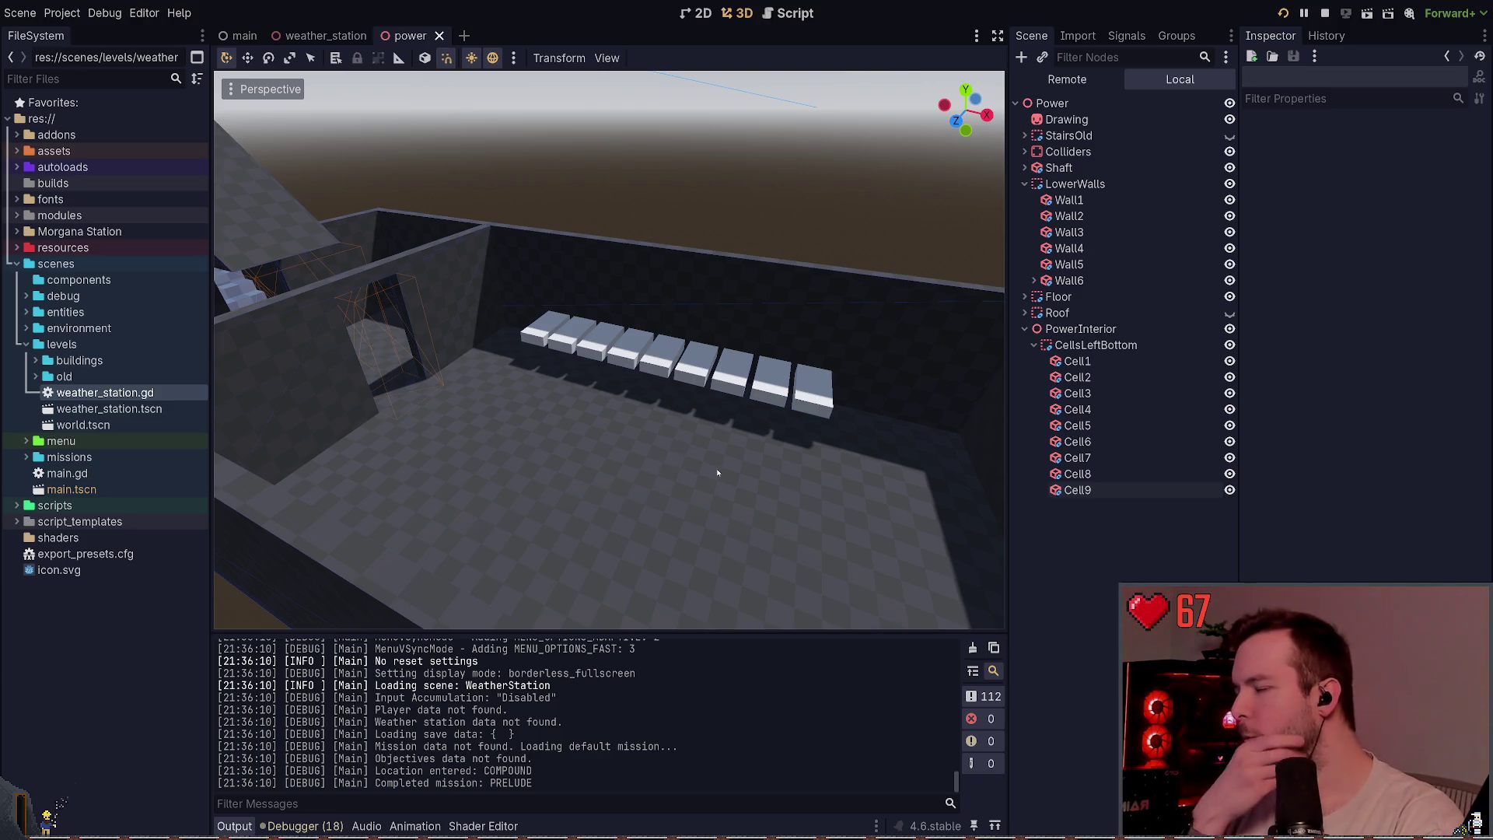
{"action": "left_click", "coordinate": [1077, 361]}
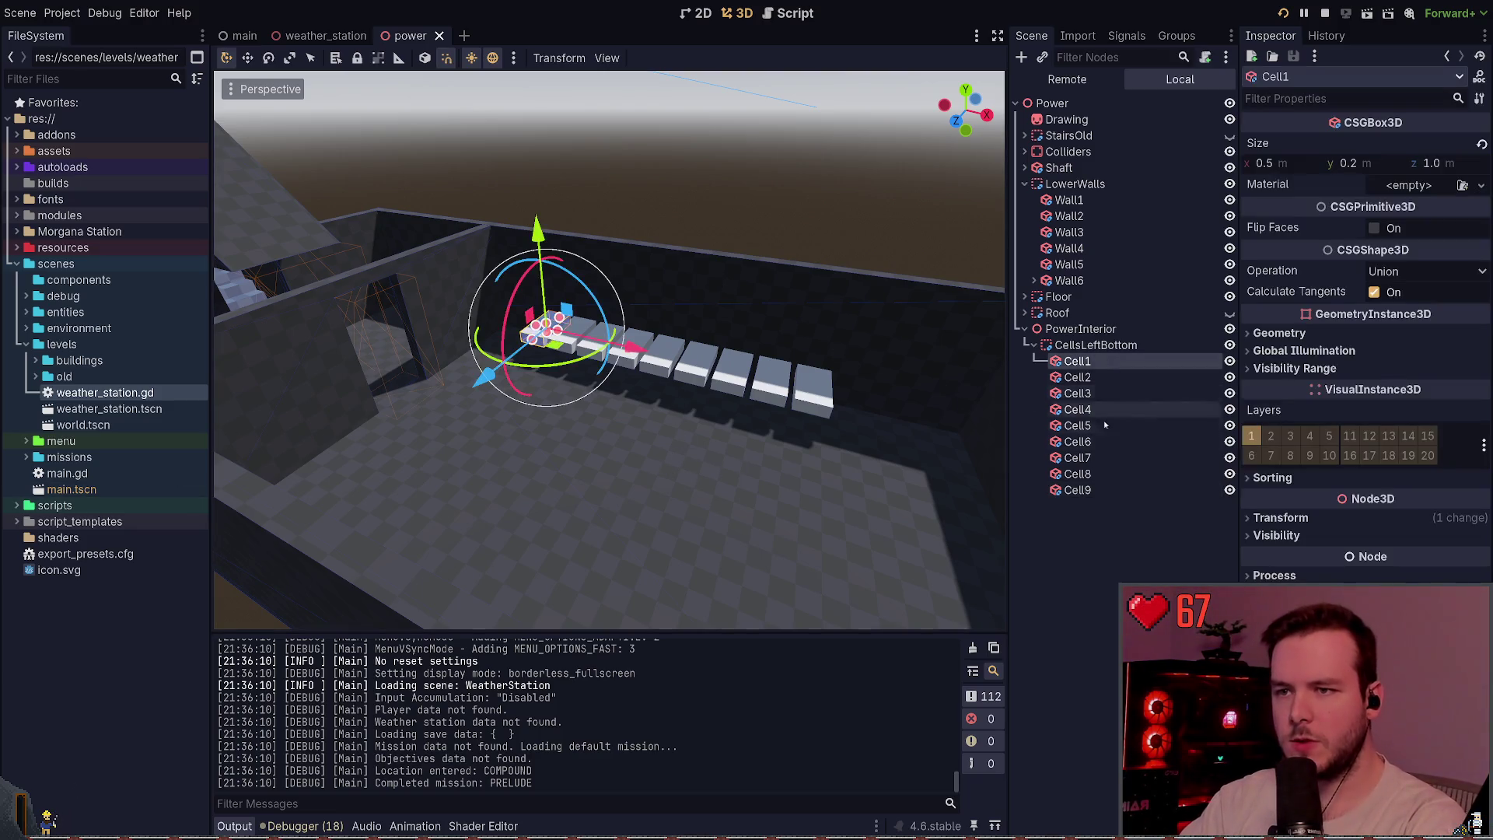
{"action": "left_click", "coordinate": [1088, 491], "text": "shift"}
{"action": "key", "text": "Delete"}
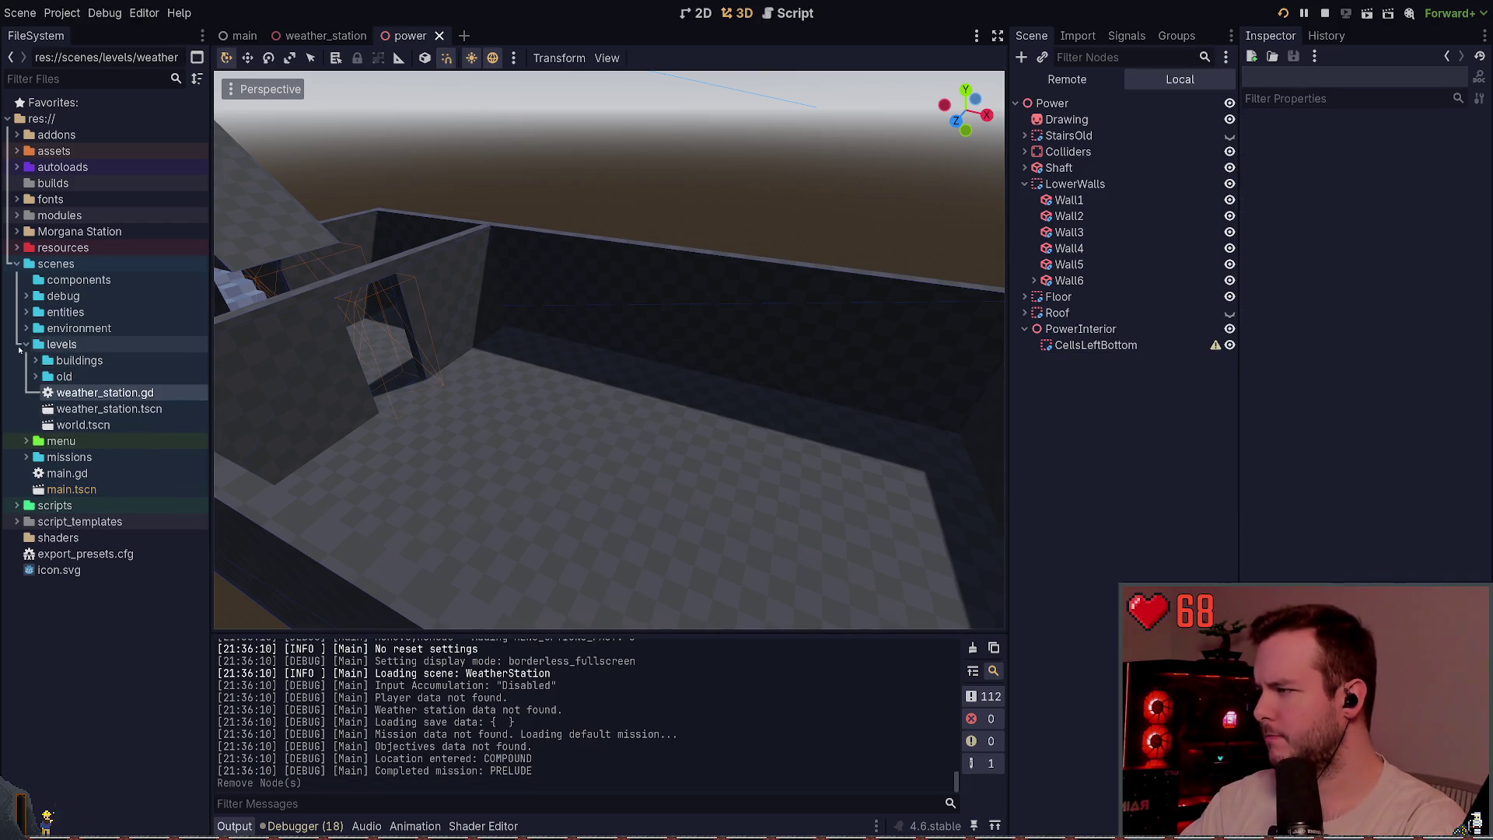
- Browse the entities and environment folders in the FileSystem dock
{"action": "left_click", "coordinate": [17, 314]}
{"action": "left_click", "coordinate": [15, 314]}
{"action": "left_click", "coordinate": [13, 328]}
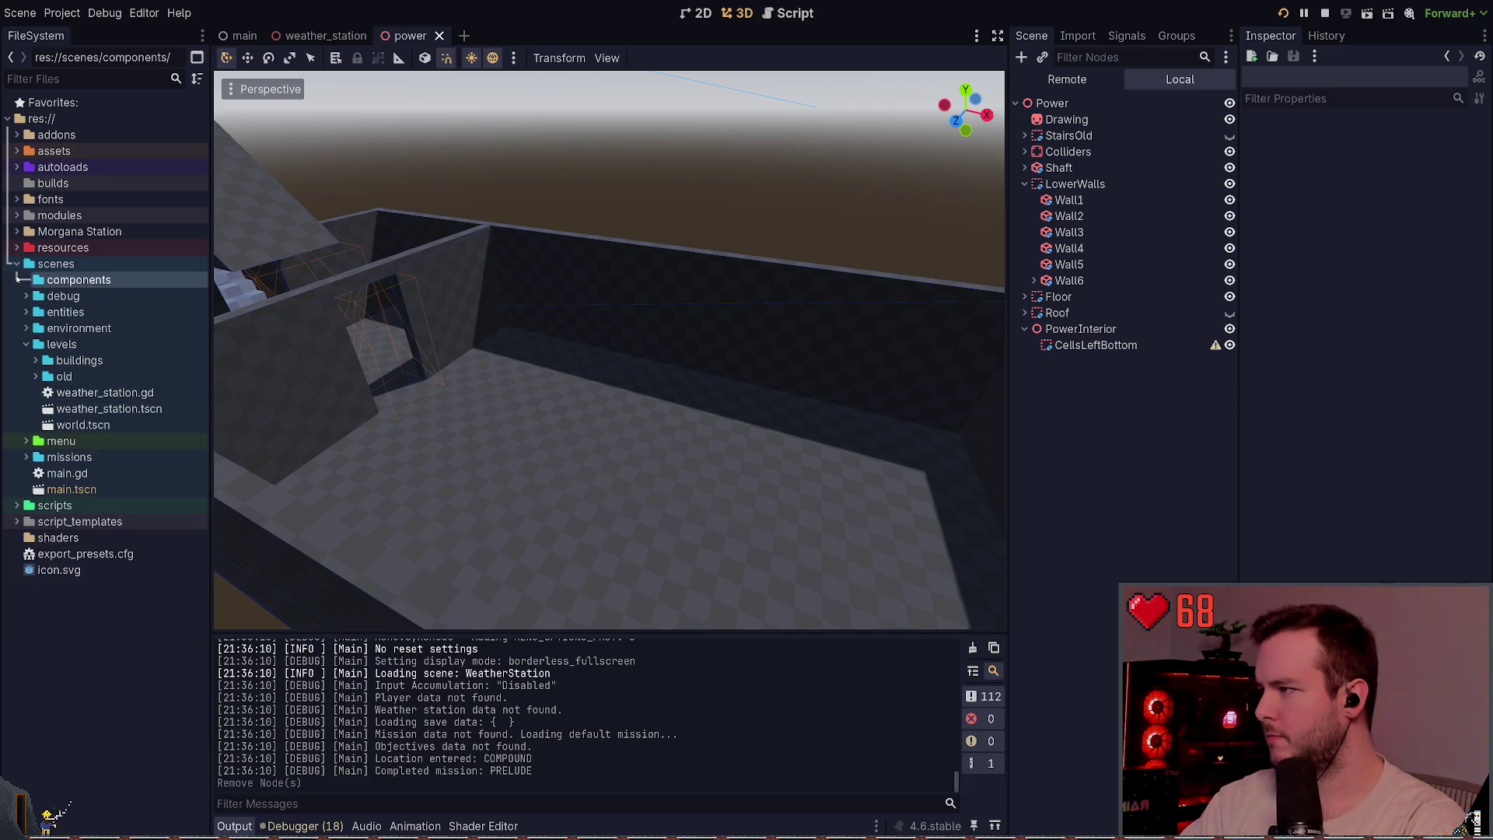
{"action": "left_click", "coordinate": [25, 328]}
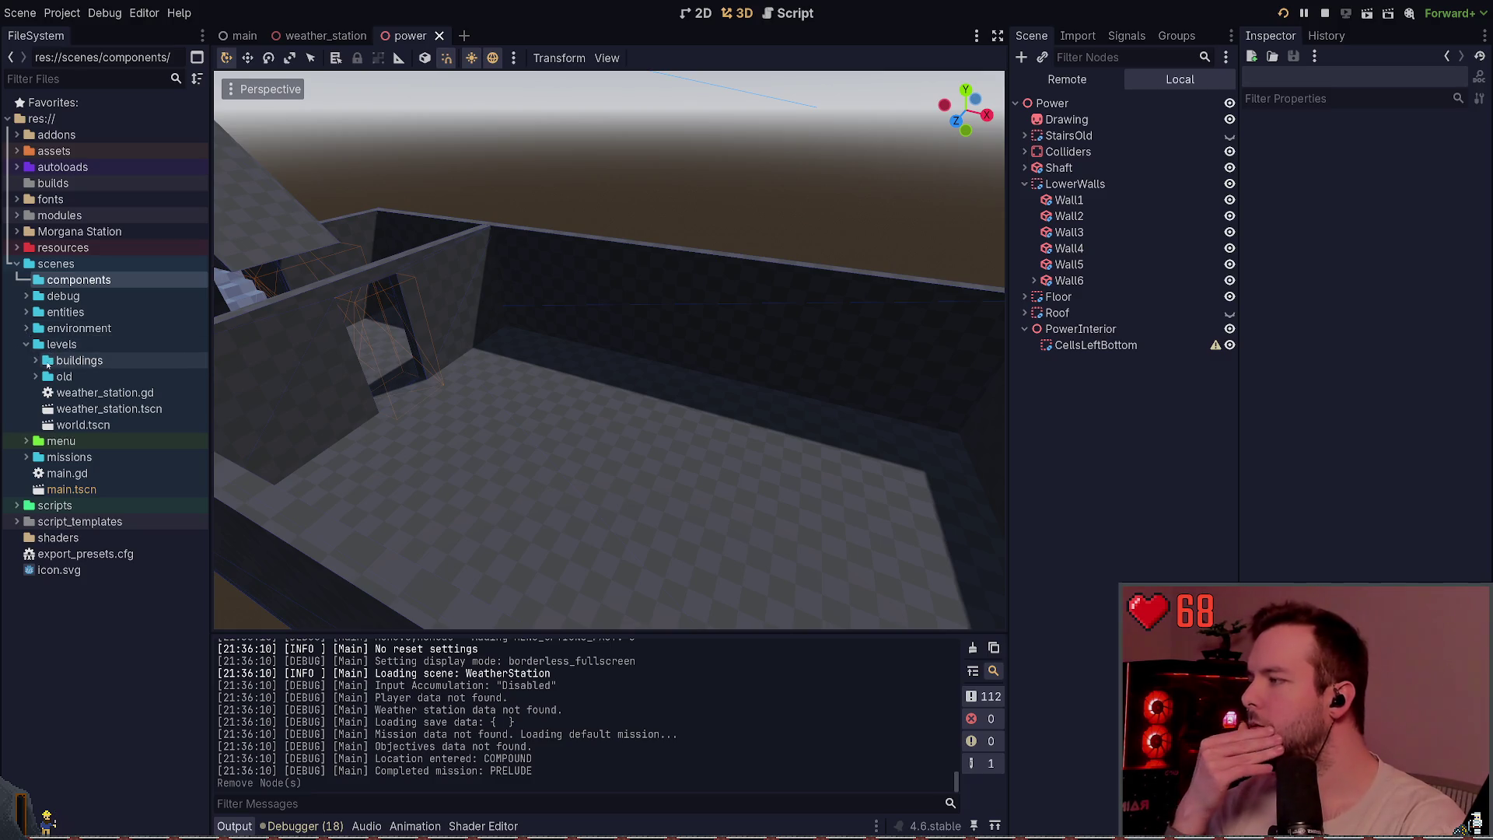
{"action": "left_click", "coordinate": [21, 327]}
{"action": "left_click", "coordinate": [24, 328]}
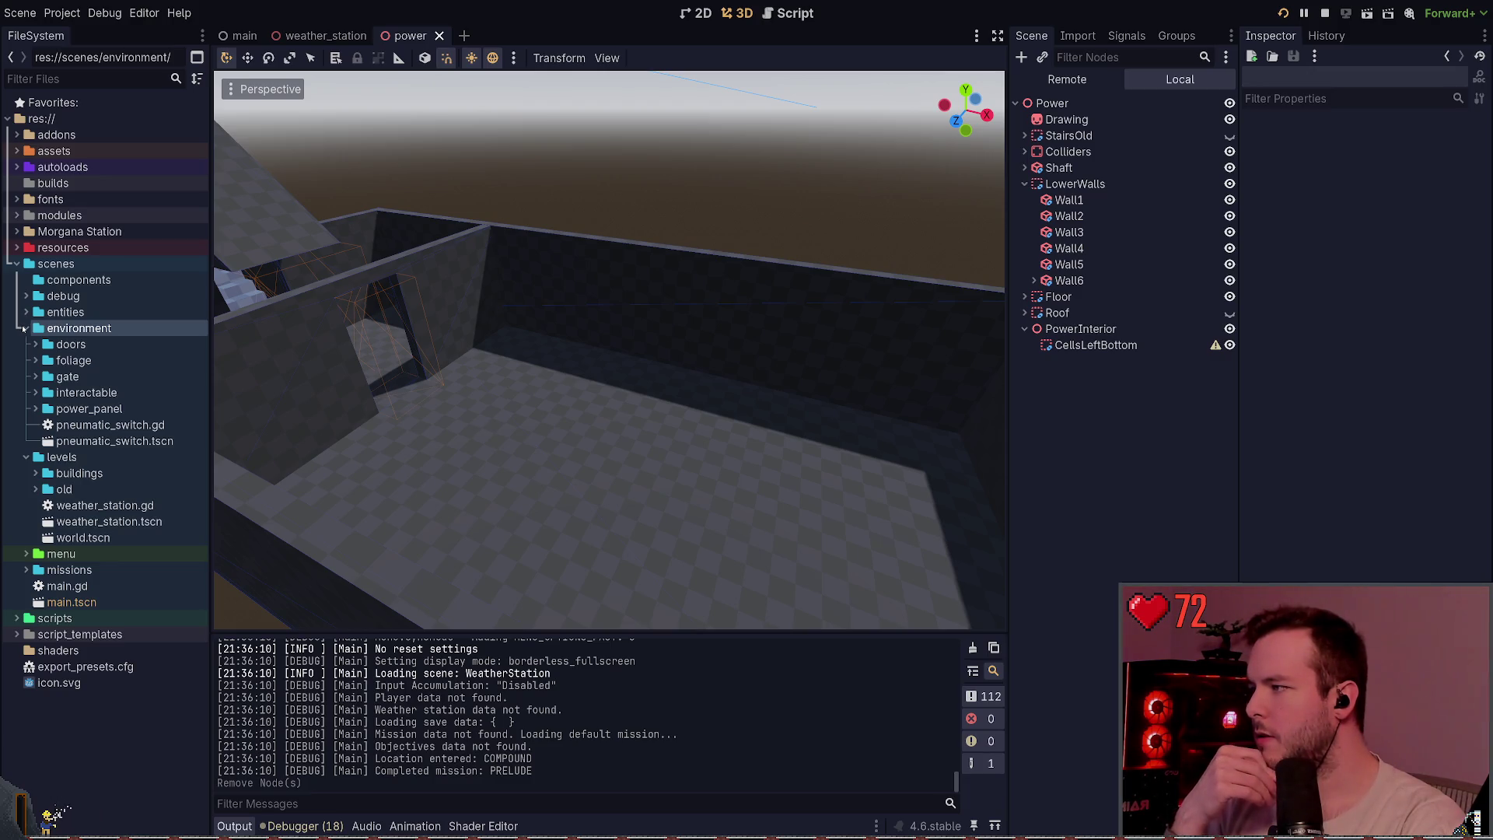
{"action": "left_click", "coordinate": [25, 329]}
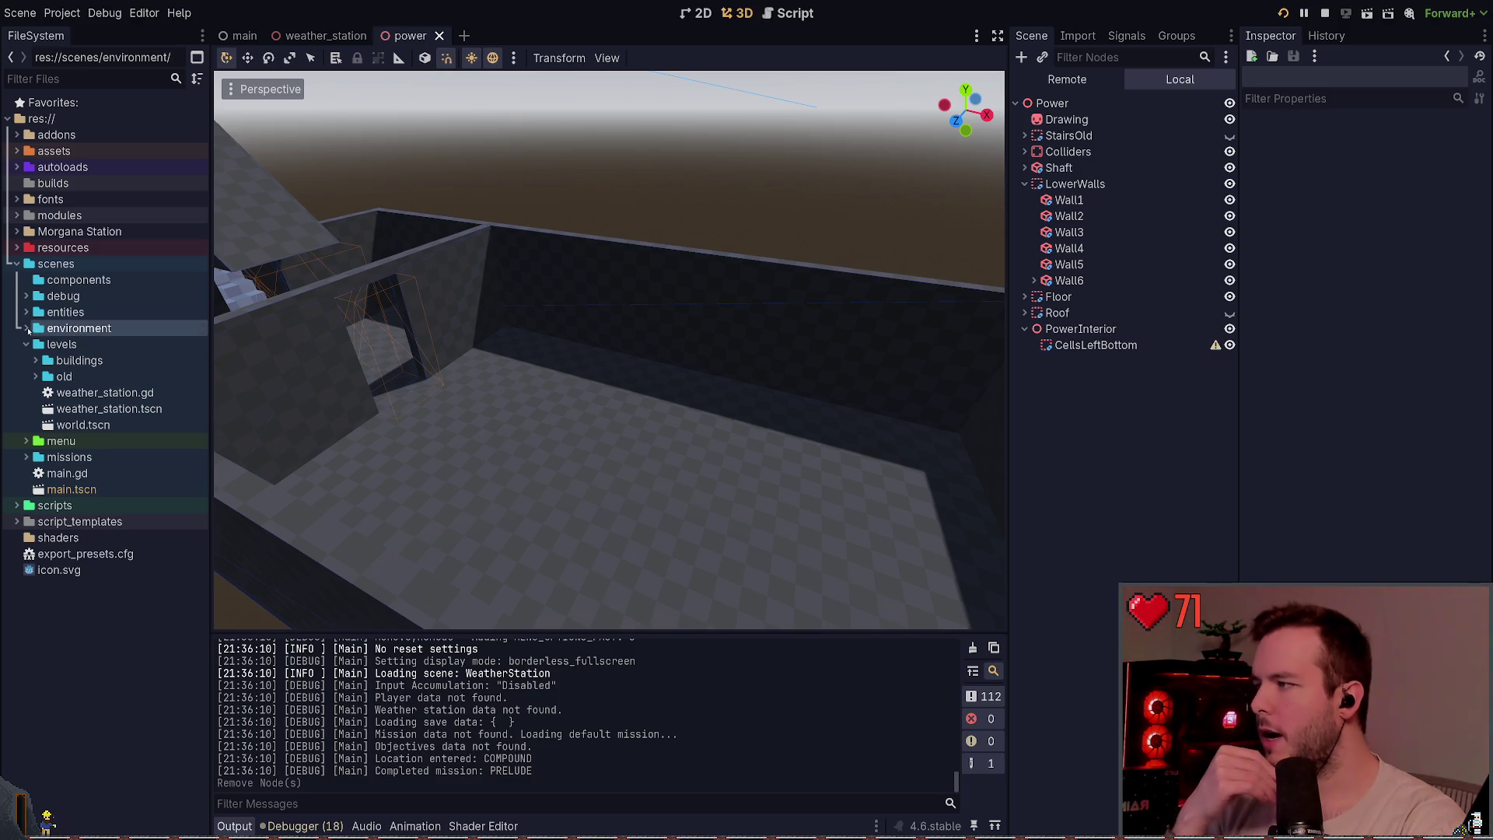
{"action": "left_click", "coordinate": [27, 328]}
{"action": "left_click", "coordinate": [27, 328]}
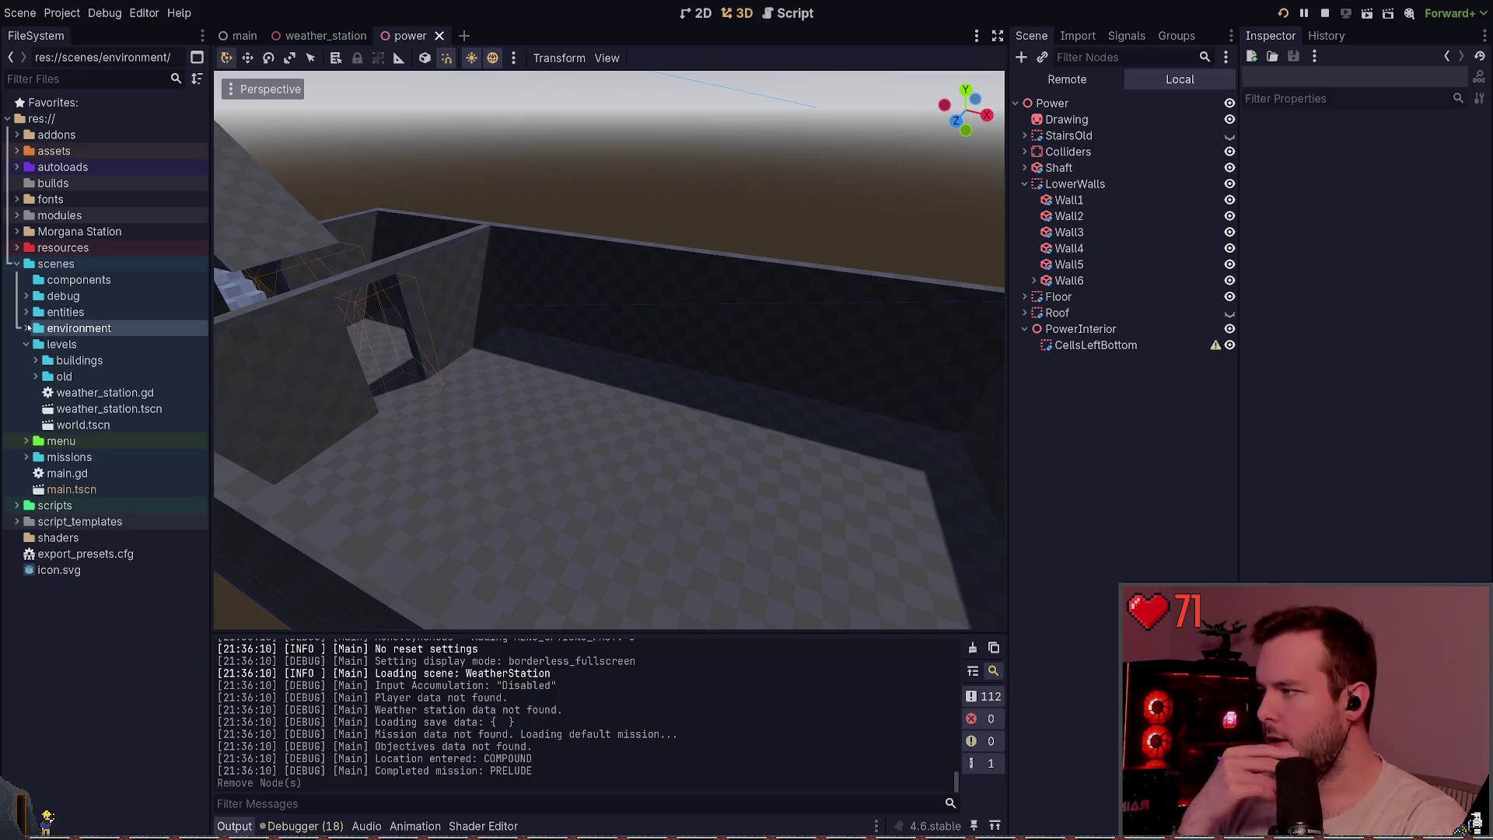
- Look inside levels/buildings/power for power.tscn, then check environment's interactable and placement folders
{"action": "left_click", "coordinate": [34, 360]}
{"action": "left_click", "coordinate": [34, 359]}
{"action": "left_click", "coordinate": [34, 360]}
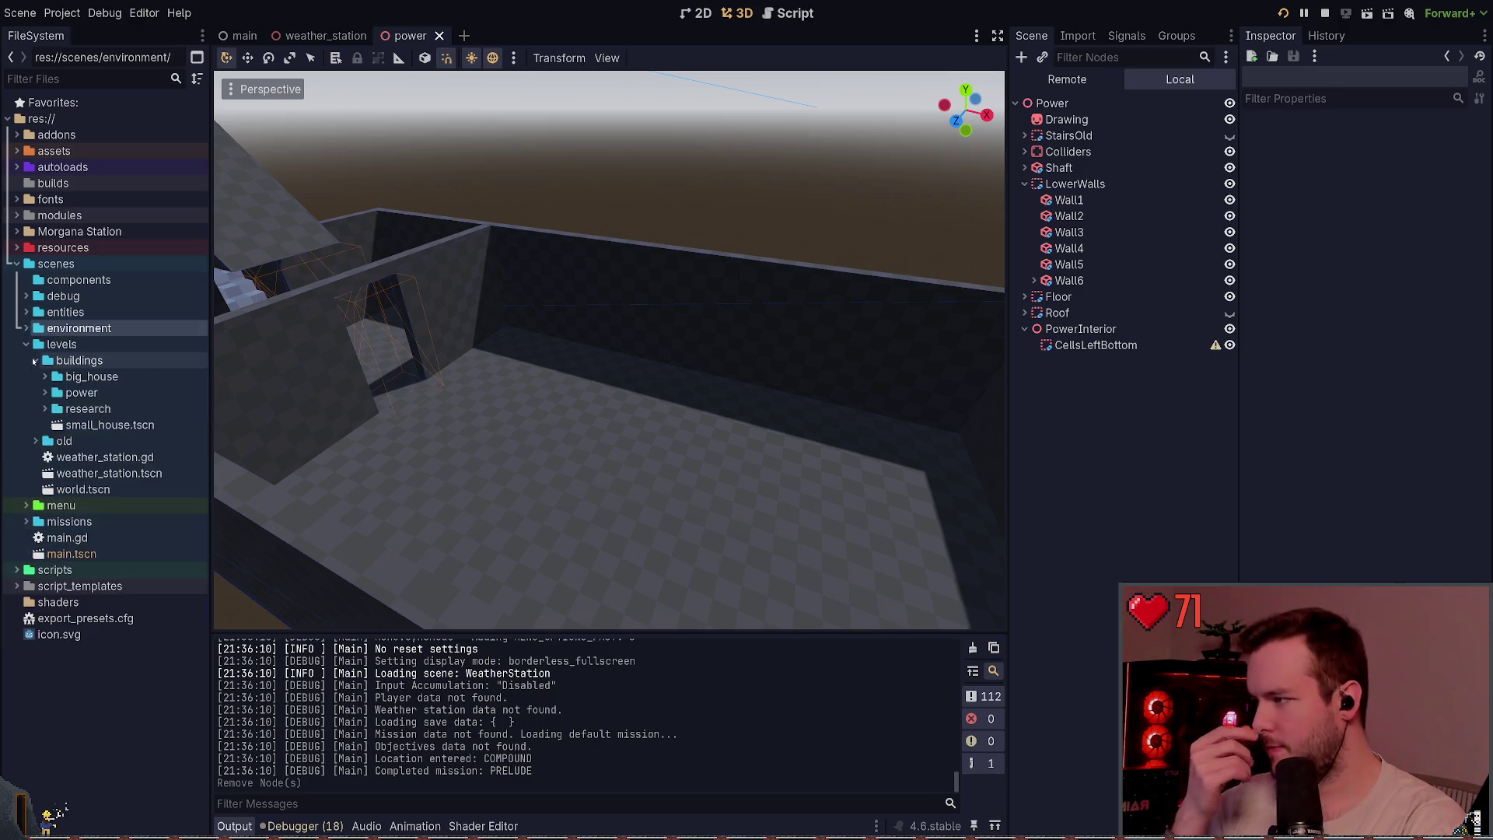
{"action": "left_click", "coordinate": [44, 393]}
{"action": "left_click", "coordinate": [42, 393]}
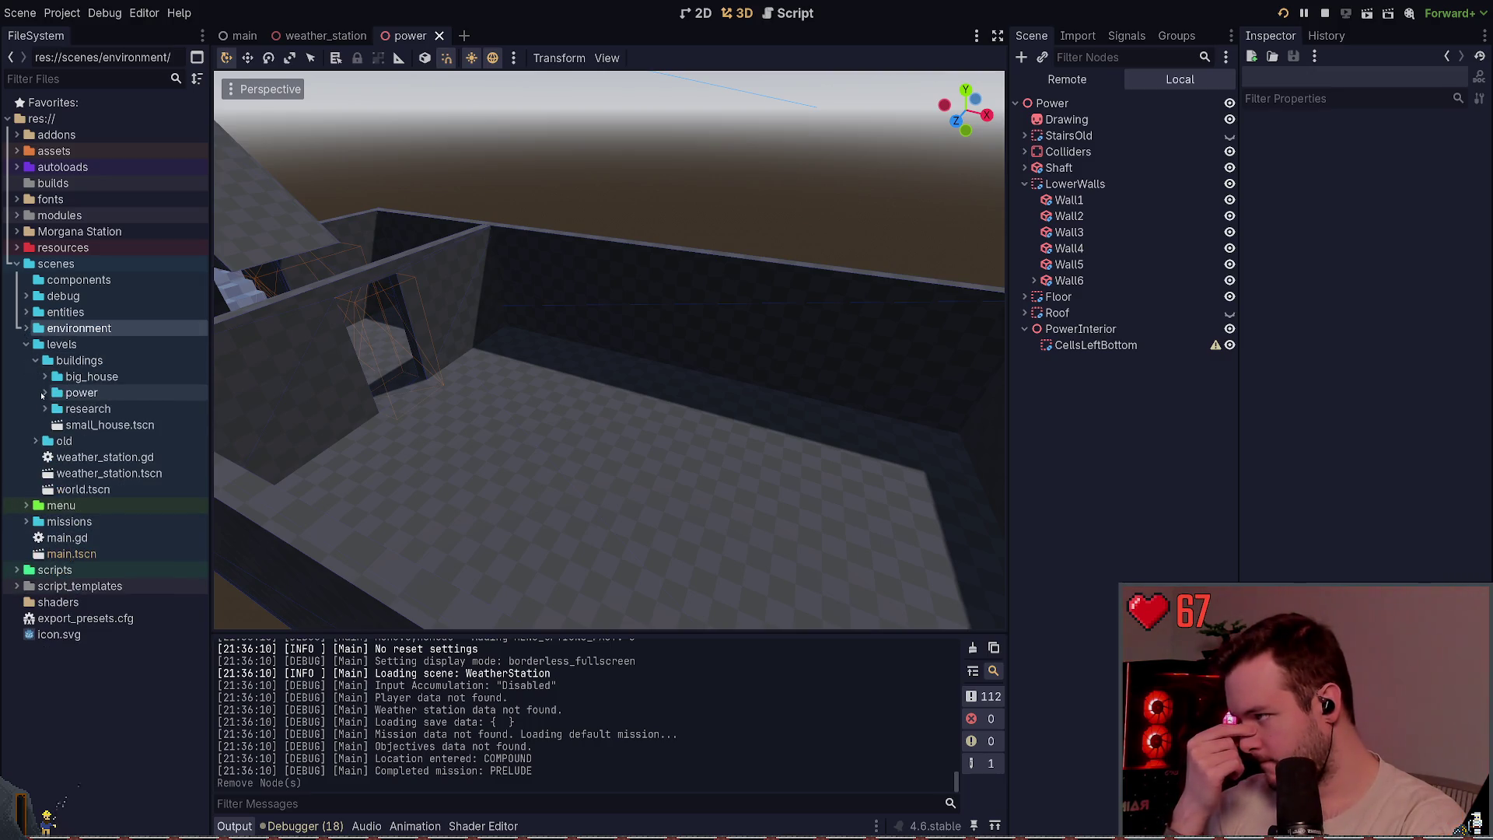
{"action": "left_click", "coordinate": [26, 344]}
{"action": "left_click", "coordinate": [27, 328]}
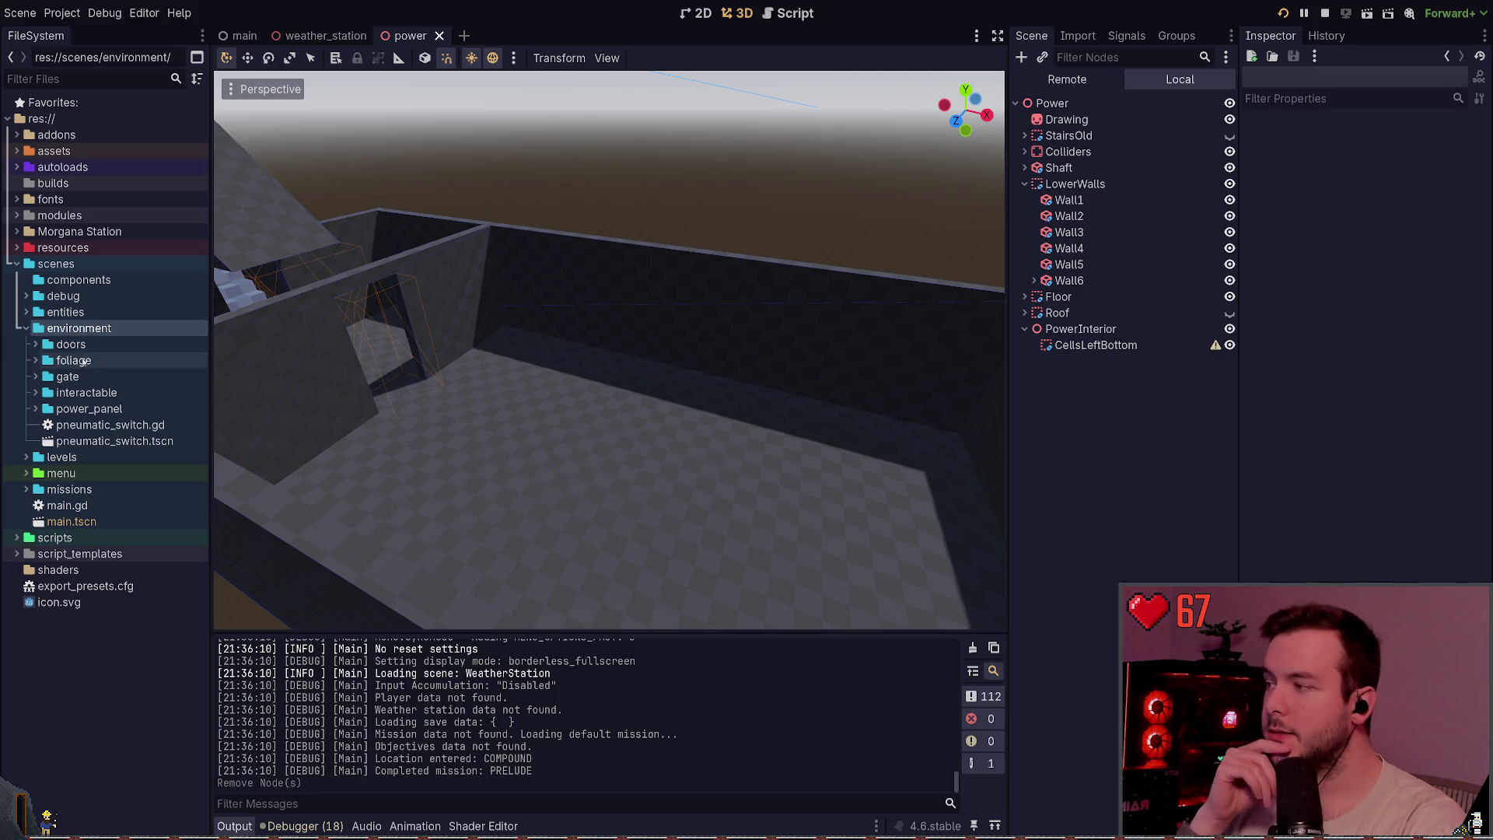
{"action": "left_click", "coordinate": [36, 393]}
{"action": "left_click", "coordinate": [45, 409]}
{"action": "left_click", "coordinate": [48, 409]}
{"action": "left_click", "coordinate": [36, 392]}
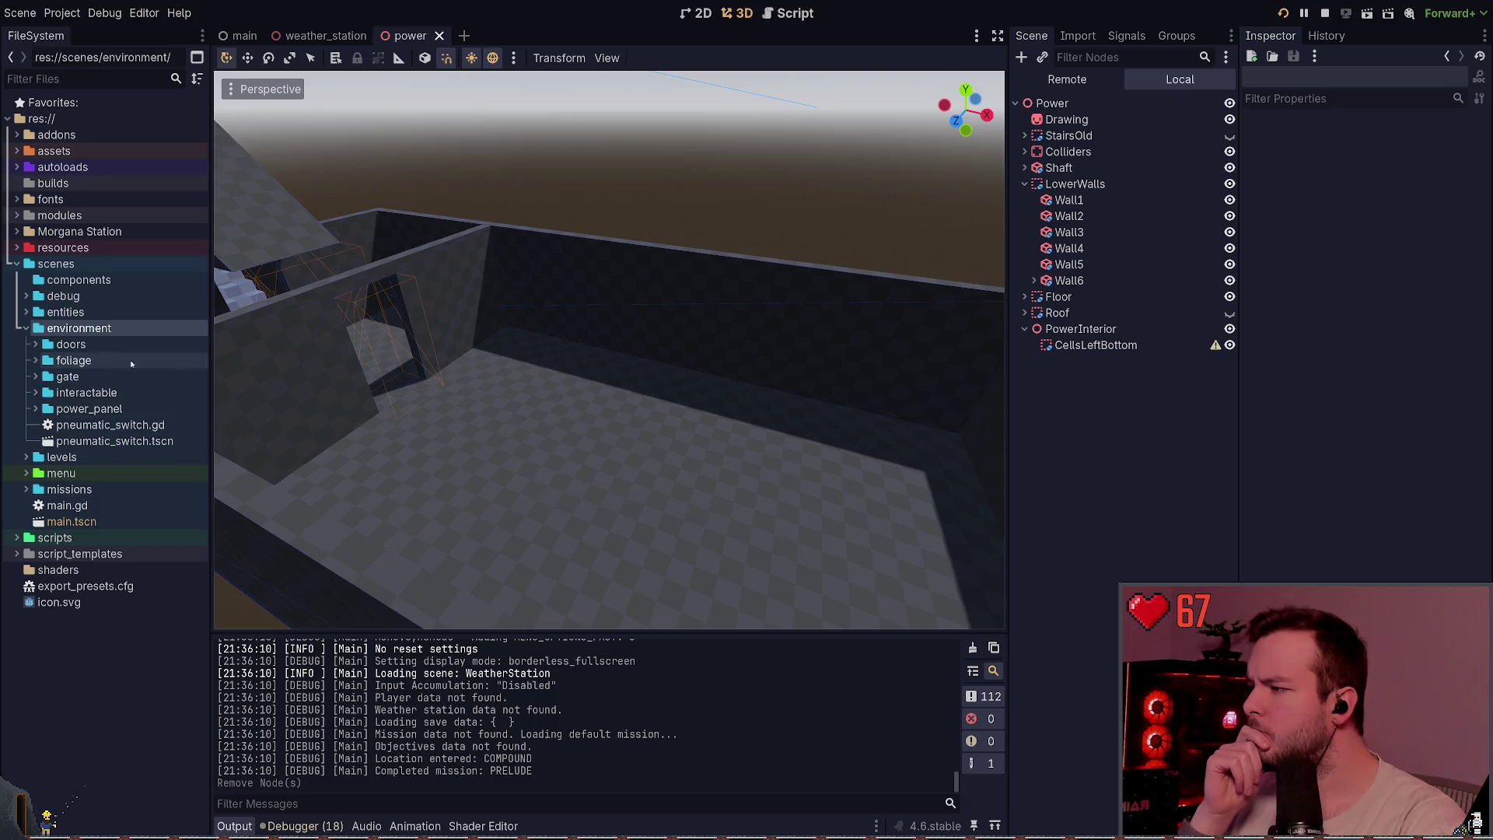
{"action": "left_click", "coordinate": [26, 328]}
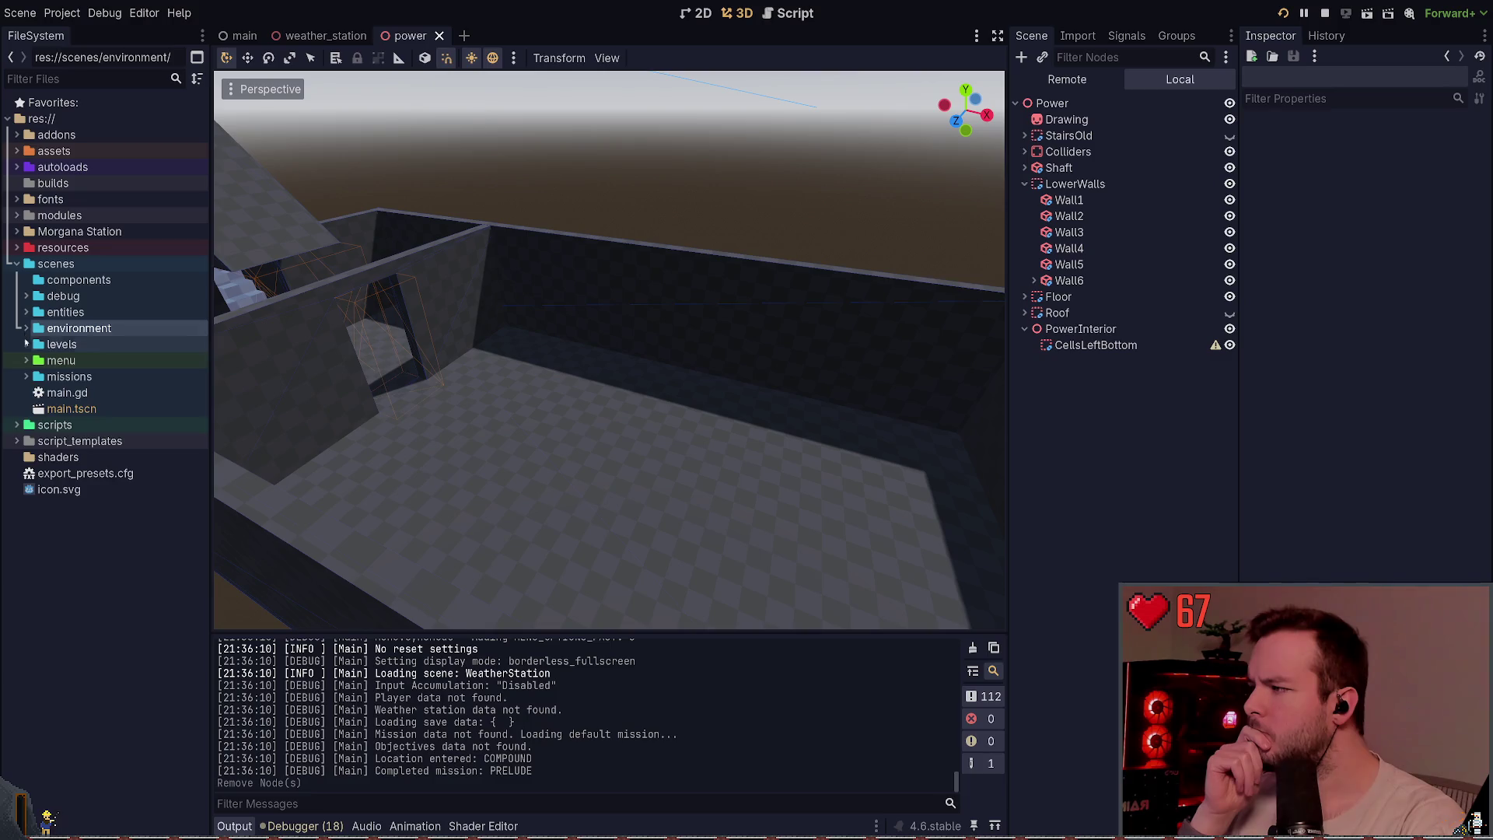
- Navigate to the res://scenes/levels/buildings/power folder and expand it
{"action": "left_click", "coordinate": [26, 345]}
{"action": "left_click", "coordinate": [94, 395]}
{"action": "left_click", "coordinate": [45, 393]}
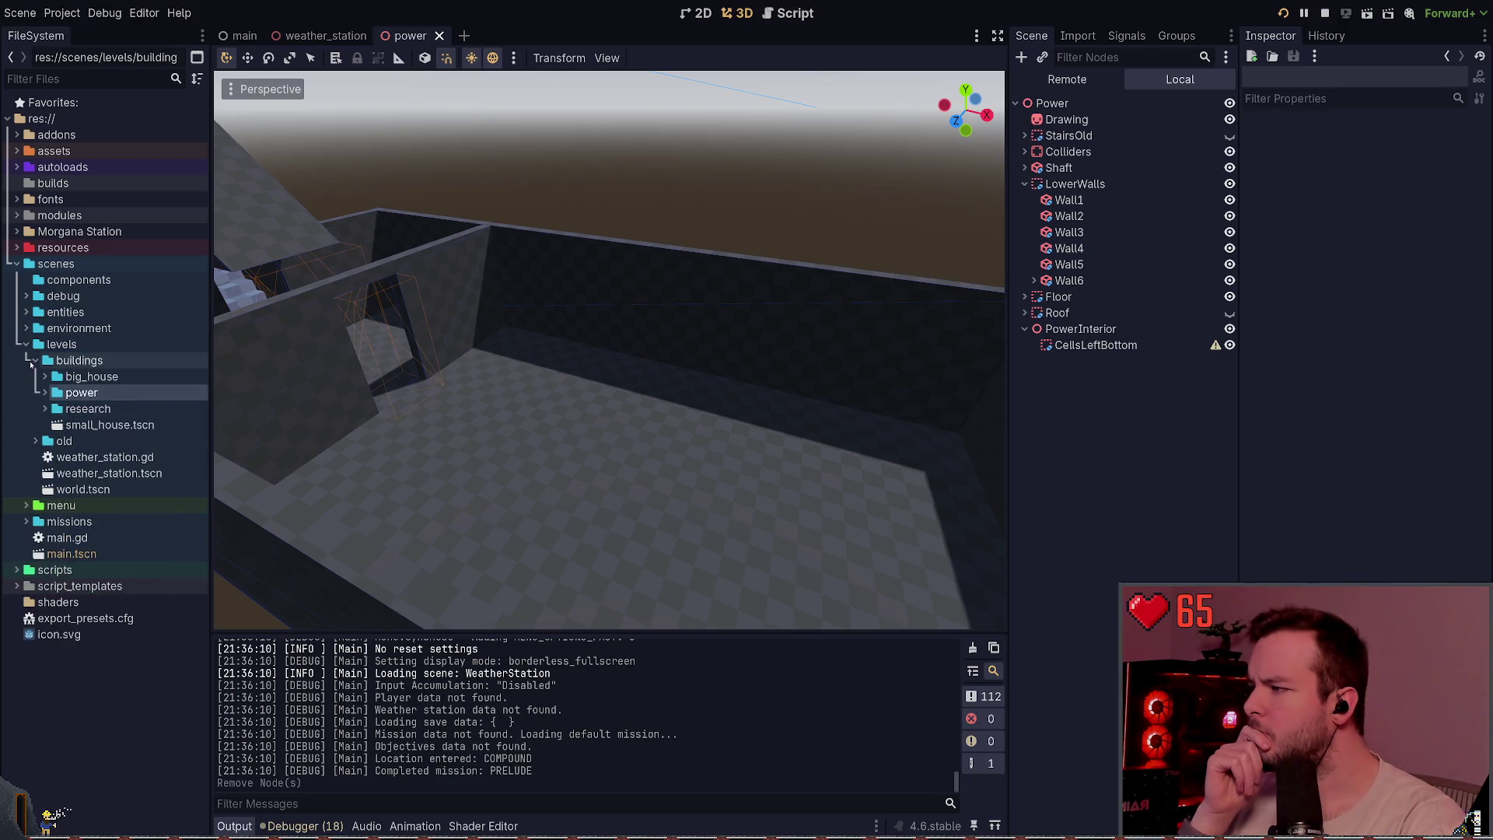
{"action": "left_click", "coordinate": [36, 361]}
{"action": "left_click", "coordinate": [26, 328]}
{"action": "left_click", "coordinate": [35, 345]}
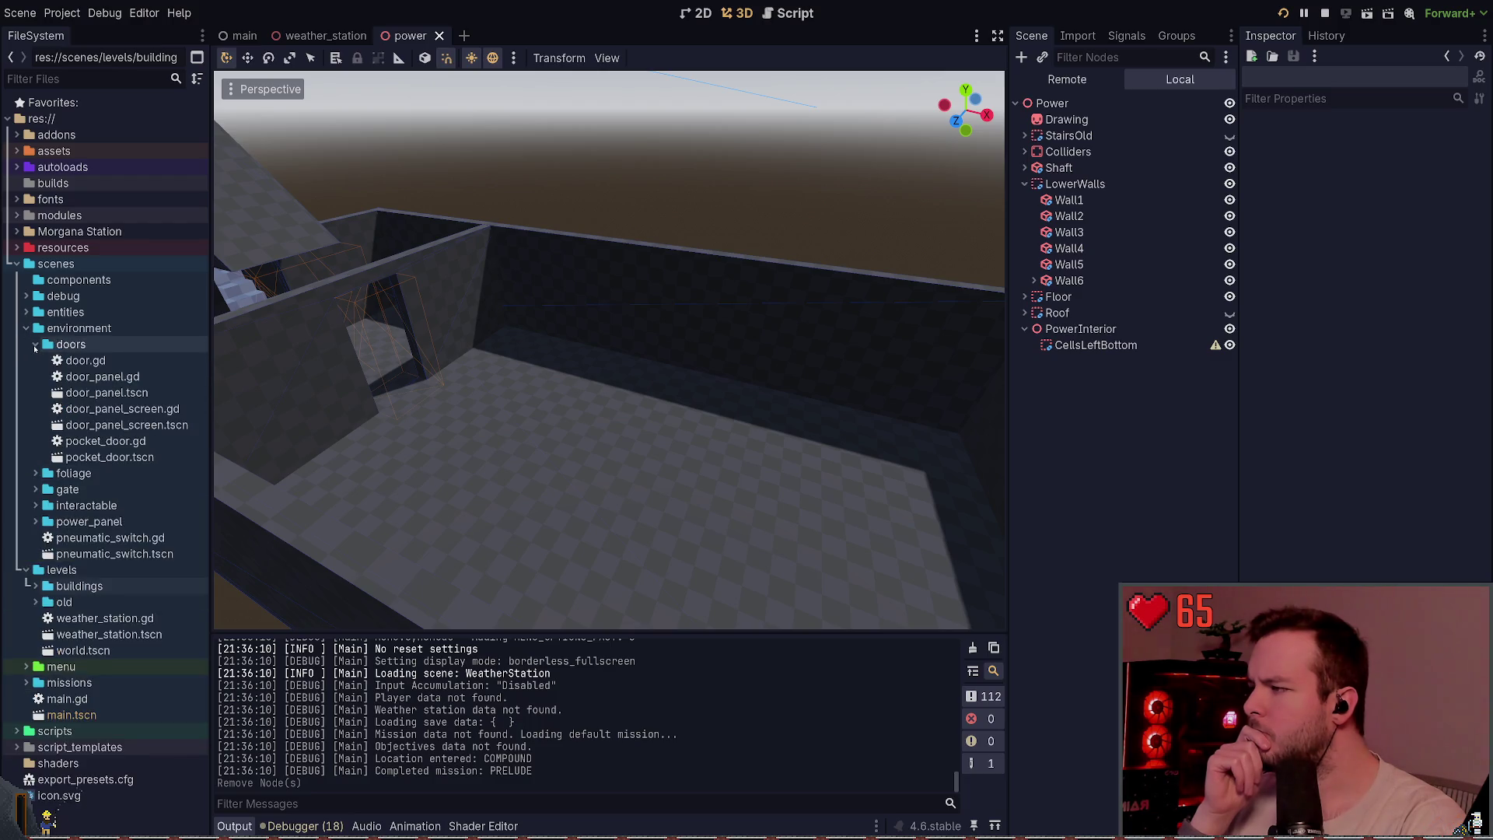
{"action": "left_click", "coordinate": [35, 345]}
{"action": "left_click", "coordinate": [97, 329]}
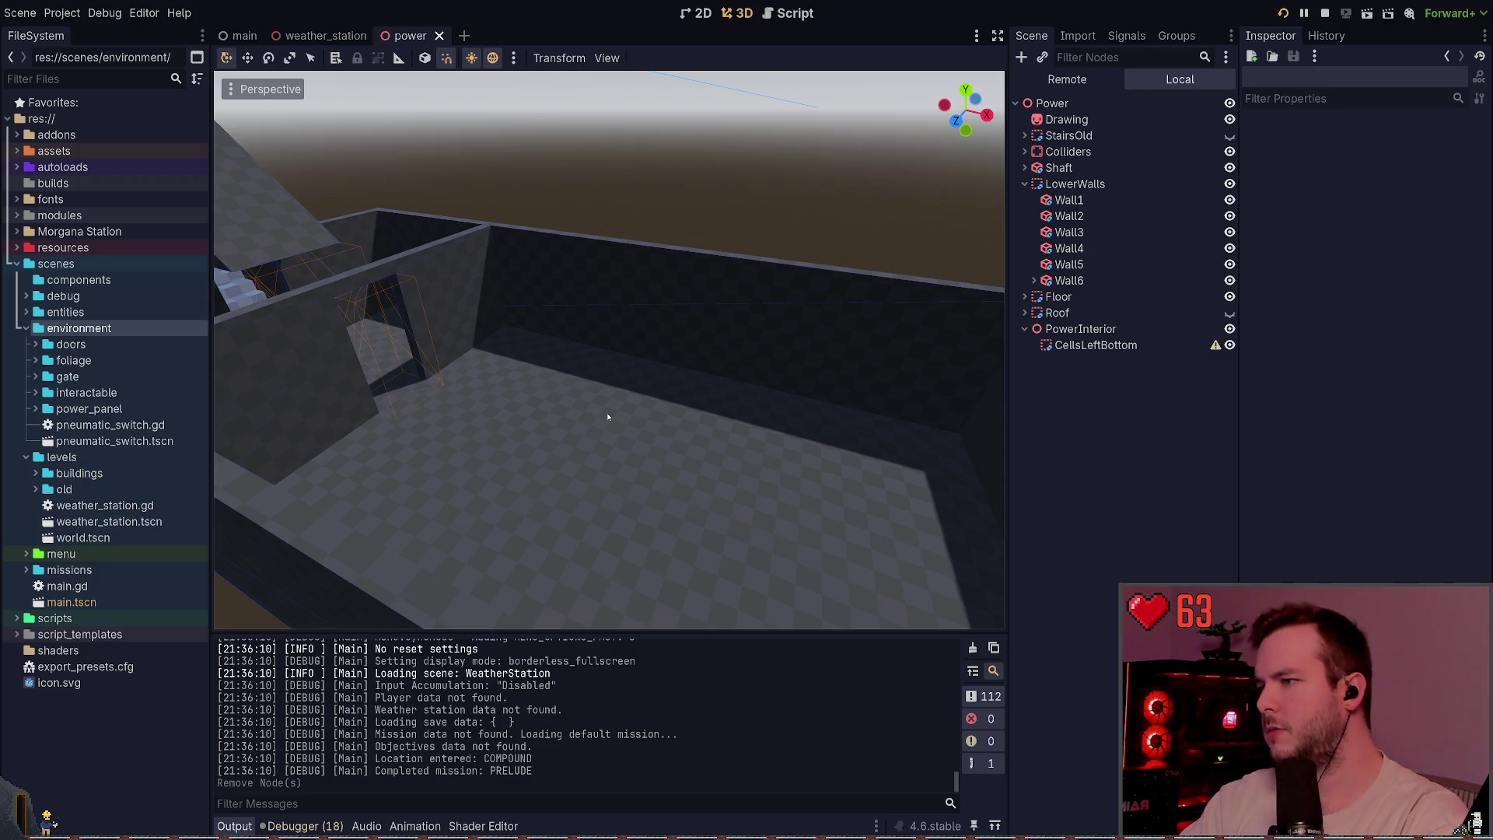
{"action": "left_click", "coordinate": [36, 473]}
{"action": "left_click", "coordinate": [36, 474]}
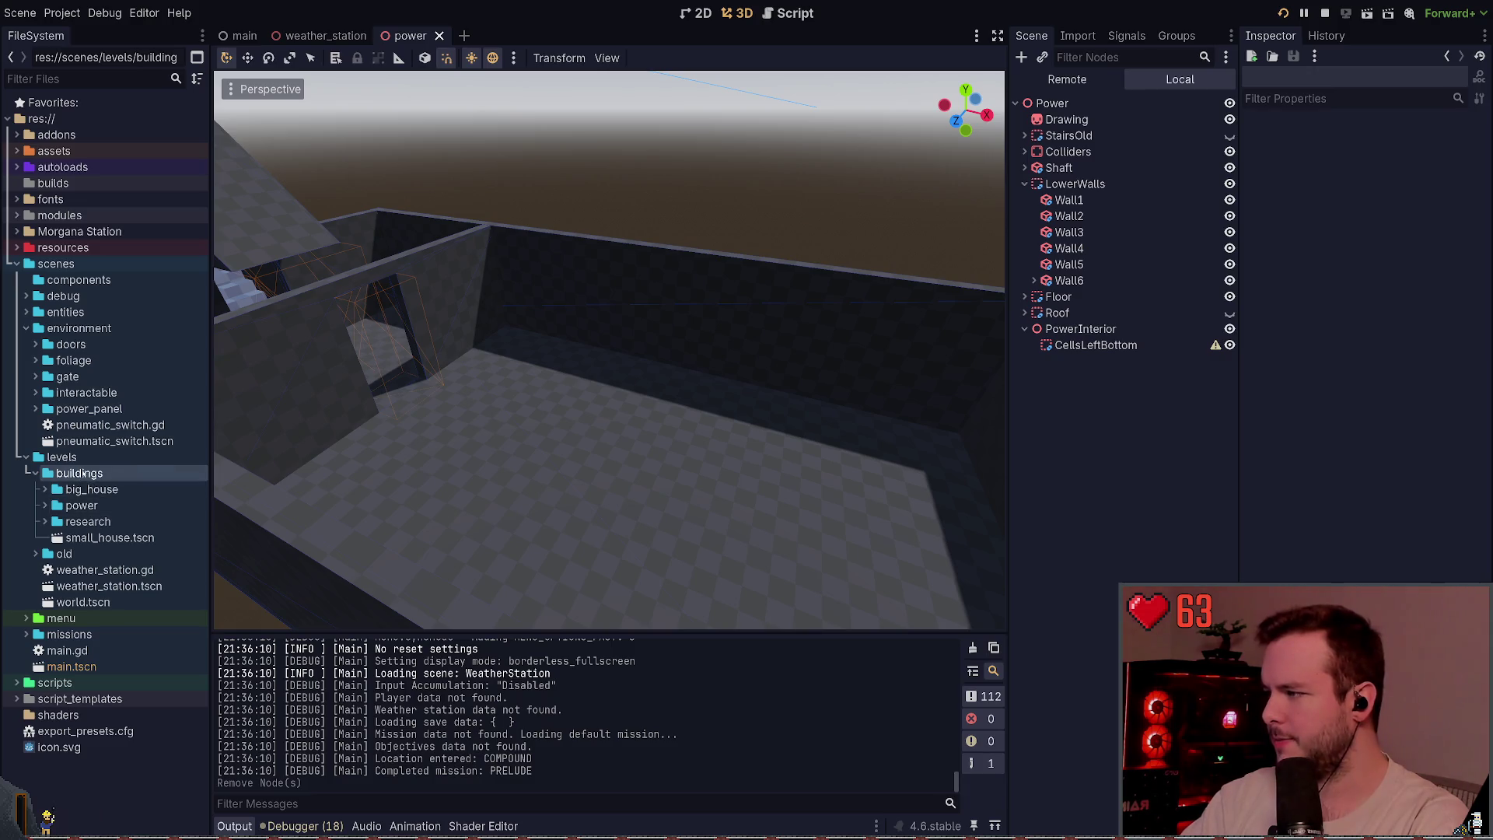
{"action": "left_click", "coordinate": [69, 506]}
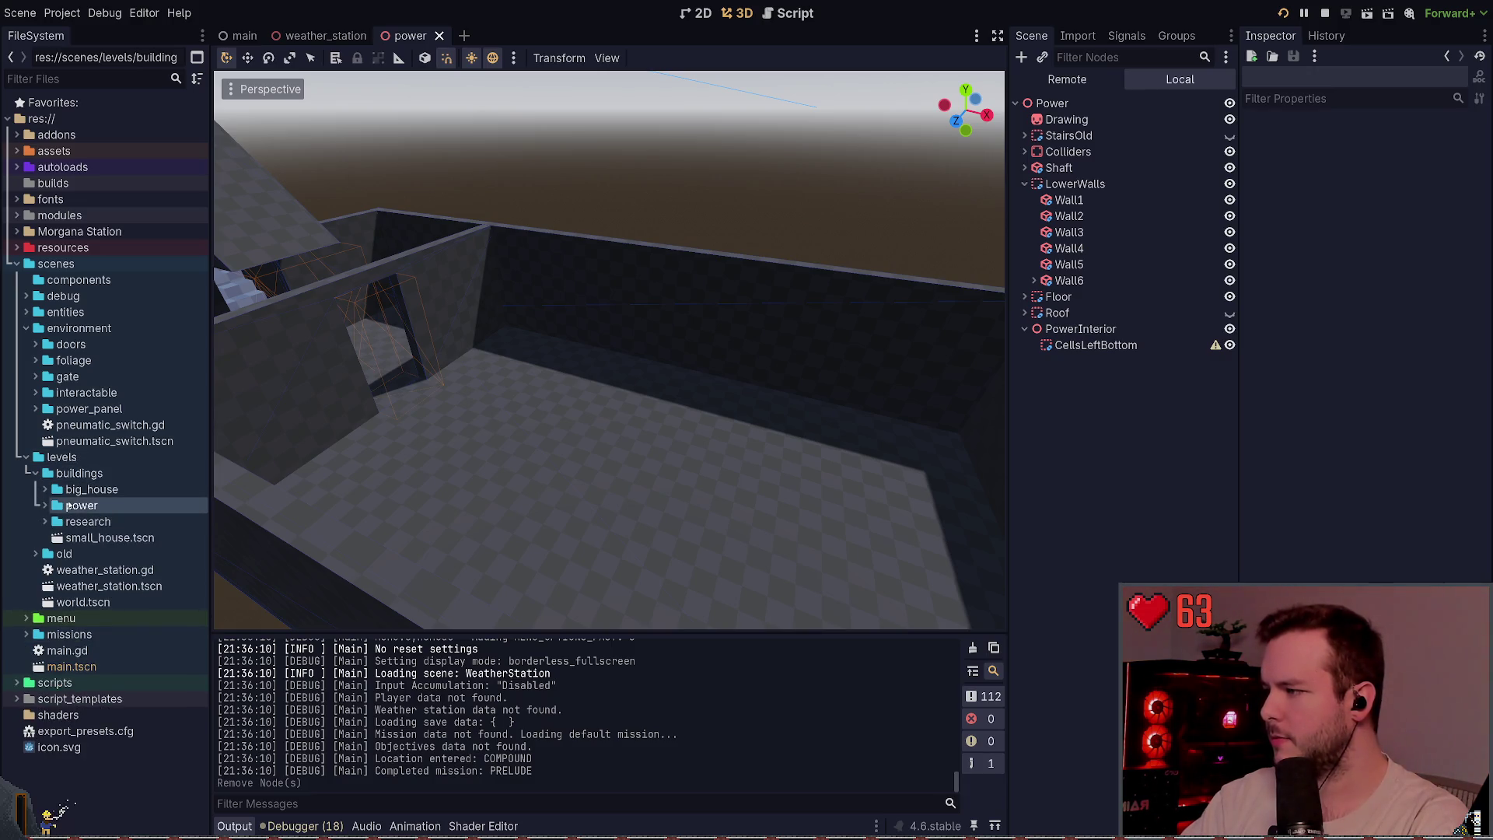
{"action": "left_click", "coordinate": [45, 505]}
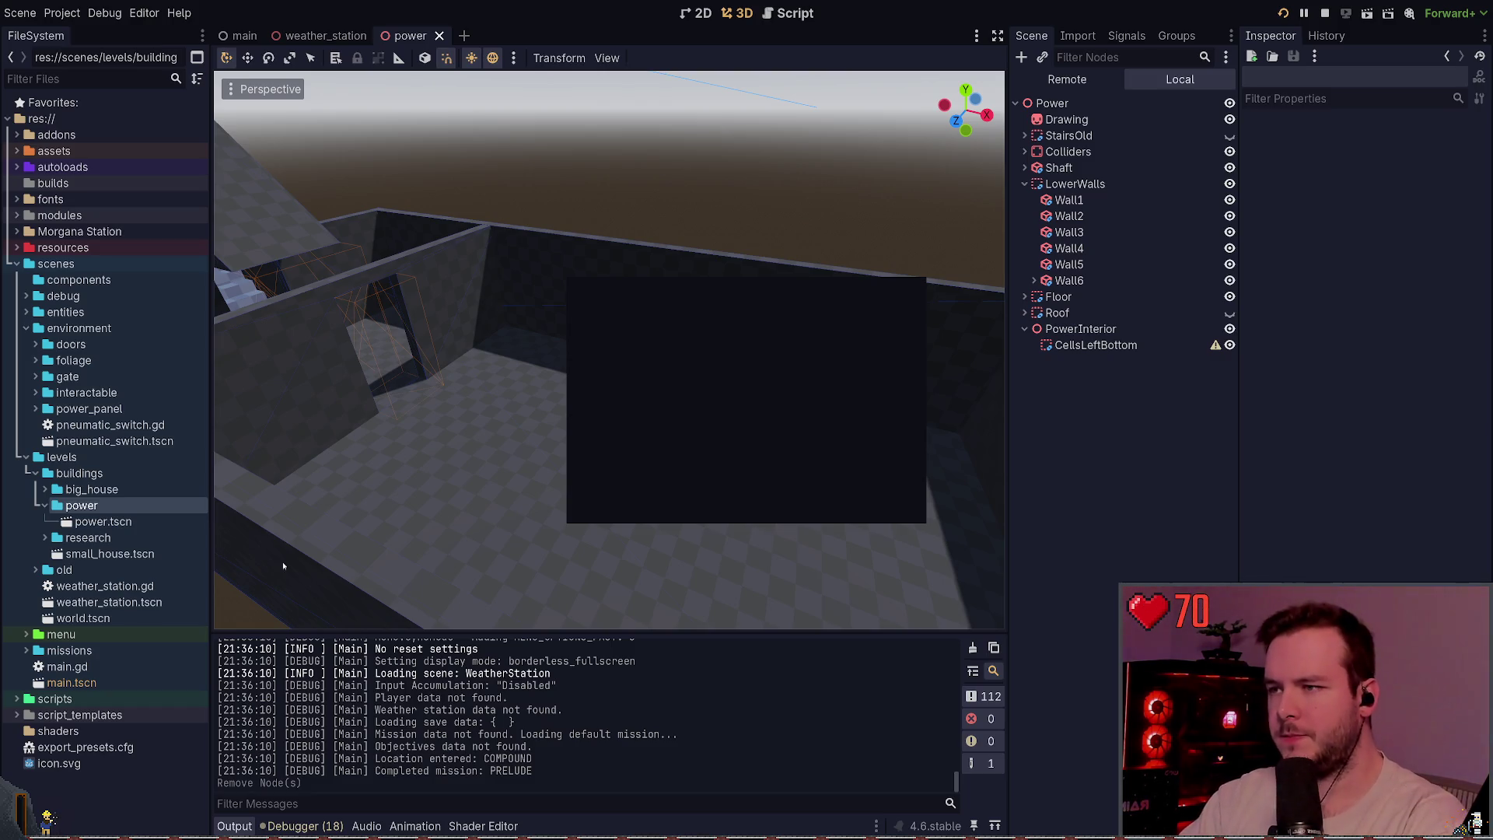
- Create the cell scene with a CSGBox3D child under a CSGCombiner3D Cell root
{"action": "left_click", "coordinate": [699, 495]}
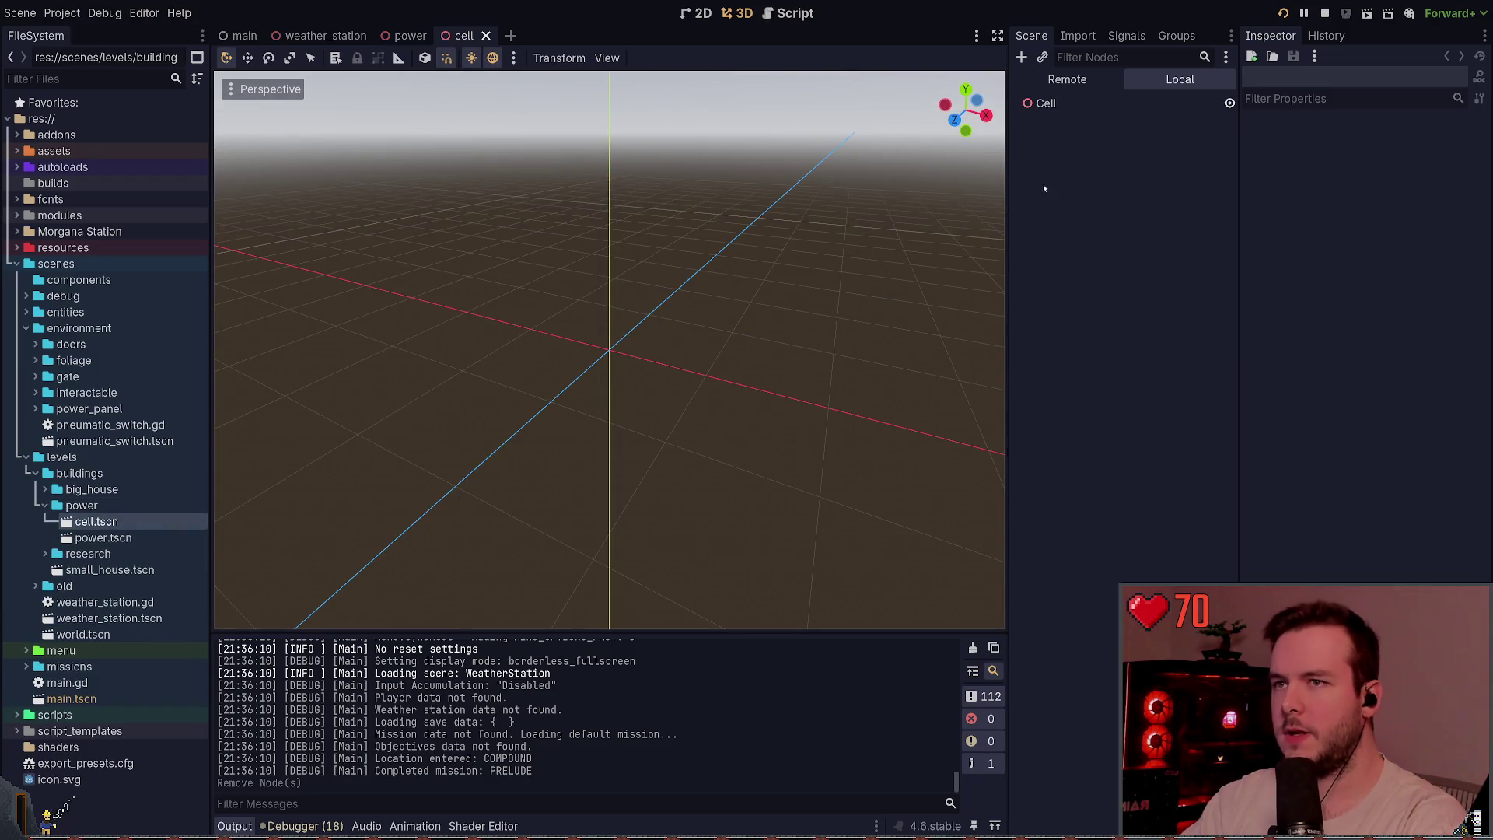
{"action": "left_click", "coordinate": [1058, 101]}
{"action": "key", "text": "ctrl+a"}
{"action": "type", "text": "csgbox"}
{"action": "key", "text": "Return"}
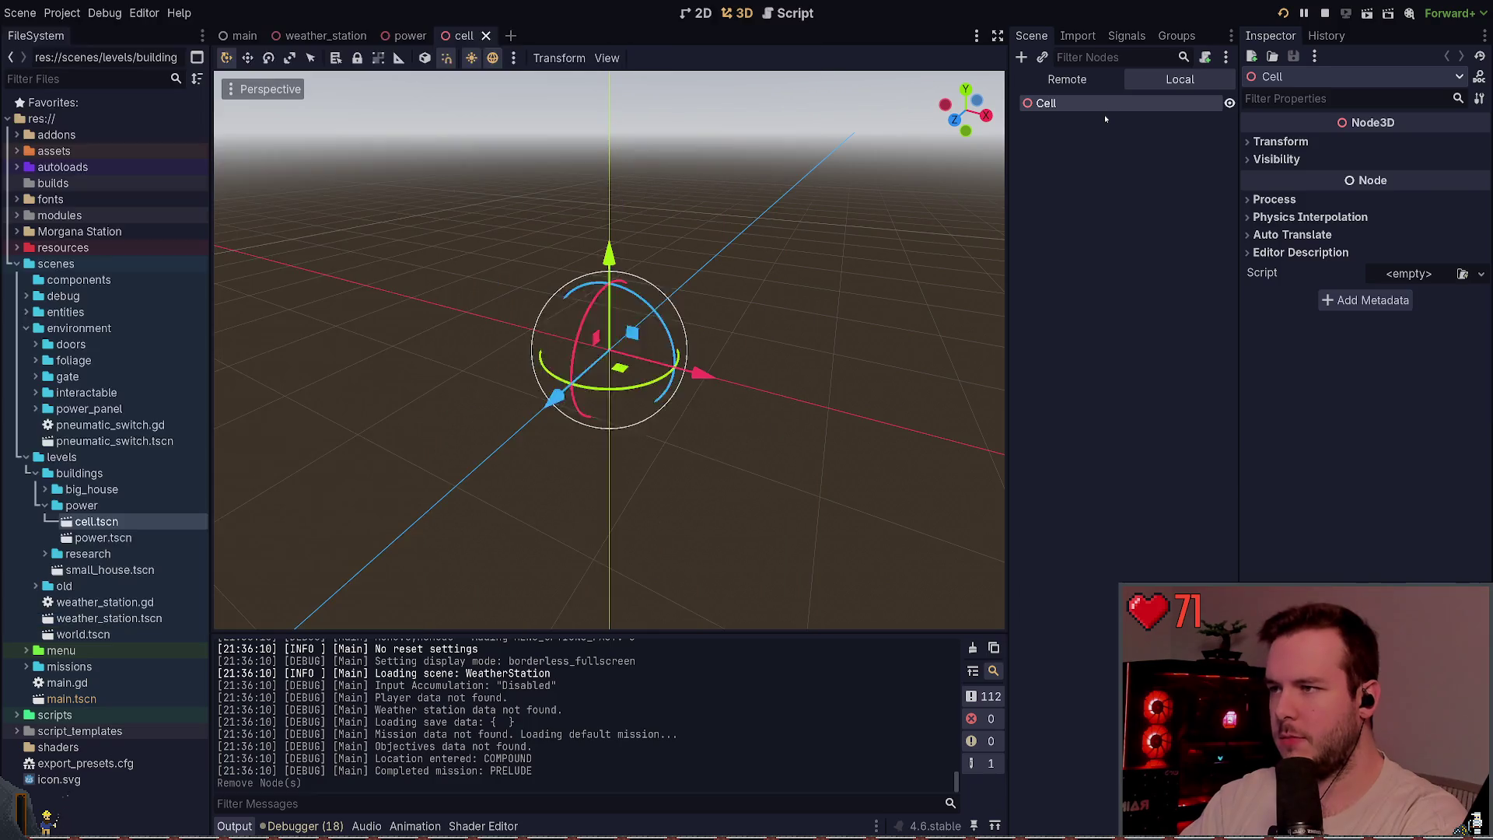
{"action": "key", "text": "f"}
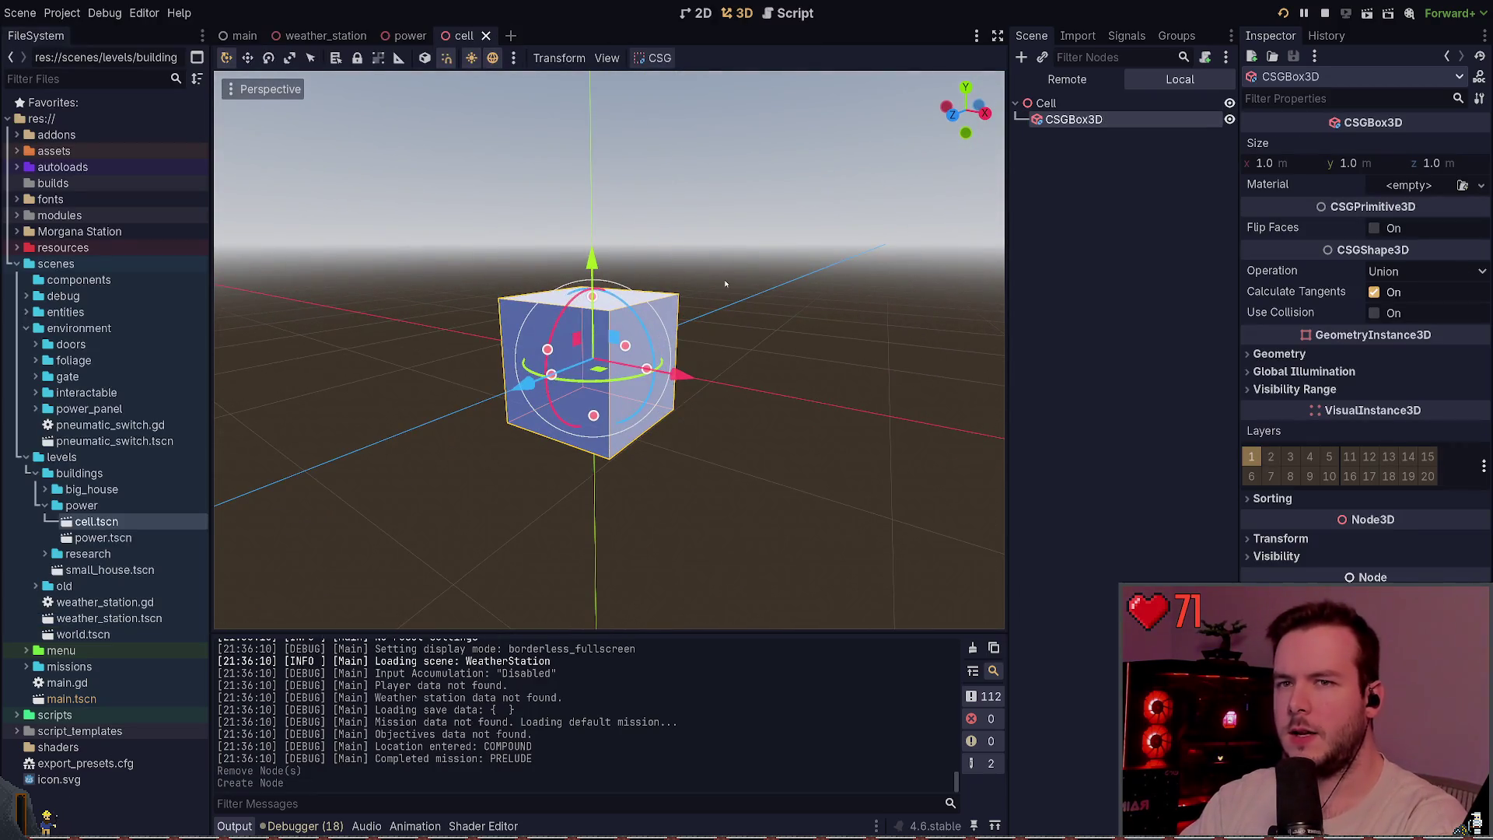
{"action": "left_click", "coordinate": [1051, 106]}
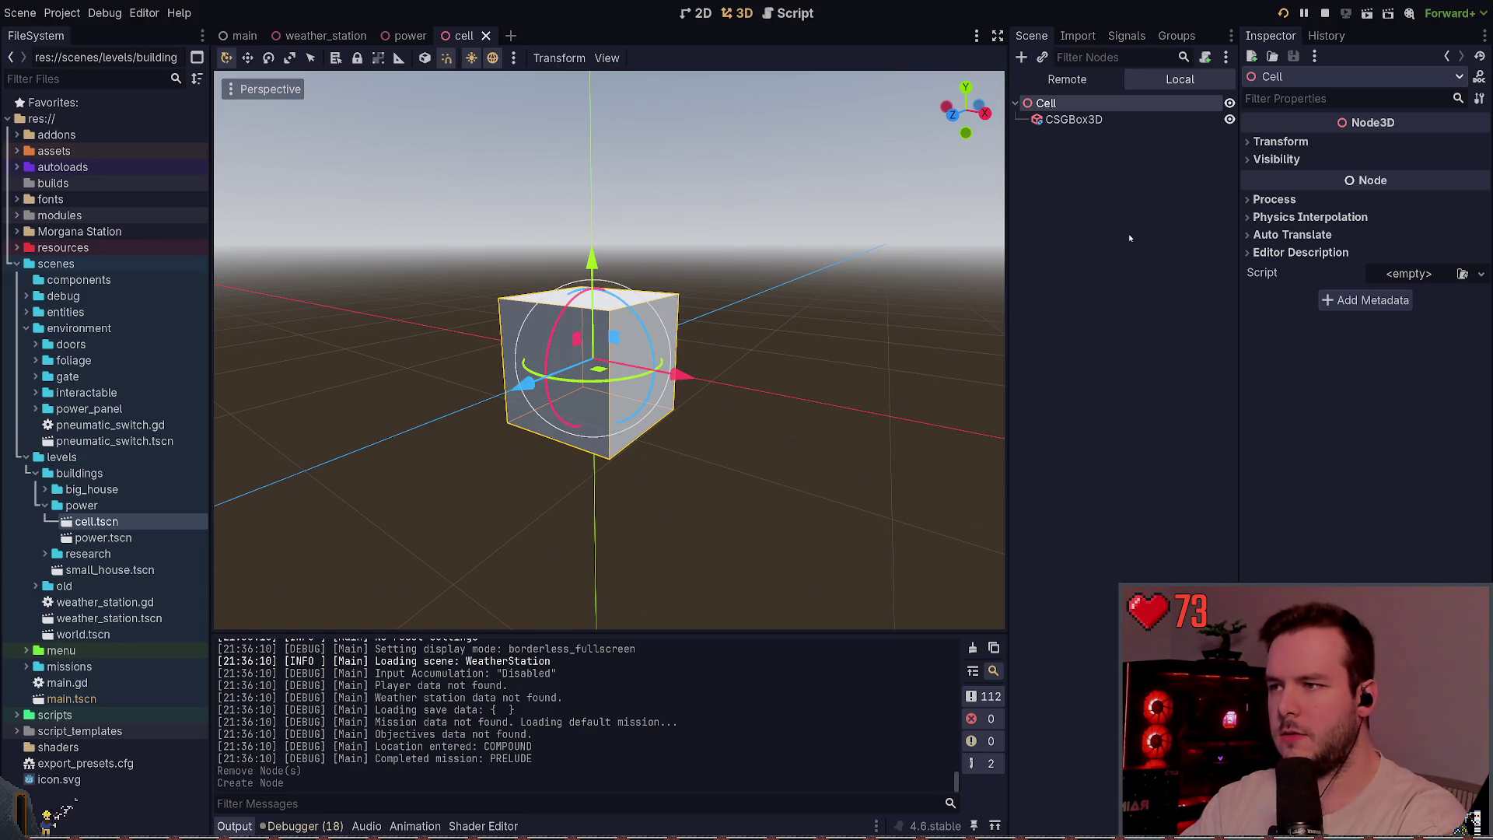
{"action": "left_click", "coordinate": [1072, 118]}
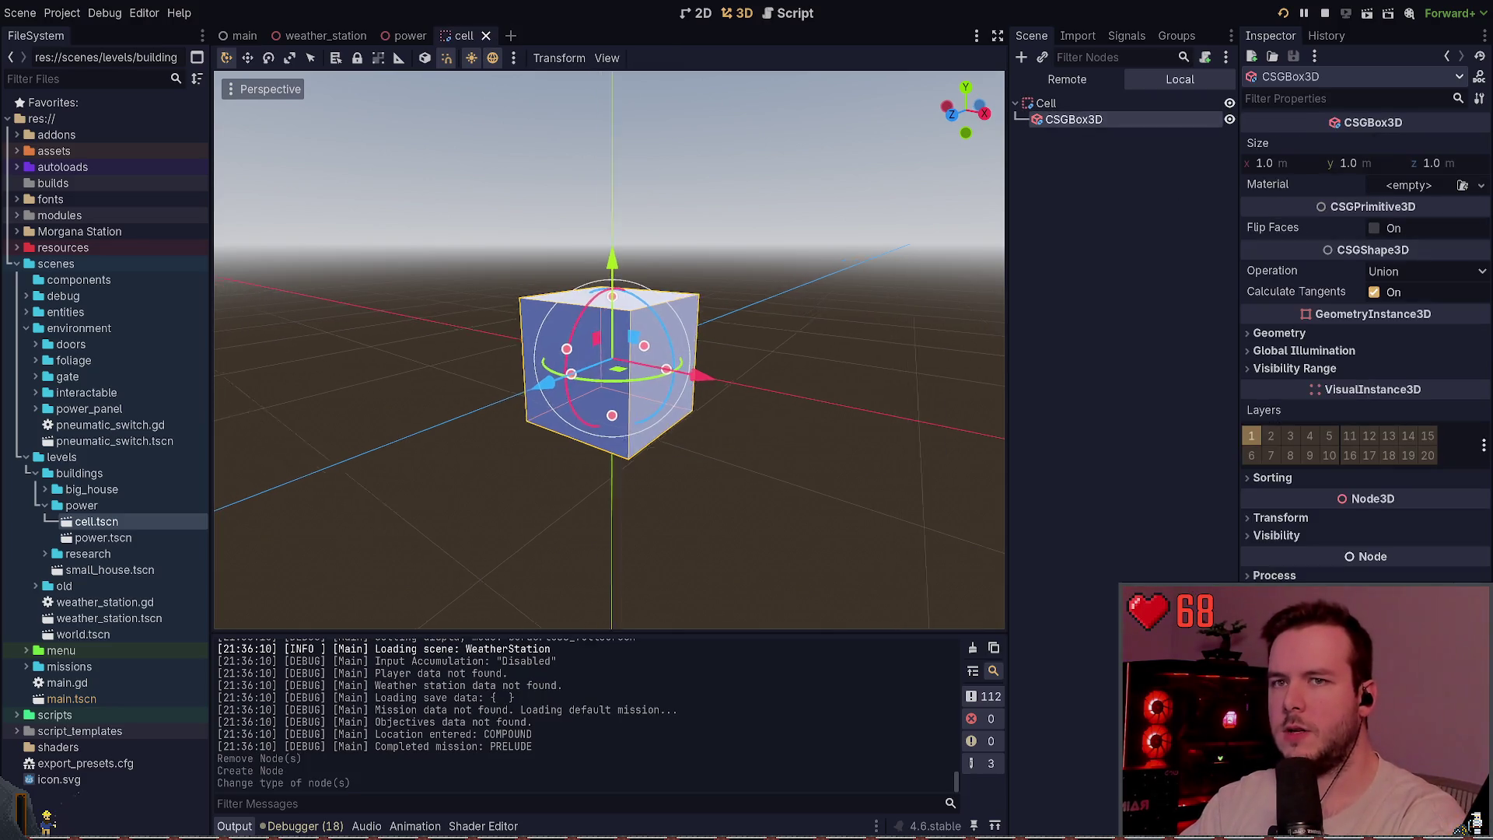
{"action": "key", "text": "f"}
- Size the box 0.5 × 0.5 × 1.0 m and save cell.tscn
{"action": "left_click", "coordinate": [1293, 164]}
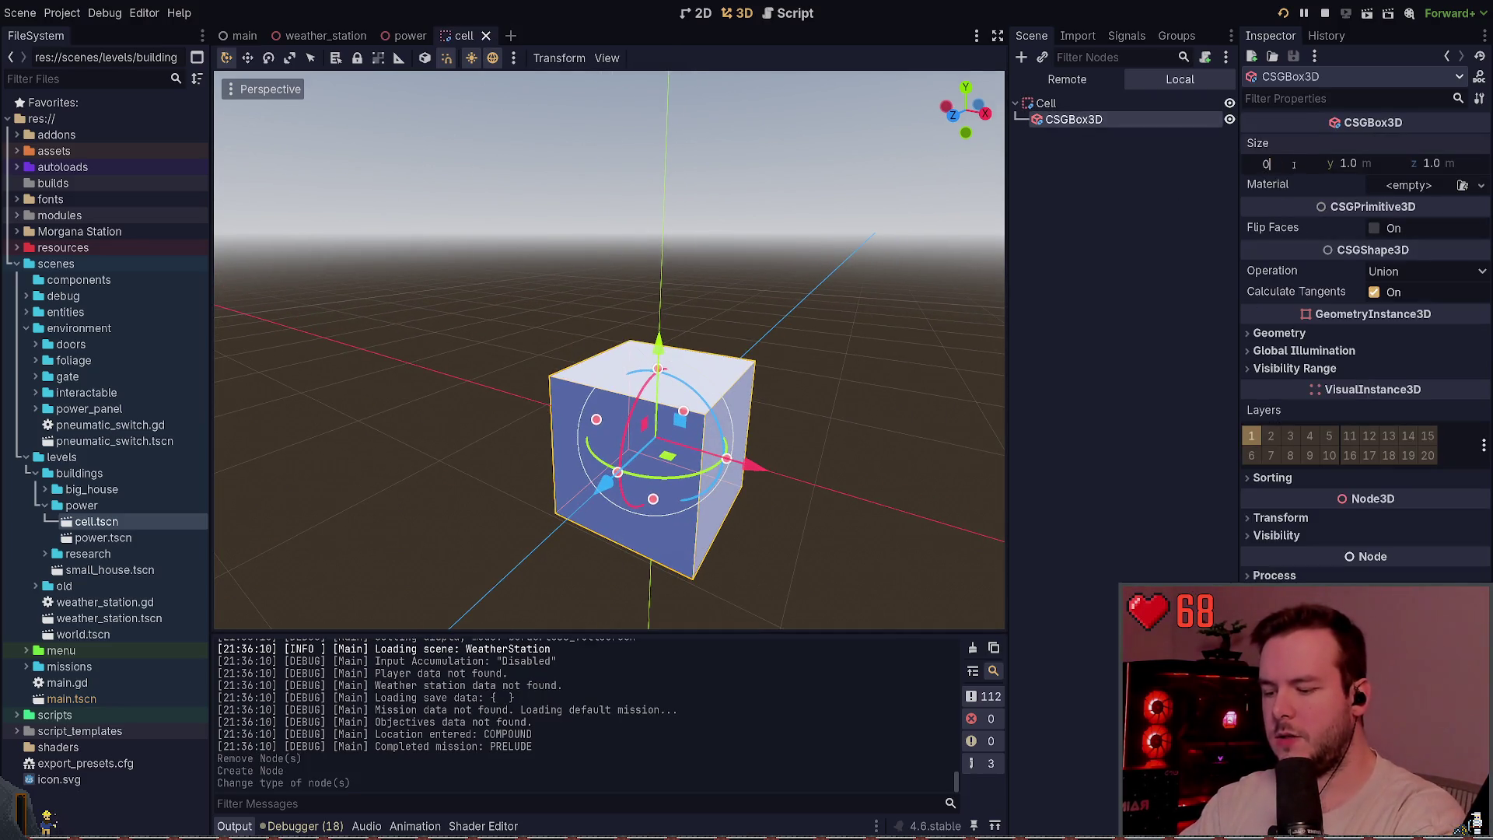
{"action": "type", "text": ".5"}
{"action": "key", "text": "Tab"}
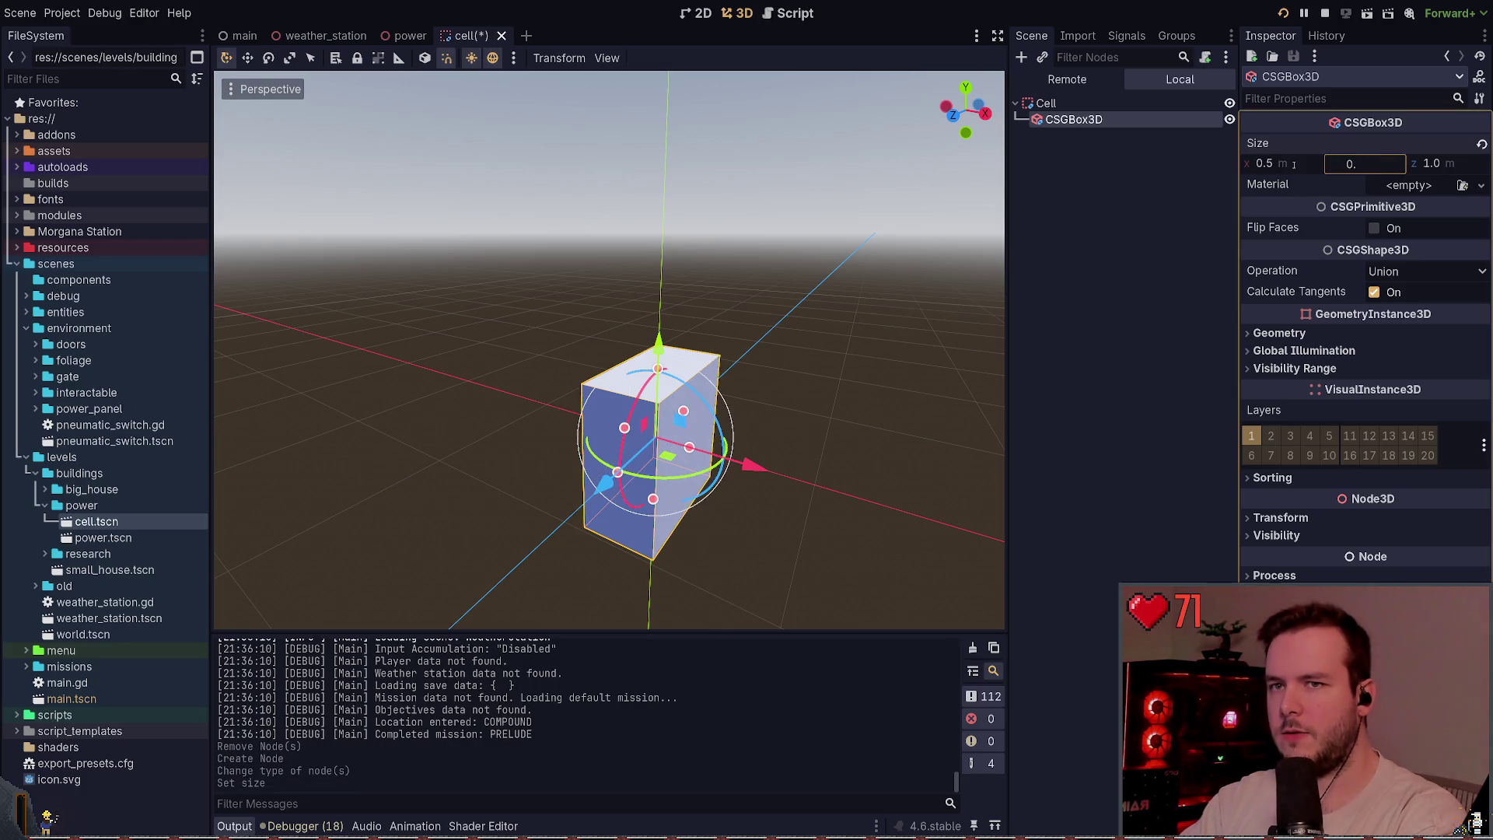
{"action": "type", "text": "3"}
{"action": "key", "text": "Return"}
{"action": "left_click", "coordinate": [1369, 162]}
{"action": "type", "text": "5"}
{"action": "key", "text": "Return"}
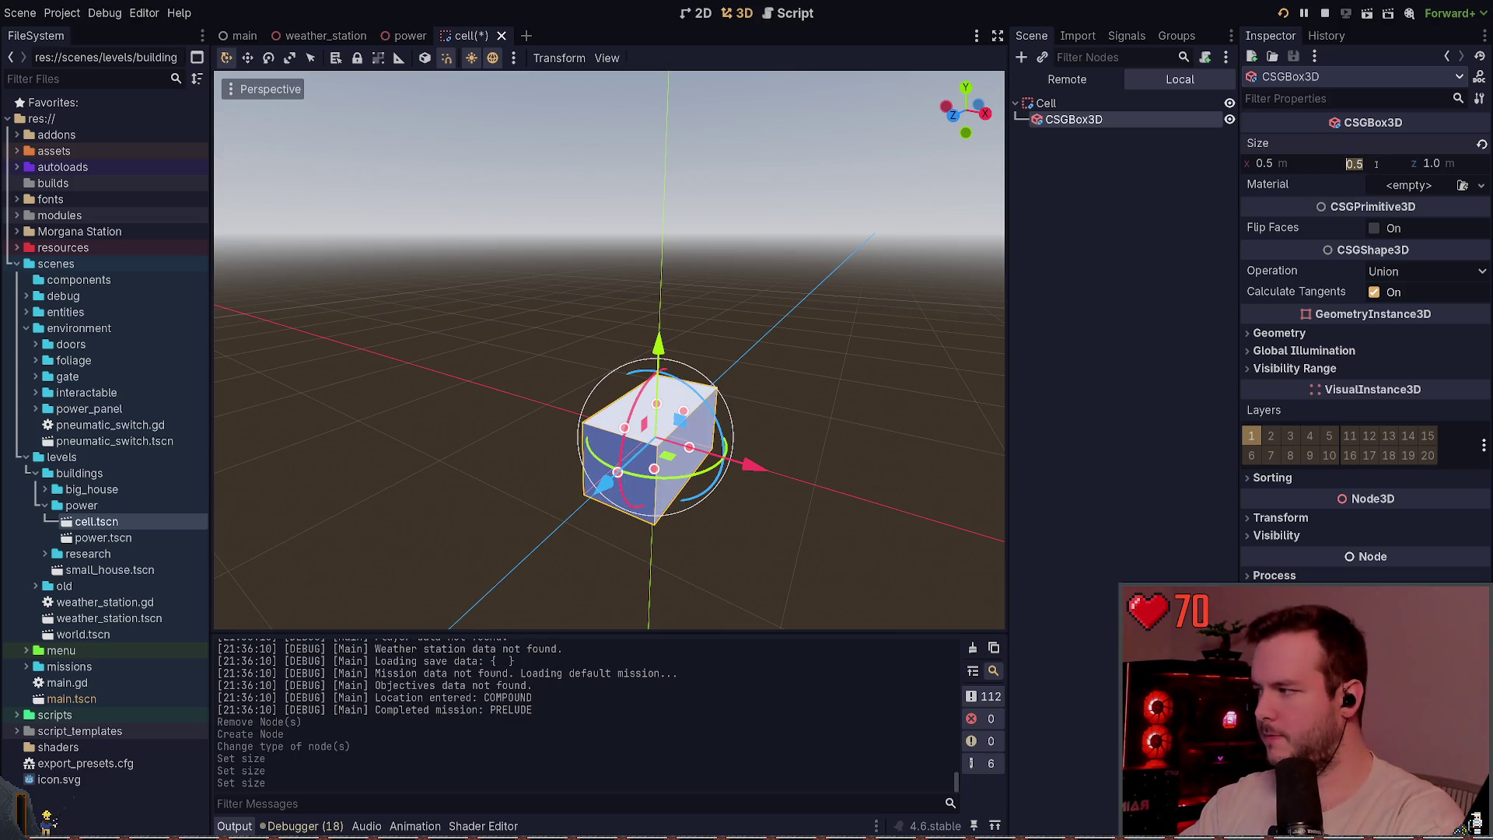
{"action": "key", "text": "ctrl+s"}
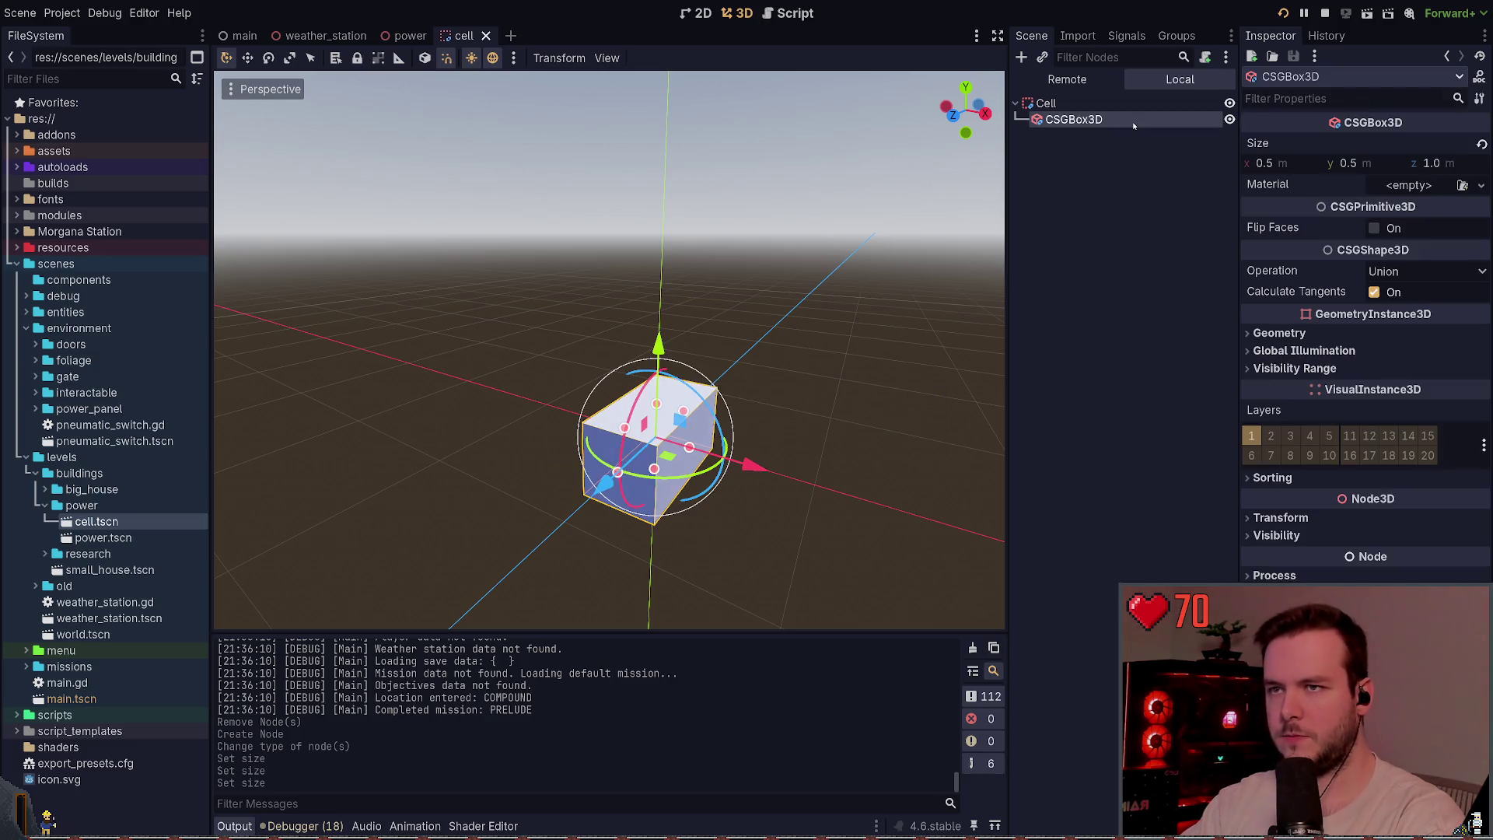
- Rename the box node to CellBody and orbit around it
{"action": "type", "text": "CellBody"}
{"action": "key", "text": "Return"}
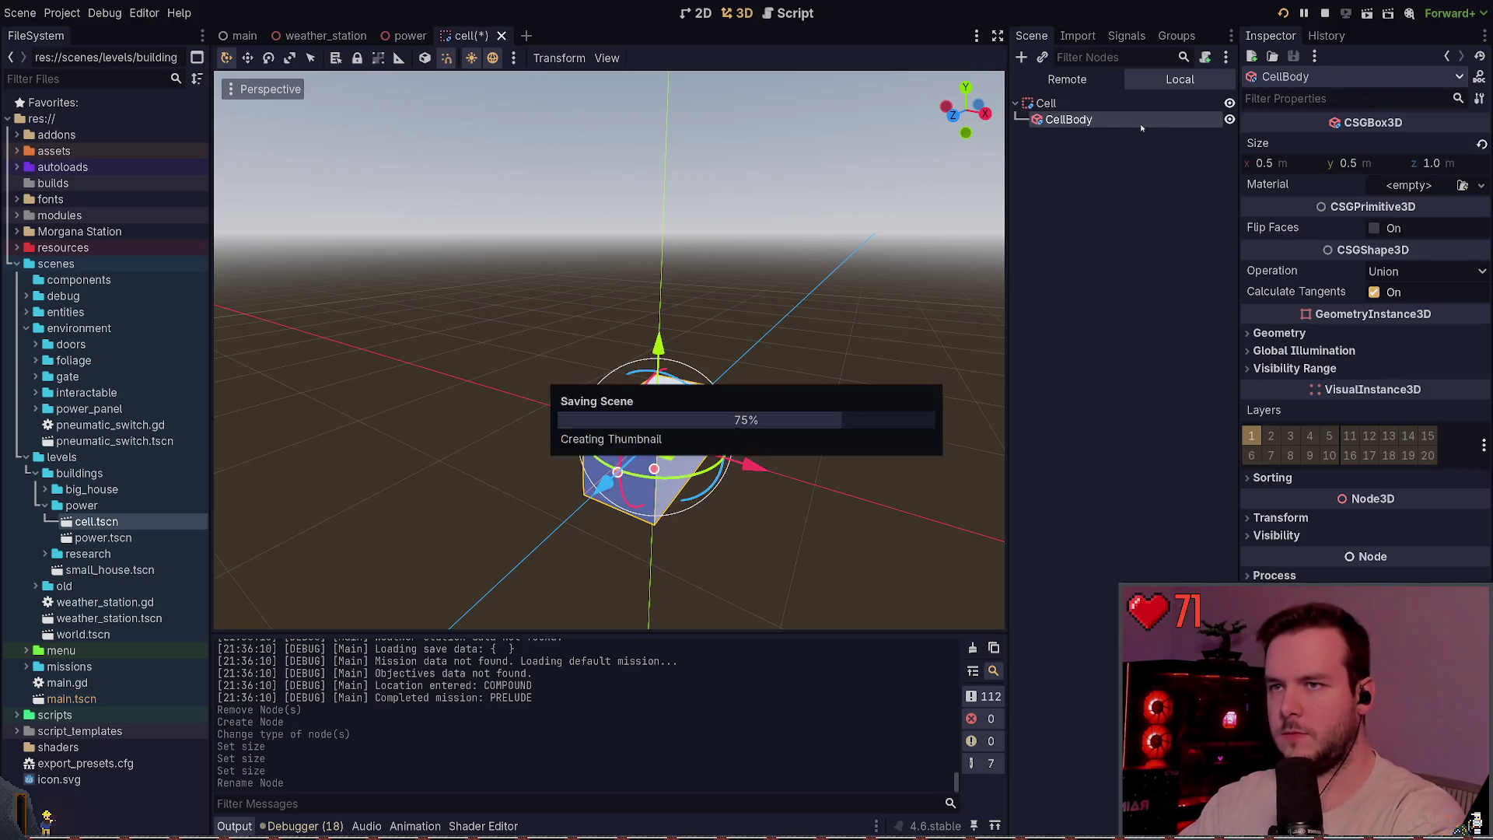
{"action": "left_click_drag", "start_coordinate": [894, 179], "coordinate": [858, 146]}
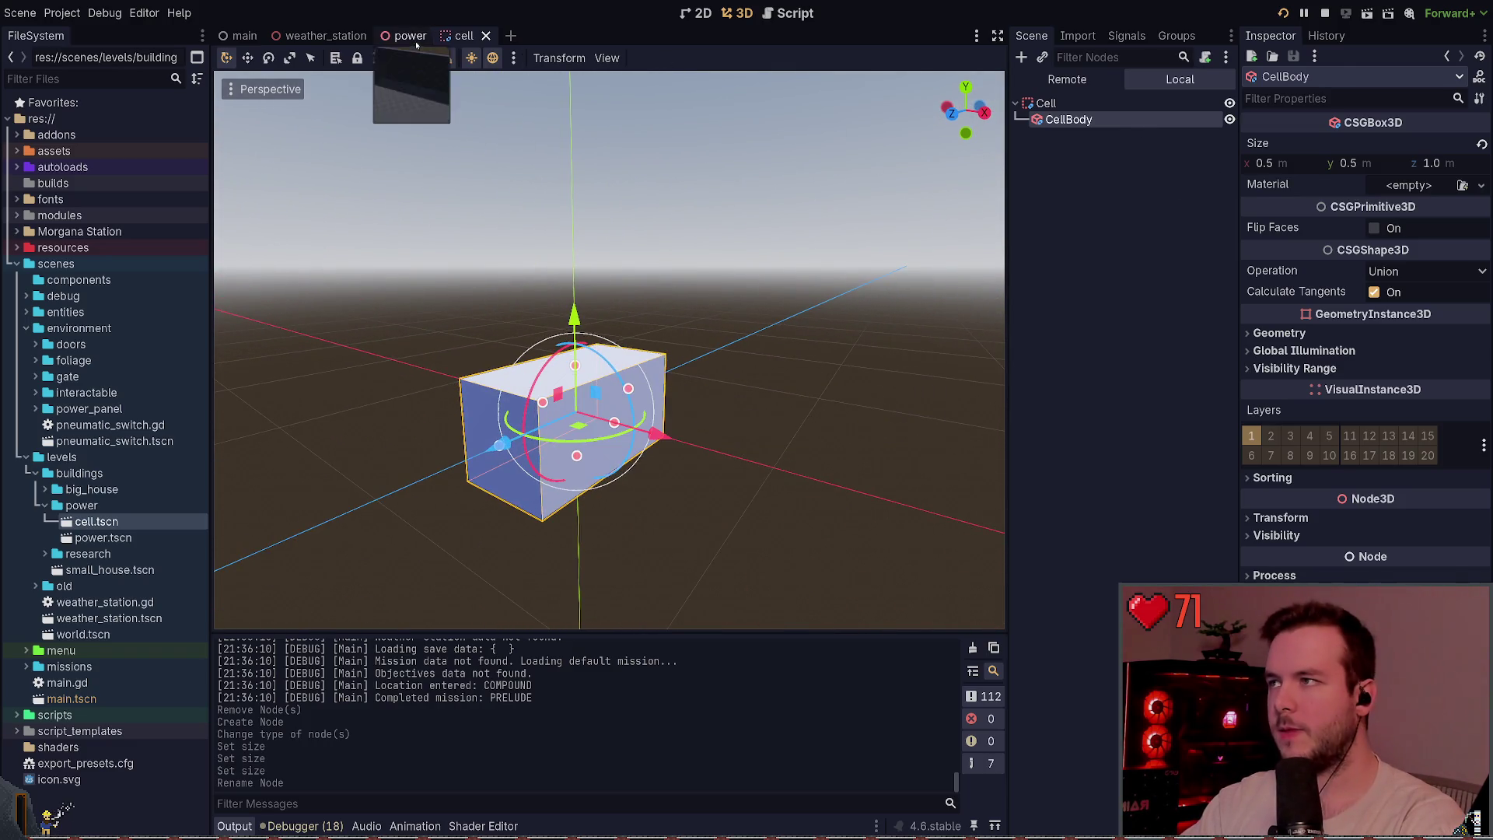
- Instance cell.tscn under CellsLeftBottom in the power scene and save
{"action": "left_click", "coordinate": [404, 36]}
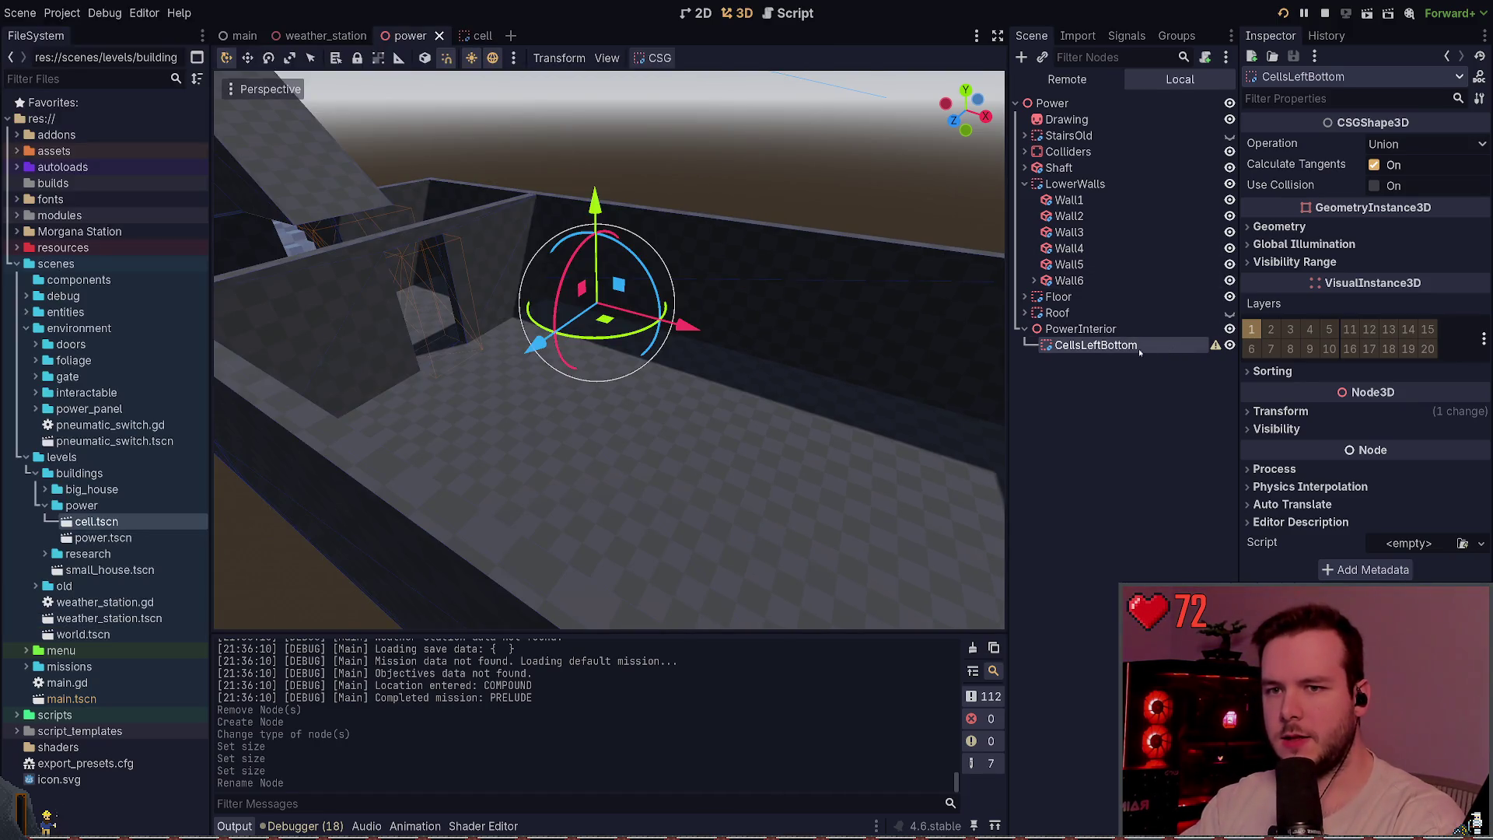
{"action": "key", "text": "ctrl+a"}
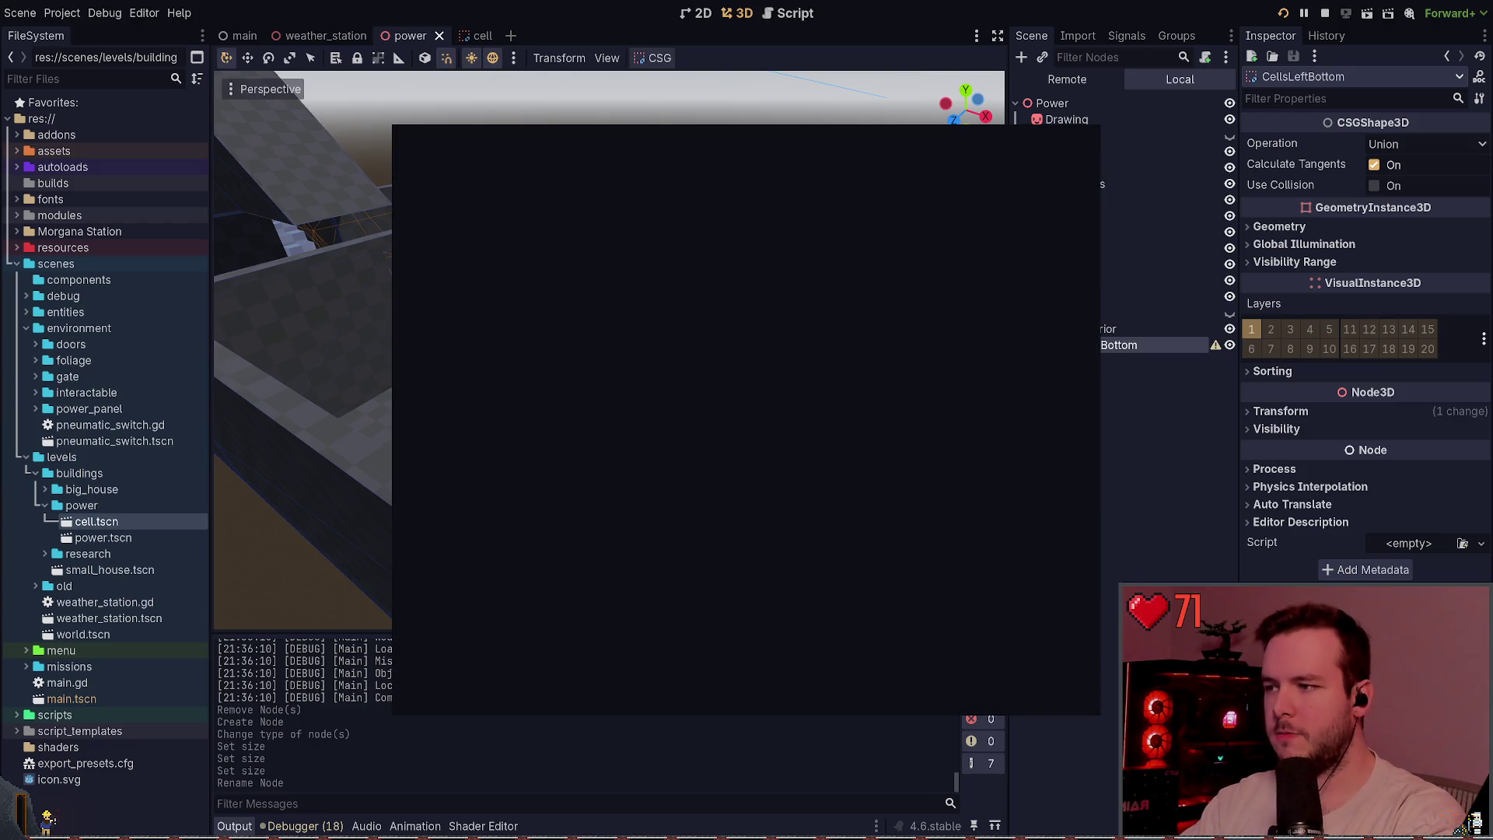
{"action": "key", "text": "Return"}
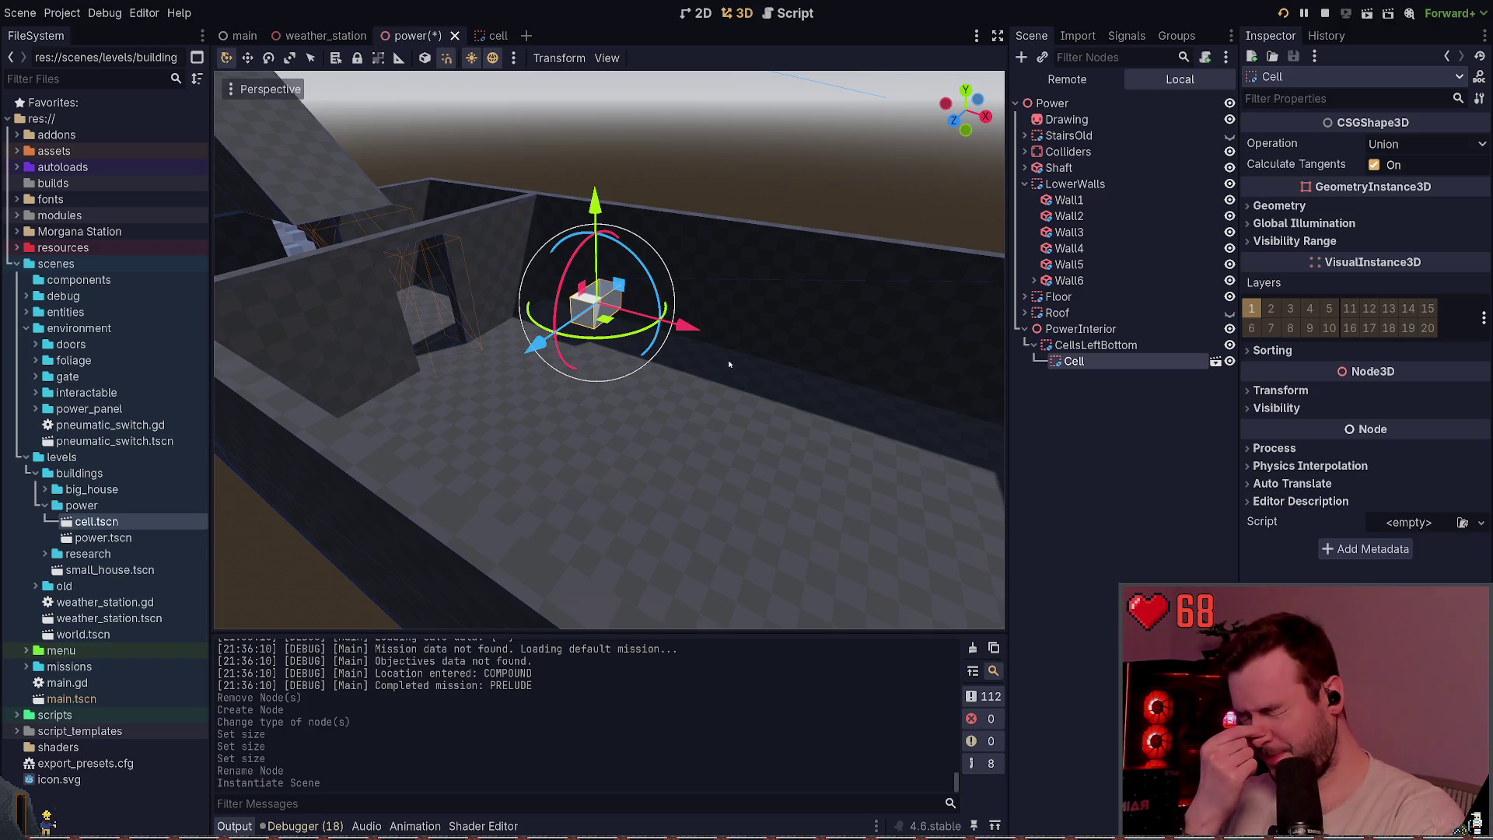
{"action": "mouse_move", "coordinate": [735, 342]}
{"action": "left_mouse_down"}
{"action": "mouse_move", "coordinate": [560, 303]}
{"action": "mouse_move", "coordinate": [585, 416]}
{"action": "mouse_move", "coordinate": [505, 392]}
{"action": "left_mouse_up"}
{"action": "key", "text": "ctrl+s"}
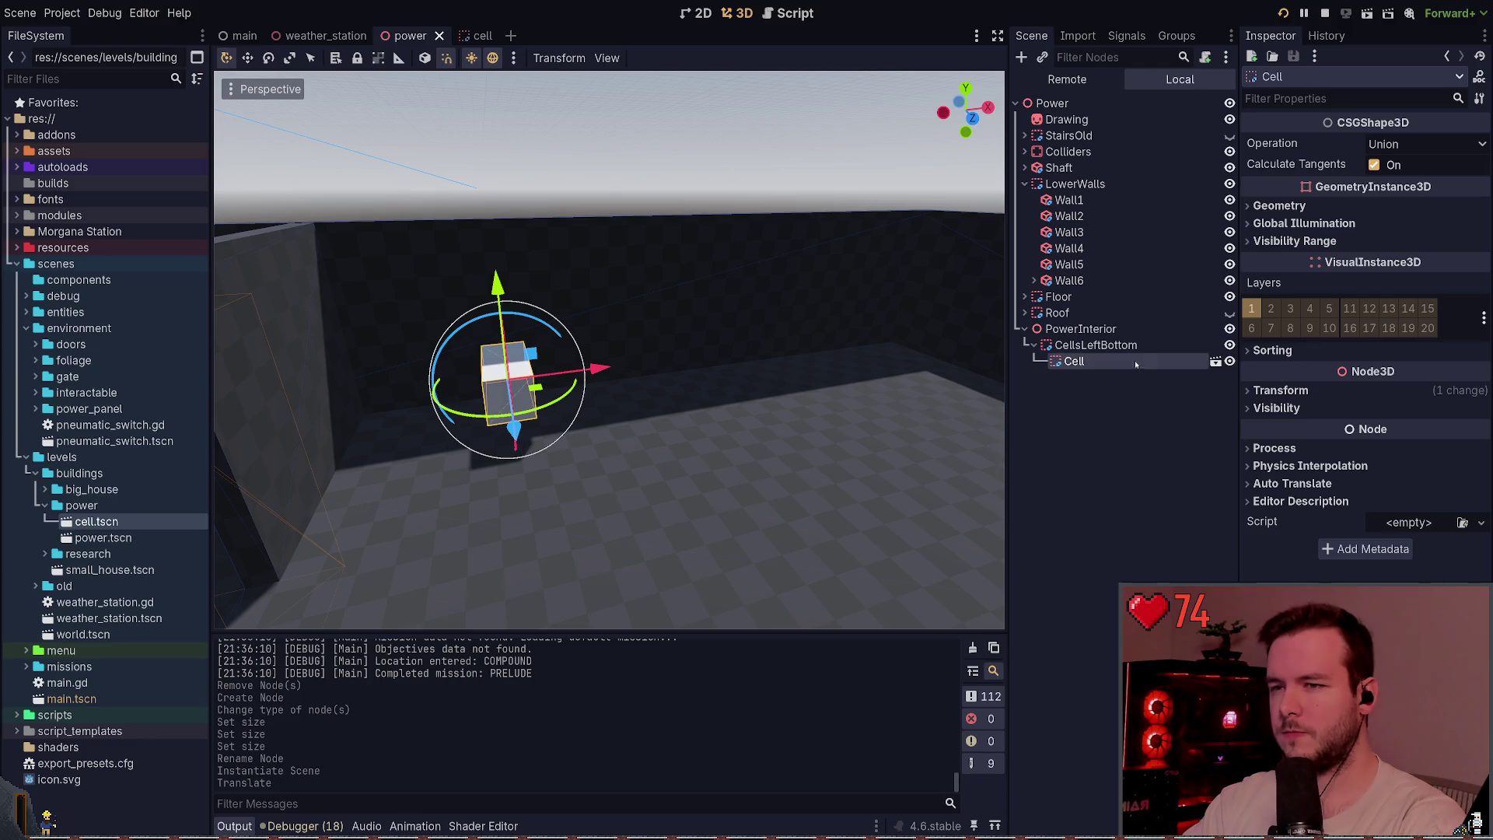
- Duplicate the cell along X to build a row of five cells, then save
{"action": "key", "text": "ctrl+d"}
{"action": "mouse_move", "coordinate": [606, 367]}
{"action": "left_mouse_down"}
{"action": "mouse_move", "coordinate": [719, 363]}
{"action": "mouse_move", "coordinate": [719, 327]}
{"action": "mouse_move", "coordinate": [767, 396]}
{"action": "mouse_move", "coordinate": [731, 334]}
{"action": "left_mouse_up"}
{"action": "key", "text": "ctrl+d"}
{"action": "key", "text": "ctrl+d"}
{"action": "key", "text": "ctrl+d"}
{"action": "key", "text": "ctrl+s"}
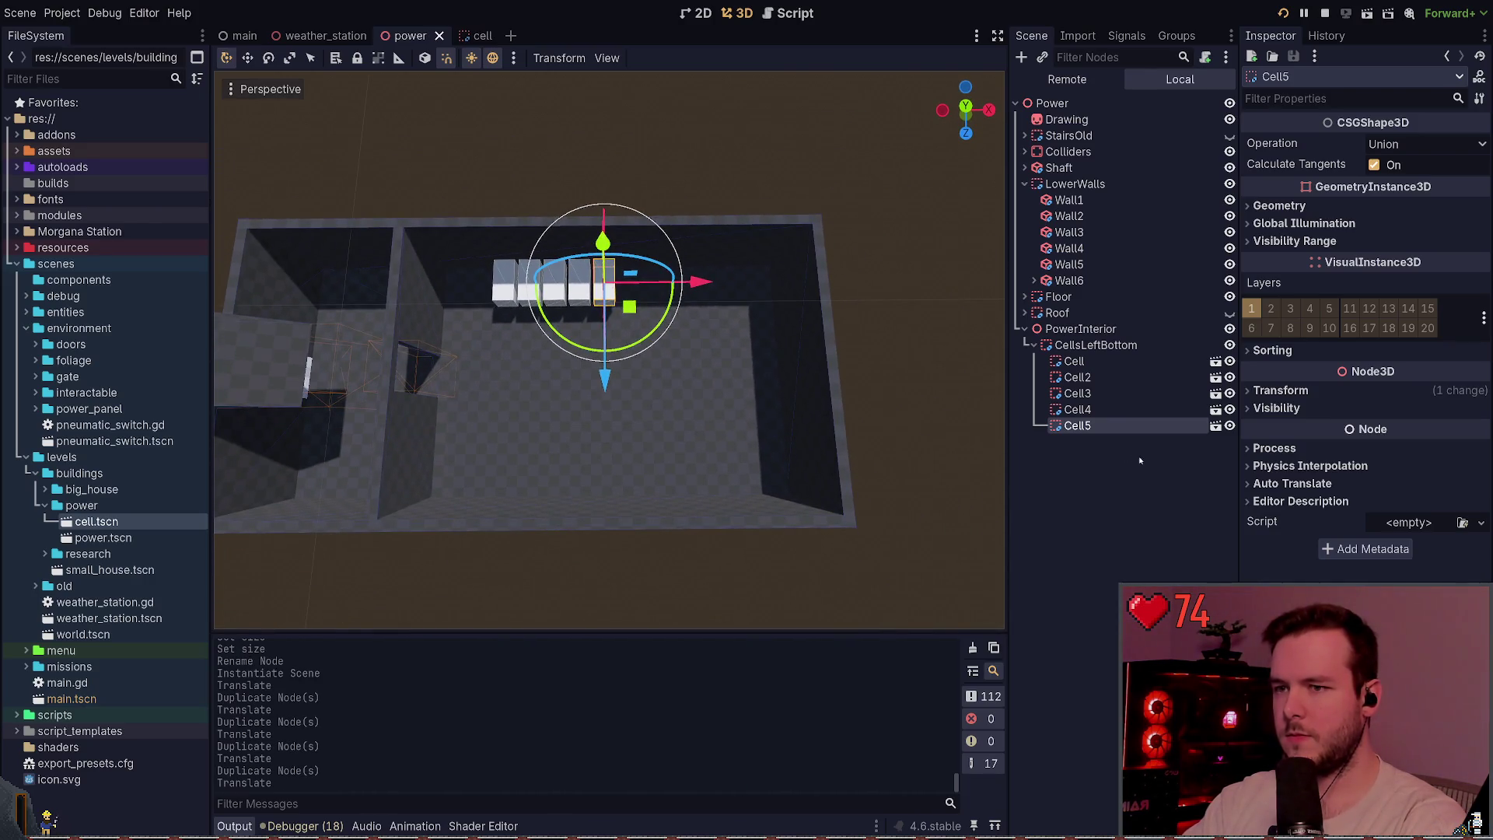
- Duplicate the five cells and shift the copies along X to make ten, then save
{"action": "left_click", "coordinate": [1077, 377]}
{"action": "left_click", "coordinate": [1088, 362]}
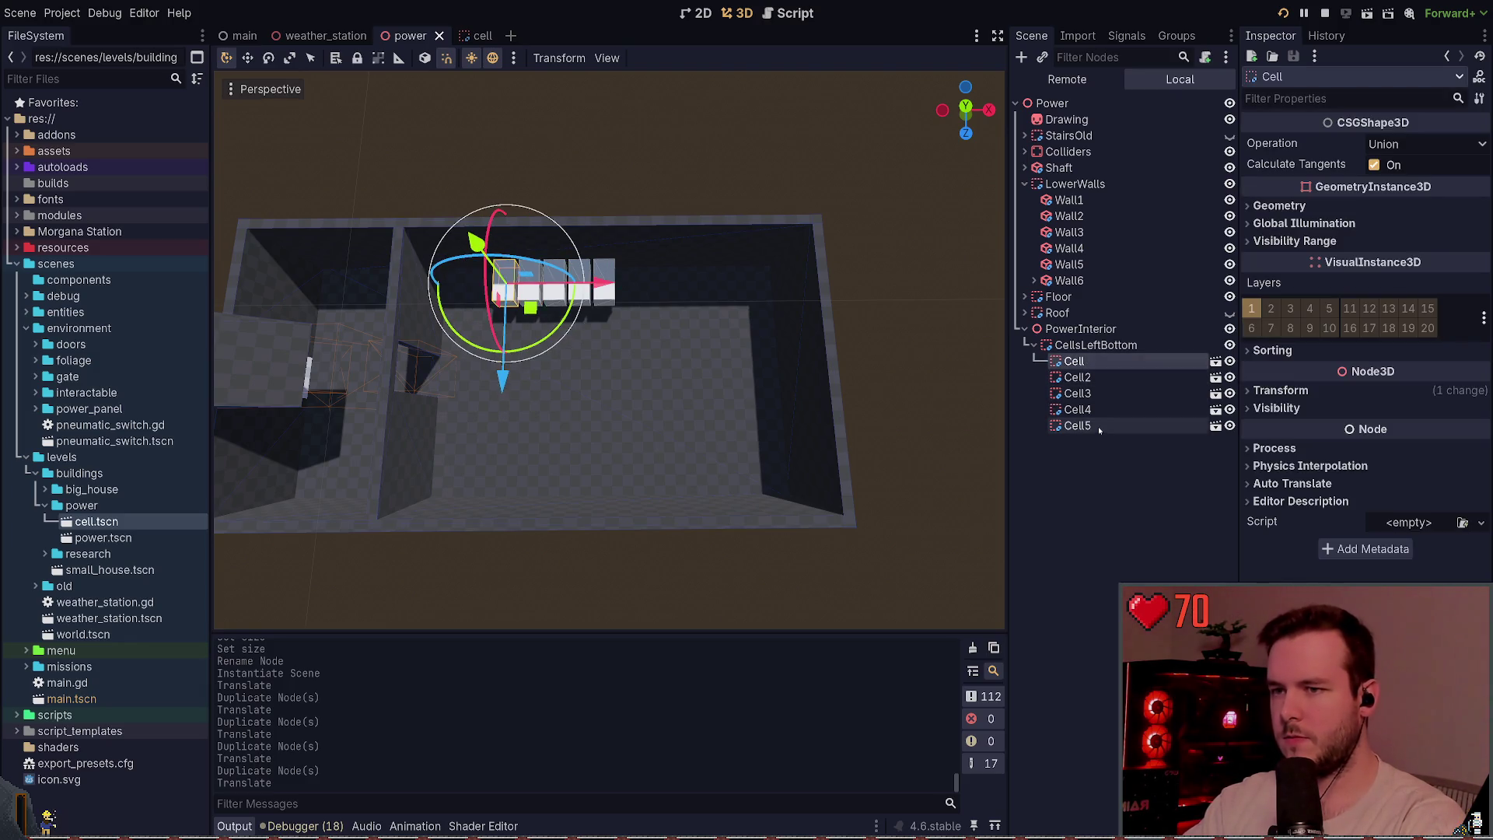
{"action": "left_click", "coordinate": [1074, 427], "text": "shift"}
{"action": "key", "text": "ctrl+d"}
{"action": "left_click_drag", "start_coordinate": [651, 282], "coordinate": [770, 281]}
{"action": "left_click", "coordinate": [933, 276]}
{"action": "key", "text": "ctrl+s"}
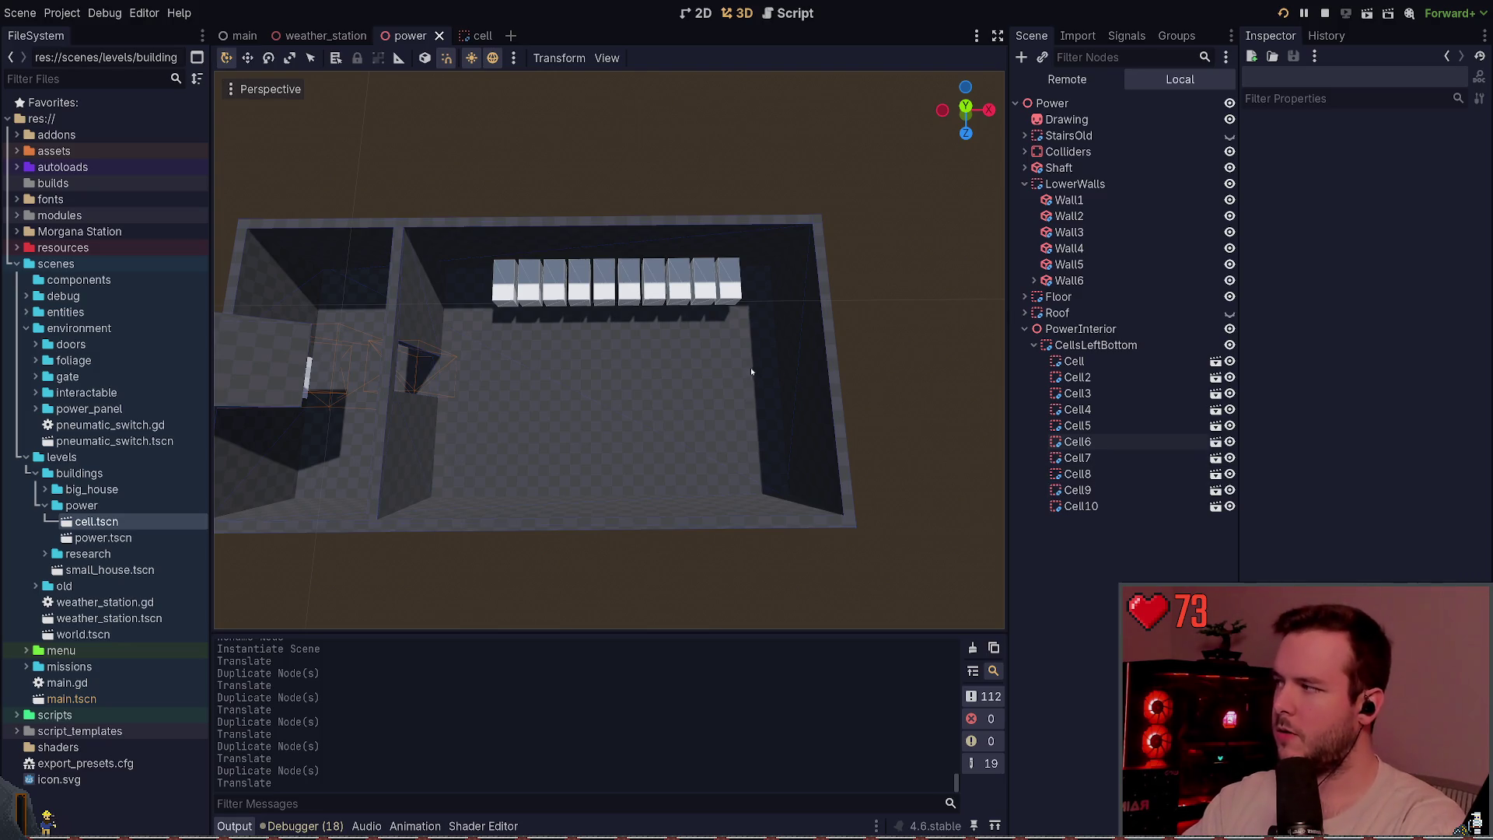
- Undo the last move of the copied cells, then delete Cell10 and Cell6 through Cell9
{"action": "key", "text": "ctrl+z"}
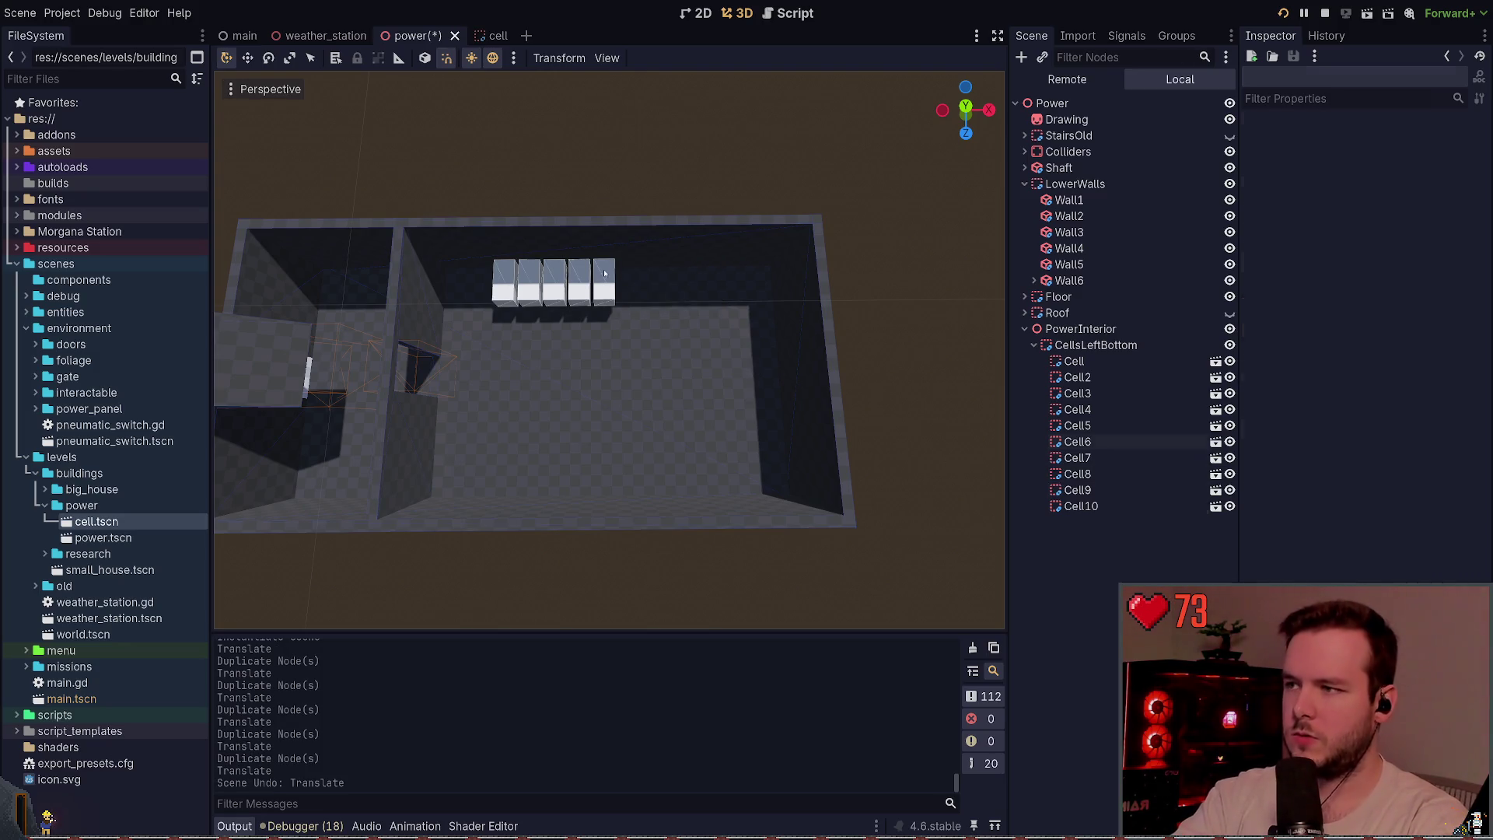
{"action": "left_click", "coordinate": [603, 287]}
{"action": "key", "text": "Delete"}
{"action": "key", "text": "ctrl+s"}
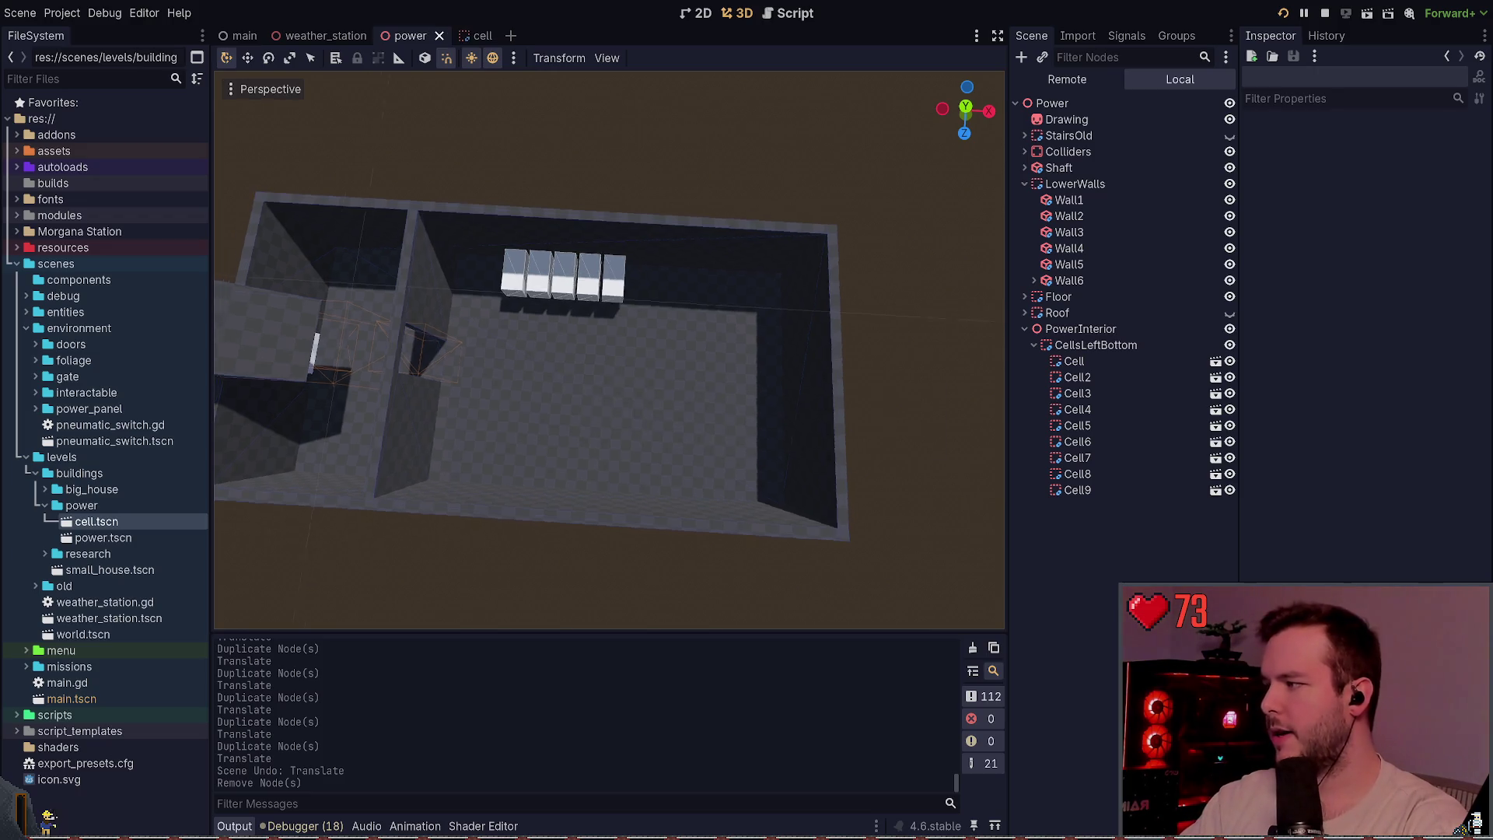
{"action": "key", "text": "w"}
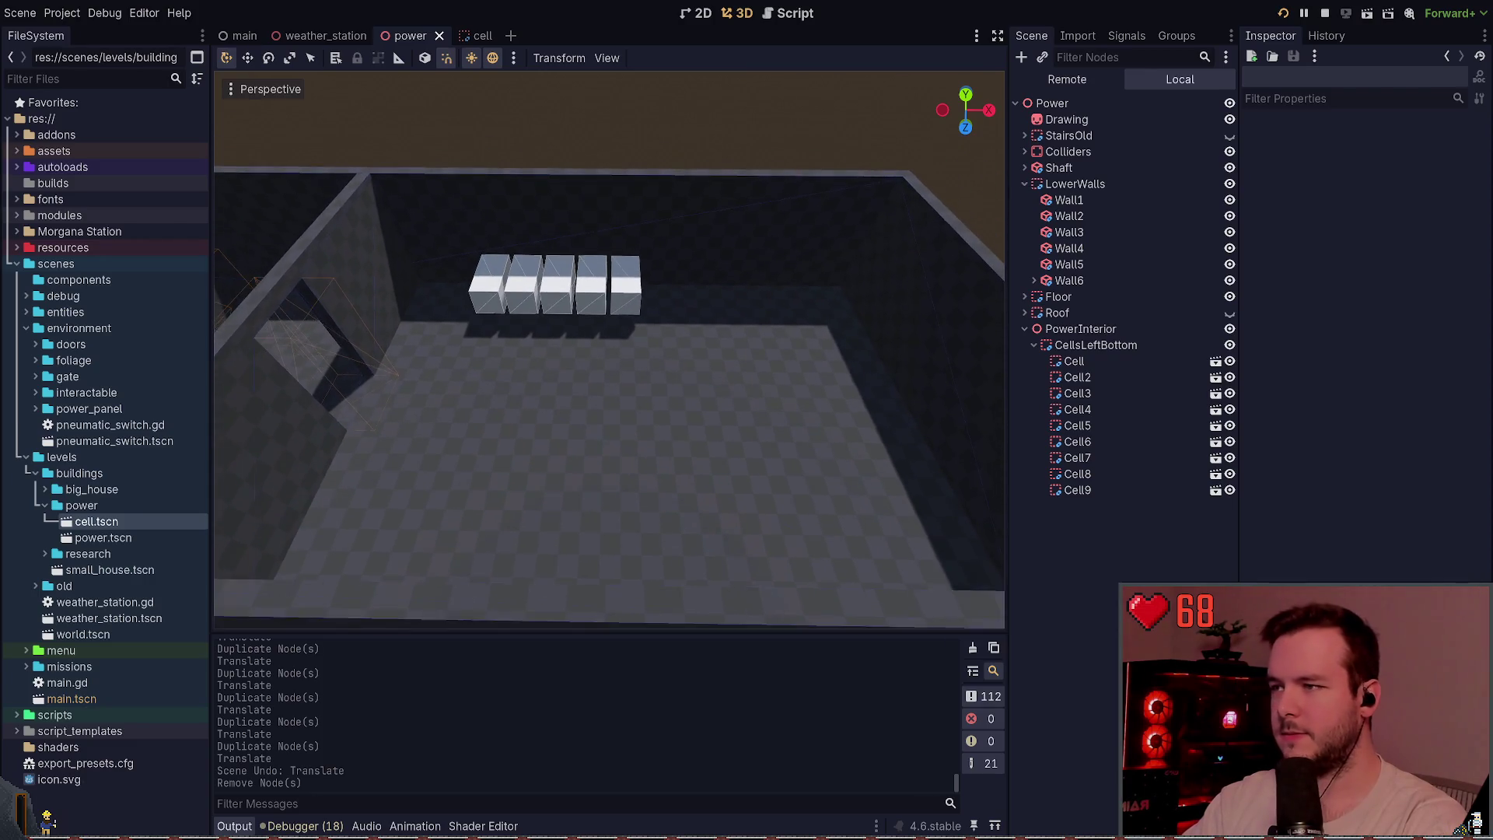
{"action": "left_click", "coordinate": [531, 310]}
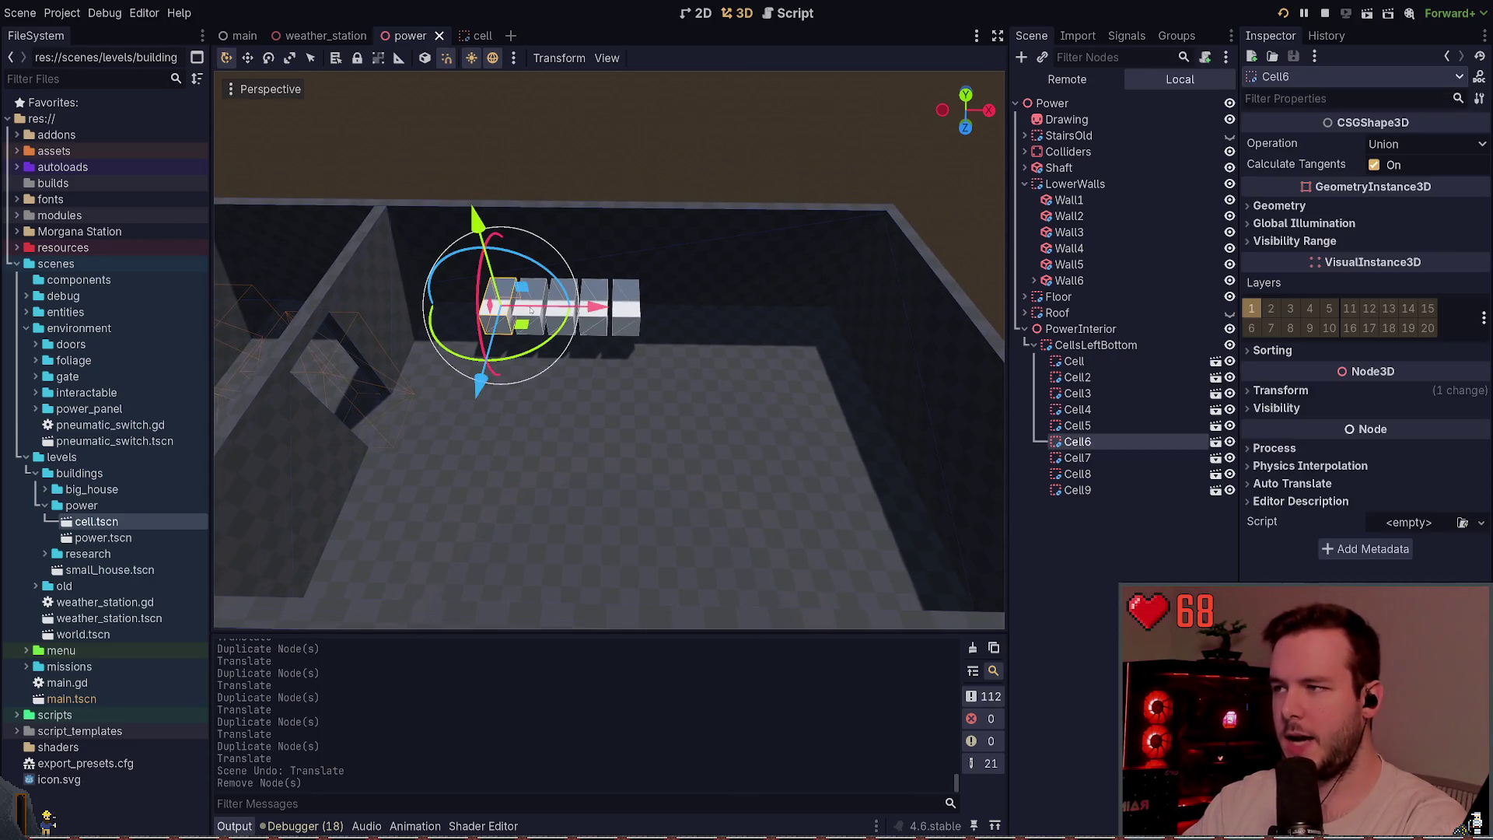
{"action": "left_click", "coordinate": [1077, 489]}
{"action": "left_click", "coordinate": [1095, 507]}
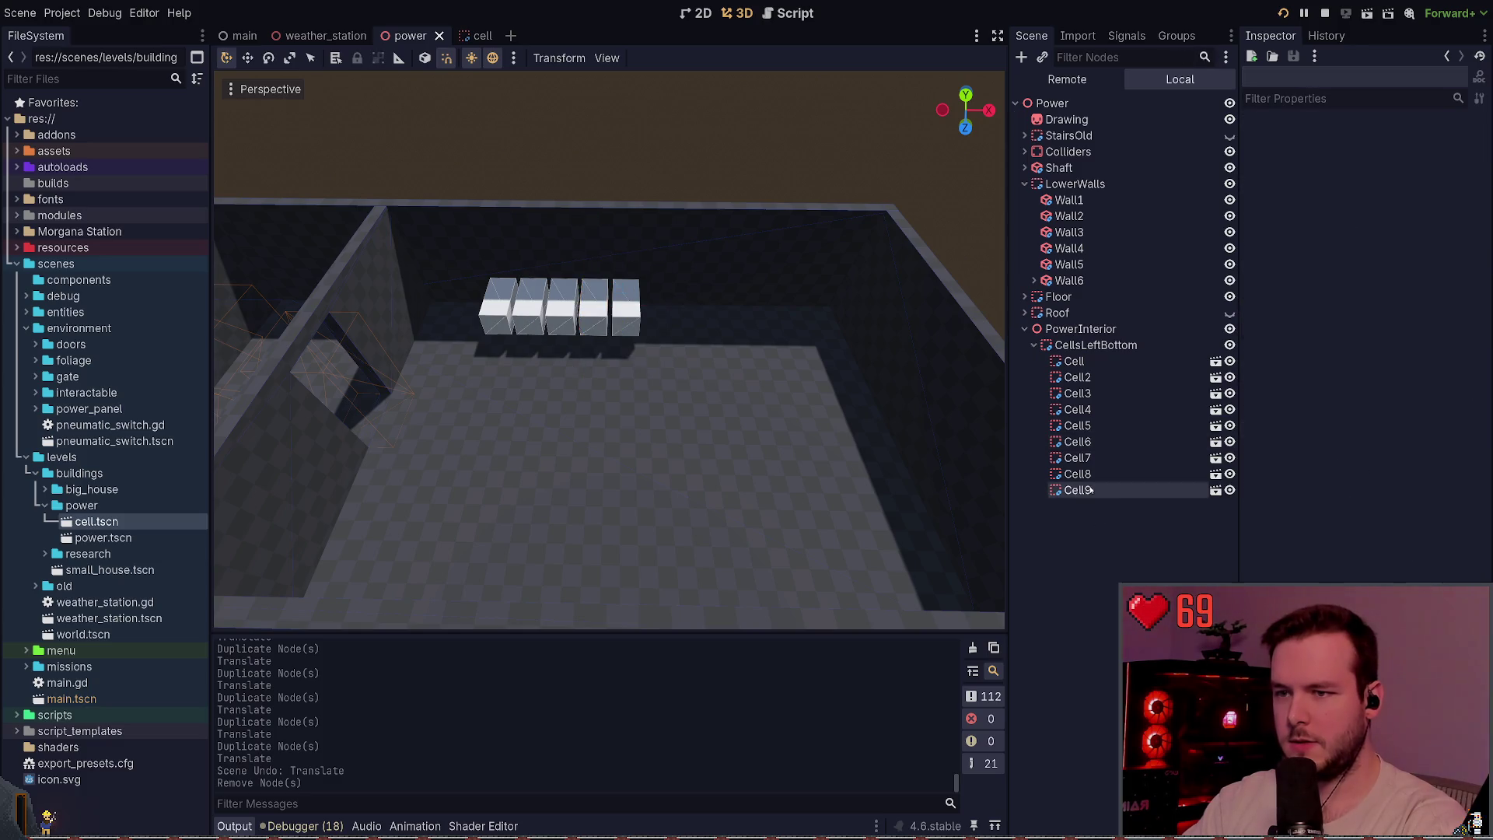
{"action": "left_click", "coordinate": [1087, 430]}
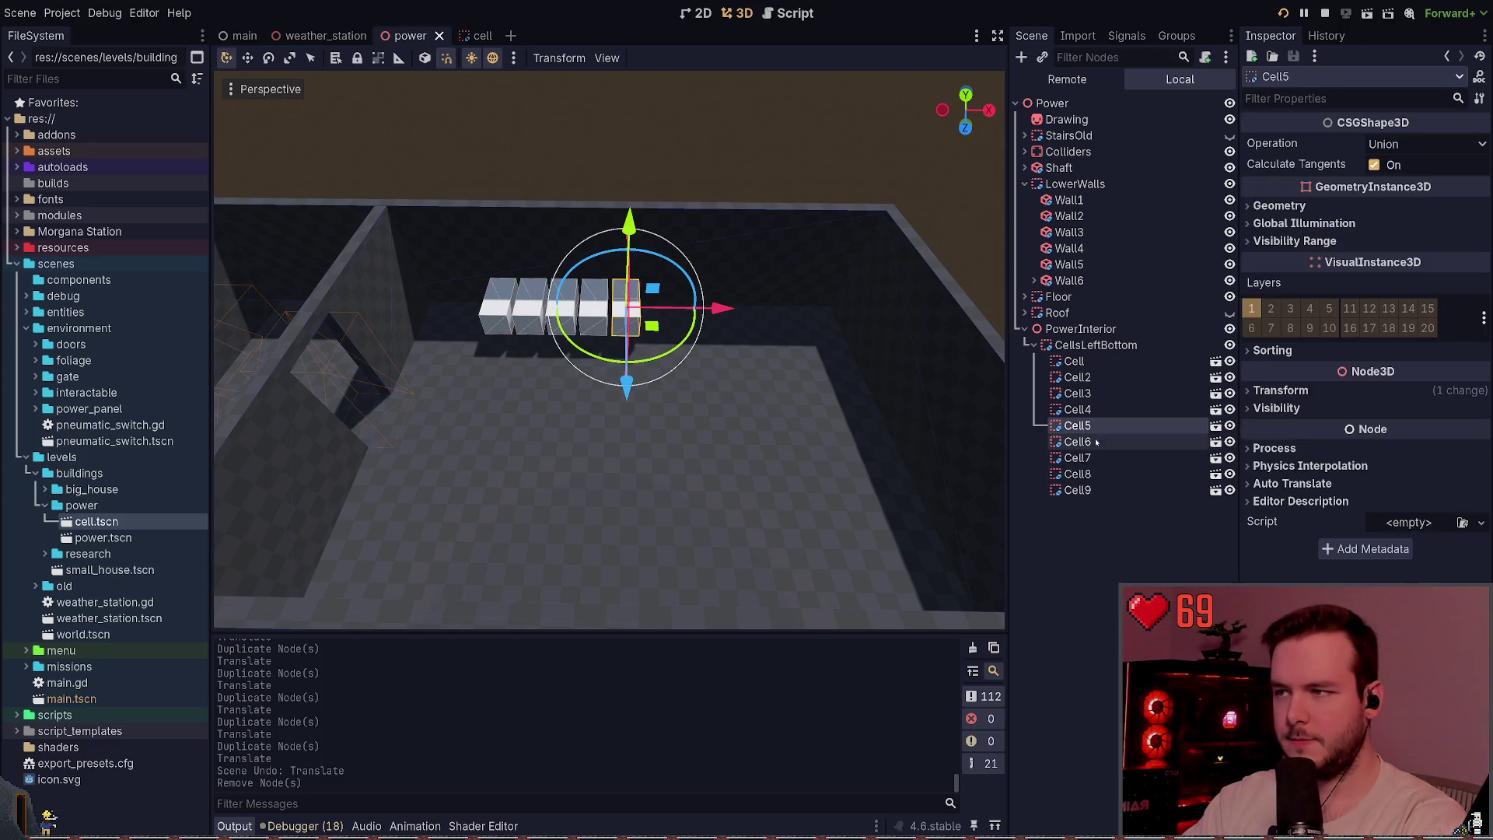
{"action": "left_click", "coordinate": [1077, 442]}
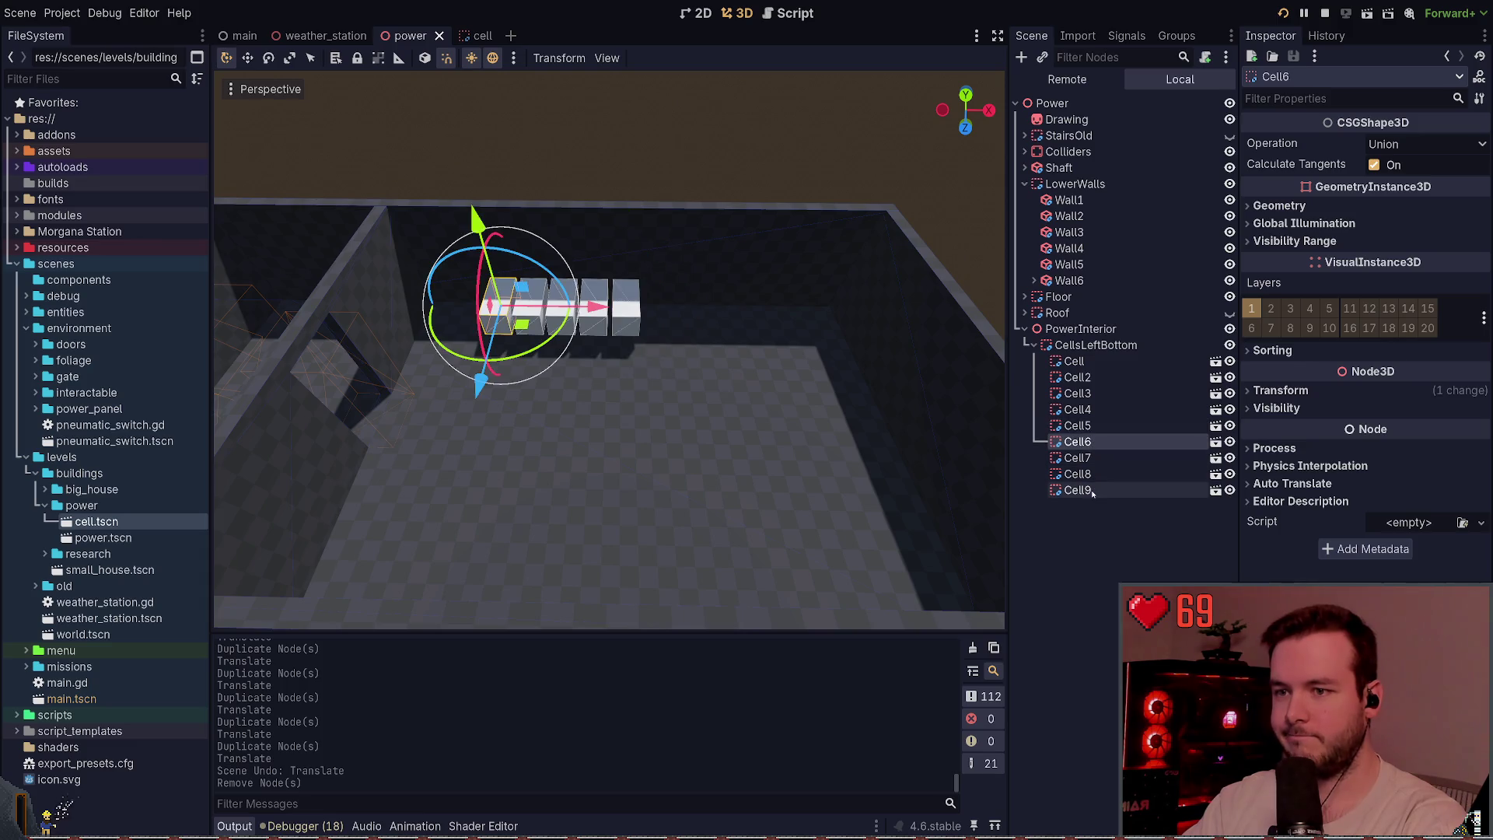
{"action": "left_click", "coordinate": [1077, 490], "text": "shift"}
{"action": "key", "text": "Delete"}
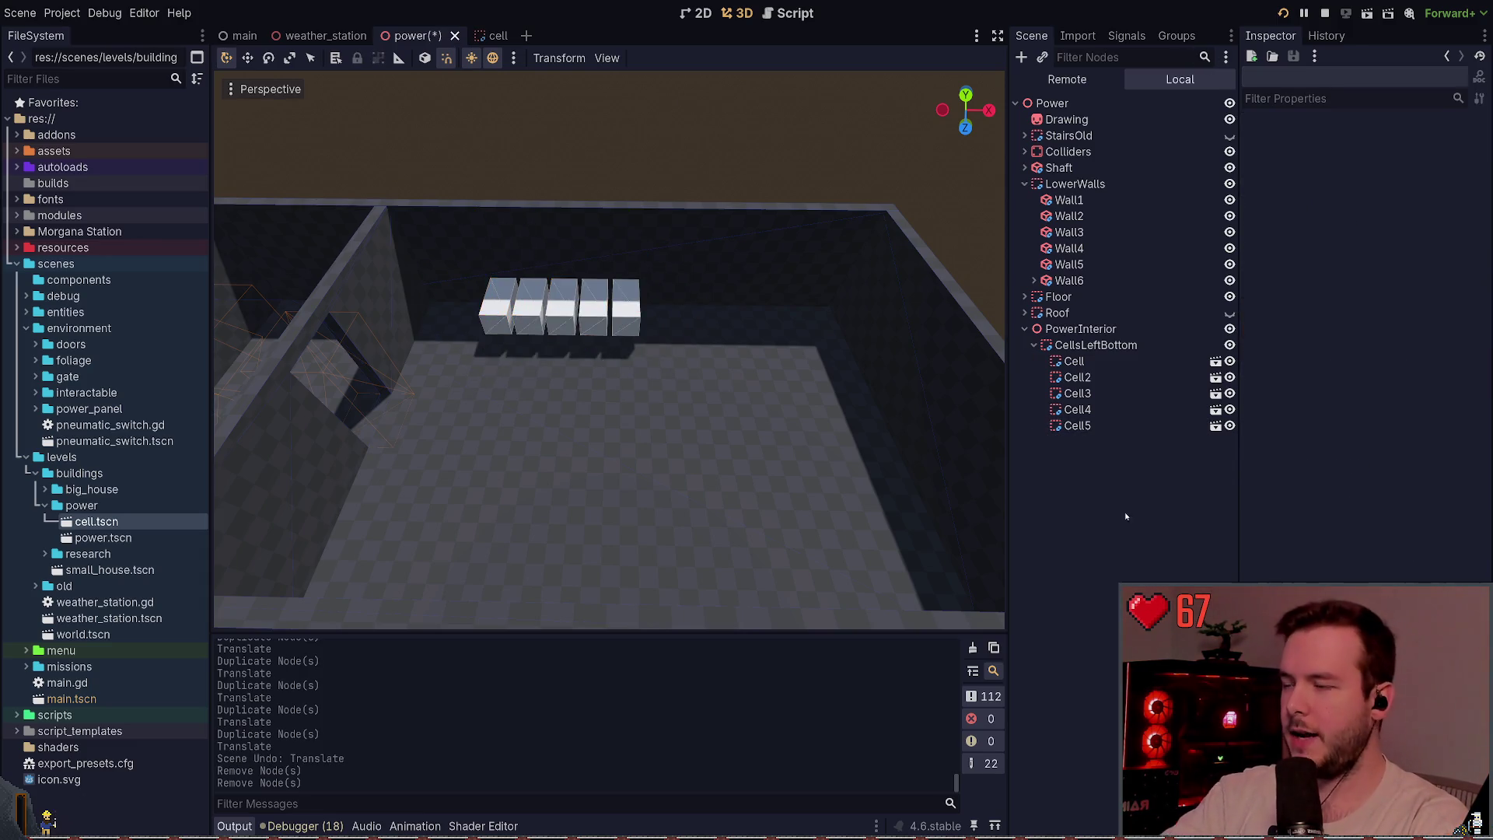
{"action": "key", "text": "ctrl+s"}
- Delete Cell5 so only Cell–Cell4 remain in the row, and save
{"action": "left_click", "coordinate": [1100, 361]}
{"action": "left_click", "coordinate": [1097, 377]}
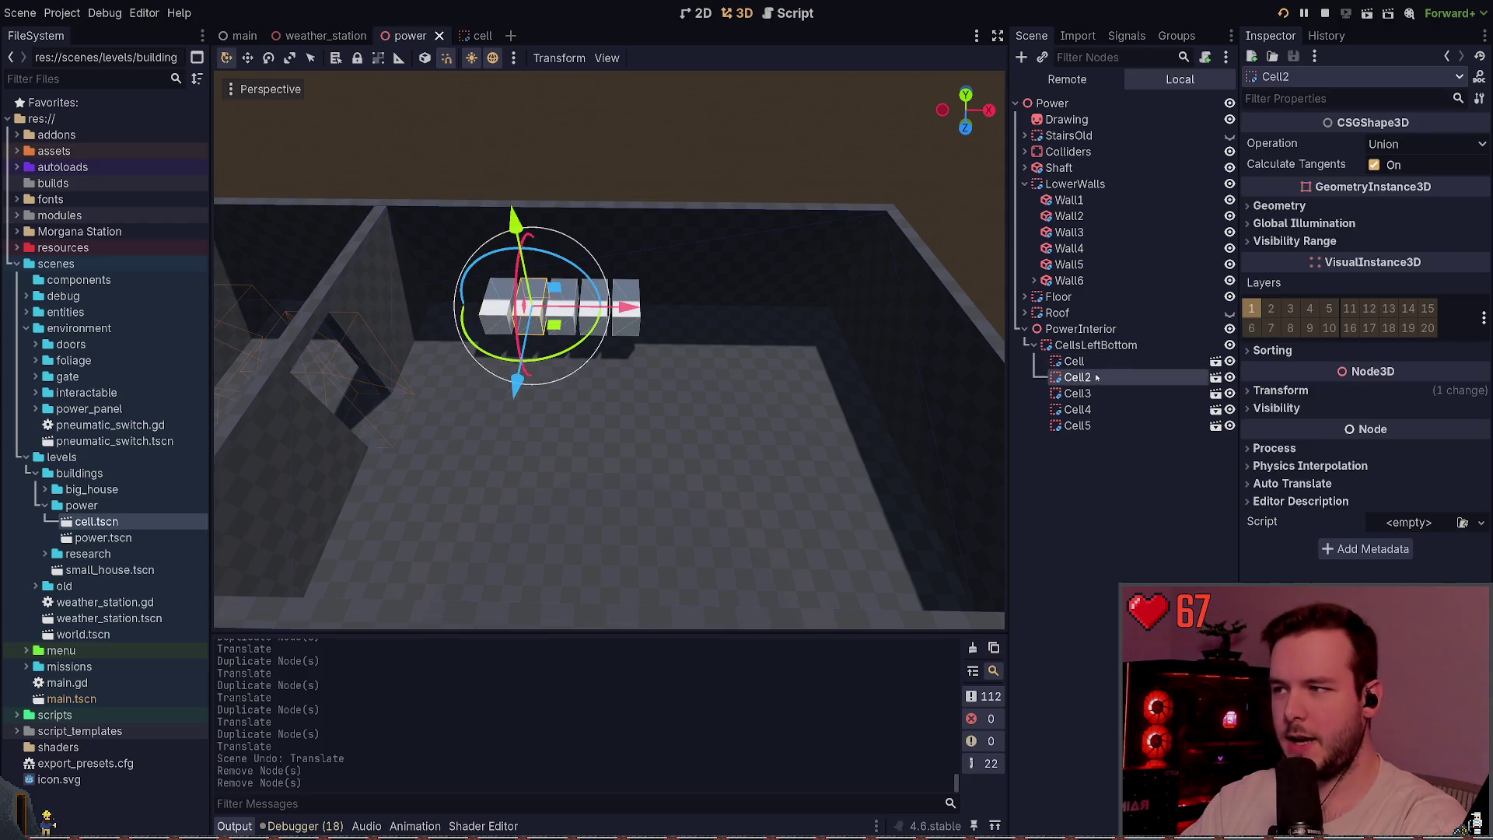
{"action": "left_click", "coordinate": [1101, 393]}
{"action": "left_click", "coordinate": [1104, 409]}
{"action": "left_click", "coordinate": [1109, 424]}
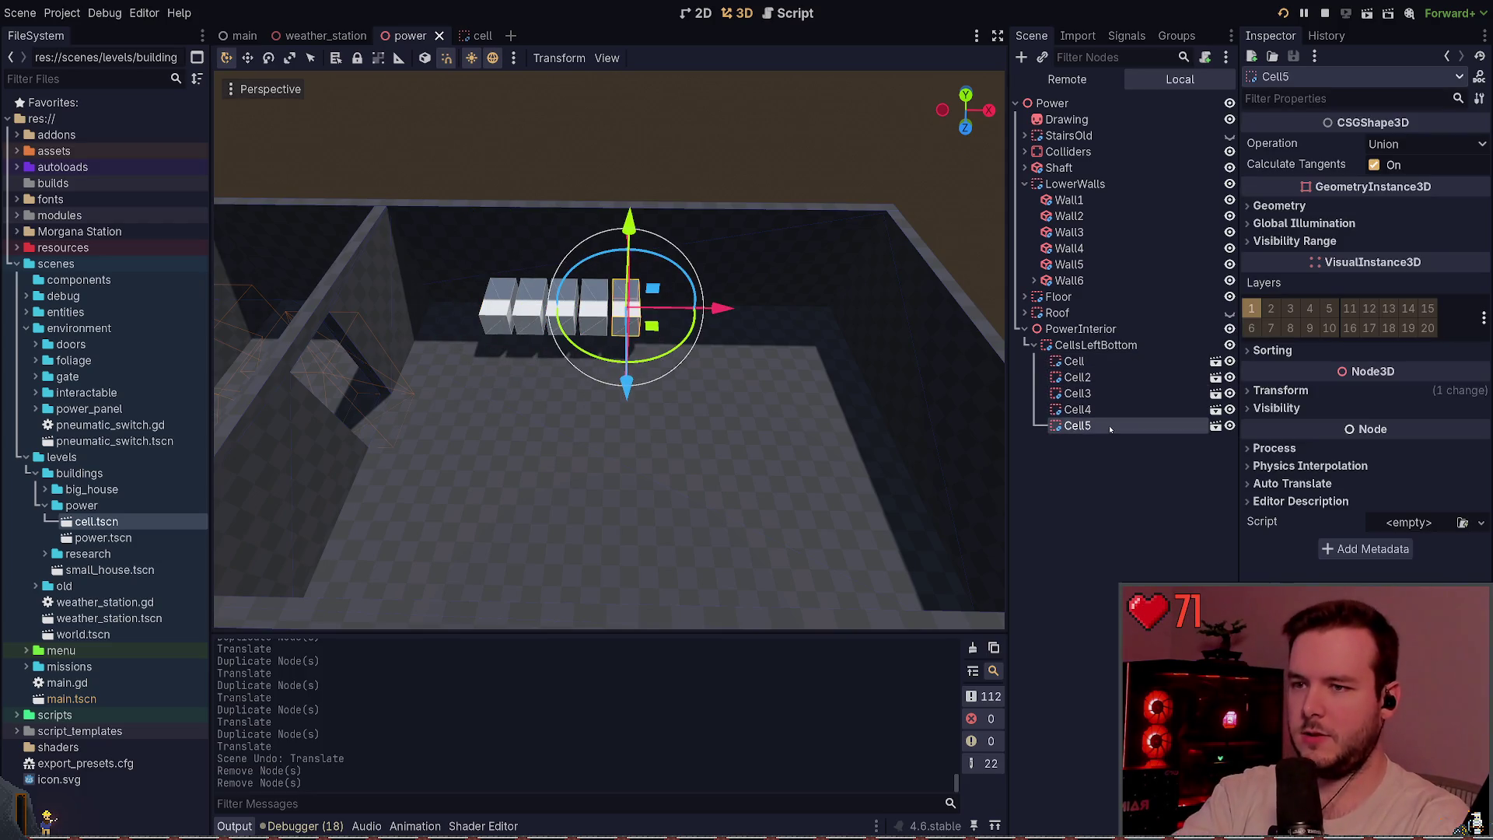
{"action": "key", "text": "Delete"}
{"action": "key", "text": "ctrl+s"}
- Duplicate Cell–Cell4 and slide the copies along X to complete eight evenly spaced cells
{"action": "left_click", "coordinate": [1077, 409]}
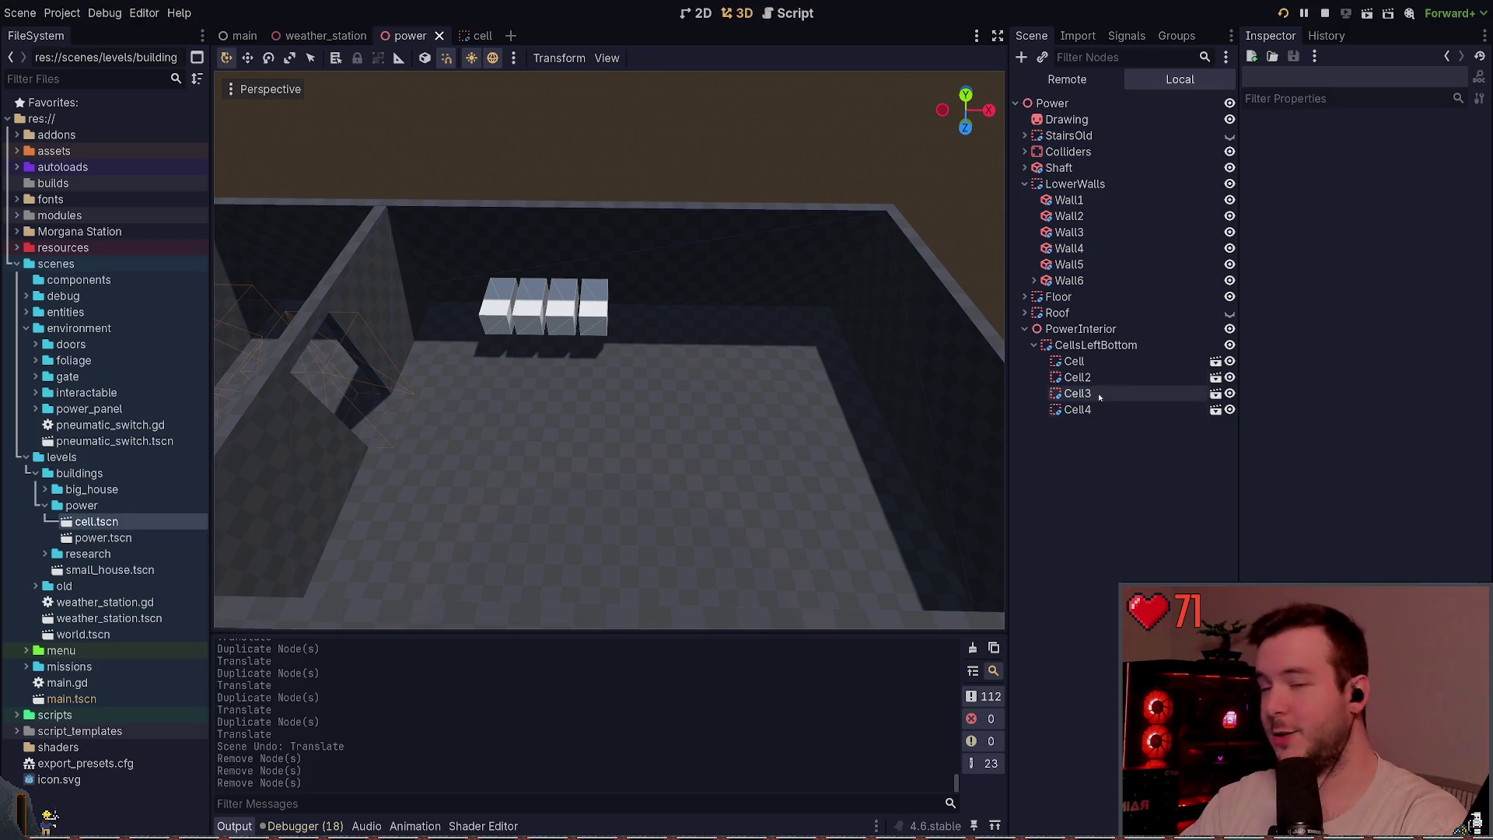
{"action": "left_click", "coordinate": [1074, 361], "text": "shift"}
{"action": "key", "text": "ctrl+d"}
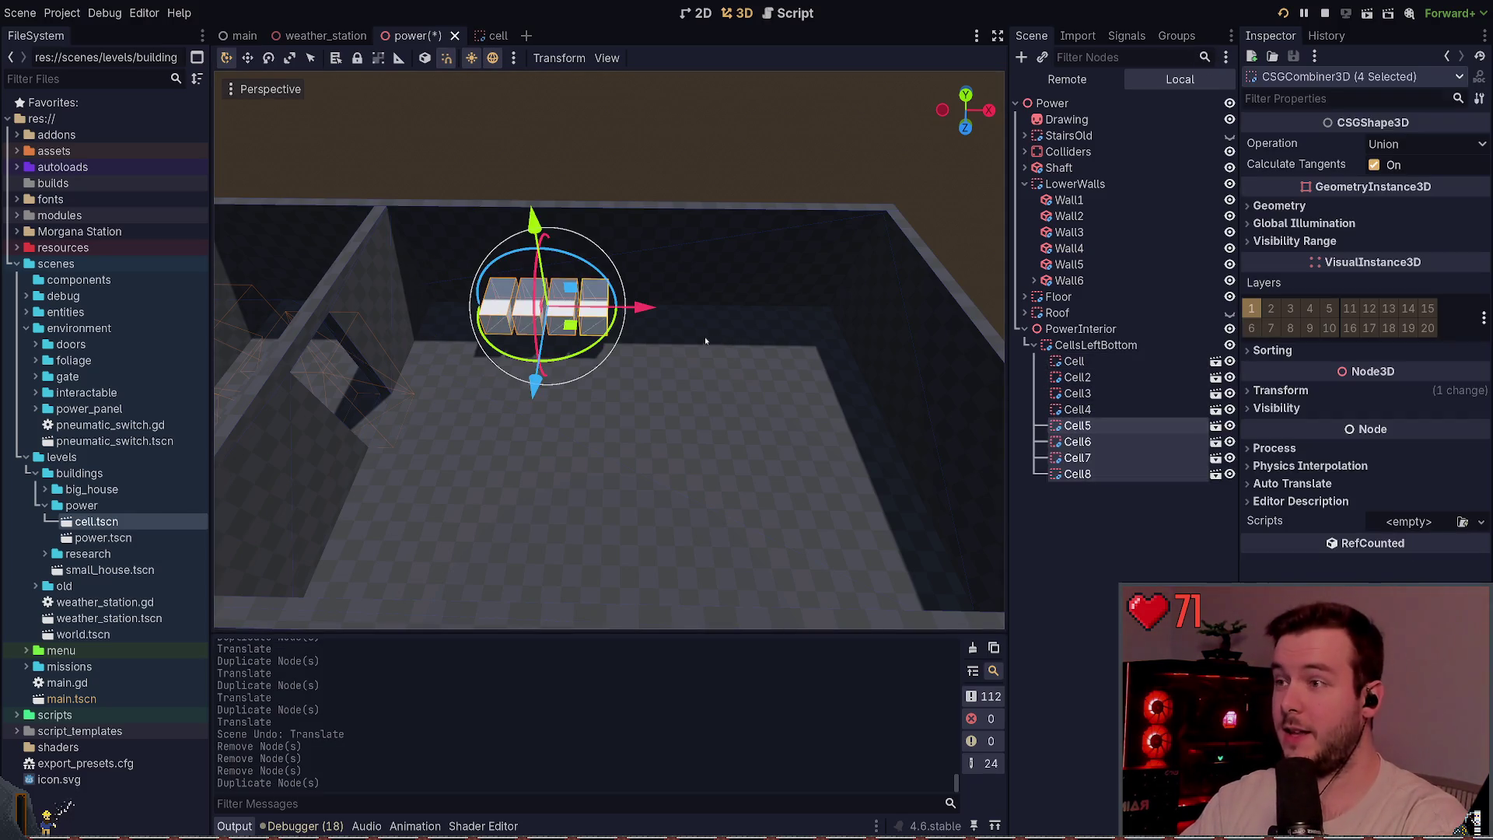
{"action": "key", "text": "g"}
{"action": "key", "text": "x"}
{"action": "left_click", "coordinate": [781, 126]}
{"action": "left_click", "coordinate": [781, 126]}
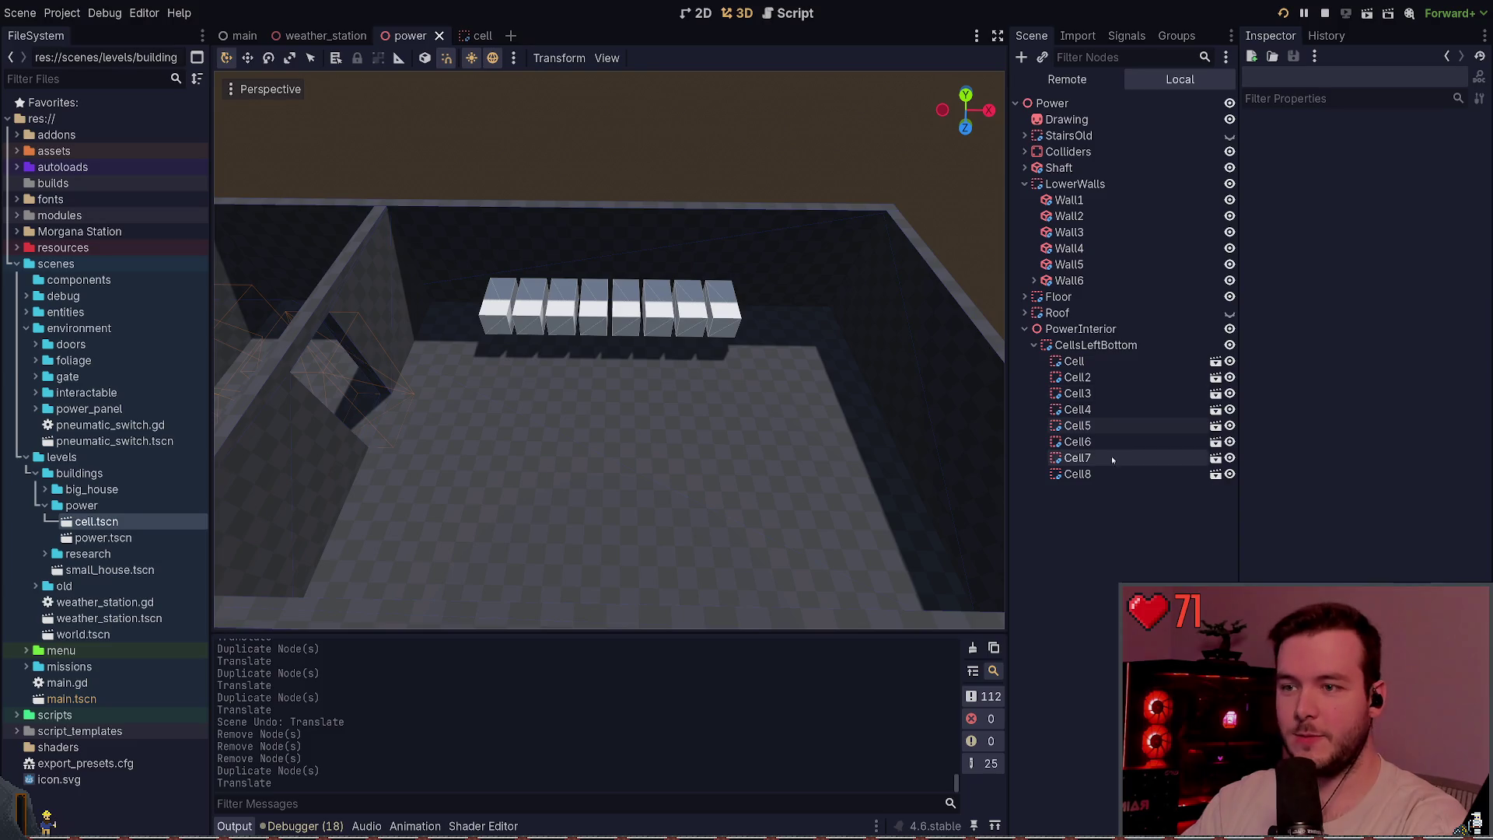
{"action": "left_click", "coordinate": [1114, 375]}
{"action": "scroll", "coordinate": [767, 370], "scroll_direction": "up", "scroll_amount": 3}
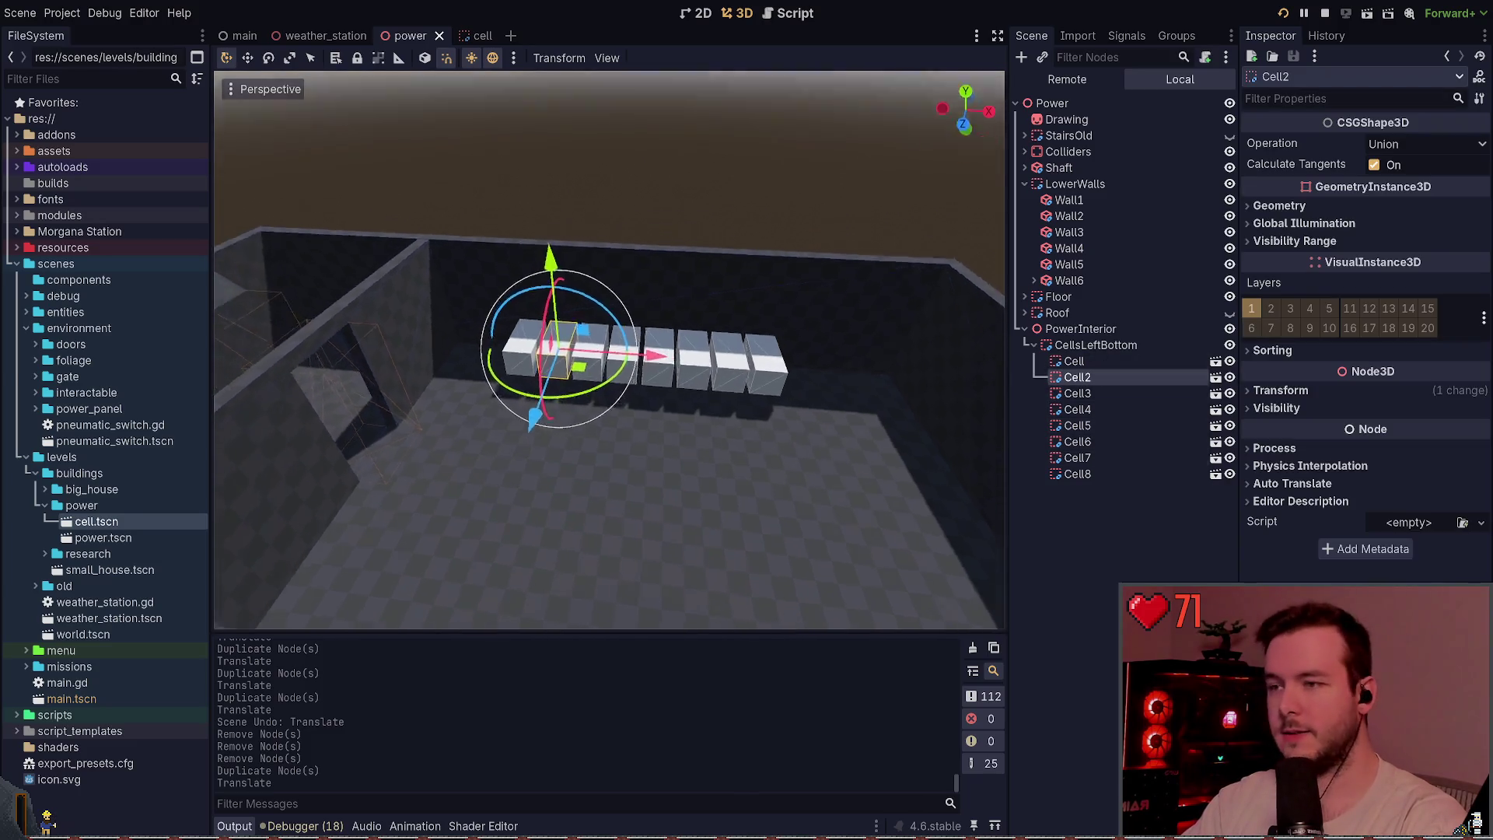
- Duplicate CellsLeftBottom, rename the copy CellsLeftTop, raise it onto the bottom row, and save
{"action": "left_click", "coordinate": [1111, 349]}
{"action": "key", "text": "ctrl+d"}
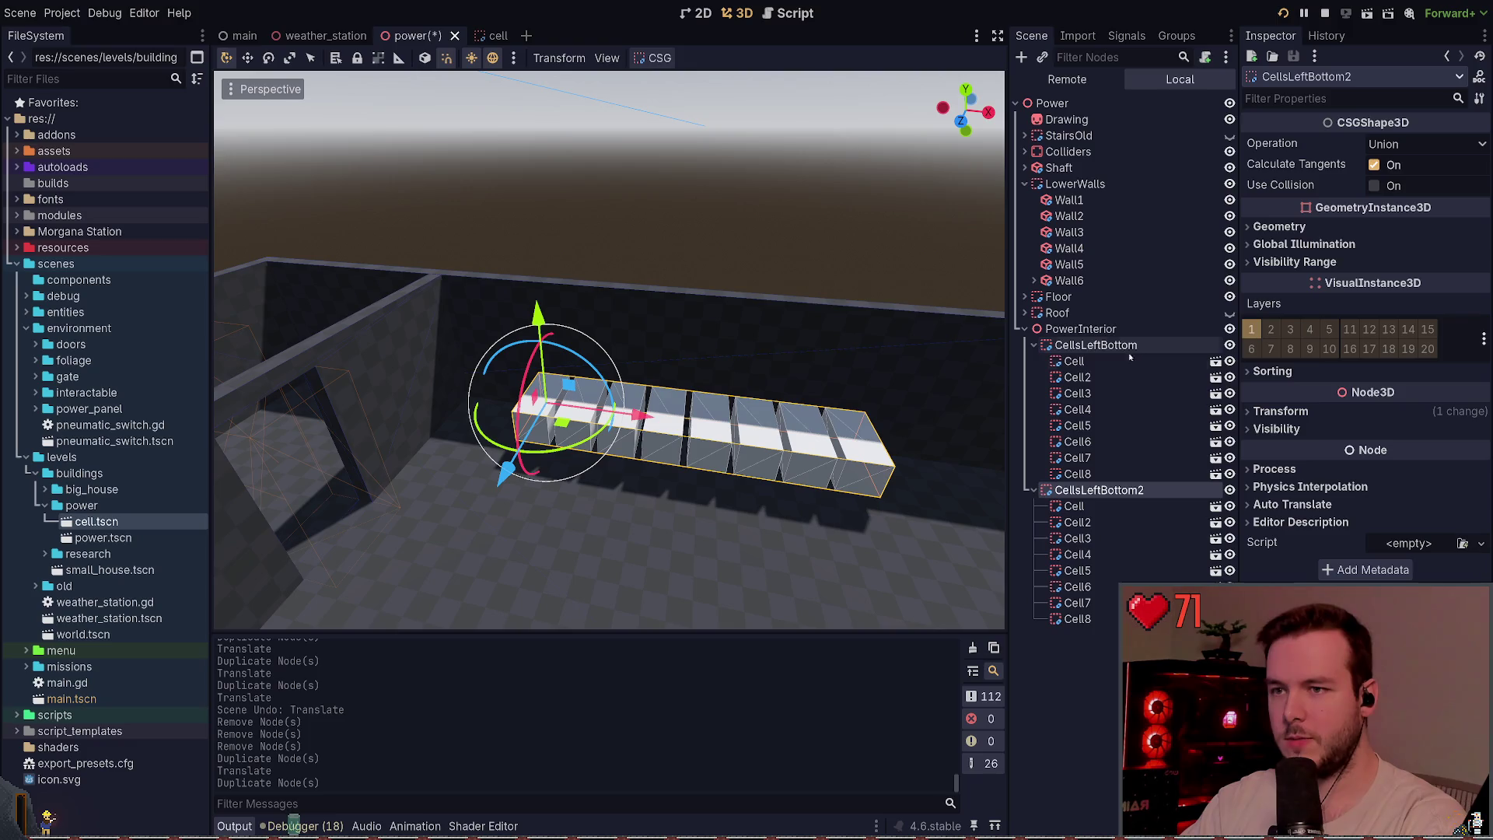
{"action": "left_click", "coordinate": [1033, 345]}
{"action": "left_click", "coordinate": [1034, 360]}
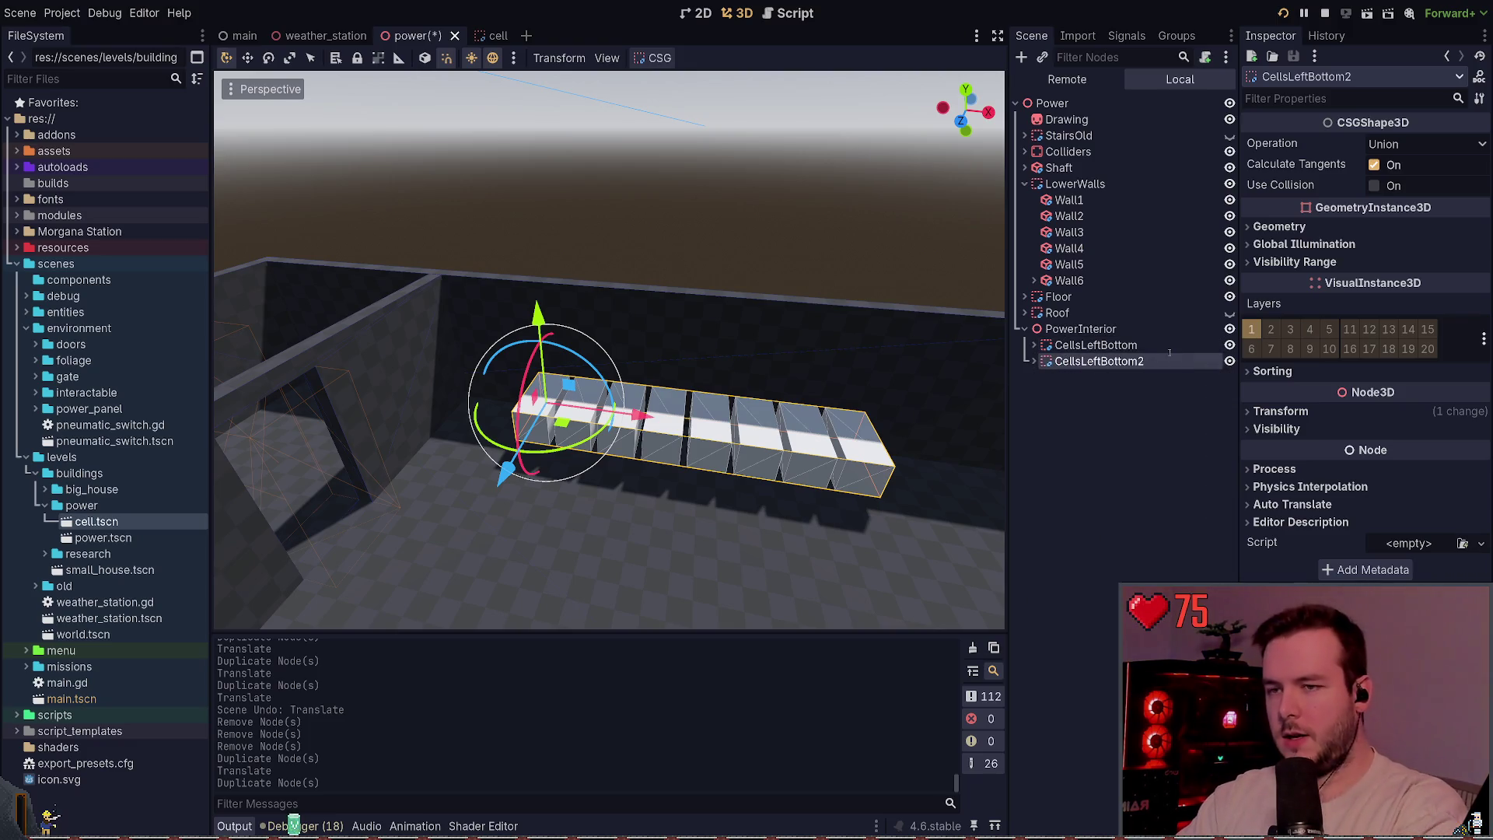
{"action": "type", "text": "Top"}
{"action": "key", "text": "Return"}
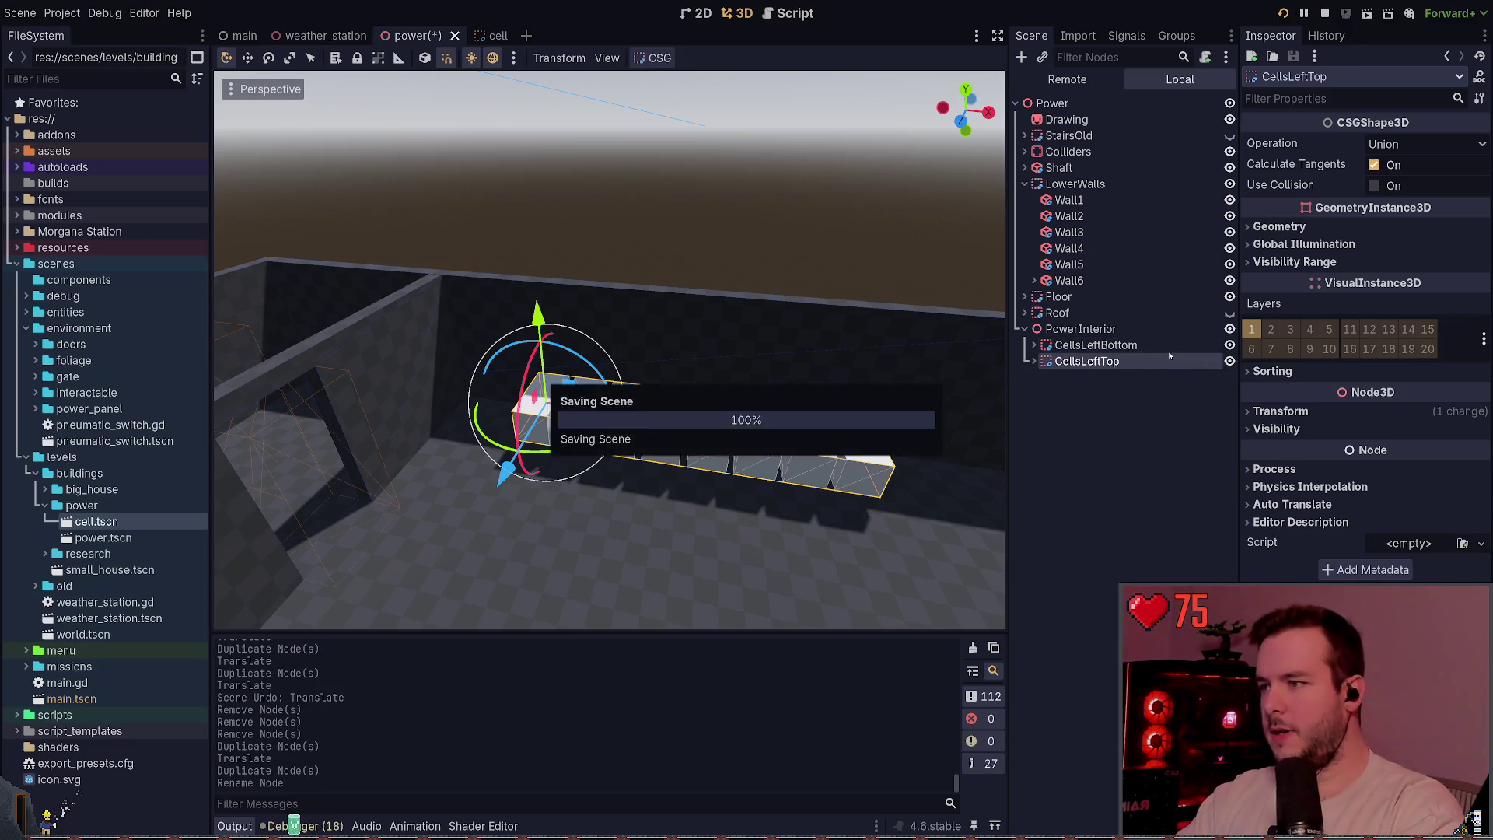
{"action": "left_click_drag", "start_coordinate": [537, 323], "coordinate": [537, 276]}
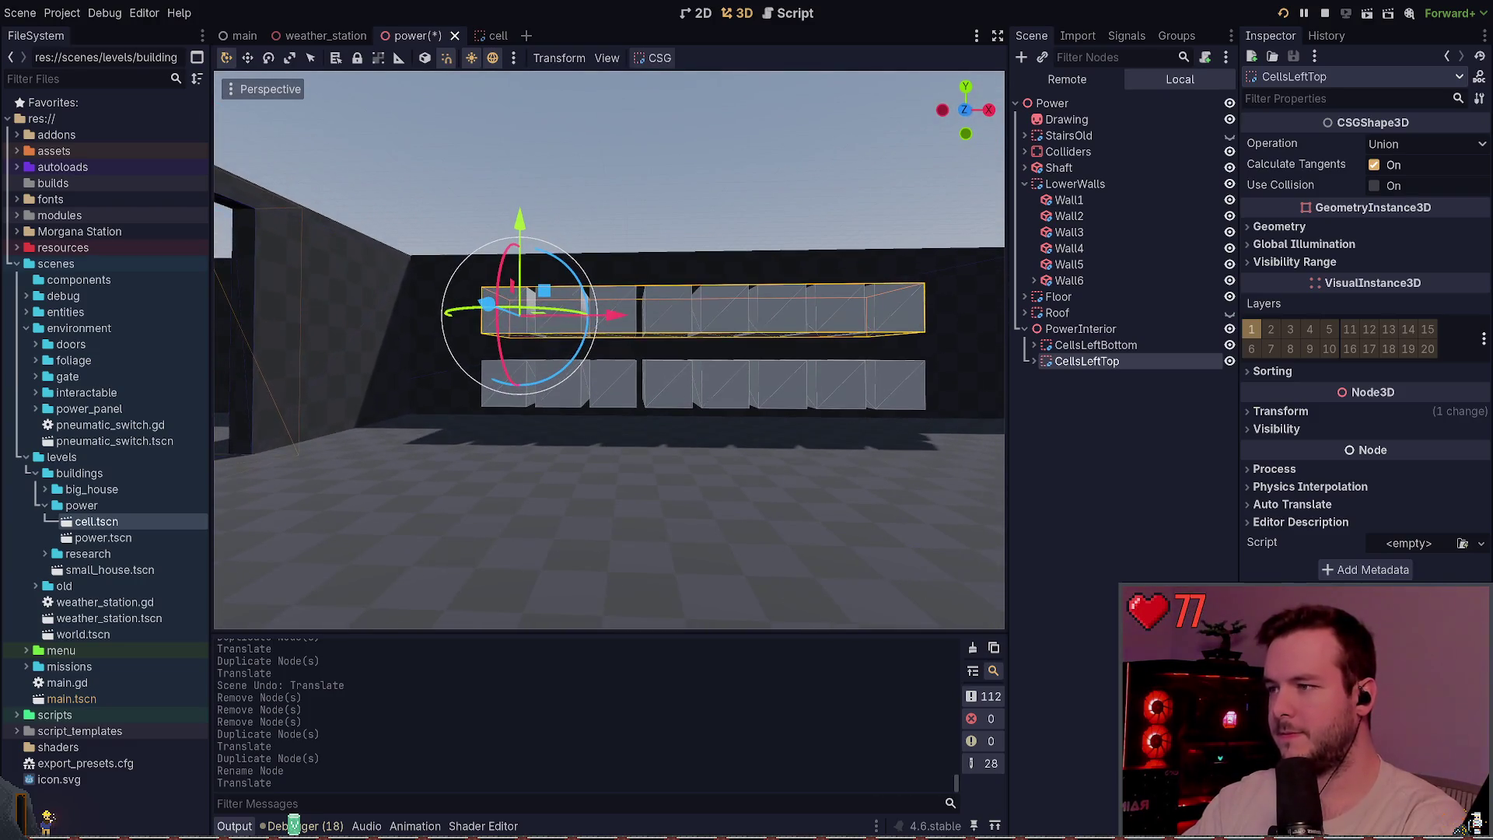
{"action": "left_click_drag", "start_coordinate": [520, 224], "coordinate": [520, 233]}
{"action": "key", "text": "ctrl+s"}
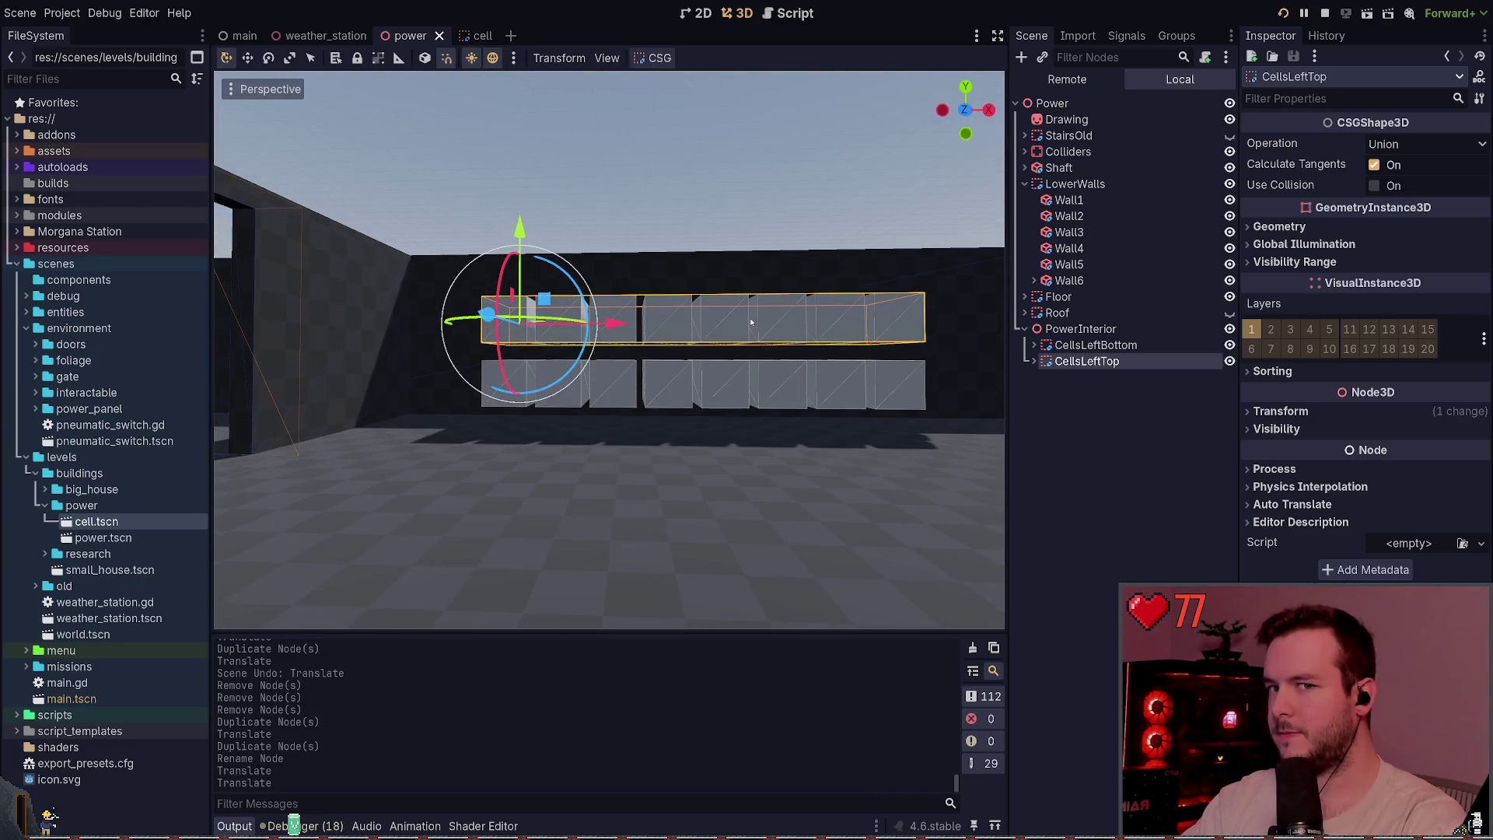
- Fine-tune the heights of both cell rows, then run and stop the game to check
{"action": "left_click", "coordinate": [1166, 344]}
{"action": "left_click_drag", "start_coordinate": [519, 286], "coordinate": [519, 276]}
{"action": "left_click", "coordinate": [713, 202]}
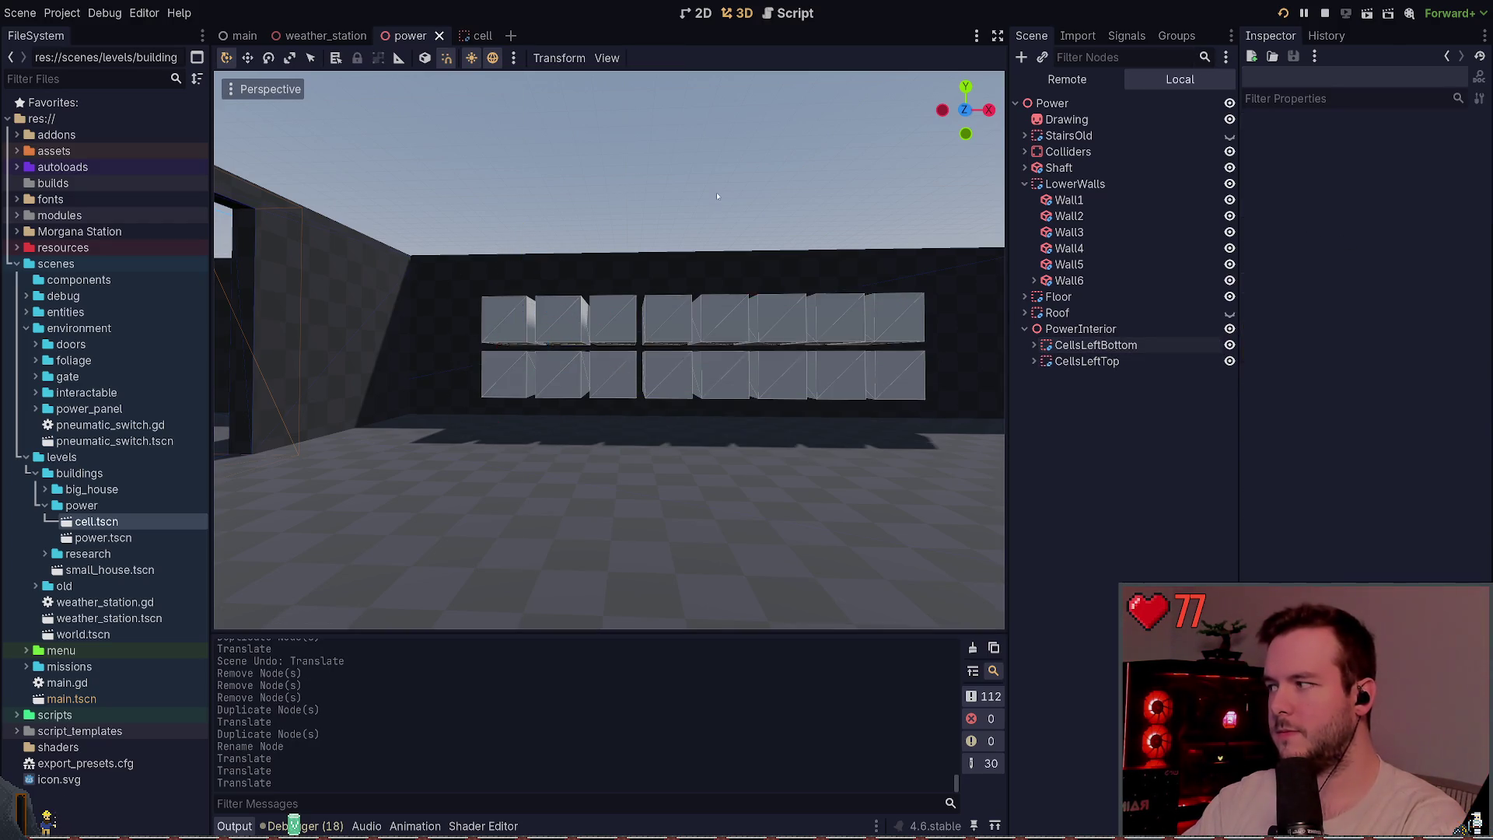
{"action": "left_click_drag", "start_coordinate": [717, 196], "coordinate": [885, 296]}
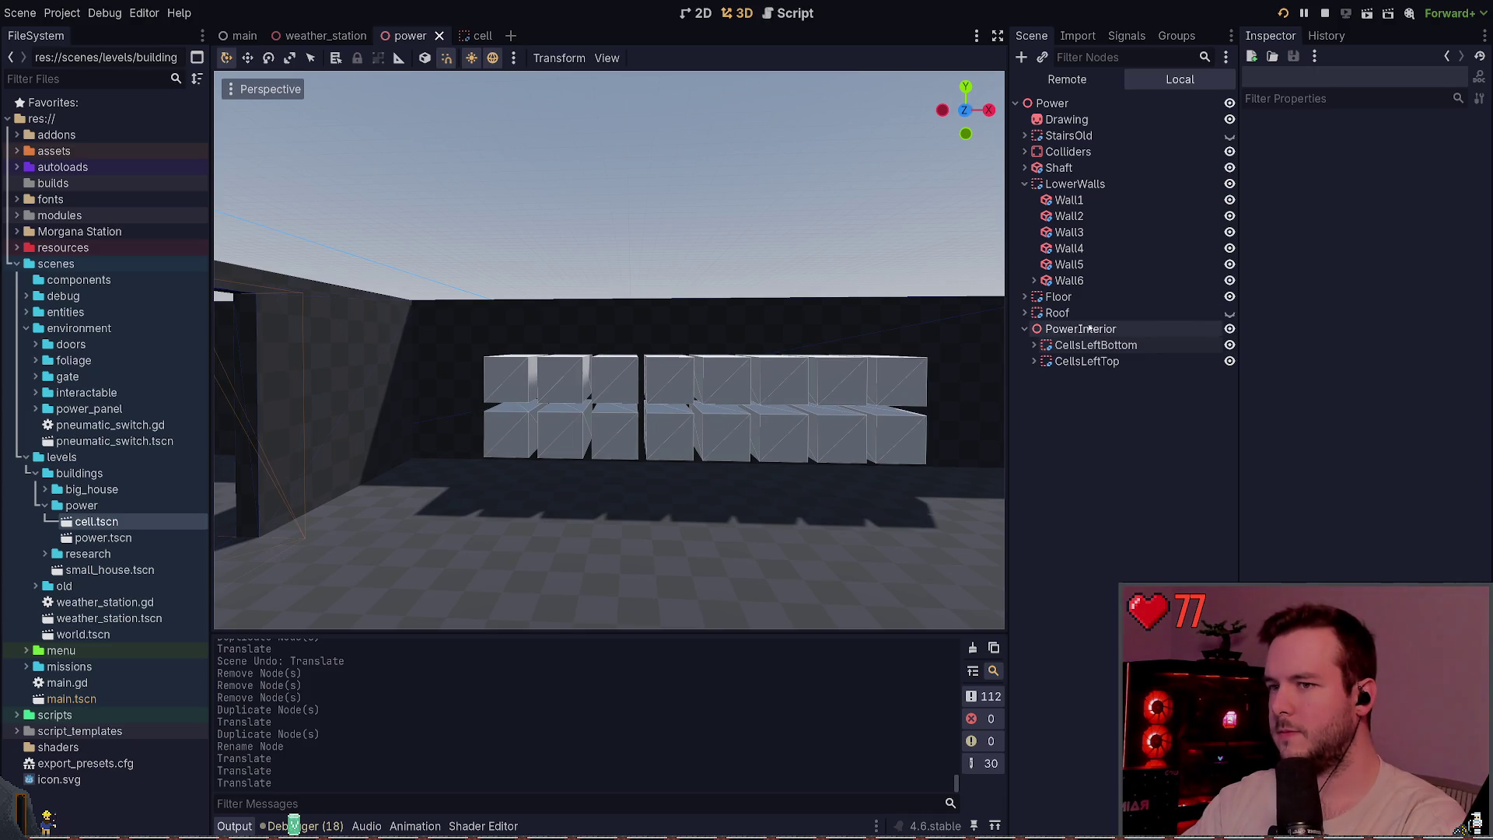
{"action": "left_click", "coordinate": [1089, 360]}
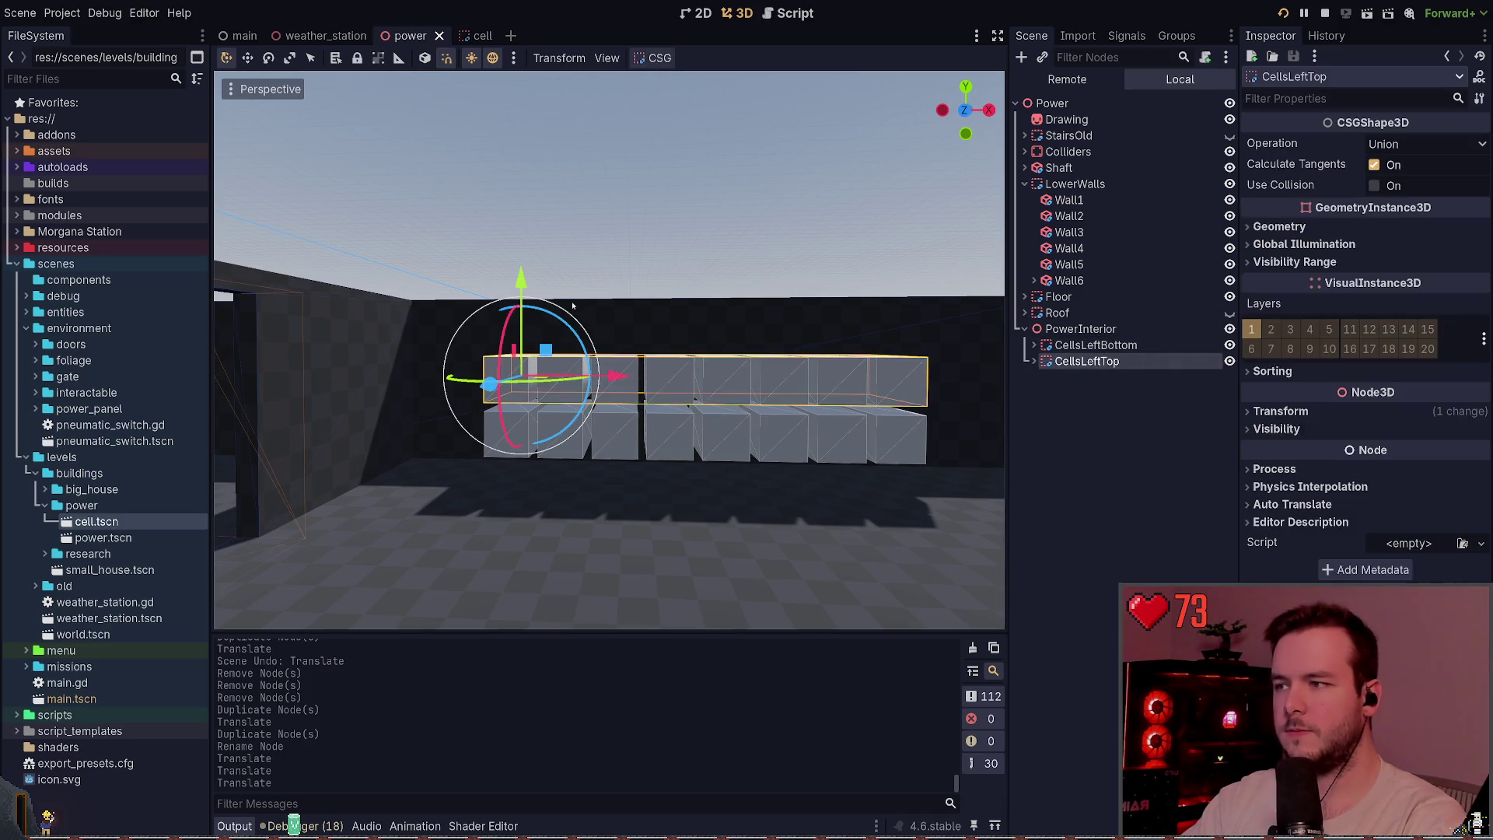
{"action": "left_click_drag", "start_coordinate": [531, 284], "coordinate": [529, 269]}
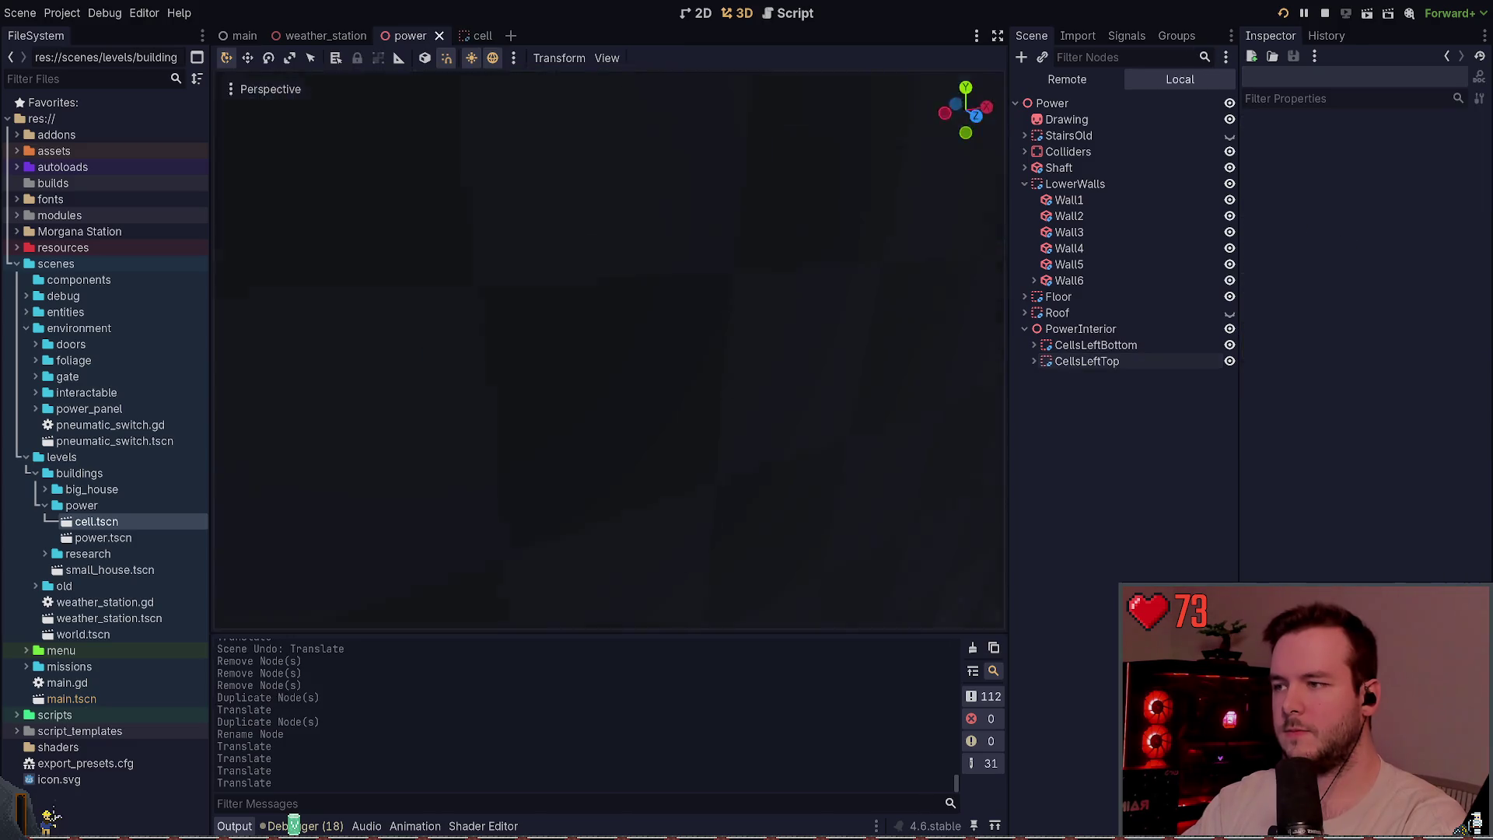
{"action": "left_click", "coordinate": [1283, 14]}
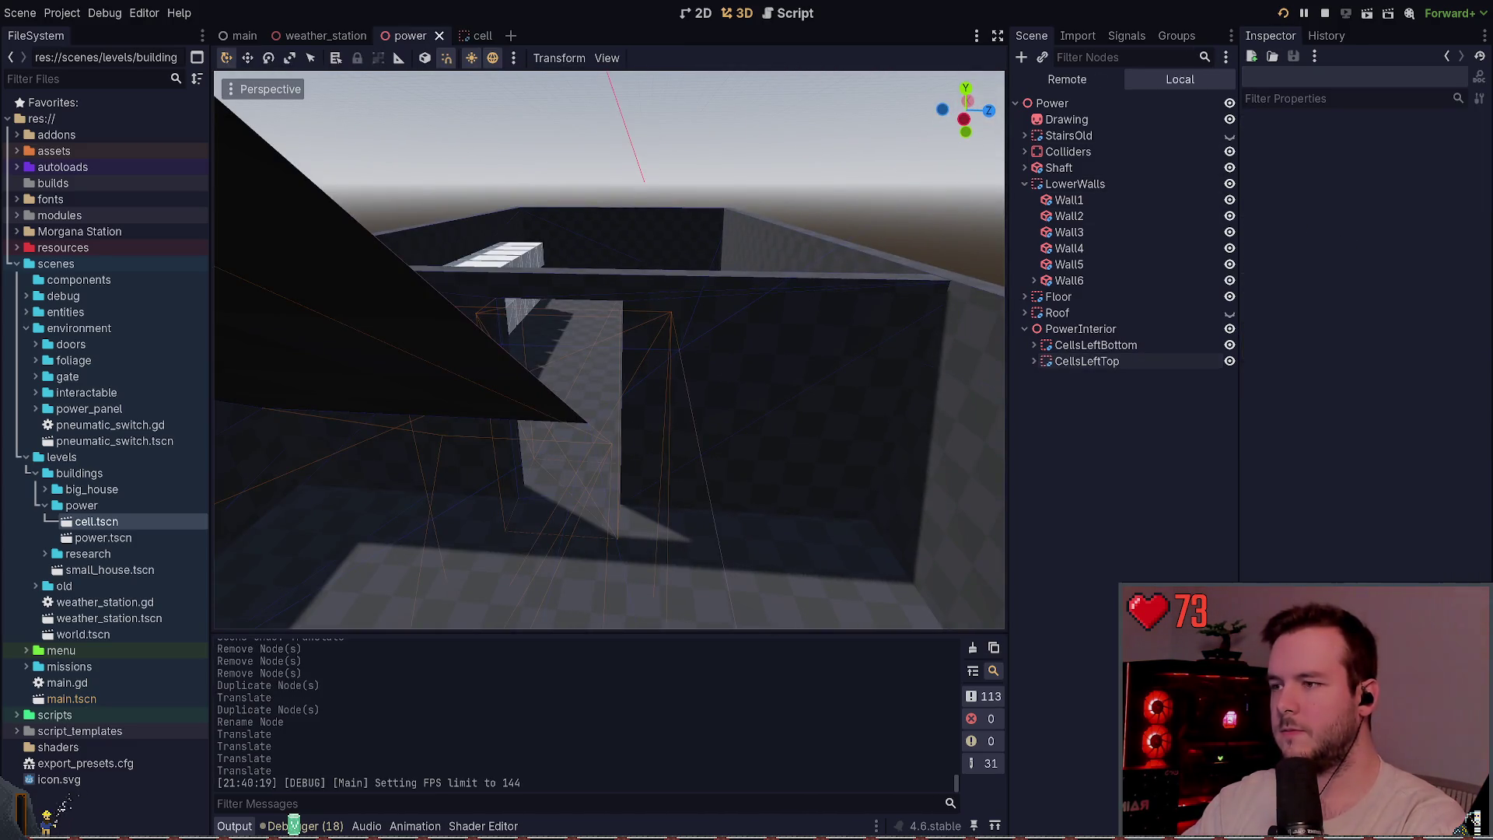
{"action": "key", "text": "F8"}
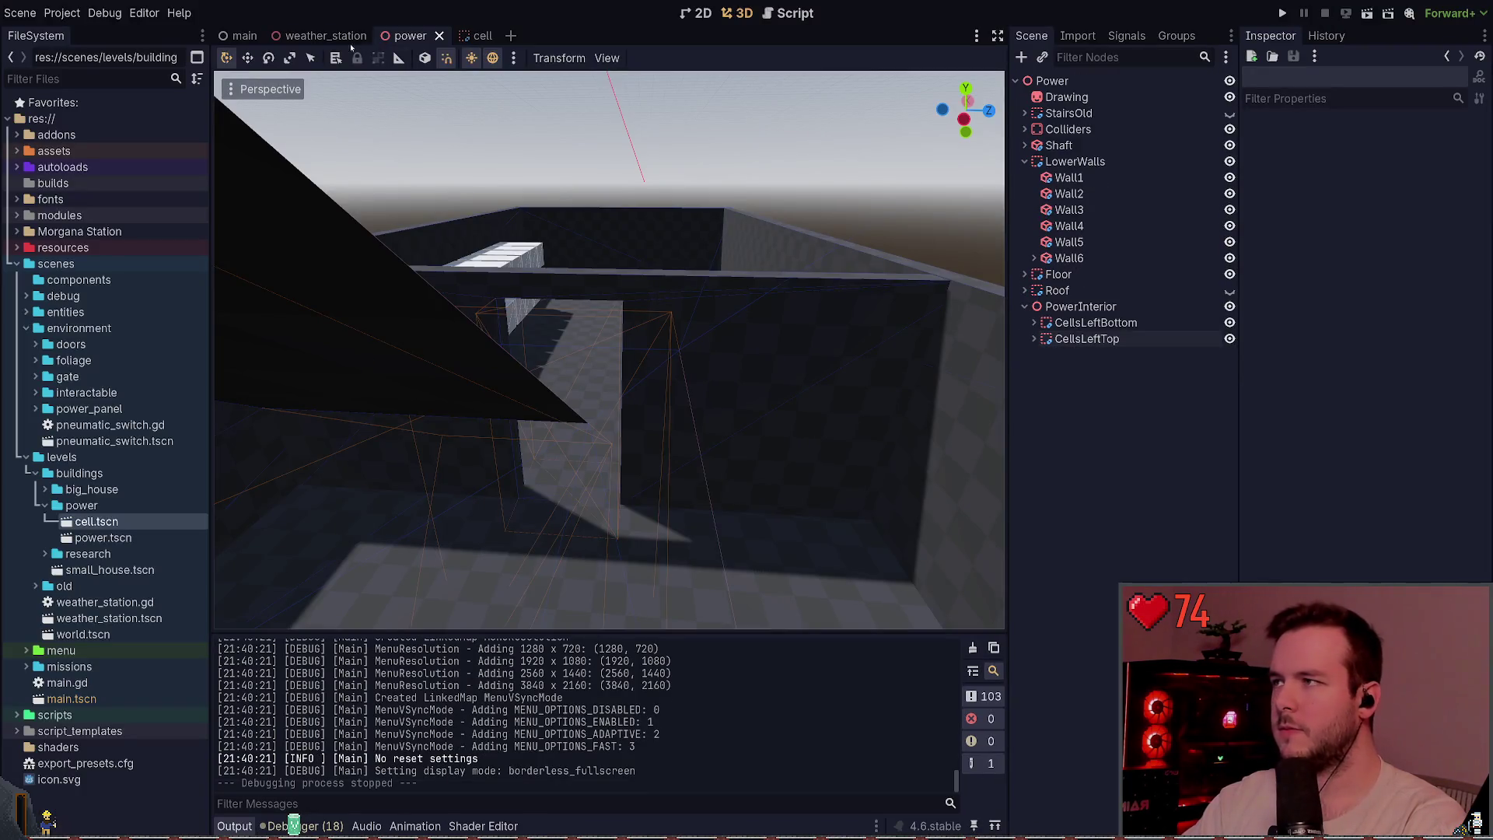
- In the weather_station scene, drag the Player over the power building interior
{"action": "key", "text": "ctrl+shift+Tab"}
{"action": "scroll", "coordinate": [532, 264], "scroll_direction": "up", "scroll_amount": 5}
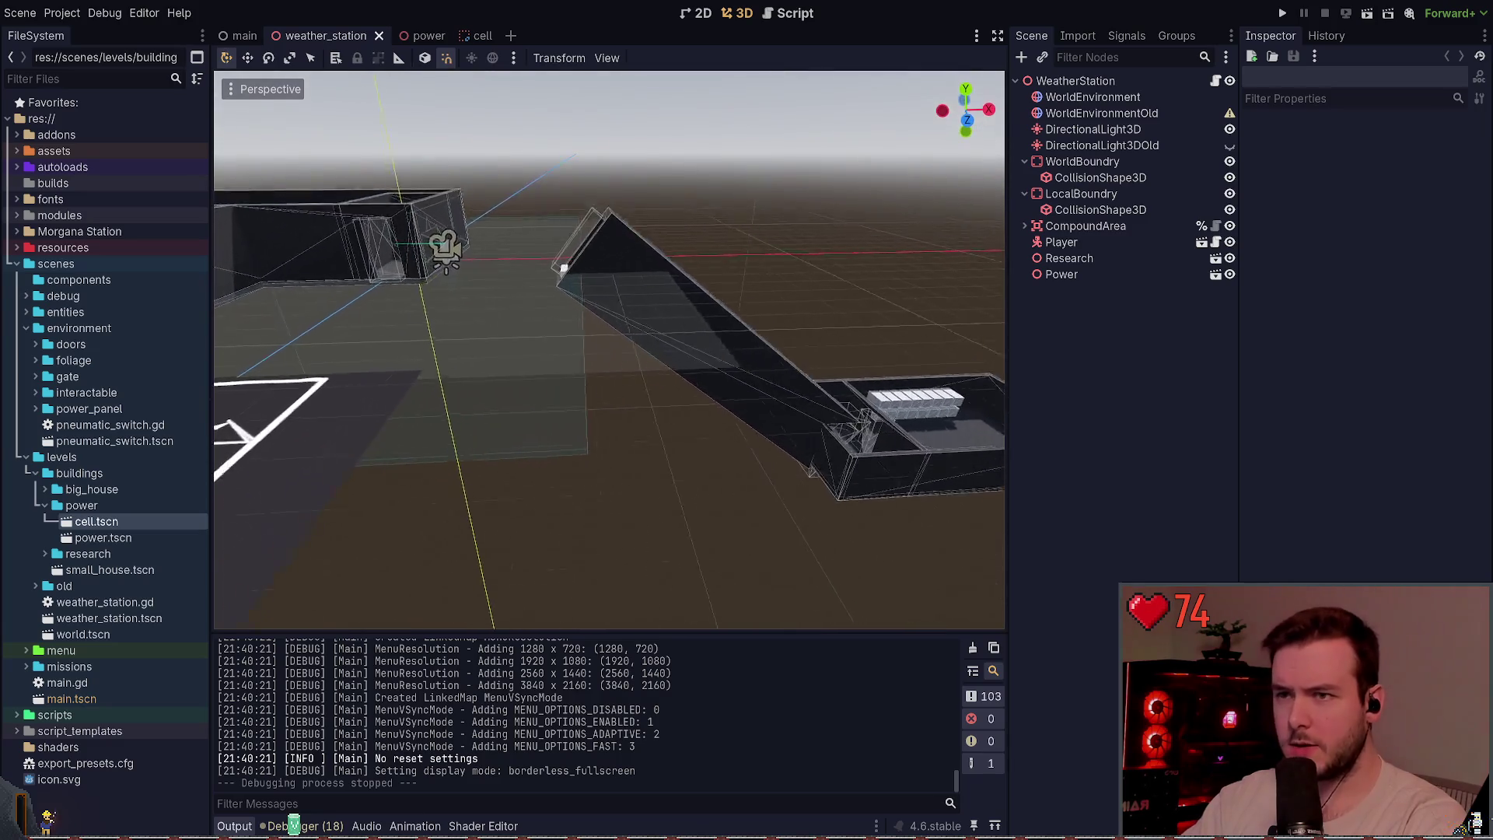
{"action": "left_click", "coordinate": [507, 253]}
{"action": "key", "text": "w"}
{"action": "left_click_drag", "start_coordinate": [516, 267], "coordinate": [544, 260]}
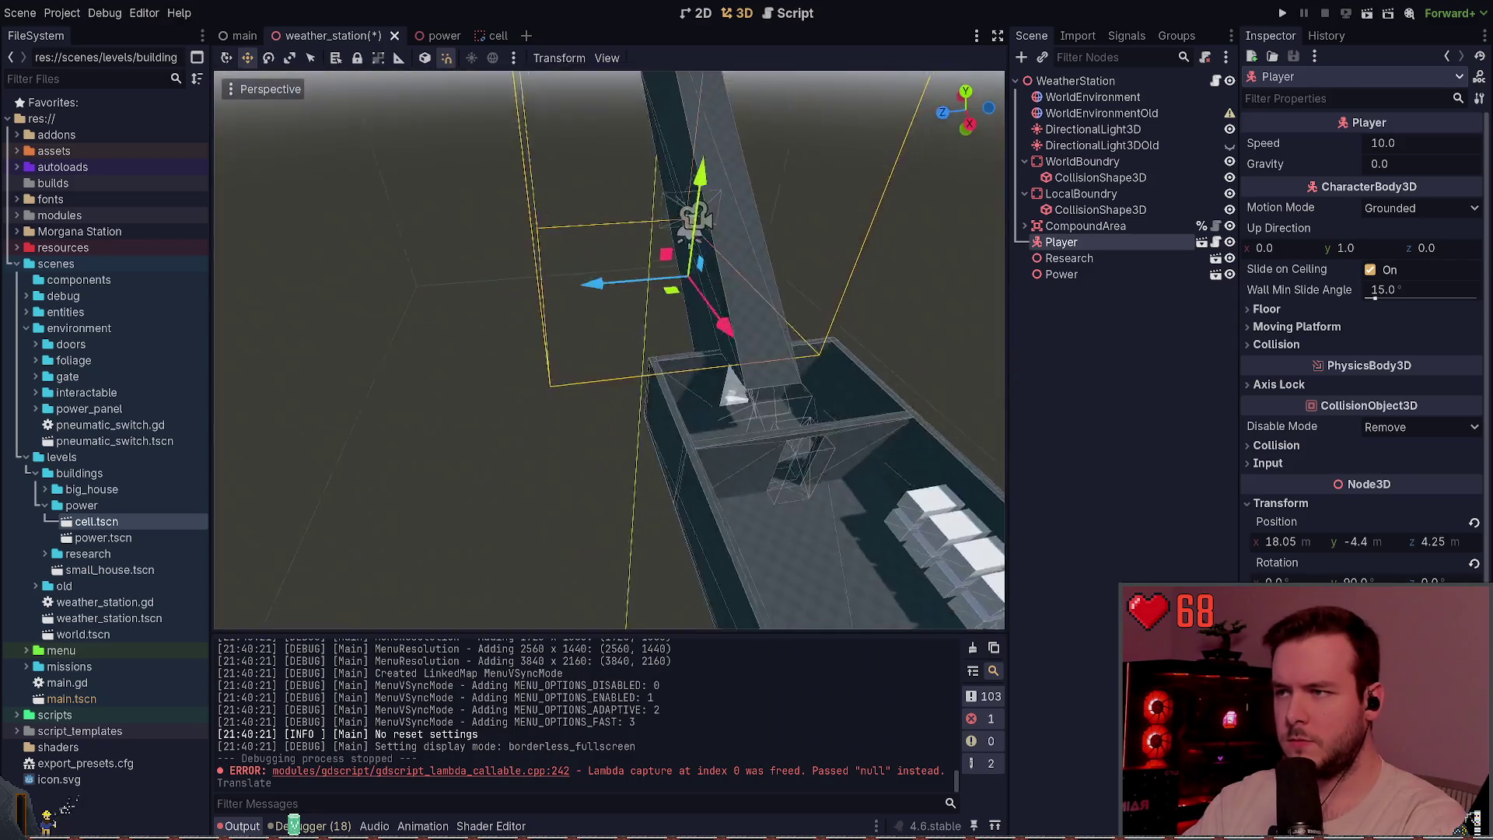
{"action": "mouse_move", "coordinate": [541, 319]}
{"action": "left_mouse_down"}
{"action": "mouse_move", "coordinate": [727, 527]}
{"action": "mouse_move", "coordinate": [622, 420]}
{"action": "left_mouse_up"}
- Lower the Player onto the power building floor, save, and run the game
{"action": "left_click_drag", "start_coordinate": [543, 152], "coordinate": [546, 365]}
{"action": "left_click_drag", "start_coordinate": [546, 365], "coordinate": [661, 367]}
{"action": "left_click_drag", "start_coordinate": [549, 372], "coordinate": [548, 393]}
{"action": "left_click_drag", "start_coordinate": [660, 367], "coordinate": [544, 311]}
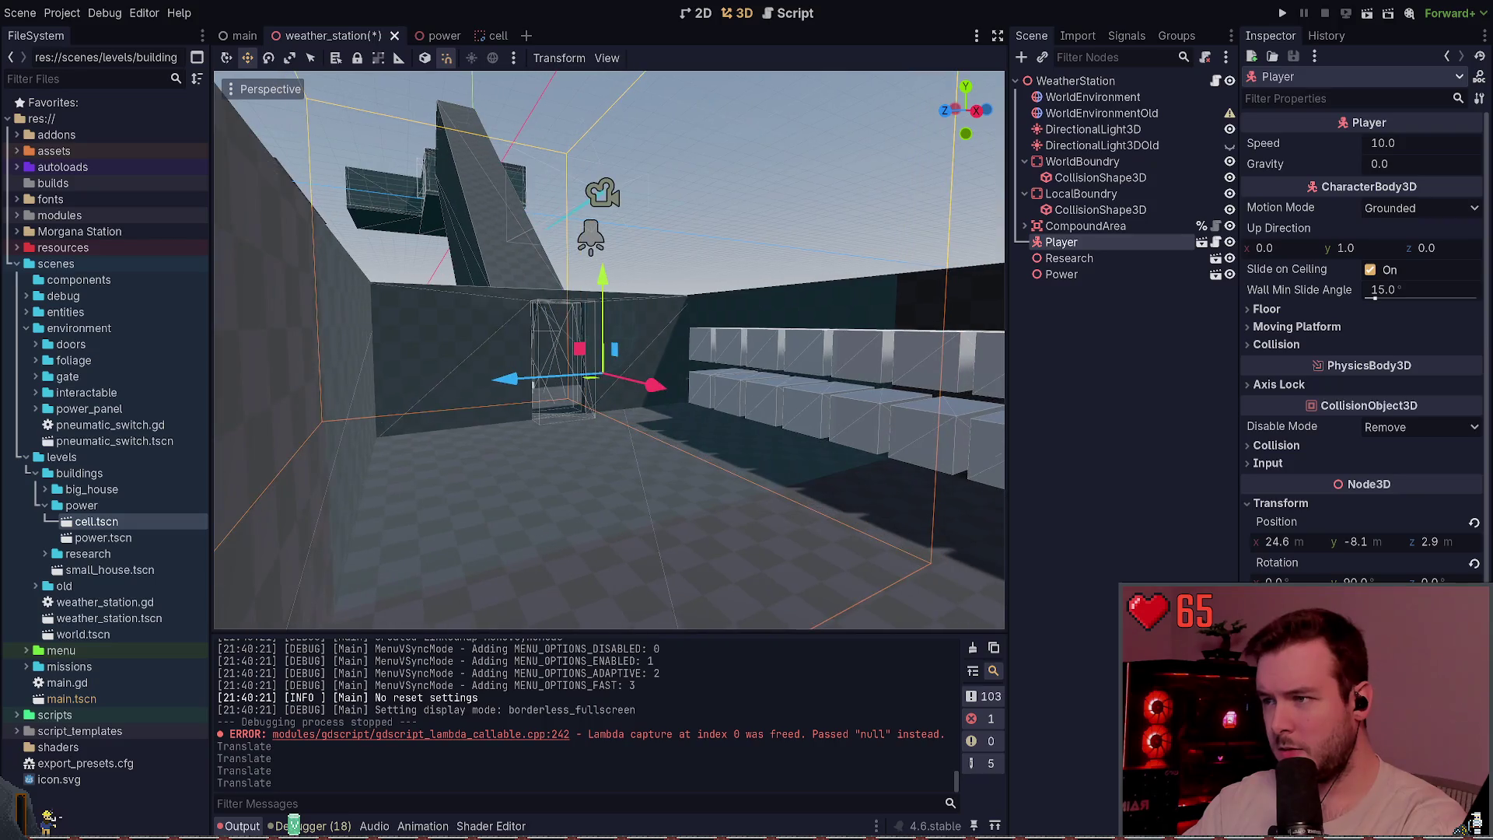
{"action": "mouse_move", "coordinate": [614, 270]}
{"action": "left_mouse_down"}
{"action": "mouse_move", "coordinate": [614, 311]}
{"action": "mouse_move", "coordinate": [503, 161]}
{"action": "mouse_move", "coordinate": [567, 293]}
{"action": "left_mouse_up"}
{"action": "key", "text": "ctrl+s"}
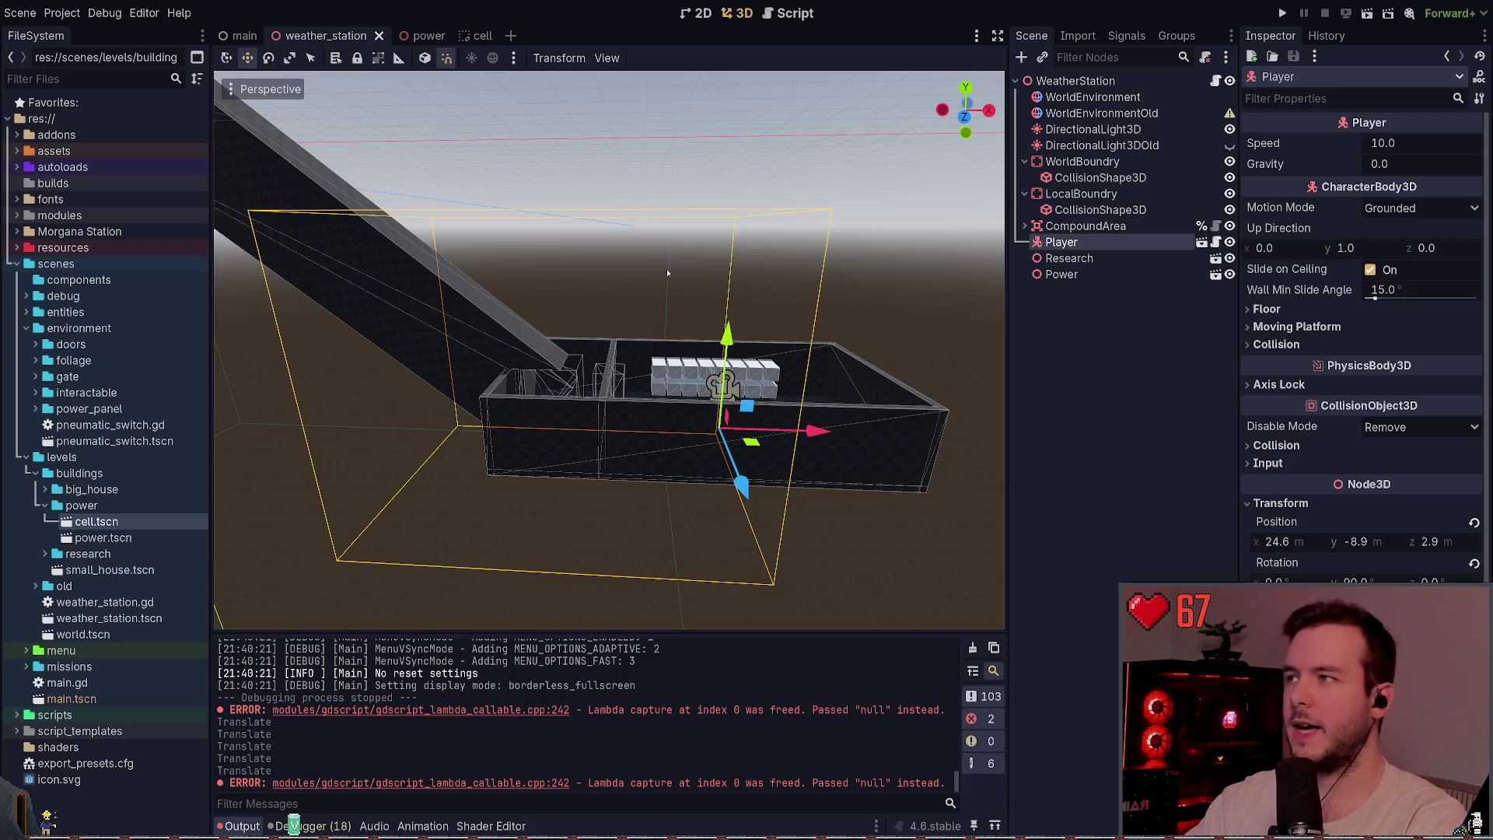
{"action": "left_click", "coordinate": [1282, 13]}
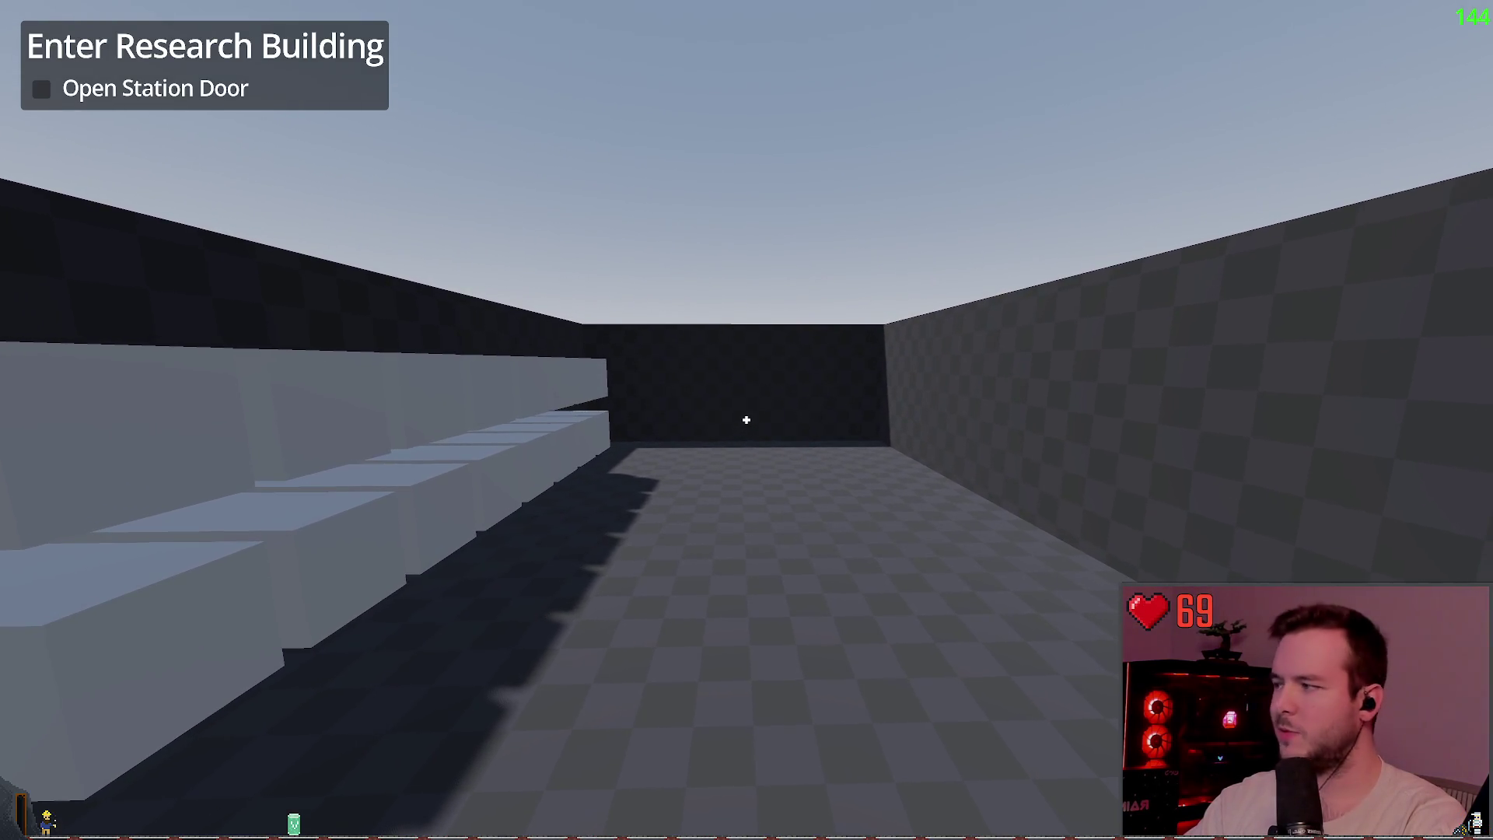
{"action": "key", "text": "Escape"}
{"action": "left_click", "coordinate": [70, 535]}
{"action": "left_click_drag", "start_coordinate": [945, 339], "coordinate": [908, 371]}
{"action": "left_click", "coordinate": [908, 371]}
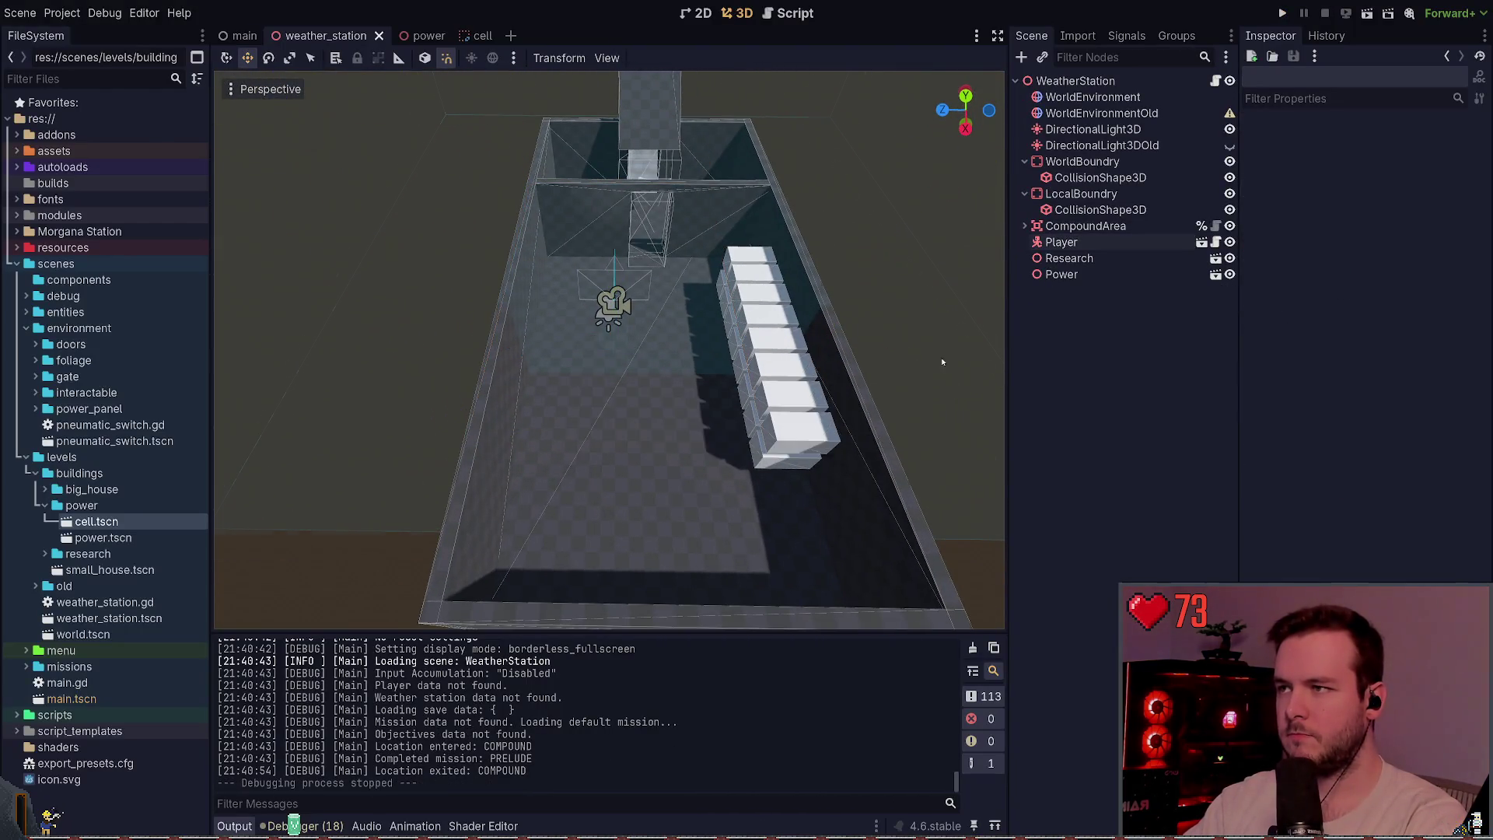
- Open the Power building's scene for editing from the weather station
{"action": "scroll", "coordinate": [608, 349], "scroll_direction": "down", "scroll_amount": 2}
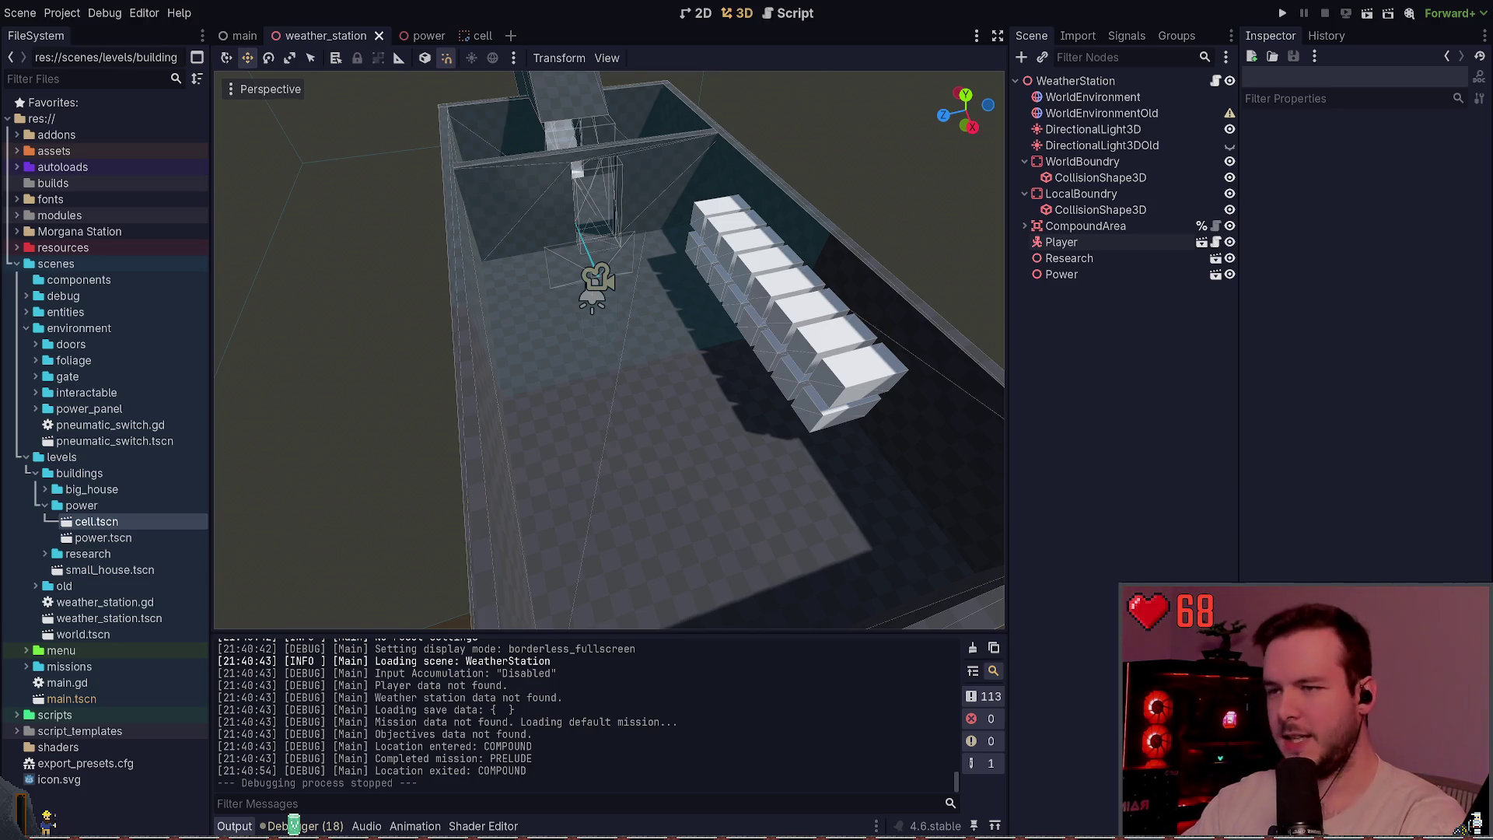
{"action": "scroll", "coordinate": [890, 307], "scroll_direction": "down", "scroll_amount": 3}
{"action": "left_click_drag", "start_coordinate": [889, 306], "coordinate": [768, 276]}
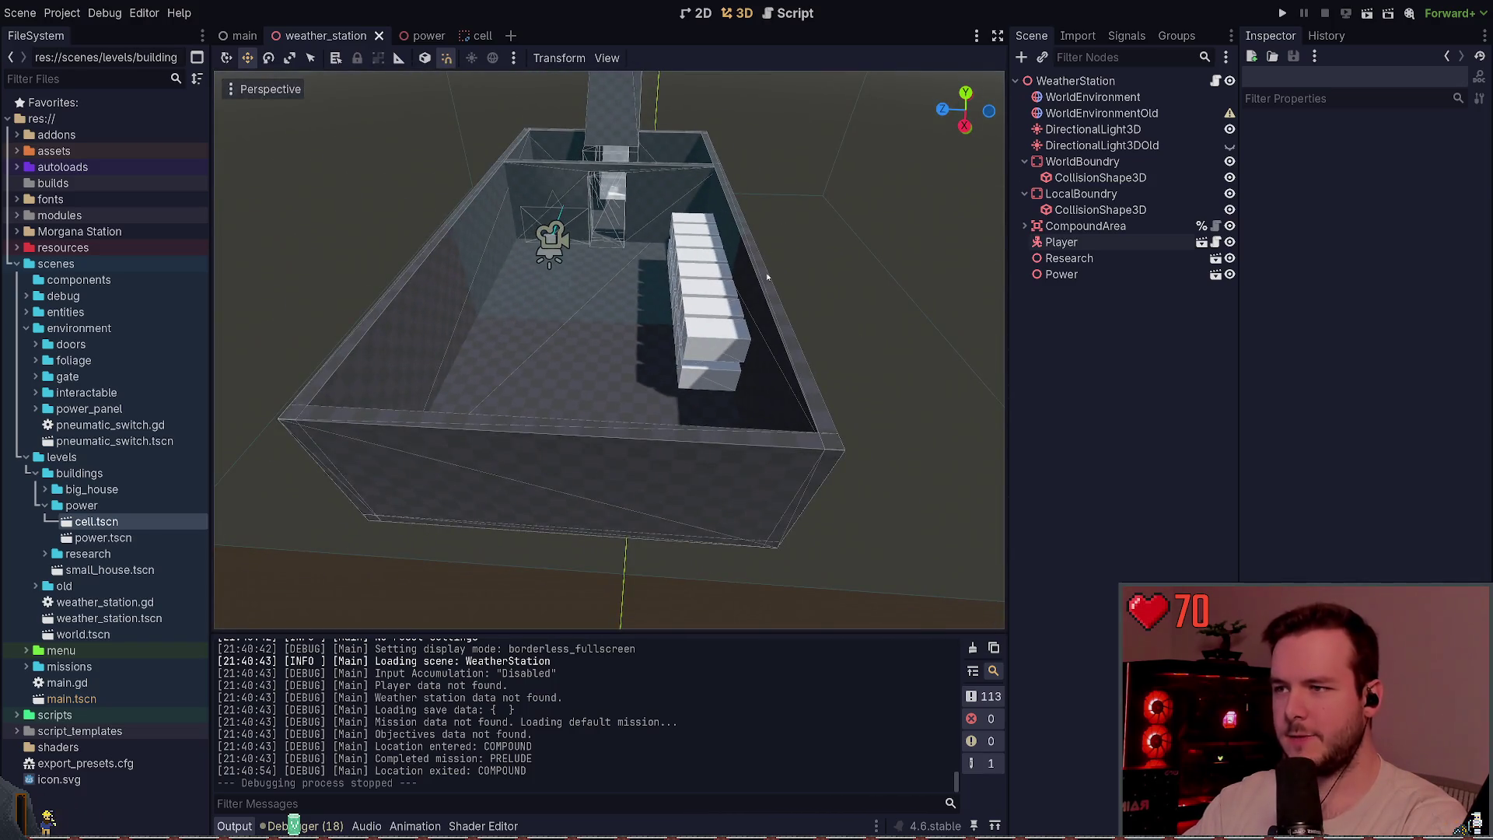
{"action": "left_click", "coordinate": [768, 277]}
{"action": "left_click", "coordinate": [1107, 356]}
{"action": "left_click", "coordinate": [1062, 274]}
{"action": "left_click", "coordinate": [424, 35]}
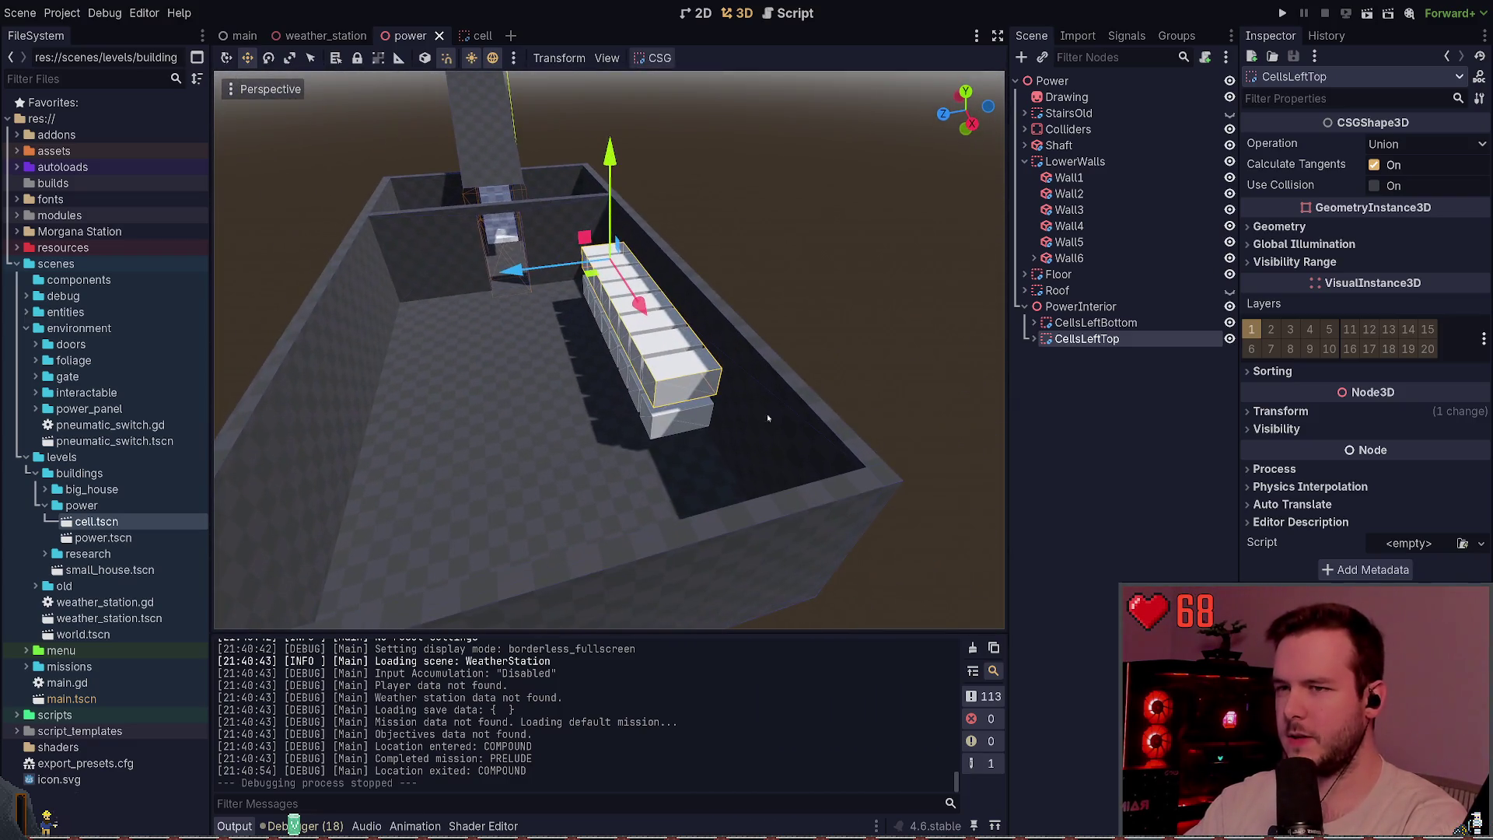
- Select CellsLeftTop and CellsLeftBottom and slide them along Z toward the left wall
{"action": "left_click", "coordinate": [1077, 308]}
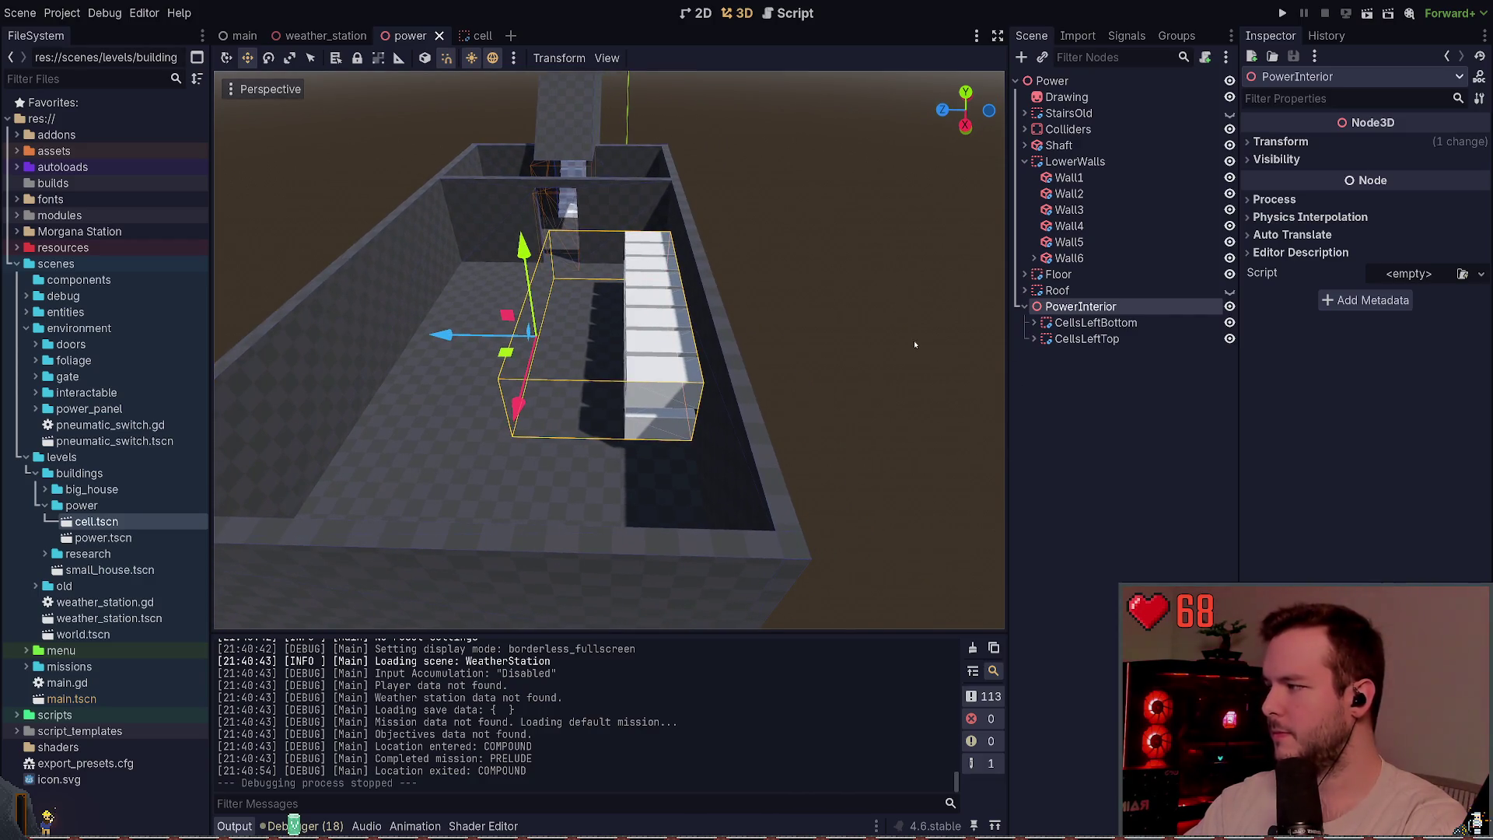
{"action": "left_click", "coordinate": [1150, 336]}
{"action": "left_click", "coordinate": [1146, 323], "text": "ctrl"}
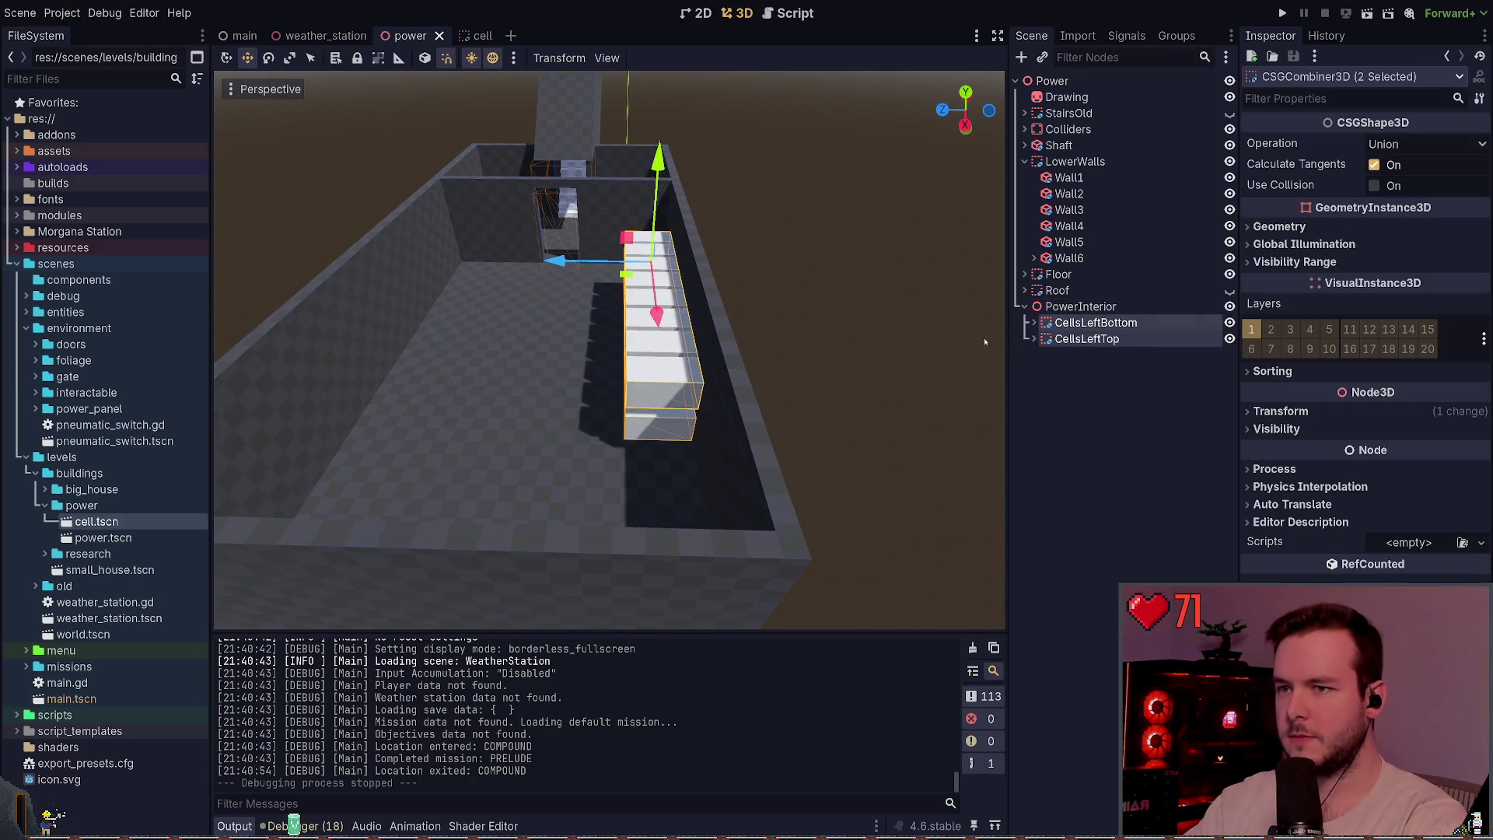
{"action": "left_click_drag", "start_coordinate": [618, 270], "coordinate": [587, 272]}
{"action": "left_click", "coordinate": [850, 320]}
{"action": "key", "text": "w"}
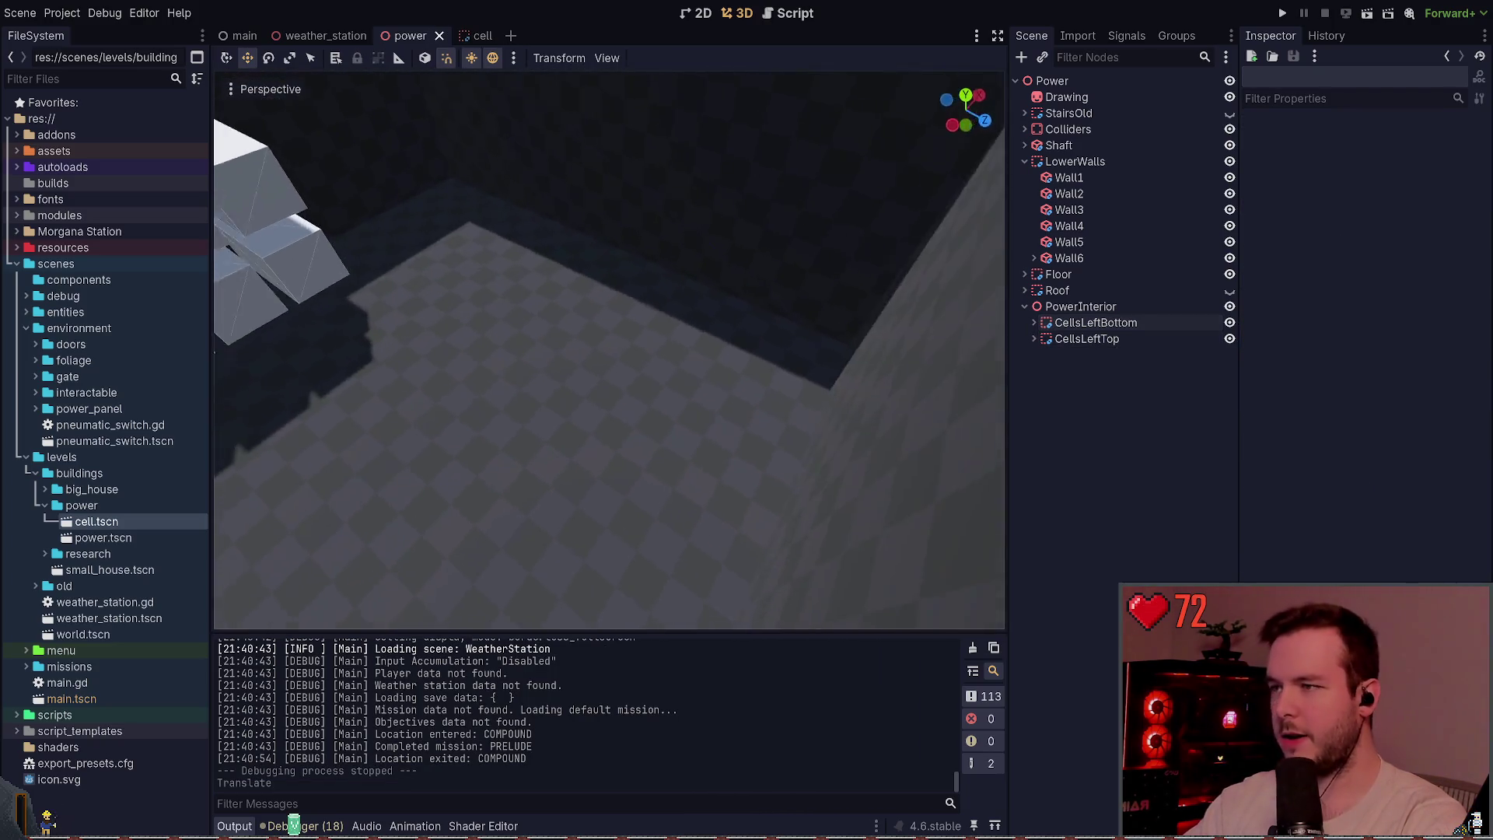
{"action": "key", "text": "a"}
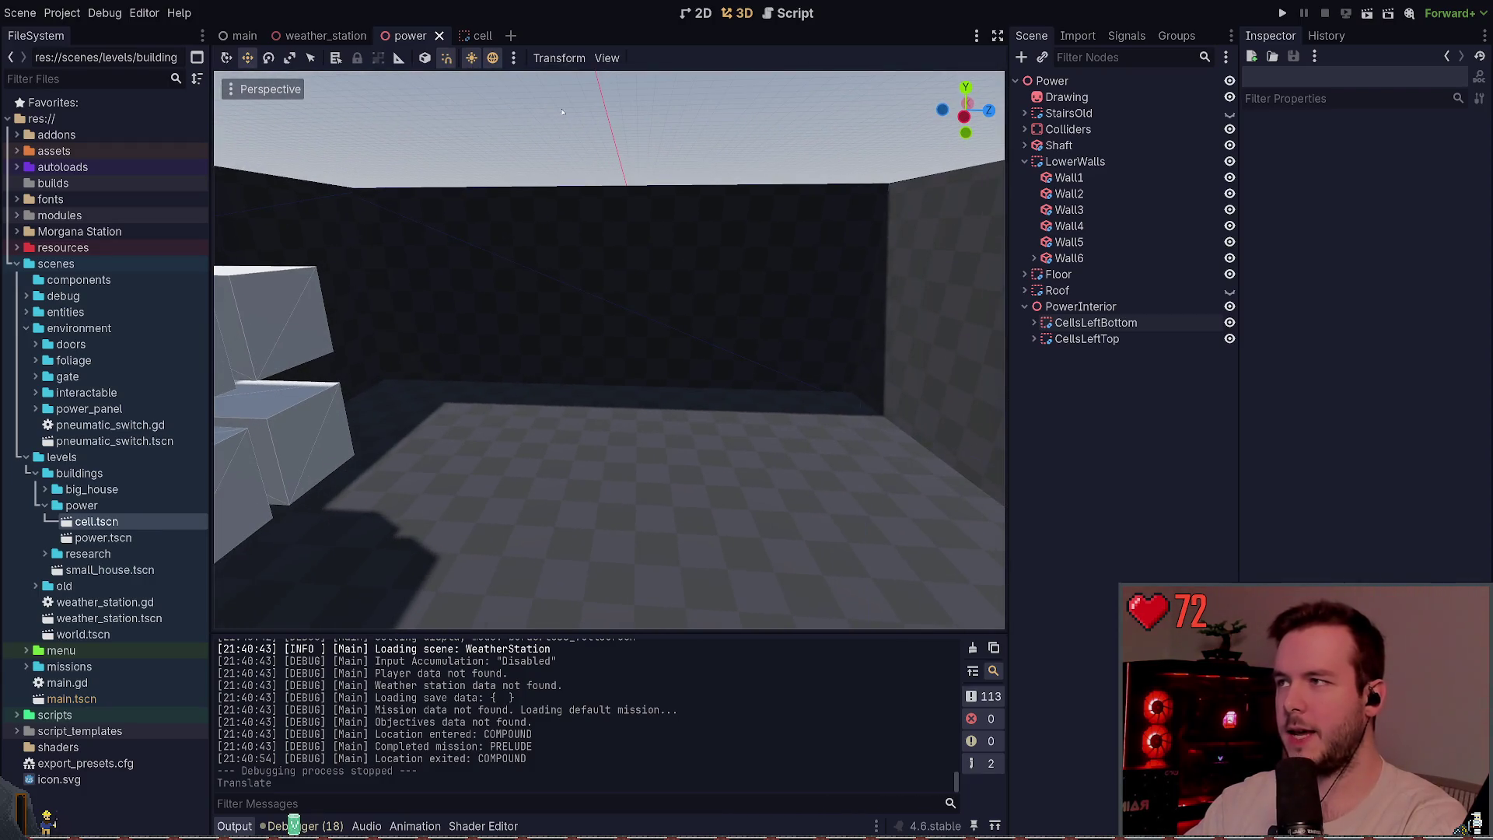
{"action": "key", "text": "s"}
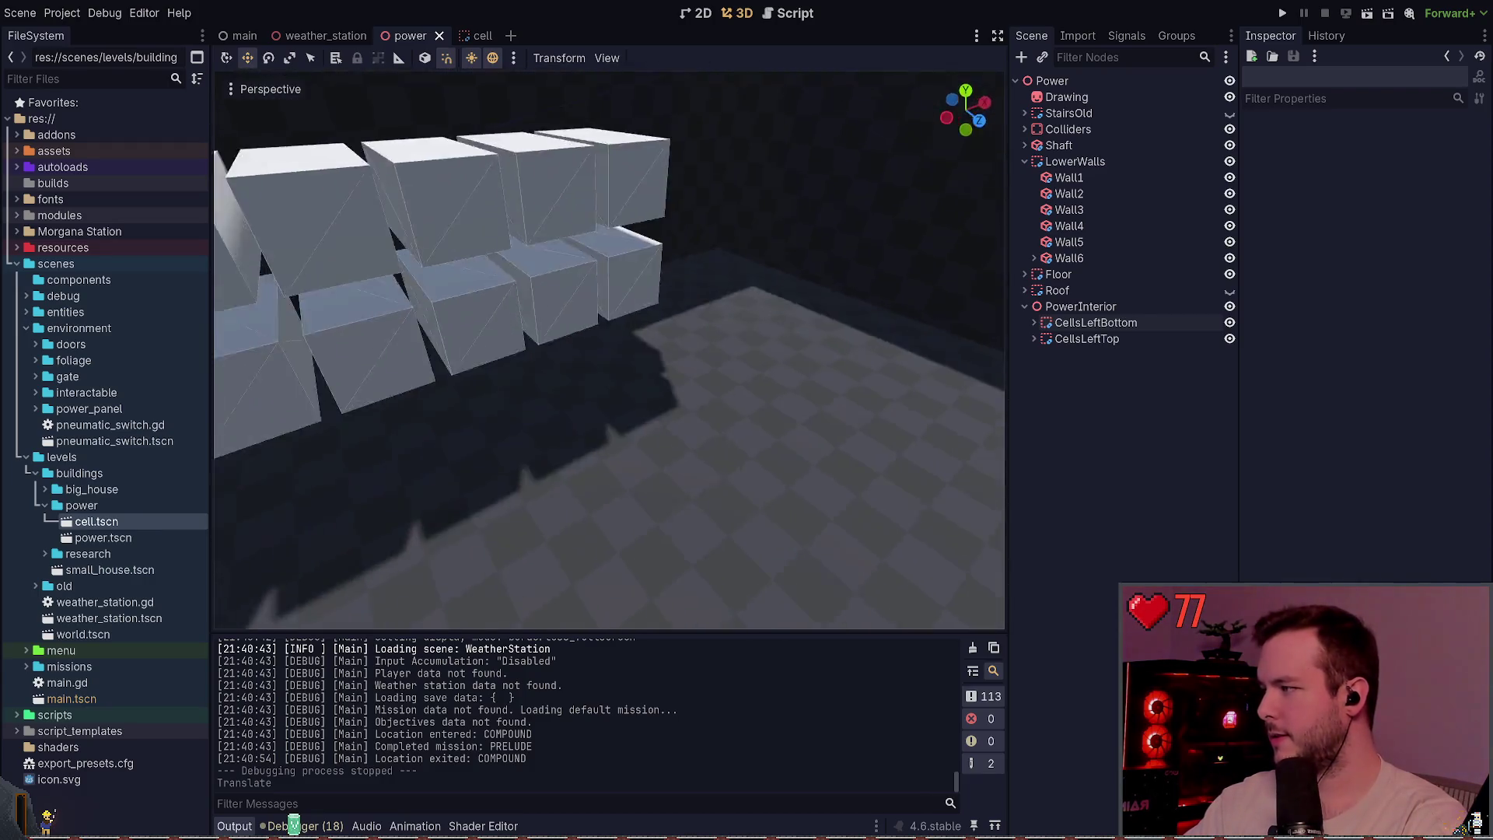
{"action": "key", "text": "s"}
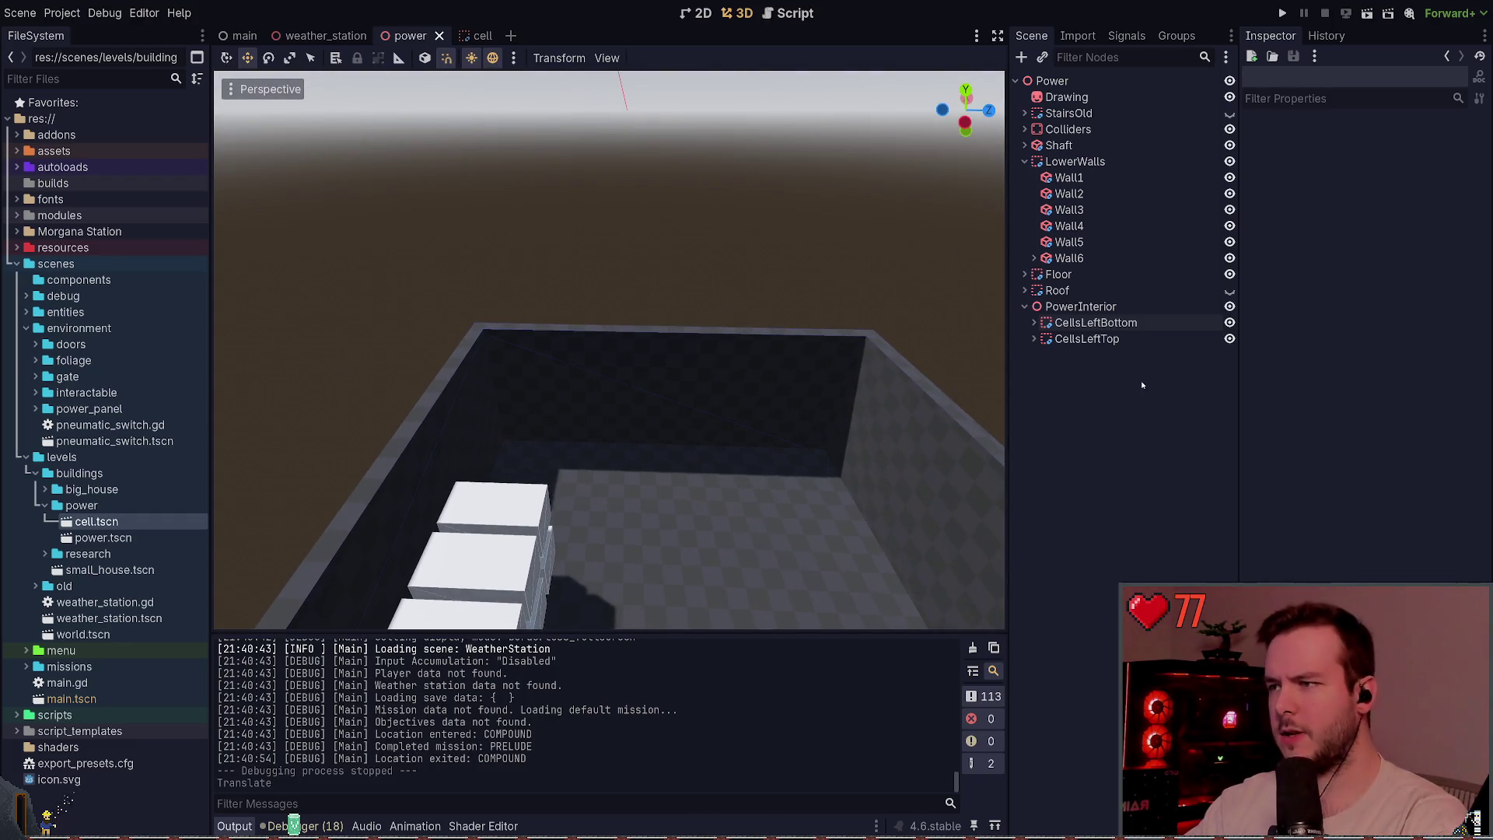
{"action": "key", "text": "ctrl+a"}
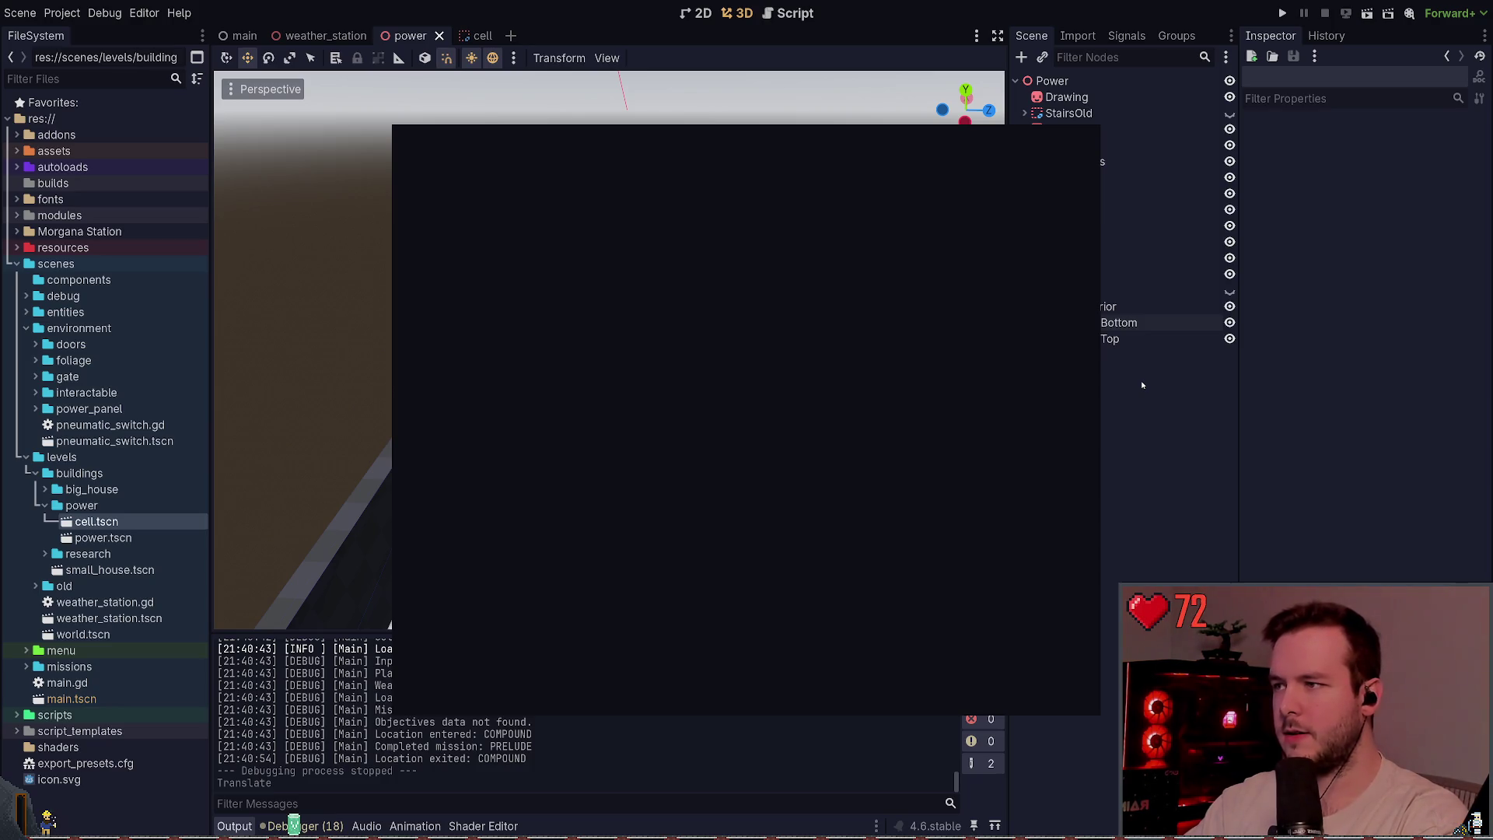
- Add the power panel scene, then undo the misplaced instance
{"action": "key", "text": "Return"}
{"action": "key", "text": "ctrl+s"}
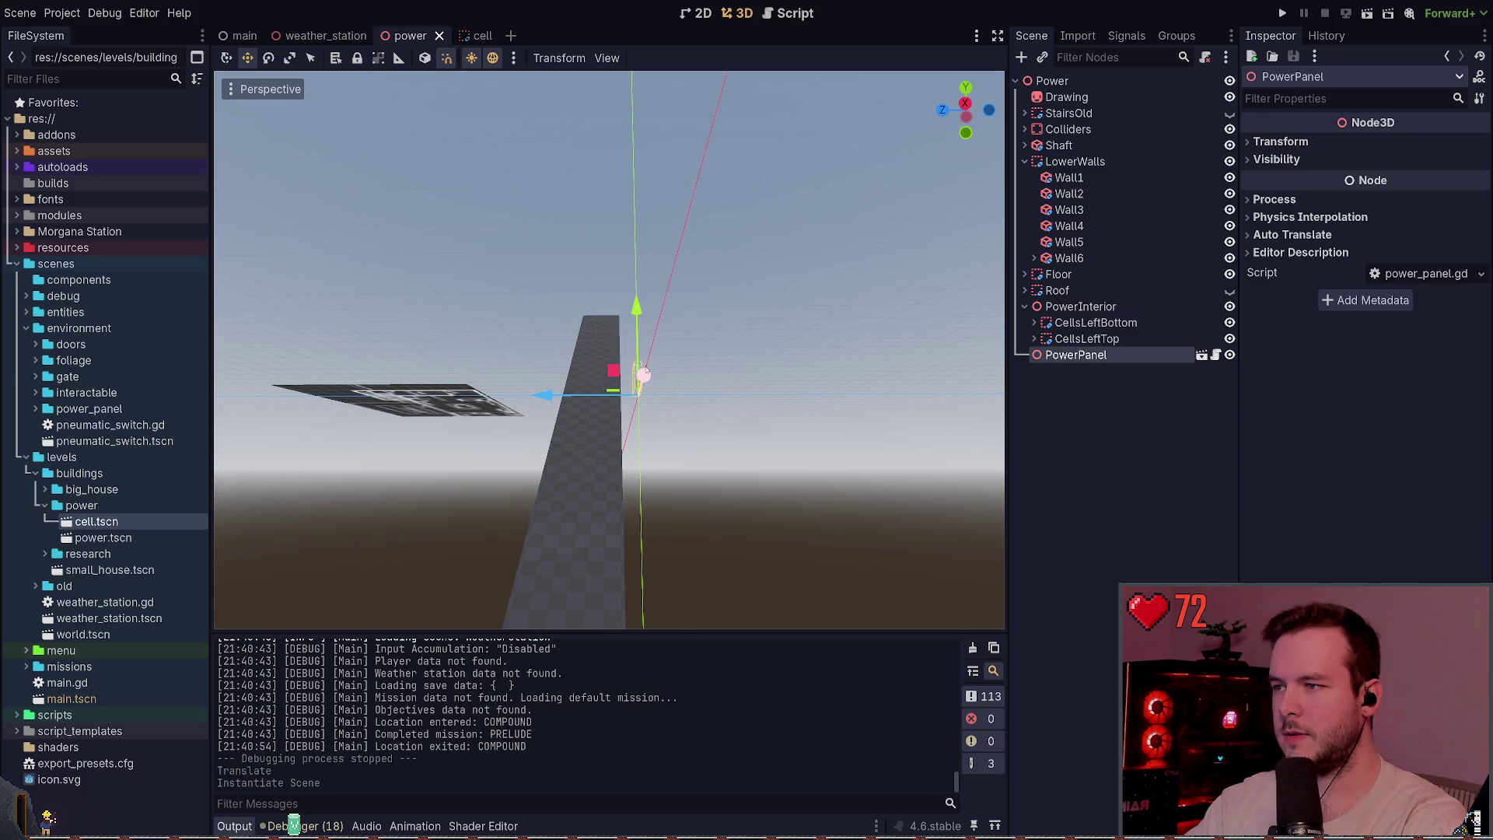
{"action": "left_click_drag", "start_coordinate": [643, 376], "coordinate": [650, 263]}
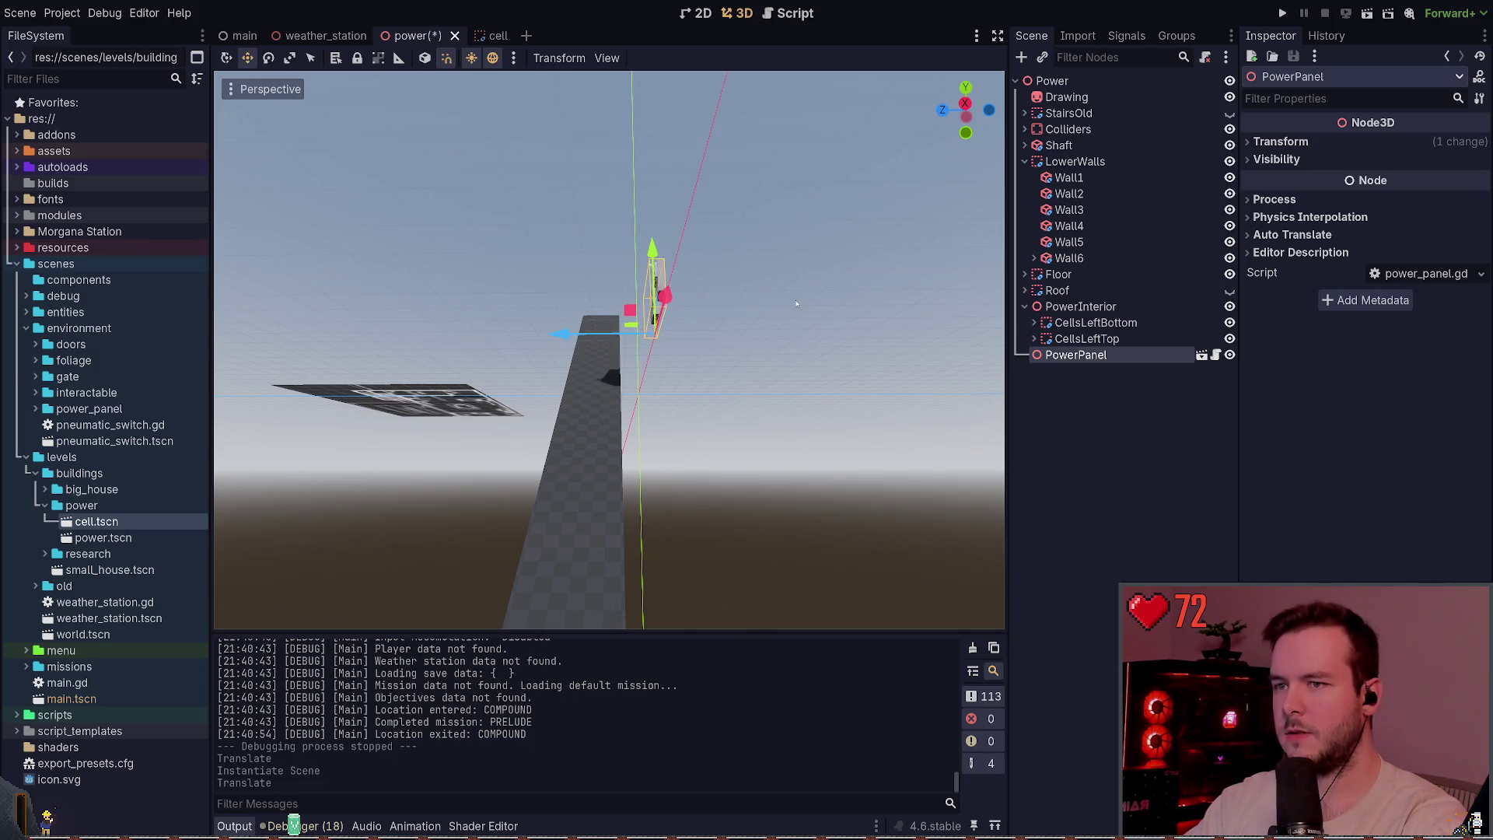
{"action": "key", "text": "ctrl+z"}
{"action": "key", "text": "ctrl+z"}
- Instance power_panel.tscn under PowerInterior and rotate it to face the room
{"action": "left_click", "coordinate": [1070, 307]}
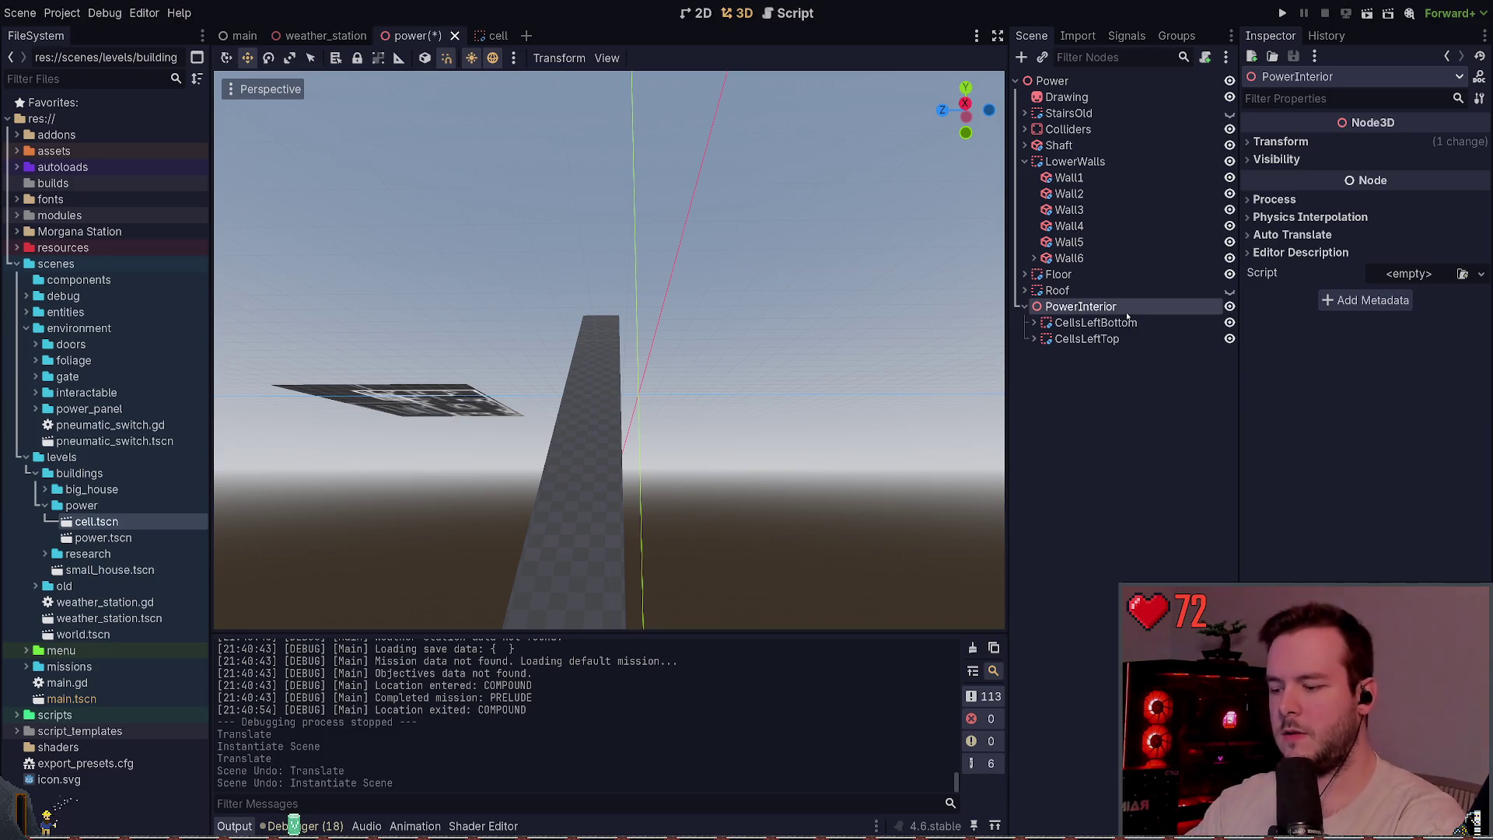
{"action": "key", "text": "ctrl+shift+a"}
{"action": "key", "text": "Return"}
{"action": "key", "text": "f"}
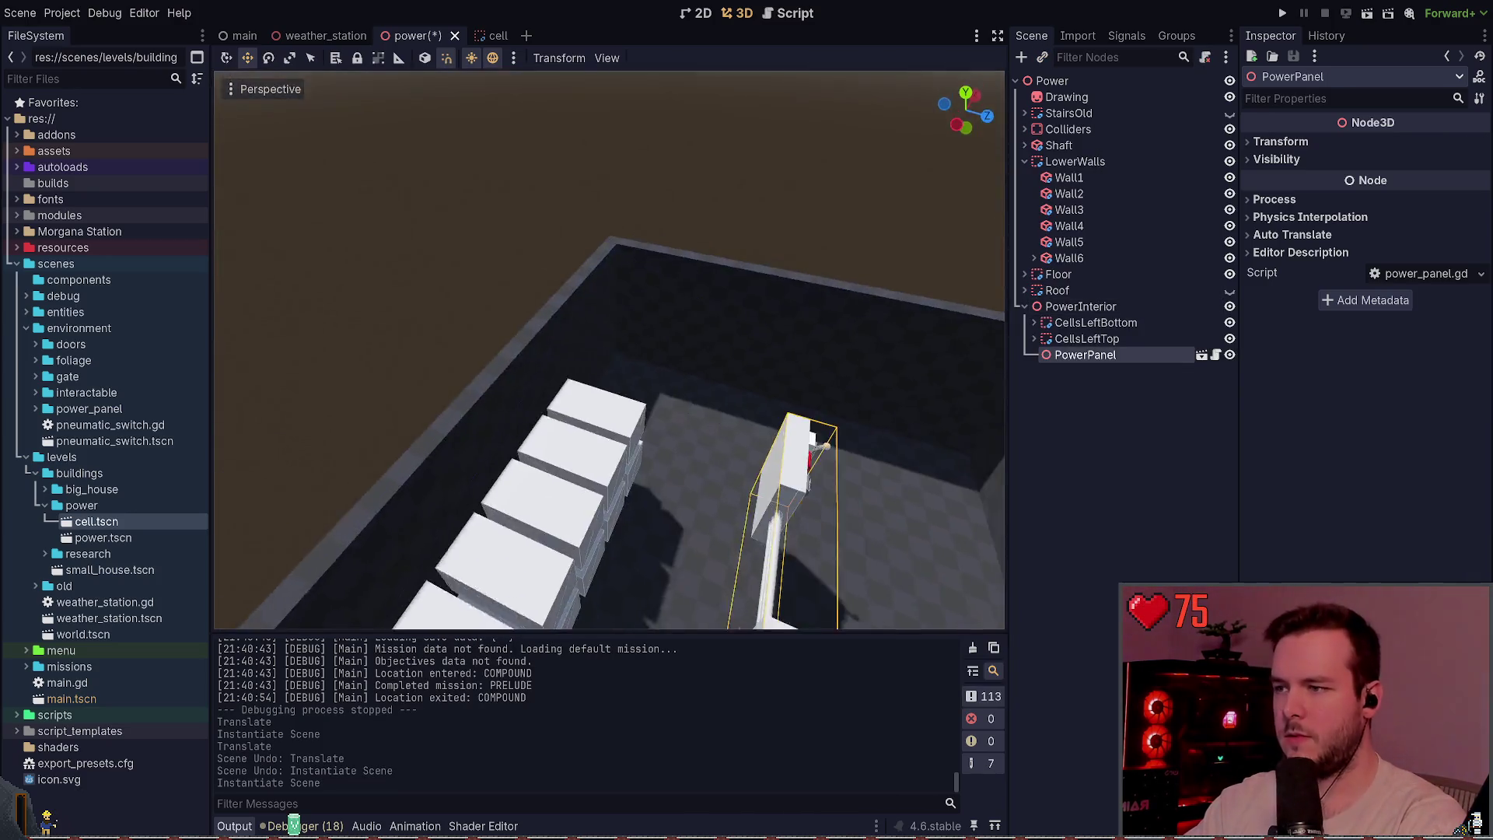
{"action": "left_click_drag", "start_coordinate": [489, 505], "coordinate": [777, 441]}
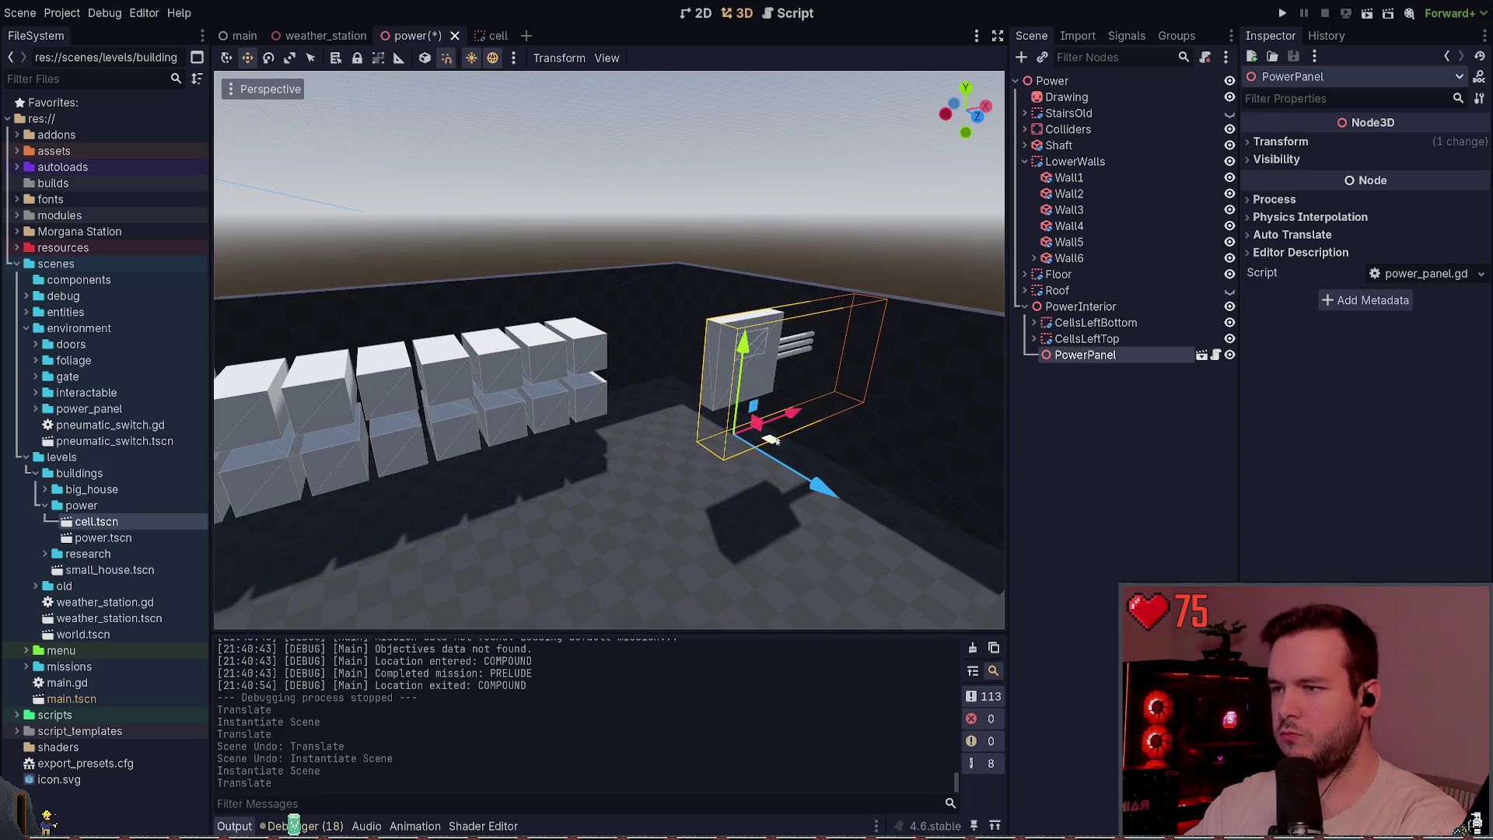
{"action": "key", "text": "e"}
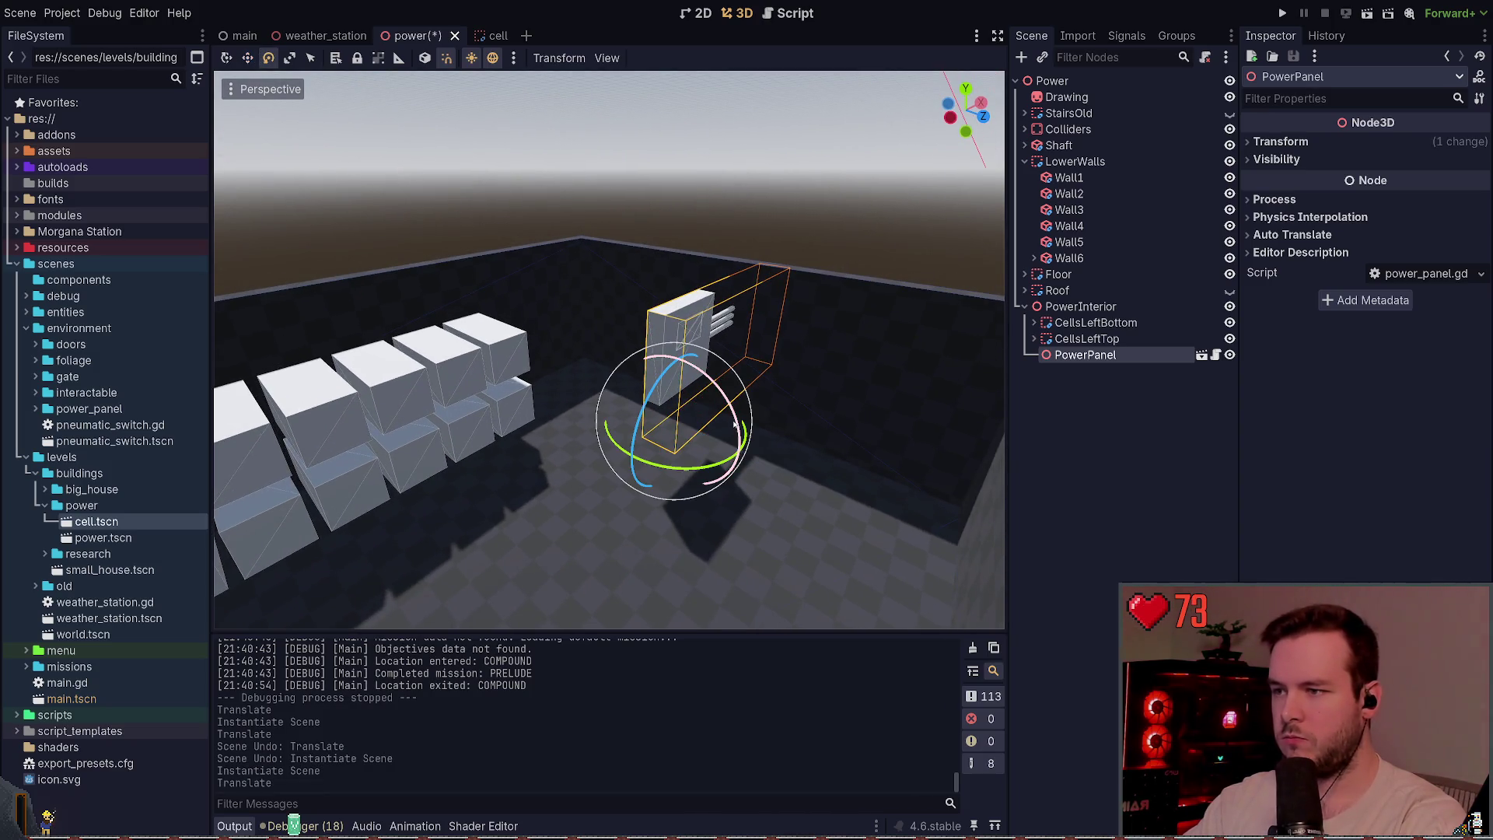
{"action": "mouse_move", "coordinate": [735, 424]}
{"action": "left_mouse_down"}
{"action": "mouse_move", "coordinate": [765, 436]}
{"action": "mouse_move", "coordinate": [774, 423]}
{"action": "left_mouse_up"}
- Push the power panel against the end wall and centre it there
{"action": "key", "text": "f"}
{"action": "key", "text": "w"}
{"action": "mouse_move", "coordinate": [598, 375]}
{"action": "left_mouse_down"}
{"action": "mouse_move", "coordinate": [516, 343]}
{"action": "mouse_move", "coordinate": [587, 290]}
{"action": "mouse_move", "coordinate": [581, 304]}
{"action": "left_mouse_up"}
{"action": "key", "text": "f"}
{"action": "scroll", "coordinate": [609, 349], "scroll_direction": "down", "scroll_amount": 5}
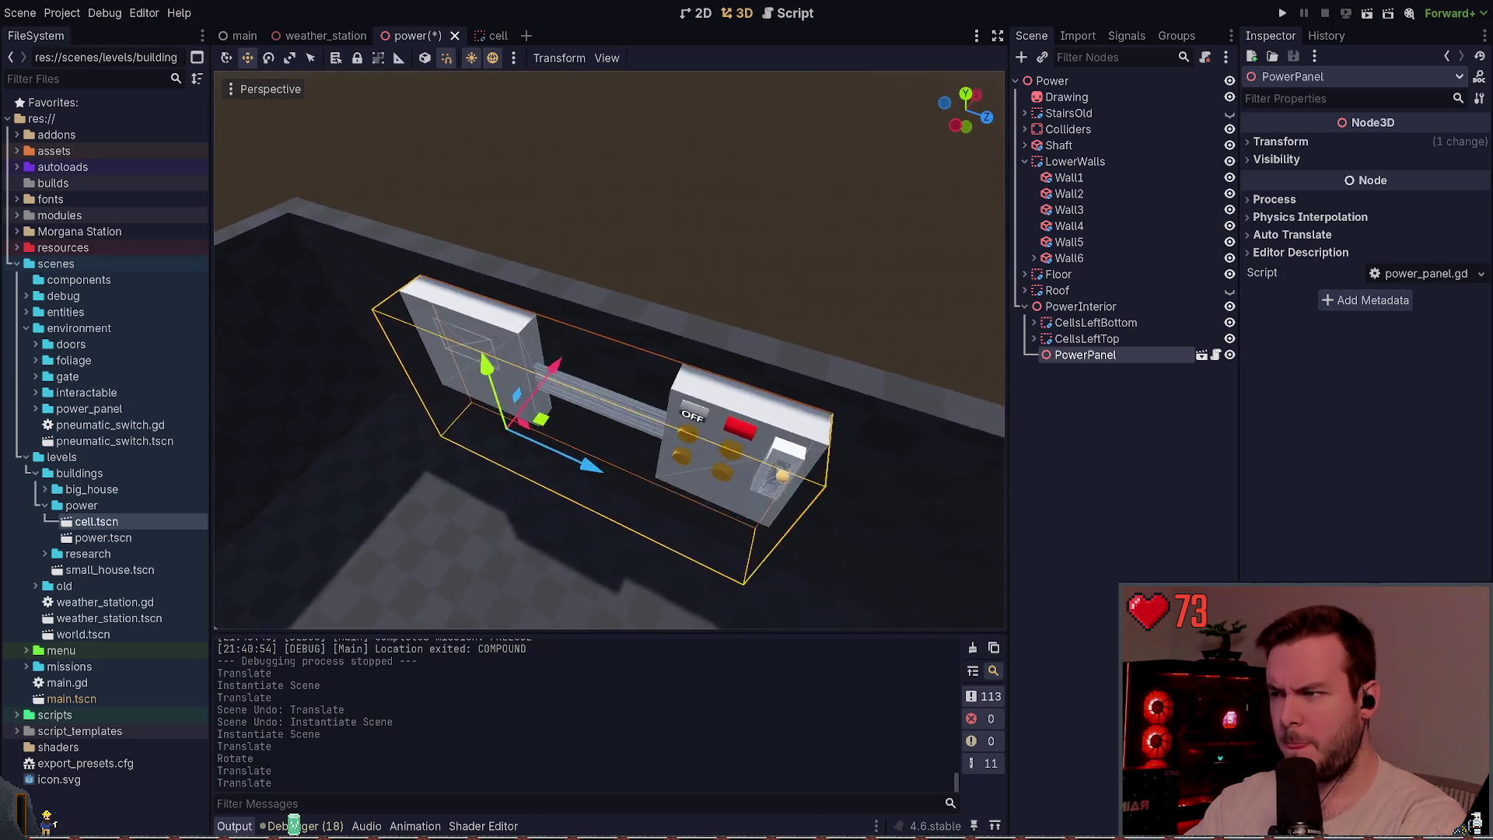
{"action": "left_click_drag", "start_coordinate": [631, 351], "coordinate": [647, 355]}
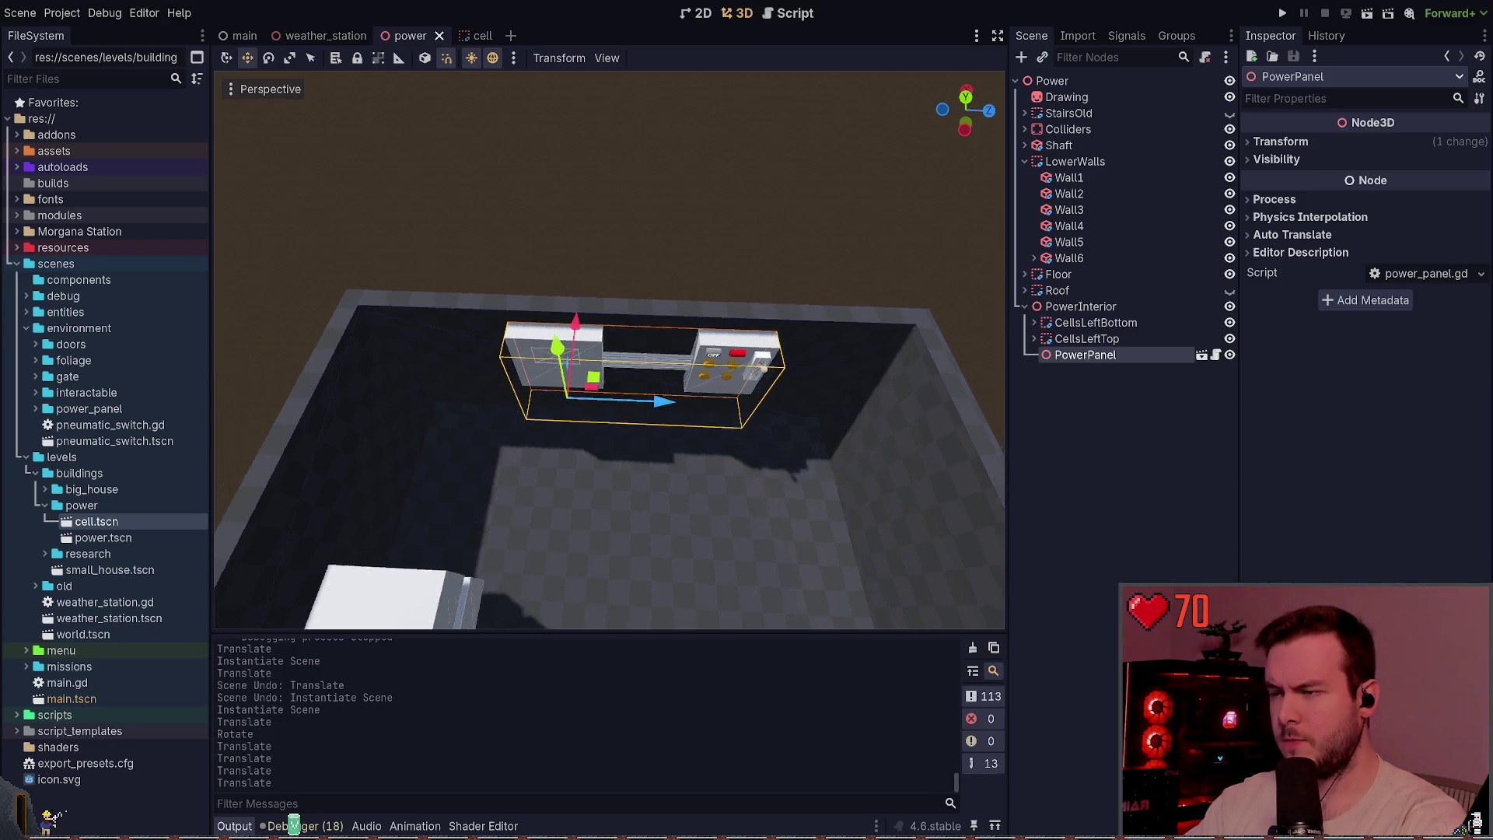
{"action": "mouse_move", "coordinate": [636, 415]}
{"action": "left_mouse_down"}
{"action": "mouse_move", "coordinate": [515, 413]}
{"action": "mouse_move", "coordinate": [600, 422]}
{"action": "left_mouse_up"}
{"action": "left_click", "coordinate": [599, 498]}
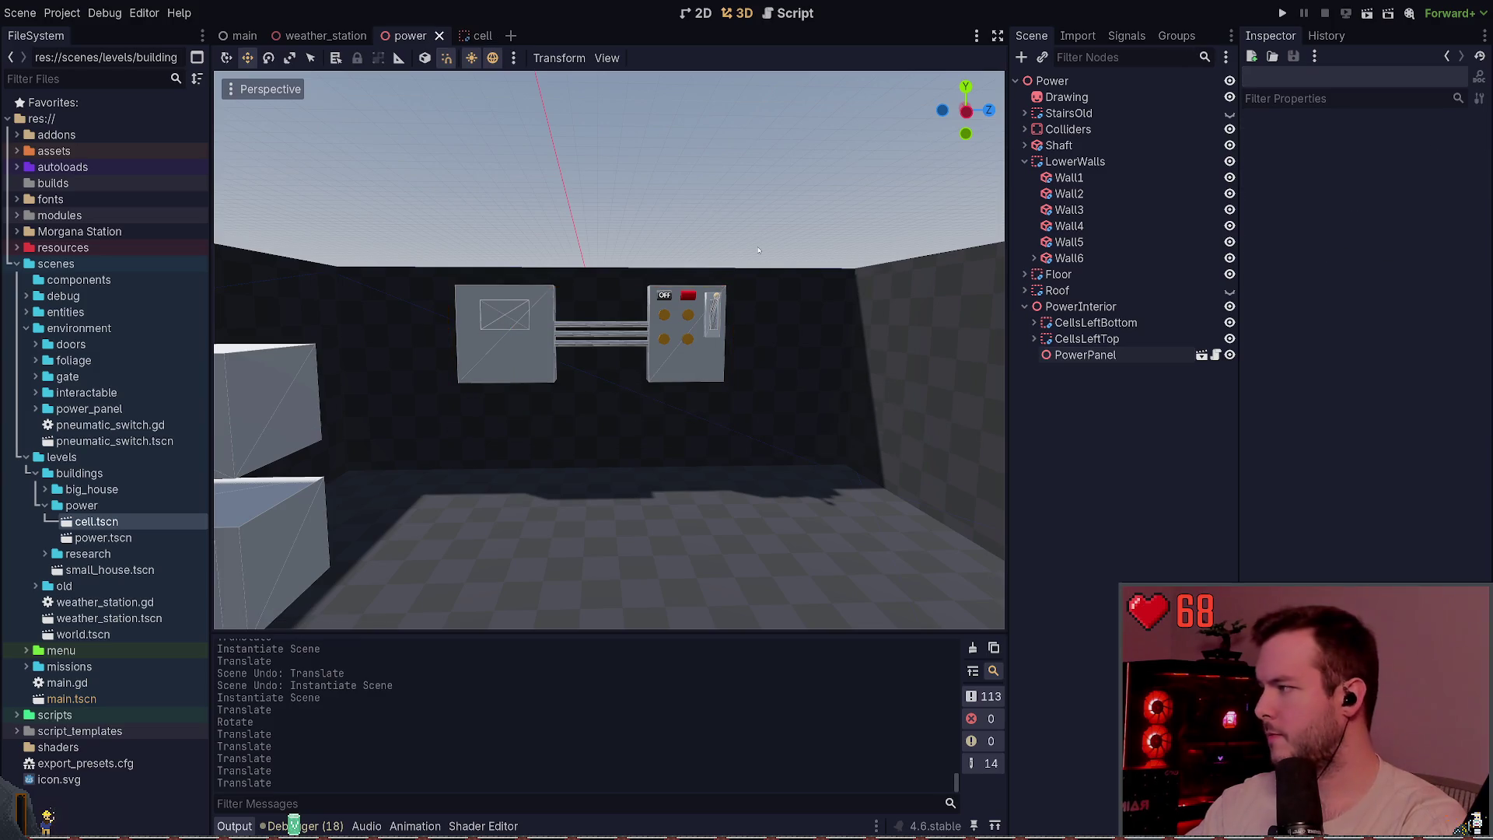
{"action": "key", "text": "s"}
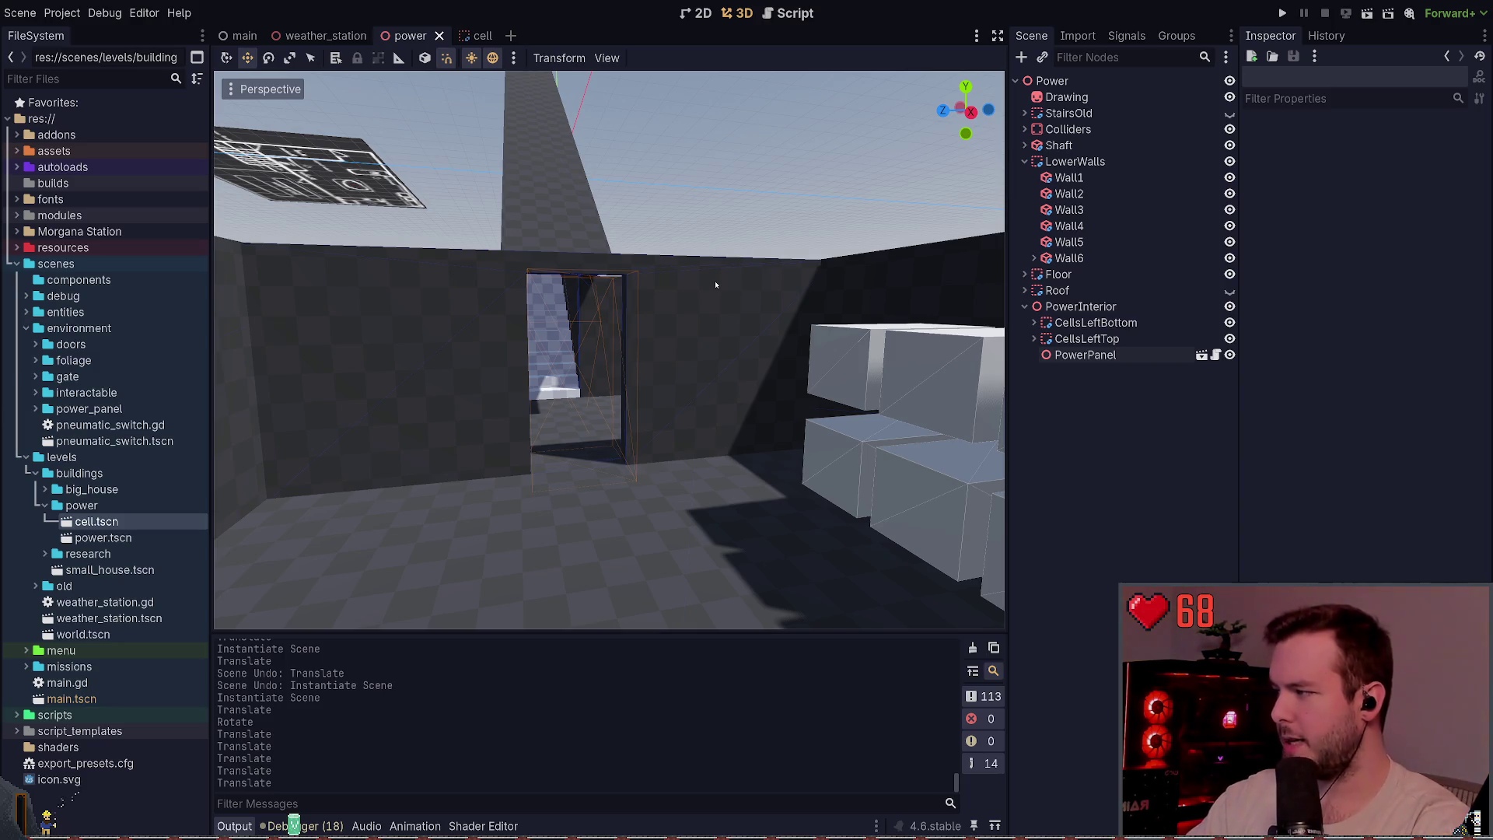
{"action": "key", "text": "a"}
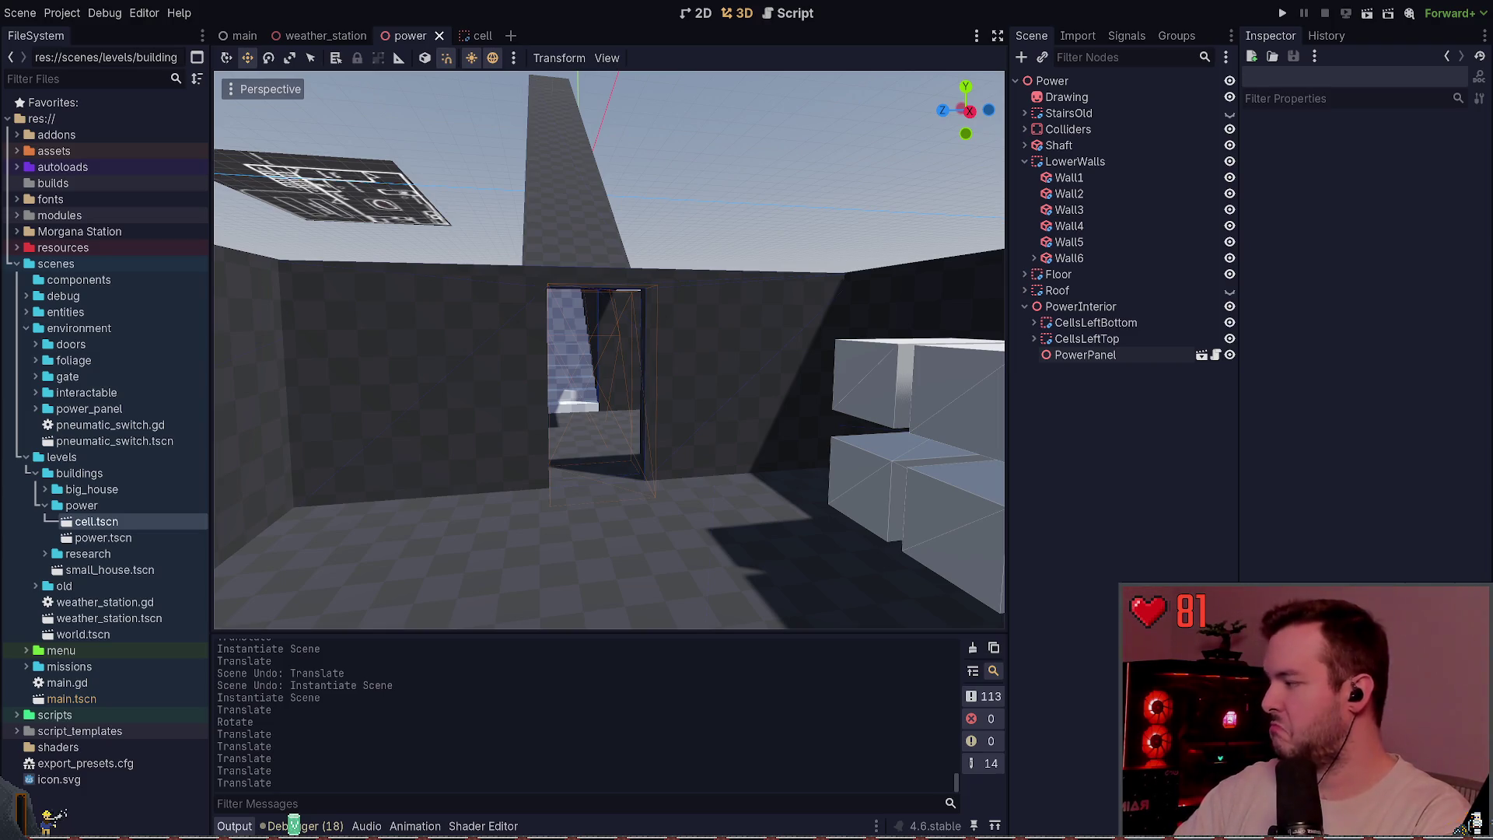
{"action": "mouse_move", "coordinate": [769, 422]}
{"action": "left_mouse_down"}
{"action": "mouse_move", "coordinate": [831, 416]}
{"action": "mouse_move", "coordinate": [844, 474]}
{"action": "left_mouse_up"}
- Duplicate both cell rows and rotate the copies -180° to face the originals
{"action": "double_click", "coordinate": [1059, 322]}
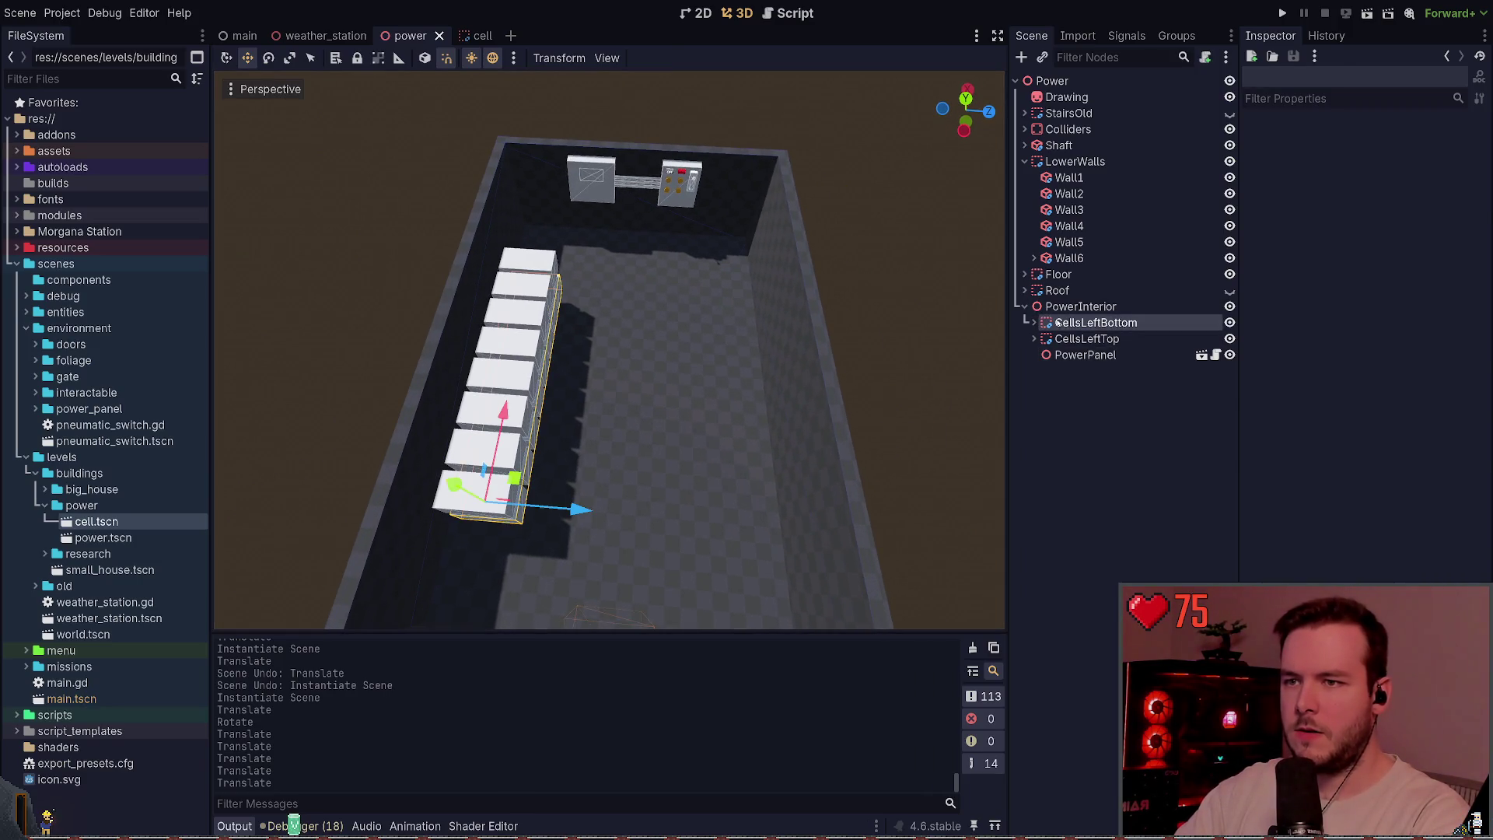
{"action": "left_click_drag", "start_coordinate": [816, 433], "coordinate": [960, 346]}
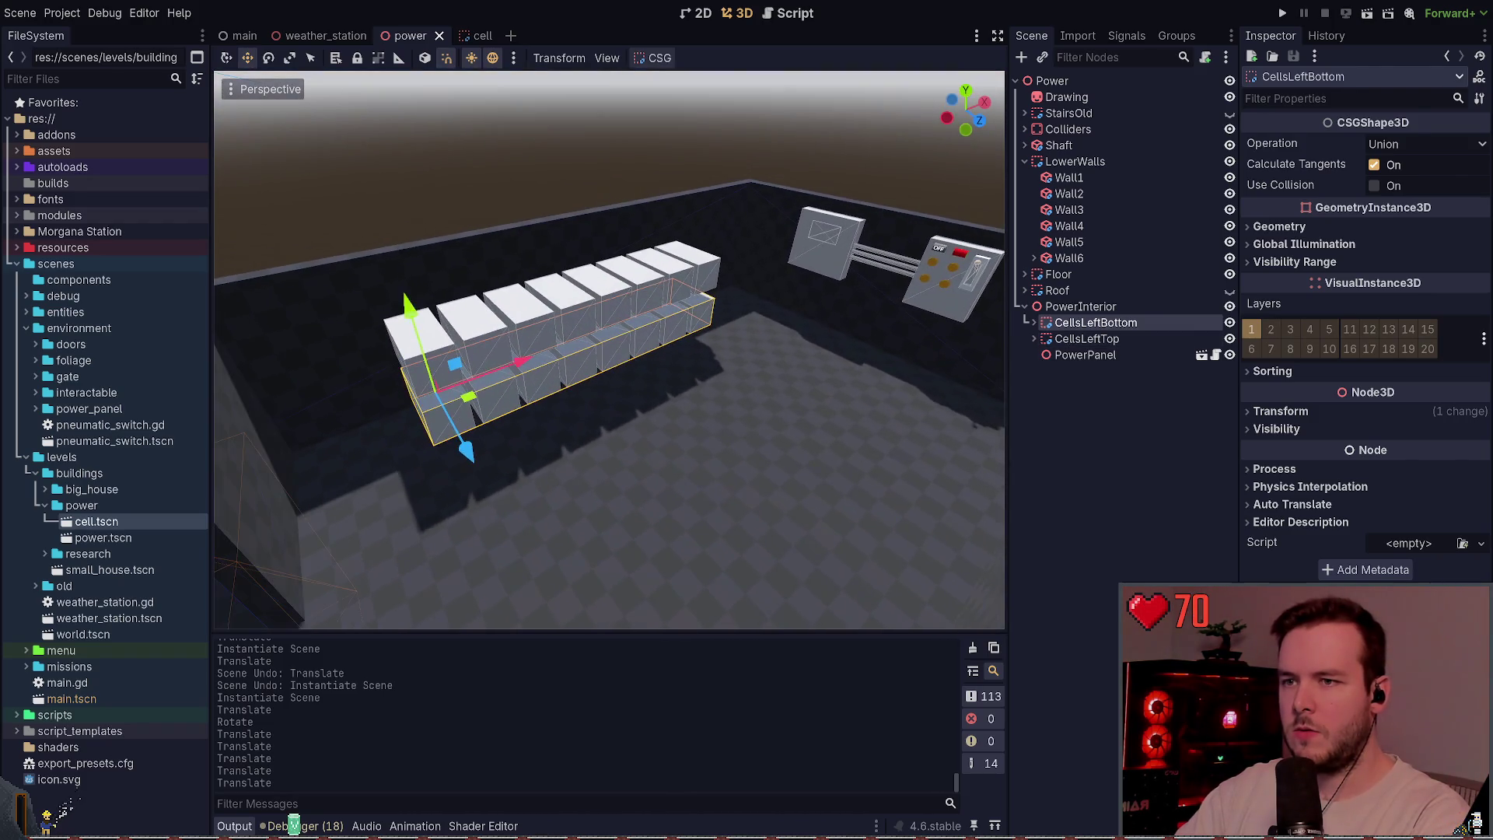
{"action": "left_click", "coordinate": [1080, 340], "text": "shift"}
{"action": "key", "text": "ctrl+d"}
{"action": "mouse_move", "coordinate": [810, 320]}
{"action": "left_mouse_down"}
{"action": "mouse_move", "coordinate": [810, 246]}
{"action": "mouse_move", "coordinate": [746, 256]}
{"action": "left_mouse_up"}
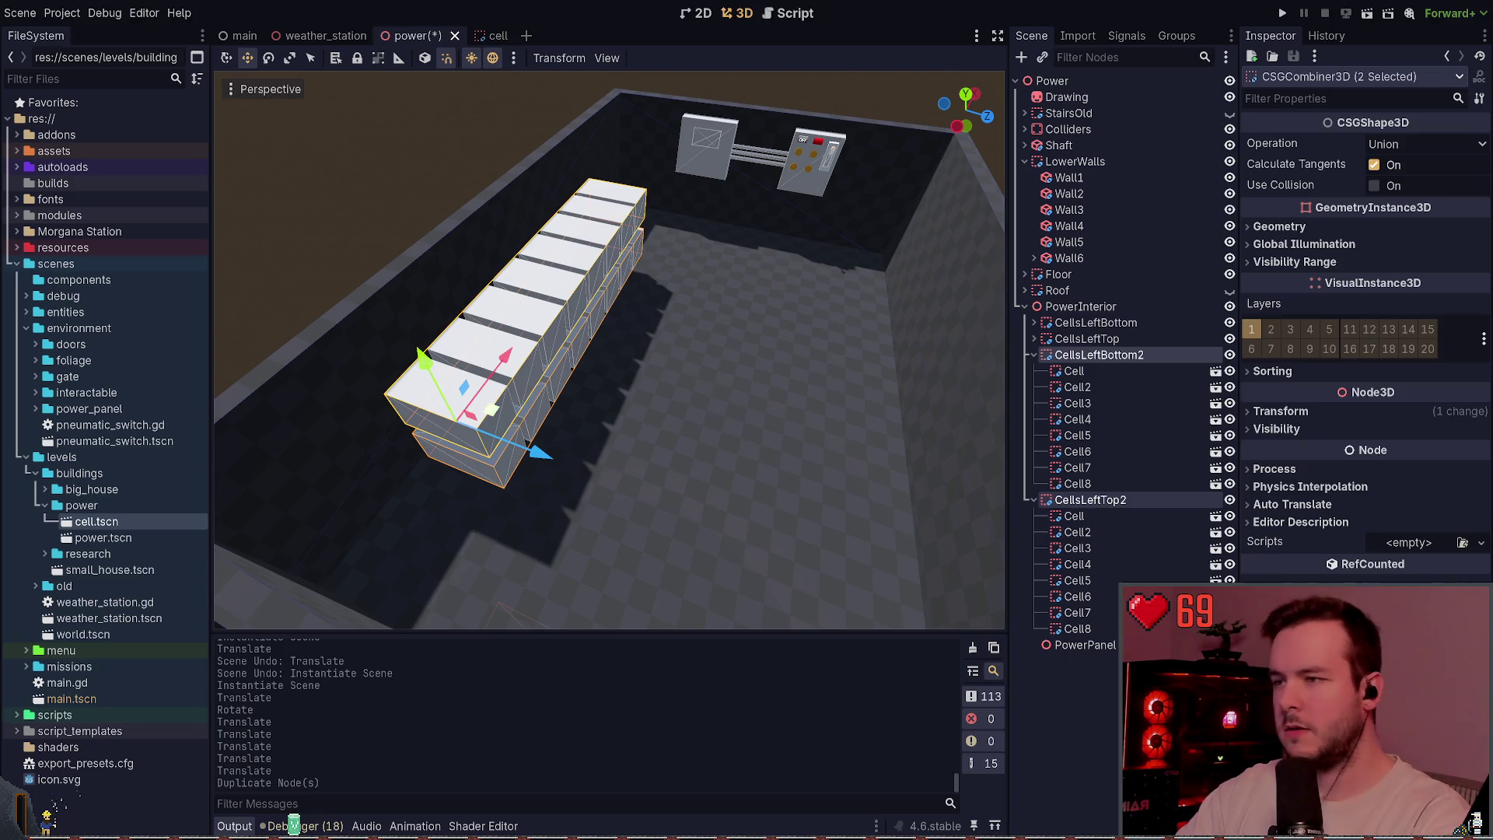
{"action": "left_click_drag", "start_coordinate": [529, 446], "coordinate": [511, 402]}
{"action": "left_click", "coordinate": [1033, 355]}
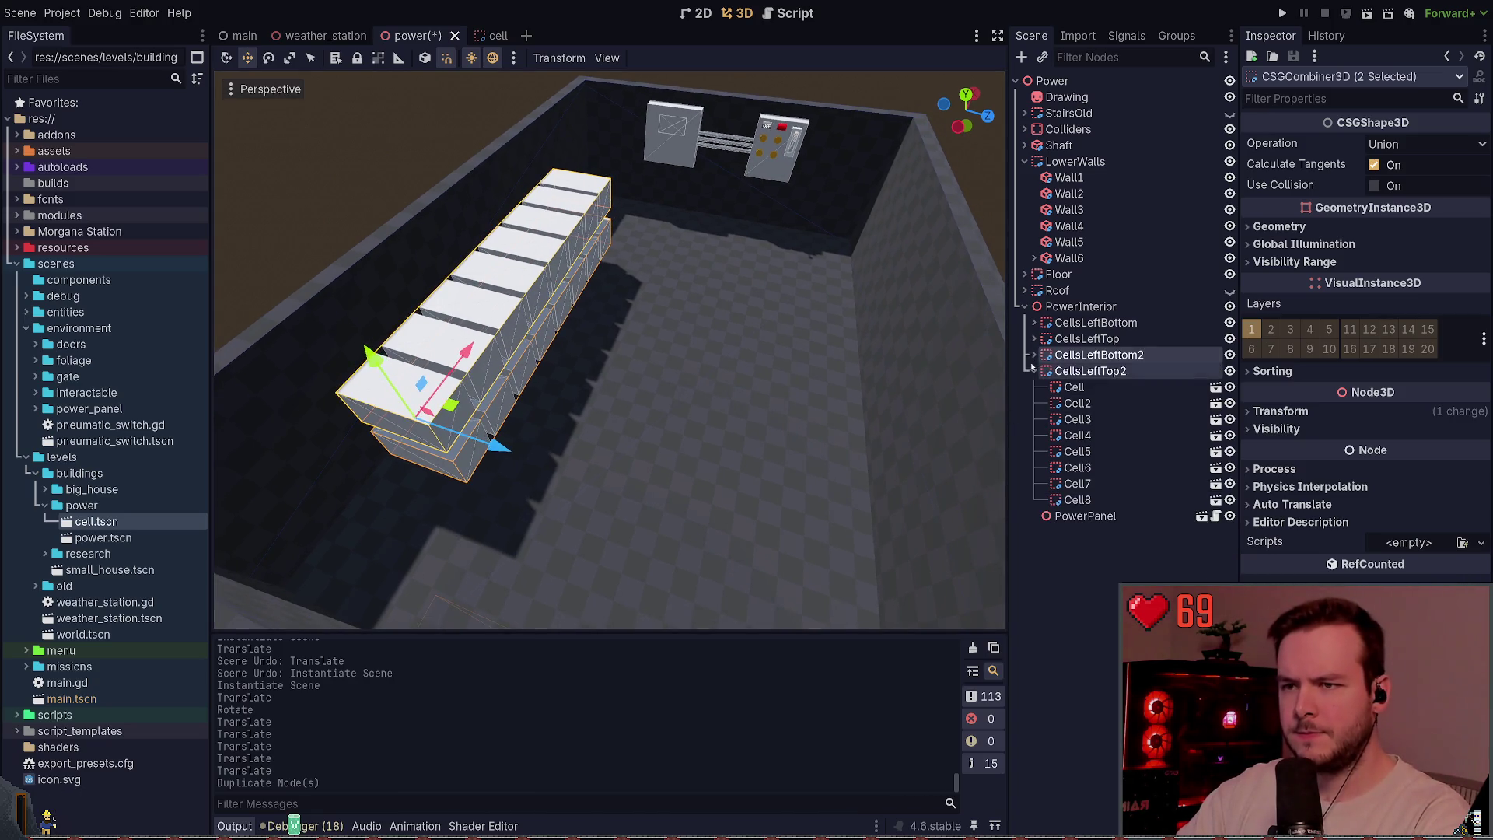
{"action": "left_click", "coordinate": [1034, 371]}
{"action": "key", "text": "e"}
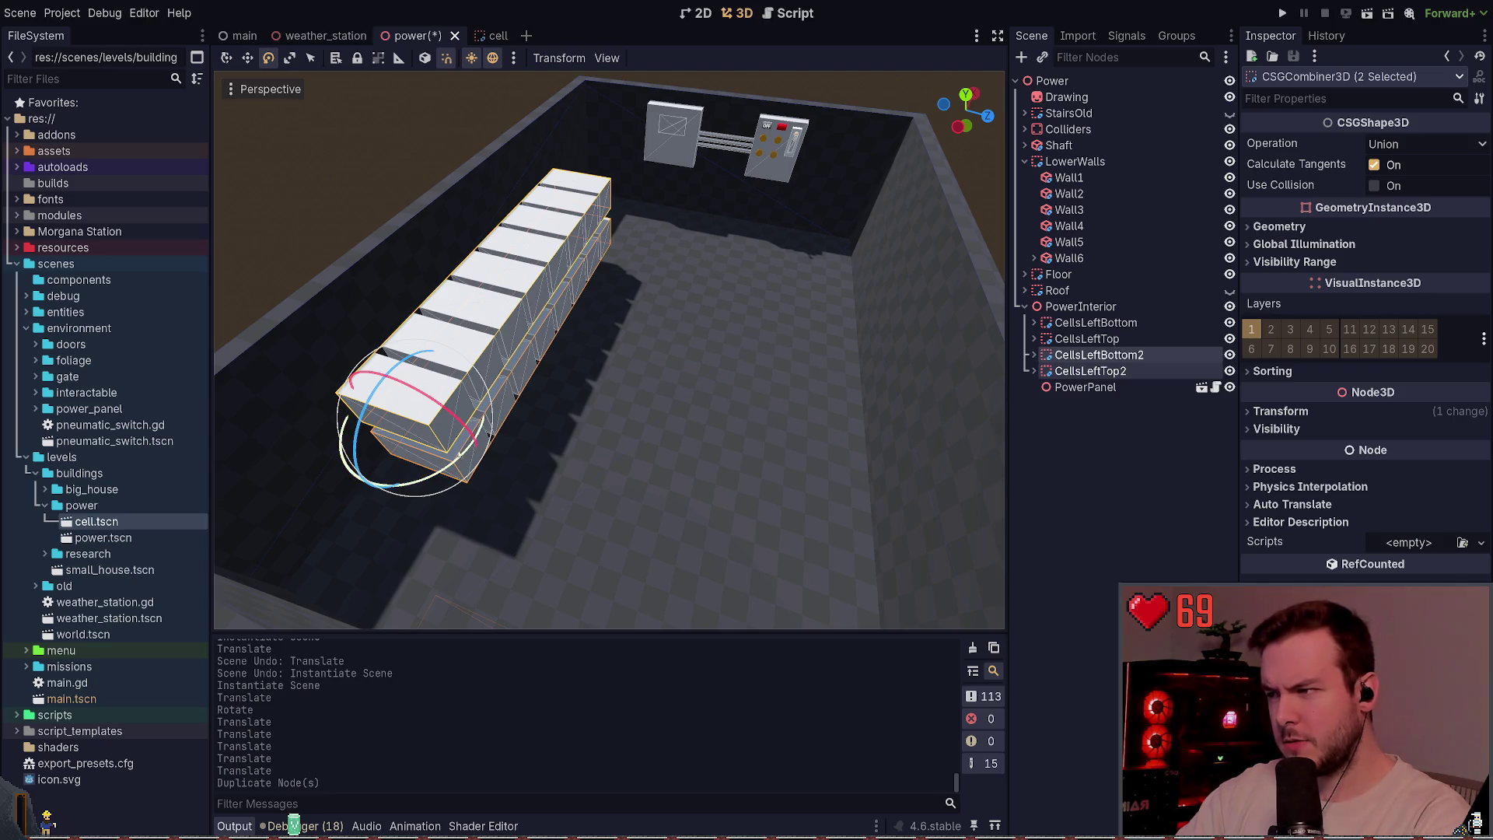
{"action": "mouse_move", "coordinate": [488, 434]}
{"action": "left_mouse_down"}
{"action": "mouse_move", "coordinate": [413, 392]}
{"action": "mouse_move", "coordinate": [766, 233]}
{"action": "left_mouse_up"}
- Move the duplicated rows across to the opposite wall, undoing one bad move
{"action": "scroll", "coordinate": [466, 420], "scroll_direction": "up", "scroll_amount": 2}
{"action": "key", "text": "w"}
{"action": "scroll", "coordinate": [607, 349], "scroll_direction": "up", "scroll_amount": 4}
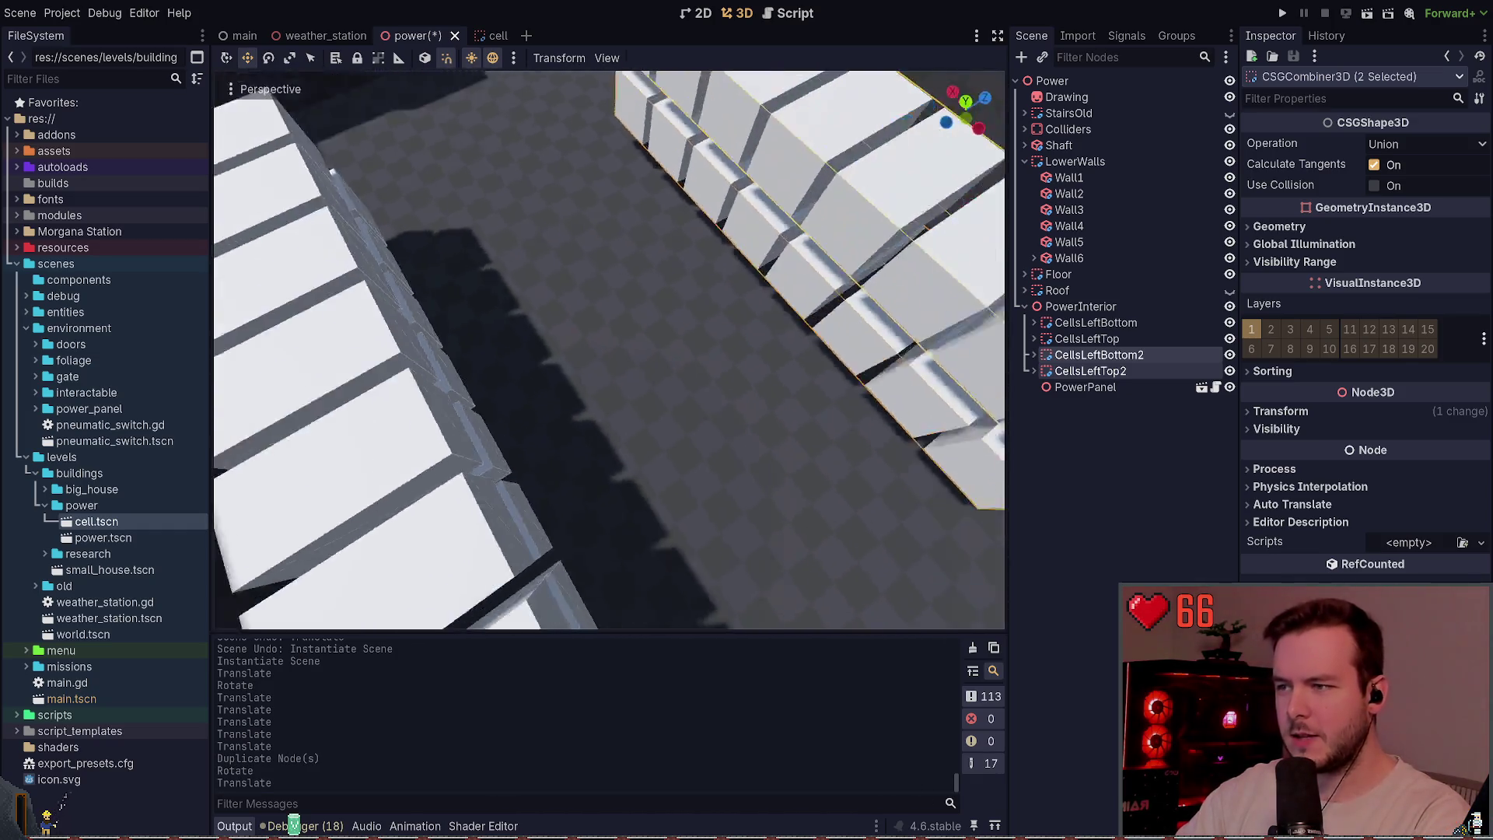
{"action": "scroll", "coordinate": [644, 290], "scroll_direction": "down", "scroll_amount": 5}
{"action": "scroll", "coordinate": [645, 290], "scroll_direction": "up", "scroll_amount": 5}
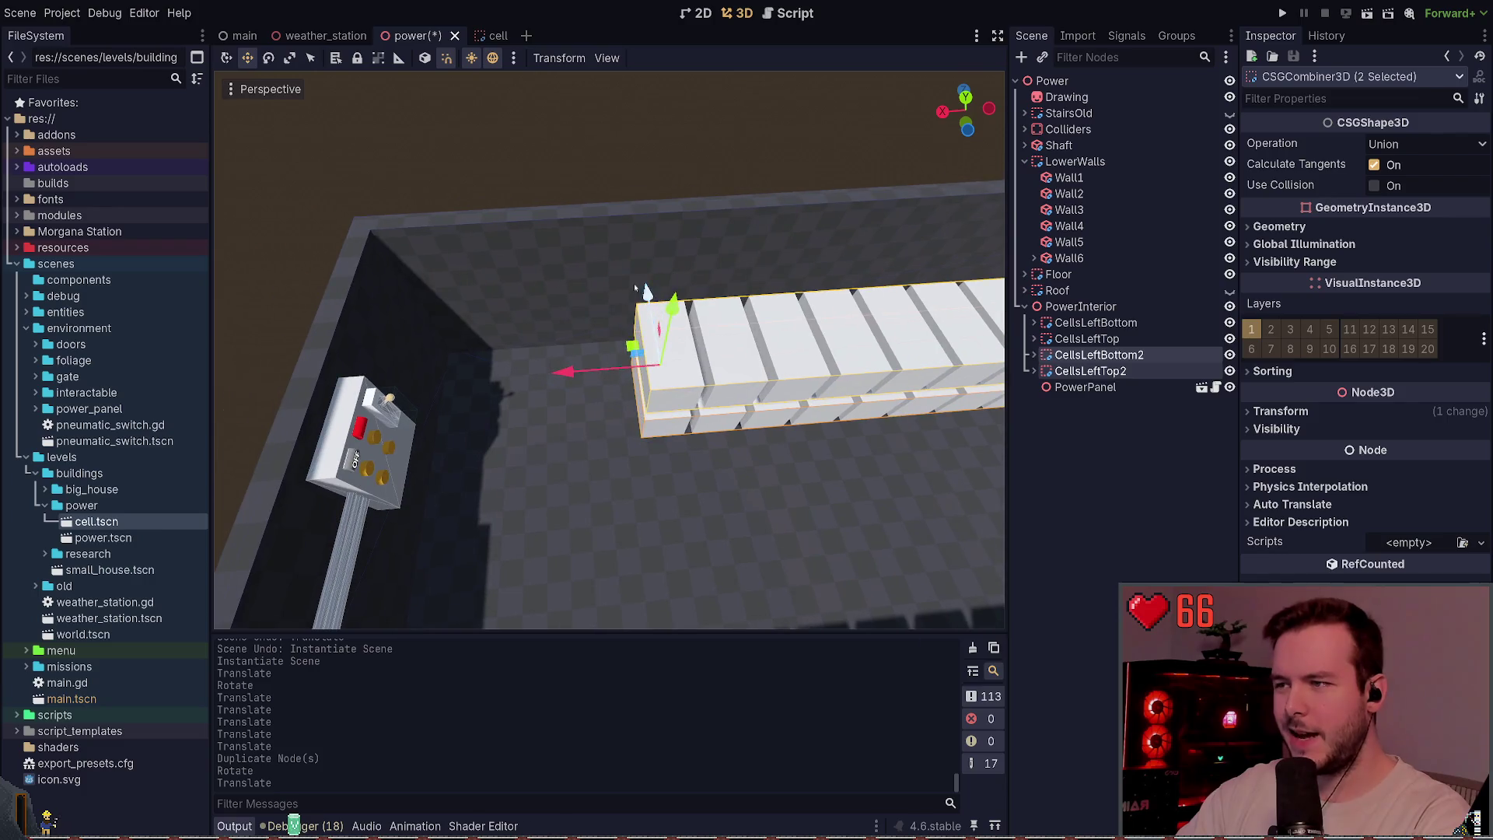
{"action": "left_click_drag", "start_coordinate": [630, 346], "coordinate": [631, 347]}
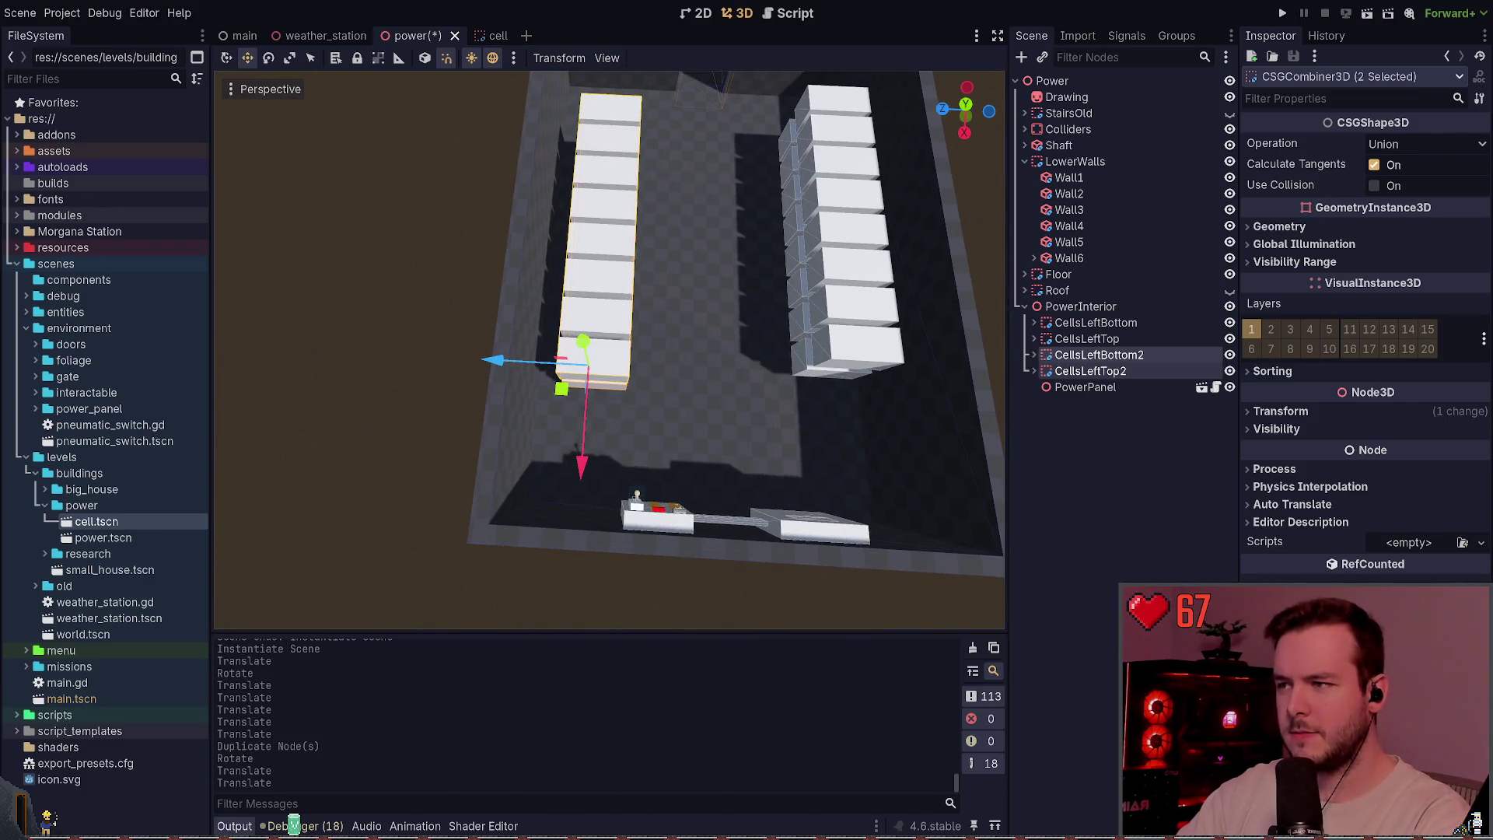
{"action": "left_click_drag", "start_coordinate": [583, 459], "coordinate": [586, 444]}
{"action": "scroll", "coordinate": [678, 409], "scroll_direction": "up", "scroll_amount": 3}
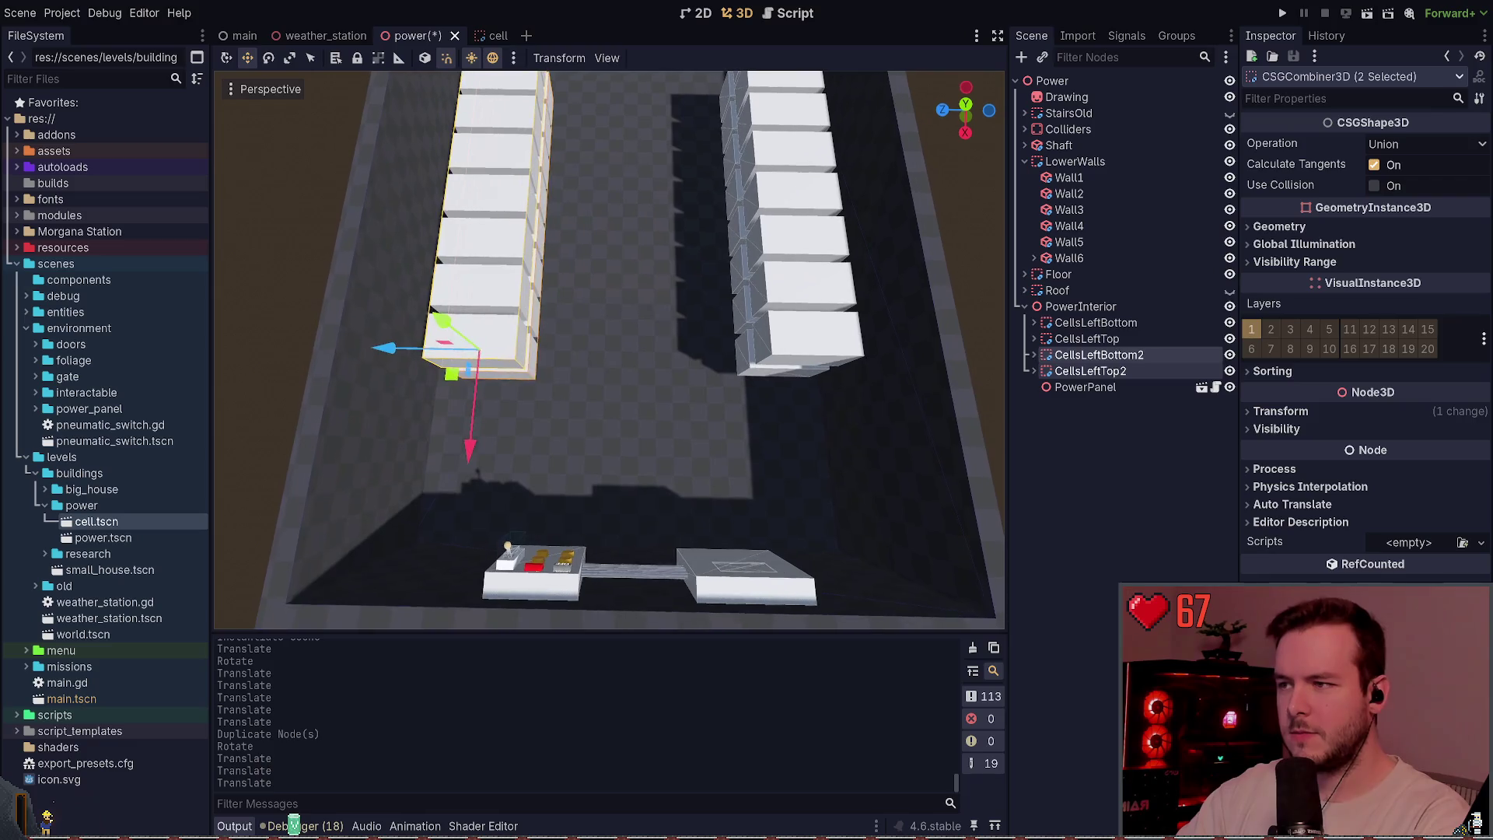
{"action": "scroll", "coordinate": [682, 389], "scroll_direction": "up", "scroll_amount": 2}
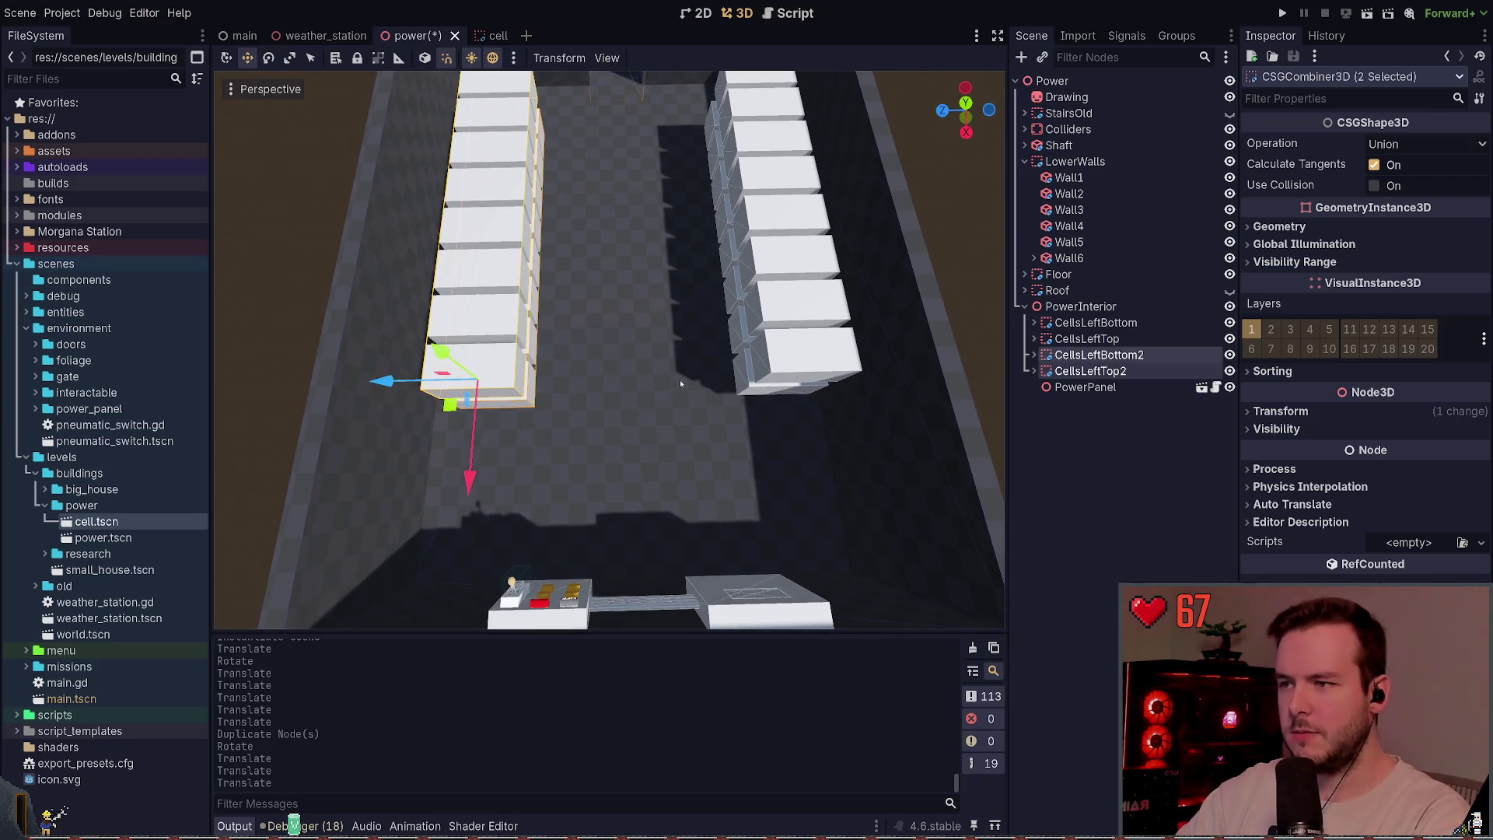
{"action": "key", "text": "ctrl+z"}
{"action": "left_click", "coordinate": [1364, 412]}
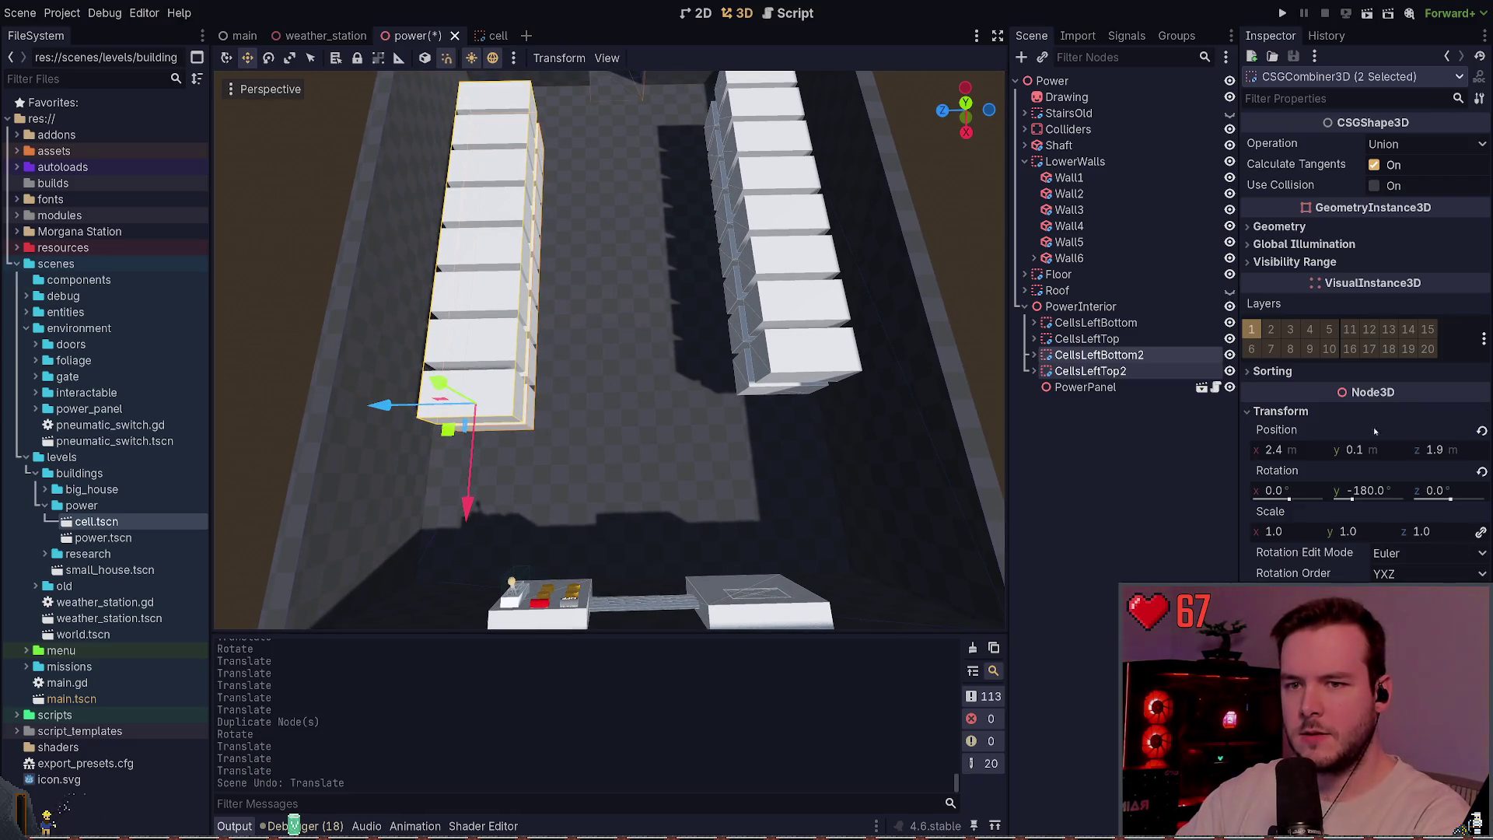
{"action": "left_click_drag", "start_coordinate": [531, 373], "coordinate": [570, 373]}
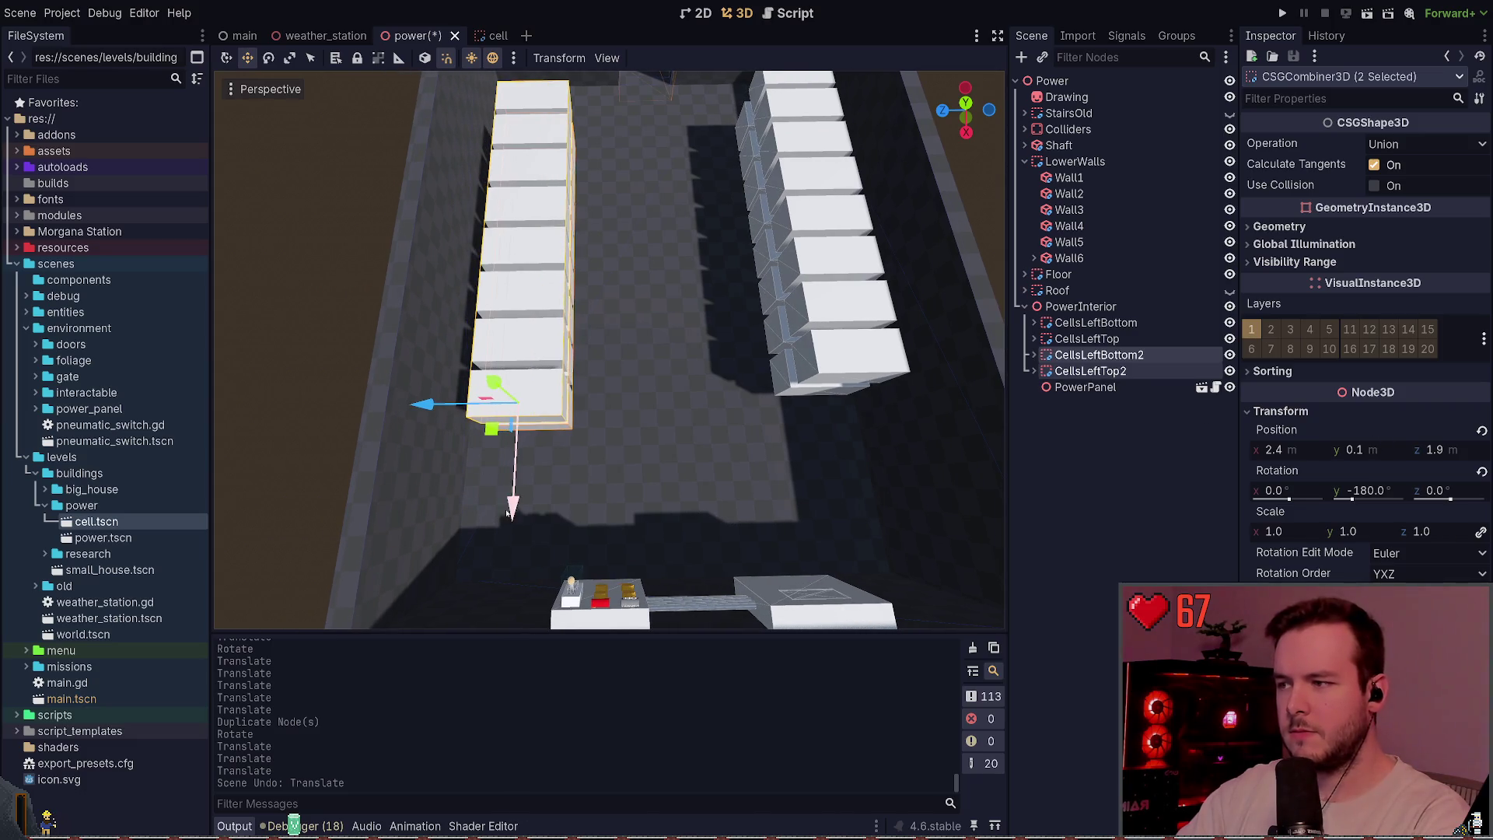
{"action": "left_click_drag", "start_coordinate": [507, 513], "coordinate": [509, 481]}
{"action": "mouse_move", "coordinate": [435, 370]}
{"action": "left_mouse_down"}
{"action": "mouse_move", "coordinate": [648, 385]}
{"action": "mouse_move", "coordinate": [404, 374]}
{"action": "mouse_move", "coordinate": [575, 373]}
{"action": "left_mouse_up"}
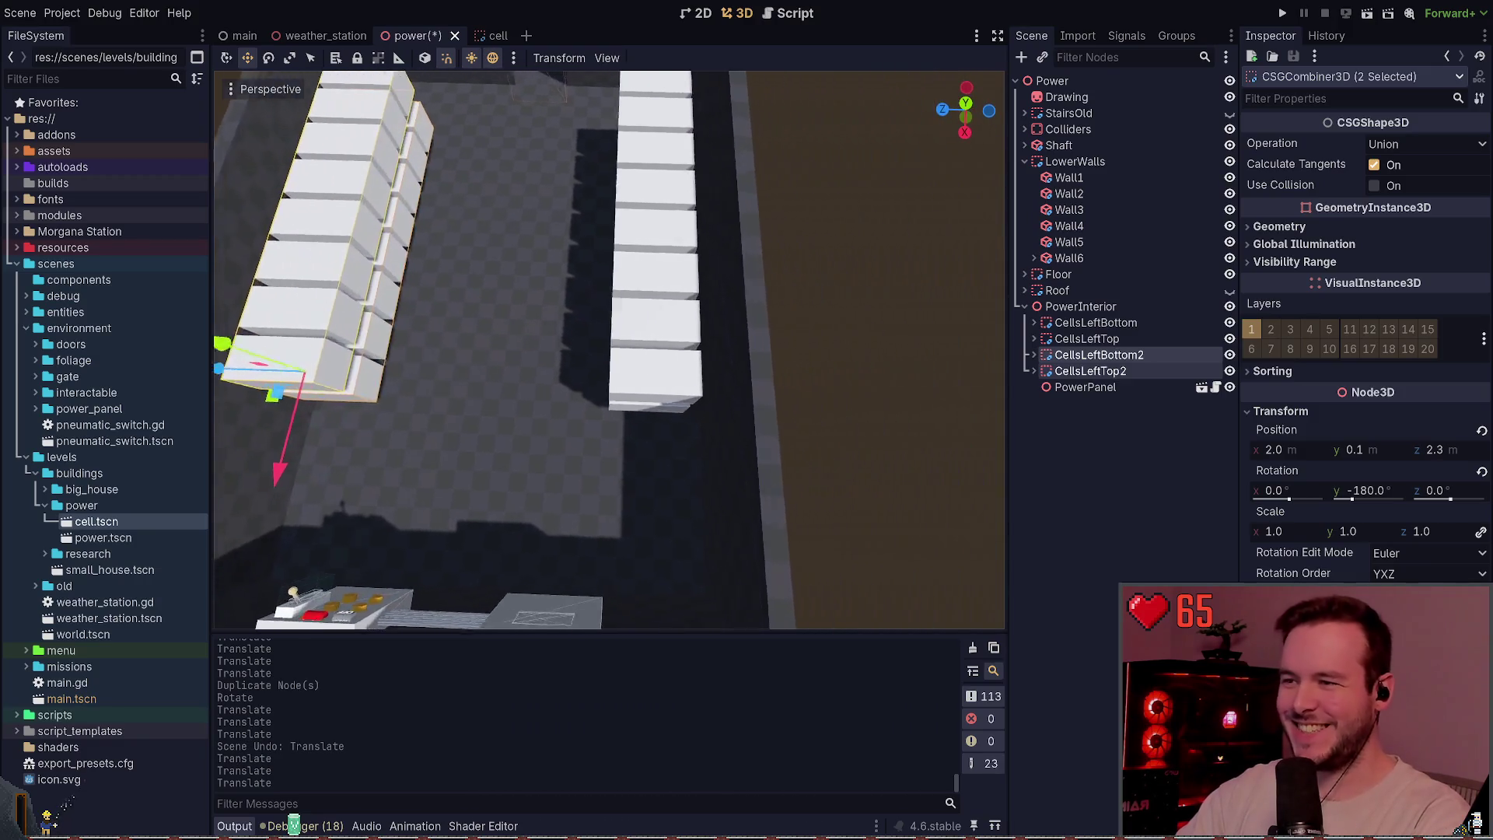
- Shift CellsLeftBottom and CellsLeftTop slightly along the wall and save the power scene
{"action": "key", "text": "w"}
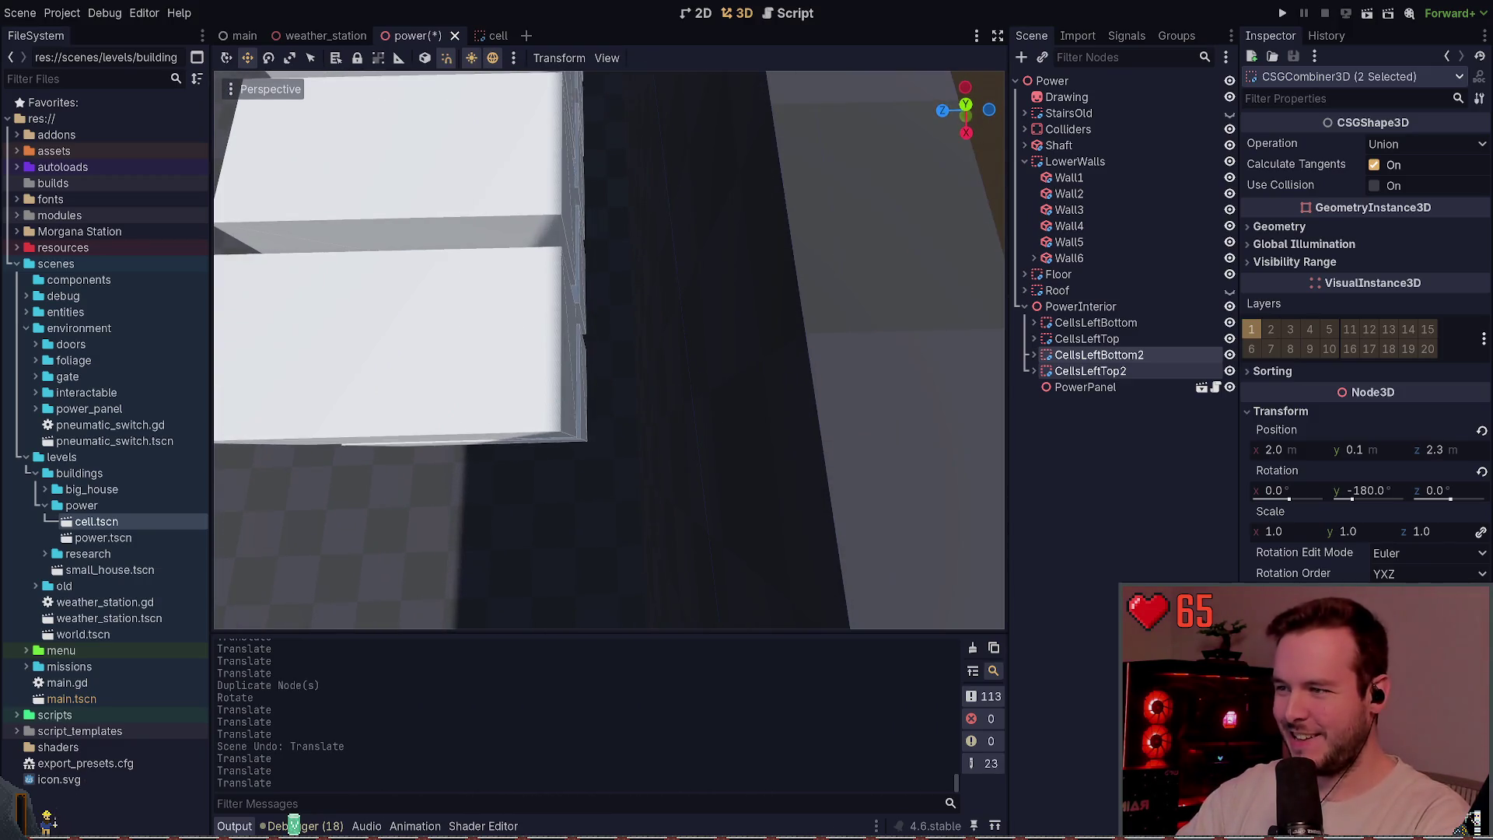
{"action": "left_click", "coordinate": [1103, 323]}
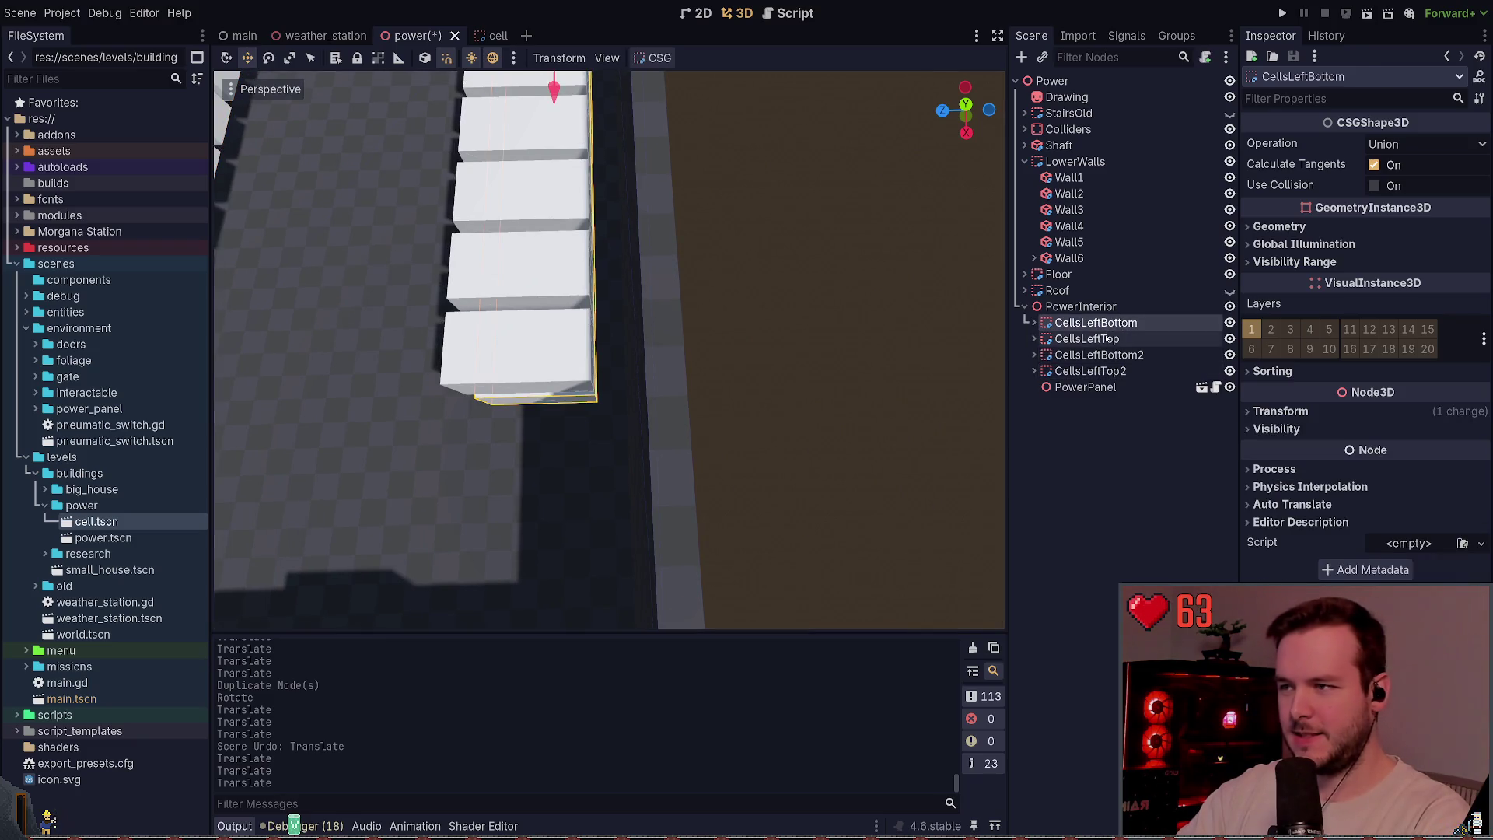
{"action": "left_click", "coordinate": [1107, 340], "text": "ctrl"}
{"action": "left_click_drag", "start_coordinate": [465, 184], "coordinate": [478, 183]}
{"action": "key", "text": "ctrl+s"}
{"action": "scroll", "coordinate": [808, 403], "scroll_direction": "up", "scroll_amount": 6}
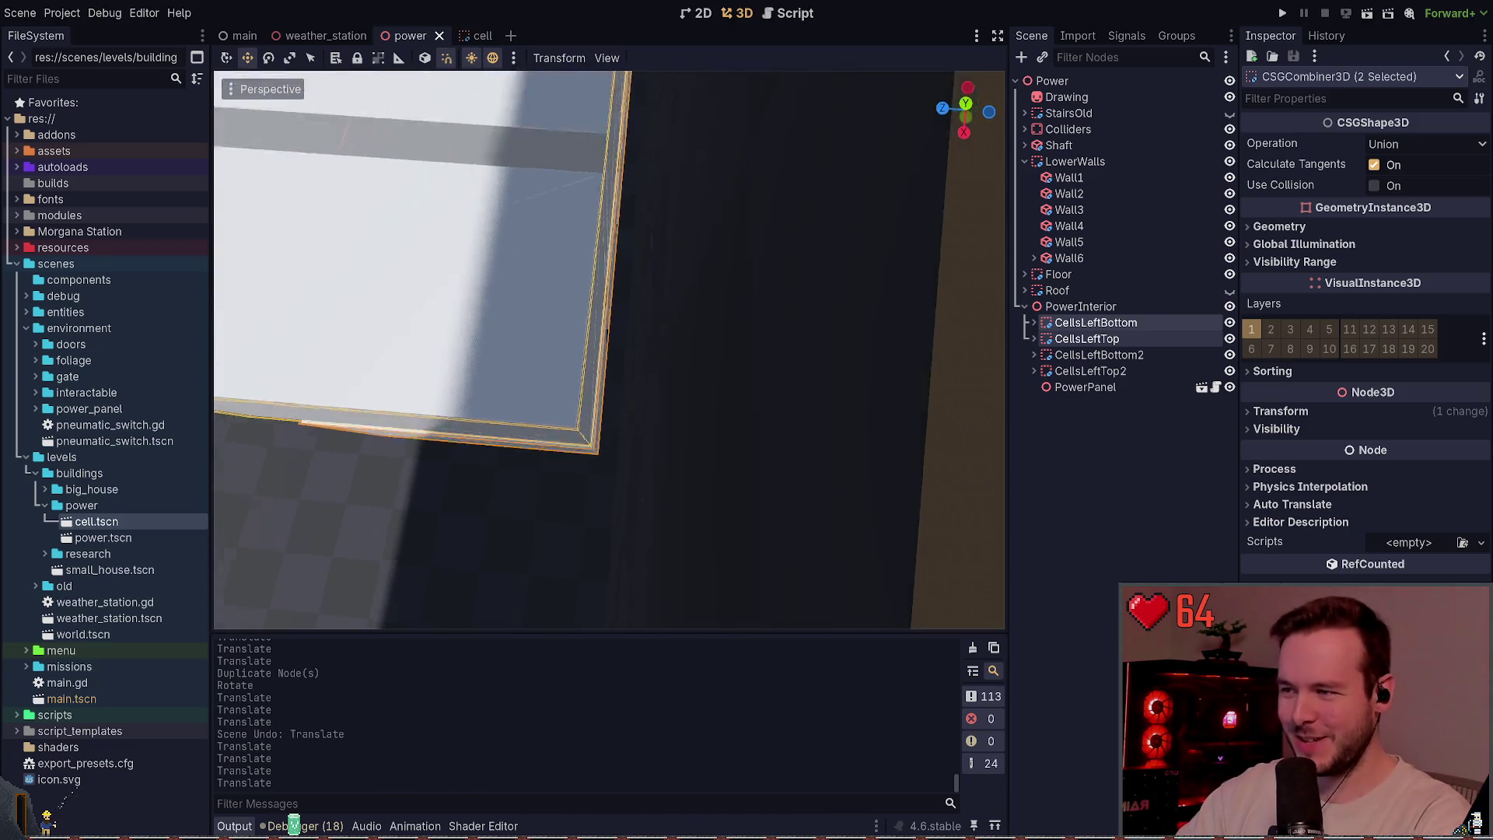
{"action": "scroll", "coordinate": [608, 349], "scroll_direction": "down", "scroll_amount": 8}
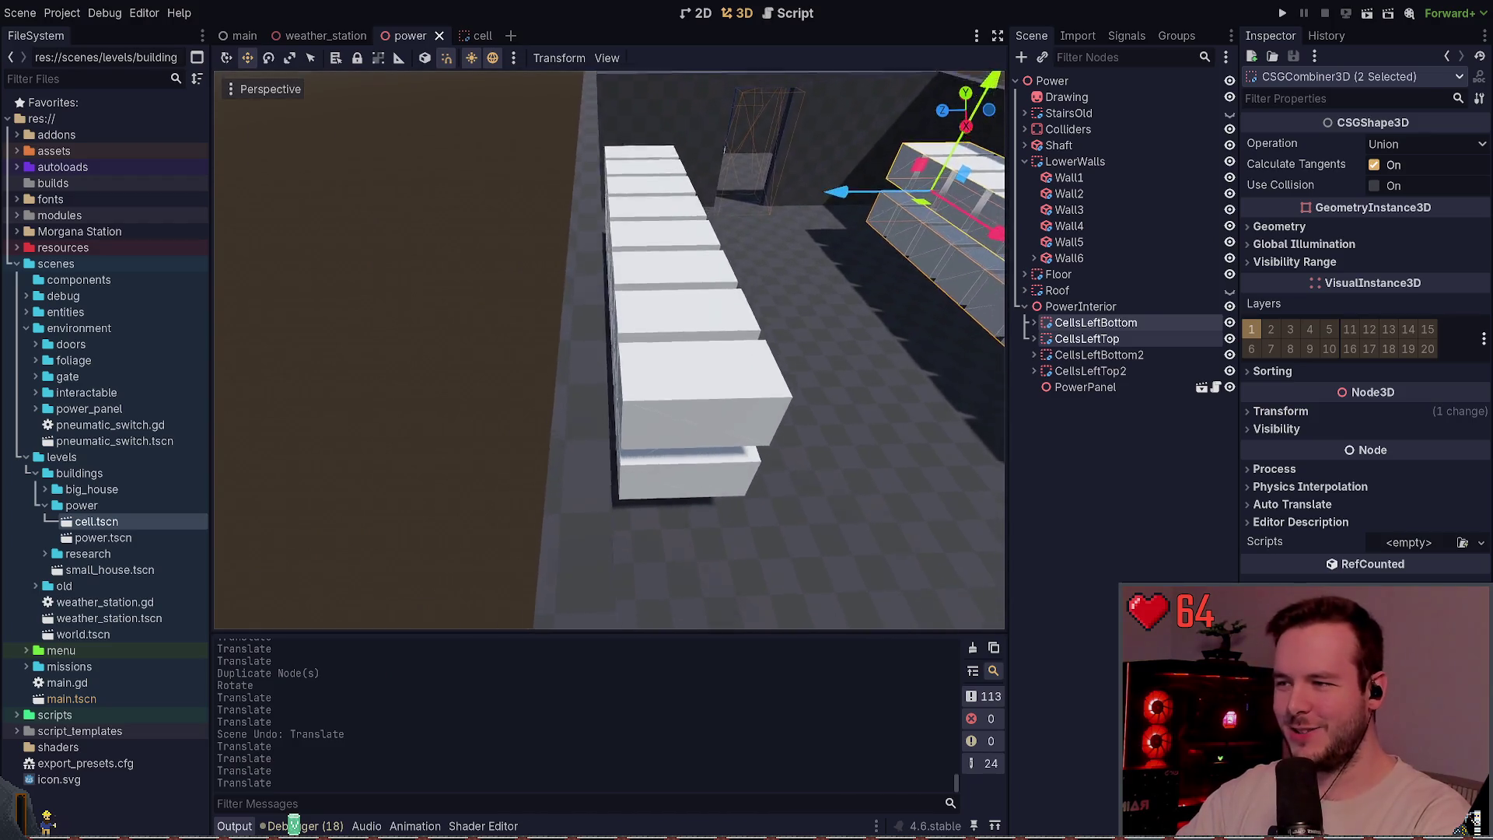
{"action": "scroll", "coordinate": [610, 350], "scroll_direction": "up", "scroll_amount": 3}
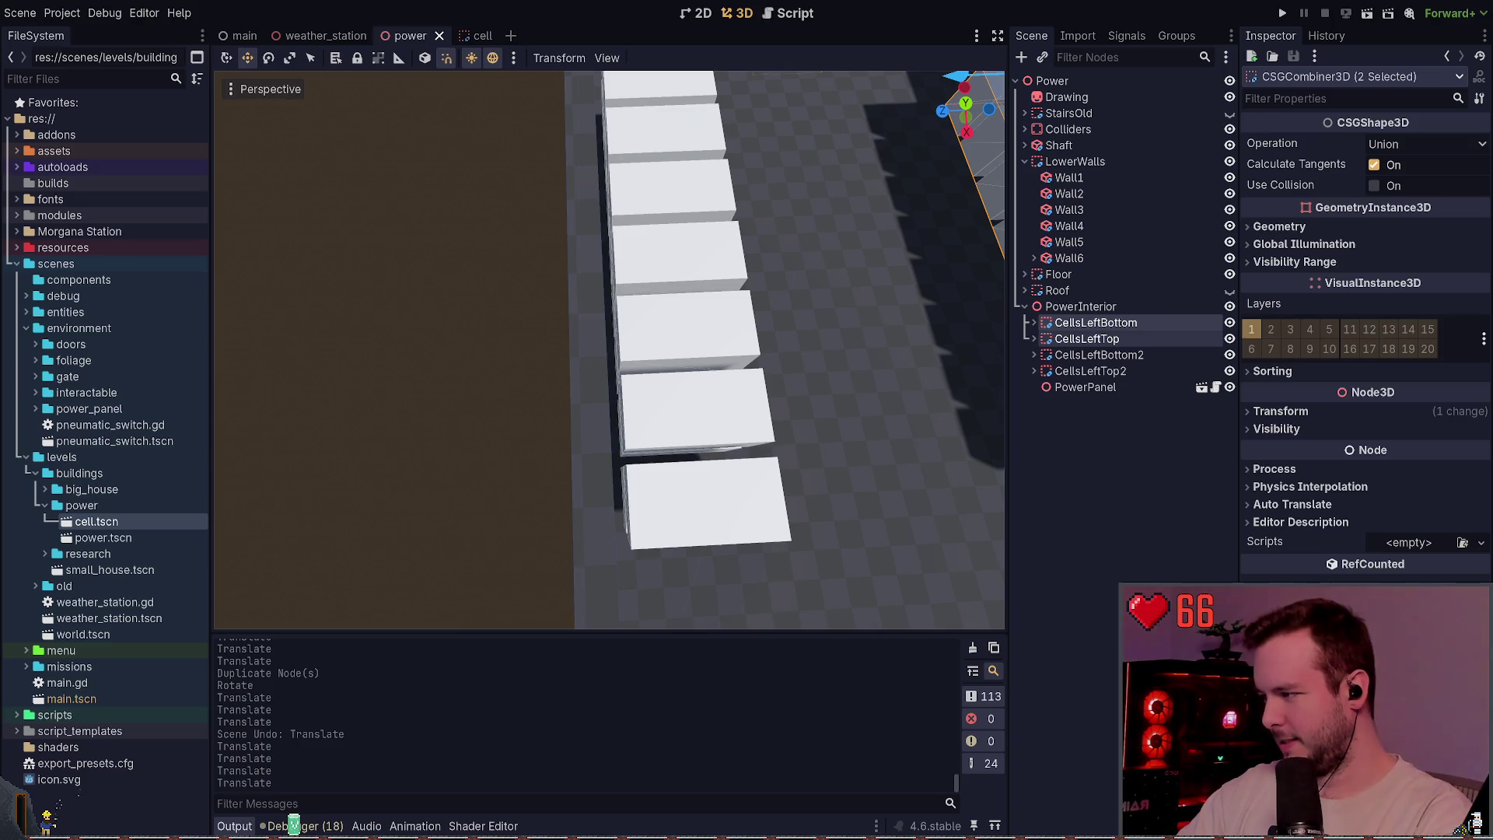
- Rename the duplicated rows CellsRightBottom and CellsRightTop
{"action": "left_click", "coordinate": [1095, 442]}
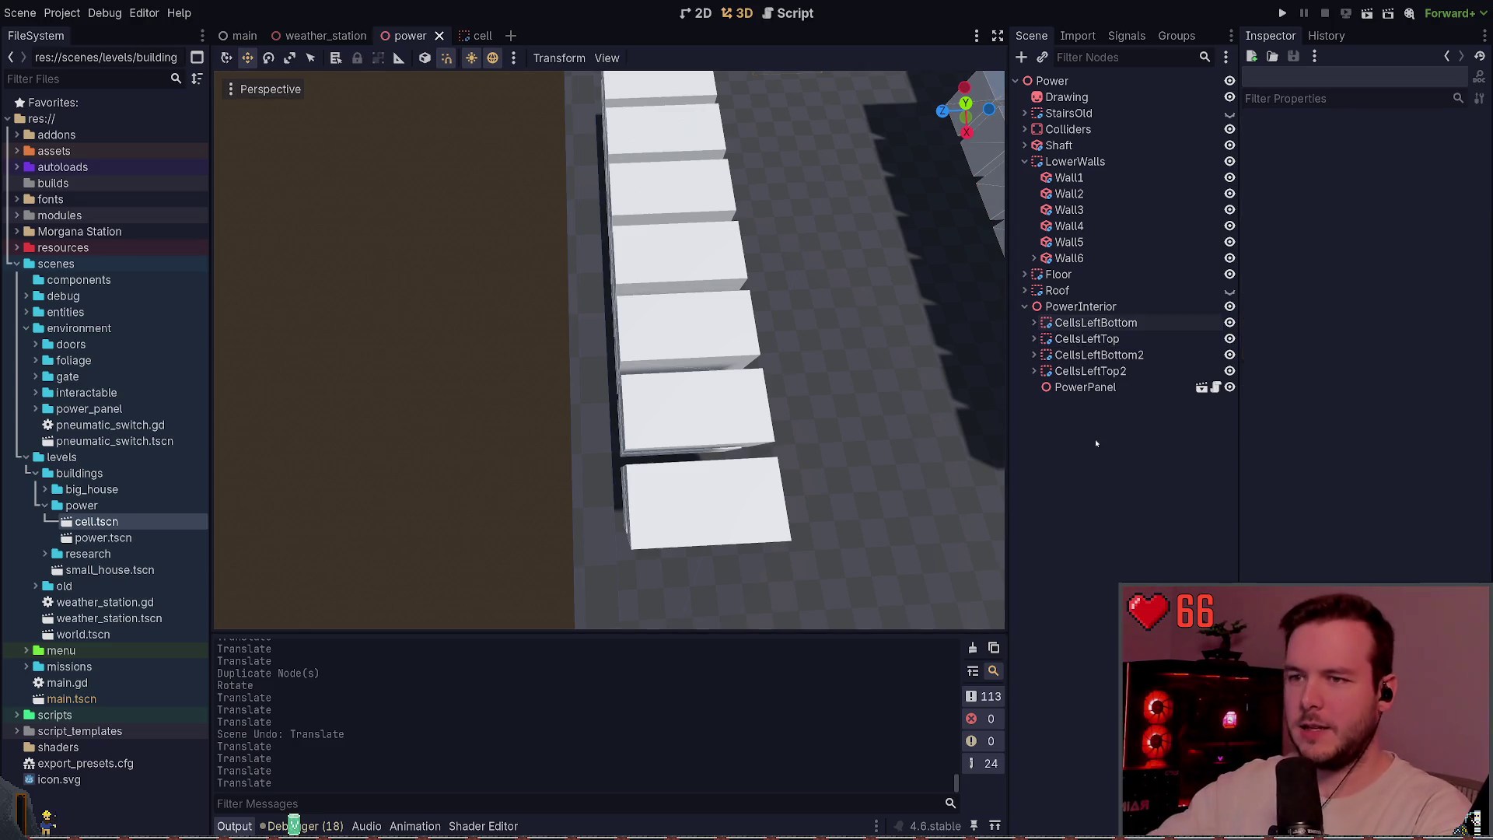
{"action": "left_click", "coordinate": [1110, 355]}
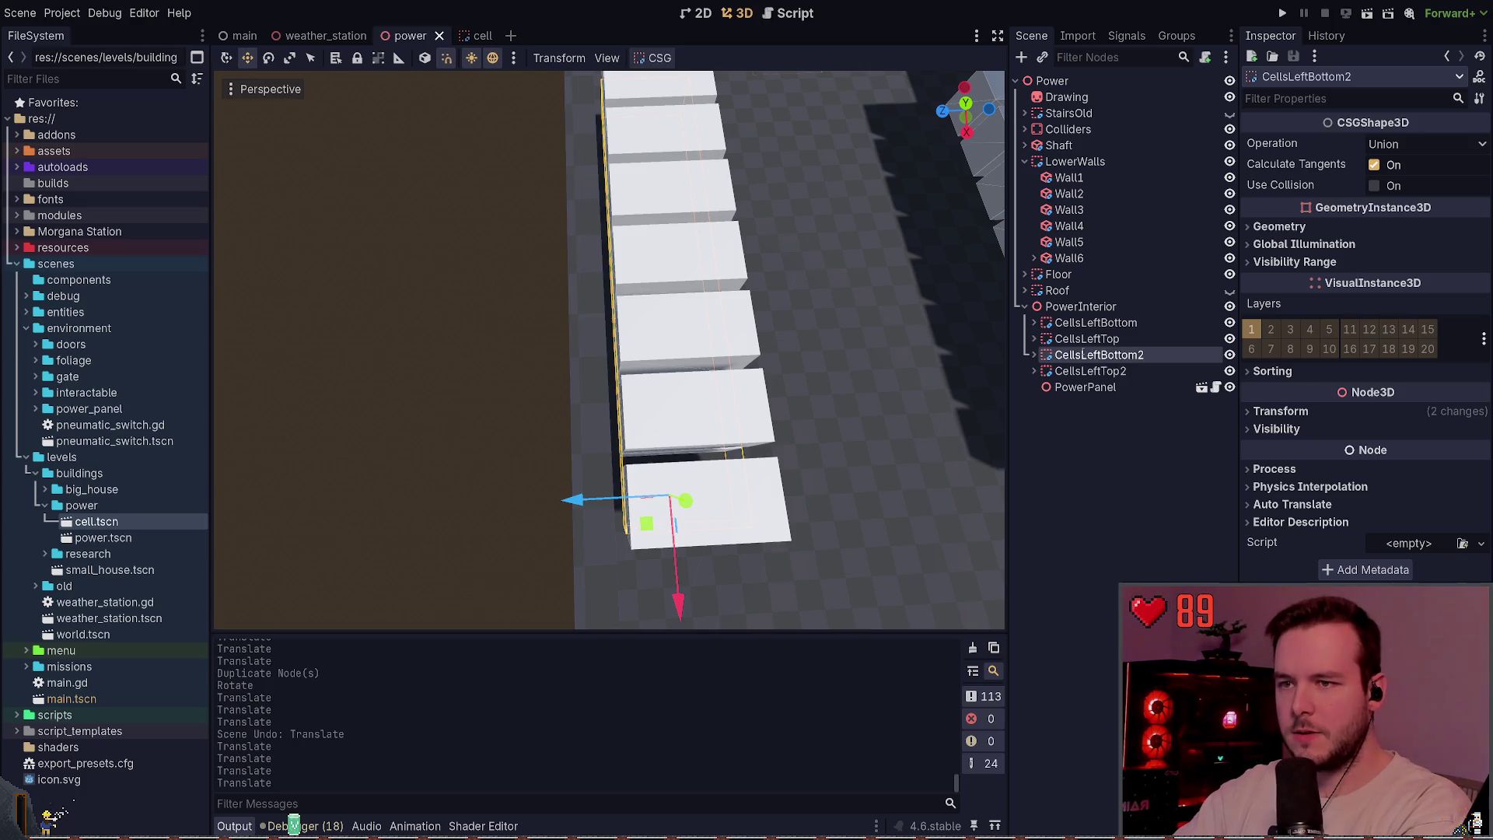
{"action": "key", "text": "Return"}
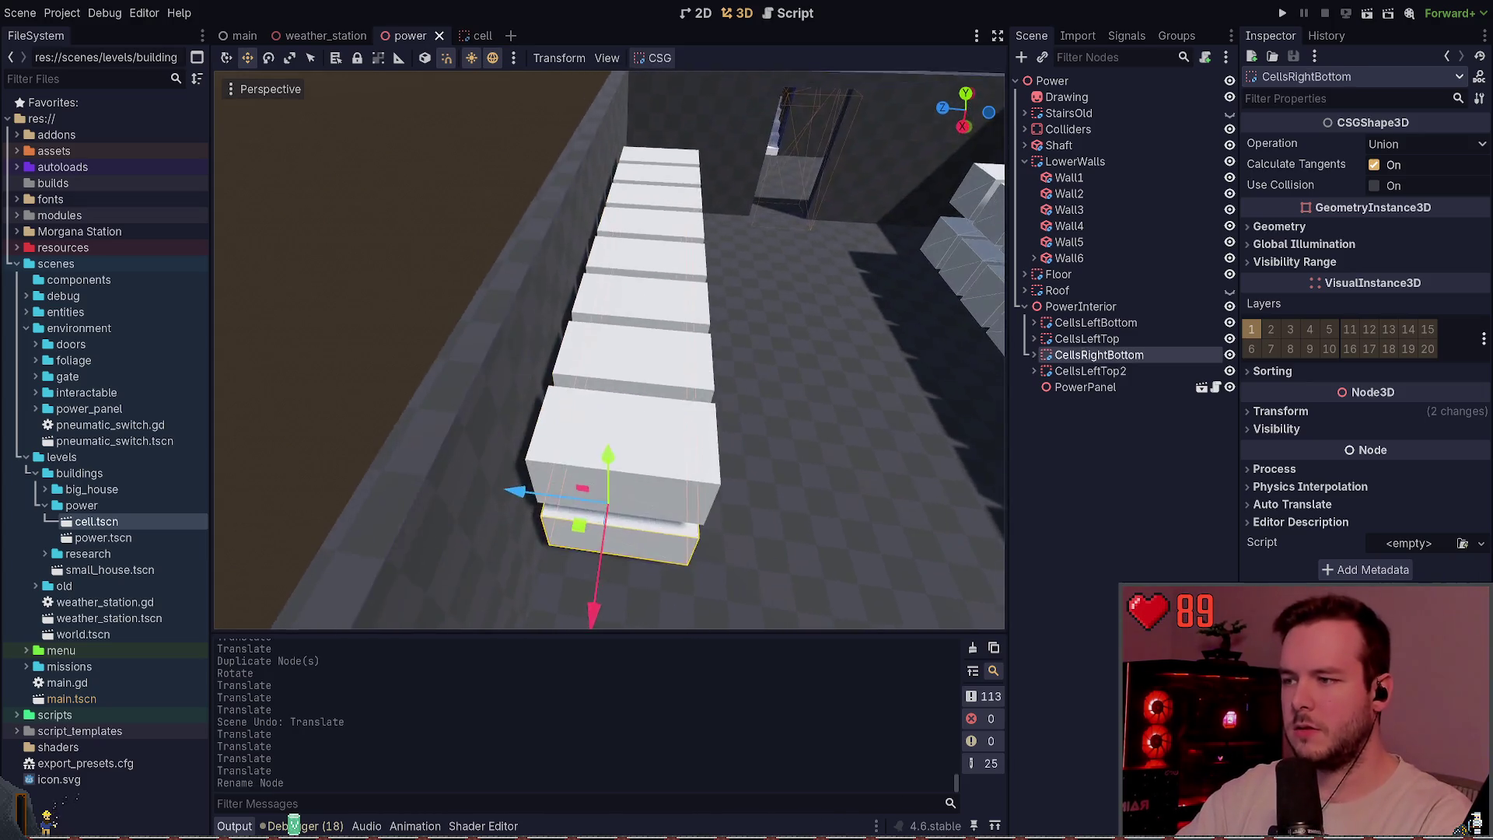
{"action": "left_click", "coordinate": [1147, 372]}
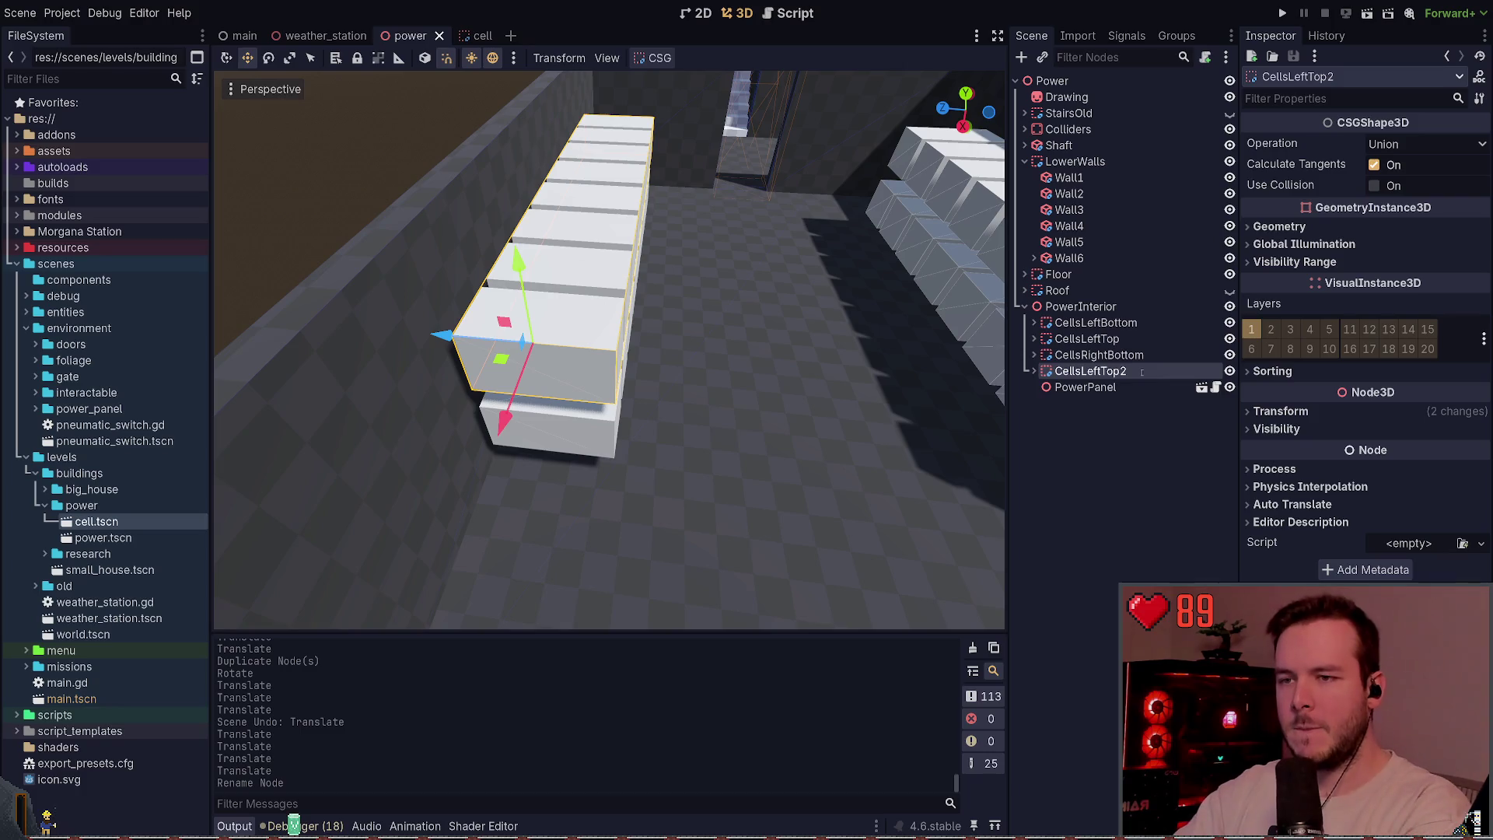
{"action": "type", "text": "Right"}
{"action": "key", "text": "Return"}
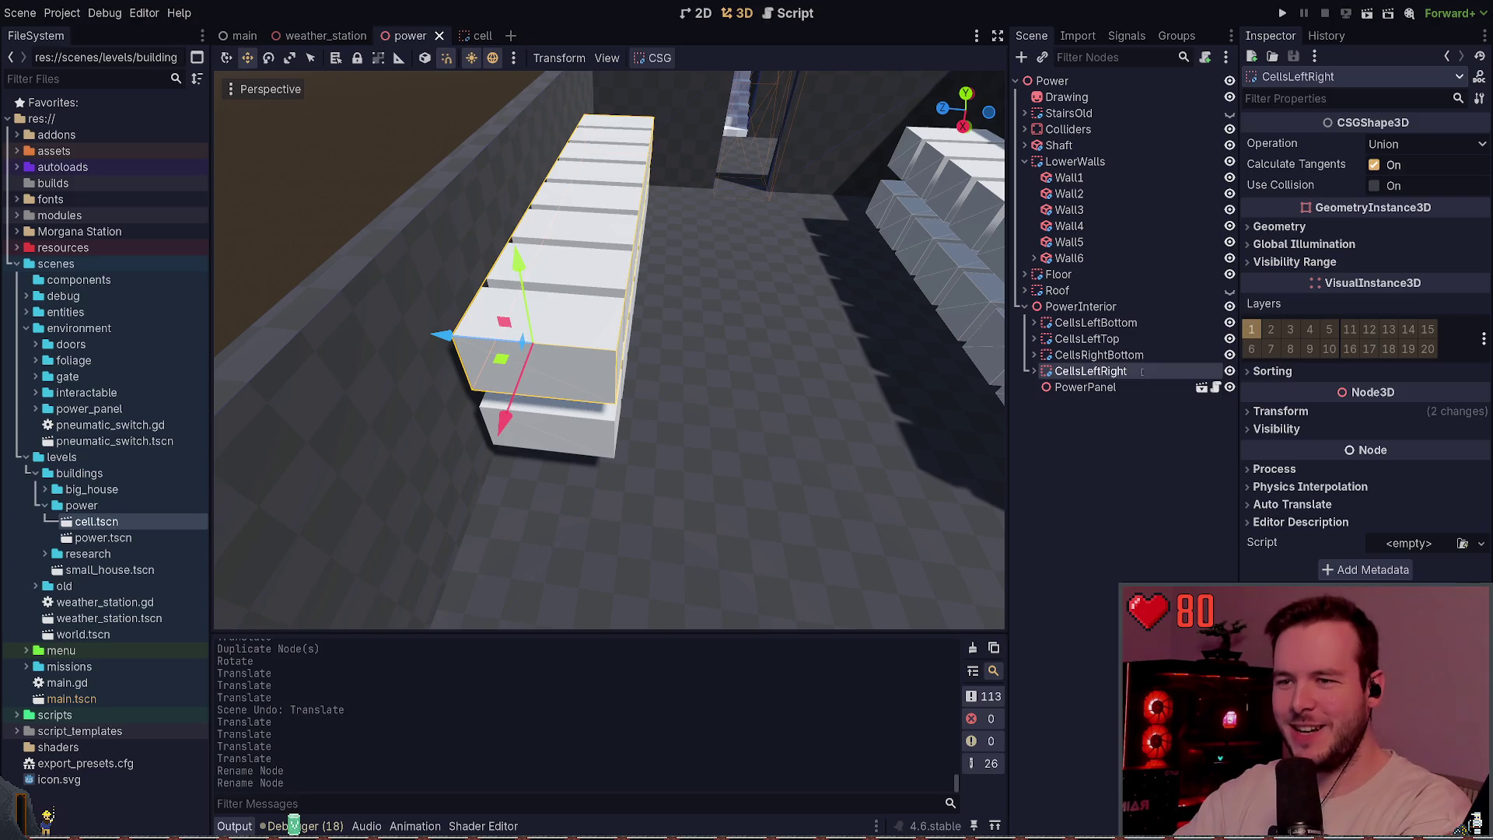
{"action": "type", "text": "RightTop"}
{"action": "key", "text": "Return"}
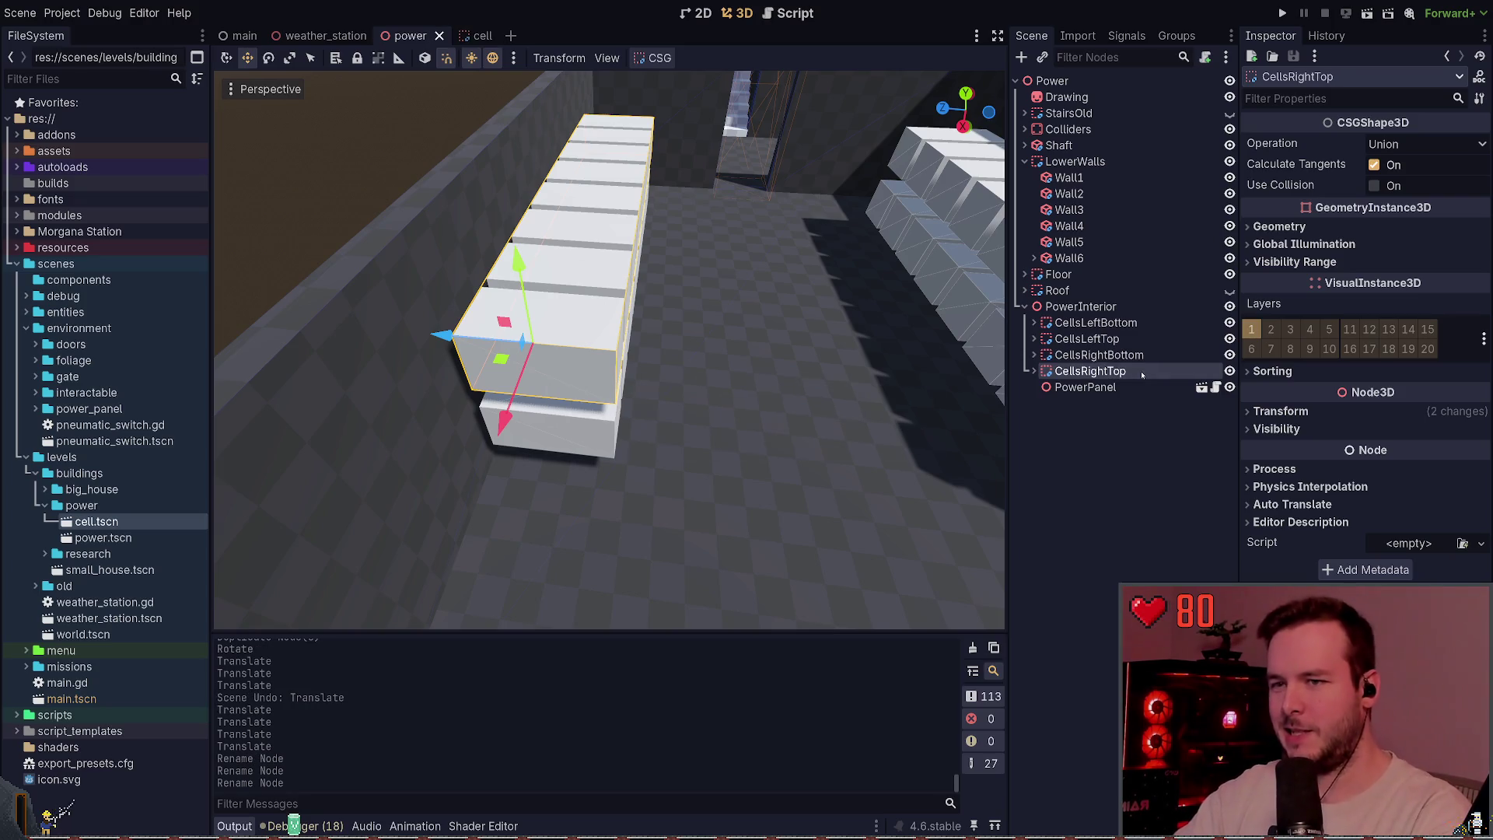
- Open the cell scene and view its CellBody box
{"action": "mouse_move", "coordinate": [754, 355]}
{"action": "left_mouse_down"}
{"action": "mouse_move", "coordinate": [708, 311]}
{"action": "mouse_move", "coordinate": [733, 345]}
{"action": "left_mouse_up"}
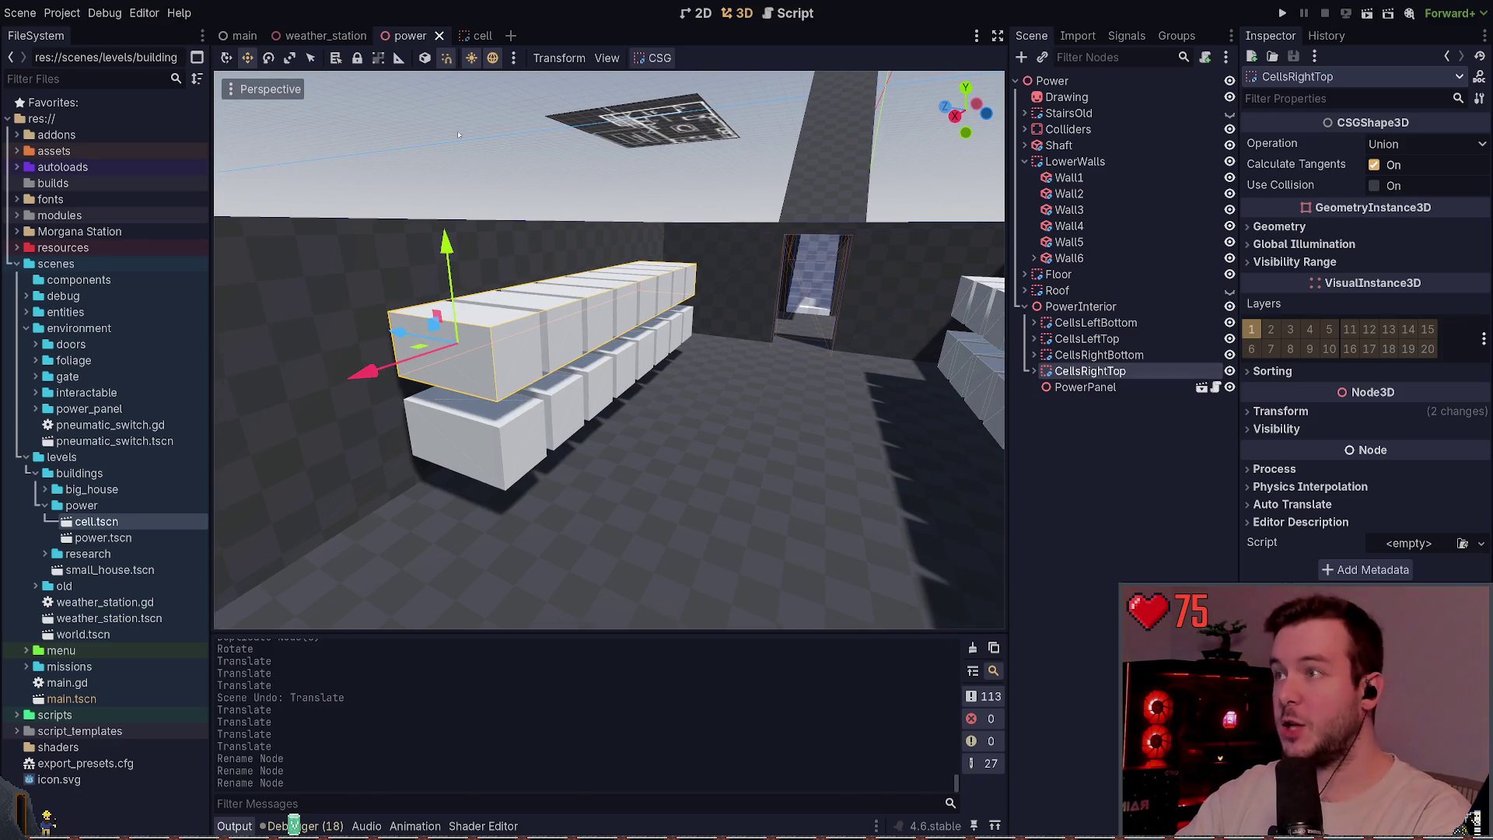
{"action": "left_click", "coordinate": [476, 36]}
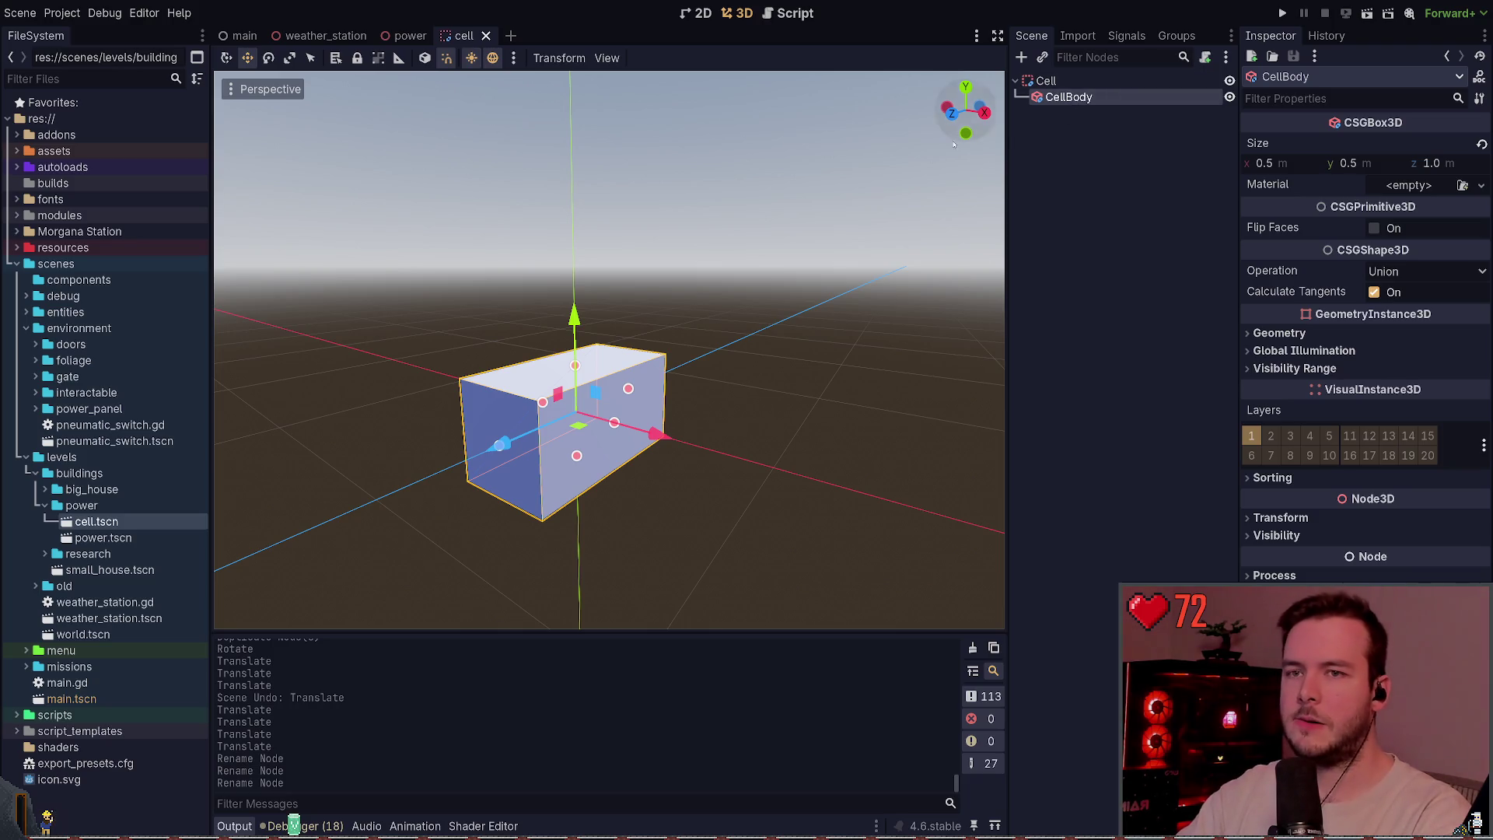
{"action": "mouse_move", "coordinate": [966, 109]}
{"action": "left_mouse_down"}
{"action": "mouse_move", "coordinate": [856, 113]}
{"action": "mouse_move", "coordinate": [962, 148]}
{"action": "left_mouse_up"}
- Set the cell box's length along Z to 1.2 m
{"action": "left_click", "coordinate": [1451, 163]}
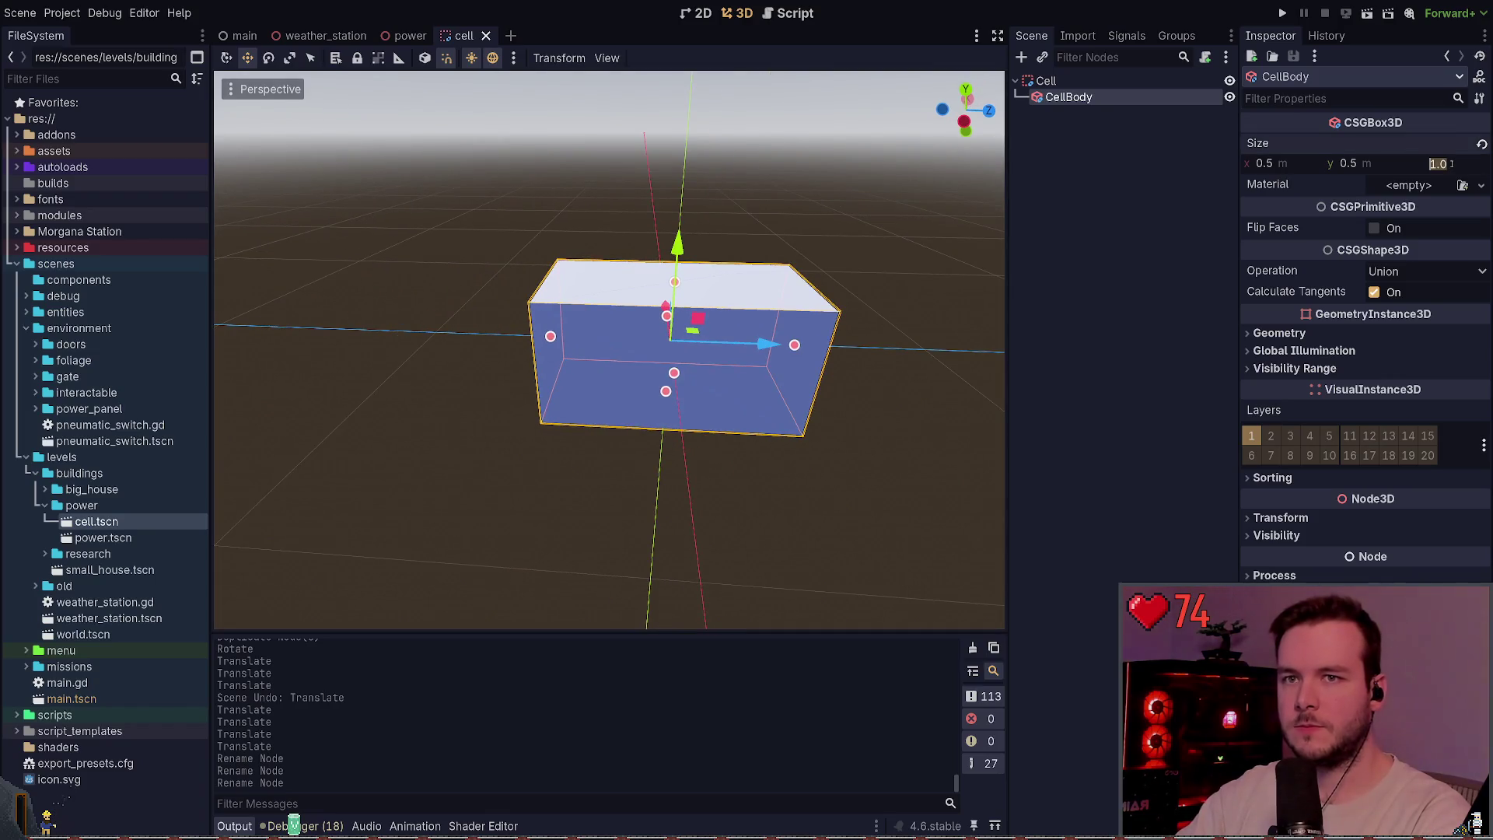
{"action": "type", "text": "1.2"}
{"action": "key", "text": "Return"}
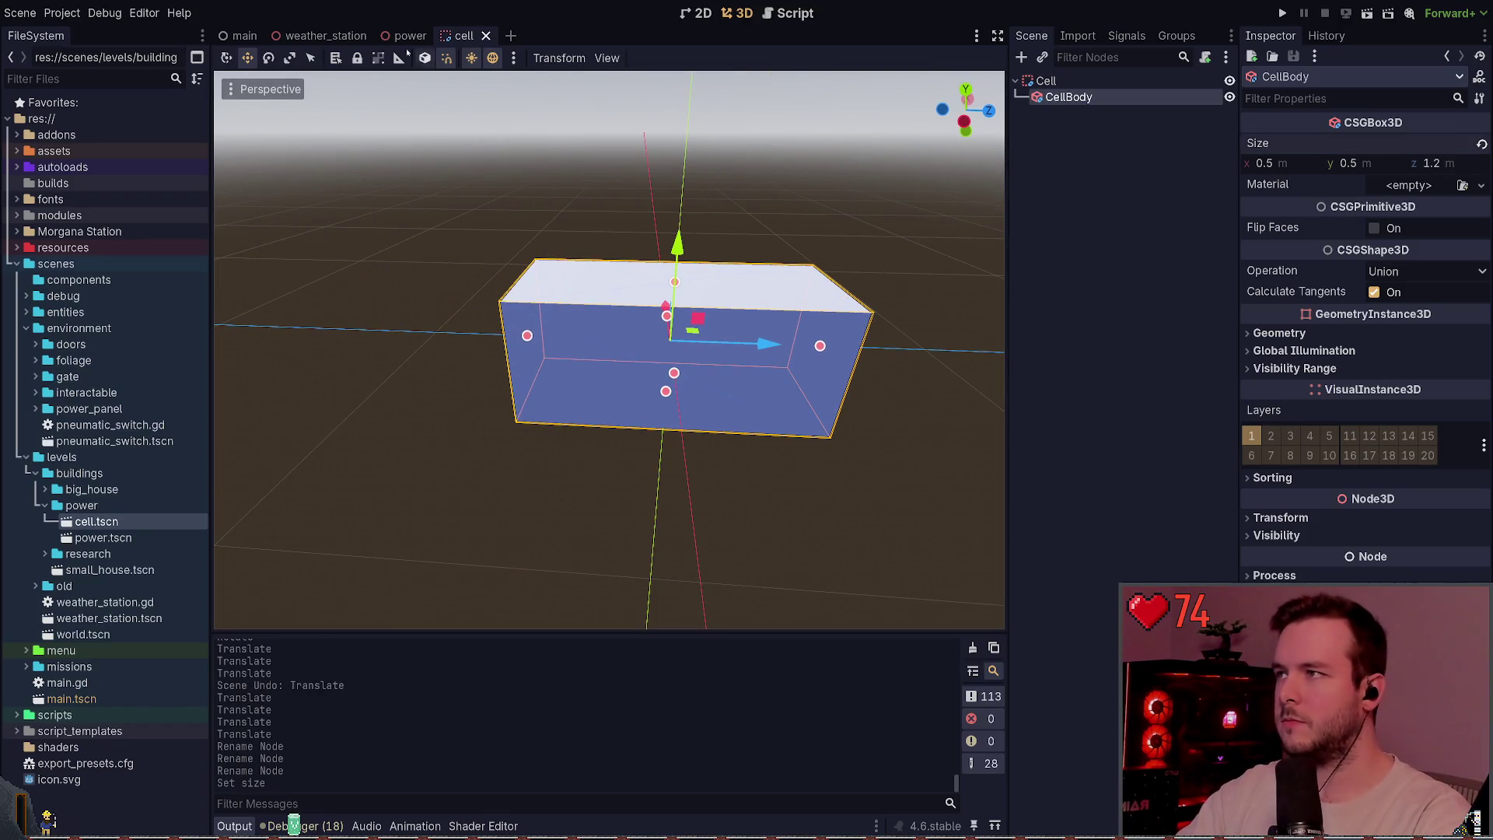
- In the power scene, shift the bottom cell rows into alignment with each other
{"action": "left_click", "coordinate": [410, 35]}
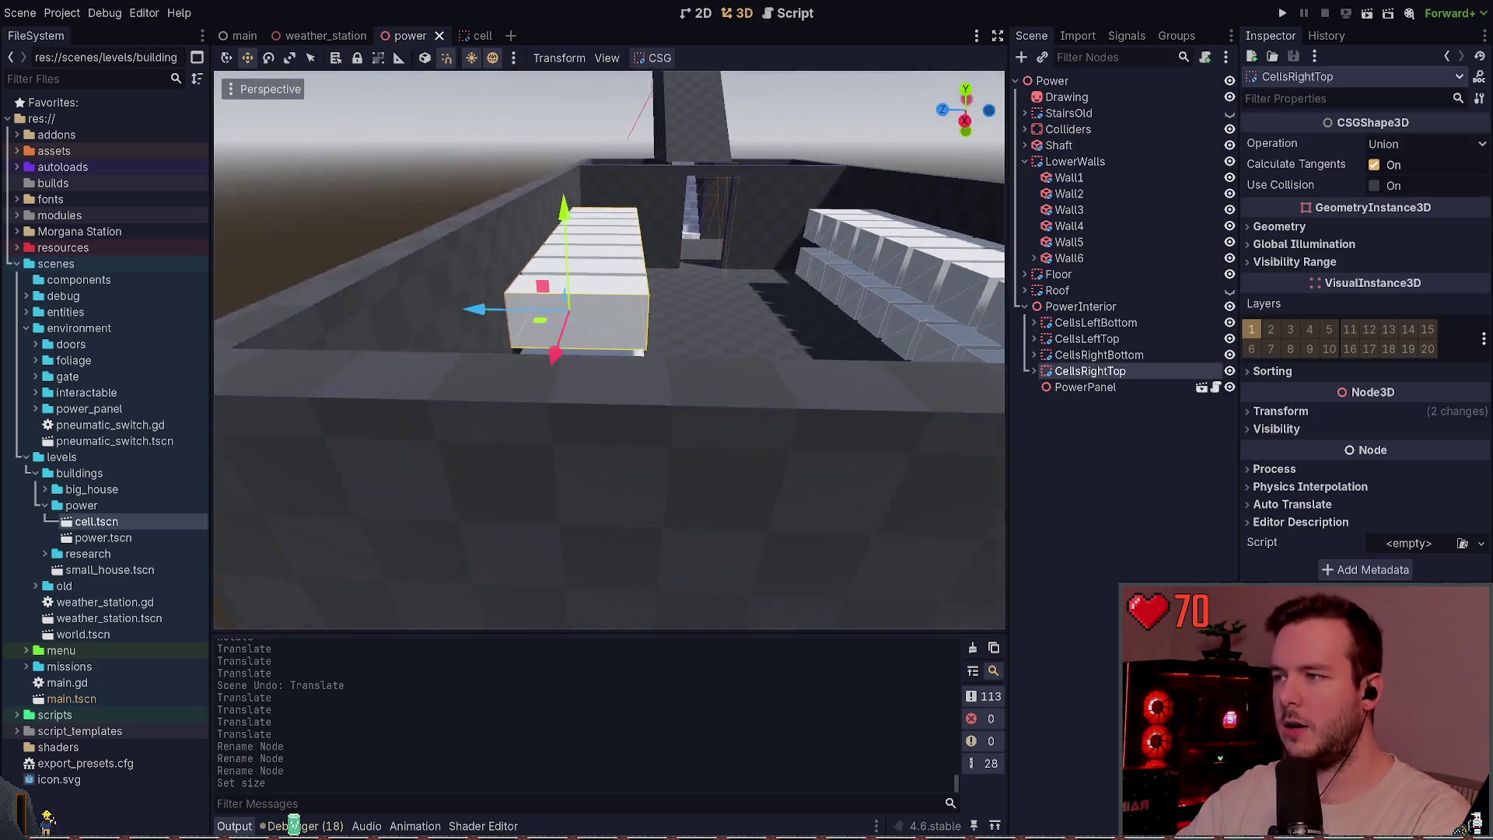
{"action": "scroll", "coordinate": [796, 201], "scroll_direction": "down", "scroll_amount": 5}
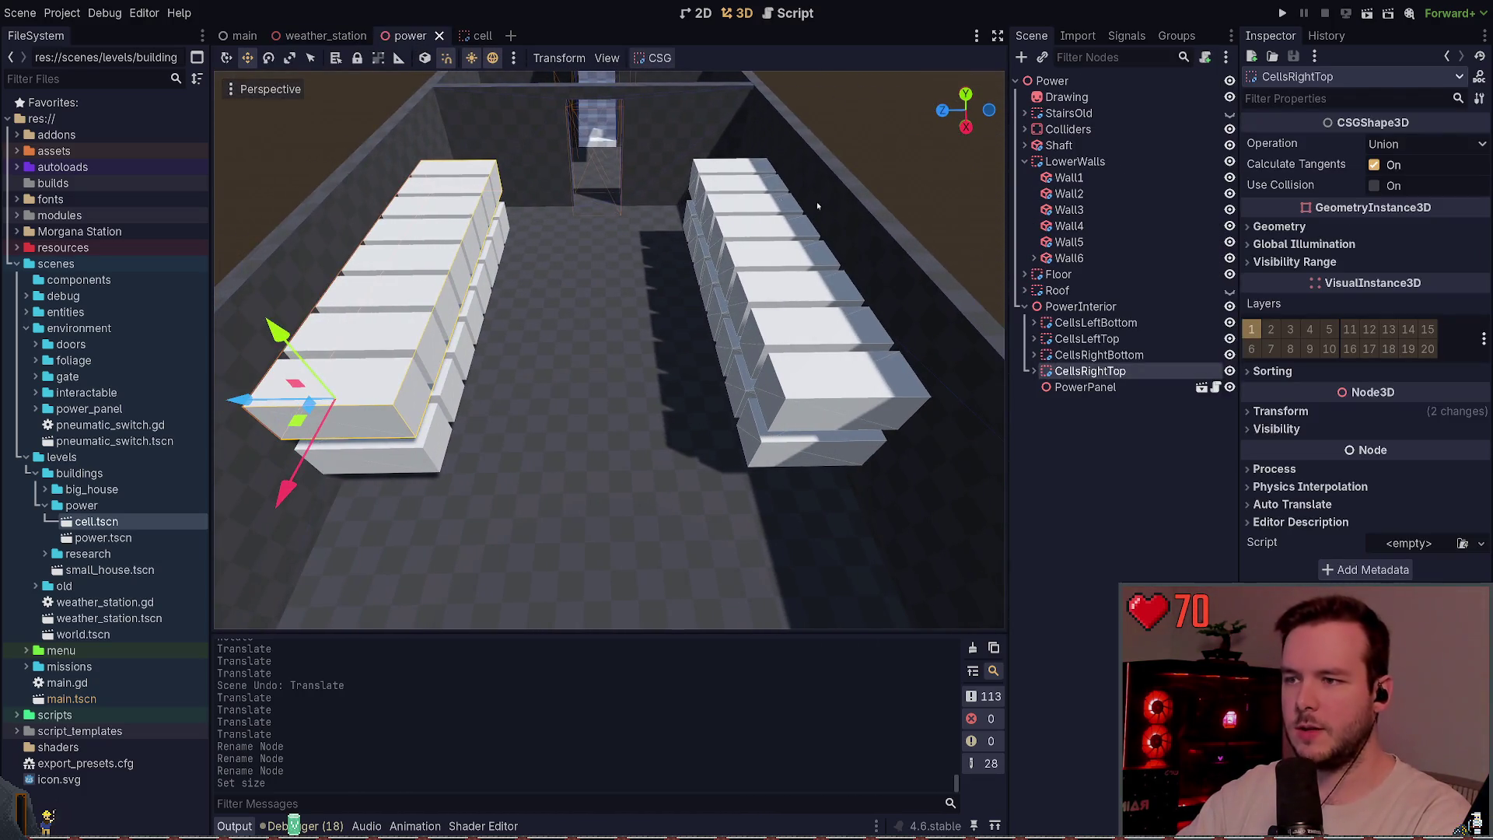
{"action": "left_click_drag", "start_coordinate": [797, 201], "coordinate": [688, 204]}
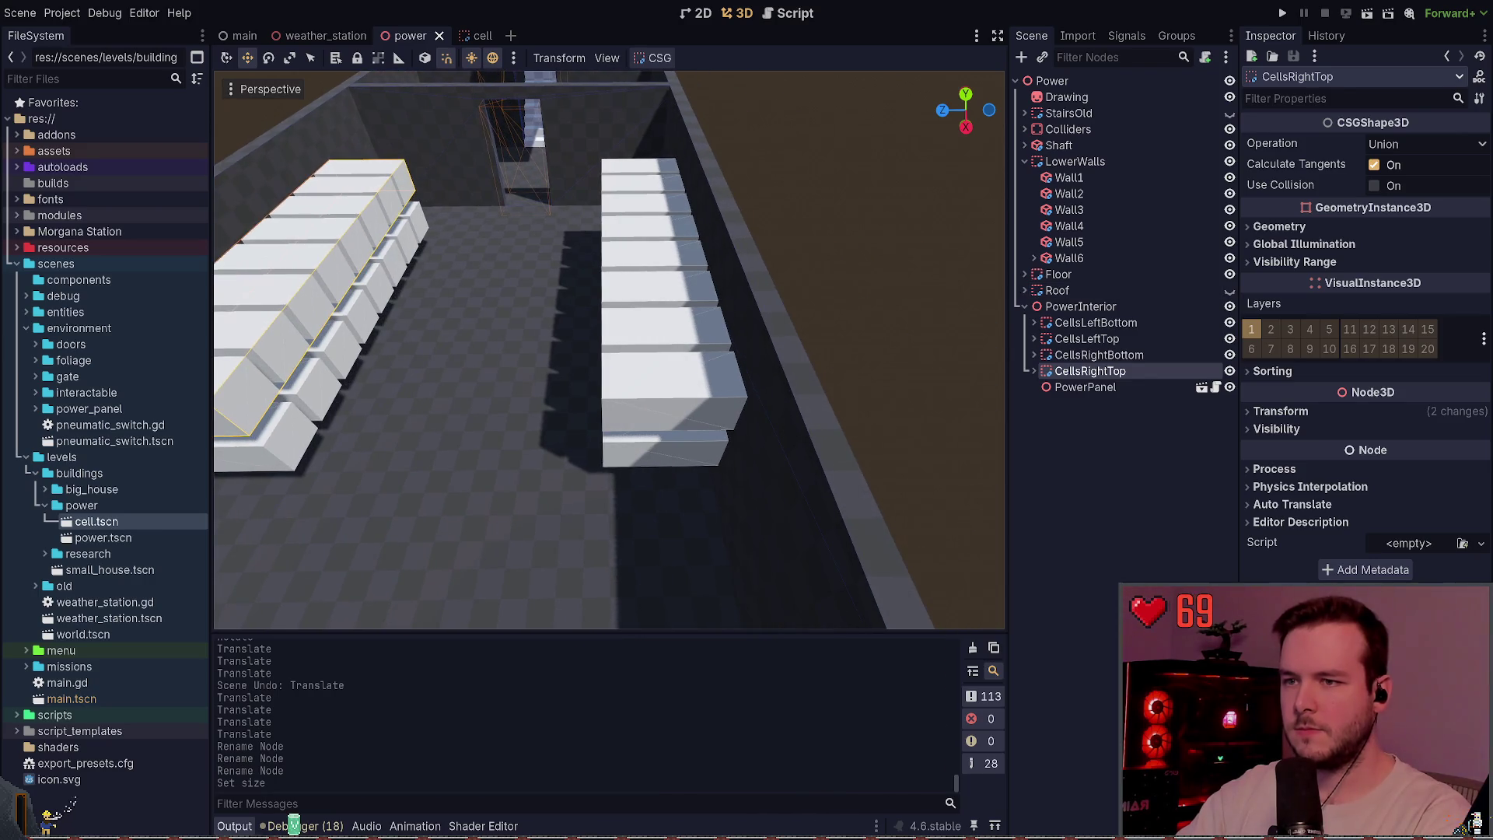
{"action": "scroll", "coordinate": [609, 350], "scroll_direction": "down", "scroll_amount": 3}
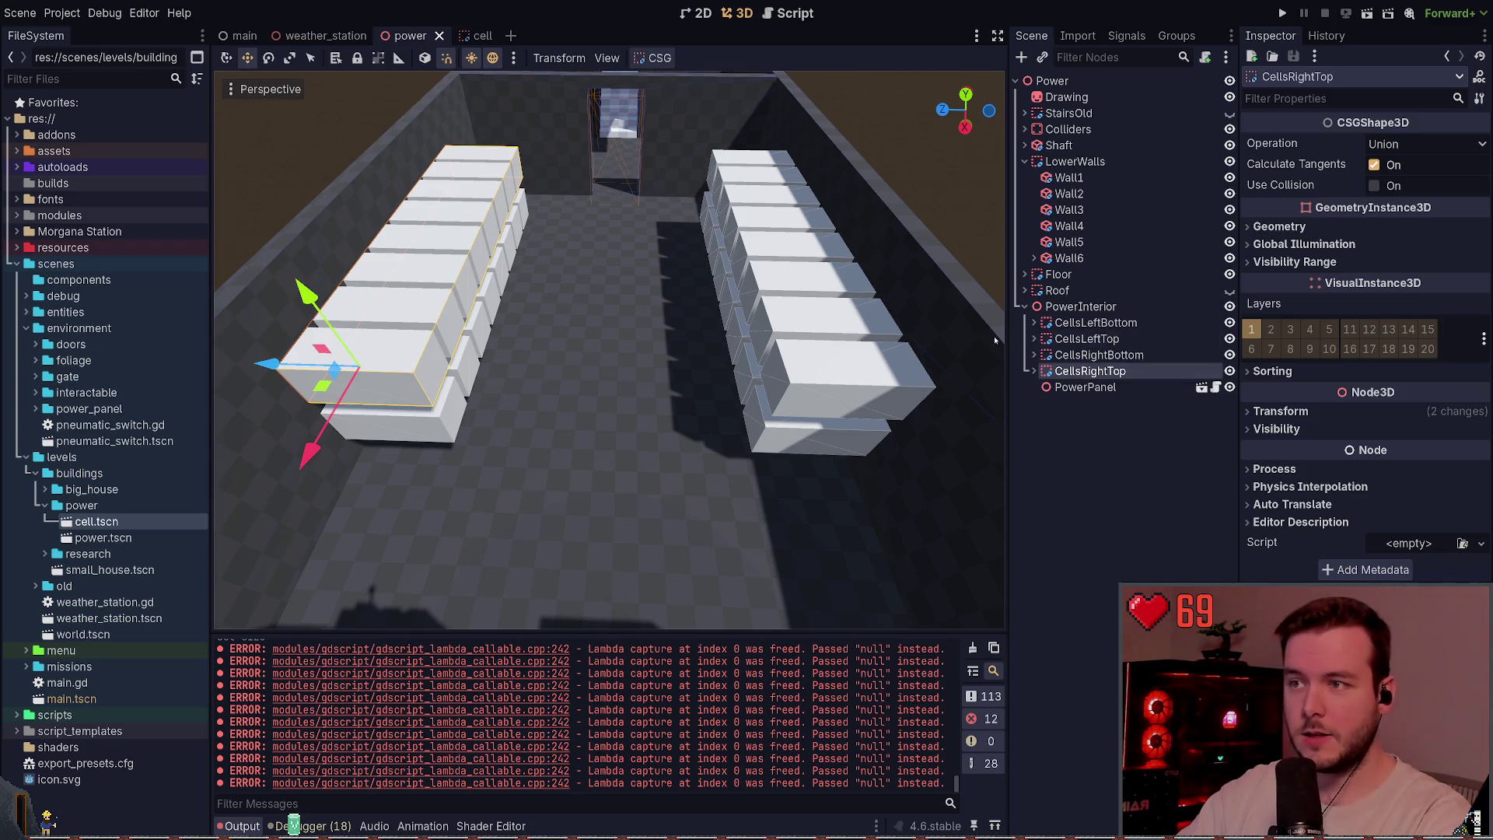
{"action": "left_click", "coordinate": [1096, 354], "text": "shift"}
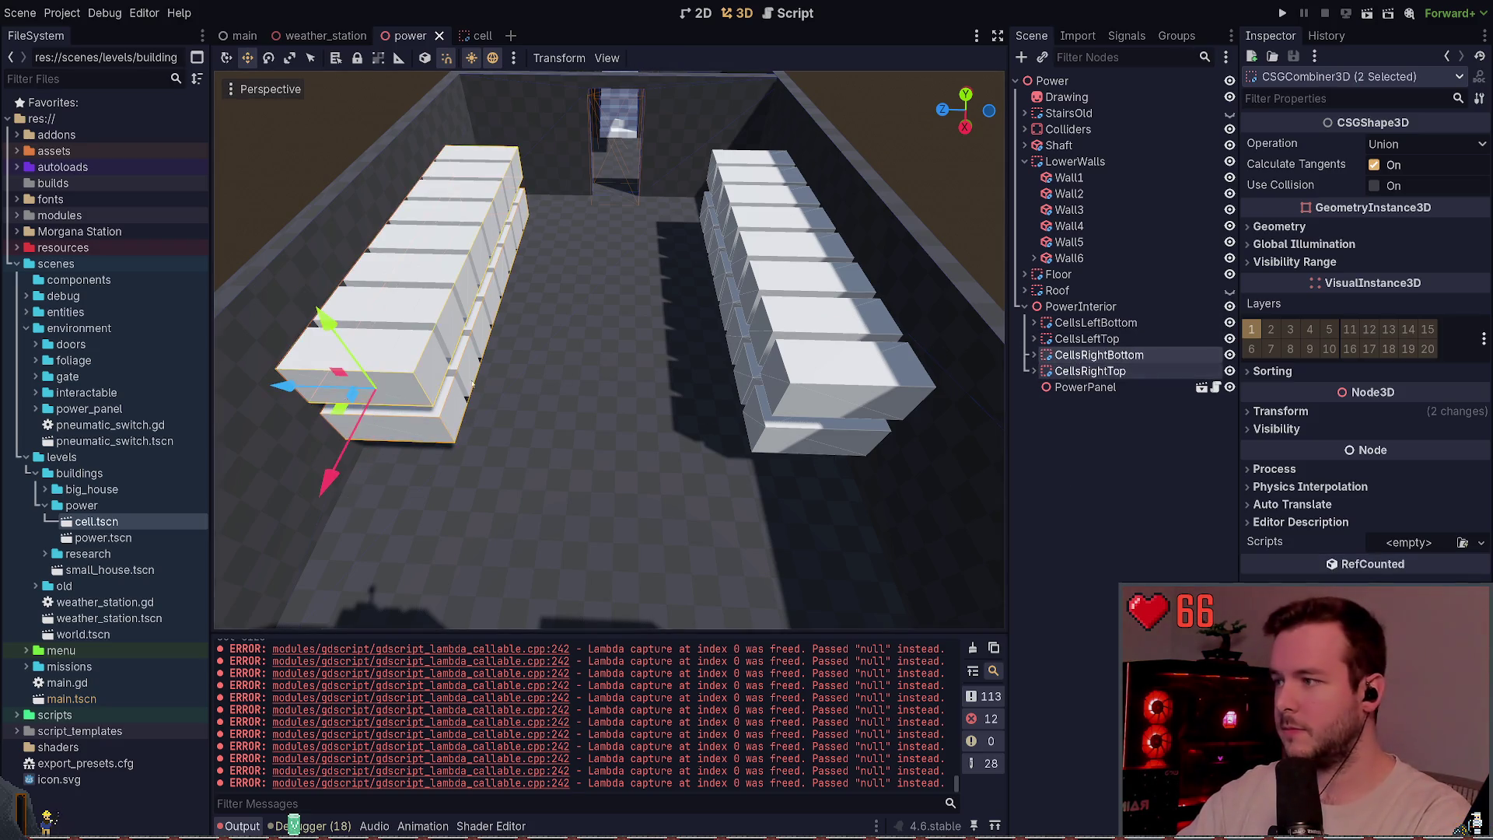
{"action": "left_click_drag", "start_coordinate": [323, 425], "coordinate": [366, 419]}
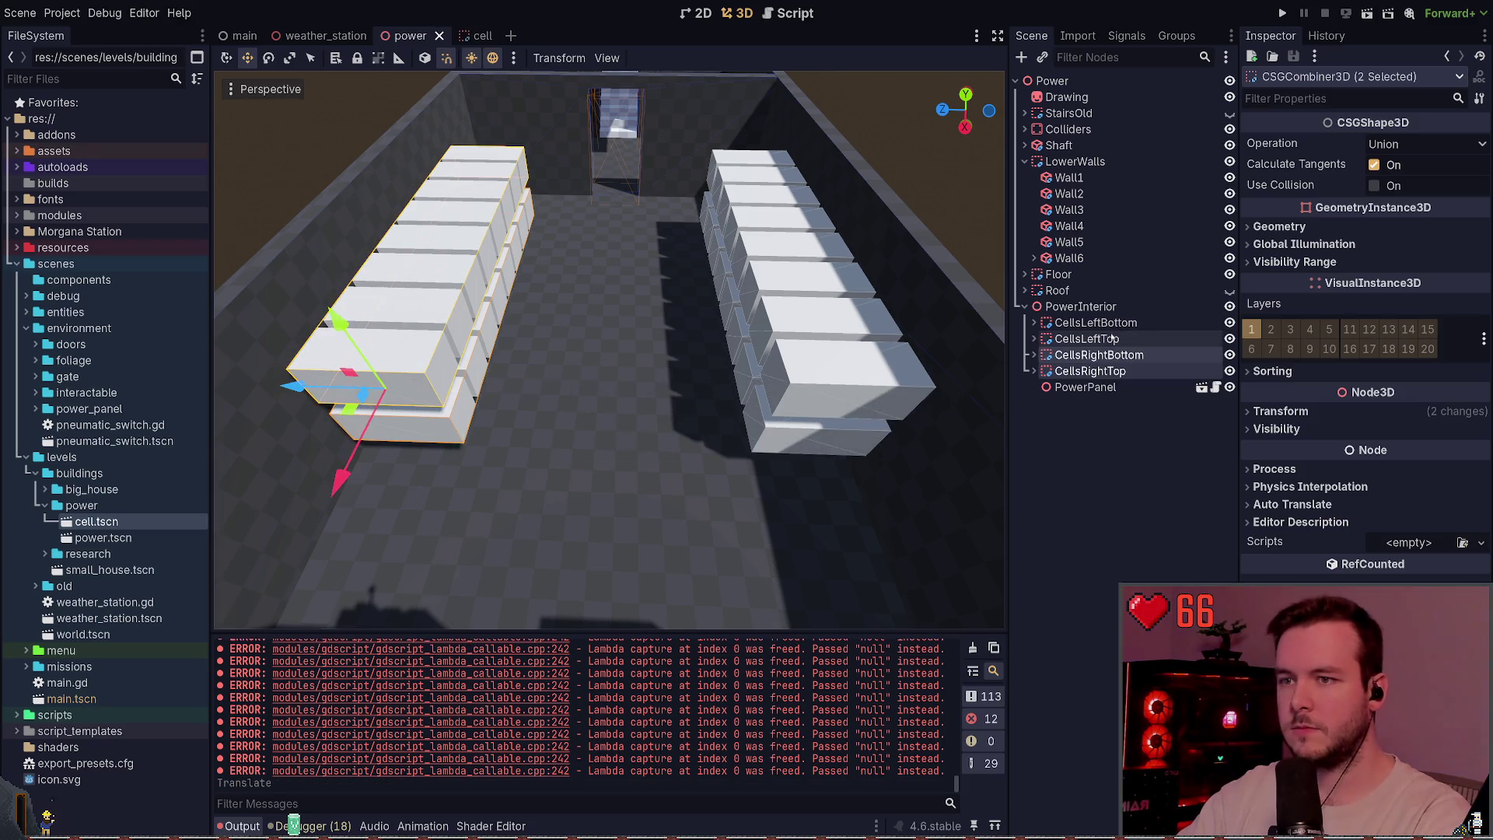
{"action": "left_click", "coordinate": [1097, 322]}
{"action": "left_click_drag", "start_coordinate": [650, 211], "coordinate": [661, 210]}
{"action": "left_click", "coordinate": [606, 467]}
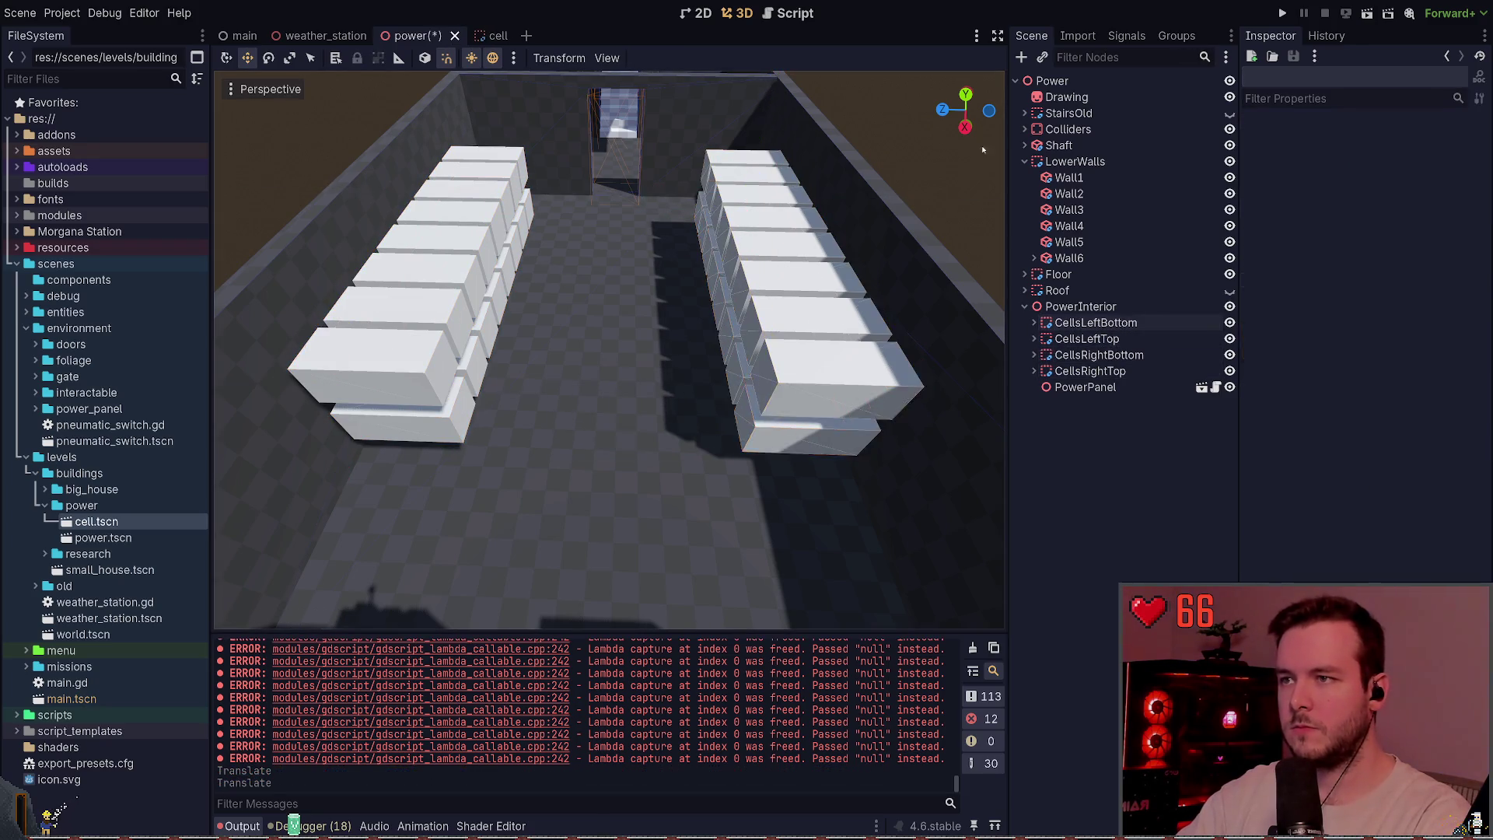
- Lengthen the cell box to 1.4 m in the cell scene
{"action": "key", "text": "s"}
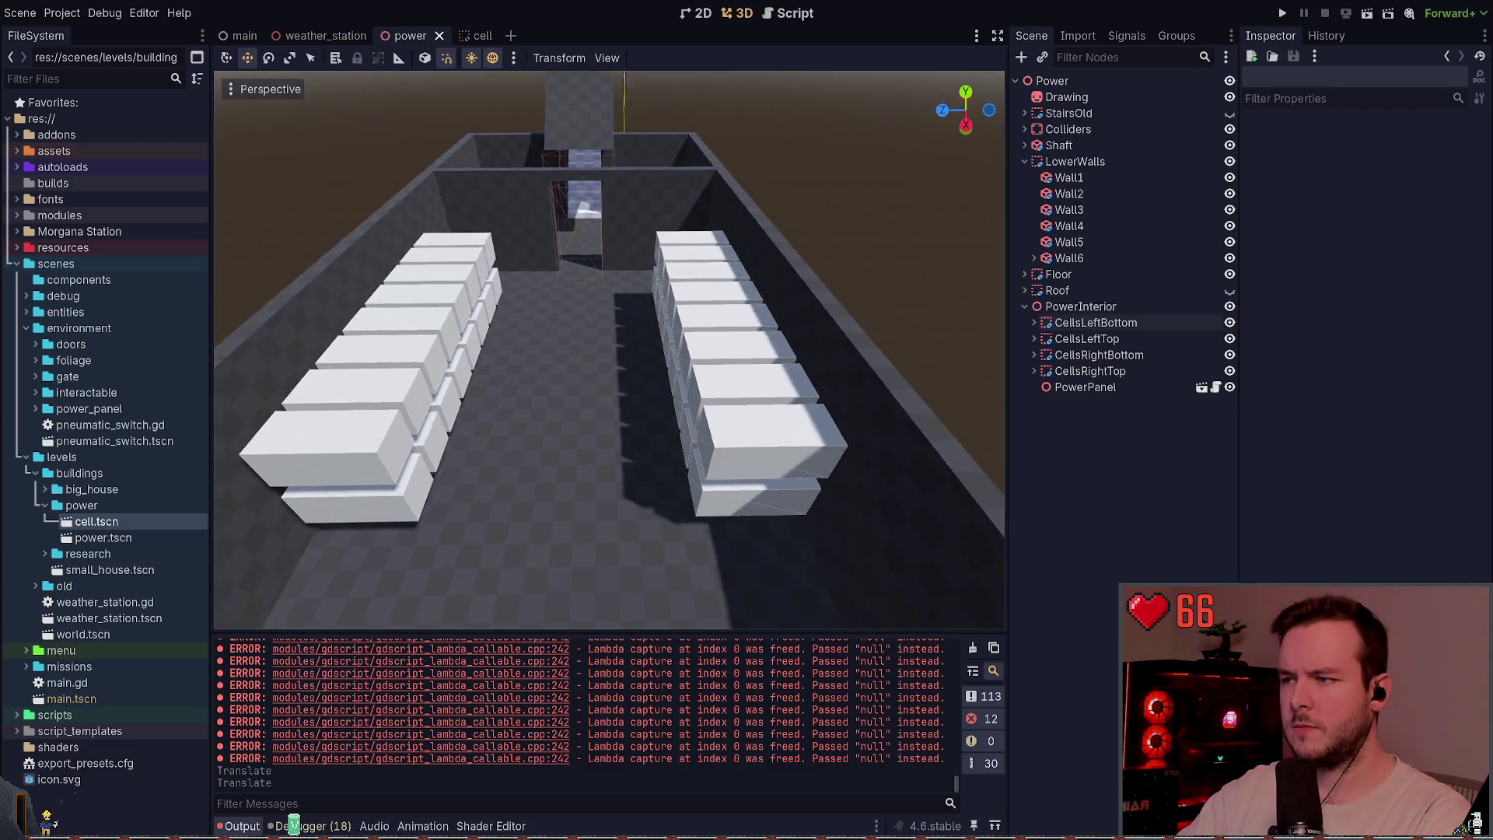
{"action": "key", "text": "d"}
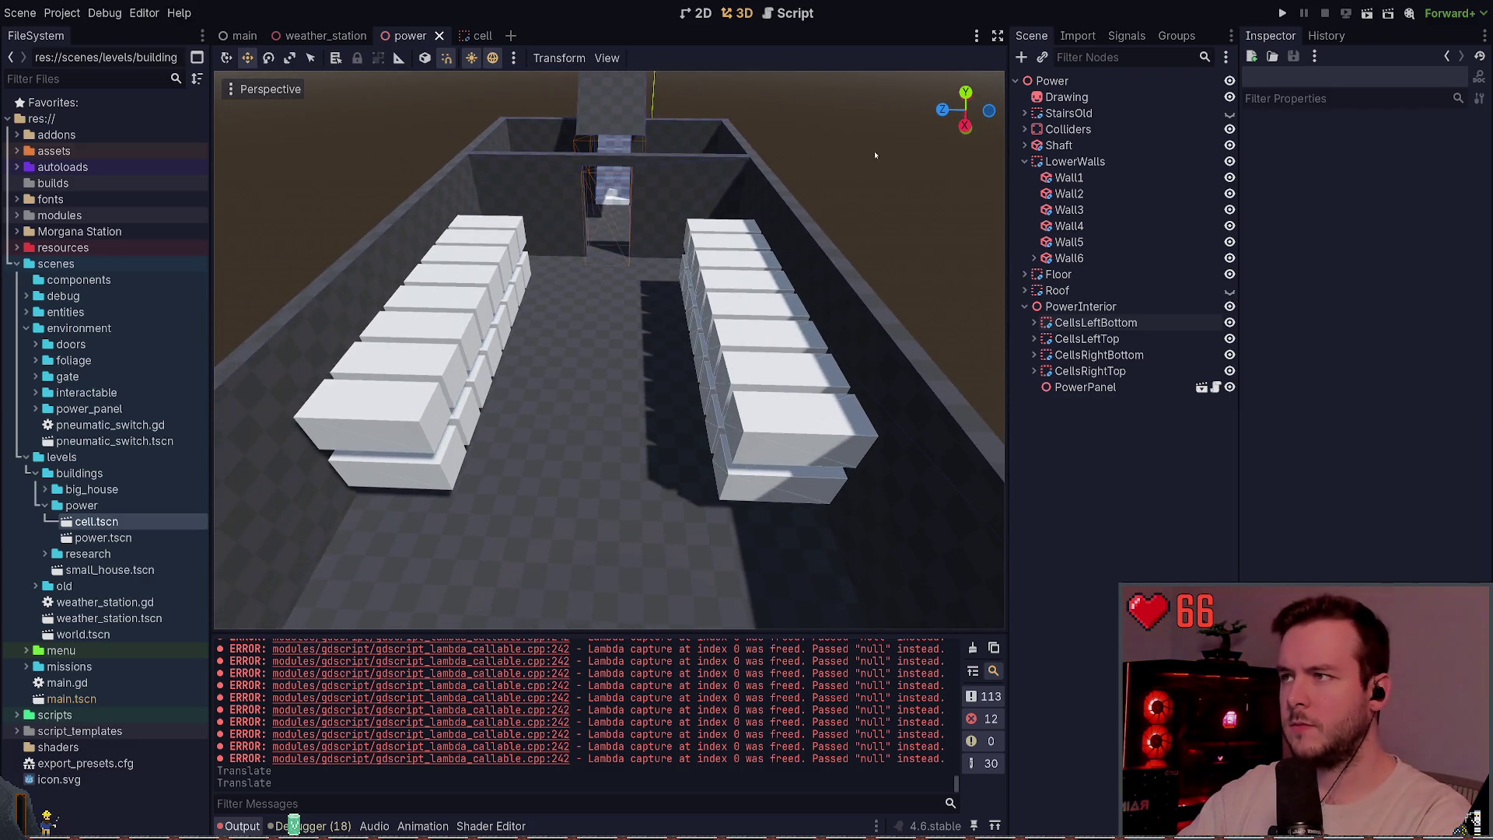
{"action": "left_click", "coordinate": [477, 36]}
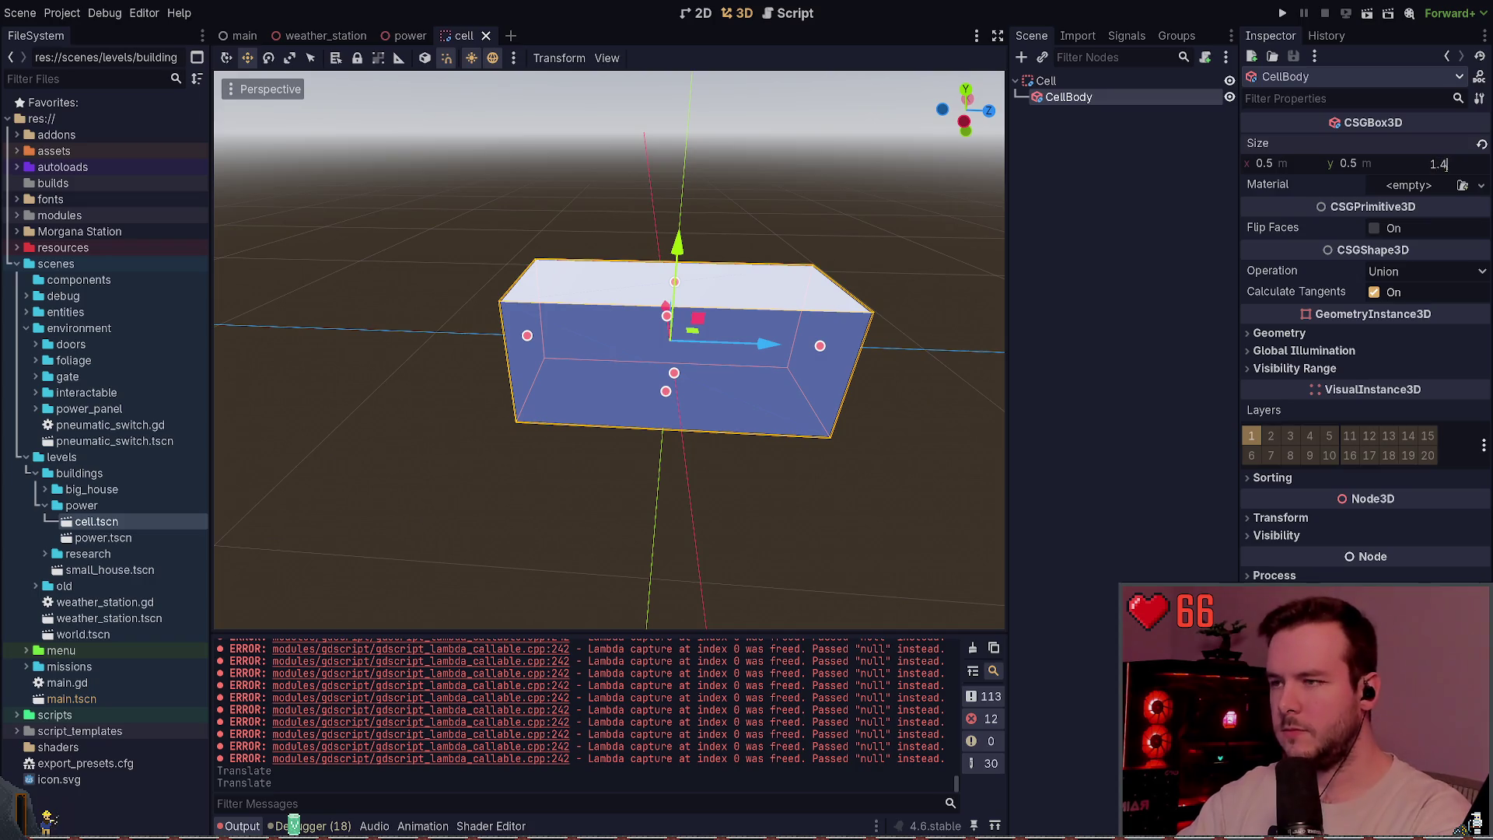
{"action": "key", "text": "Return"}
- Nudge the left cell stacks slightly left, reposition CellsRightBottom and CellsRightTop, and save
{"action": "left_click", "coordinate": [398, 36]}
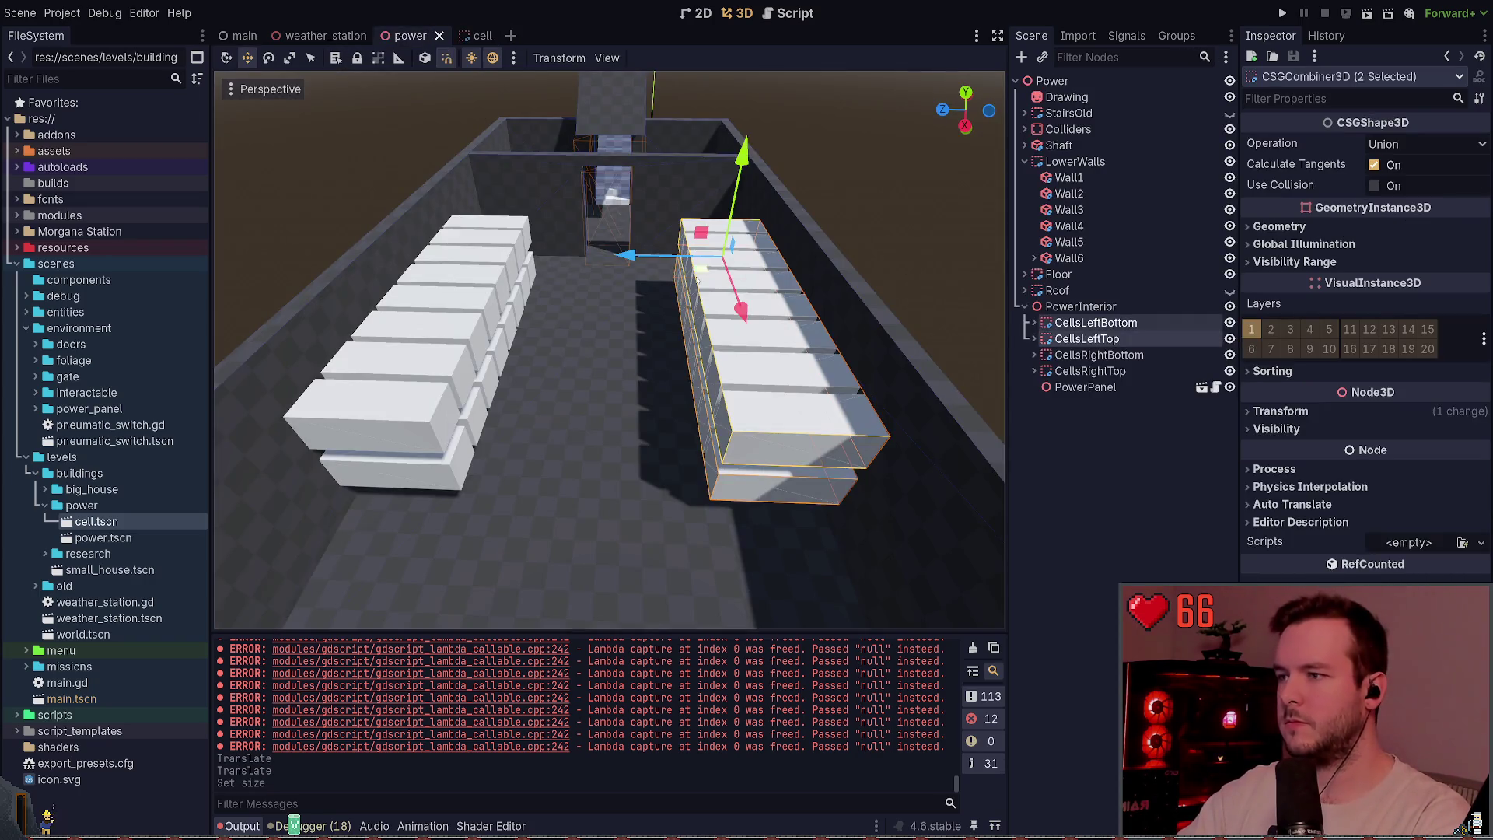
{"action": "left_click_drag", "start_coordinate": [628, 265], "coordinate": [620, 265]}
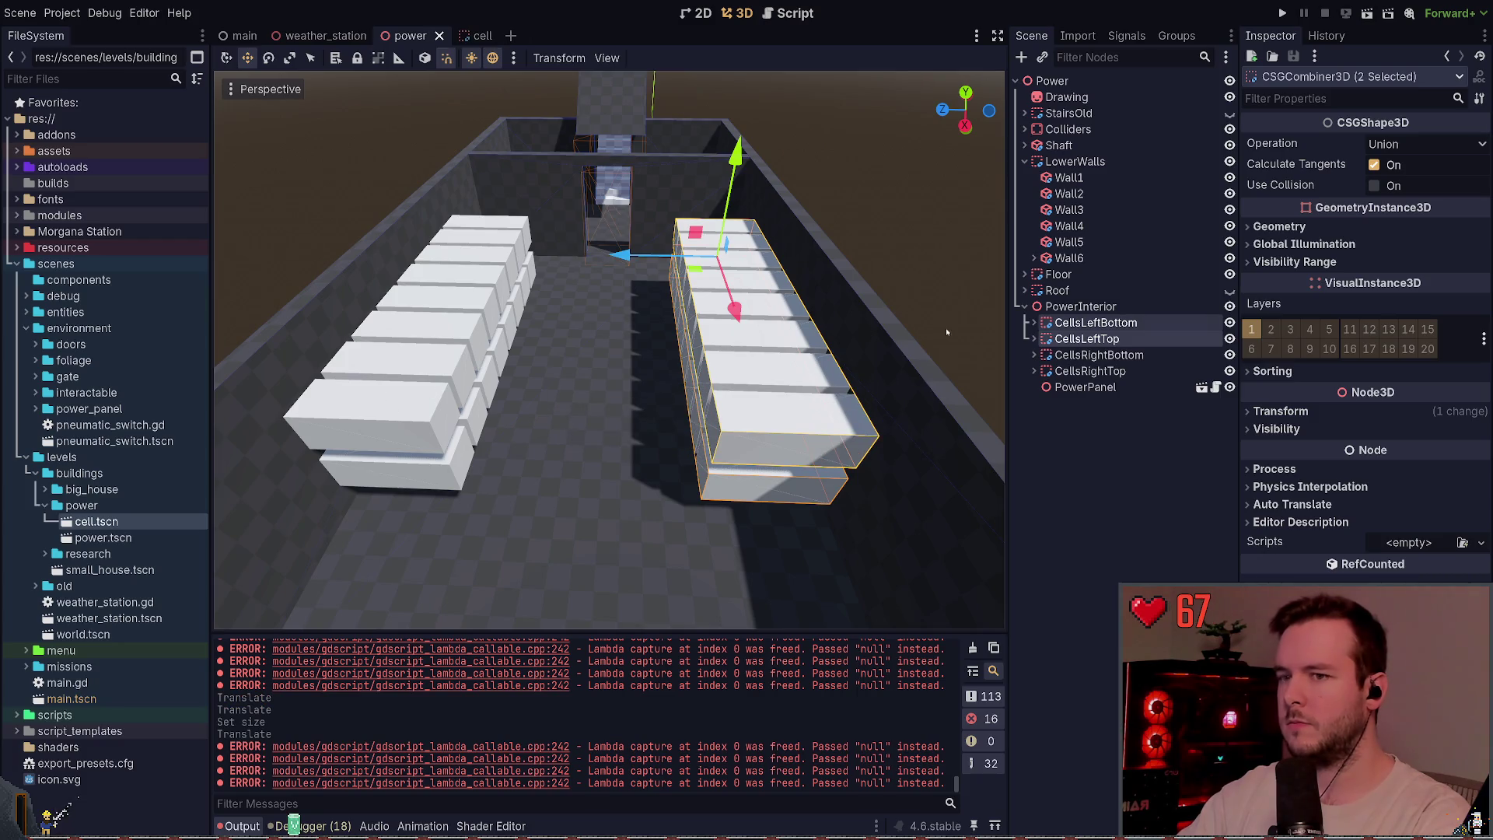
{"action": "left_click", "coordinate": [1112, 356]}
{"action": "left_click", "coordinate": [1097, 371], "text": "shift"}
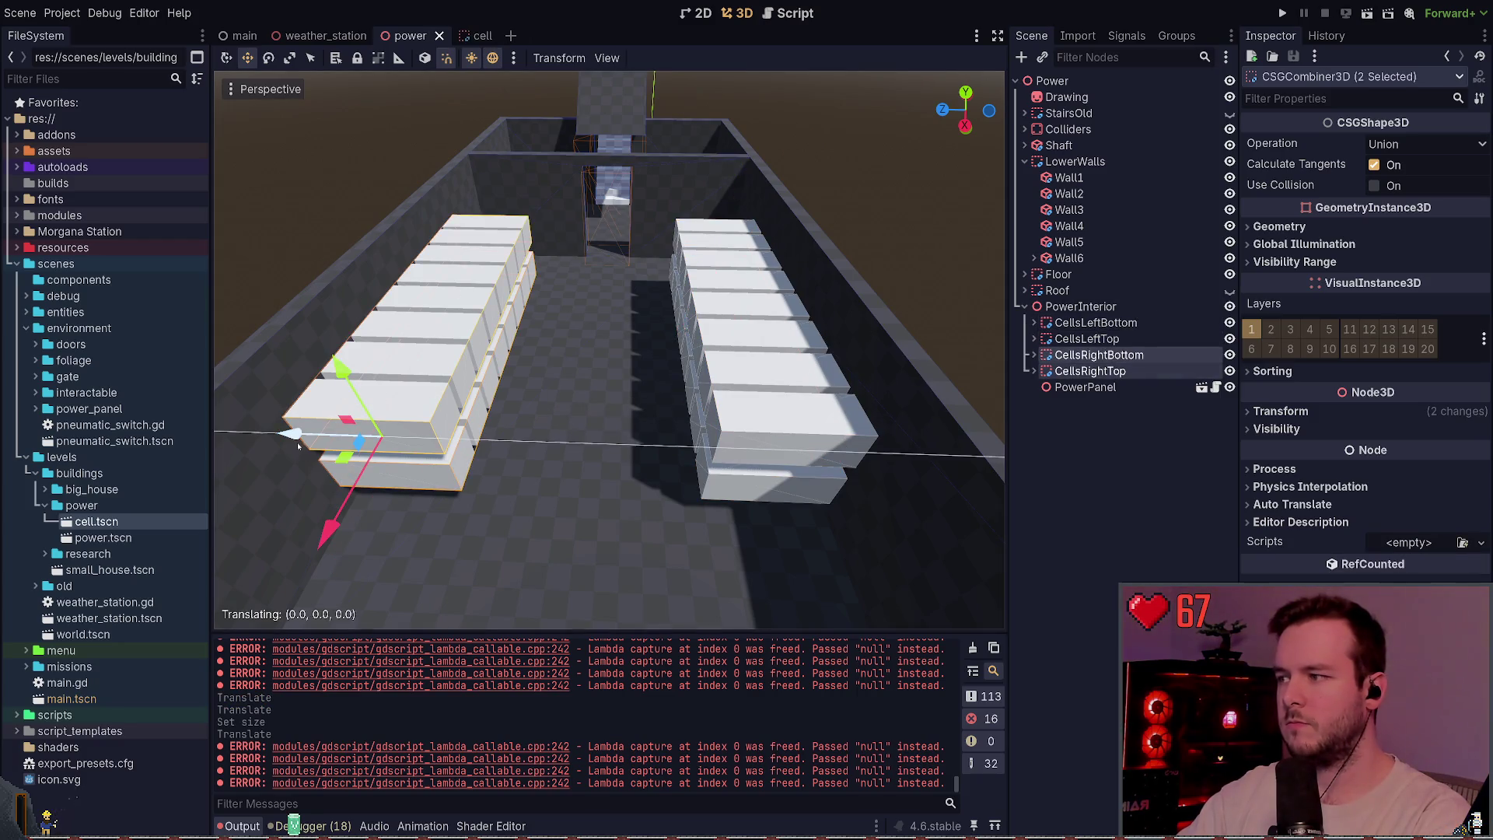
{"action": "left_click_drag", "start_coordinate": [297, 444], "coordinate": [297, 445]}
{"action": "key", "text": "ctrl+s"}
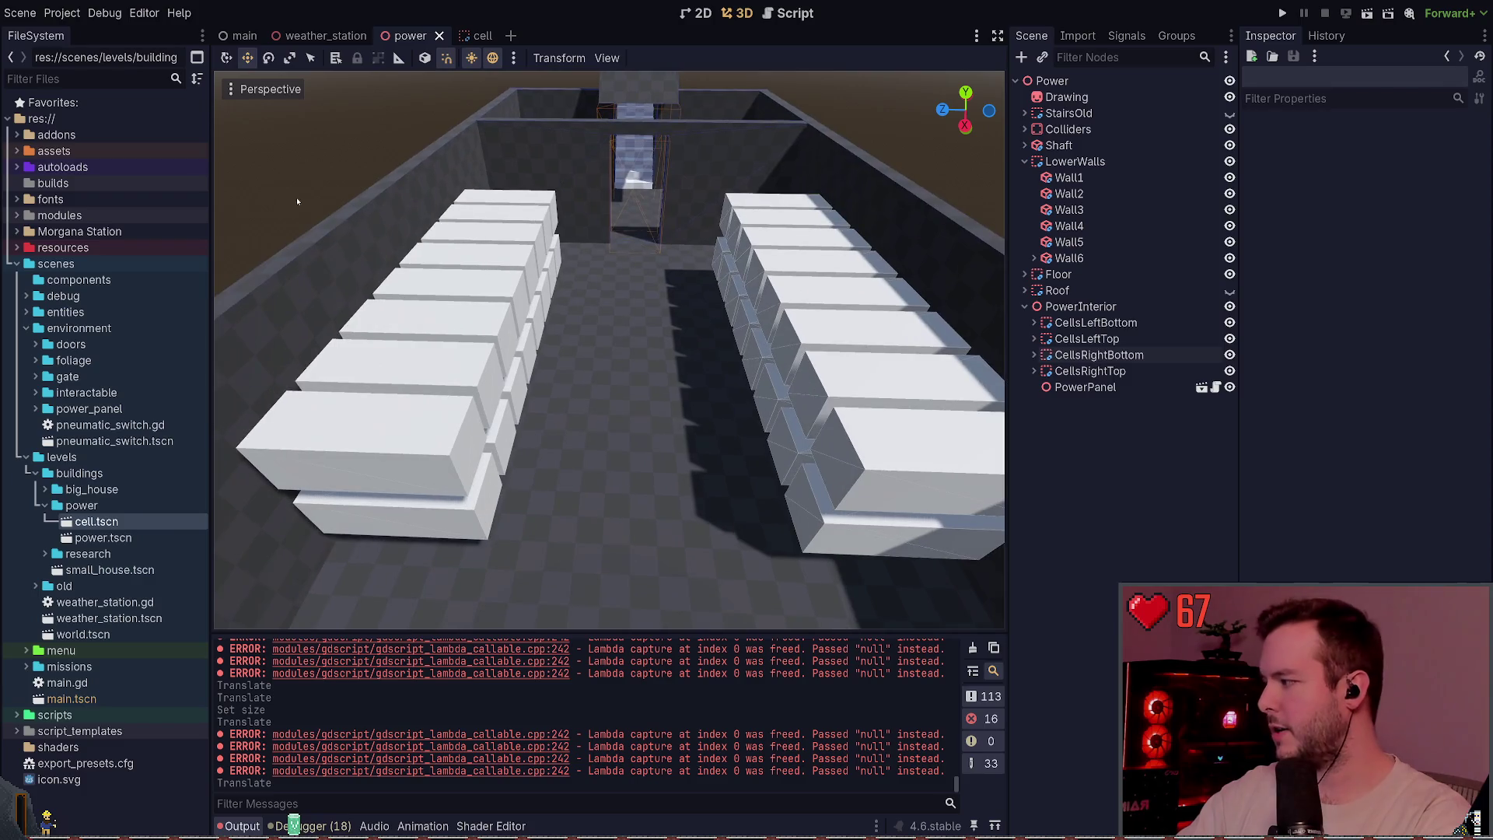
- Fly and orbit through the room until the view faces down the rows toward the power panel
{"action": "key", "text": "w"}
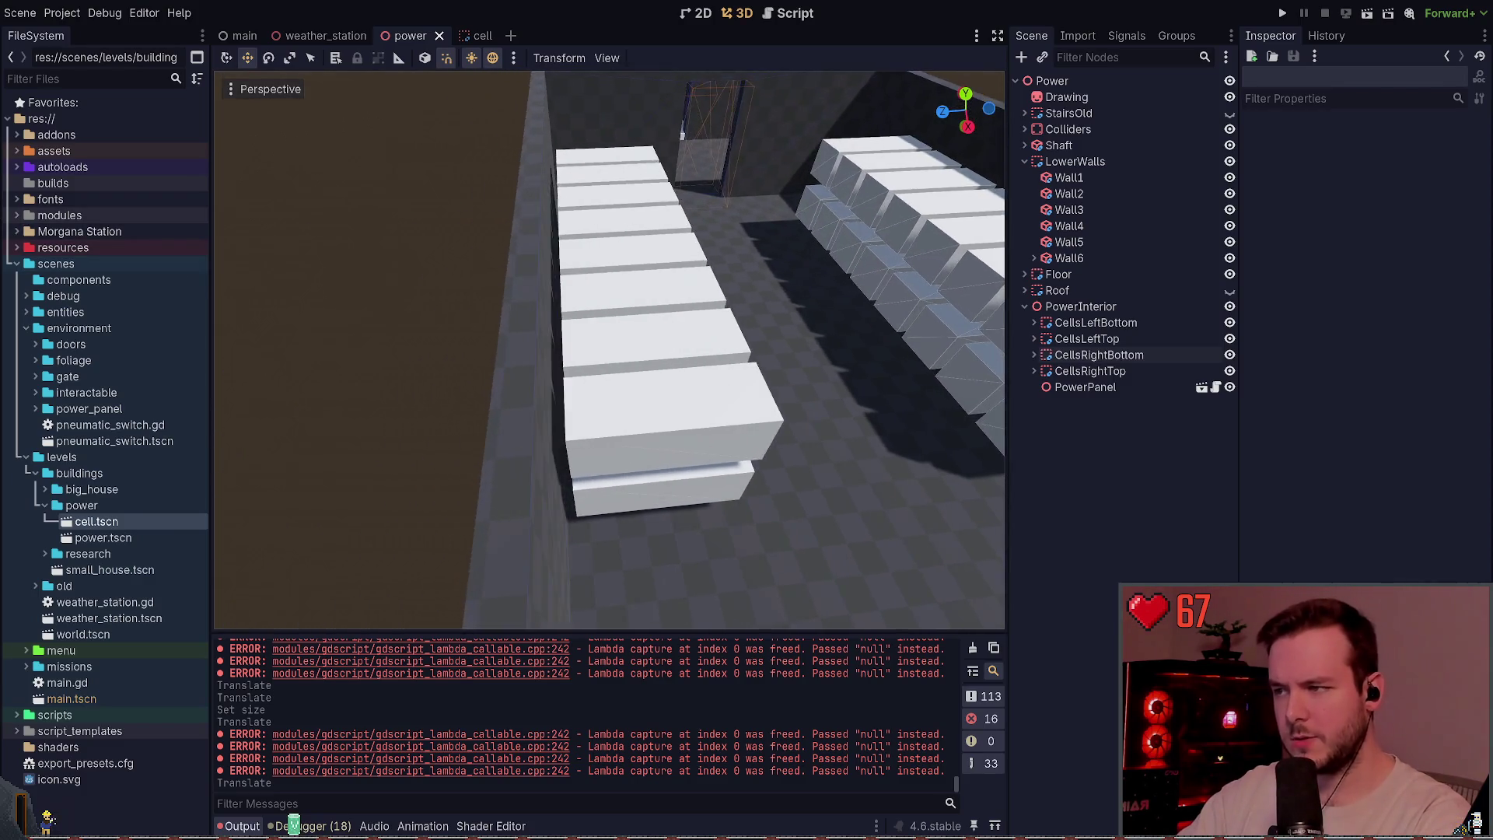
{"action": "key", "text": "s"}
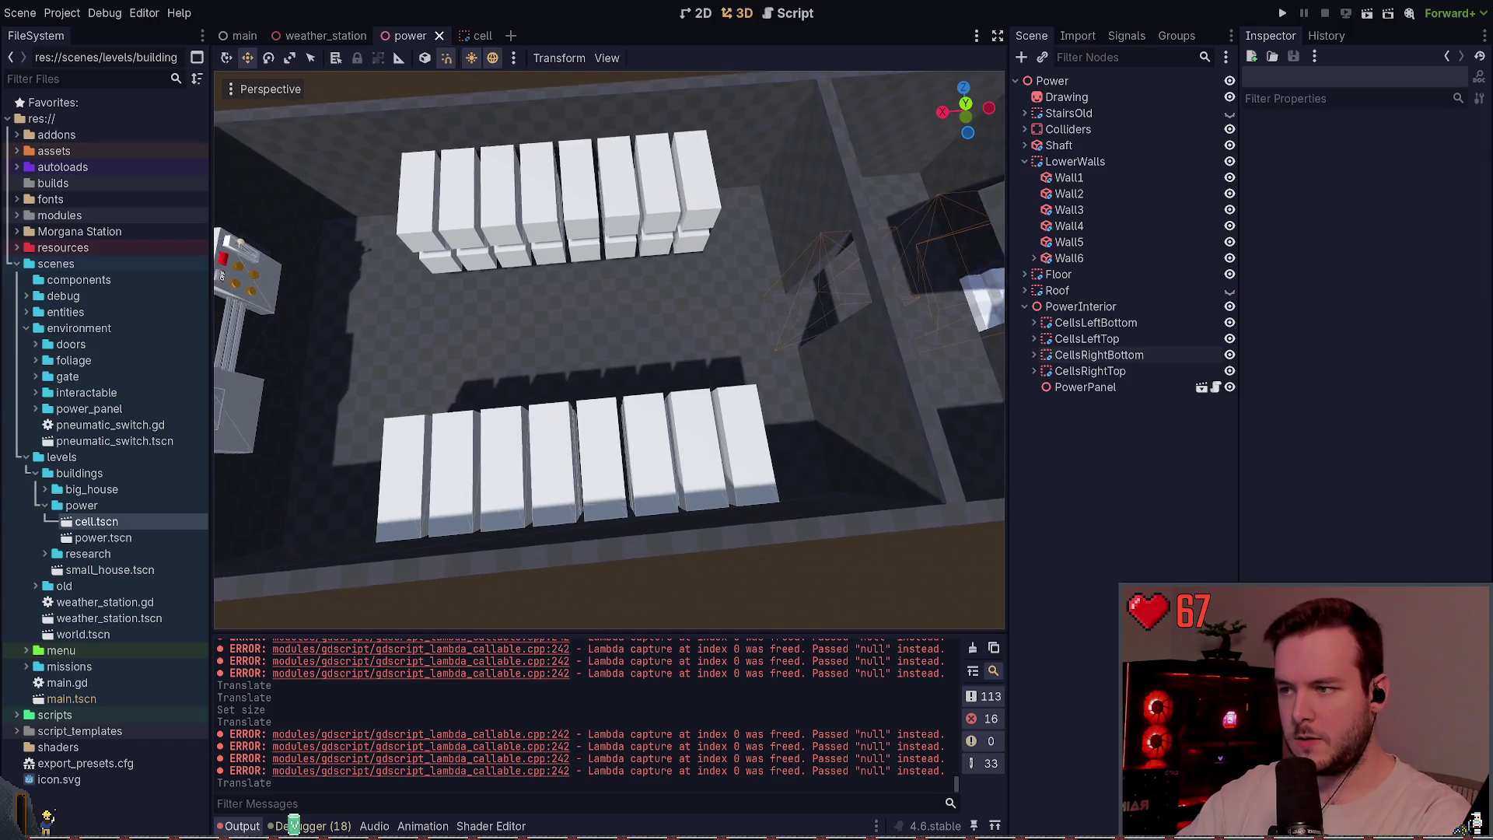
{"action": "key", "text": "w"}
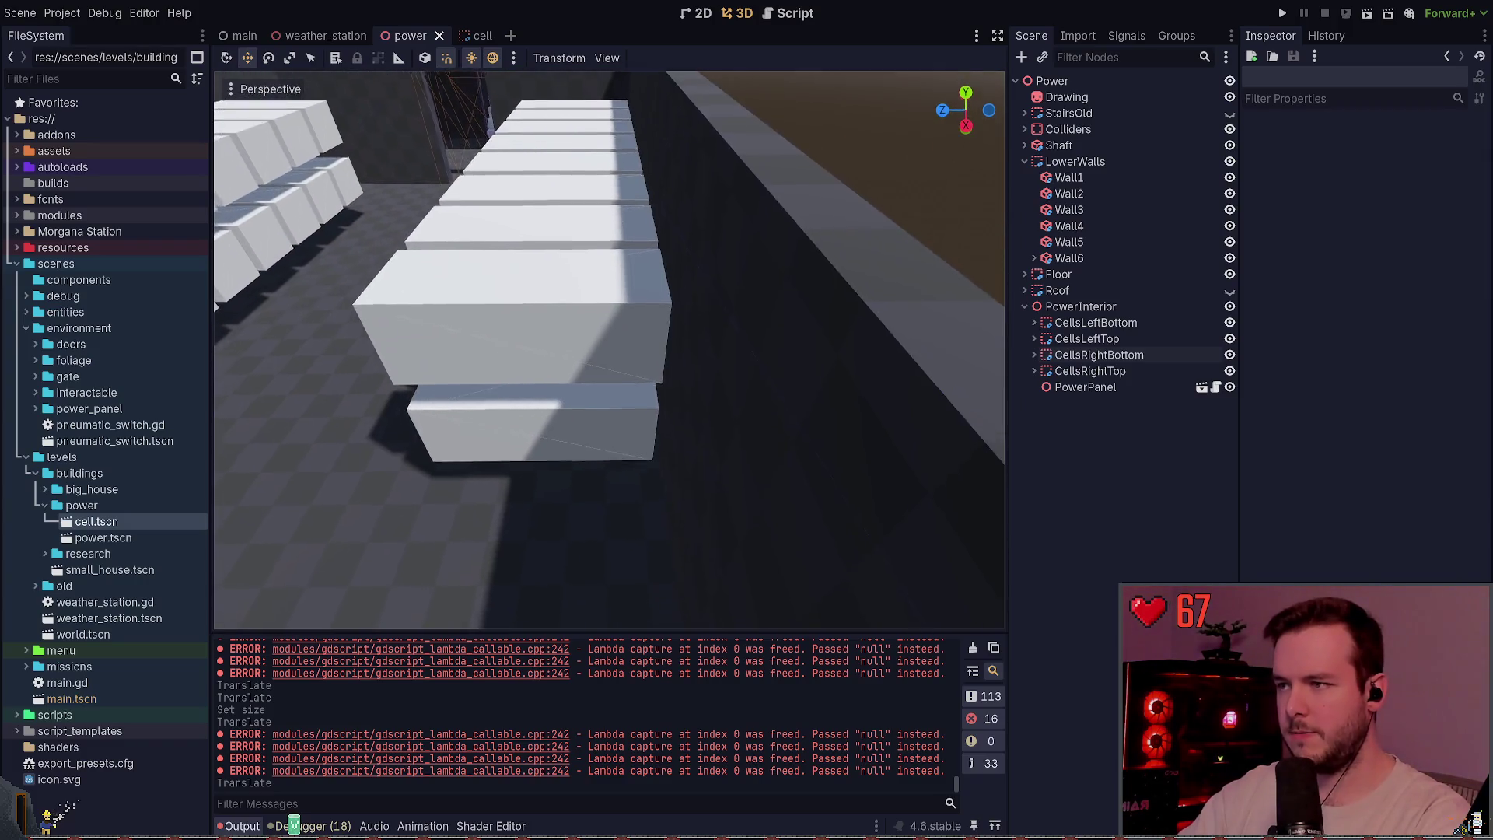
{"action": "key", "text": "s"}
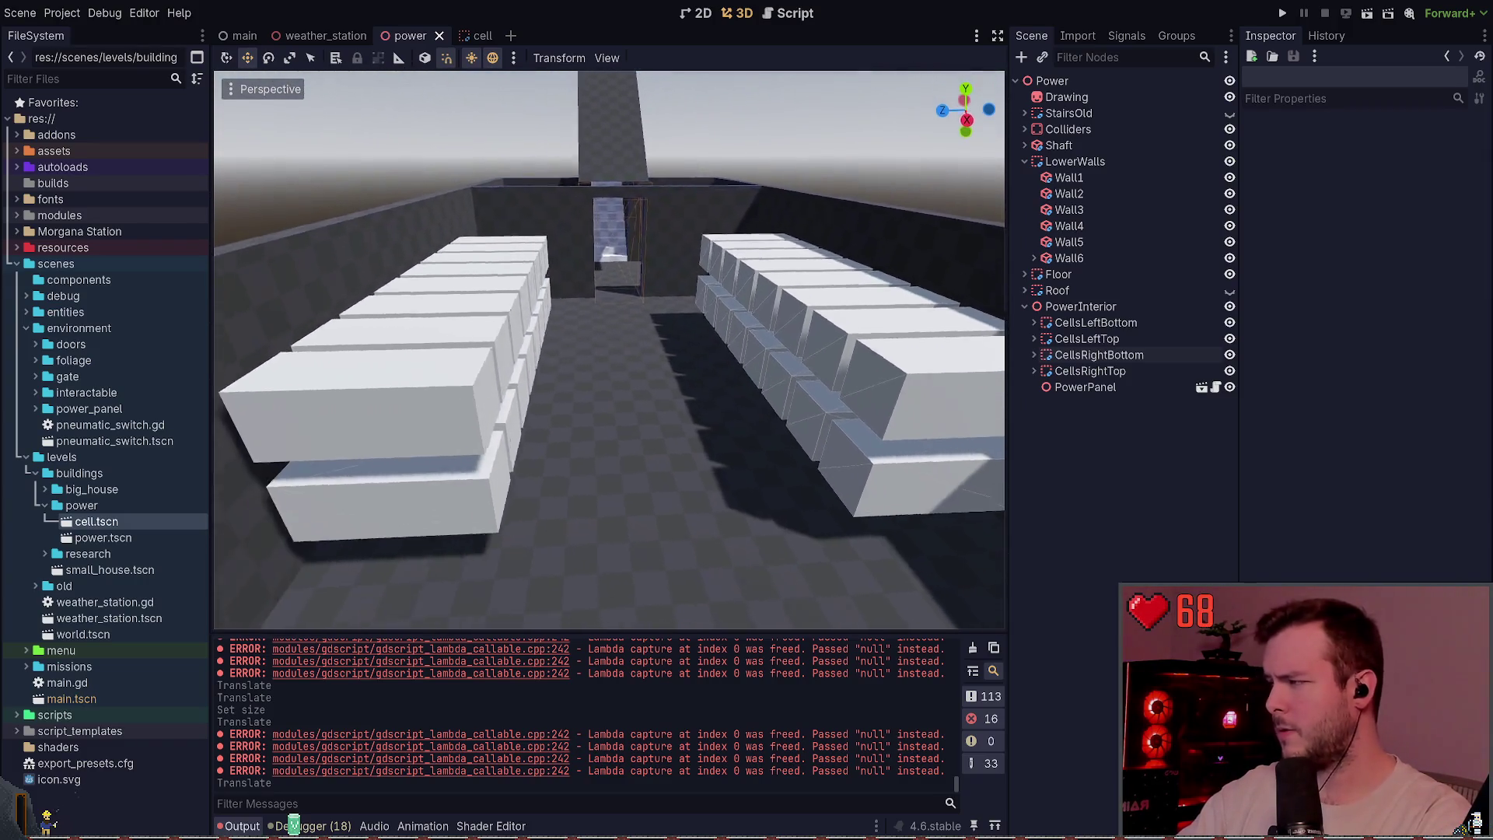
{"action": "key", "text": "s"}
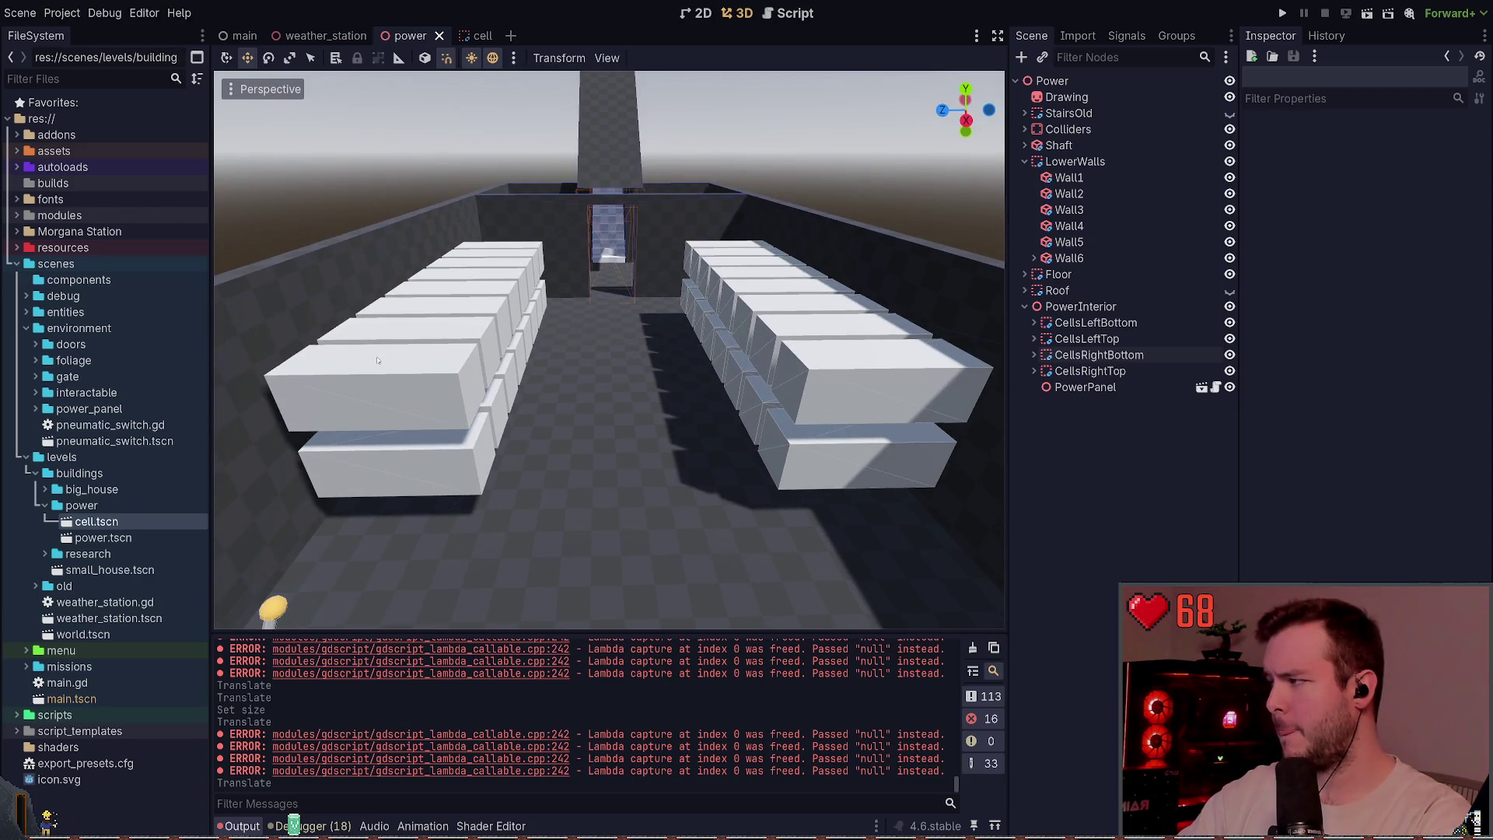
{"action": "key", "text": "e"}
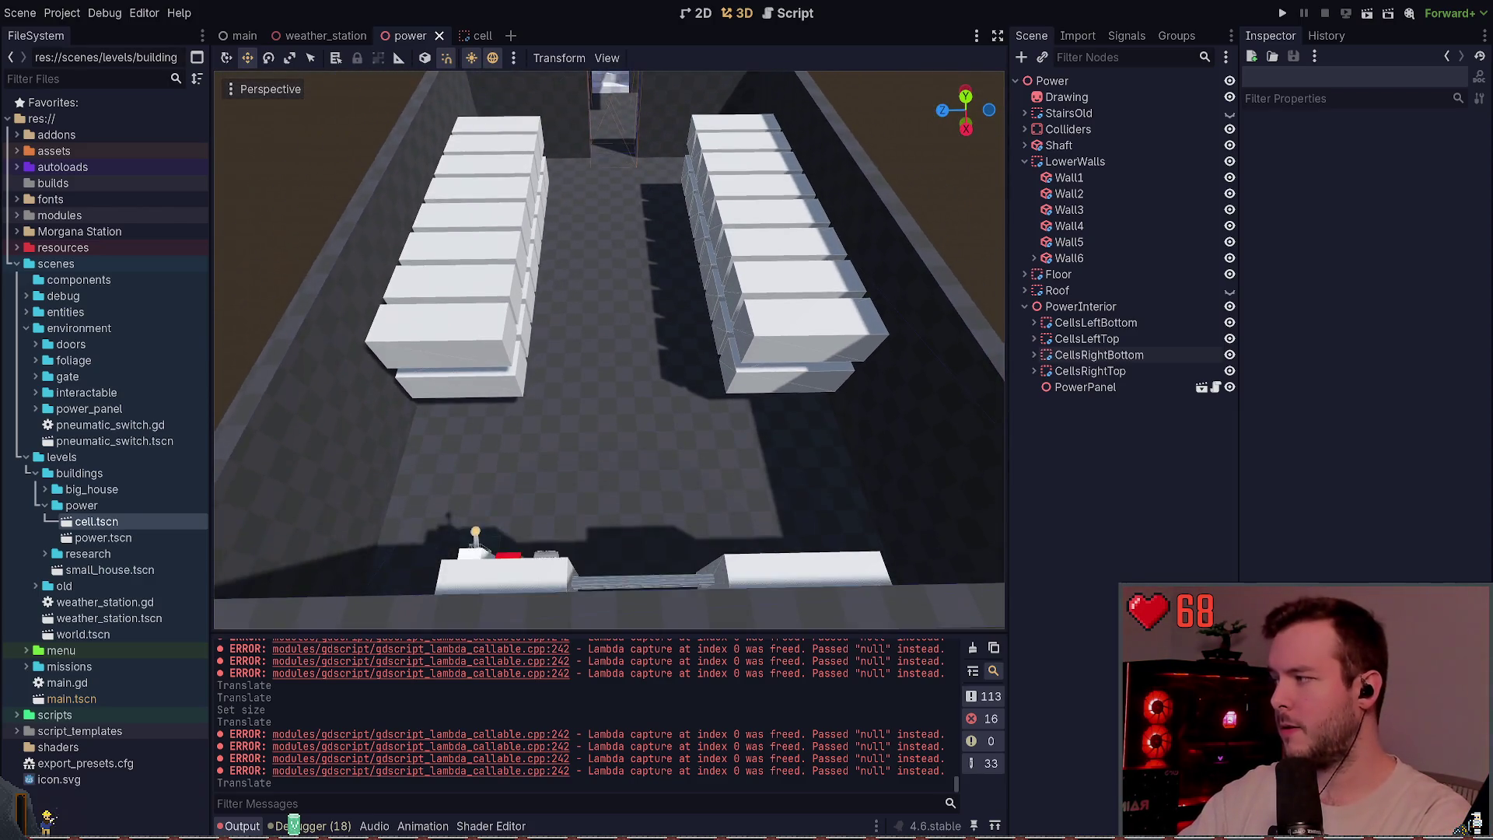
{"action": "key", "text": "s"}
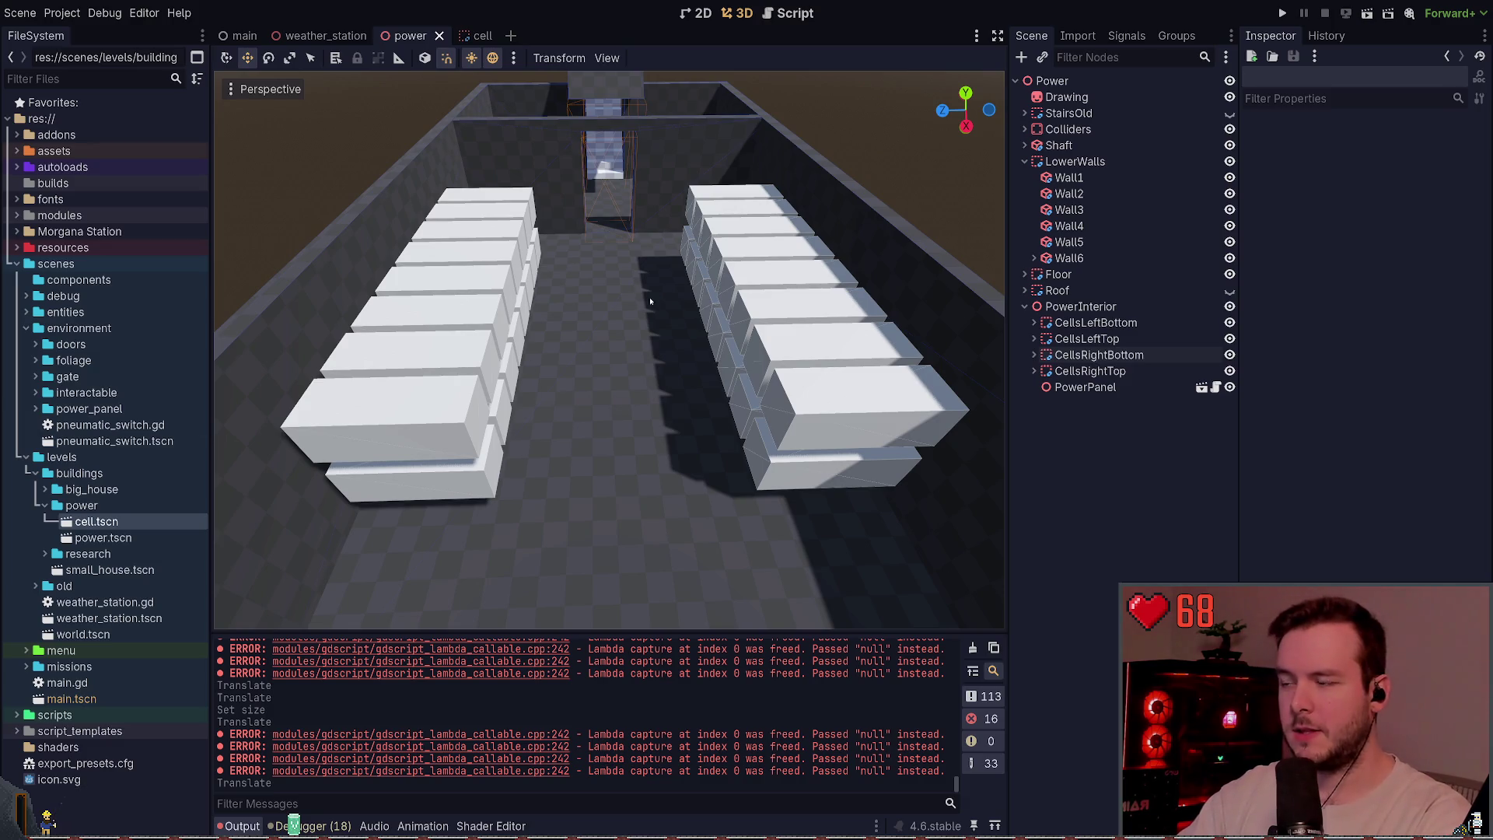
{"action": "left_click_drag", "start_coordinate": [743, 279], "coordinate": [513, 226]}
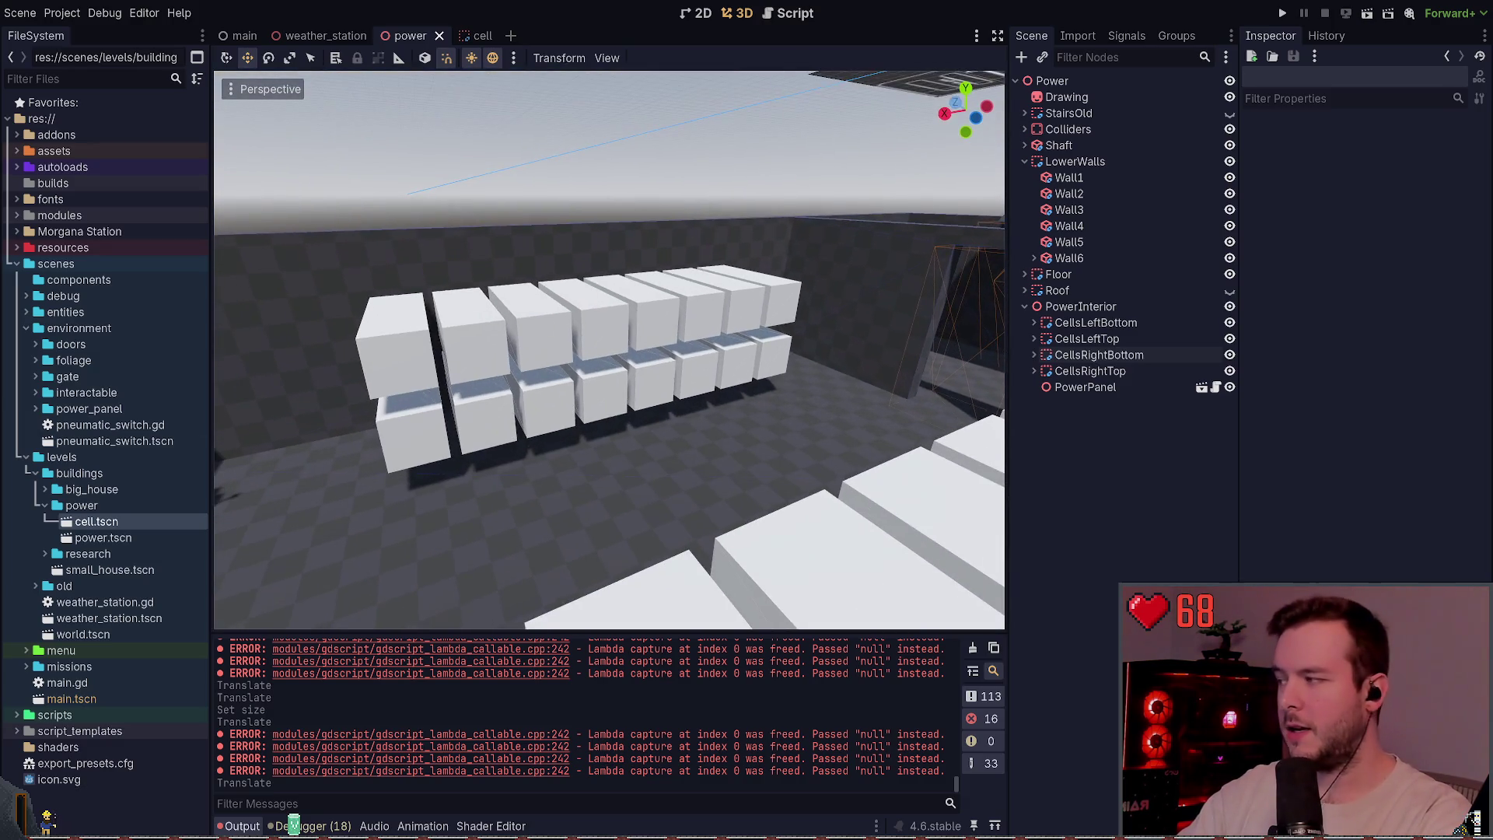
{"action": "left_click_drag", "start_coordinate": [743, 265], "coordinate": [731, 266]}
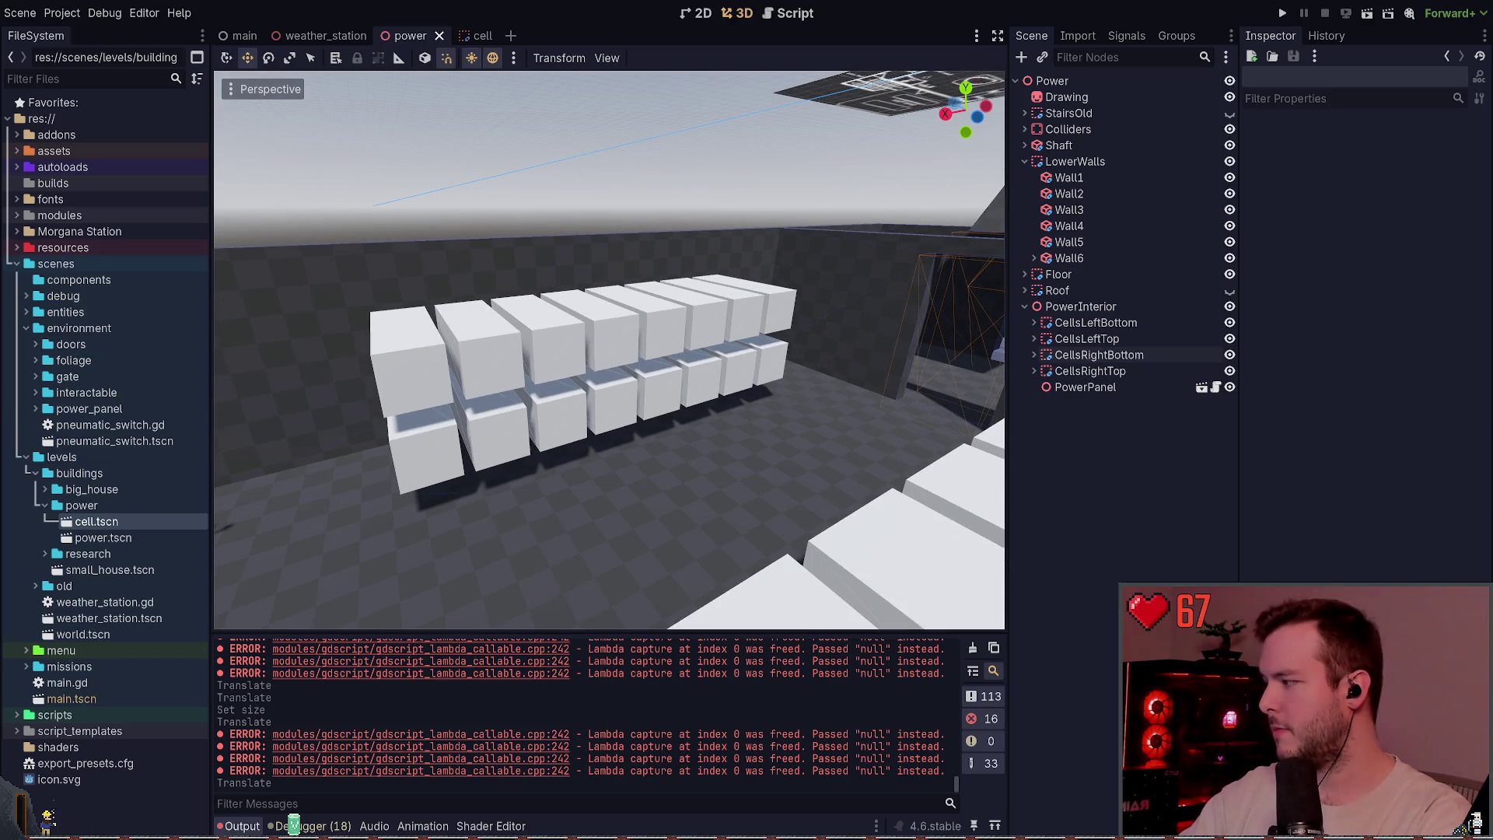
{"action": "left_click_drag", "start_coordinate": [979, 486], "coordinate": [847, 439]}
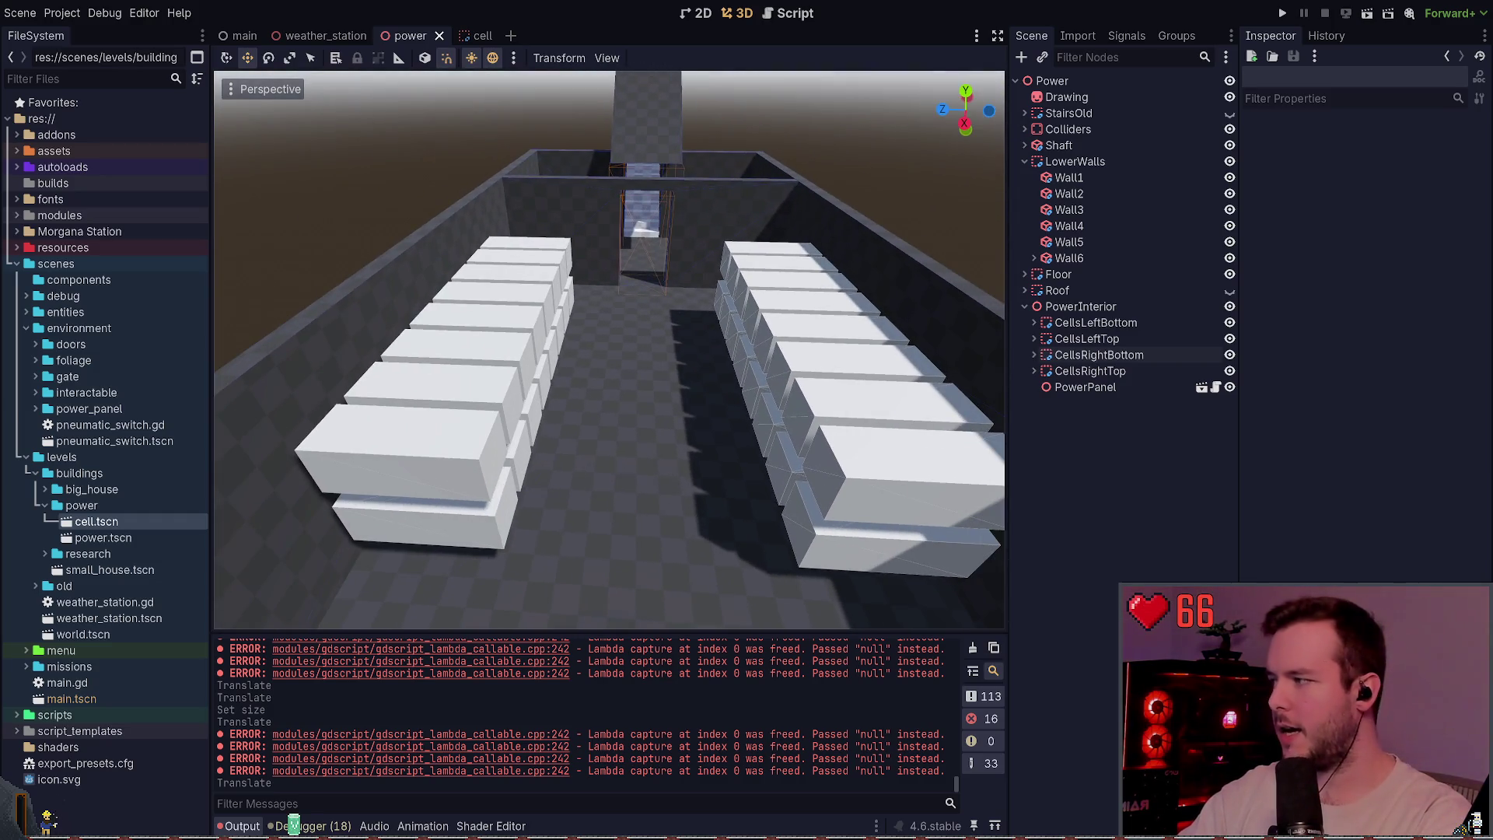
{"action": "mouse_move", "coordinate": [534, 232]}
{"action": "left_mouse_down"}
{"action": "mouse_move", "coordinate": [428, 237]}
{"action": "mouse_move", "coordinate": [412, 249]}
{"action": "mouse_move", "coordinate": [435, 280]}
{"action": "mouse_move", "coordinate": [451, 256]}
{"action": "mouse_move", "coordinate": [482, 265]}
{"action": "mouse_move", "coordinate": [404, 276]}
{"action": "mouse_move", "coordinate": [459, 256]}
{"action": "mouse_move", "coordinate": [529, 272]}
{"action": "mouse_move", "coordinate": [552, 284]}
{"action": "mouse_move", "coordinate": [490, 268]}
{"action": "mouse_move", "coordinate": [763, 441]}
{"action": "left_mouse_up"}
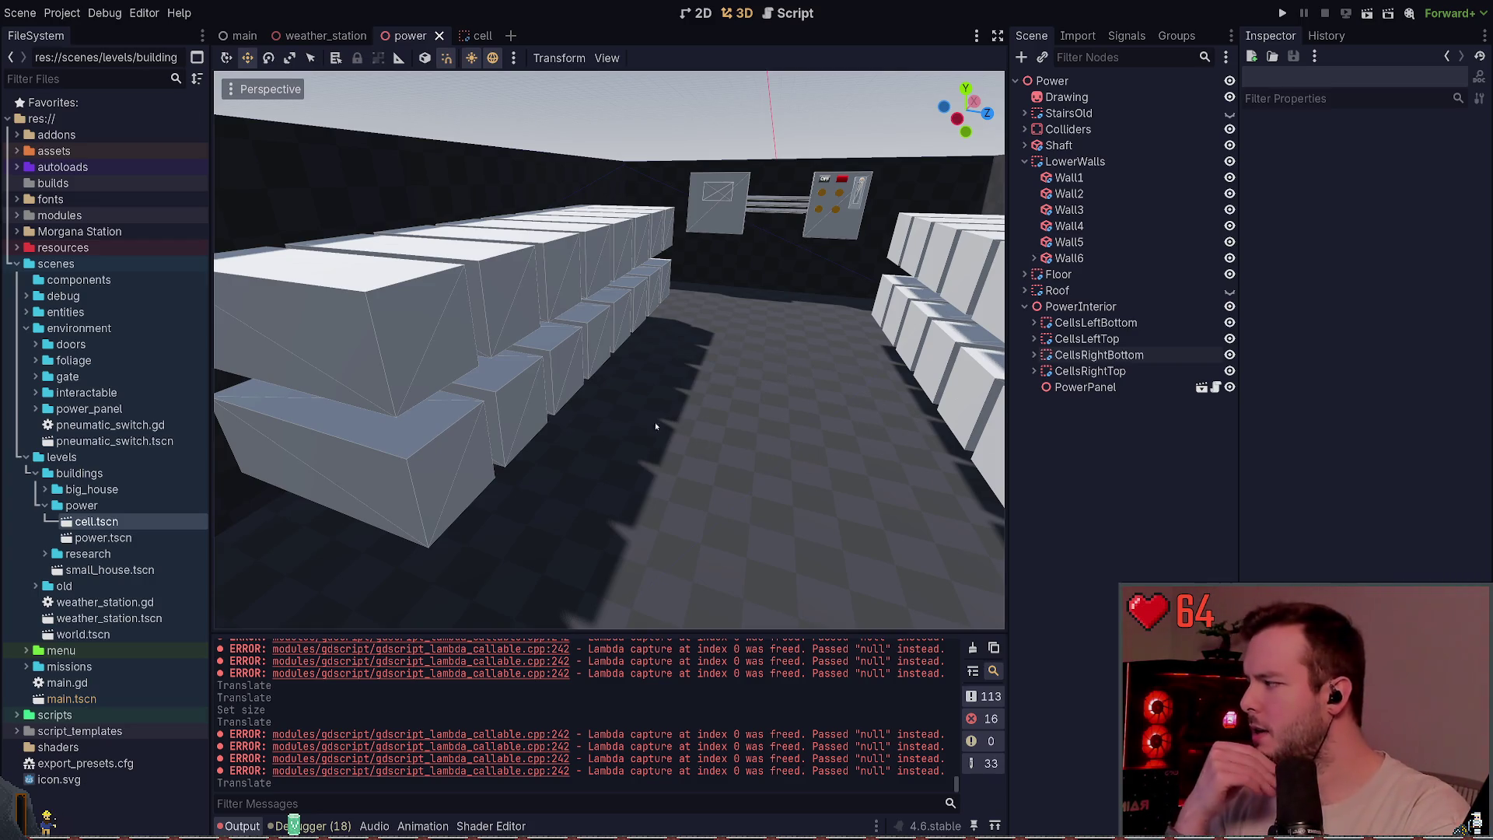
{"action": "left_click_drag", "start_coordinate": [718, 390], "coordinate": [695, 263]}
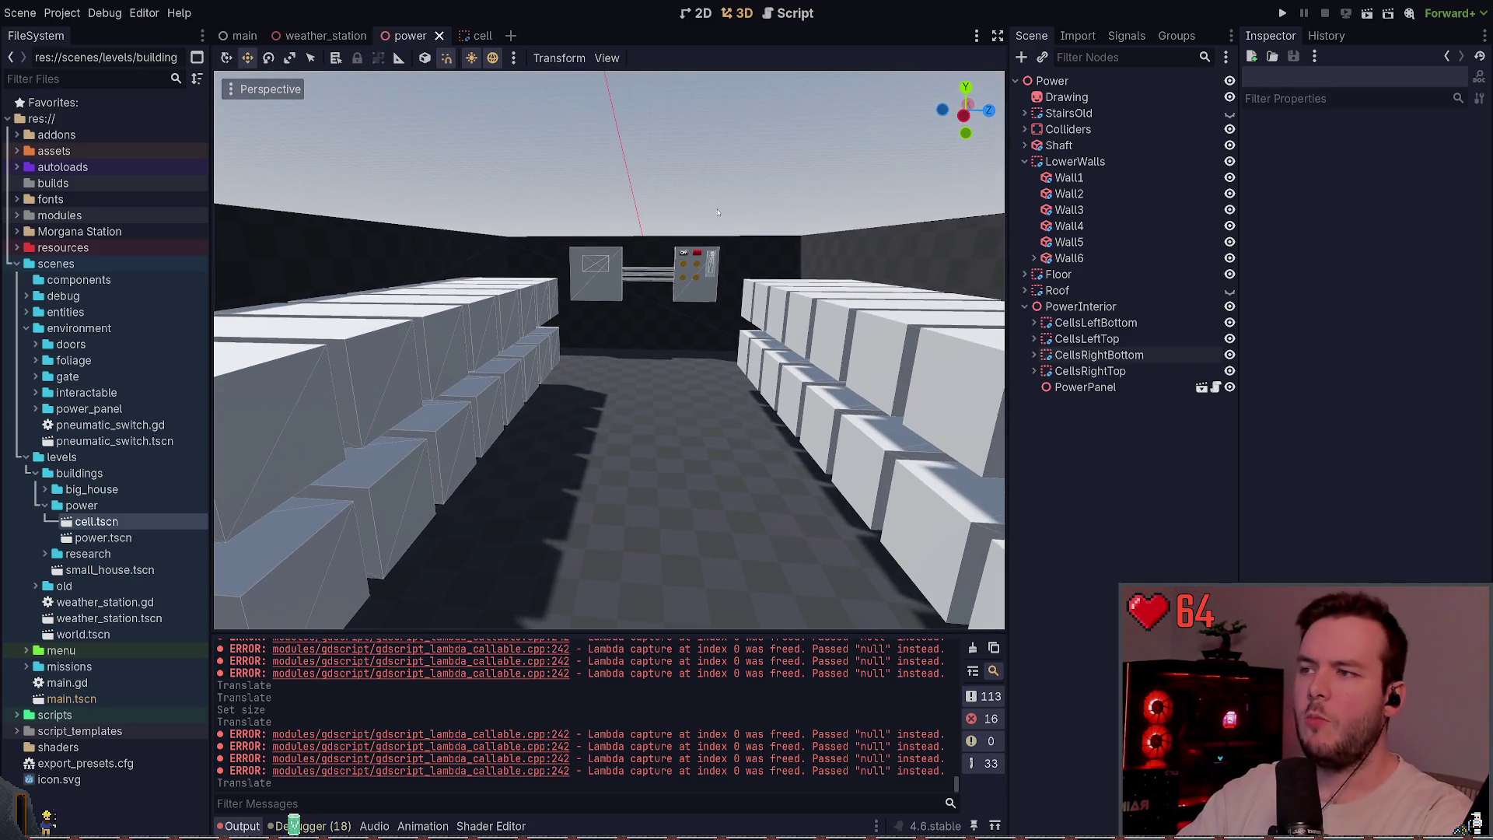
- Move the PowerPanel right along the end wall and save the scene
{"action": "left_click", "coordinate": [688, 271]}
{"action": "left_click_drag", "start_coordinate": [692, 326], "coordinate": [703, 327]}
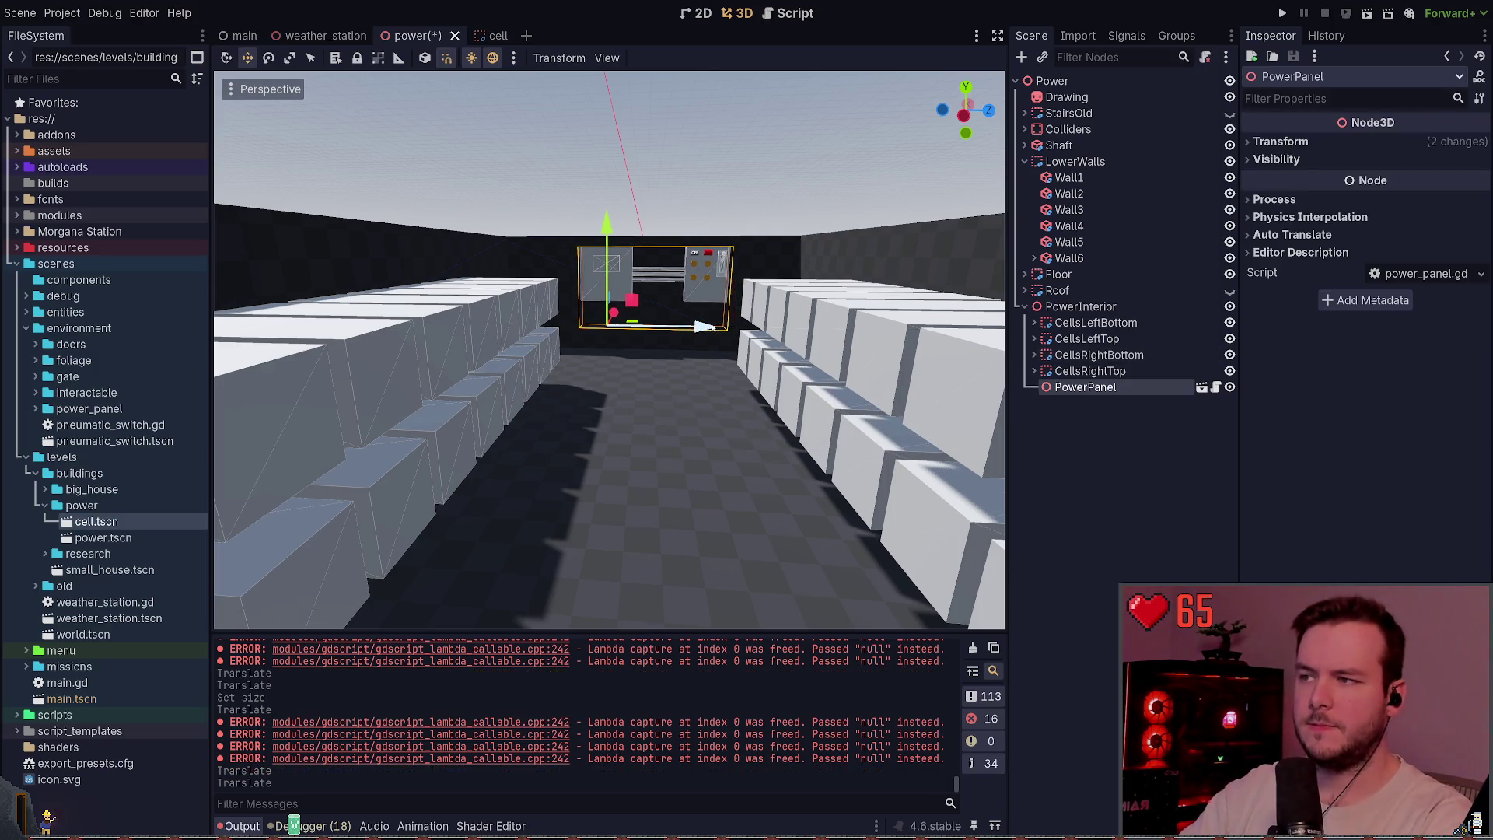
{"action": "key", "text": "ctrl+s"}
{"action": "left_click_drag", "start_coordinate": [775, 191], "coordinate": [762, 202]}
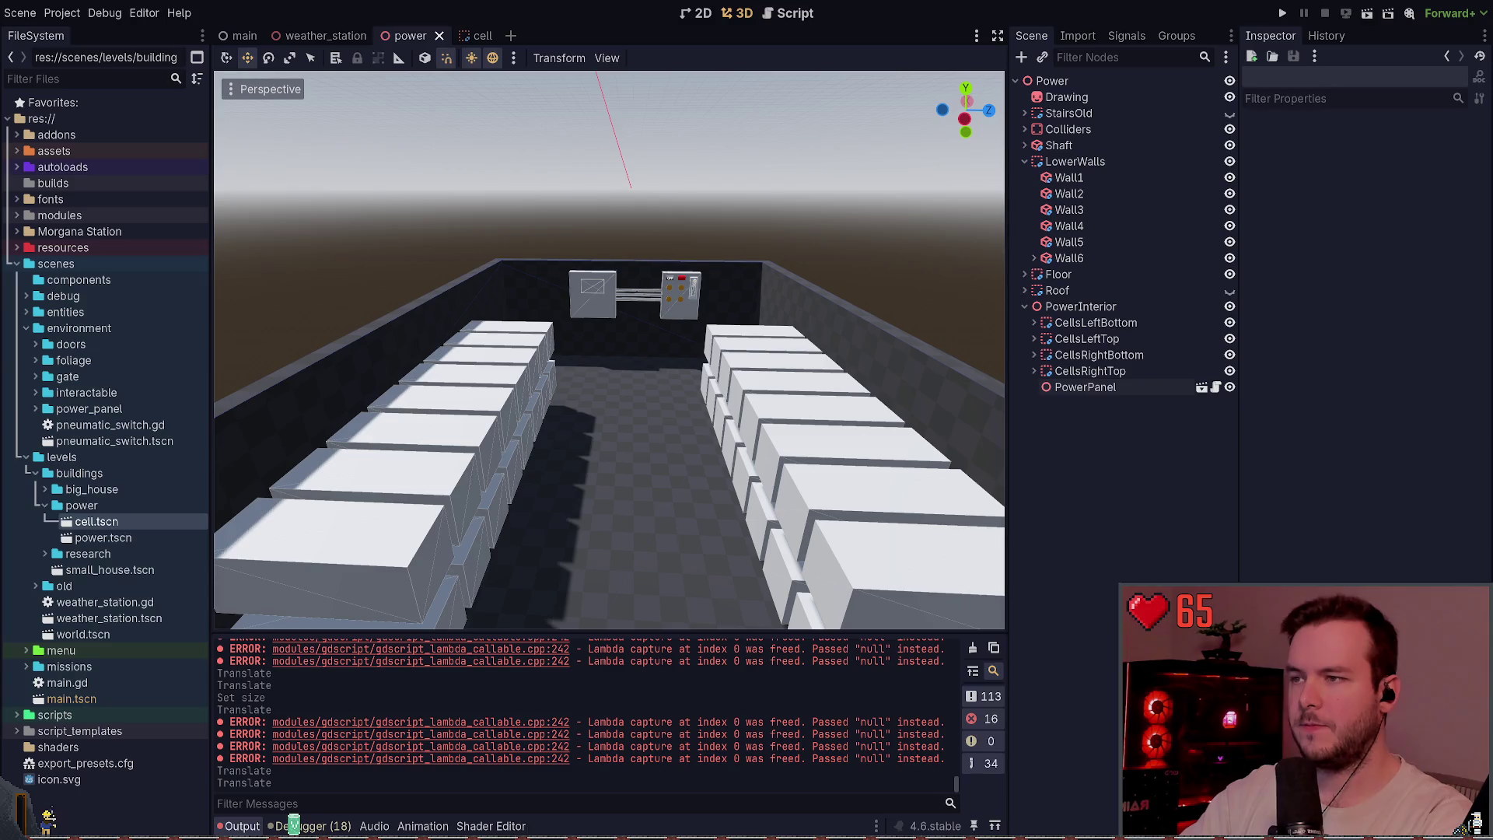
{"action": "left_click", "coordinate": [692, 313]}
{"action": "left_click", "coordinate": [684, 366]}
- Select the left wall Wall2 together with CellsLeftBottom
{"action": "mouse_move", "coordinate": [684, 365]}
{"action": "left_mouse_down"}
{"action": "mouse_move", "coordinate": [684, 296]}
{"action": "mouse_move", "coordinate": [670, 413]}
{"action": "mouse_move", "coordinate": [645, 358]}
{"action": "left_mouse_up"}
{"action": "left_click", "coordinate": [437, 322]}
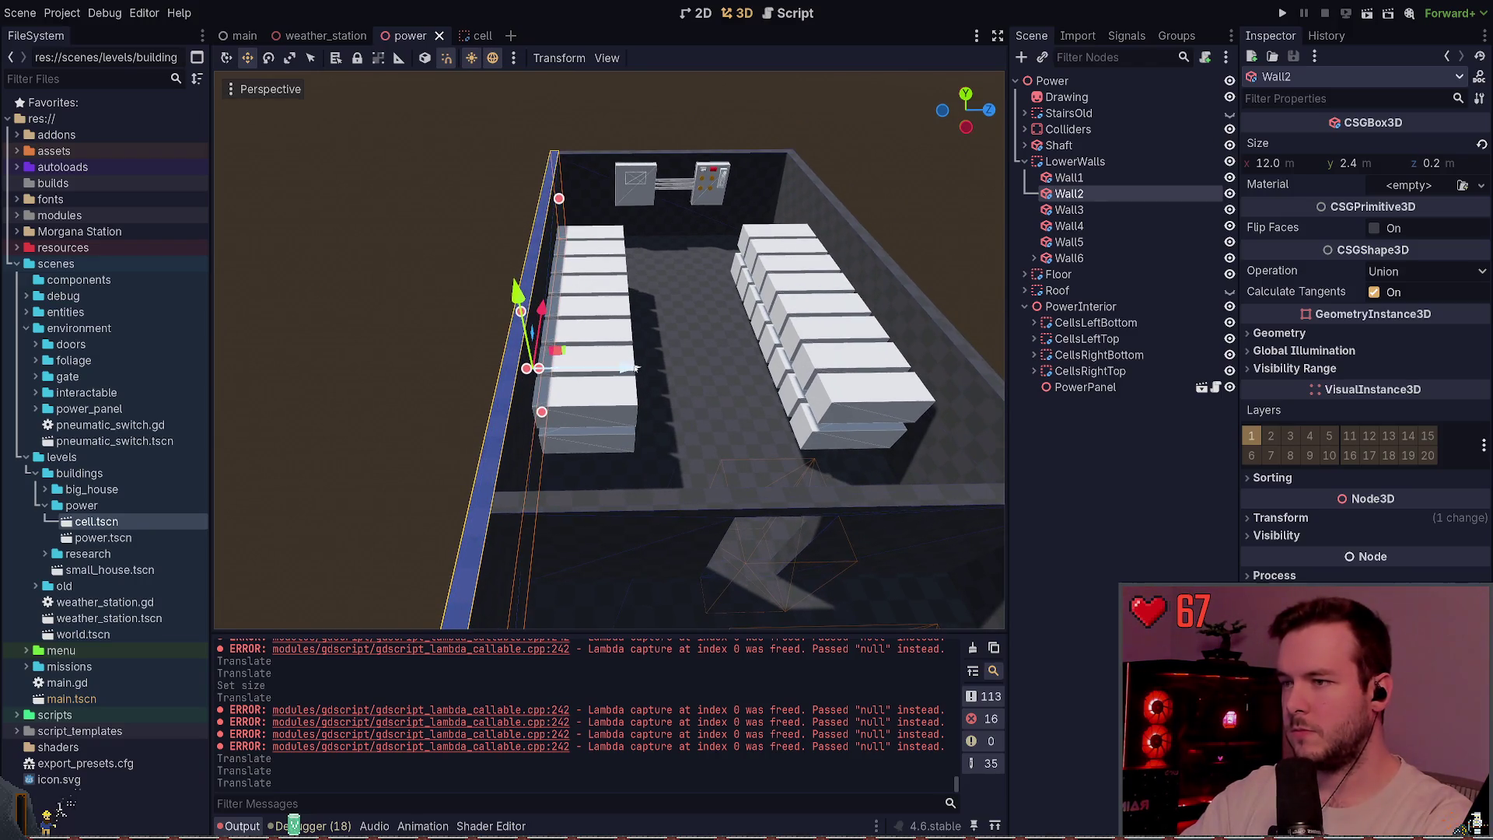
{"action": "left_click", "coordinate": [1096, 322], "text": "ctrl"}
- Slide Wall2 and both left cell stacks 0.5 inward along Z and save
{"action": "left_click", "coordinate": [1095, 339], "text": "ctrl"}
{"action": "left_click_drag", "start_coordinate": [667, 398], "coordinate": [708, 392]}
{"action": "key", "text": "ctrl+s"}
- Move Wall2 alone inward from z -5.2 to -4.7, undoing a further nudge
{"action": "left_click_drag", "start_coordinate": [686, 538], "coordinate": [770, 526]}
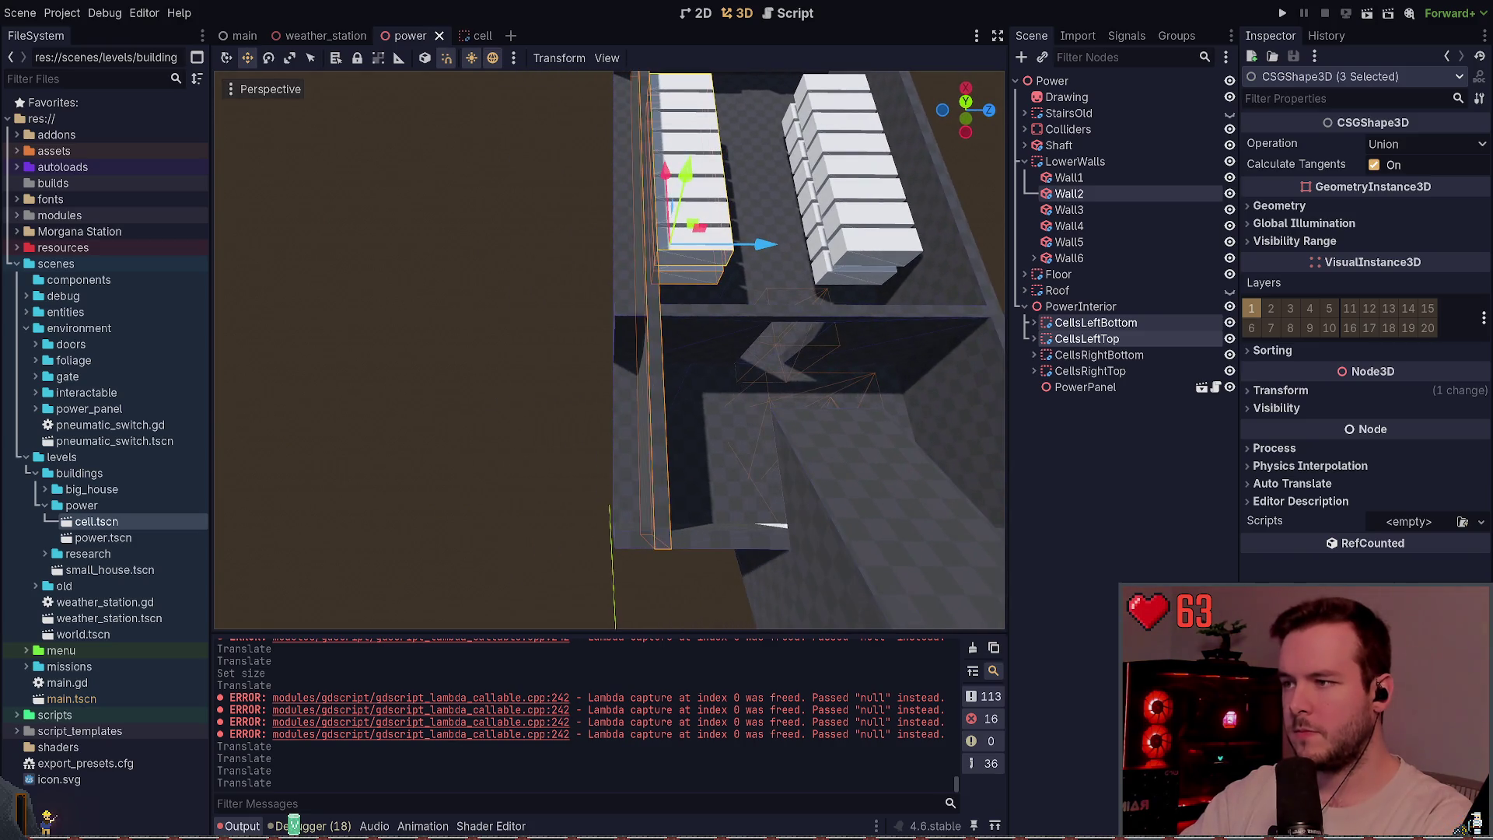
{"action": "left_click", "coordinate": [1068, 193]}
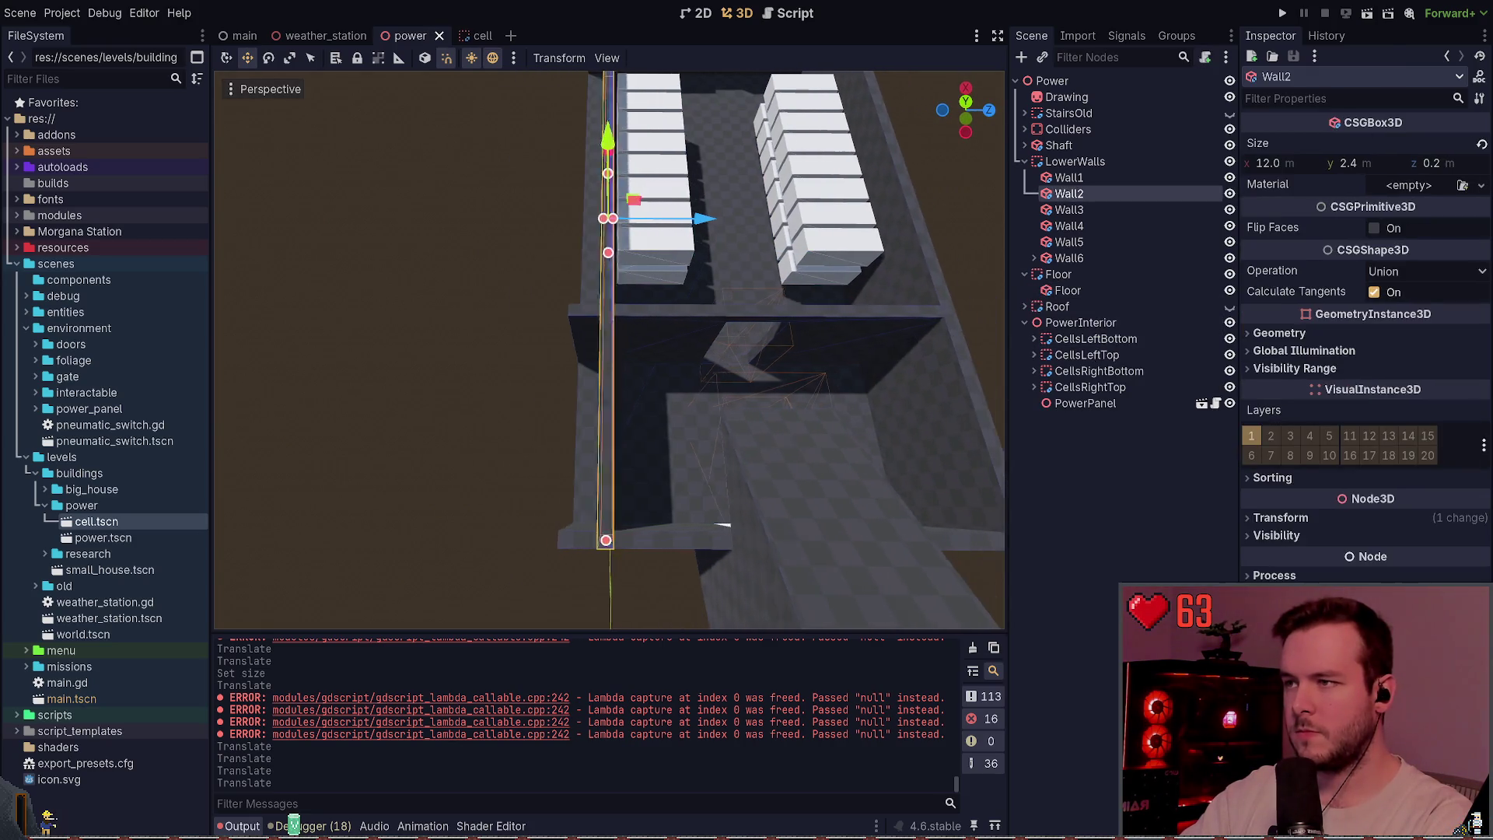
{"action": "left_click_drag", "start_coordinate": [689, 225], "coordinate": [650, 225]}
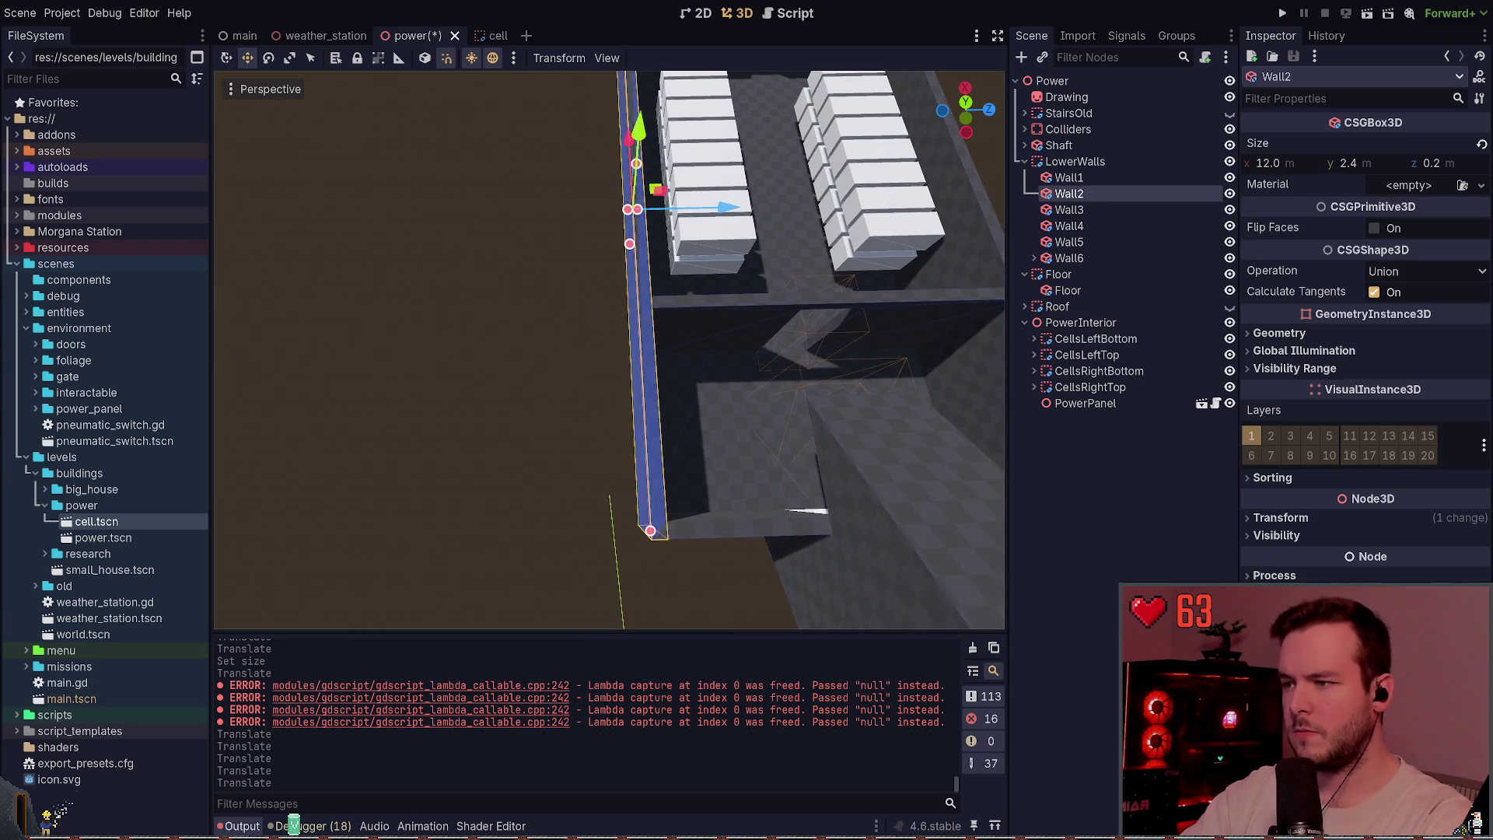
{"action": "key", "text": "ctrl+s"}
{"action": "left_click_drag", "start_coordinate": [736, 274], "coordinate": [684, 280]}
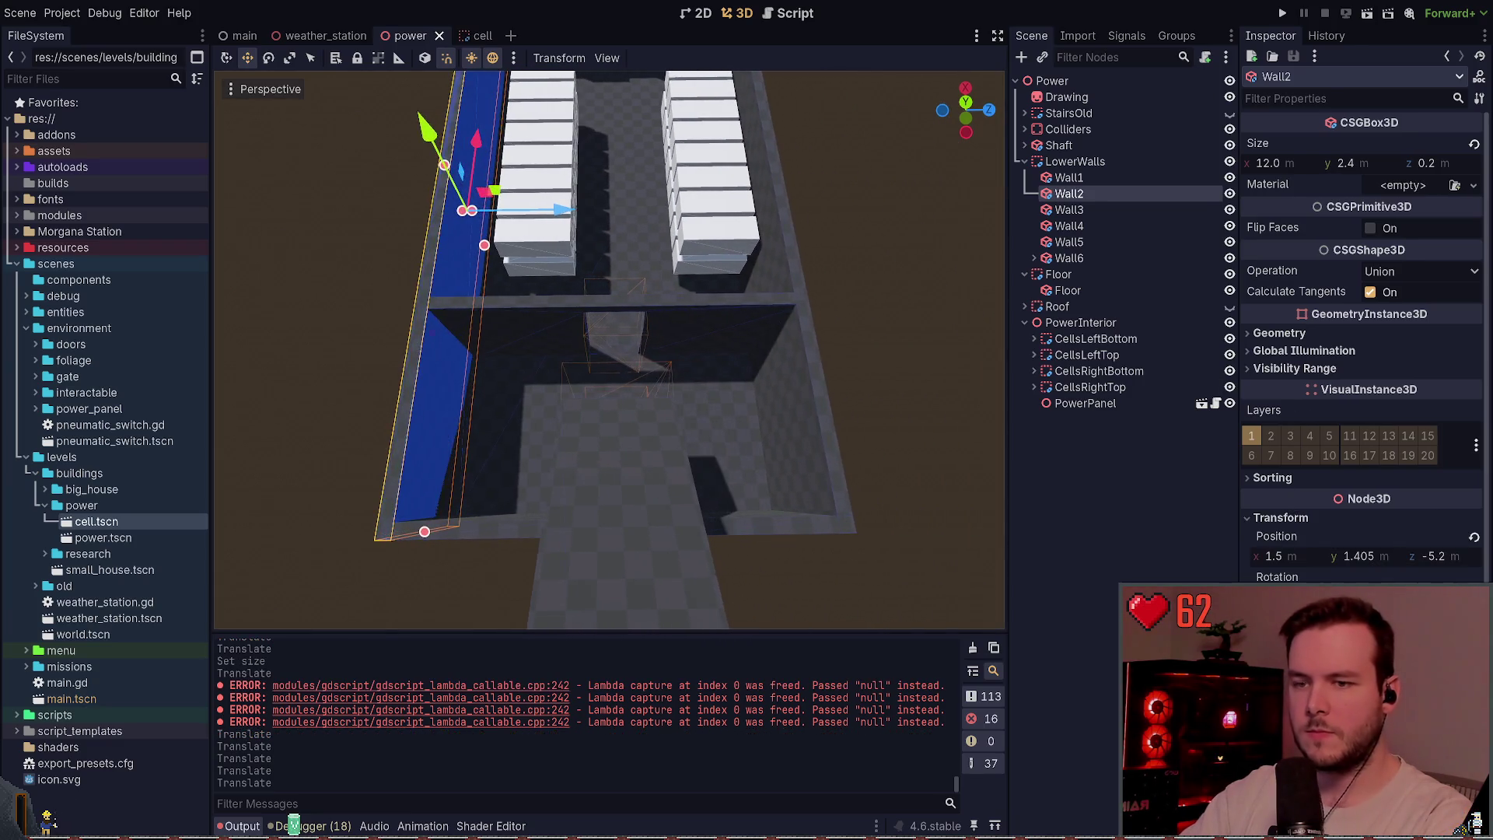
{"action": "left_click_drag", "start_coordinate": [561, 215], "coordinate": [587, 222]}
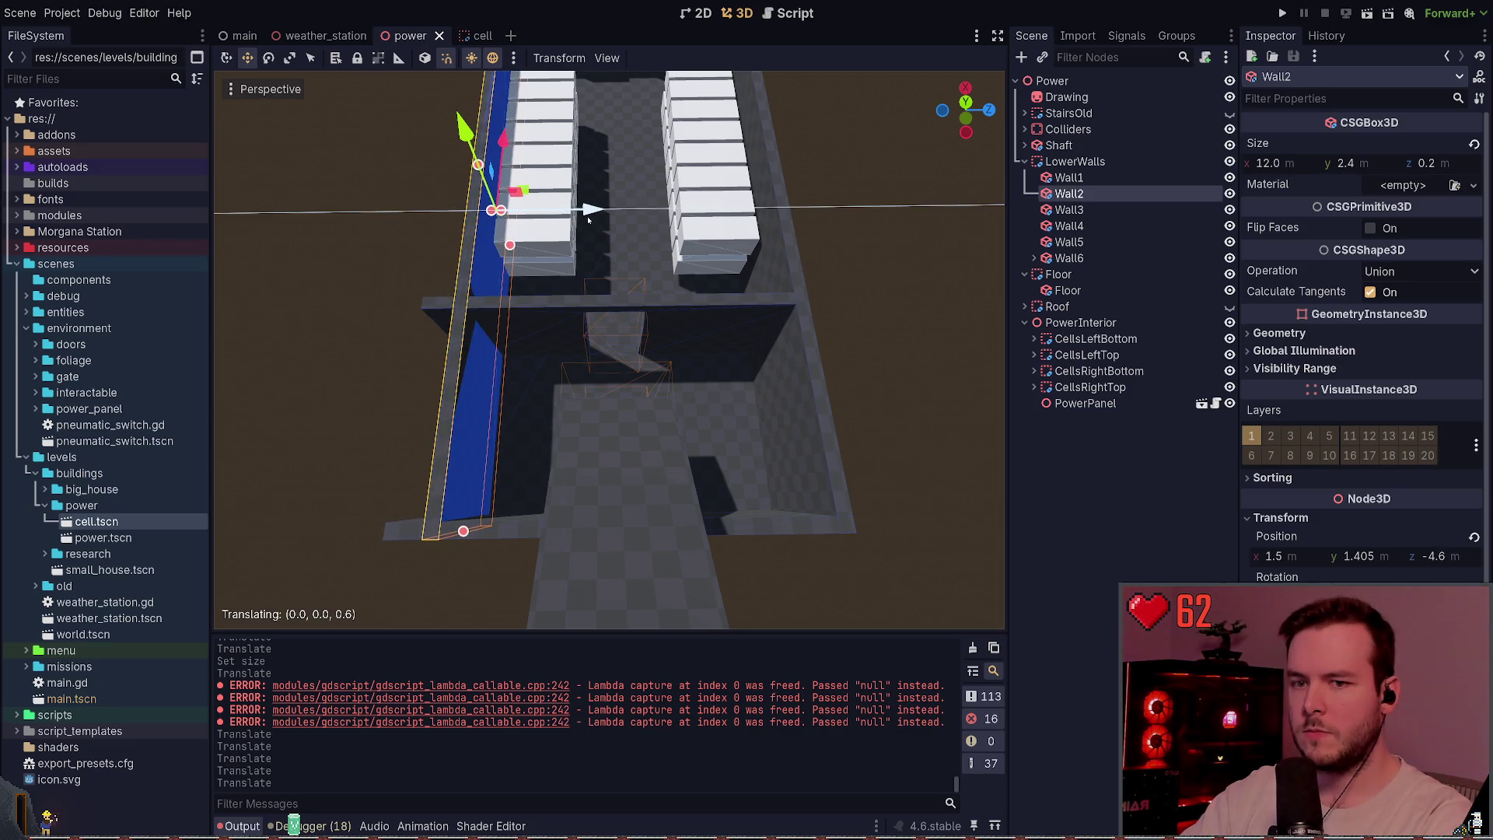
{"action": "scroll", "coordinate": [674, 226], "scroll_direction": "down", "scroll_amount": 5}
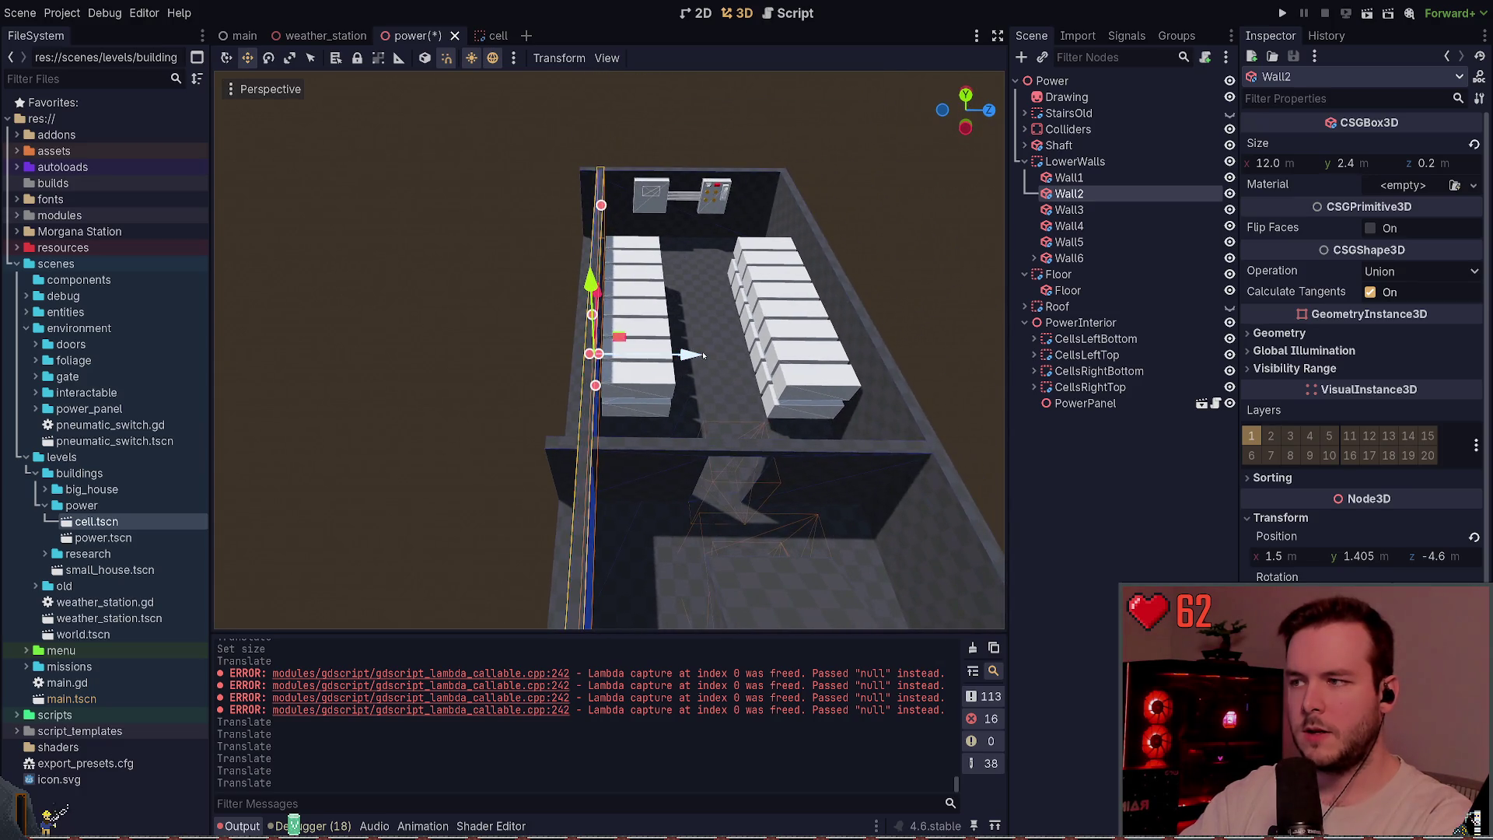
{"action": "key", "text": "ctrl+s"}
{"action": "scroll", "coordinate": [704, 355], "scroll_direction": "up", "scroll_amount": 4}
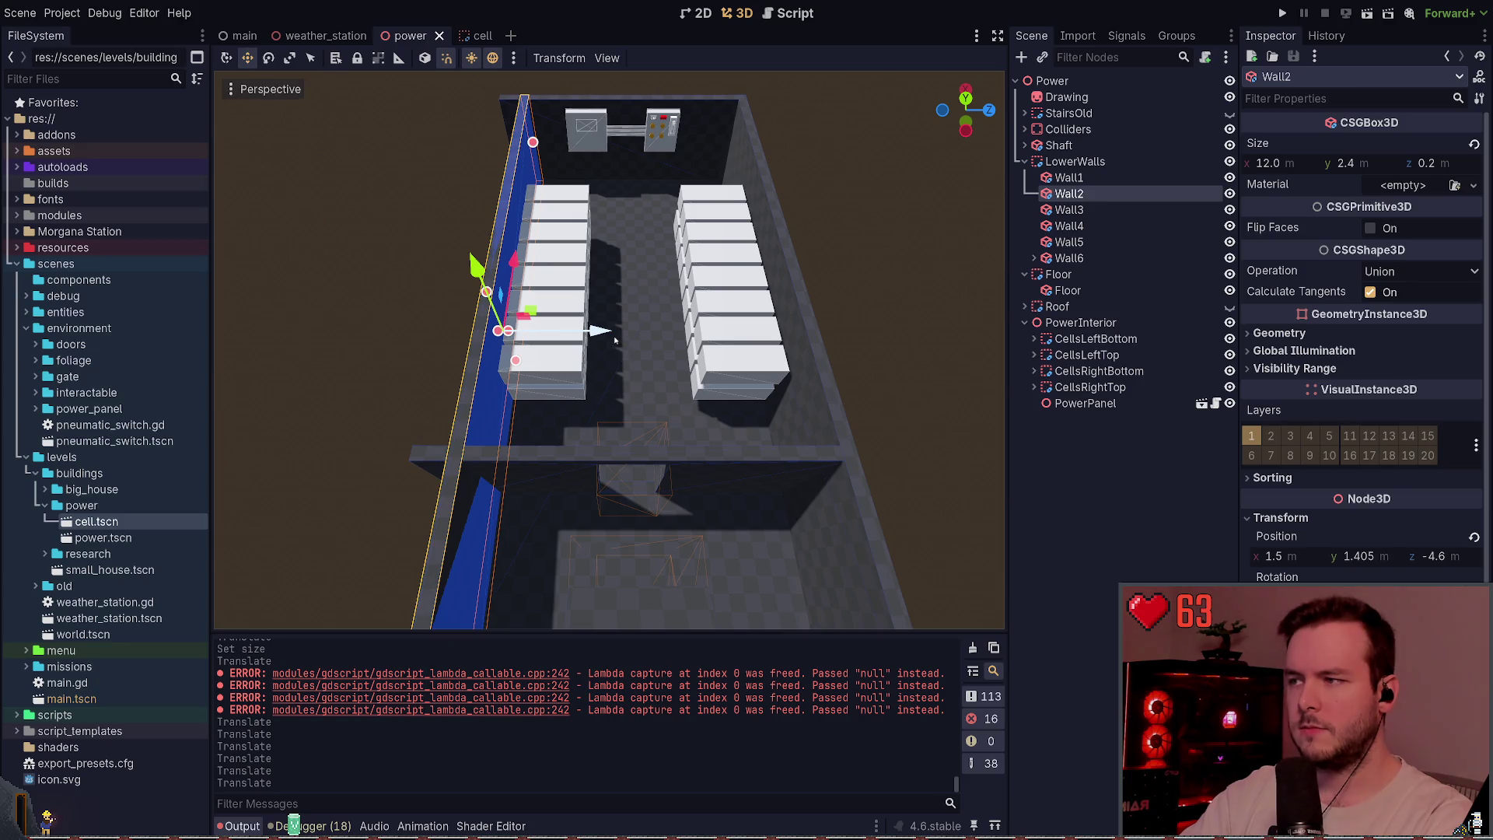
{"action": "left_click_drag", "start_coordinate": [614, 338], "coordinate": [649, 349]}
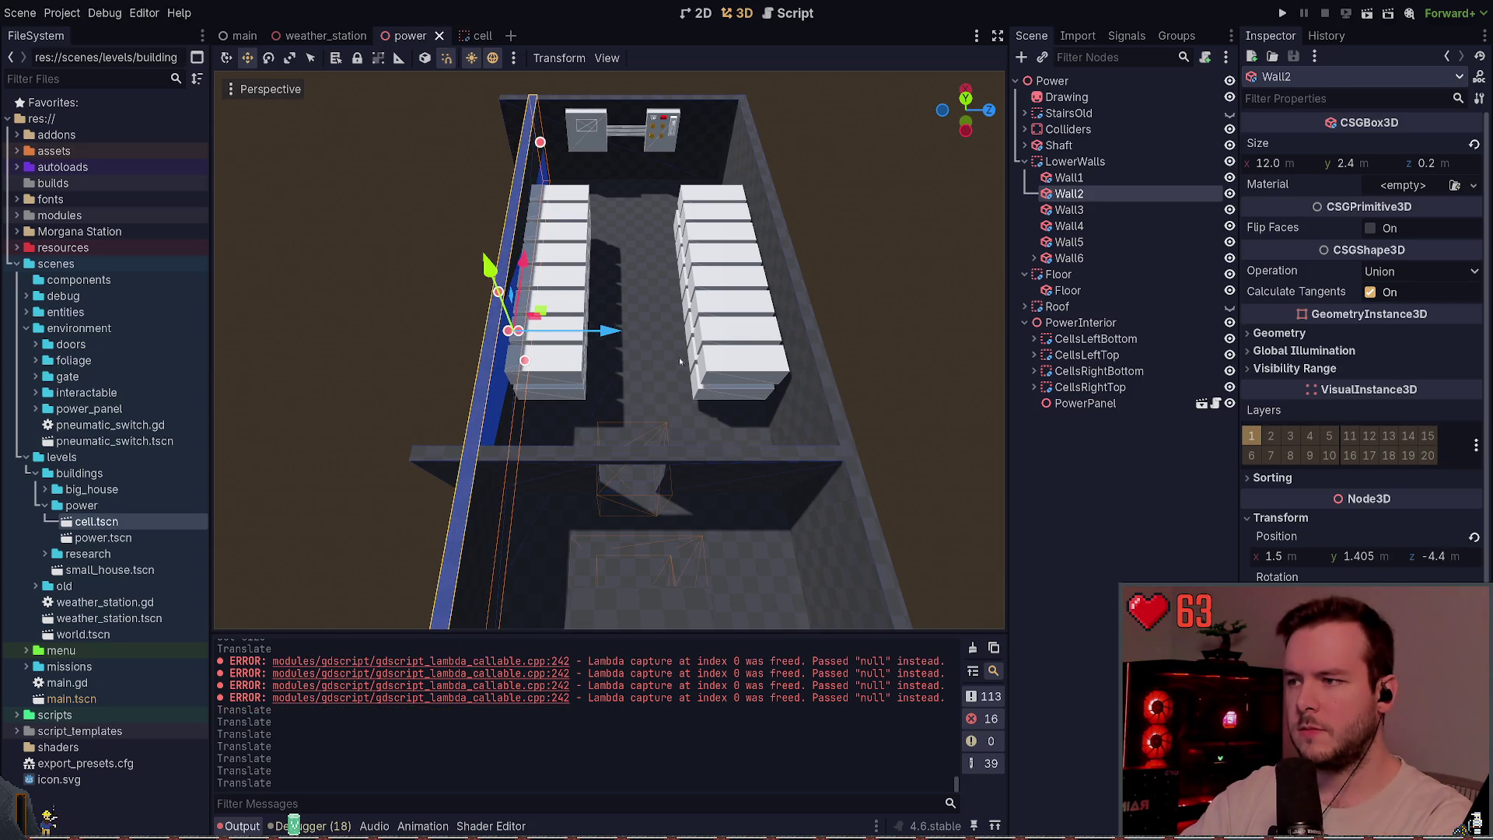
{"action": "key", "text": "ctrl+z"}
{"action": "left_click", "coordinate": [902, 327]}
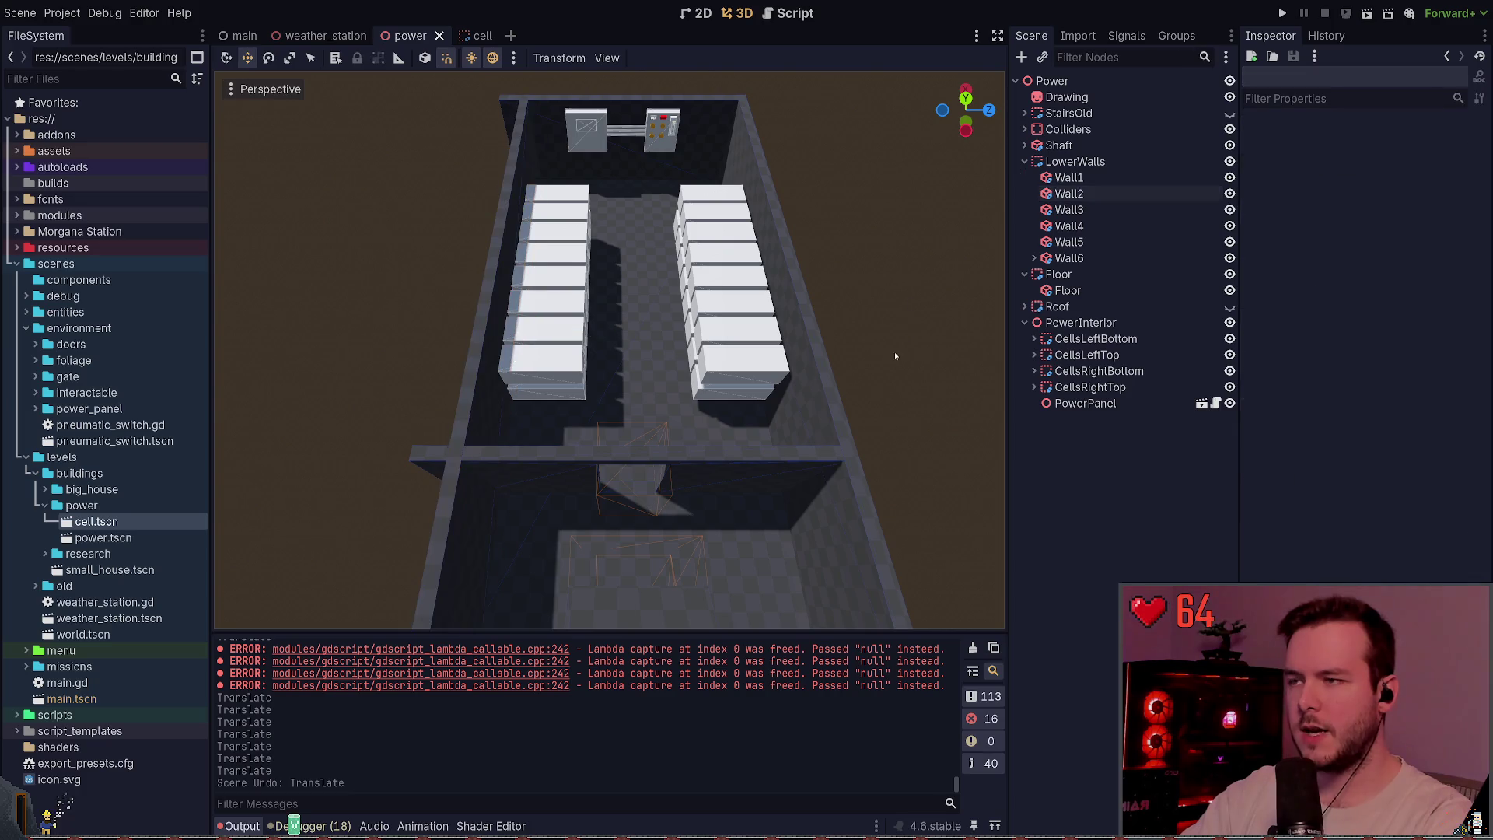
- Slide Wall4 with CellsRightBottom and CellsRightTop inward along Z and save
{"action": "left_click", "coordinate": [759, 366]}
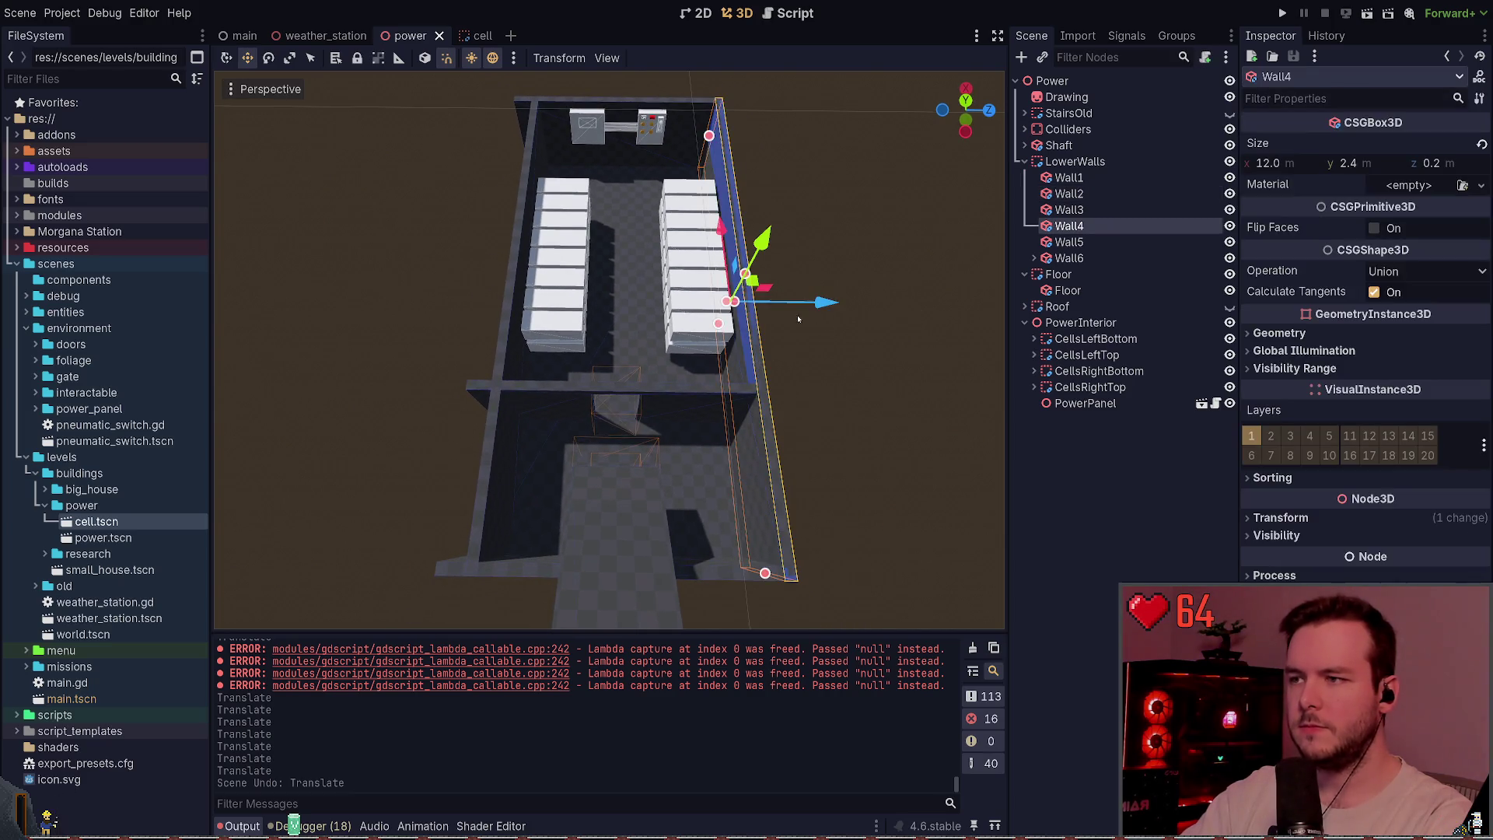
{"action": "left_click", "coordinate": [1106, 373], "text": "ctrl"}
{"action": "left_click", "coordinate": [1069, 386], "text": "ctrl"}
{"action": "left_click_drag", "start_coordinate": [804, 238], "coordinate": [788, 242]}
{"action": "left_click", "coordinate": [1320, 389]}
{"action": "left_click", "coordinate": [854, 312]}
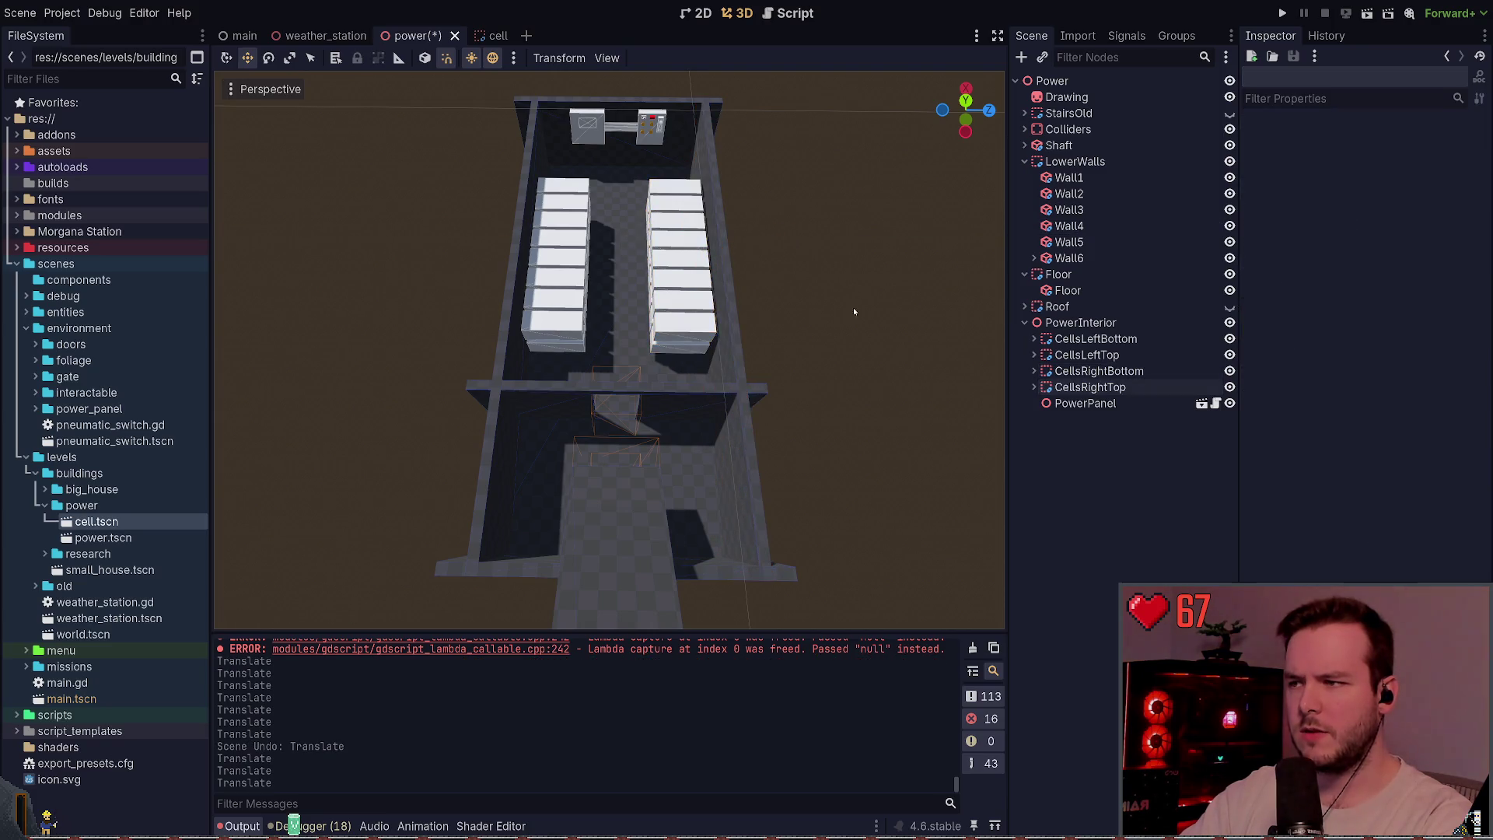
{"action": "key", "text": "ctrl+s"}
- View the cell rows from above and select the front wall Wall1
{"action": "scroll", "coordinate": [827, 444], "scroll_direction": "up", "scroll_amount": 8}
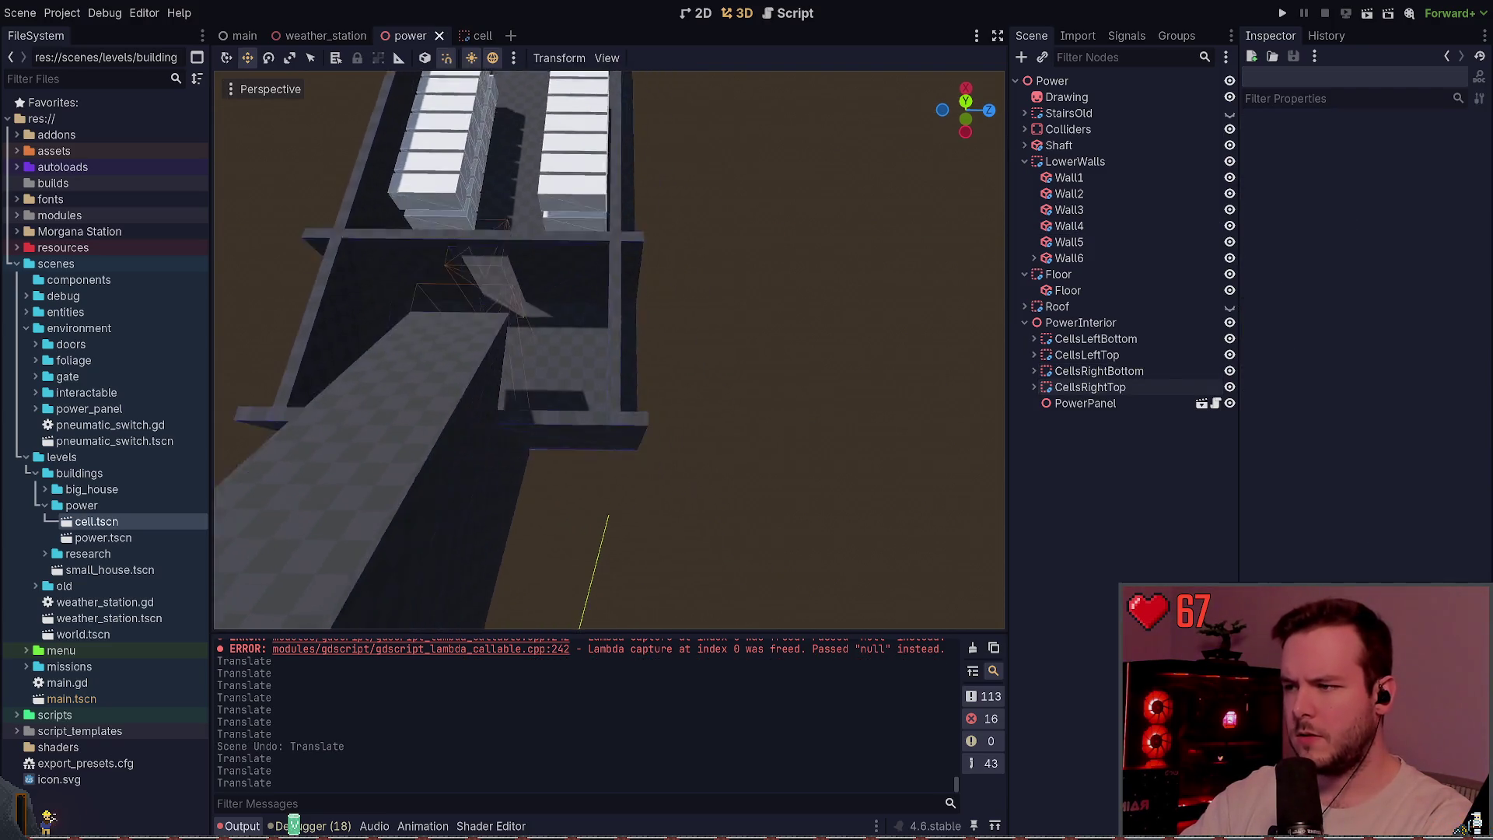
{"action": "left_click_drag", "start_coordinate": [606, 350], "coordinate": [715, 359]}
{"action": "left_click", "coordinate": [714, 359]}
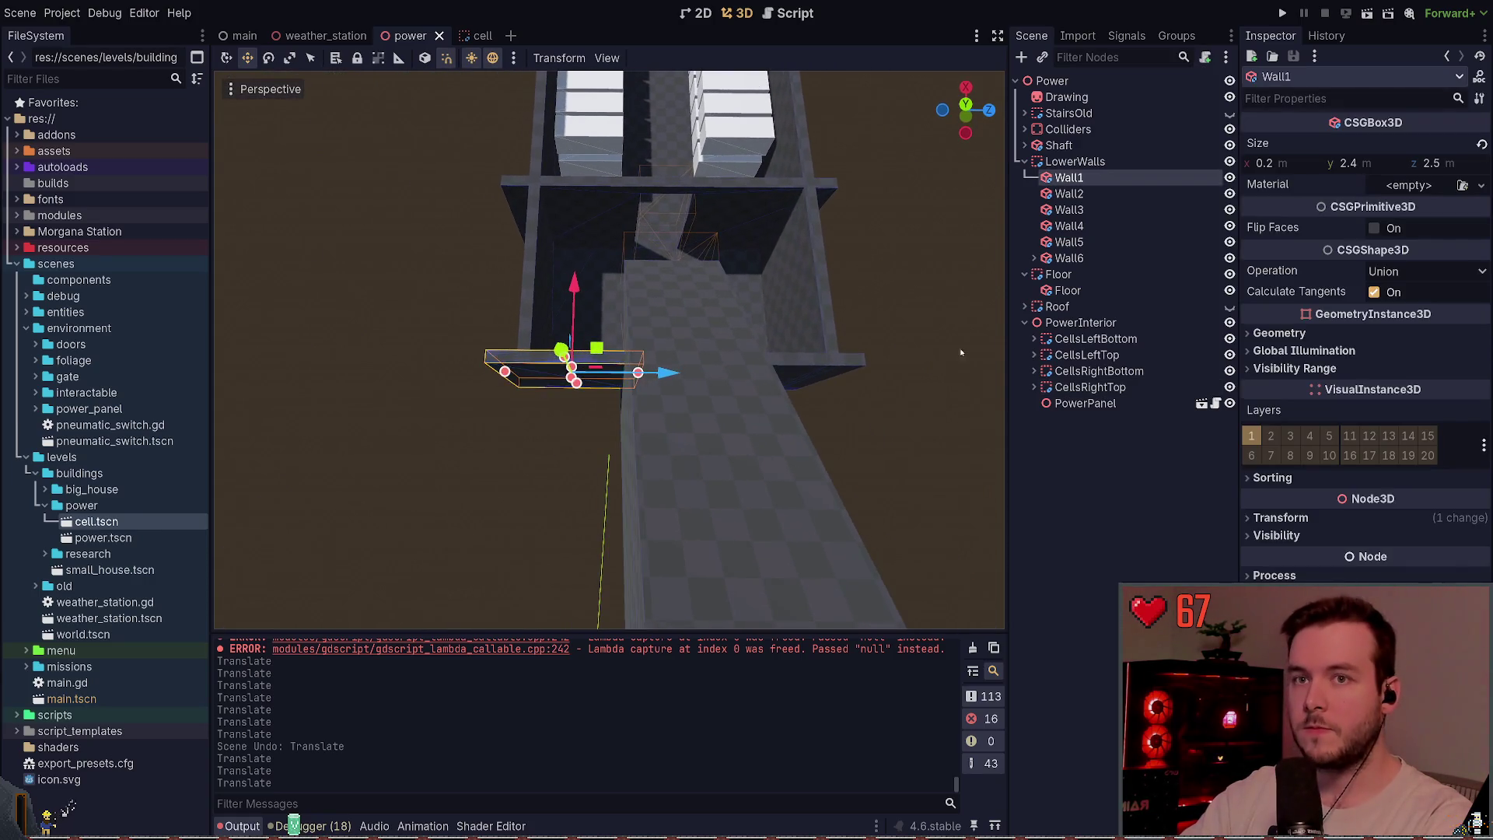